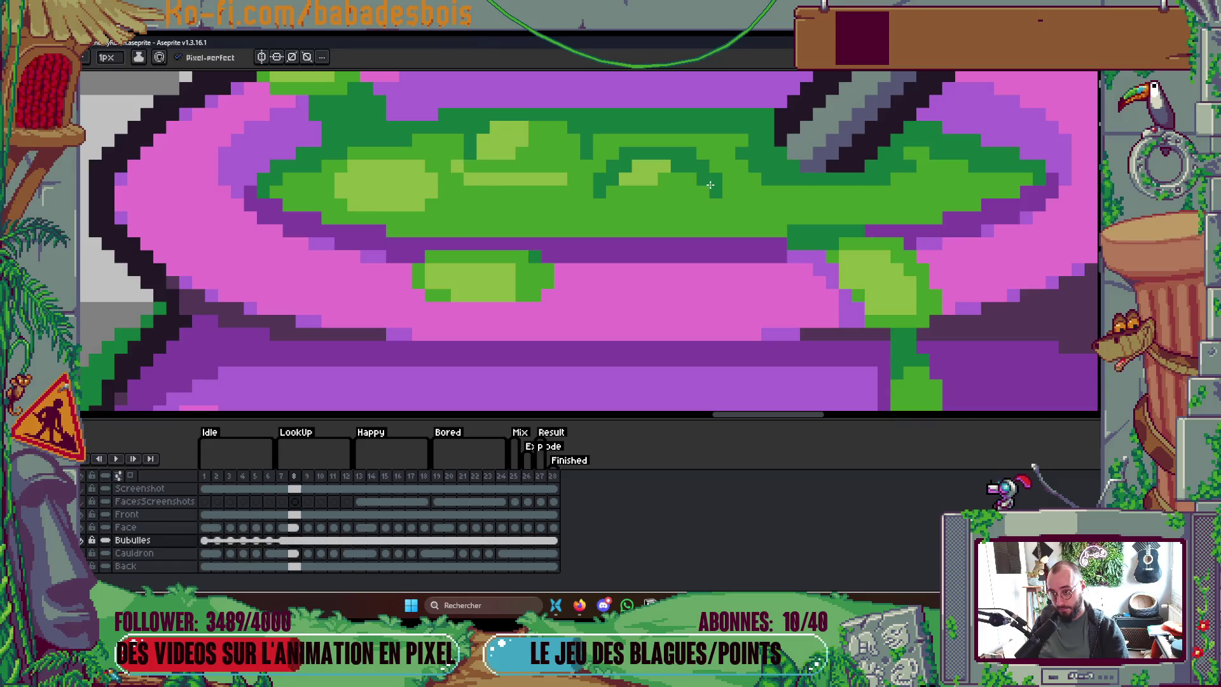
Step: Preview the bubble animation, then stop playback
key(Return)
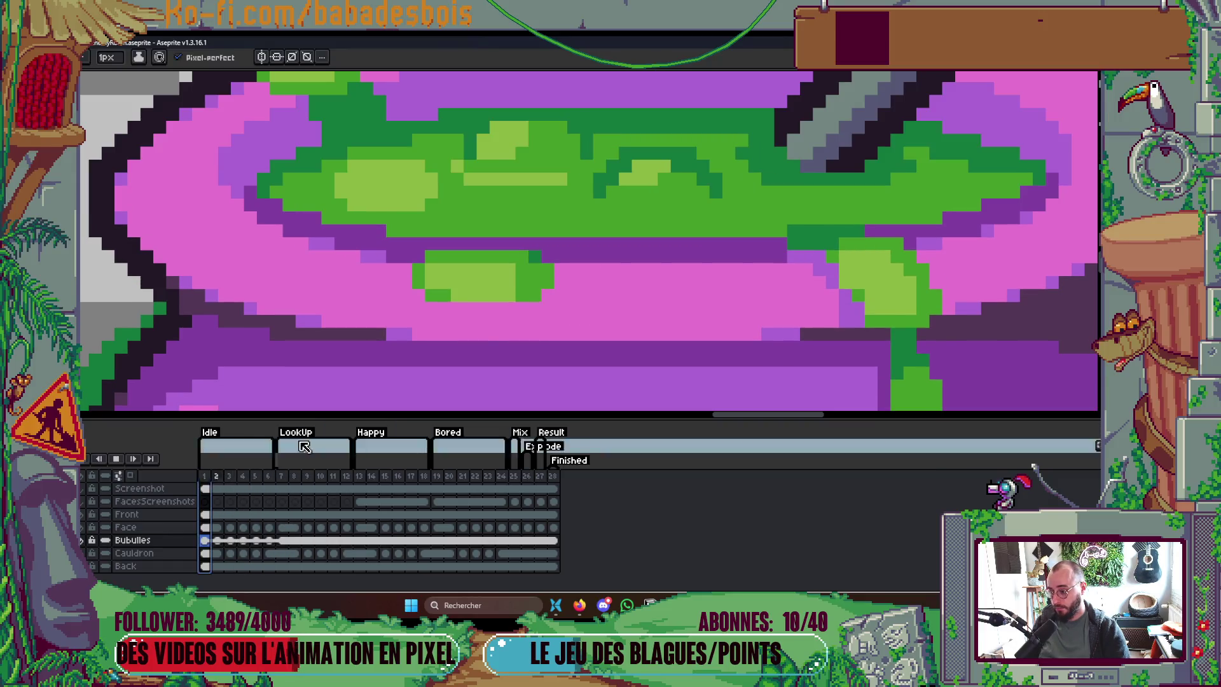
scroll(610, 281, down, 3)
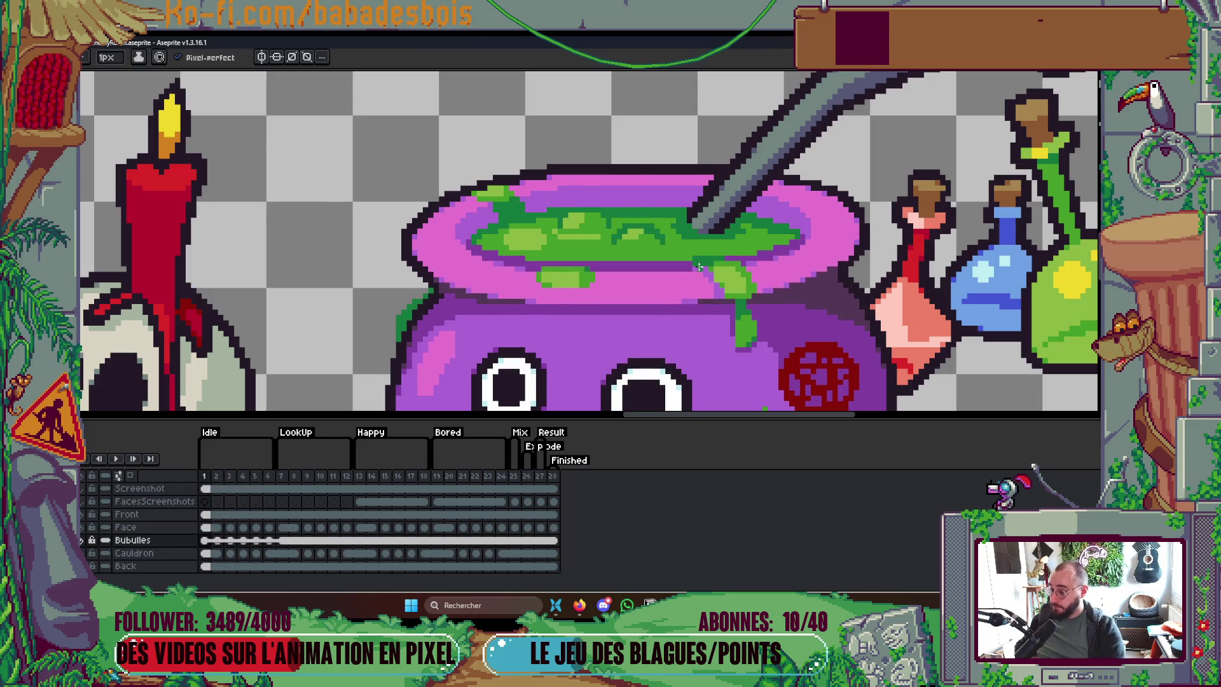
key(Return)
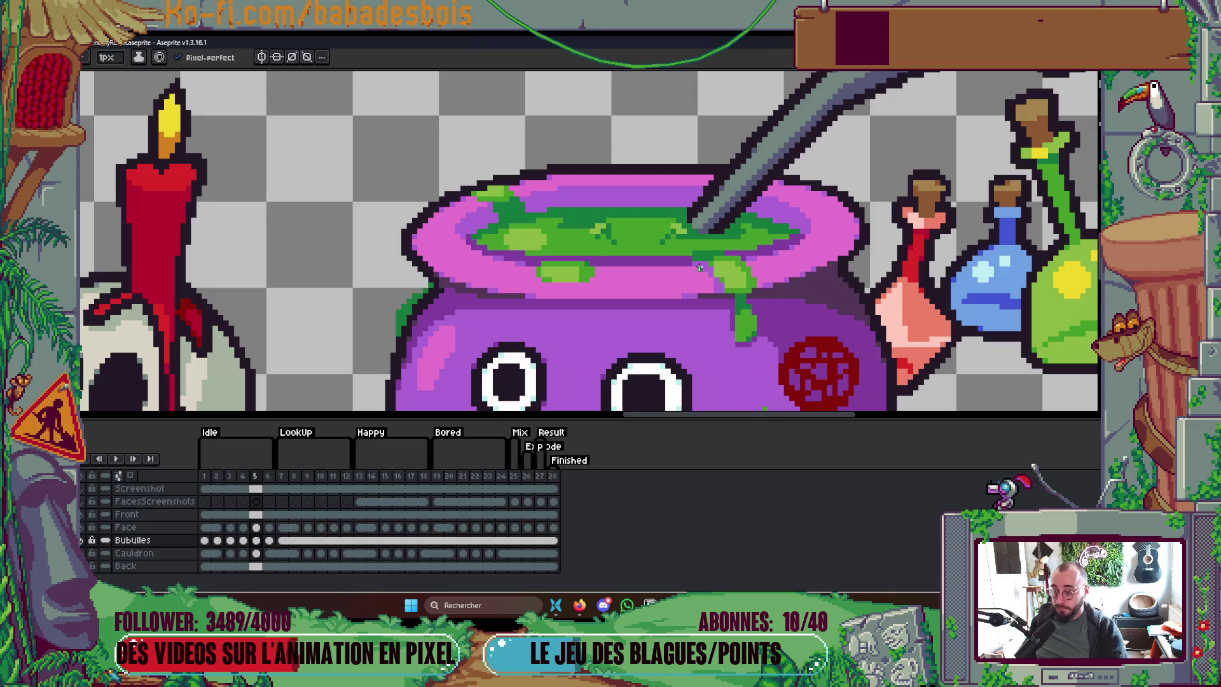
scroll(699, 268, up, 3)
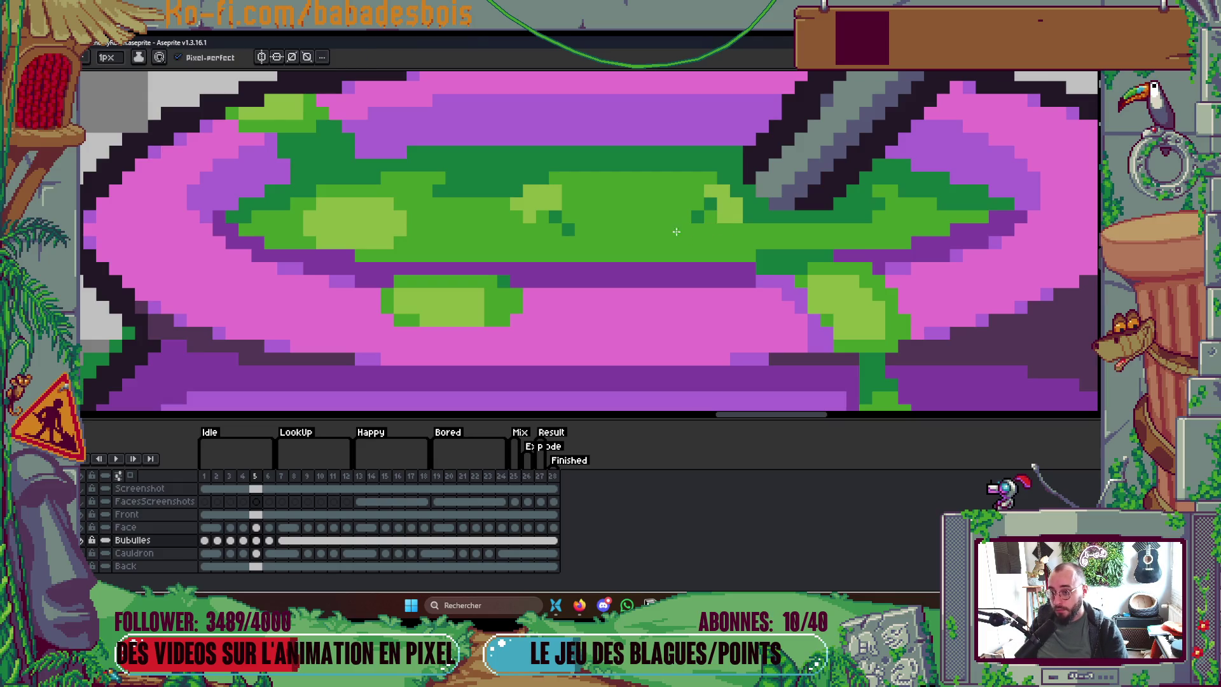
scroll(644, 247, up, 2)
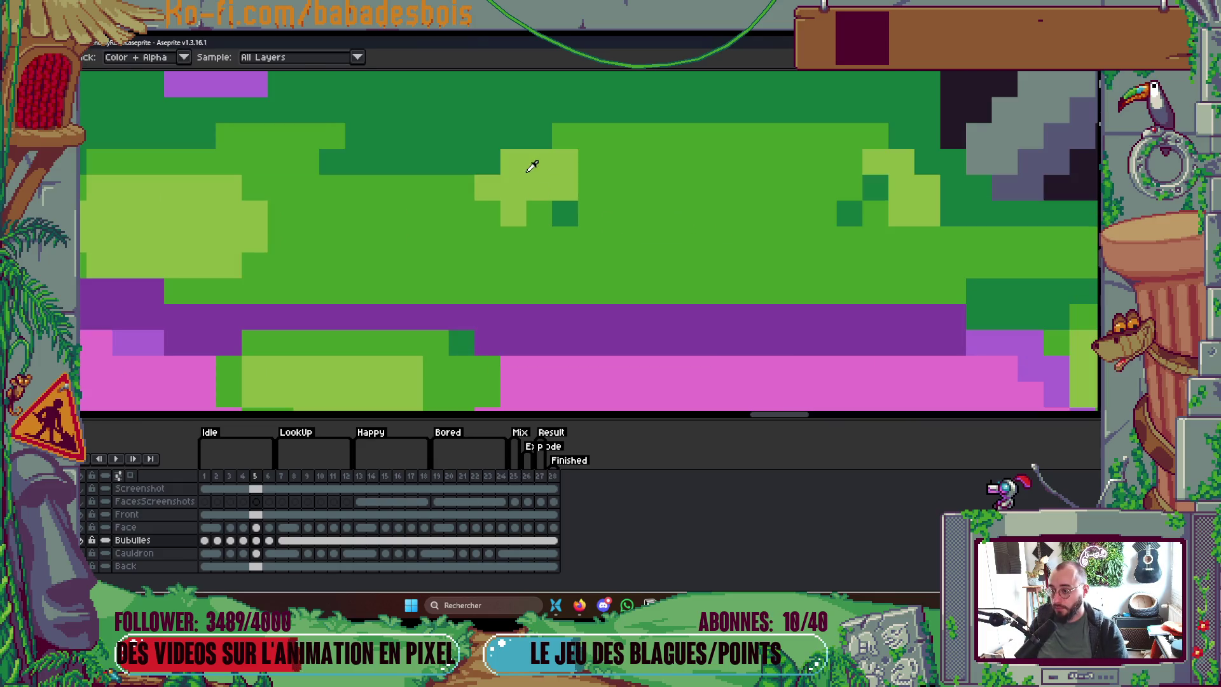
Step: On frame 6, sample the potion's mid-green and repaint the dark-green bubble arch with it
key(Right)
key(Left)
key(Right)
drag(580, 247, 916, 242)
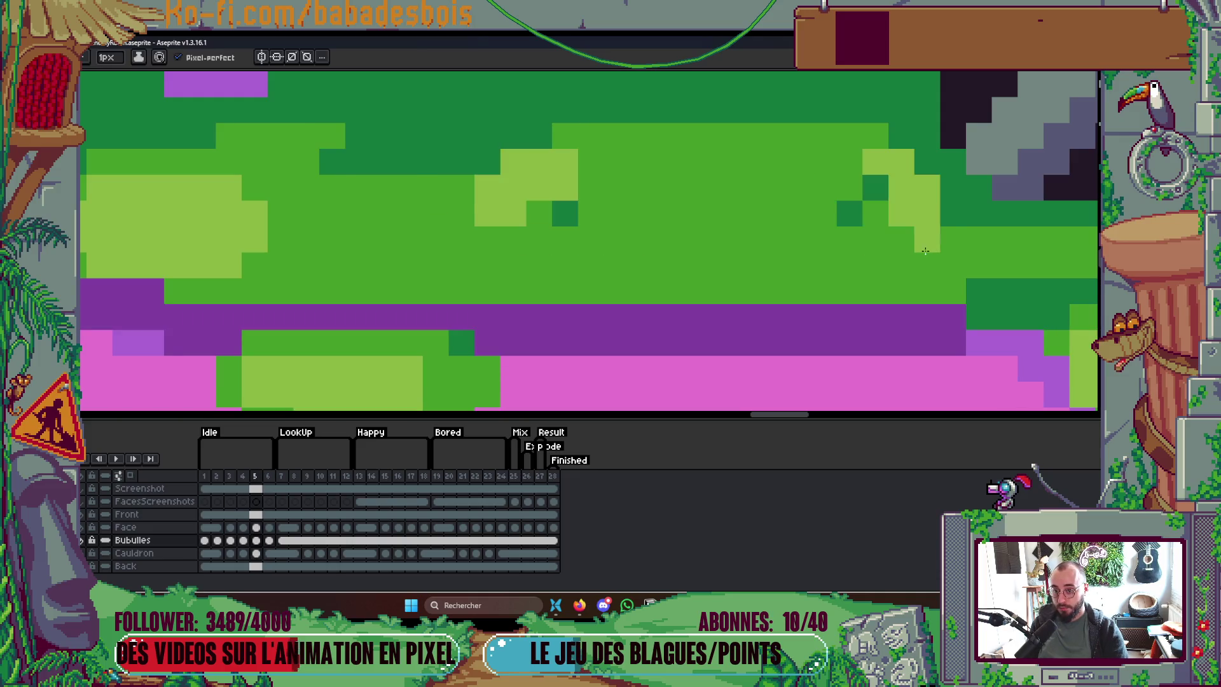
key(i)
key(b)
mouse_move(591, 240)
mouse_down()
mouse_move(581, 239)
mouse_move(655, 187)
mouse_move(717, 181)
mouse_move(700, 163)
mouse_move(821, 213)
mouse_move(810, 219)
mouse_up()
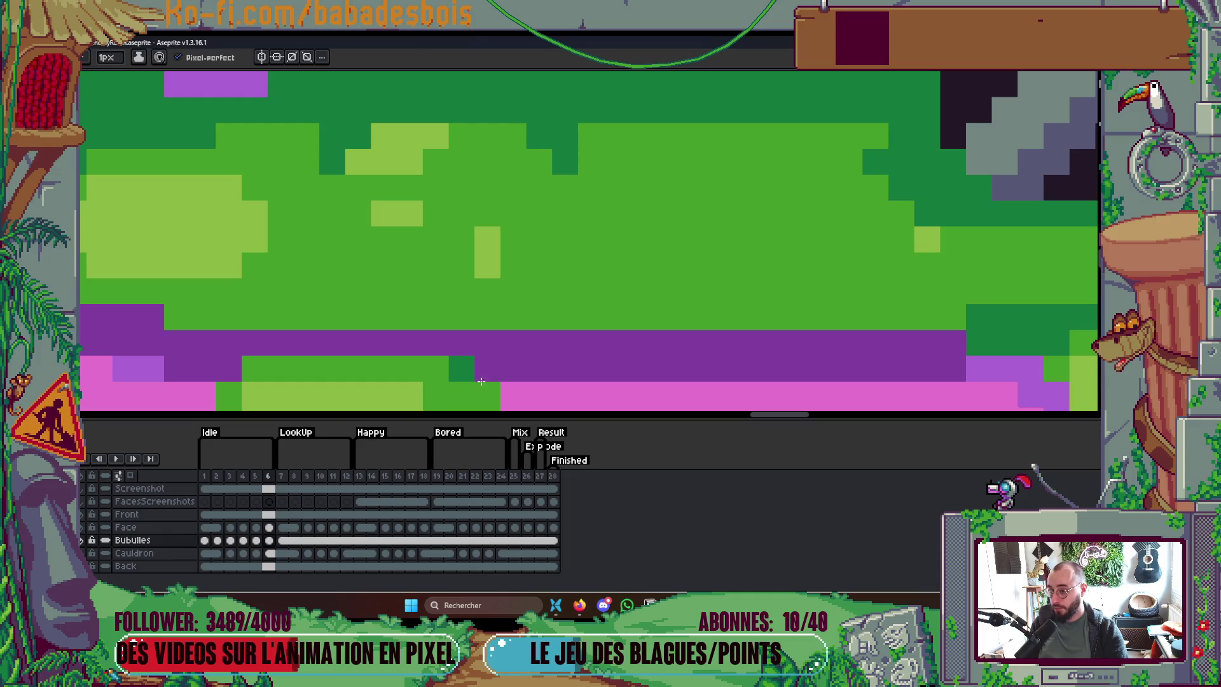
Step: Compare frames 1, 2 and 6, restore the palette panels and pick teal
click(205, 477)
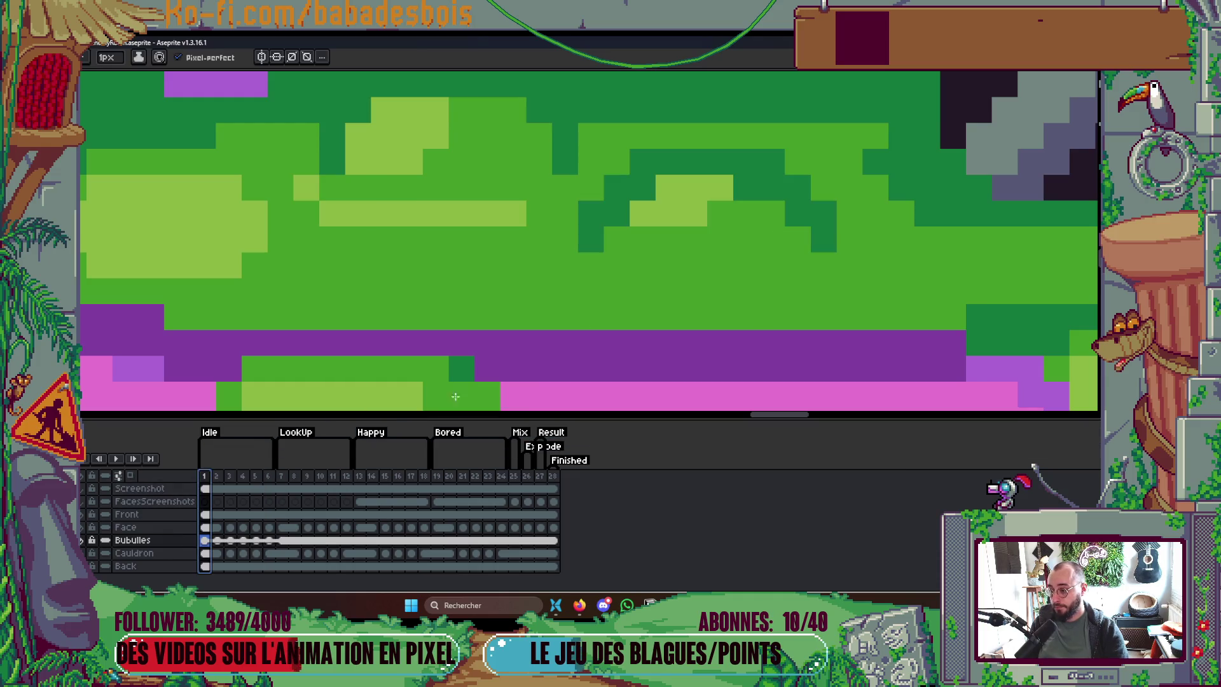
key(Right)
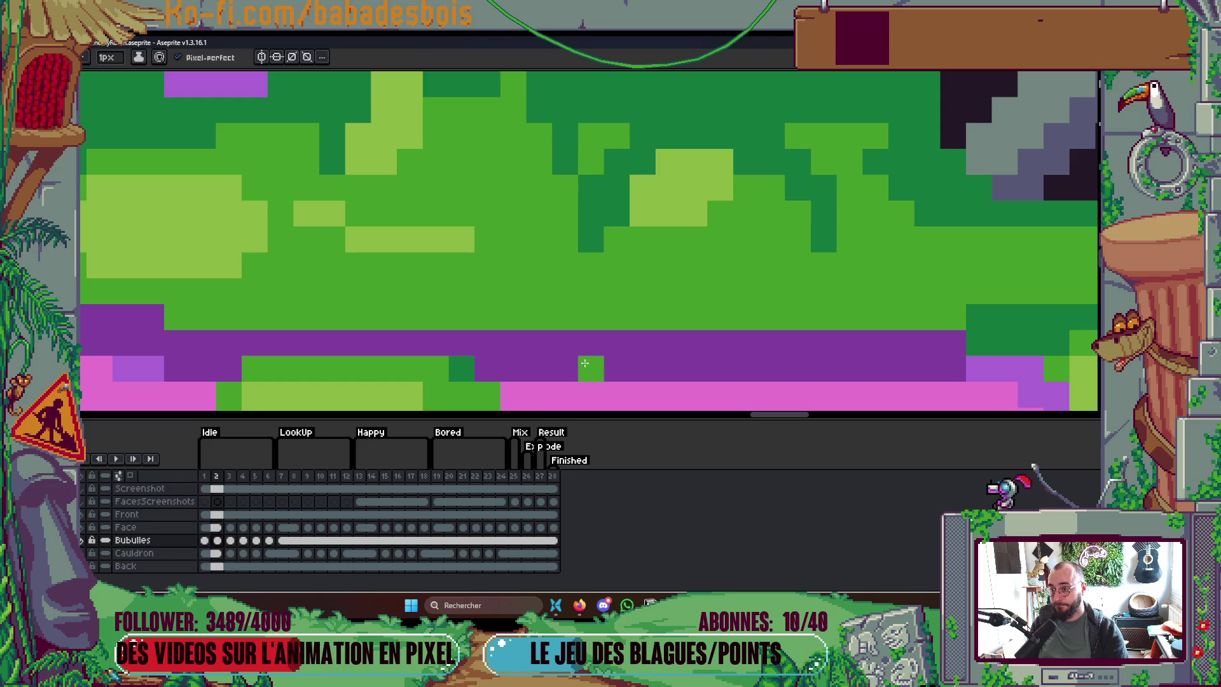
click(272, 477)
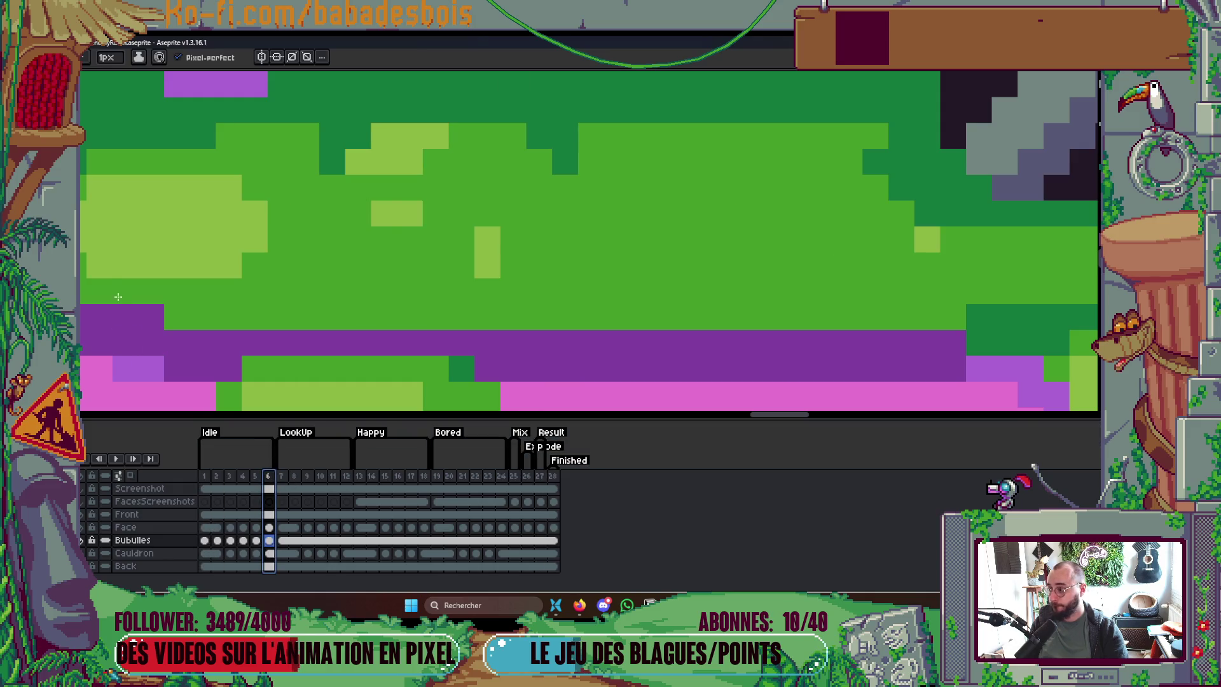
scroll(345, 318, down, 1)
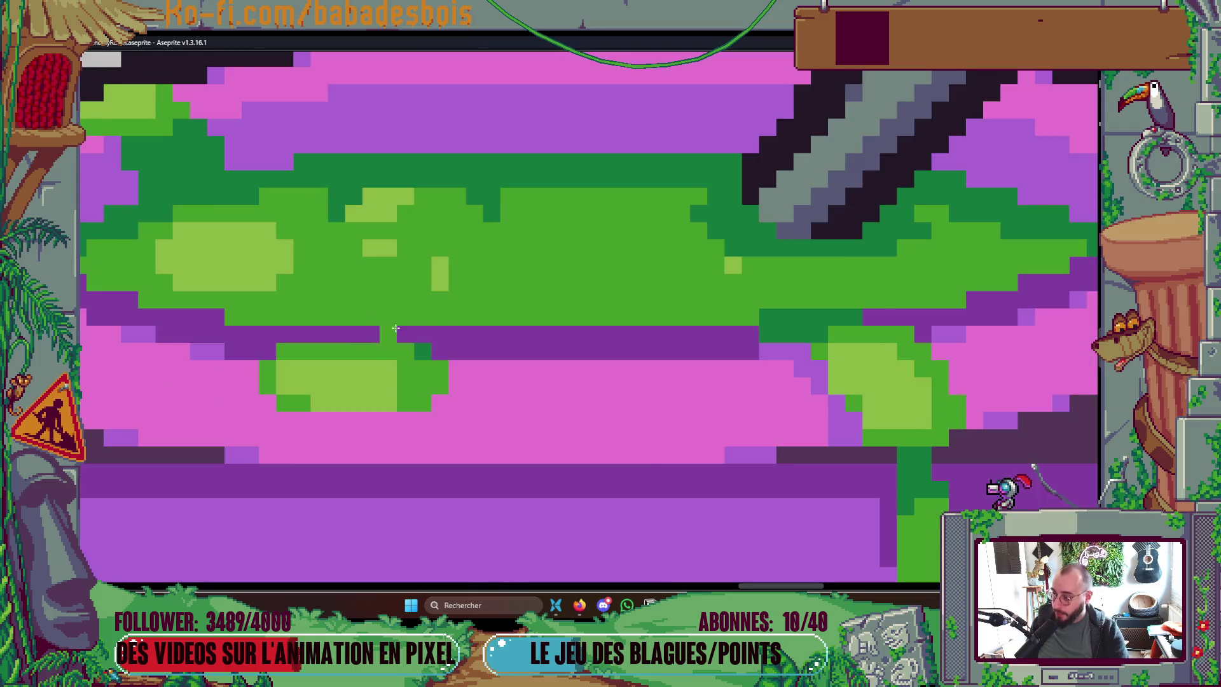
key(ctrl+shift+f)
click(94, 139)
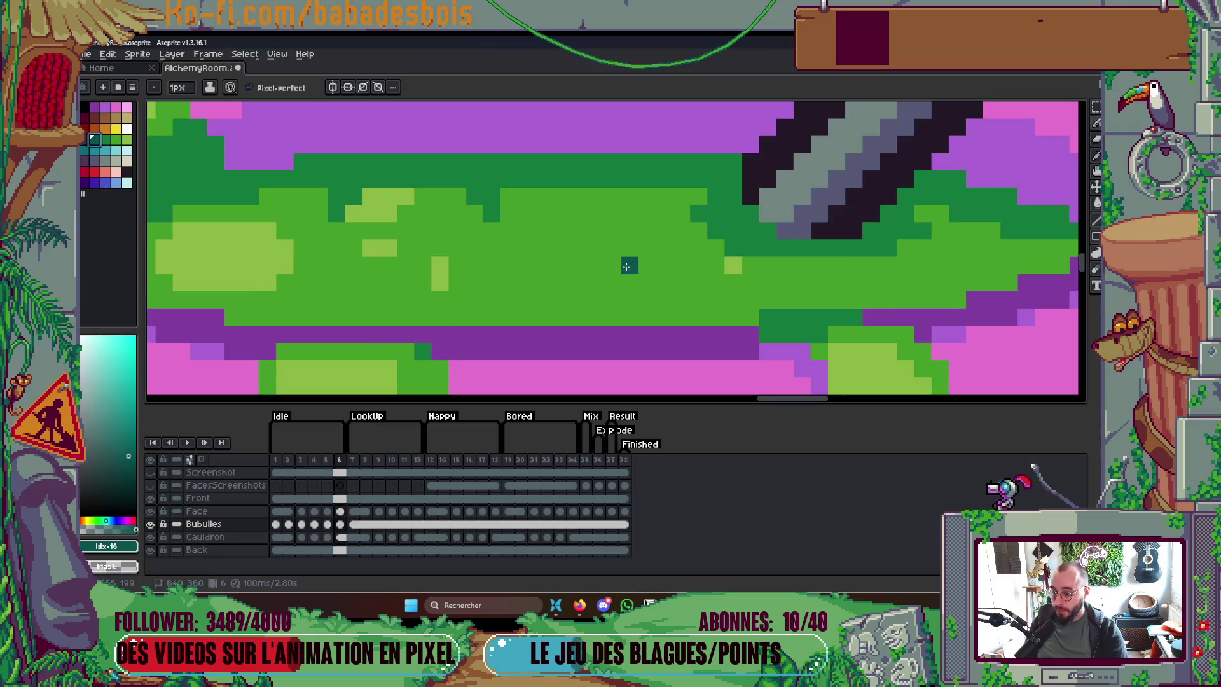
Step: Sample the potion's dark green and extend a bubble outline on frame 6
key(Left)
key(Left)
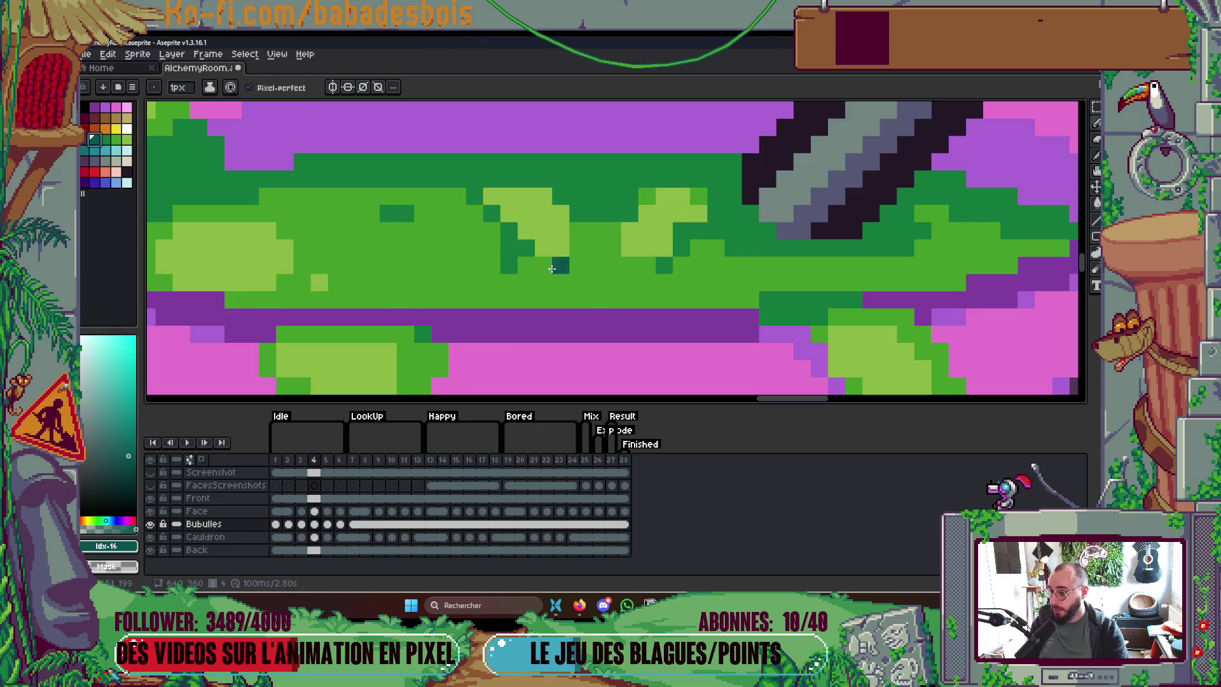
key(i)
click(663, 264)
key(Right)
key(Right)
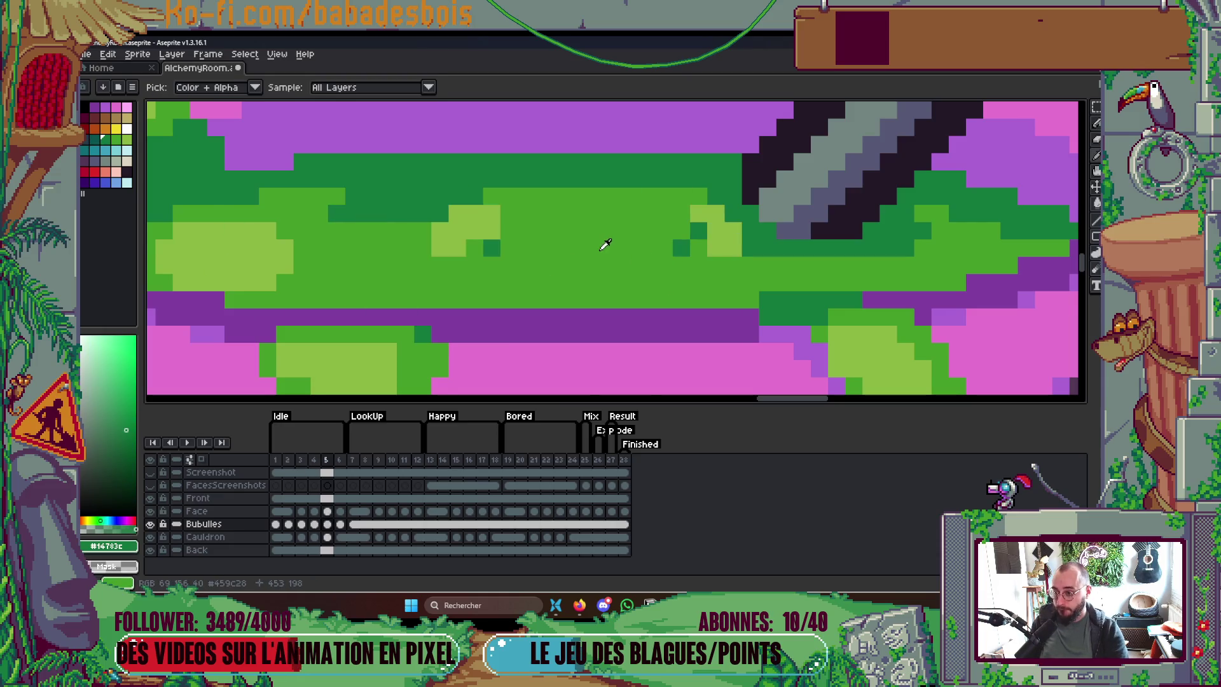
key(b)
key(Right)
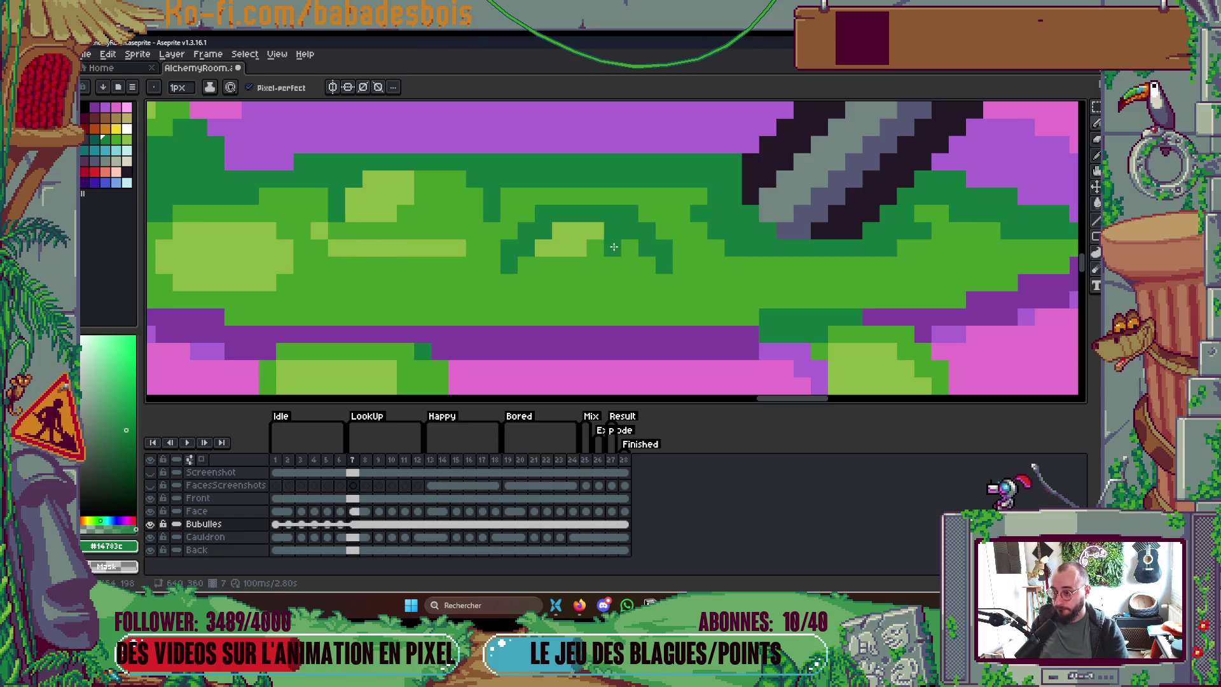
key(Left)
click(623, 262)
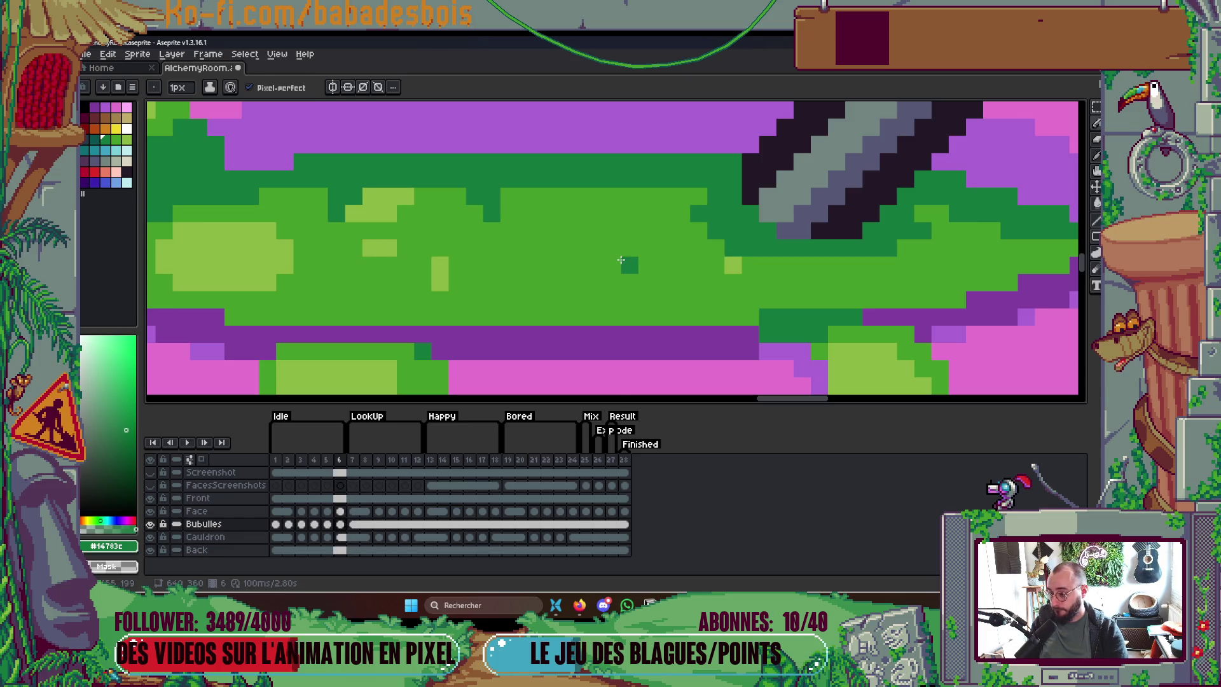
drag(621, 260, 595, 262)
Step: Add a dark-green bubble pixel on frame 10 and replay the animation
key(Right)
key(Right)
key(Right)
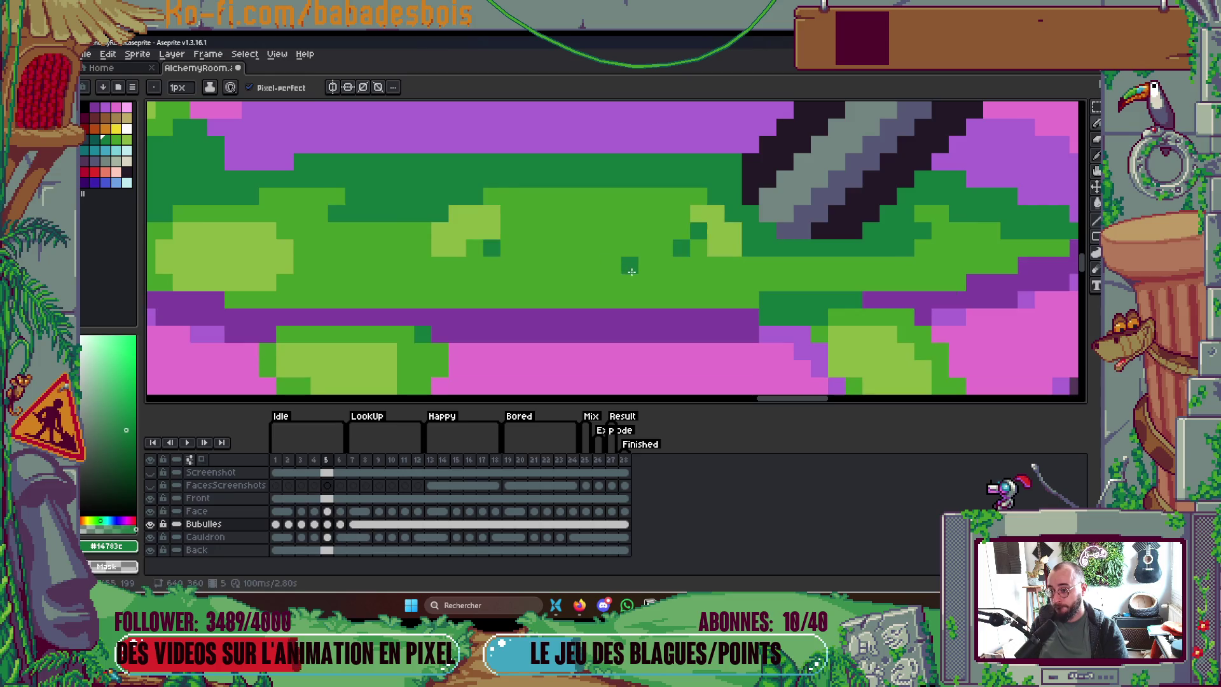
click(699, 299)
key(Return)
Step: Pan and zoom across the alchemy scene, then stop the animation preview
scroll(684, 280, down, 3)
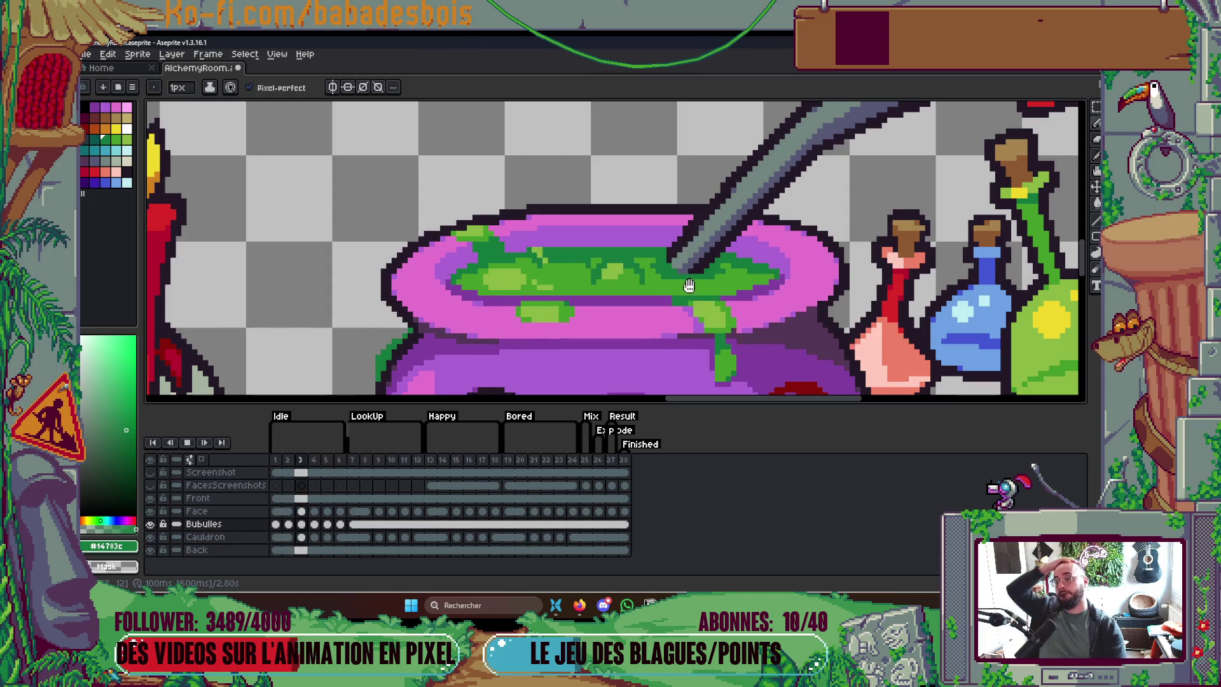
scroll(687, 254, down, 3)
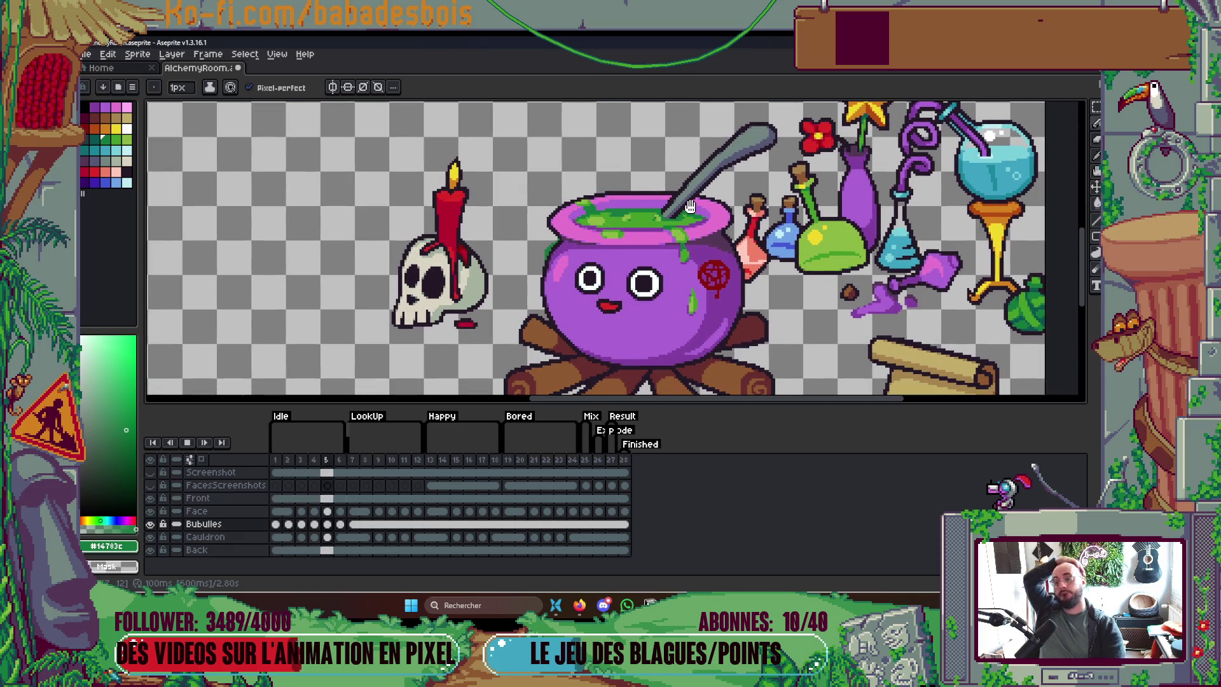
drag(690, 206, 669, 180)
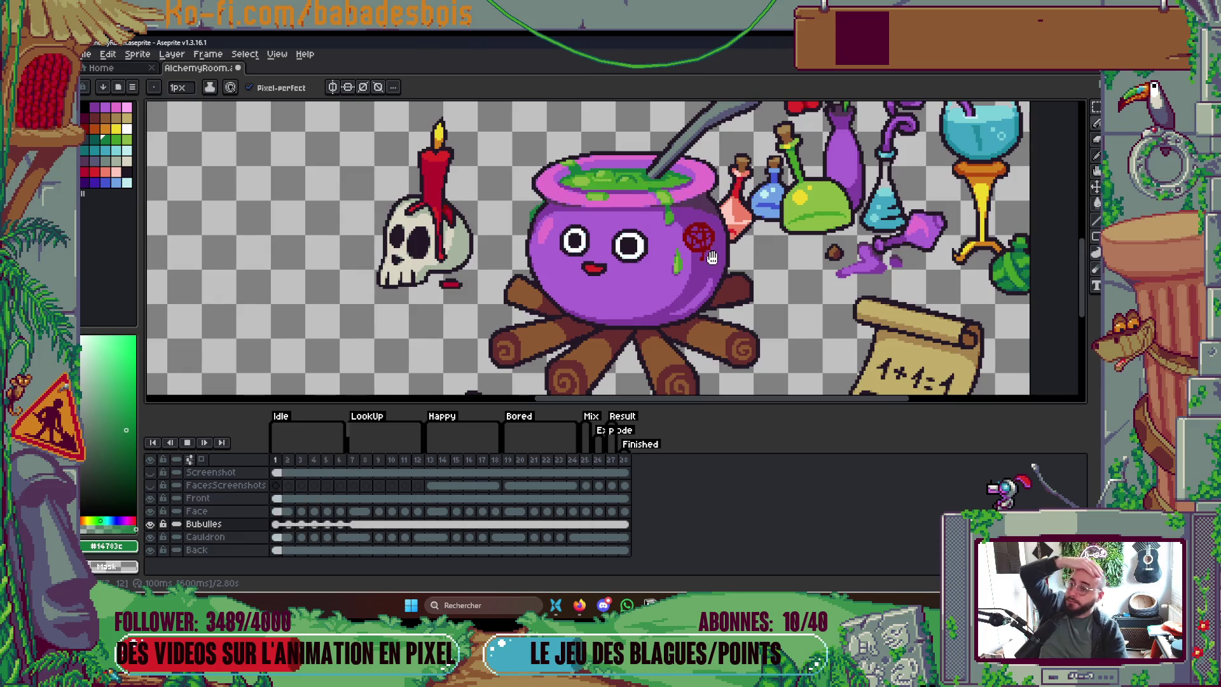
scroll(706, 184, down, 2)
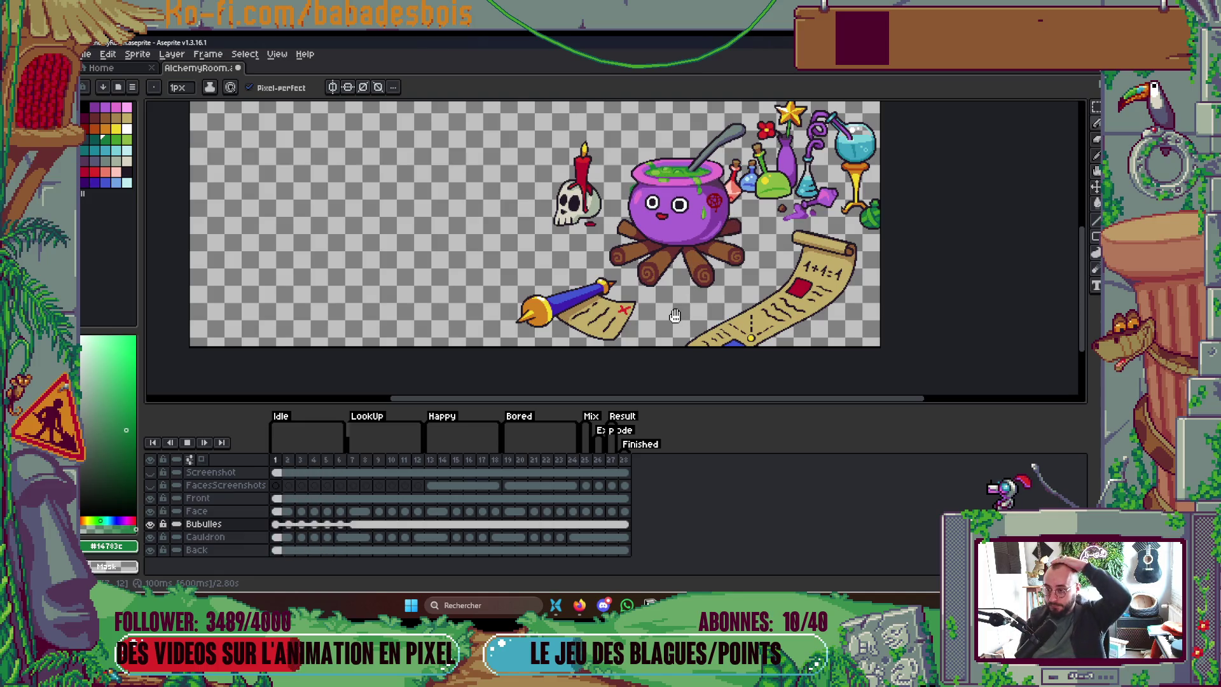
key(Return)
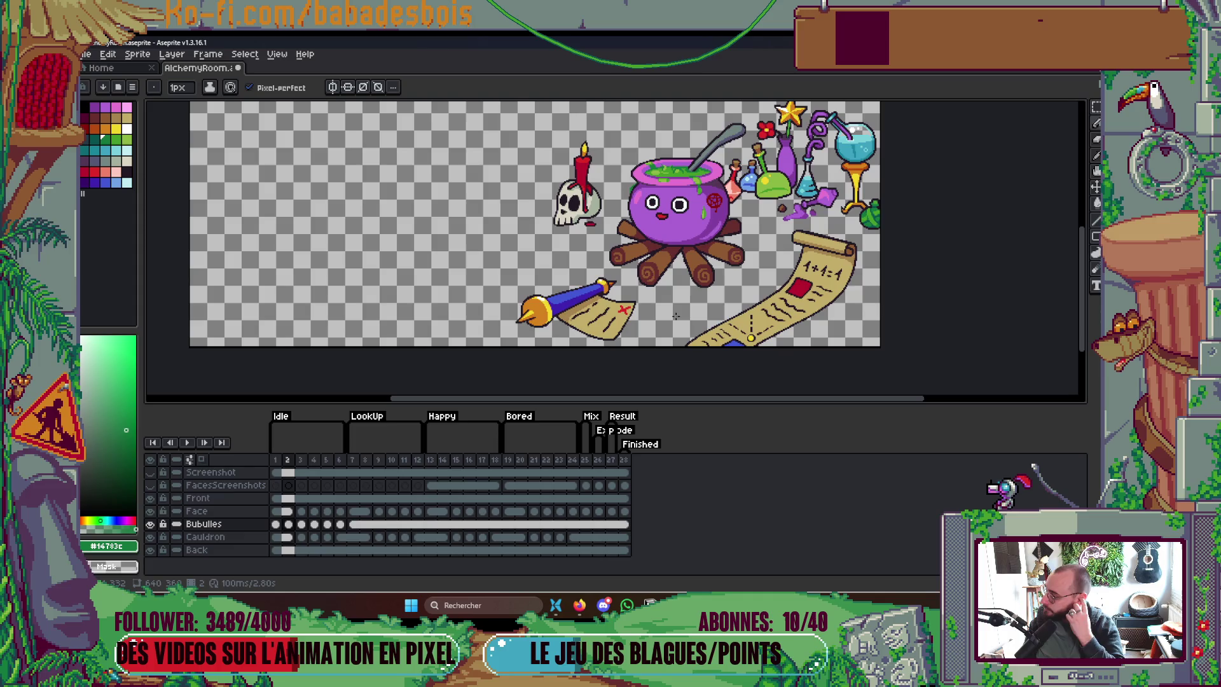
scroll(674, 165, up, 5)
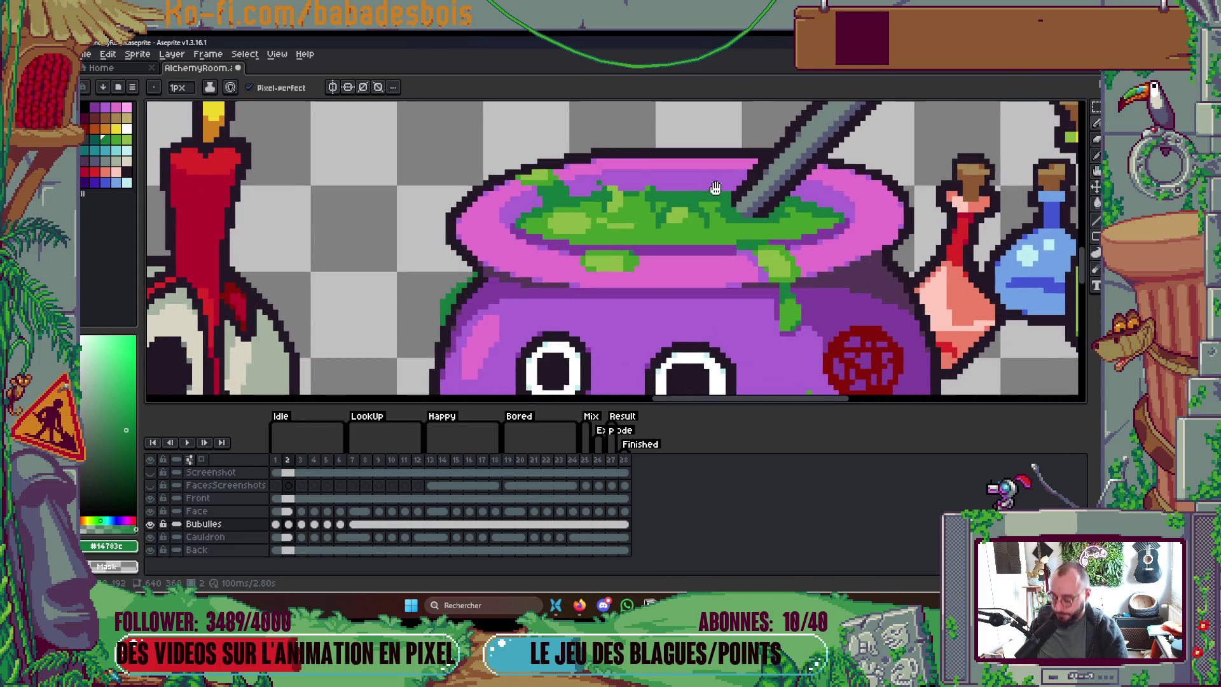
Step: Sample the potion's mid green and paint a 1px and a 4px bubble above the potion
key(alt)
alt+click(722, 212)
click(694, 161)
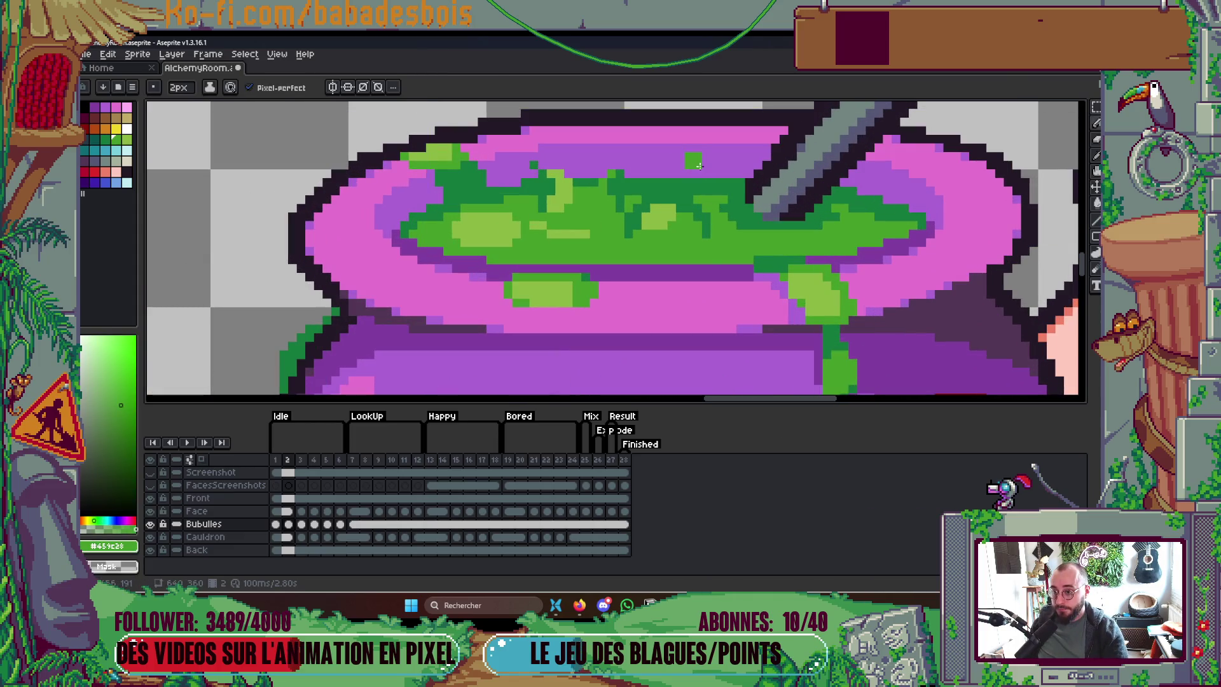
key(plus)
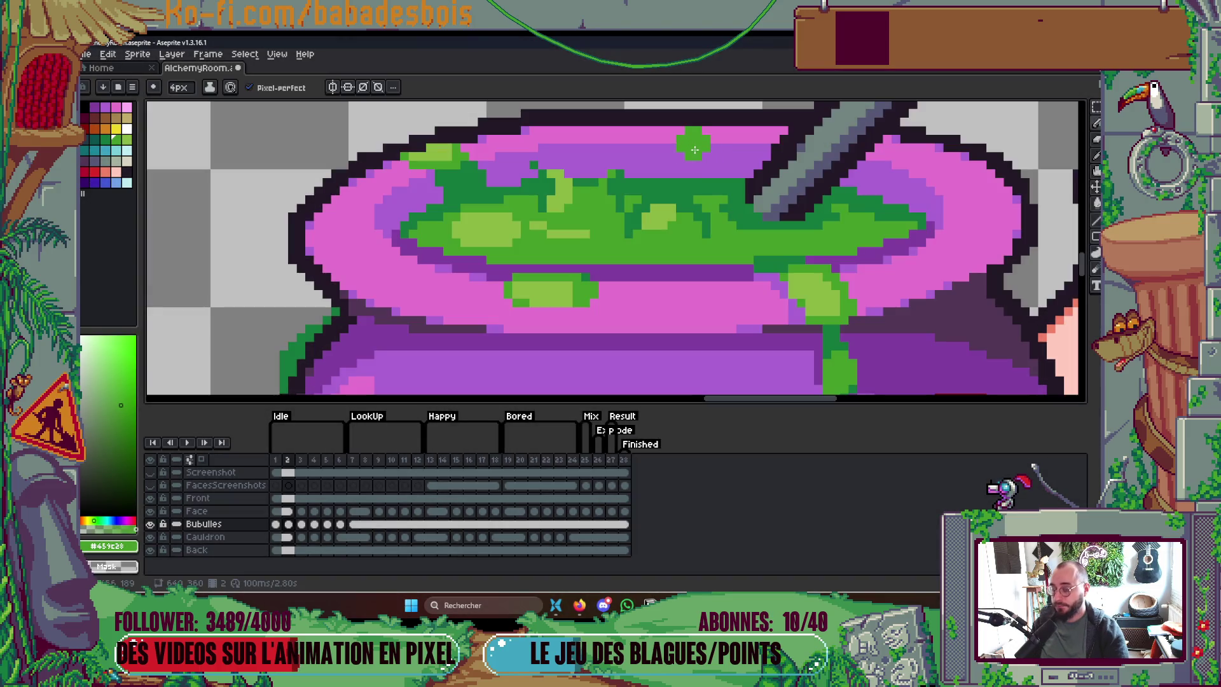
scroll(725, 150, up, 2)
click(747, 210)
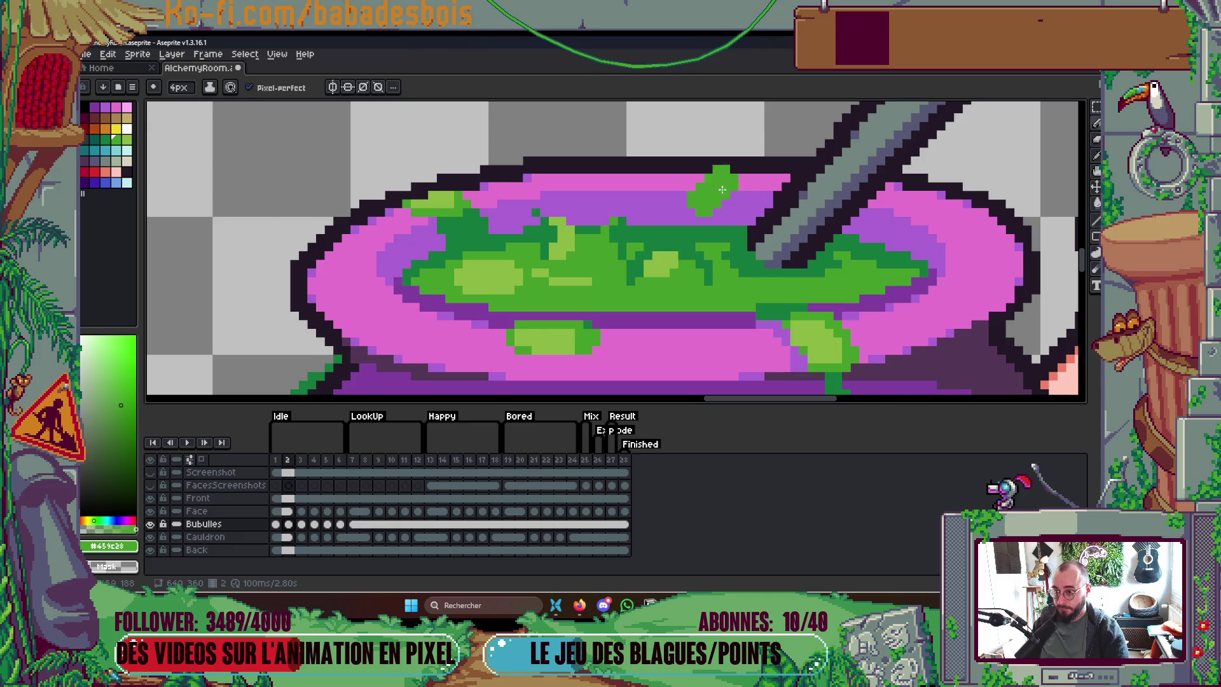
Step: Step through frames 3–6, shrinking the brush from 5px down to 2px for the rising bubbles
key(Right)
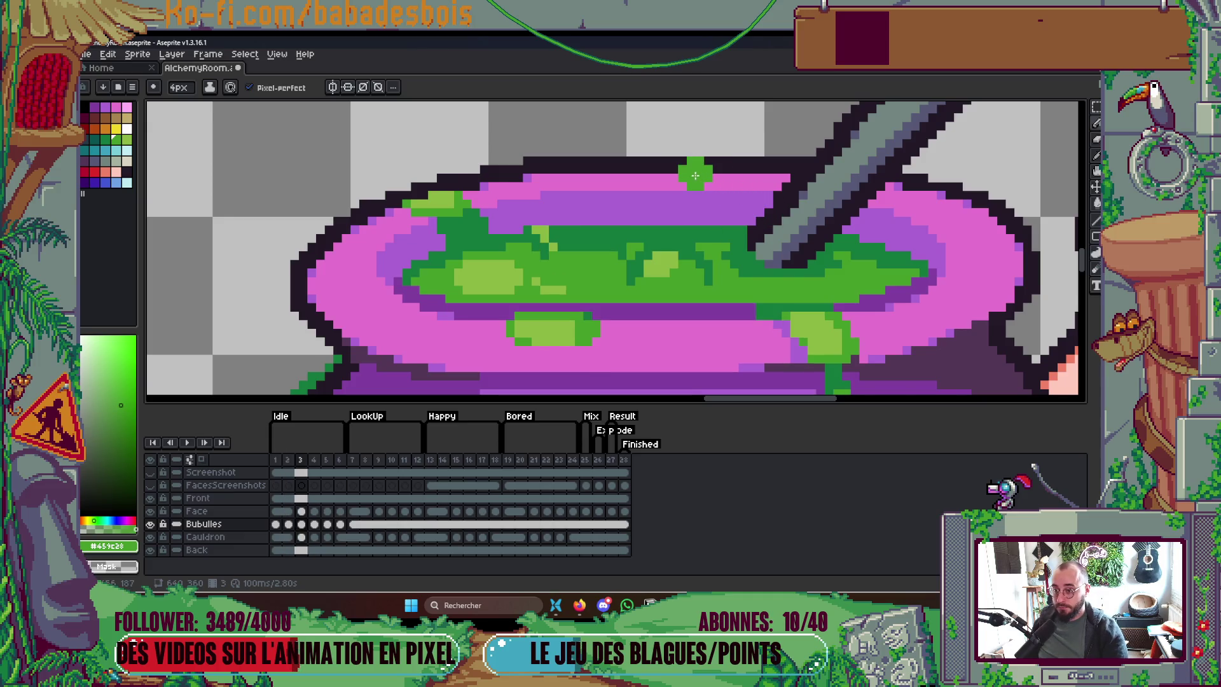
key(plus)
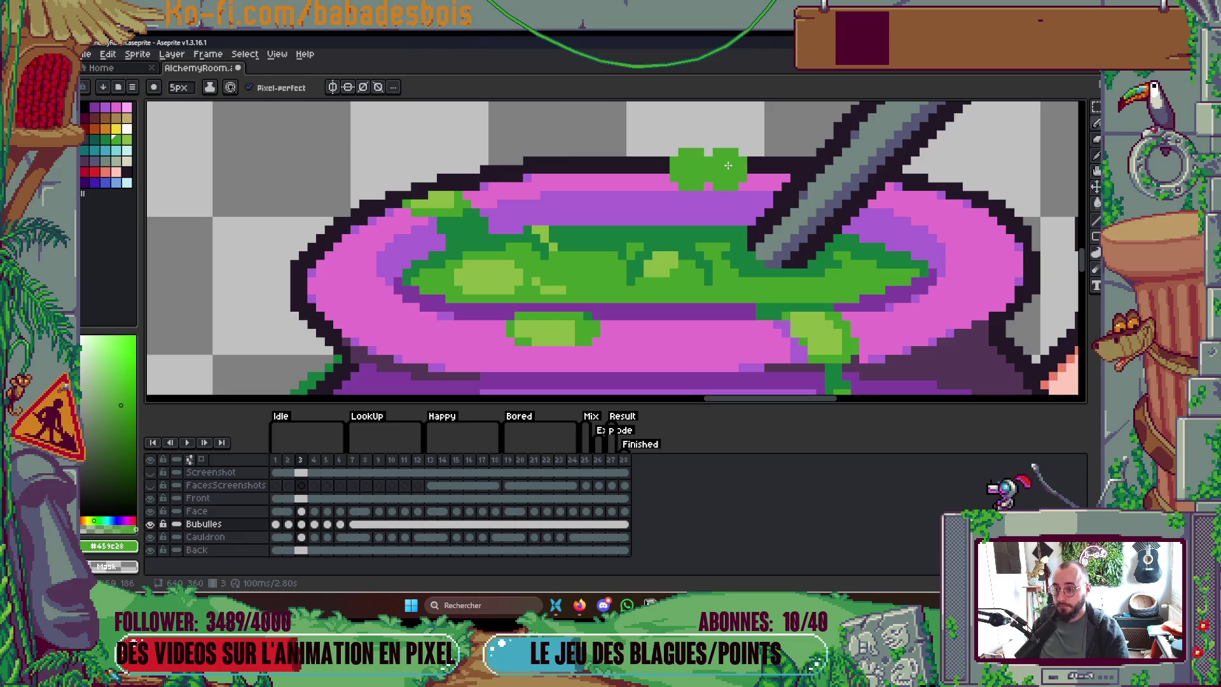
key(Right)
key(minus)
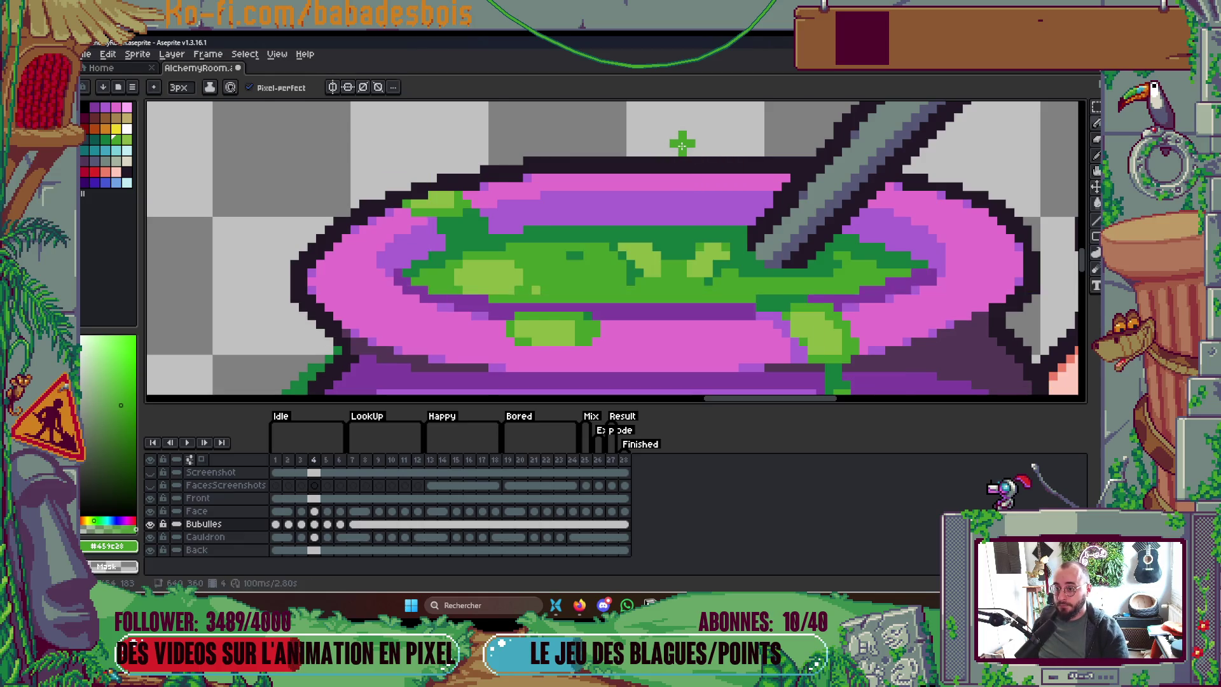
key(Right)
key(minus)
key(minus)
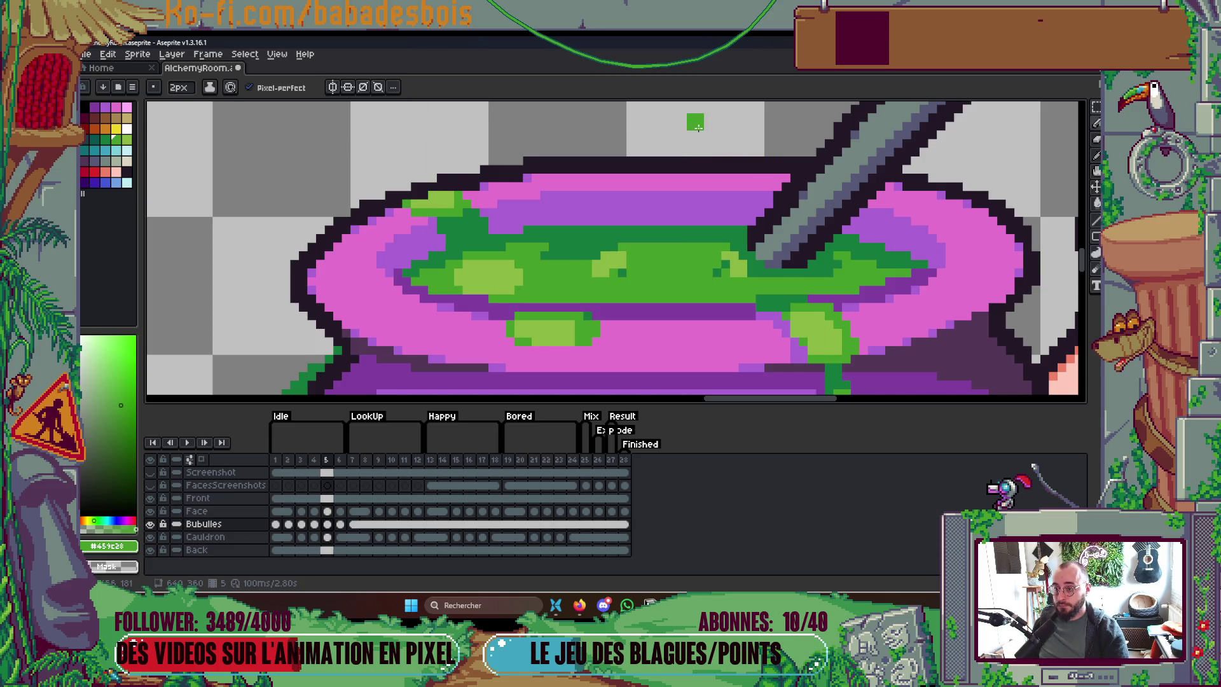
drag(723, 117, 708, 197)
key(Left)
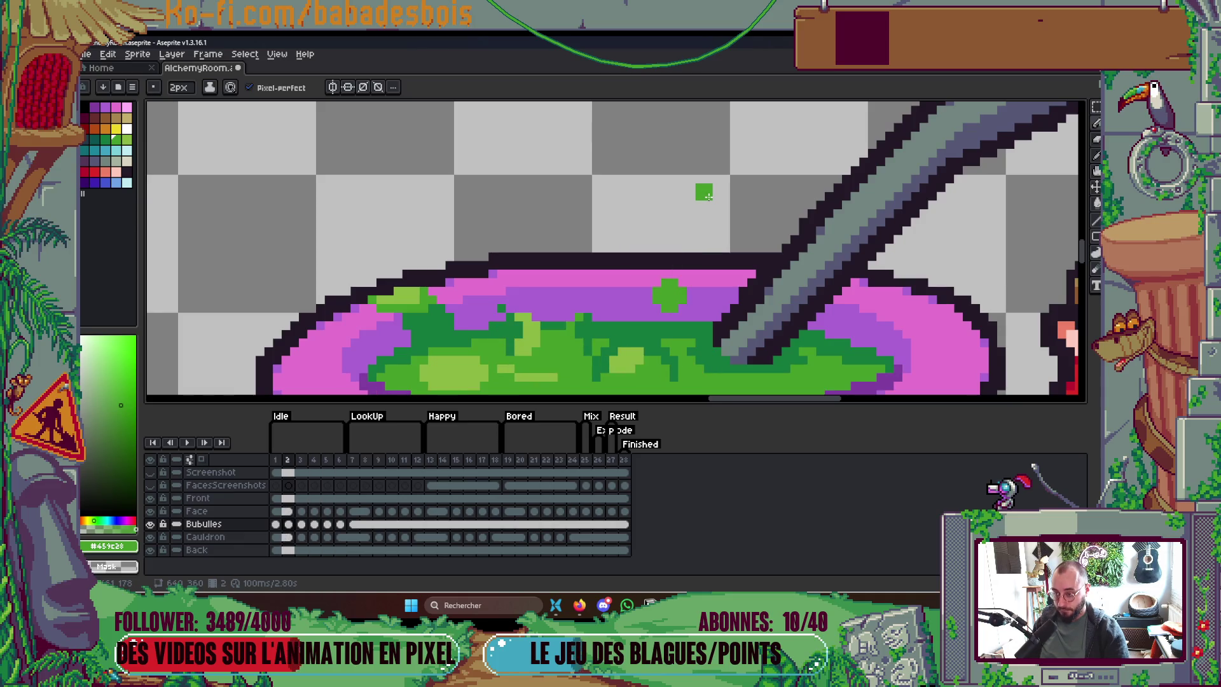
key(Right)
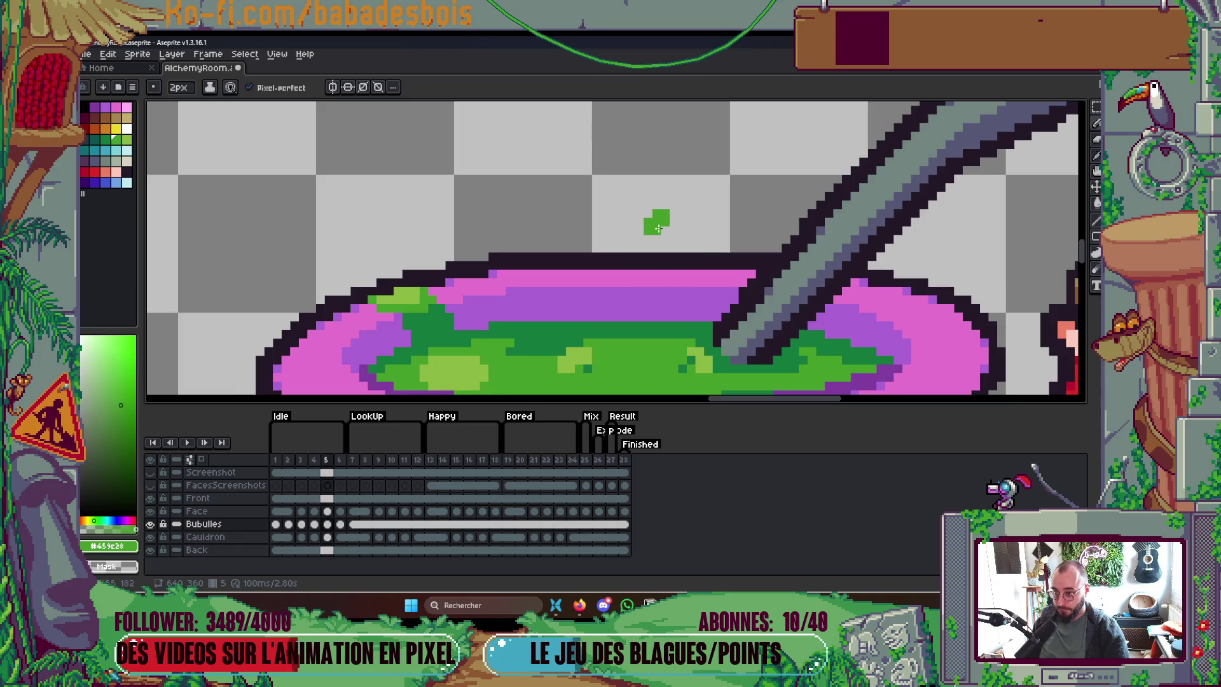
key(Right)
key(minus)
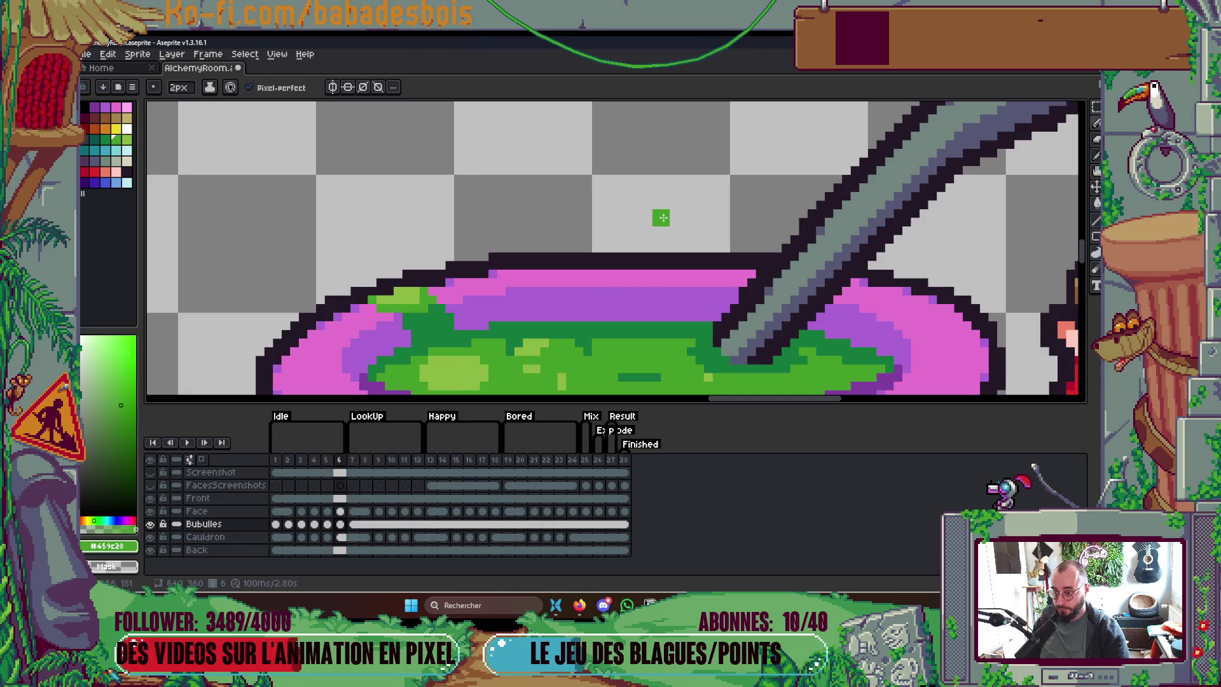
scroll(657, 222, down, 3)
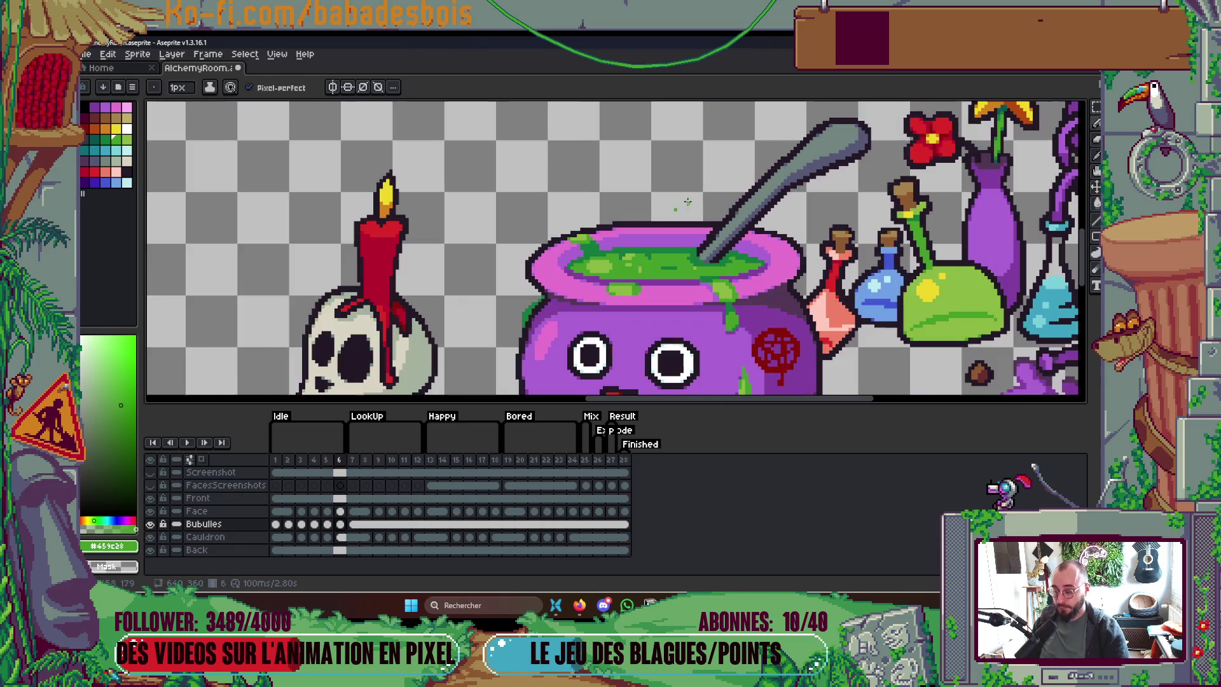
Step: Play the bubble animation briefly, then stop it
key(Return)
scroll(757, 299, down, 3)
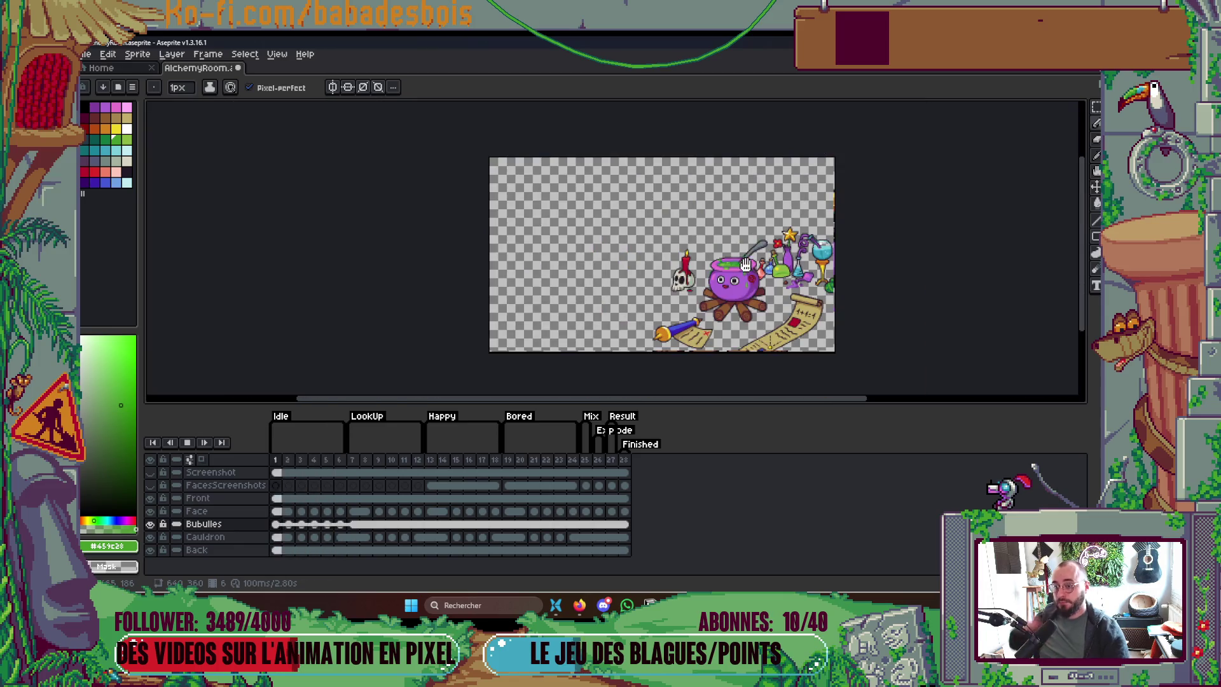
scroll(761, 306, up, 1)
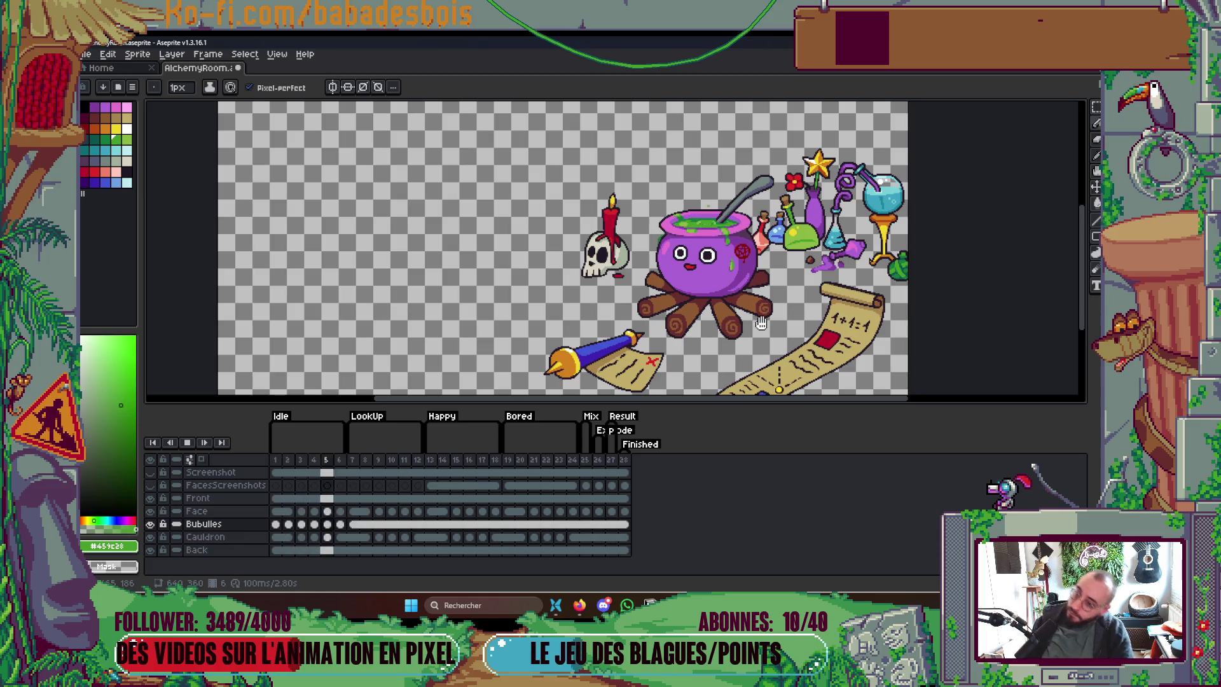
key(Return)
scroll(741, 304, up, 5)
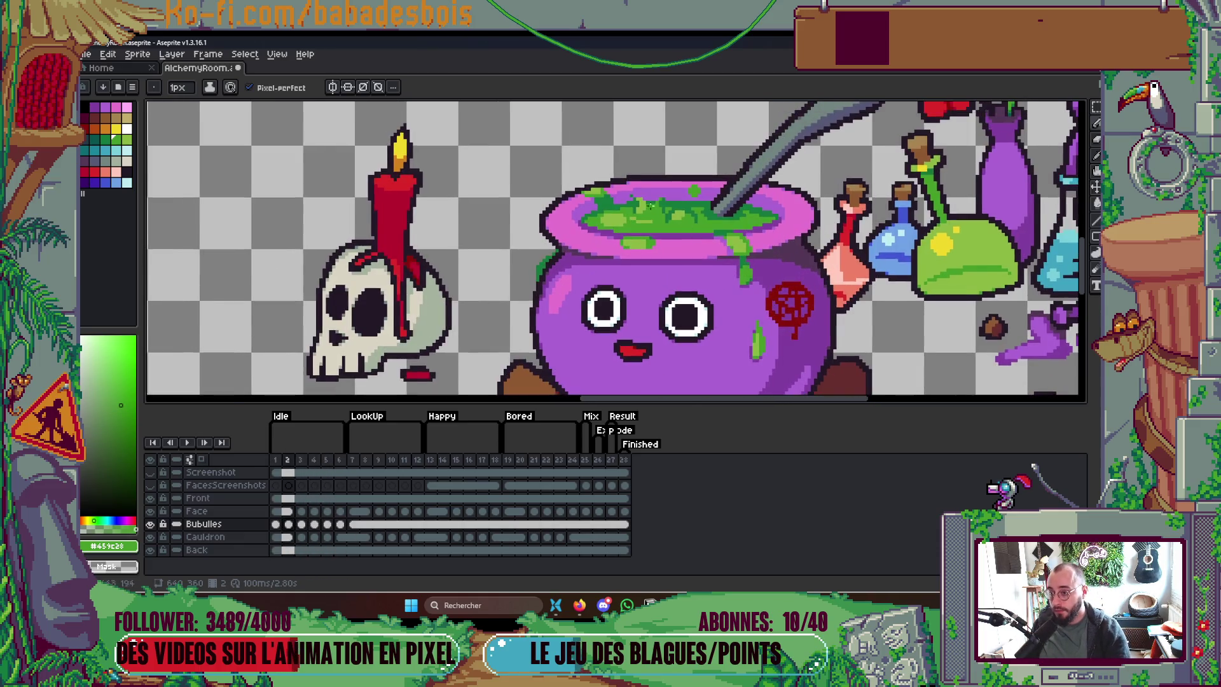
Step: Grow the brush to 5px across frames 3–6 and paint a green bubble above the rim on frame 6
key(plus)
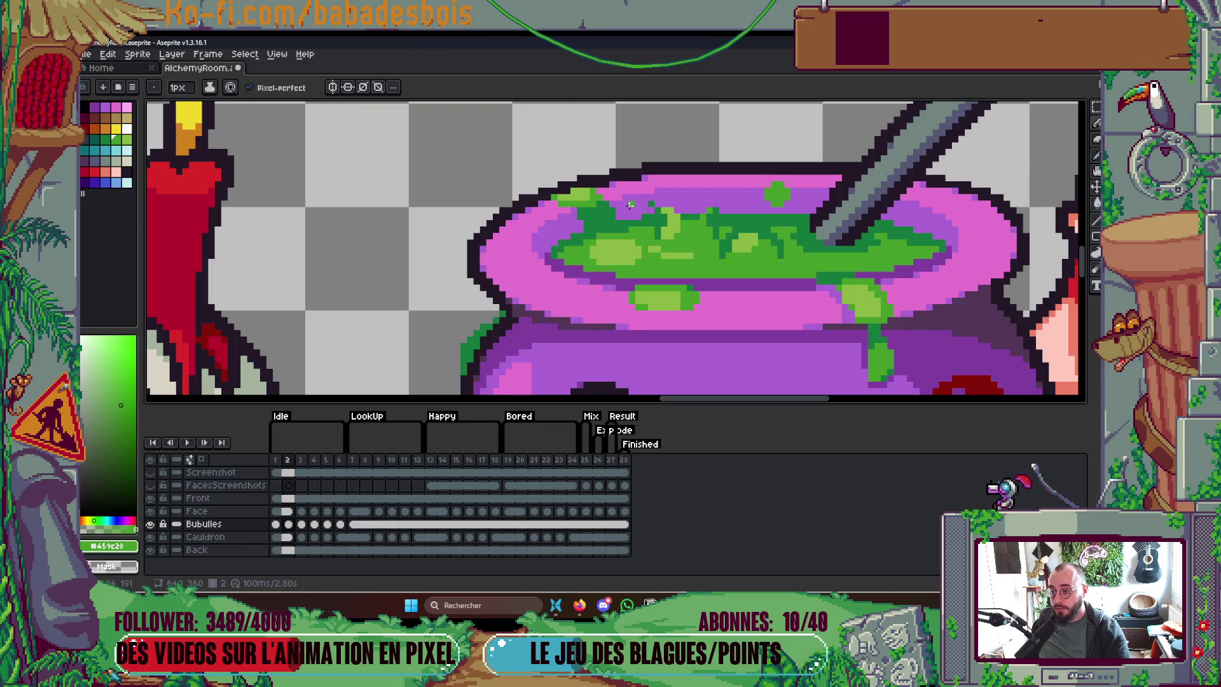
key(plus)
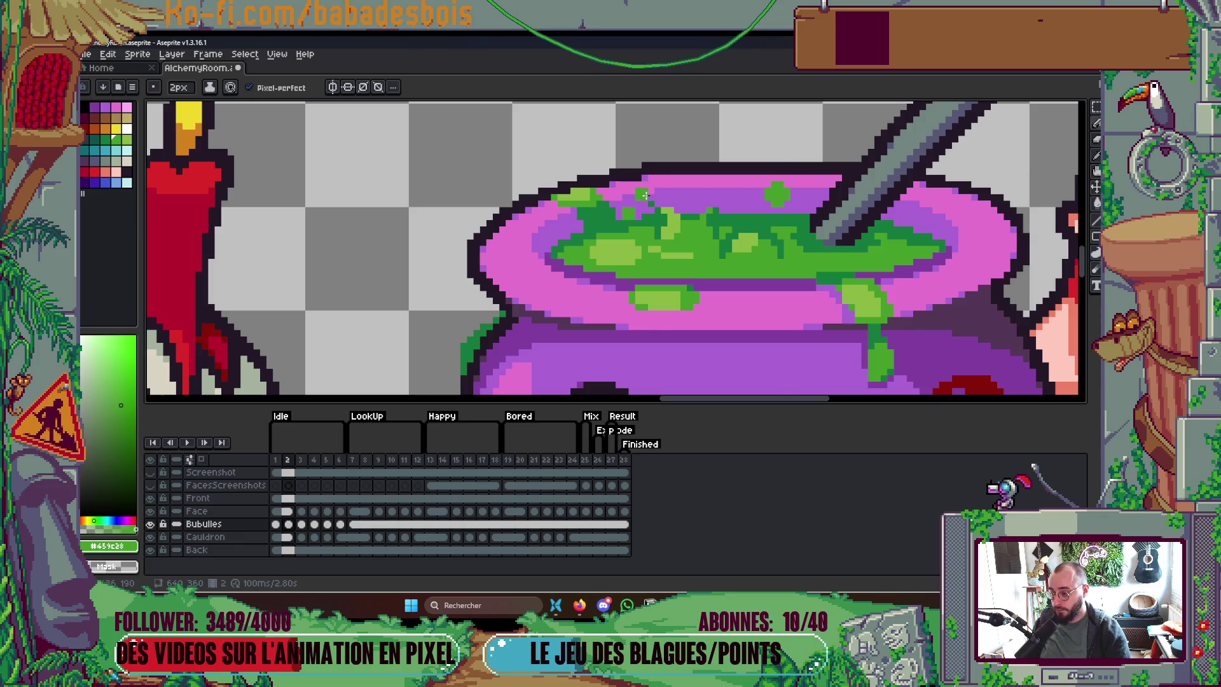
key(Right)
key(plus)
key(plus)
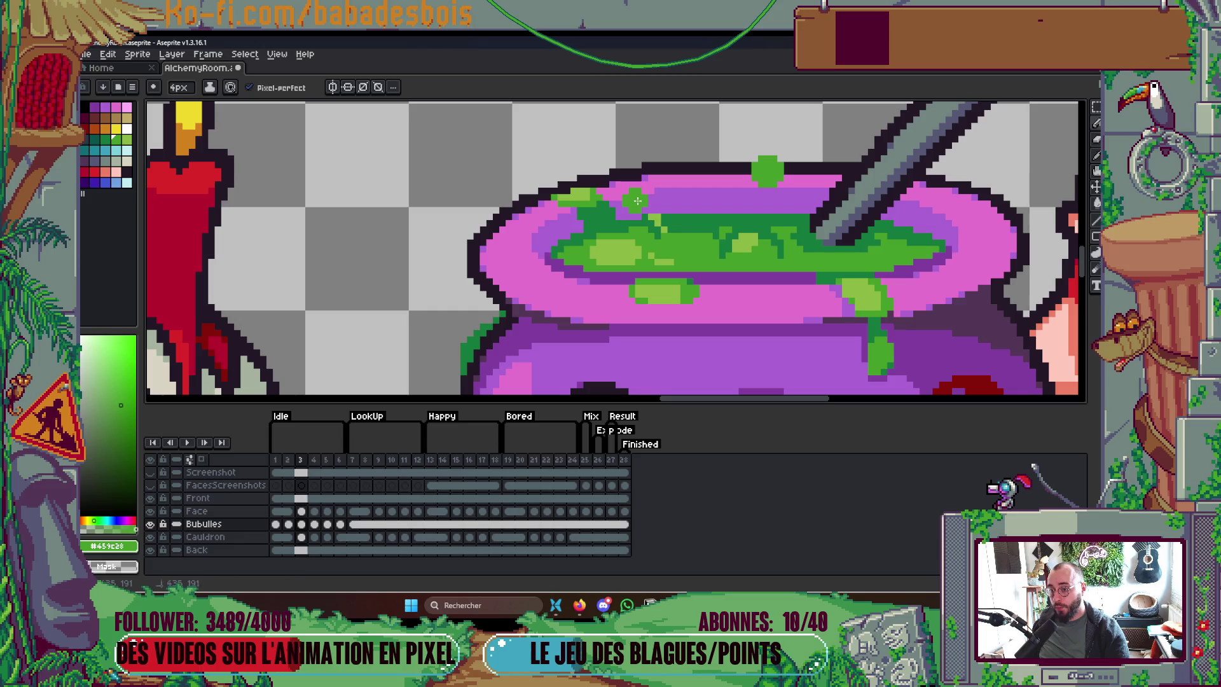
key(Right)
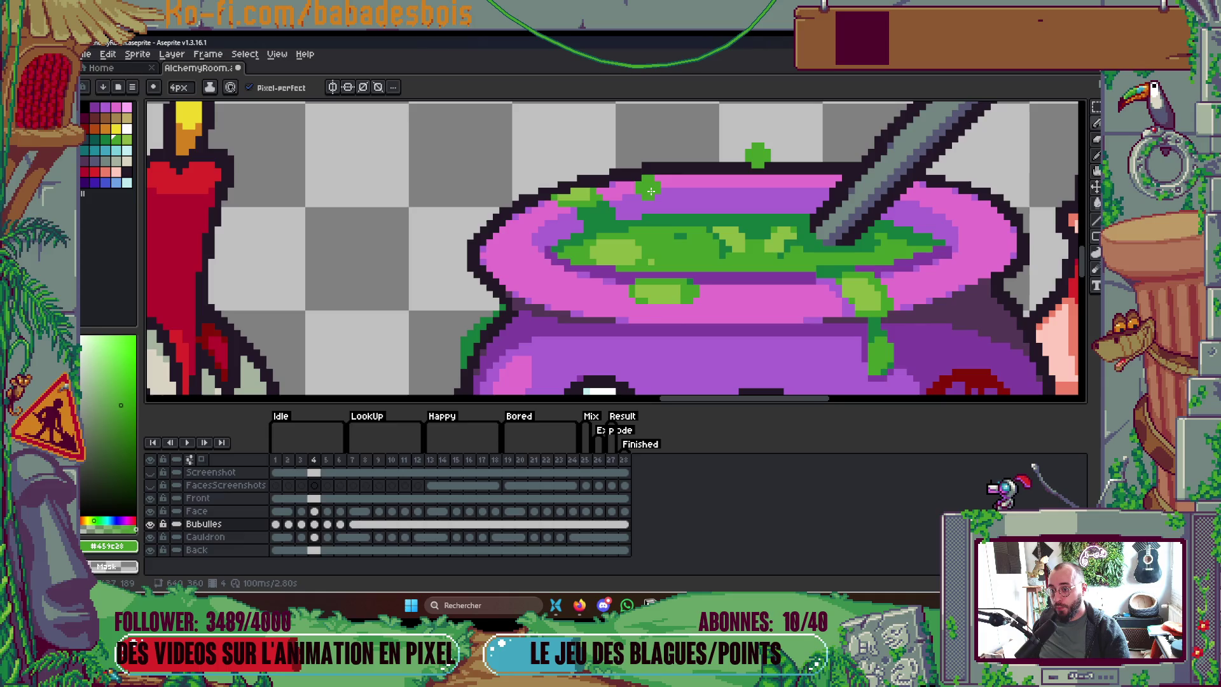
key(Right)
key(plus)
key(Right)
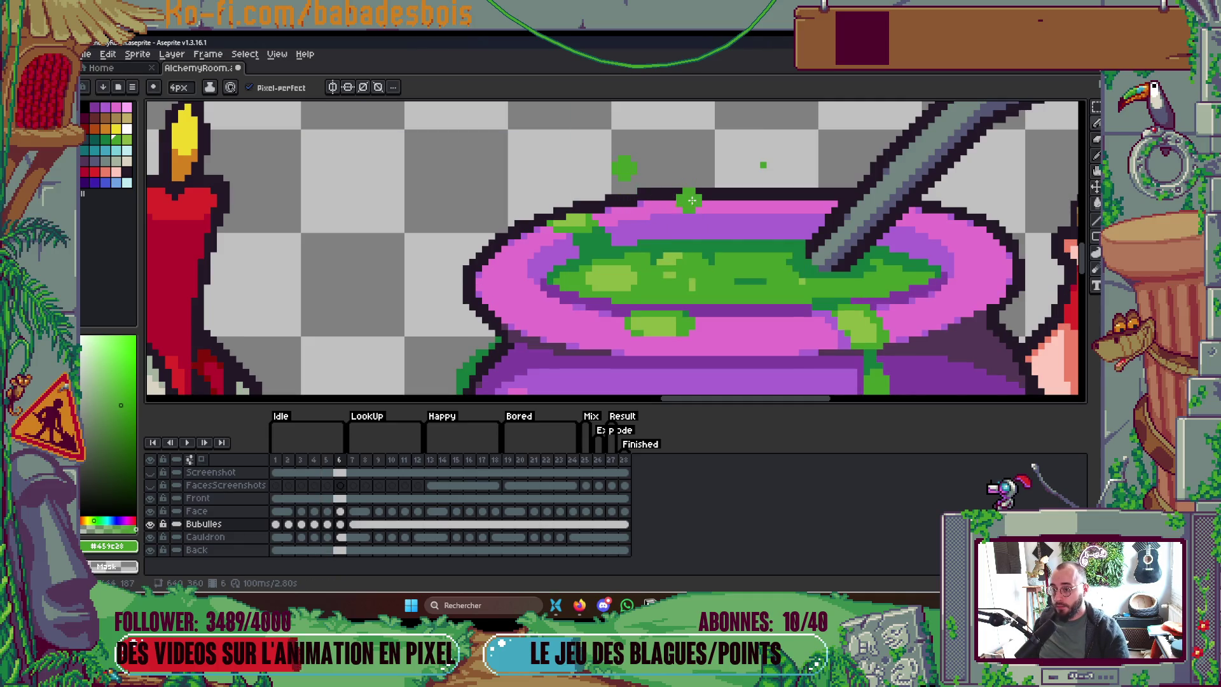
click(650, 173)
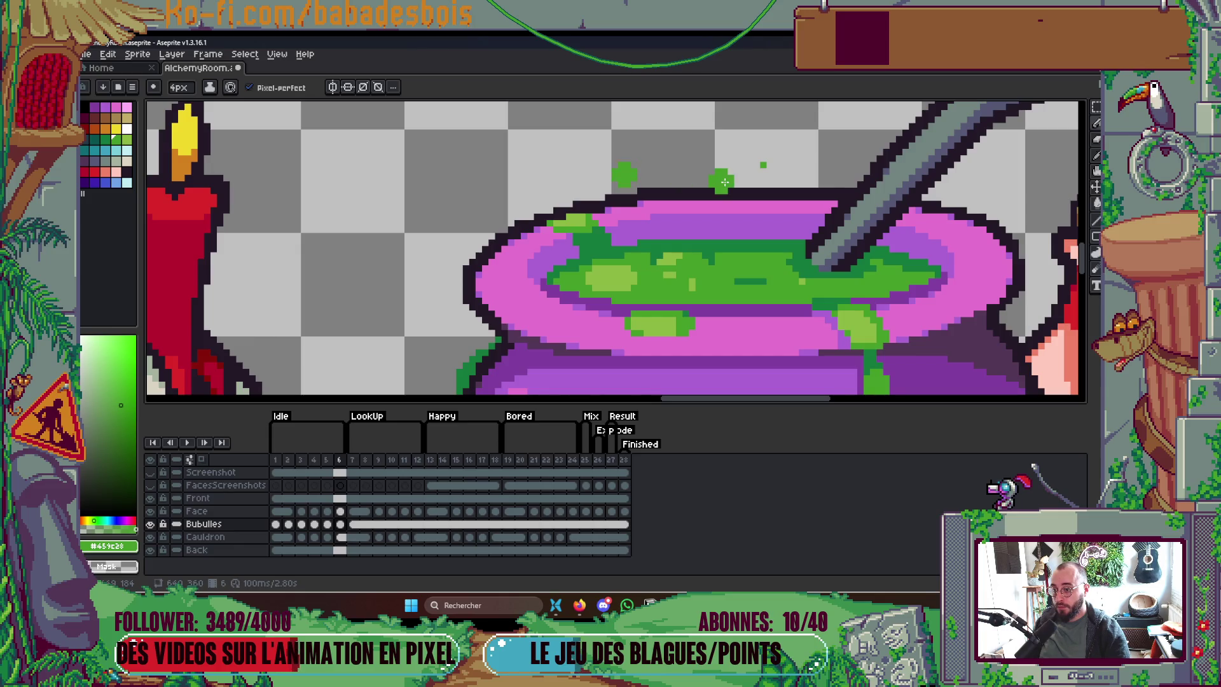
Step: Turn on onion skin, dab a green bubble above the rim on frame 1, then play
click(275, 460)
key(minus)
key(minus)
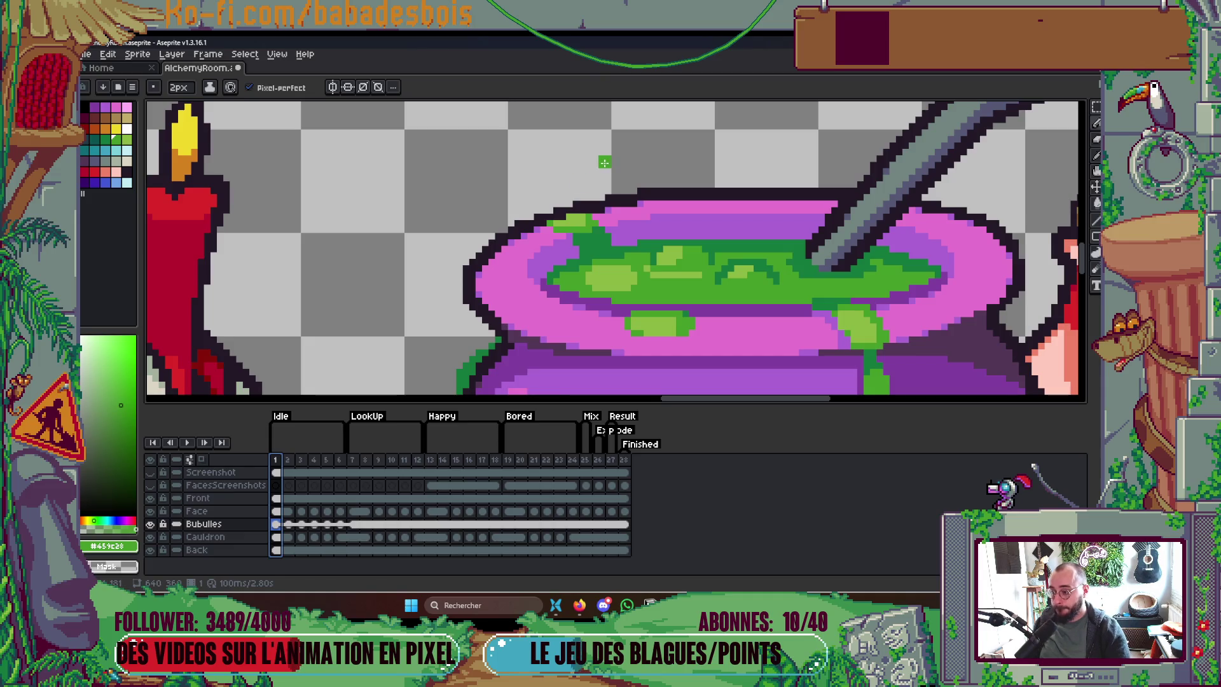
key(F3)
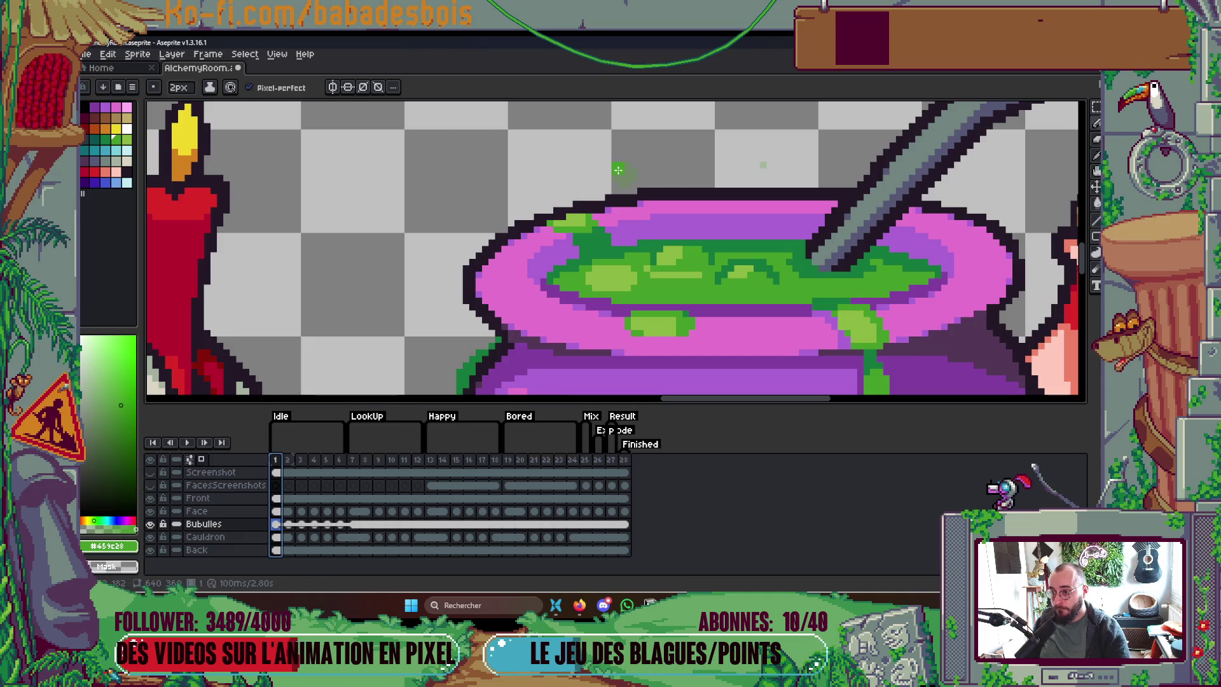
click(620, 170)
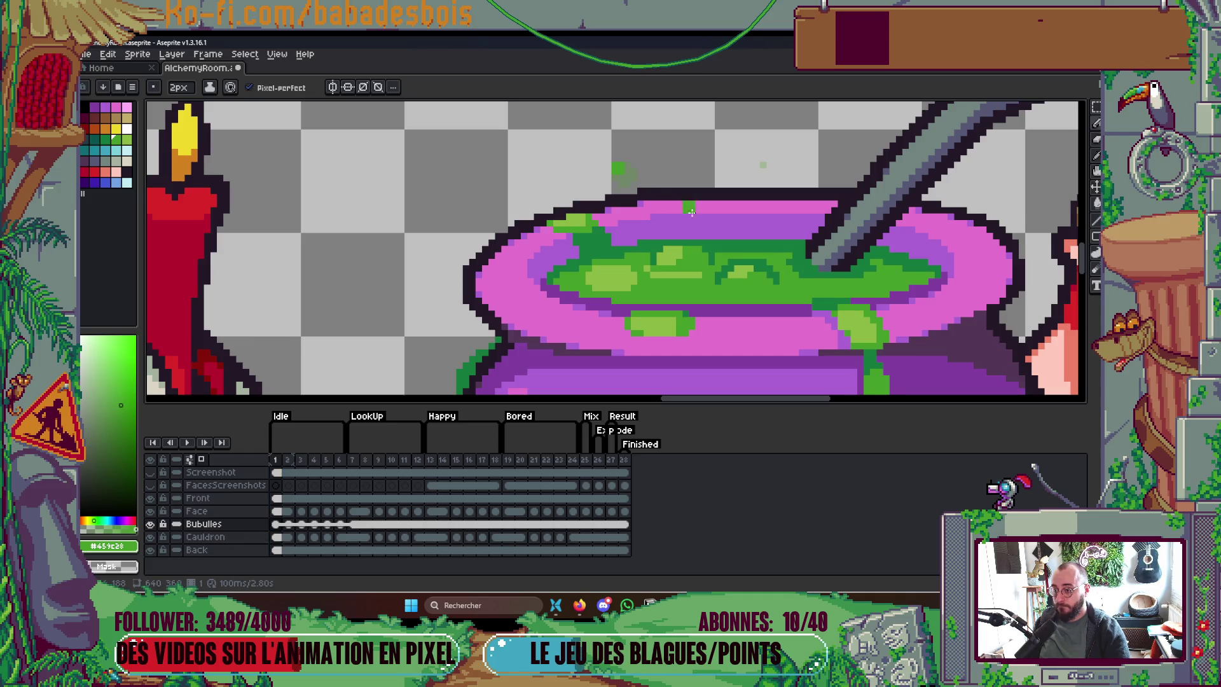
key(period)
scroll(612, 159, down, 1)
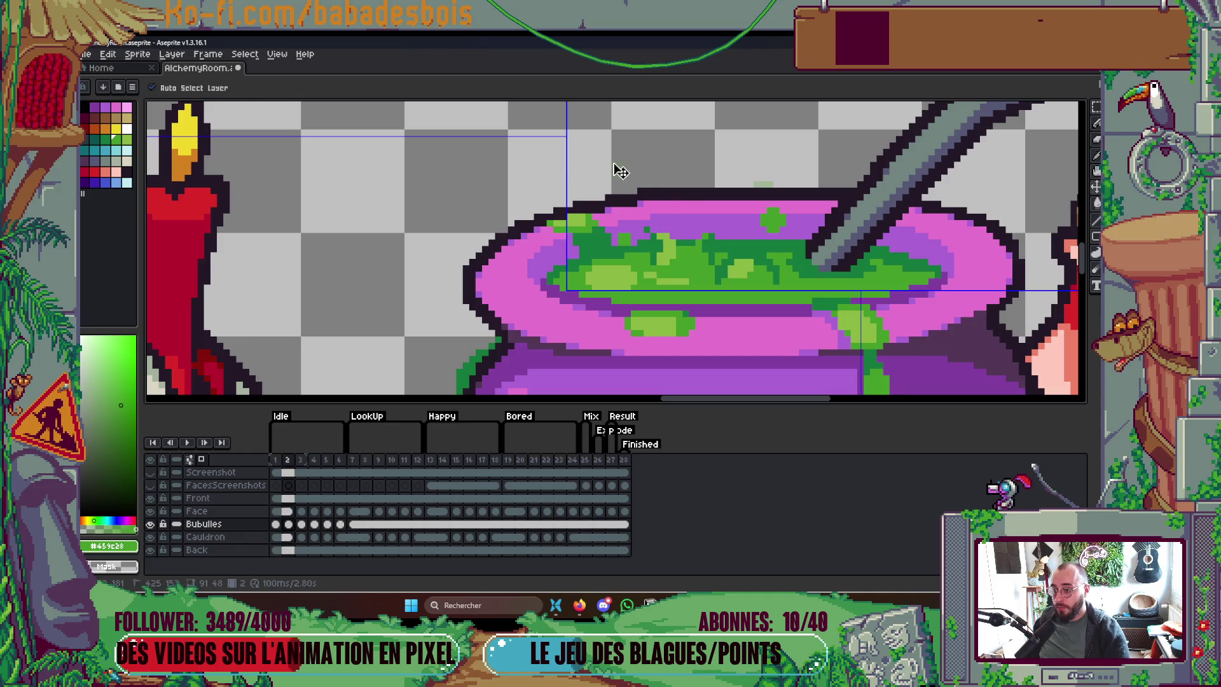
scroll(709, 191, down, 1)
key(Return)
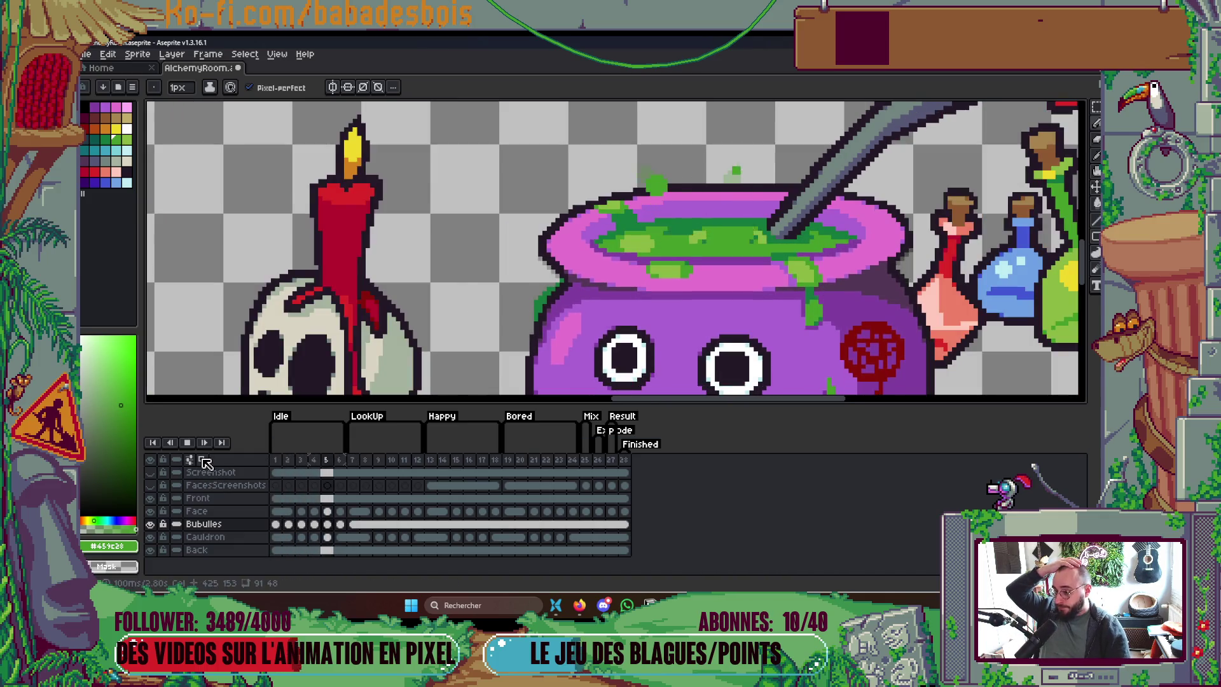
Step: Choose bright green from the palette and briefly use the Paint Bucket before returning to the Pencil
scroll(771, 286, down, 3)
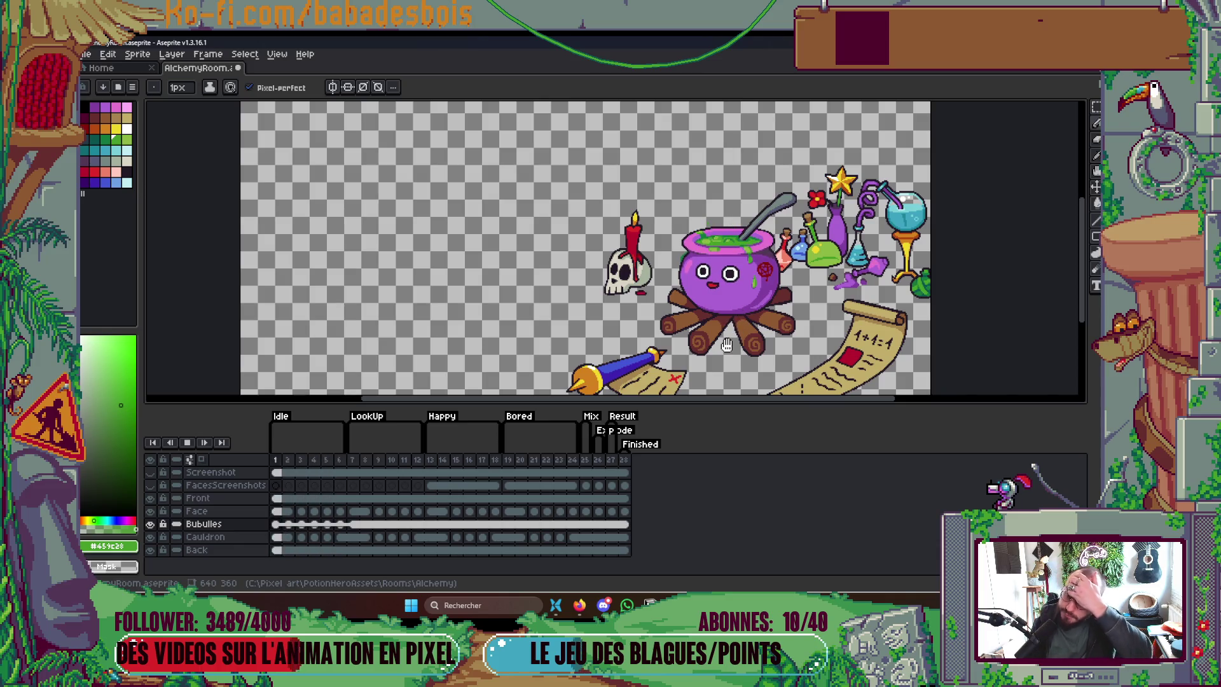
scroll(725, 250, up, 3)
scroll(693, 245, up, 2)
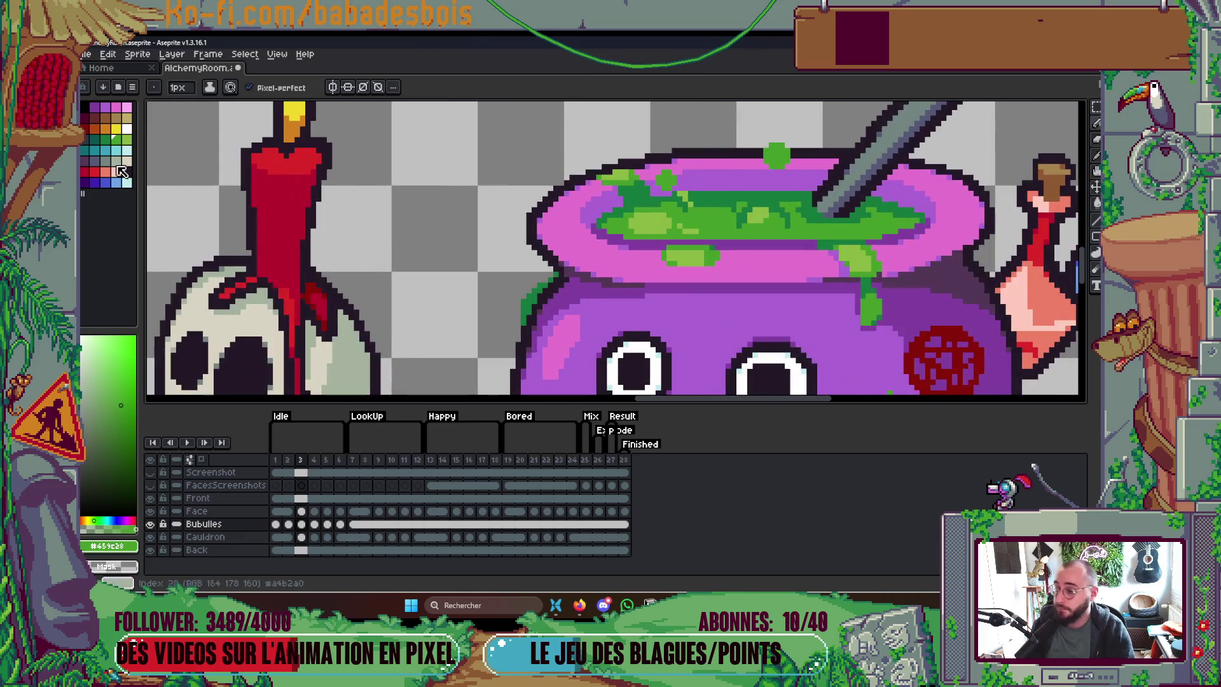
click(127, 138)
key(g)
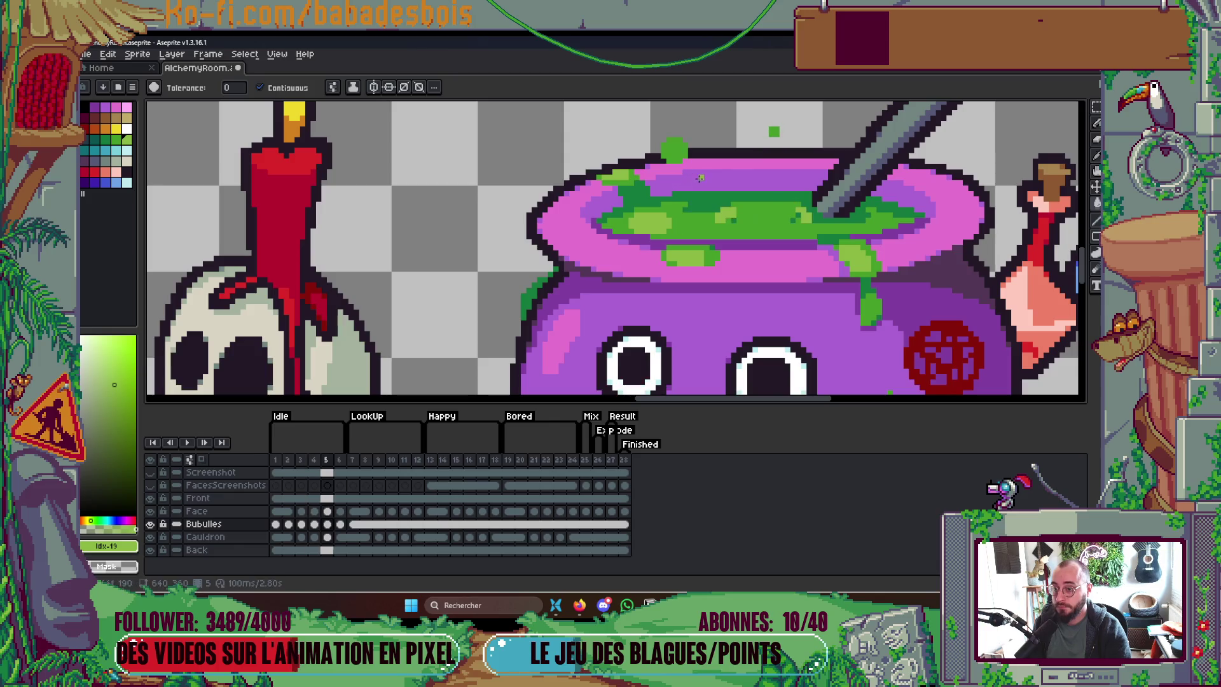
key(b)
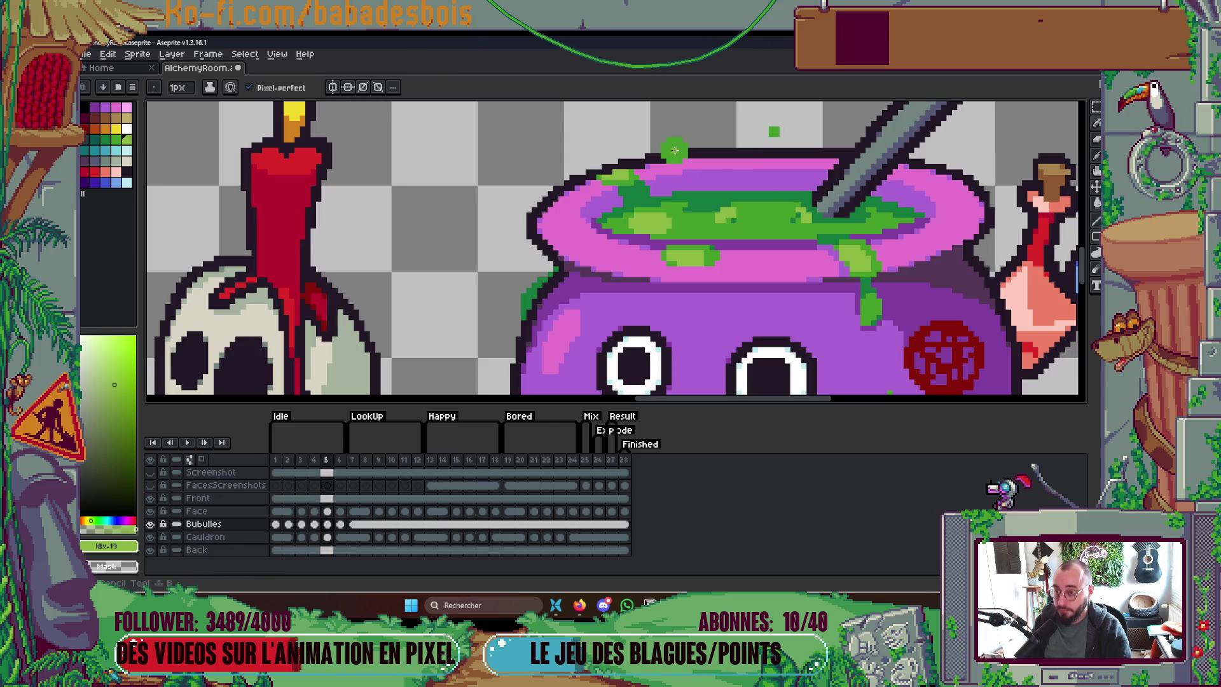
Step: Advance to frame 7 with a 1px brush and play the animation to preview the result
key(Right)
key(minus)
key(Right)
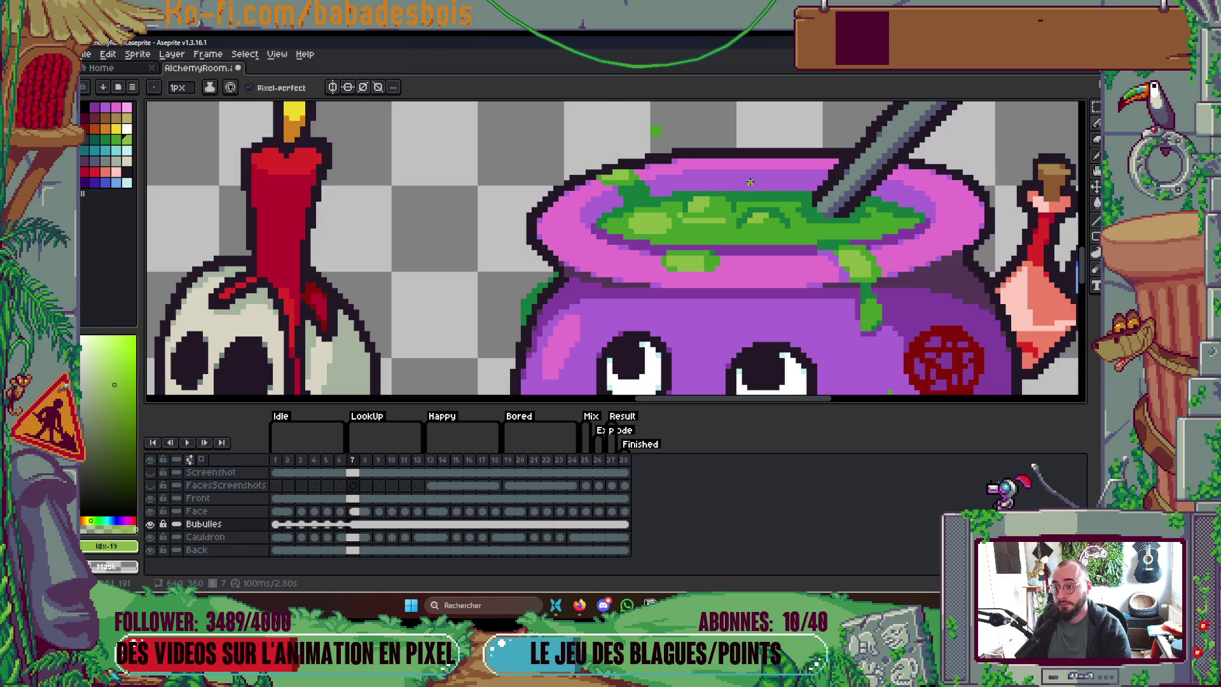
scroll(755, 183, down, 1)
key(Return)
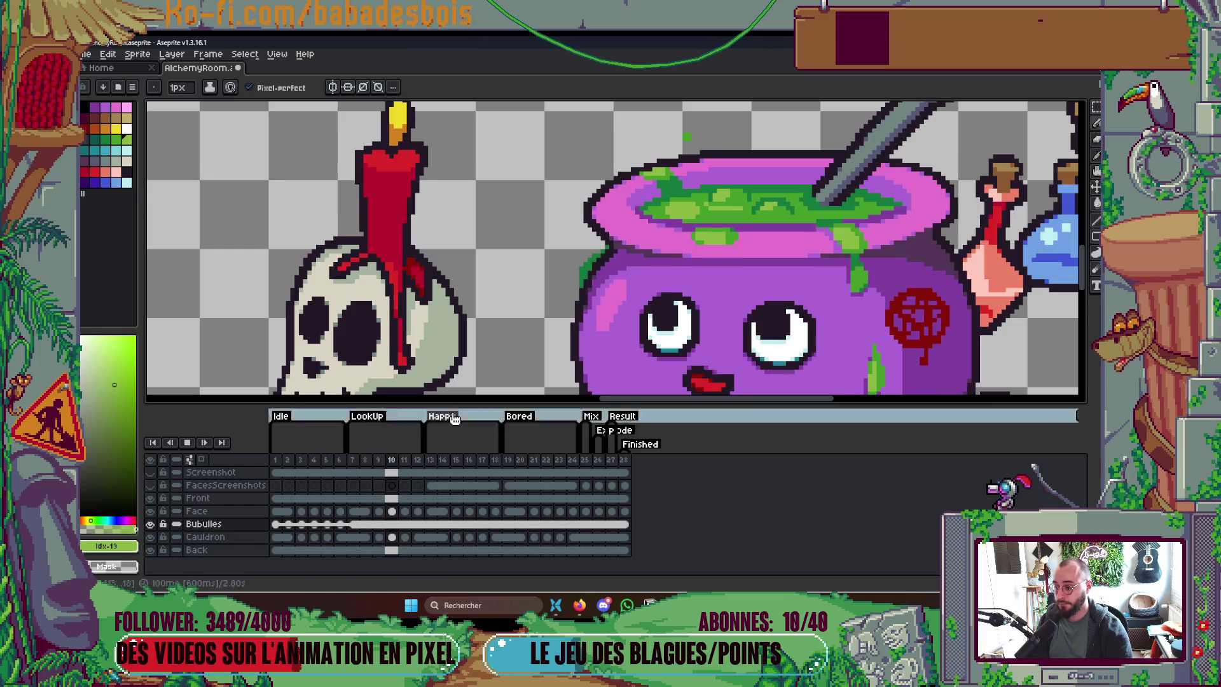
scroll(743, 336, down, 3)
scroll(842, 269, up, 1)
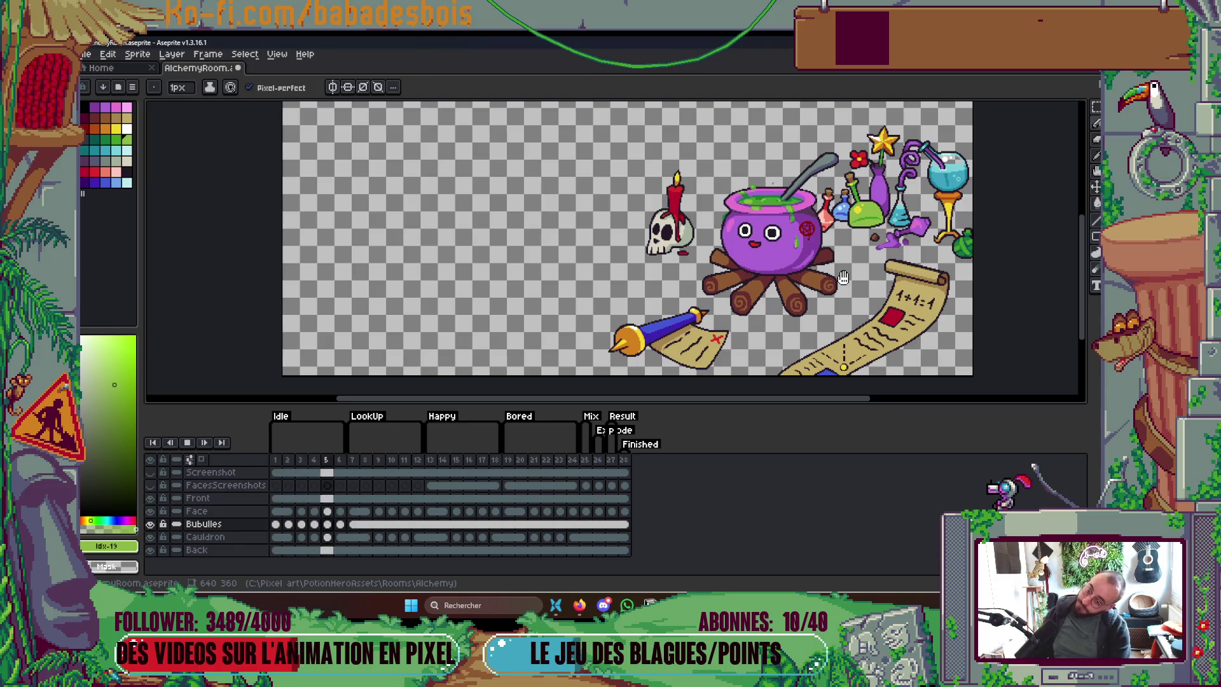
Step: Stop playback, step through the frames back to frame 6, and zoom in on the goo
key(Return)
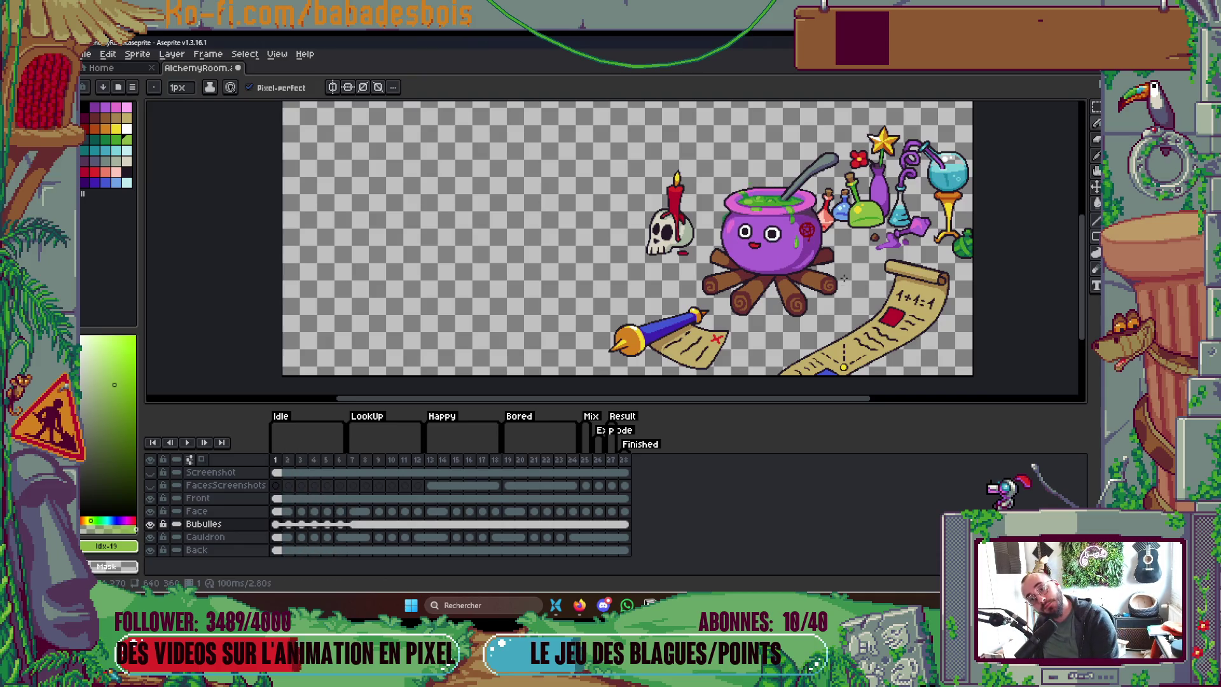
key(Right)
key(Right)
key(Right)
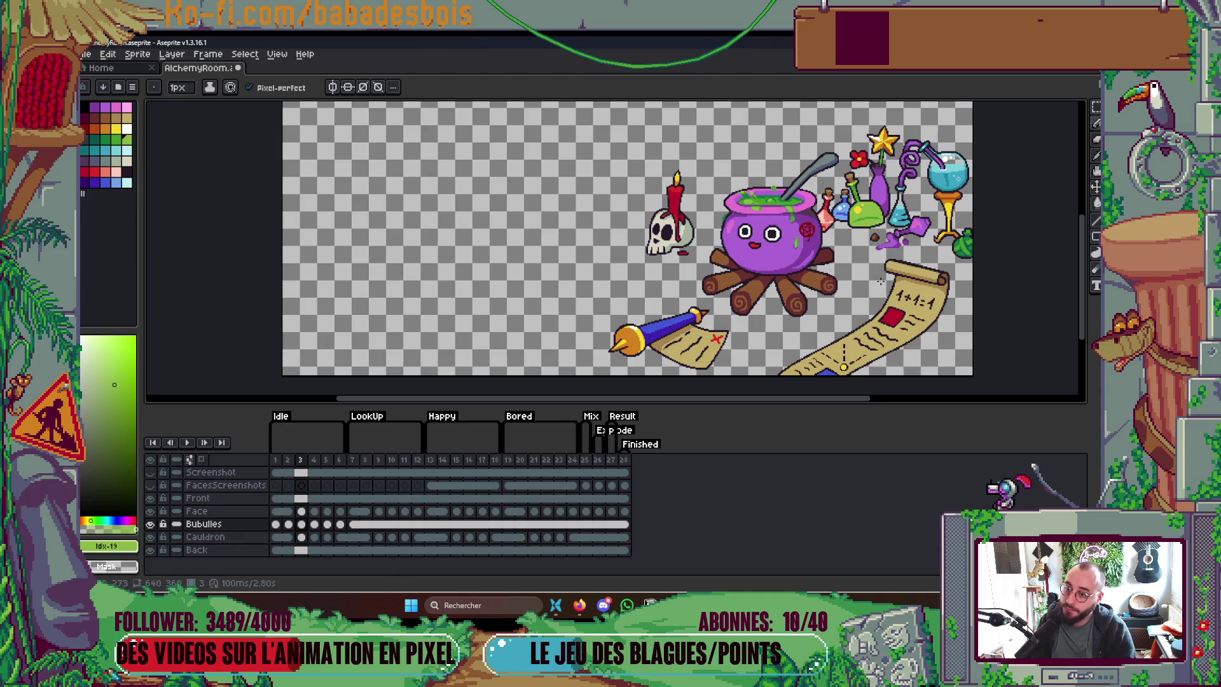
key(Right)
key(Right)
key(Right)
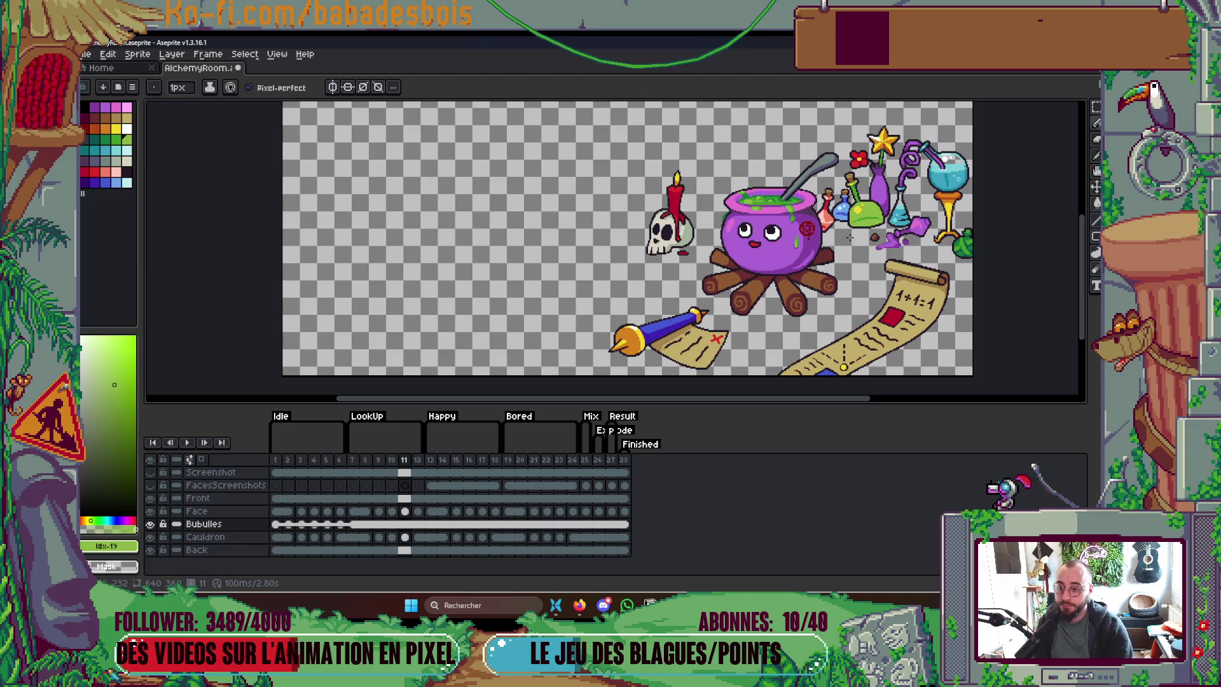
key(Left)
key(Left)
key(Left)
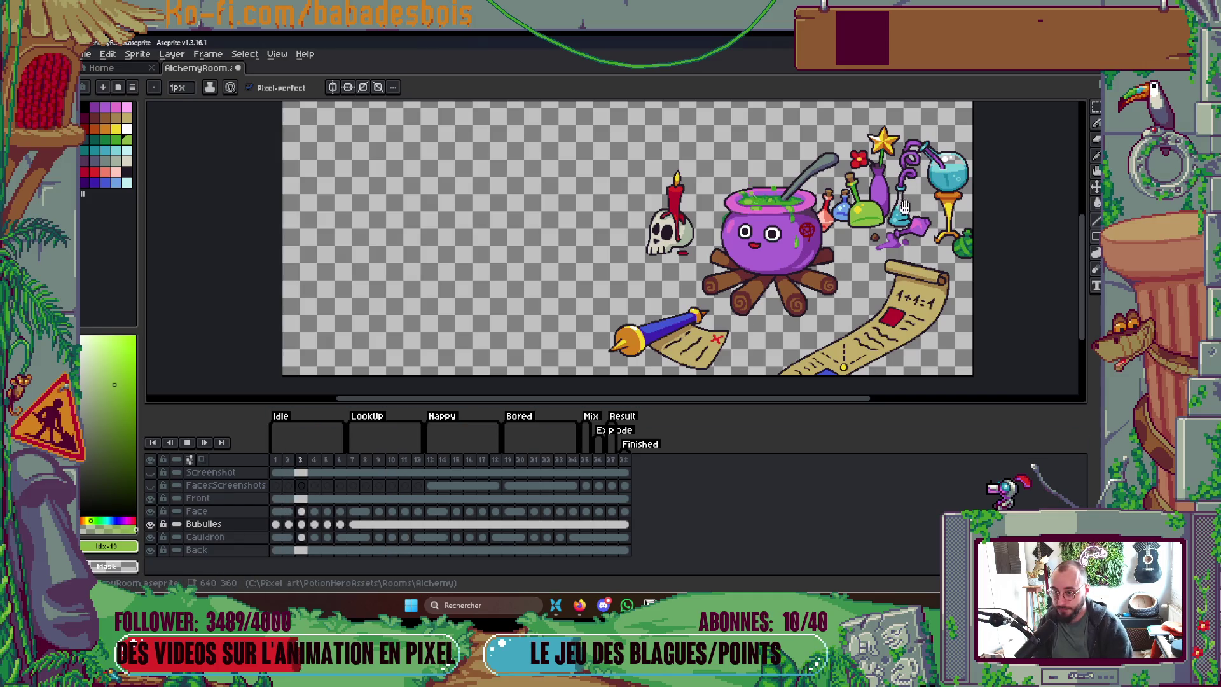
scroll(849, 236, up, 1)
scroll(816, 197, up, 3)
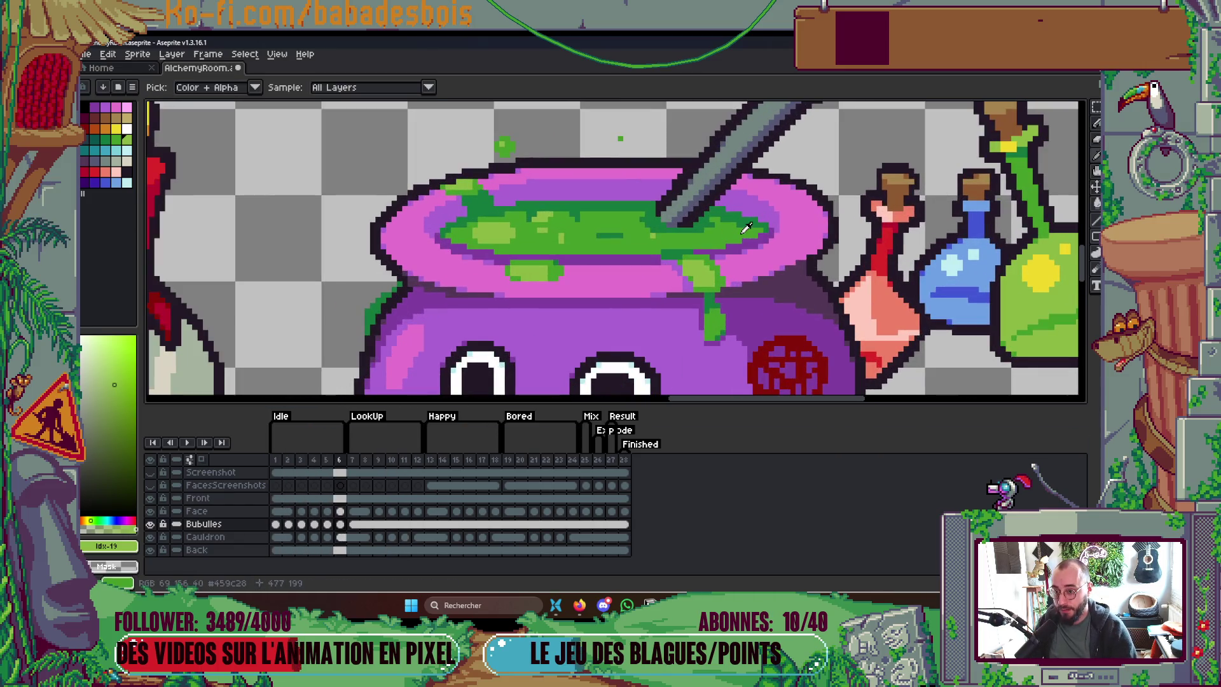
Step: Sample dark green #14783c and paint a 4px dot on the cauldron rim on frame 1
alt+click(750, 219)
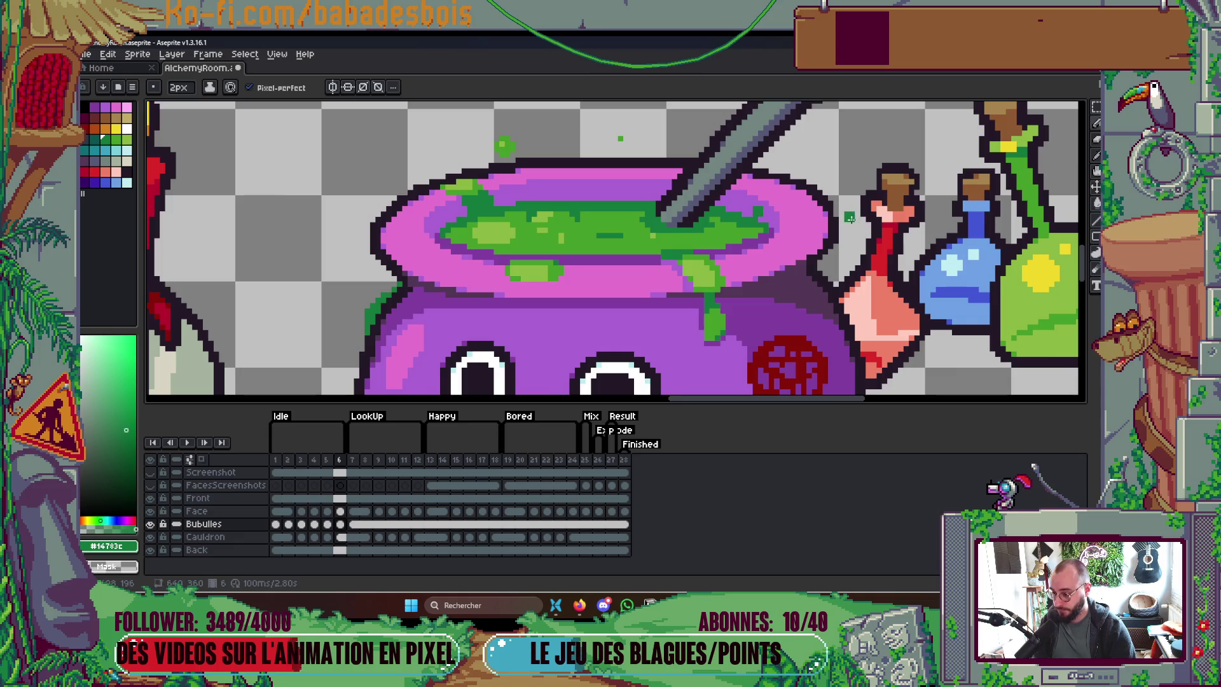
click(275, 459)
key(plus)
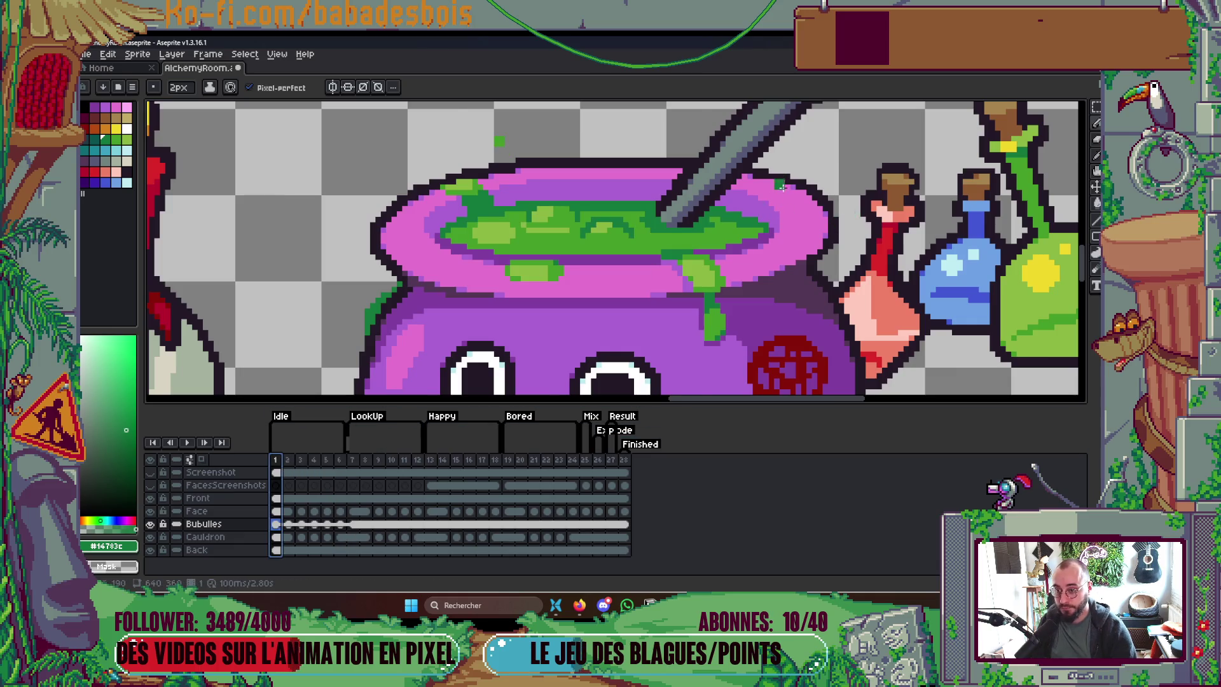
key(plus)
click(769, 205)
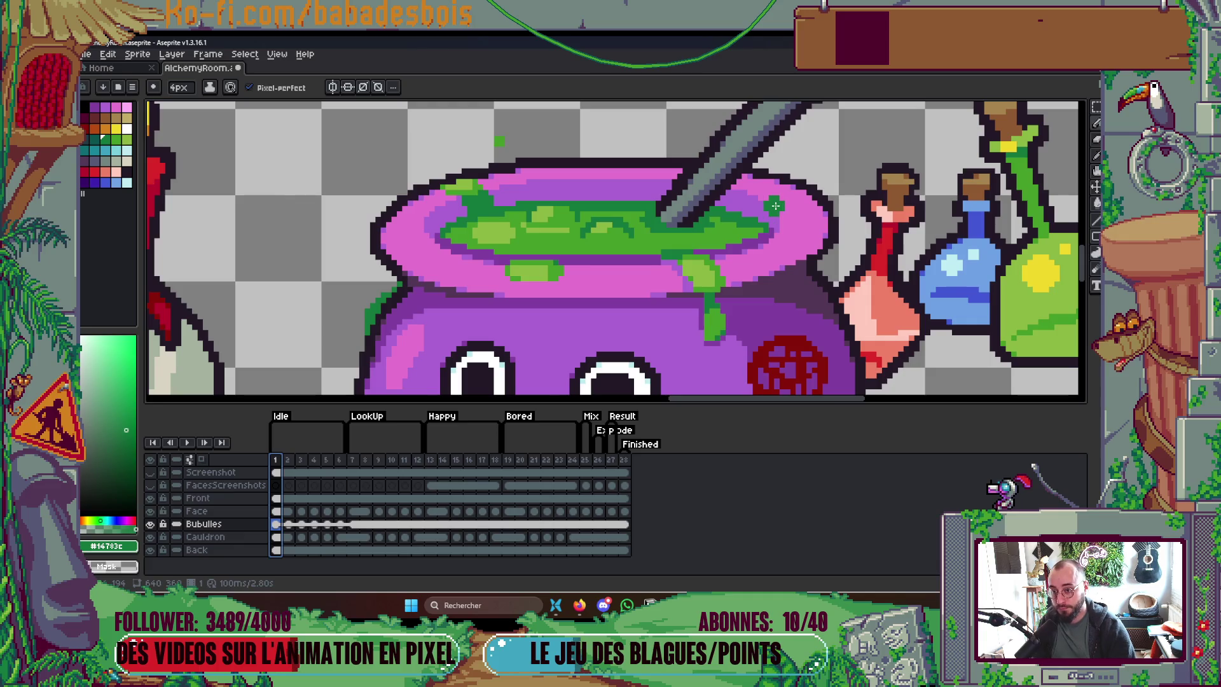
Step: Step through frames 2 to 4 with the brush enlarged to 5px
key(Right)
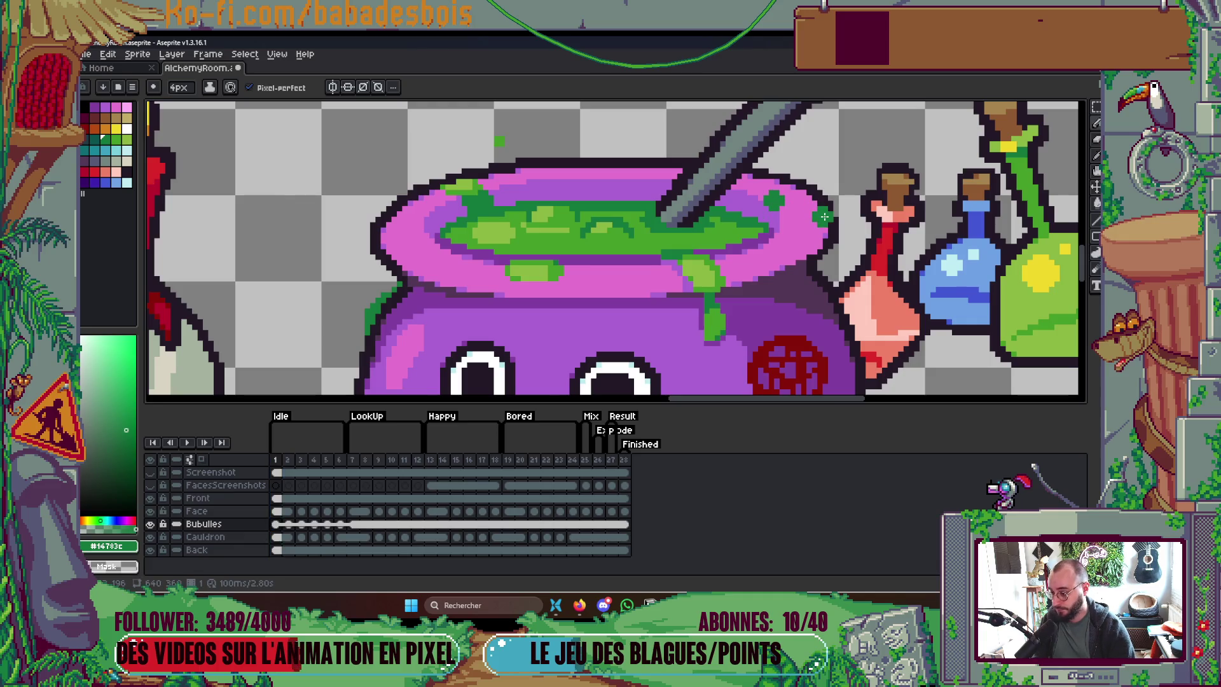
scroll(796, 189, down, 1)
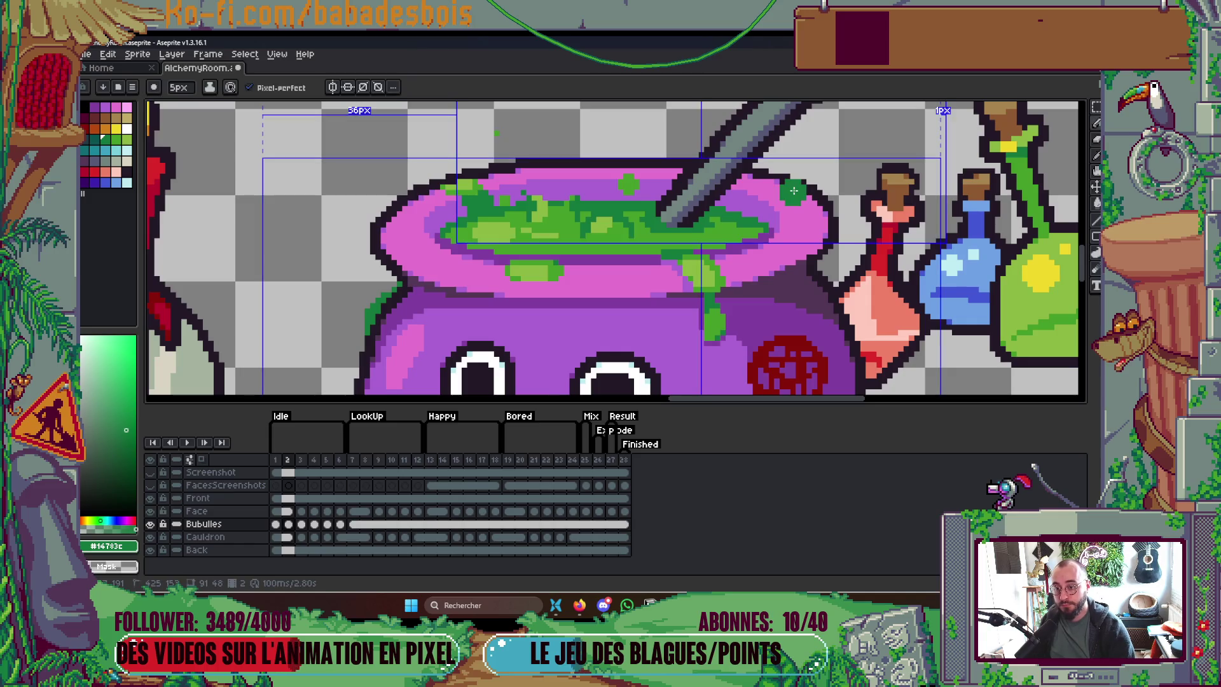
key(plus)
scroll(837, 184, down, 1)
key(Right)
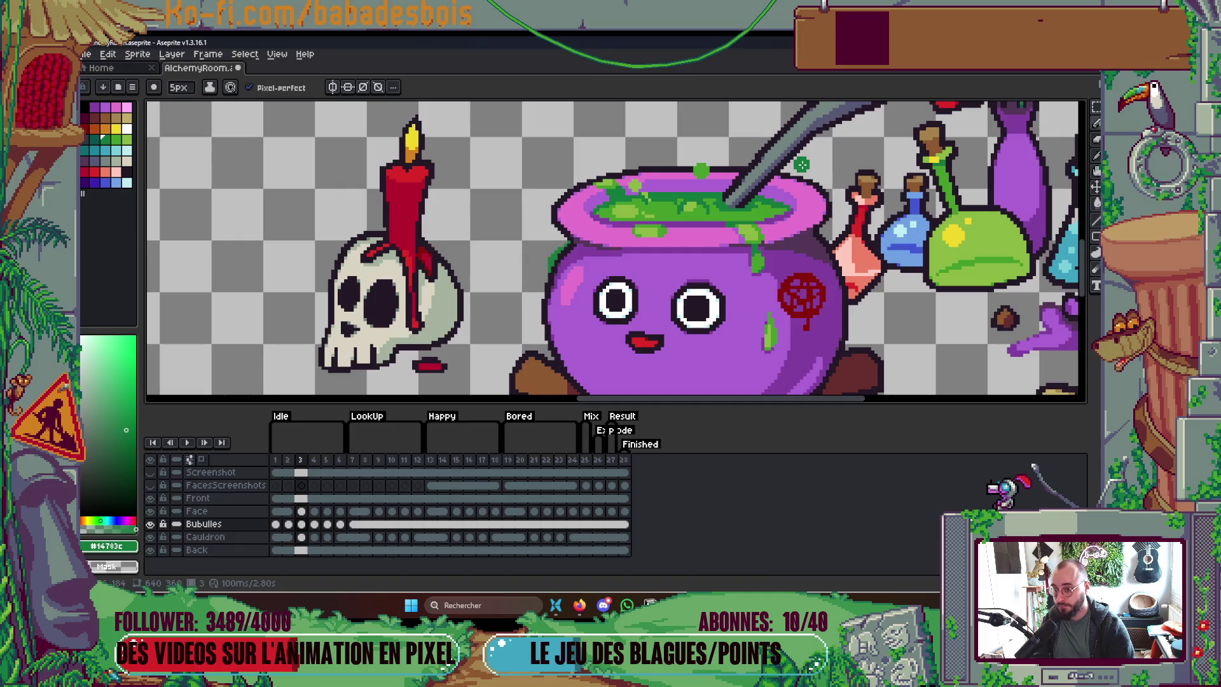
key(Right)
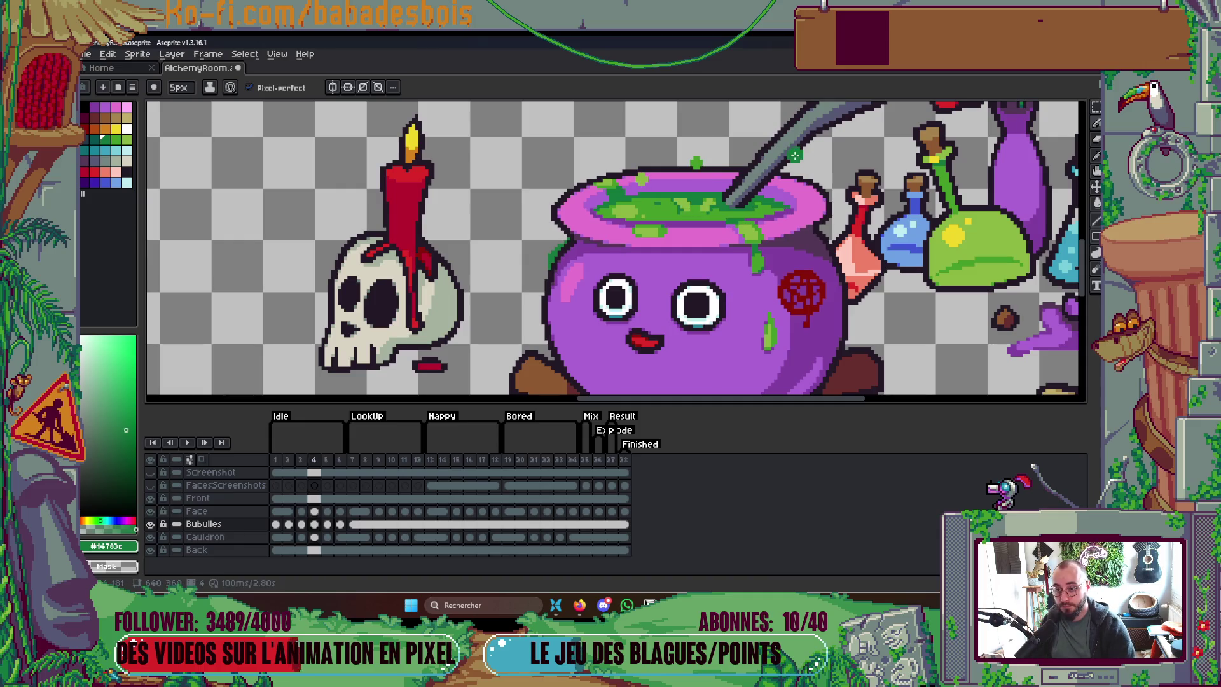
Step: Enable onion skin and start the animation playing
scroll(796, 155, up, 3)
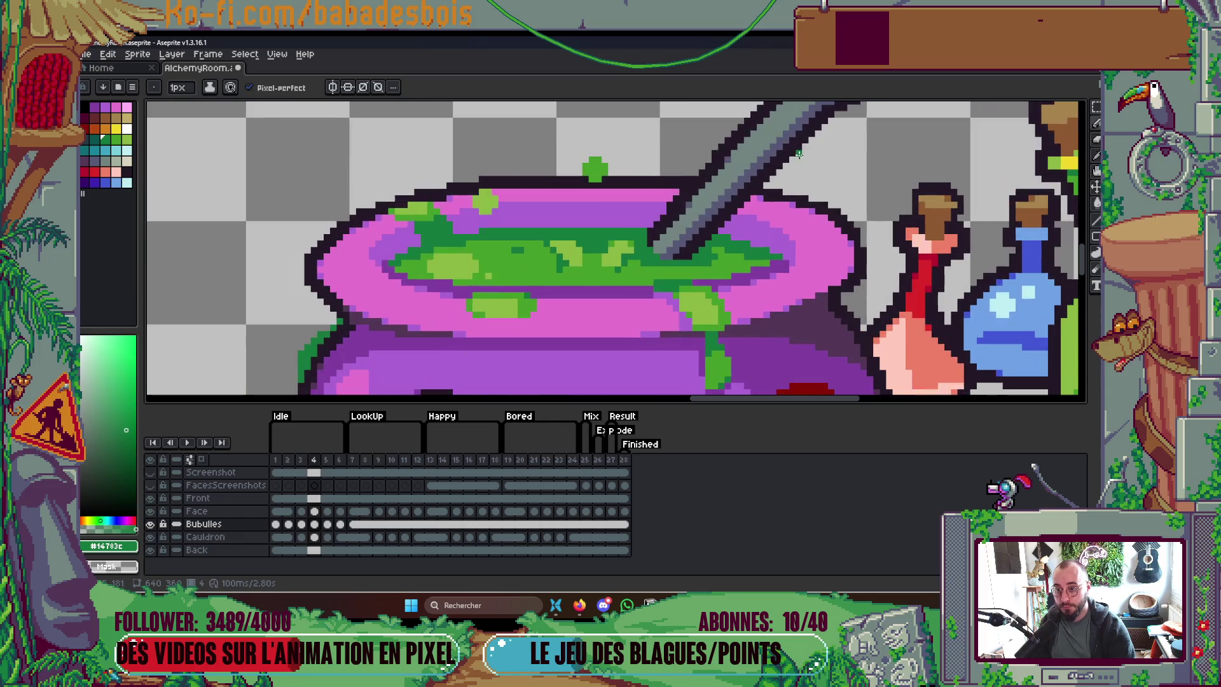
click(202, 459)
scroll(780, 170, up, 2)
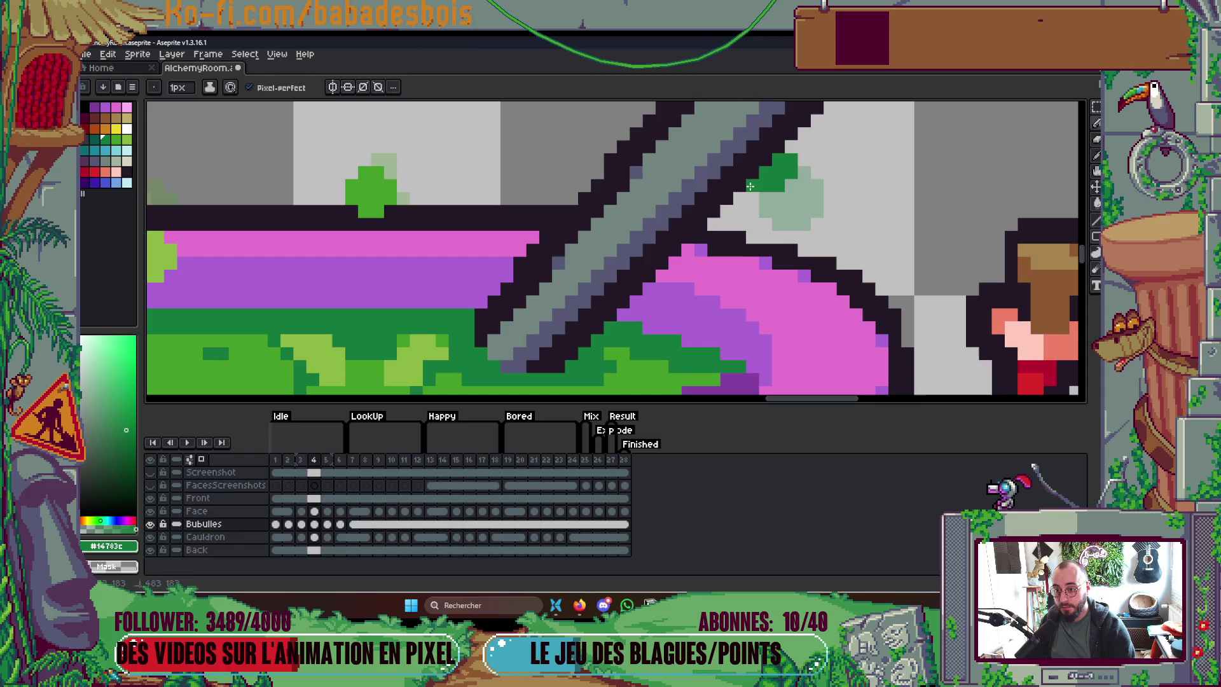
scroll(788, 147, down, 2)
scroll(853, 229, down, 1)
key(Return)
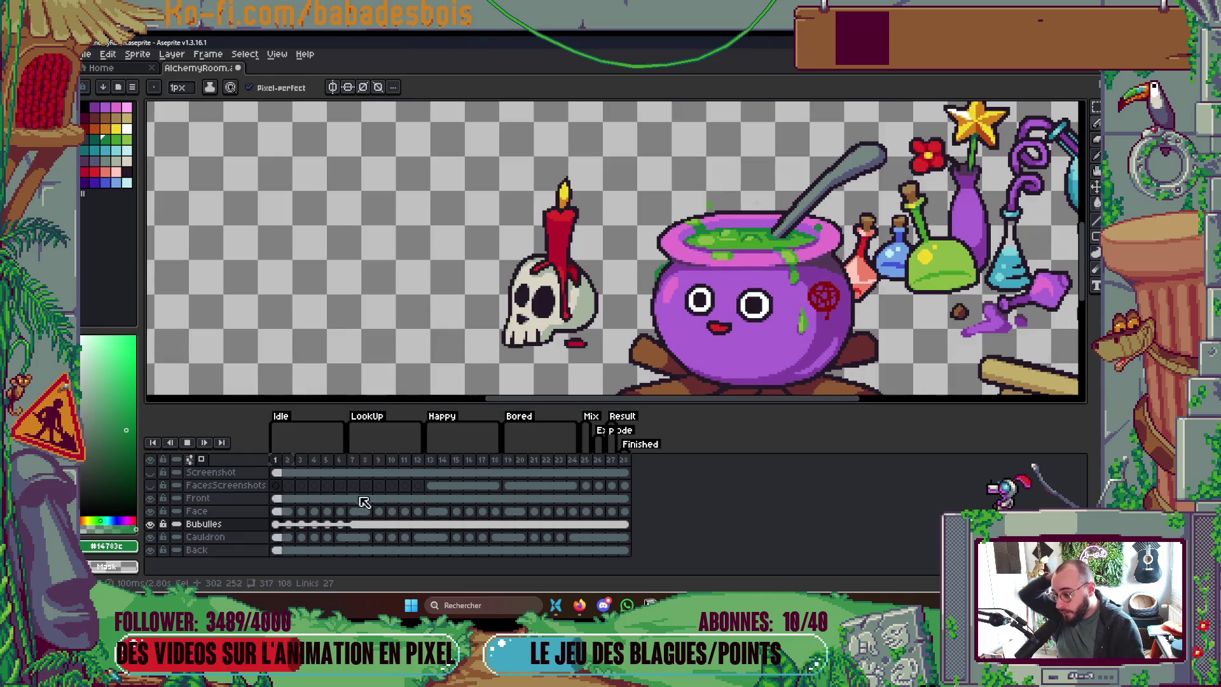
Step: Stop playback on frame 2 and switch to the rectangular selection tool
scroll(823, 280, down, 4)
scroll(760, 318, up, 2)
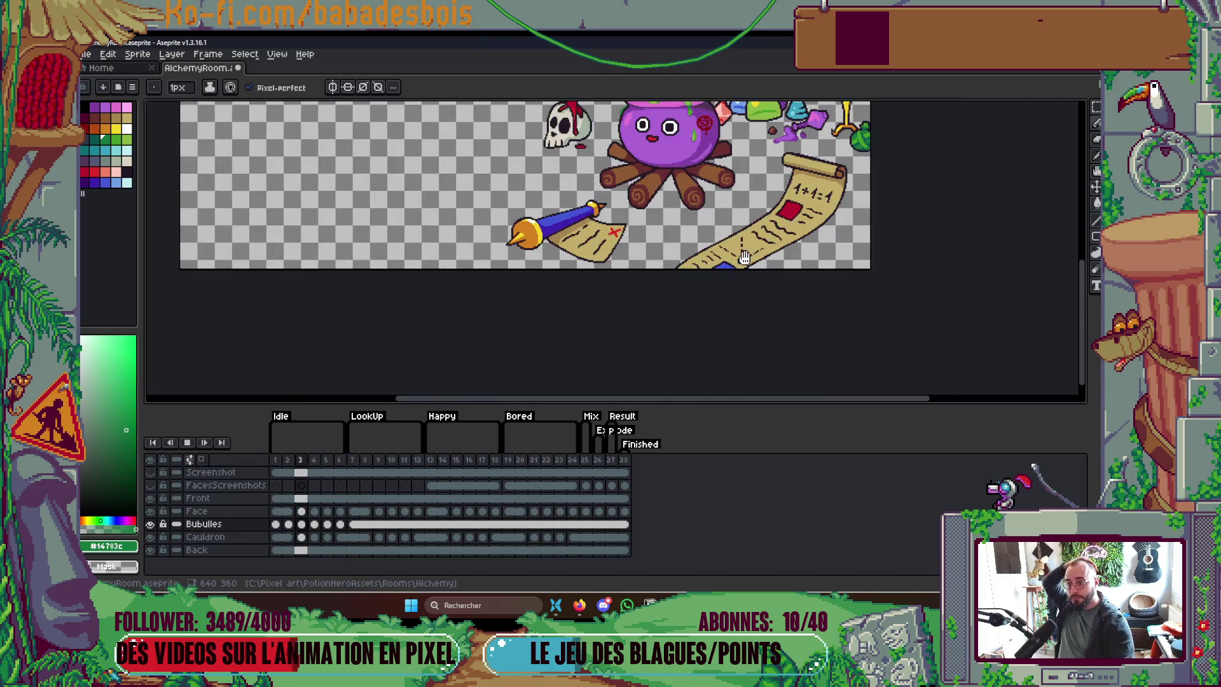
scroll(738, 274, up, 1)
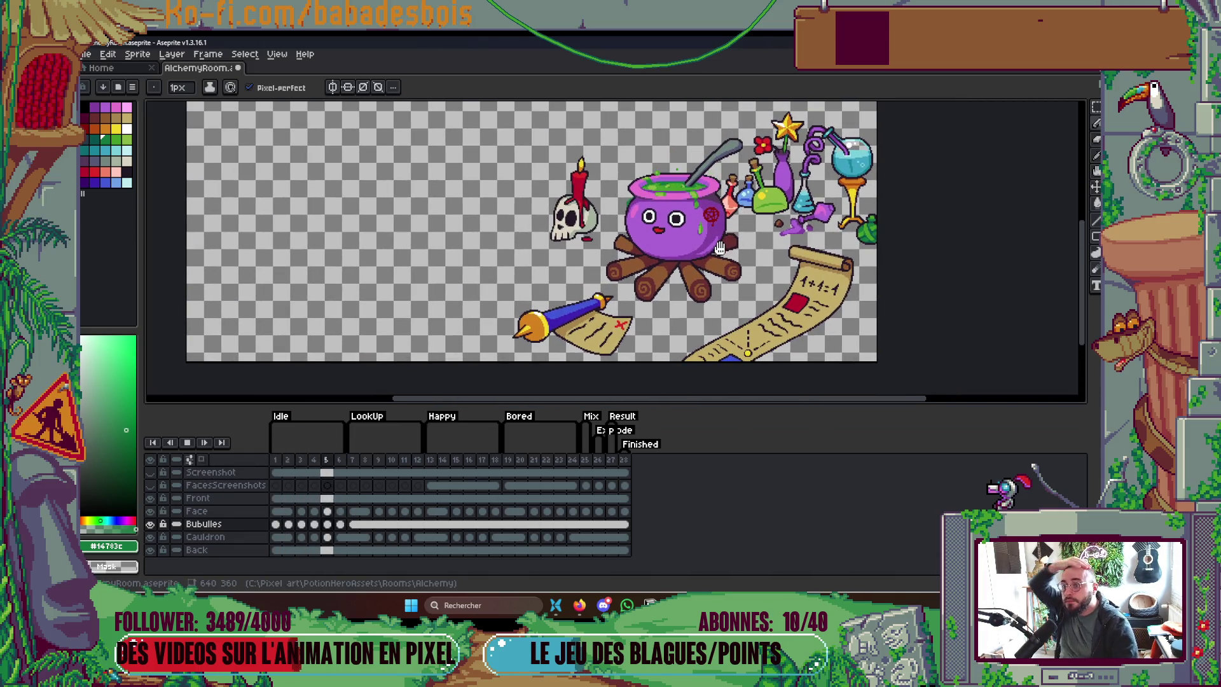
key(Return)
scroll(697, 198, up, 3)
key(m)
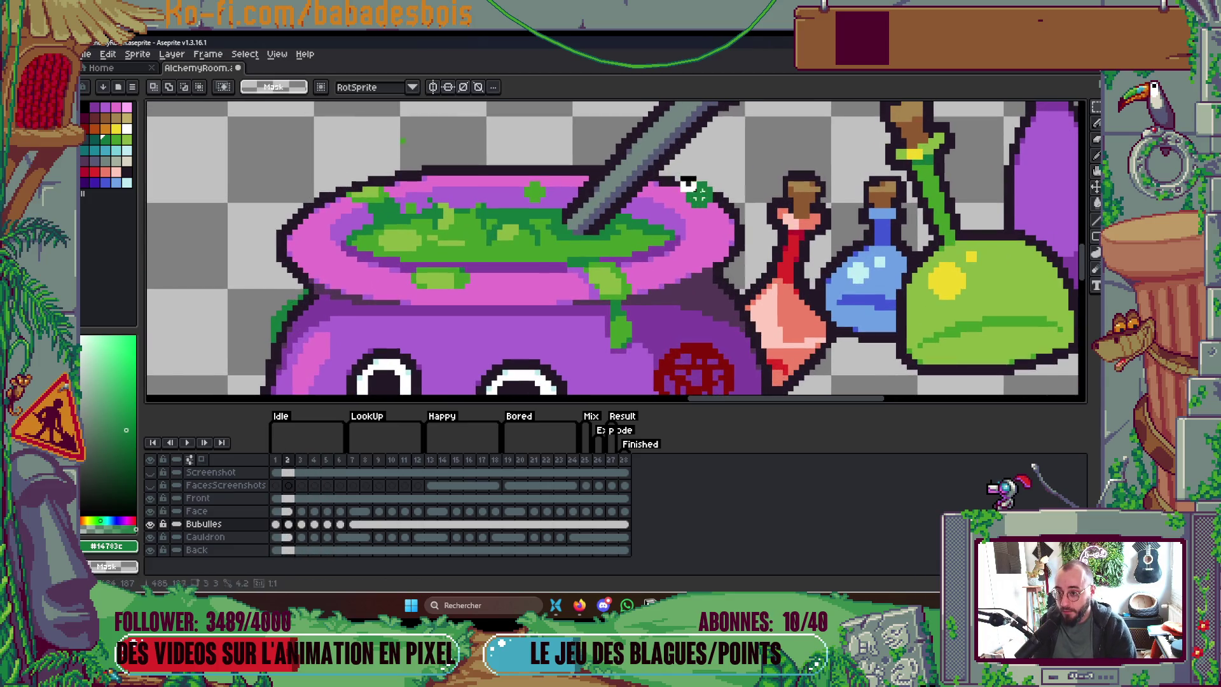
scroll(699, 183, down, 2)
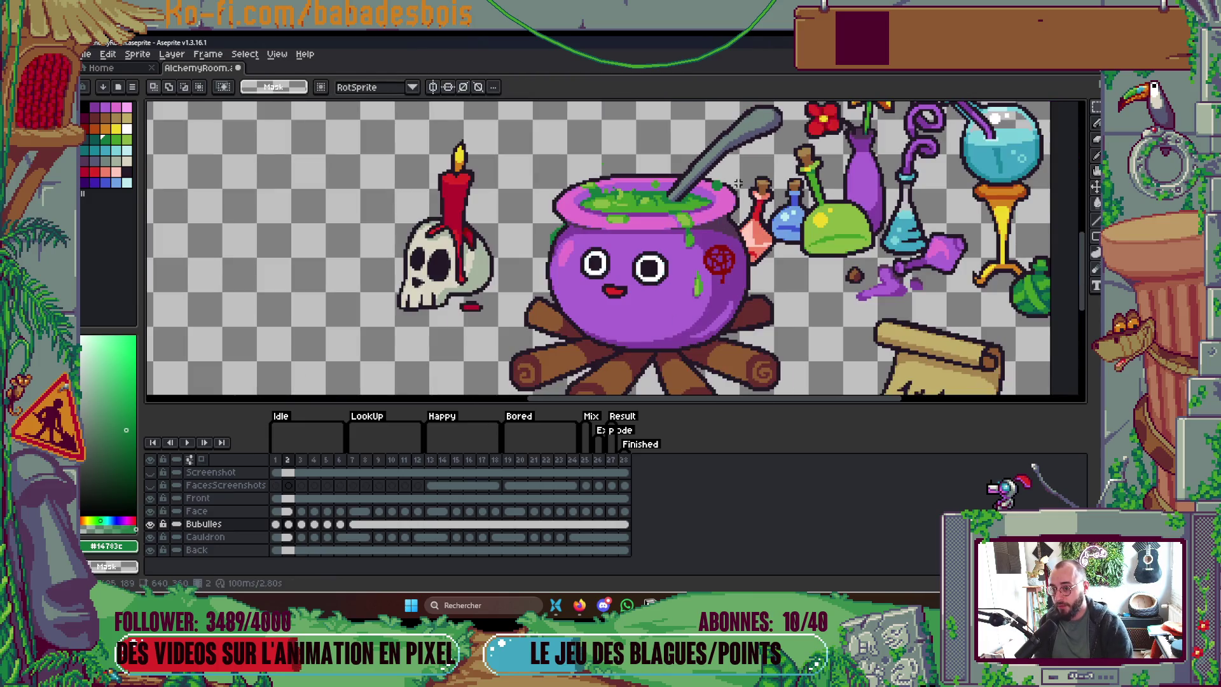
Step: Toggle between frame 1's wide-eyed face and the last frame's sleepy face, then select frame 6
key(End)
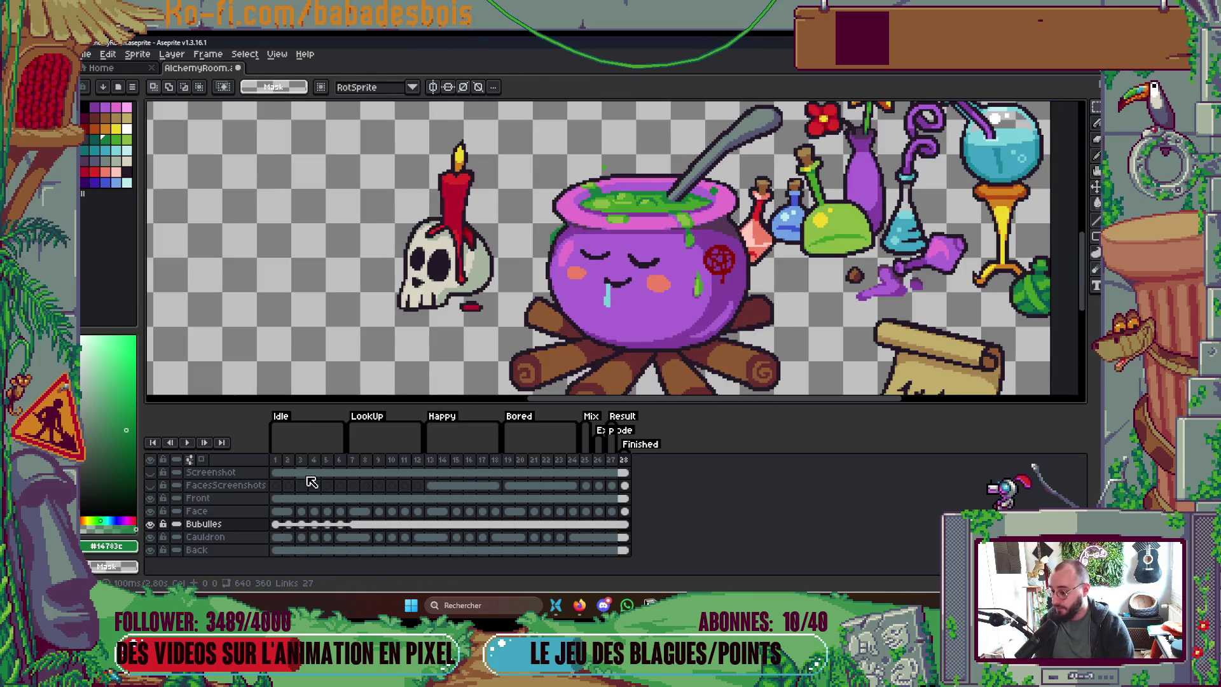
click(279, 471)
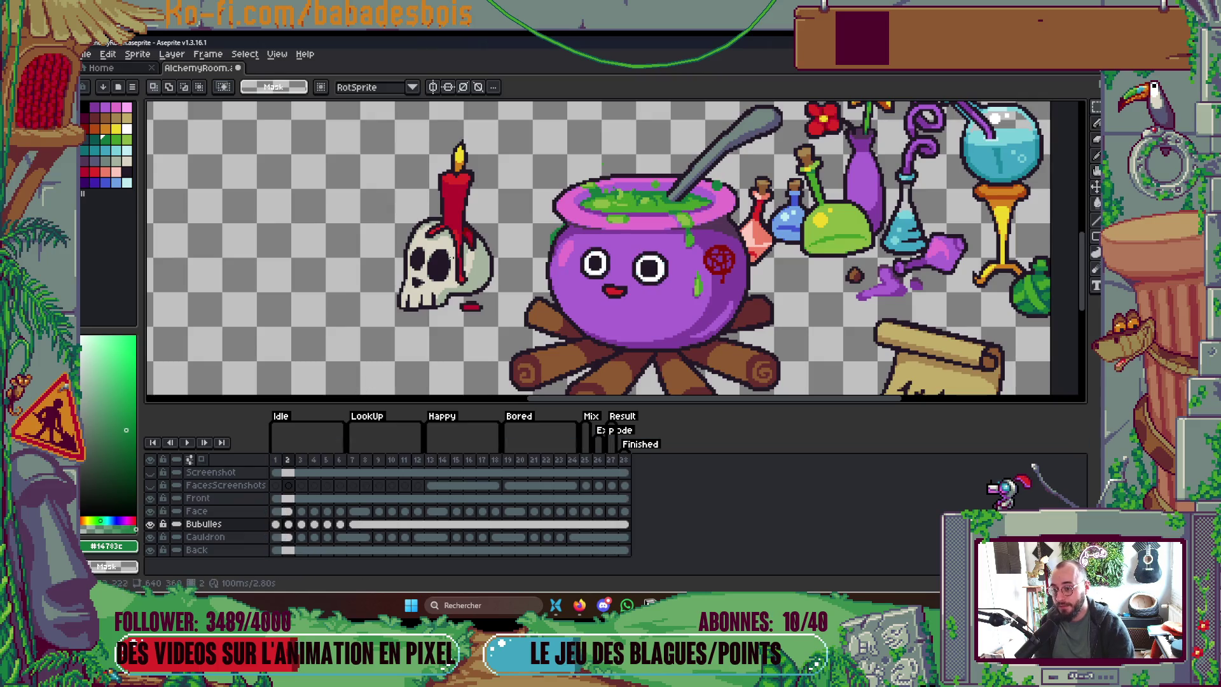
key(End)
key(Home)
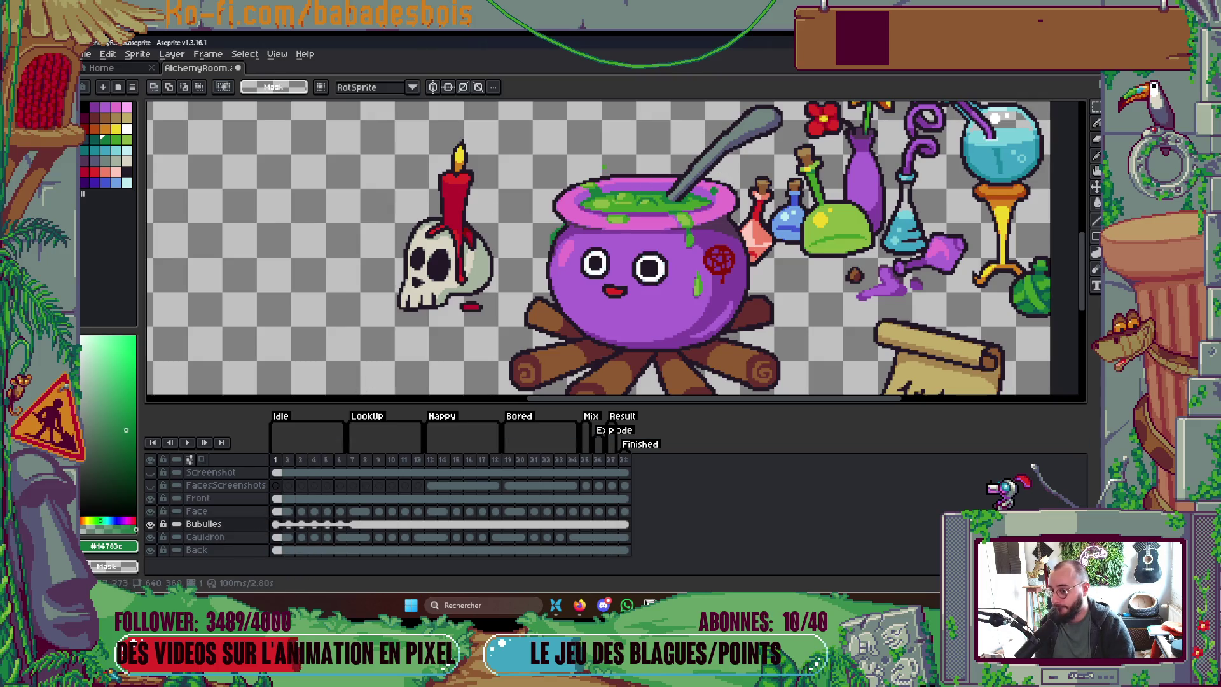
click(341, 460)
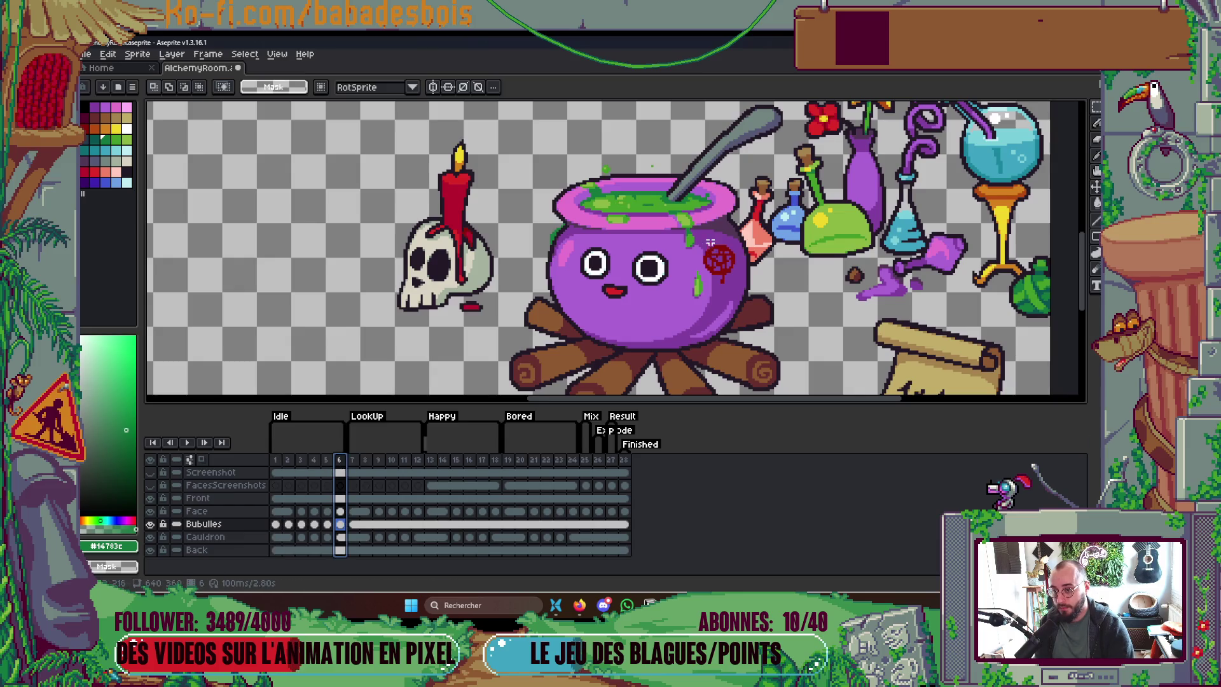
Step: Zoom into the rim, check frames 5, 4 and 9 with the Pencil, then restart playback
scroll(717, 201, up, 5)
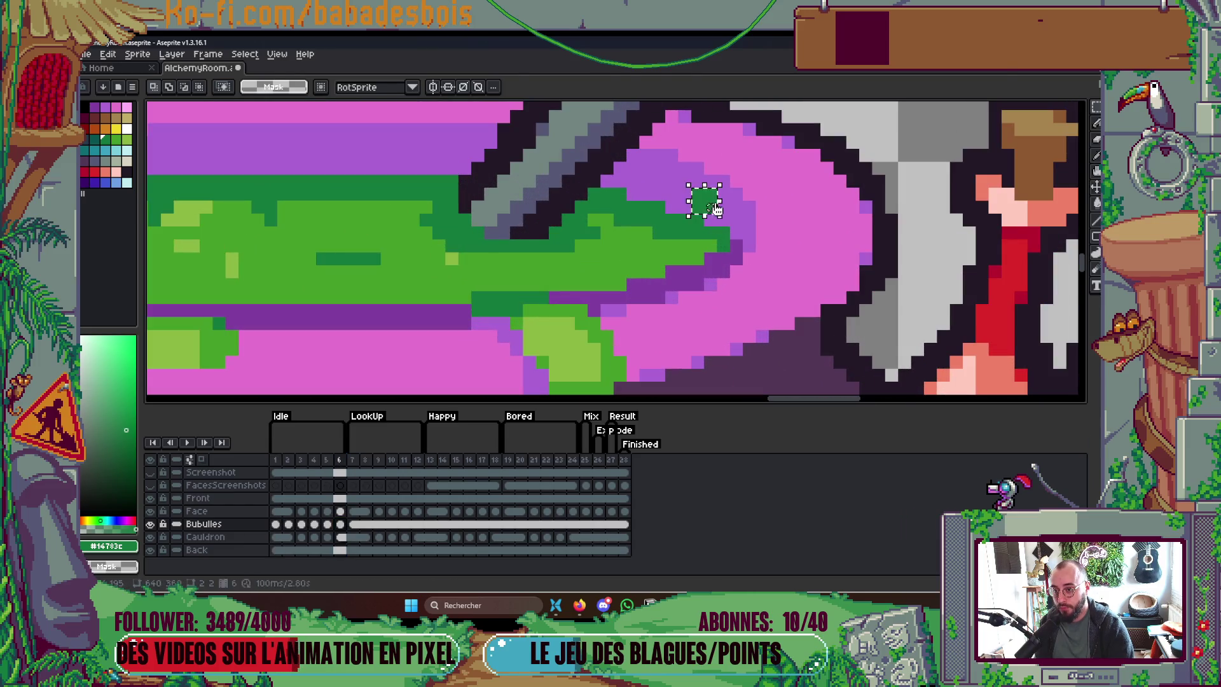
key(Left)
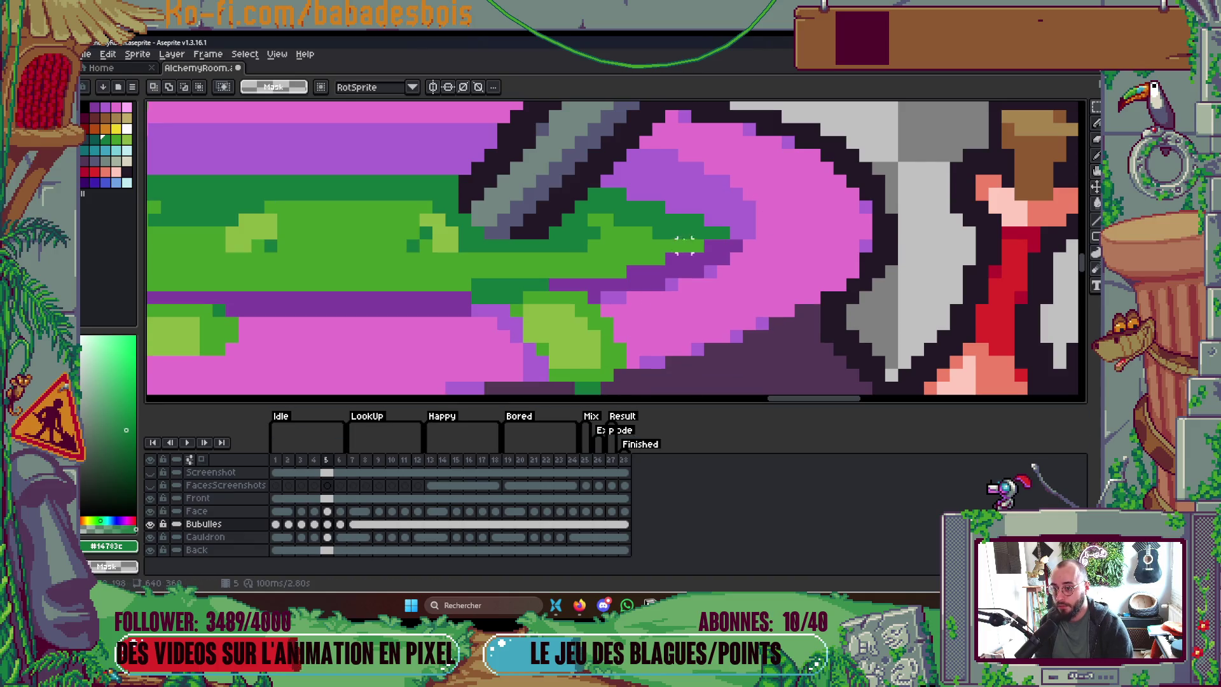
key(b)
scroll(714, 223, down, 2)
key(Left)
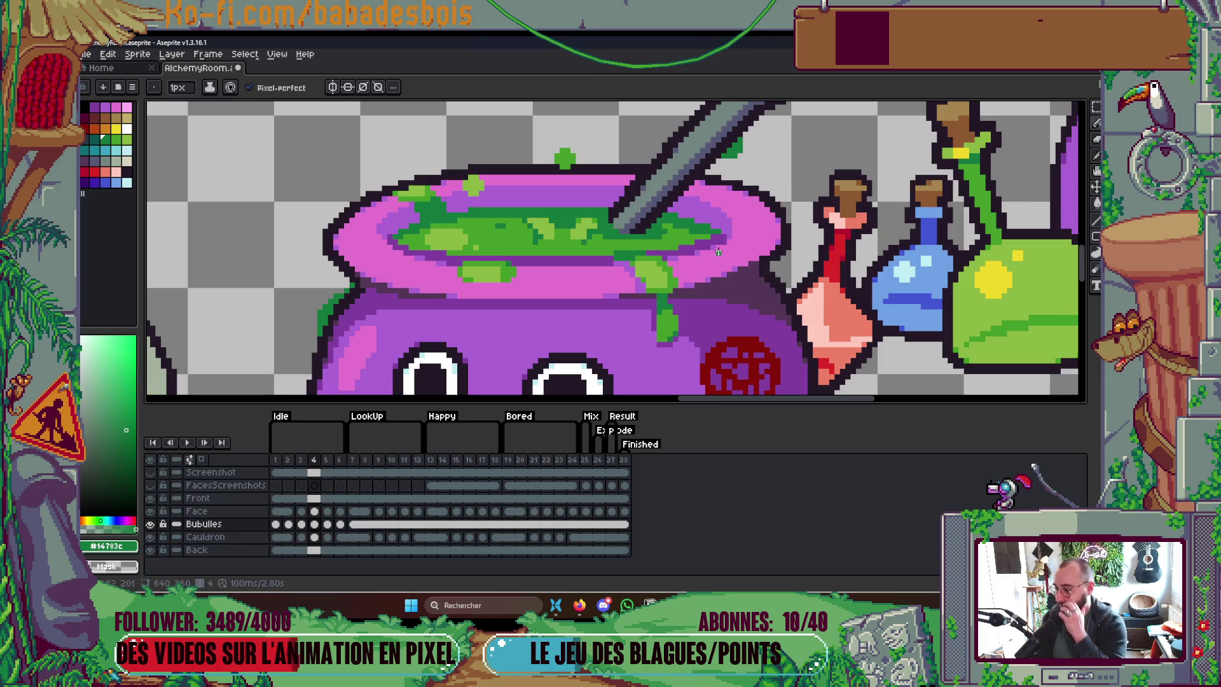
key(Right)
key(Right)
key(Right)
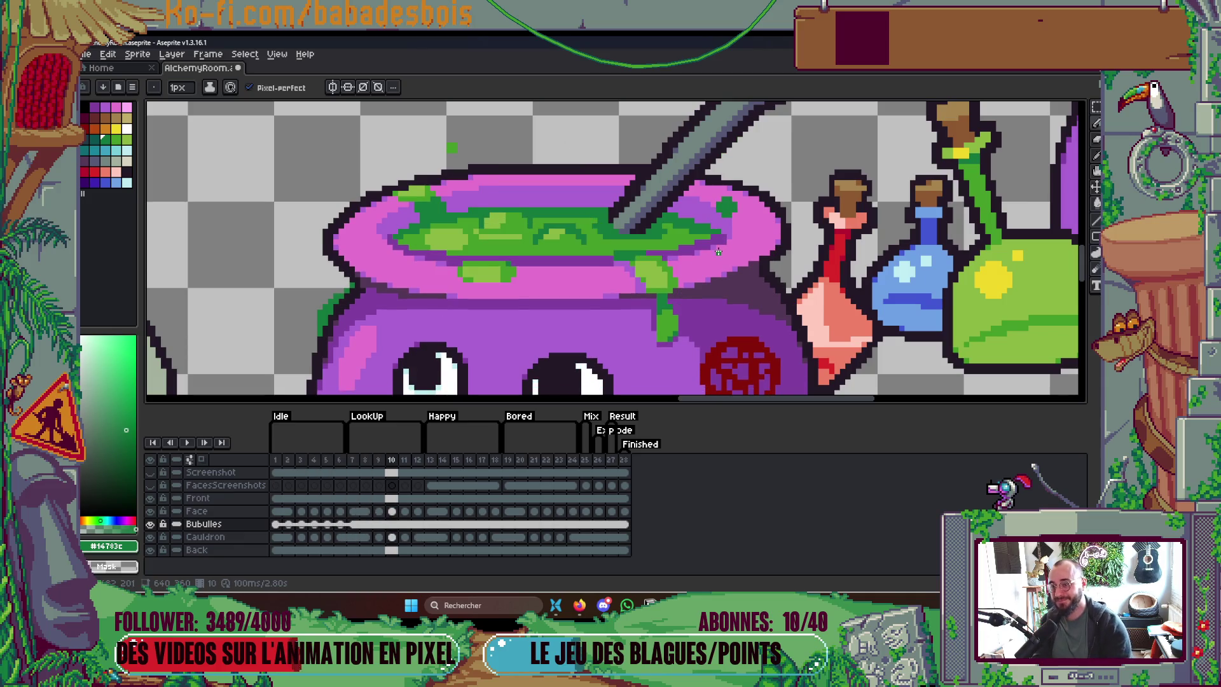
key(Return)
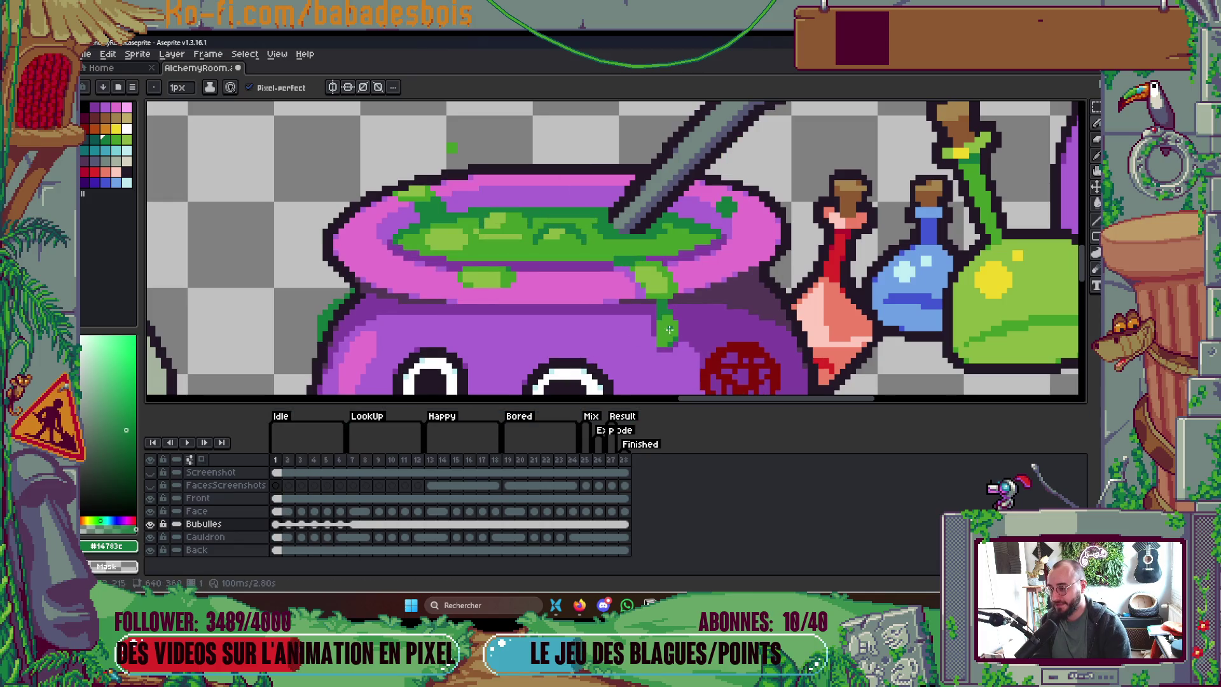
drag(717, 298, 693, 293)
scroll(725, 291, down, 1)
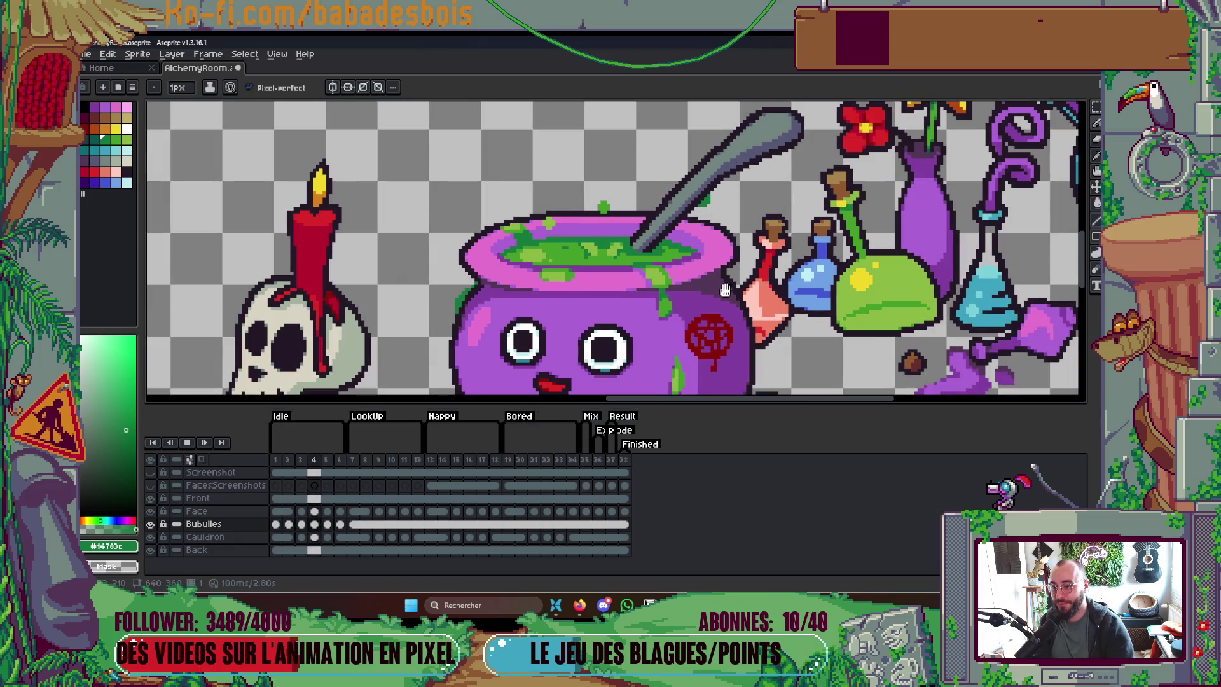
Step: Save AlchemyRoom.aseprite with Ctrl+S
scroll(744, 286, down, 3)
scroll(751, 292, up, 1)
key(ctrl+s)
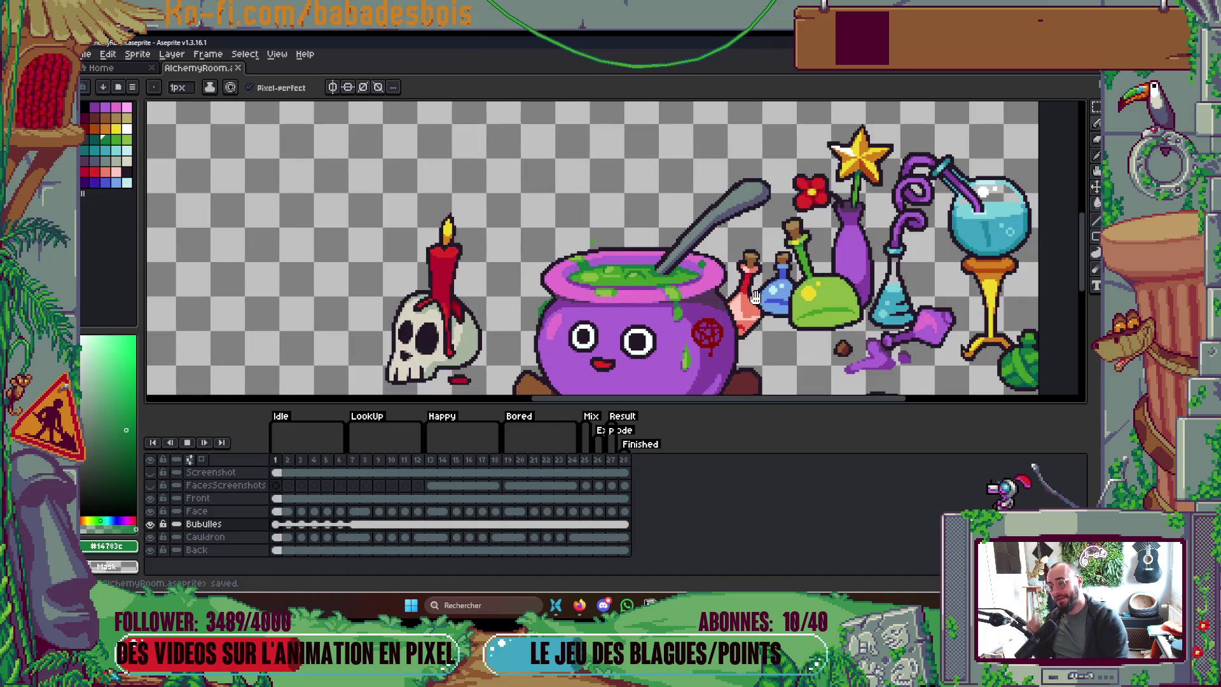
Step: Stop playback on frame 4 and step through frames 7, 4 and 1
key(Return)
key(Right)
key(Right)
key(Right)
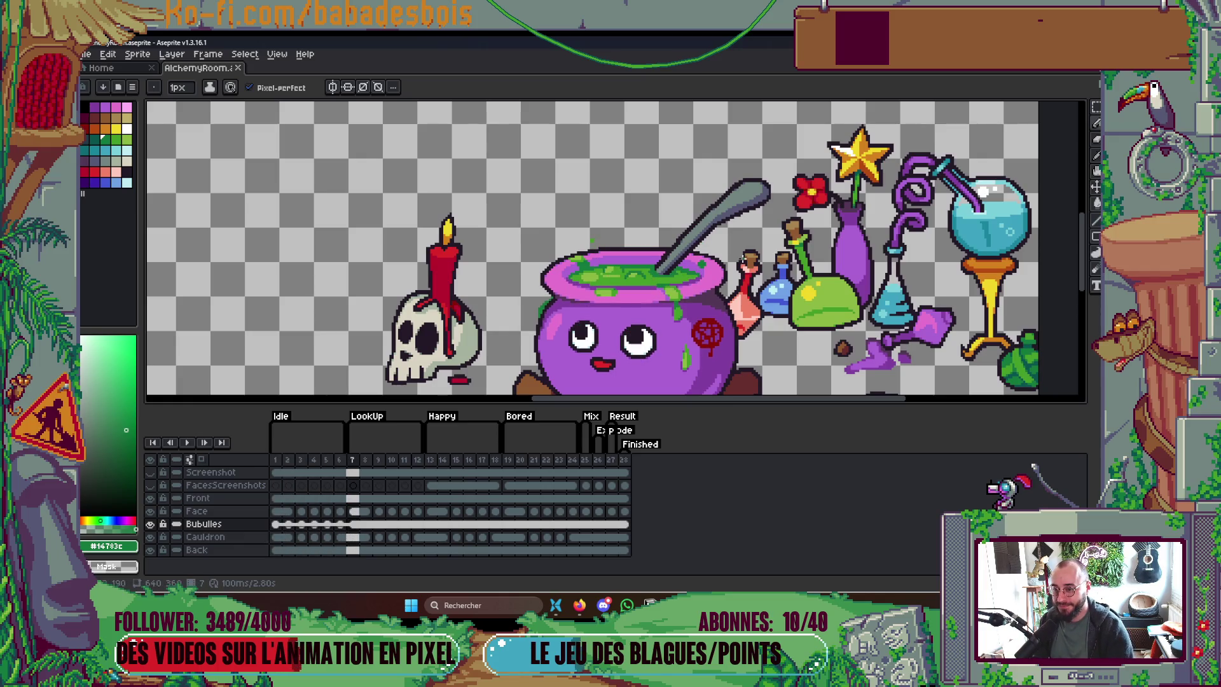
key(Left)
key(Left)
key(Left)
scroll(730, 268, up, 1)
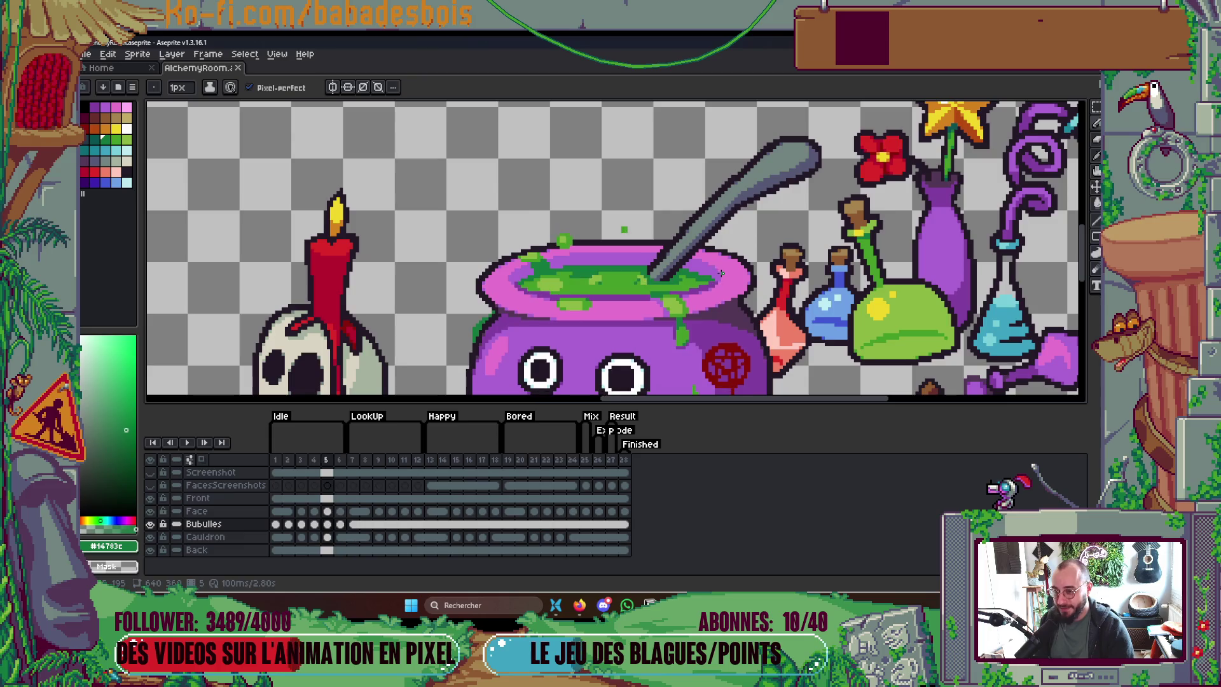
key(Left)
key(Left)
key(Left)
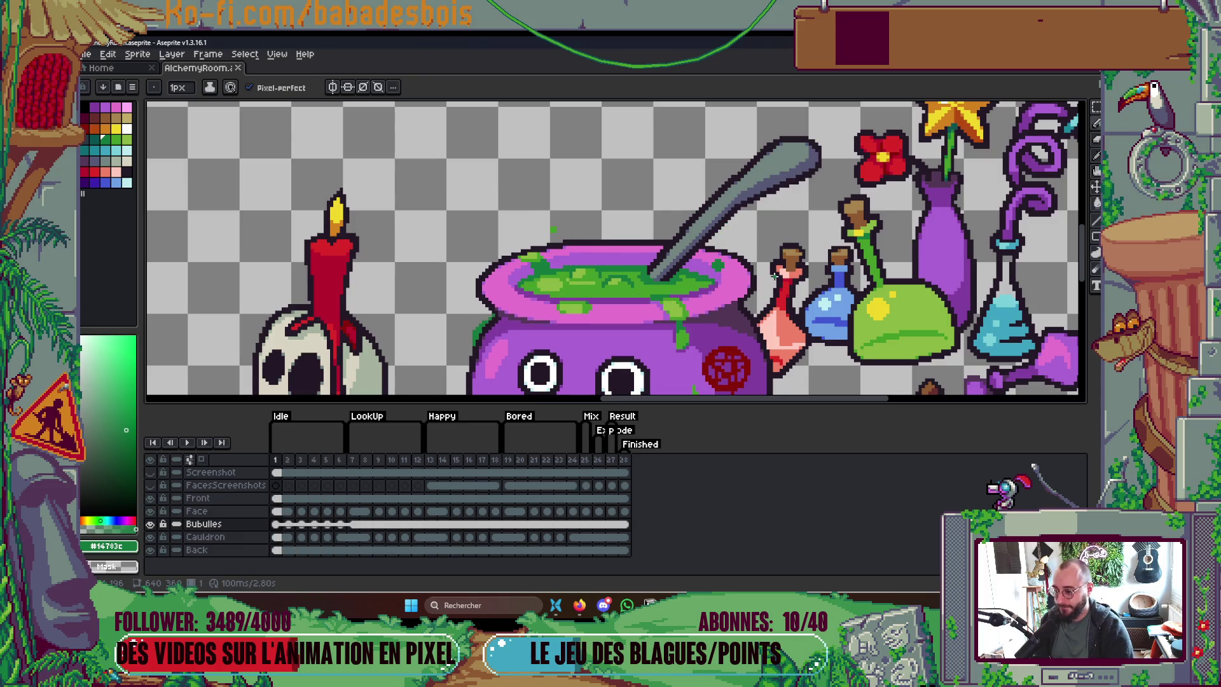
scroll(708, 272, up, 1)
key(m)
key(Left)
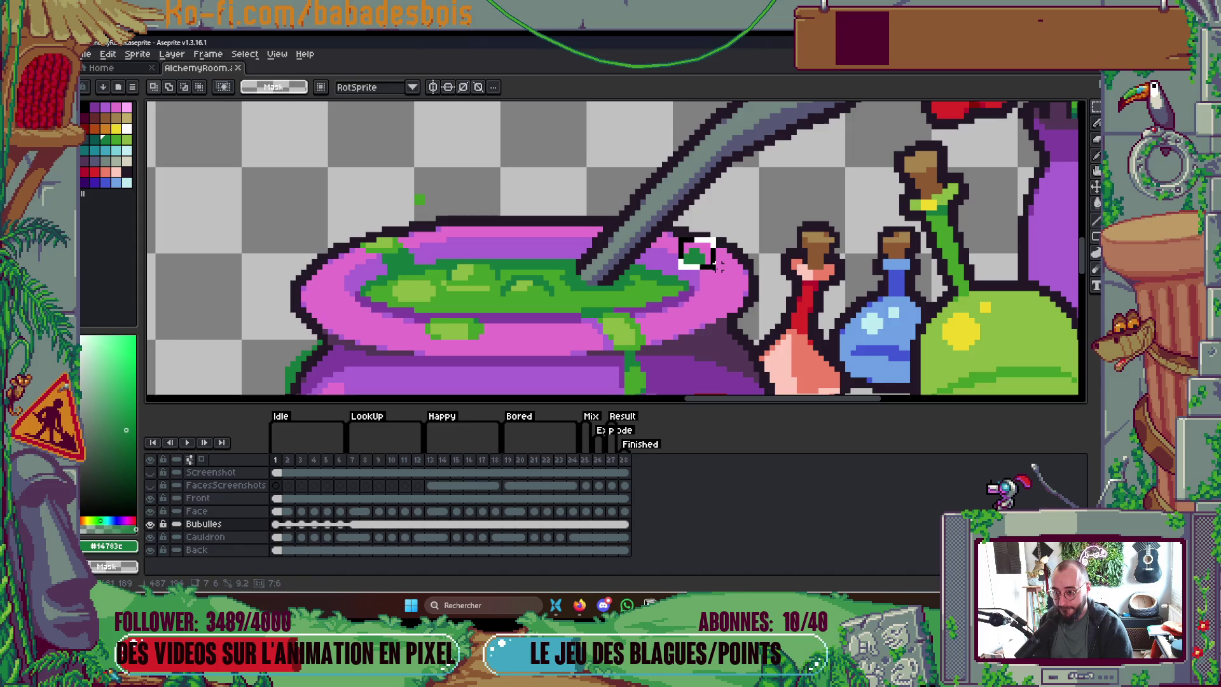
Step: Nudge the green bubble above the right rim on frame 3, then clear the selection
key(ctrl+a)
key(Right)
key(Right)
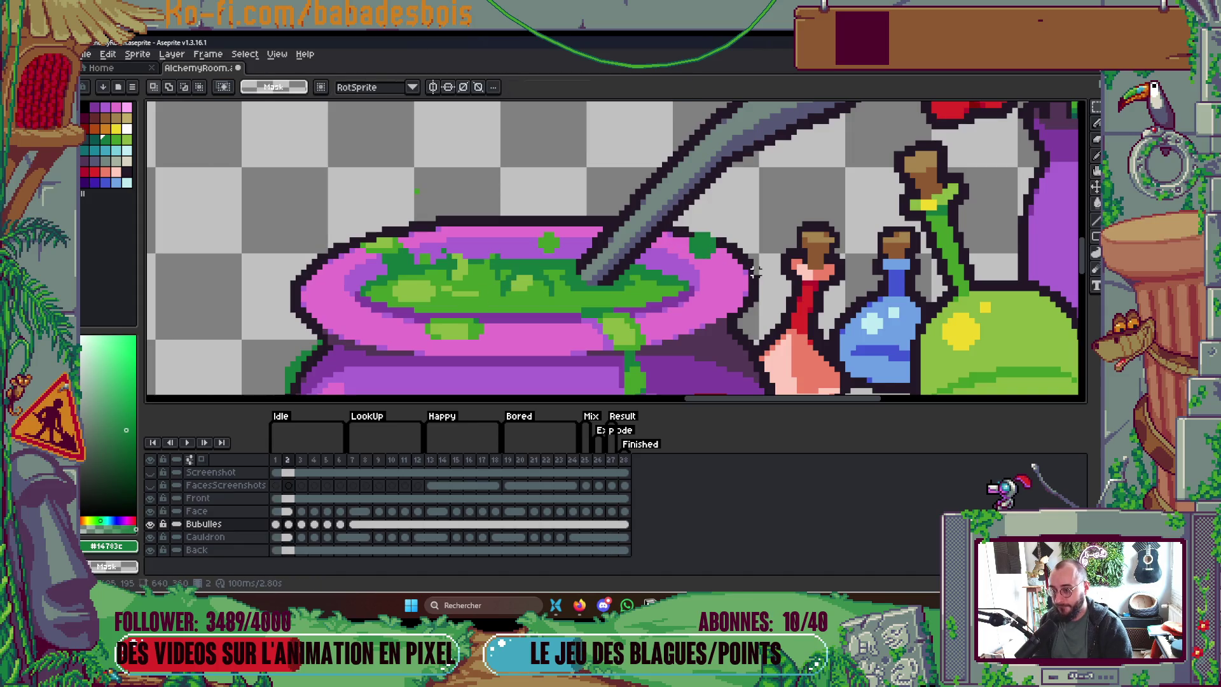
key(Right)
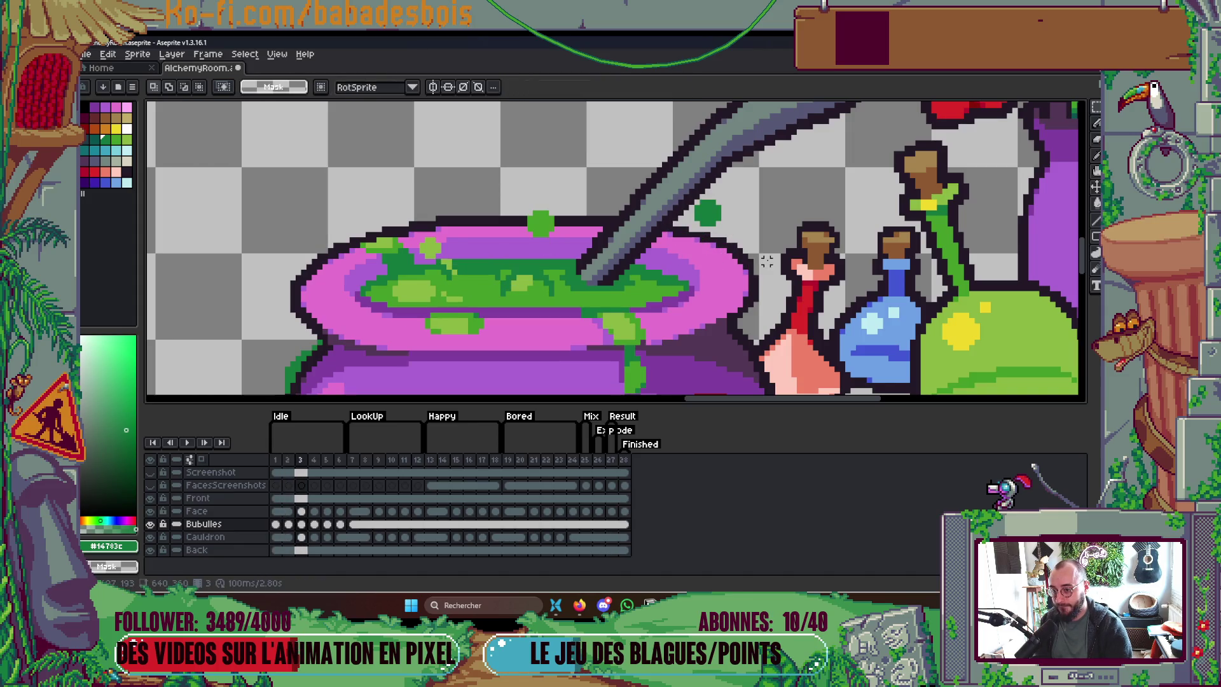
drag(672, 191, 735, 239)
key(Right)
click(761, 227)
key(w)
key(Left)
click(766, 229)
key(ctrl+d)
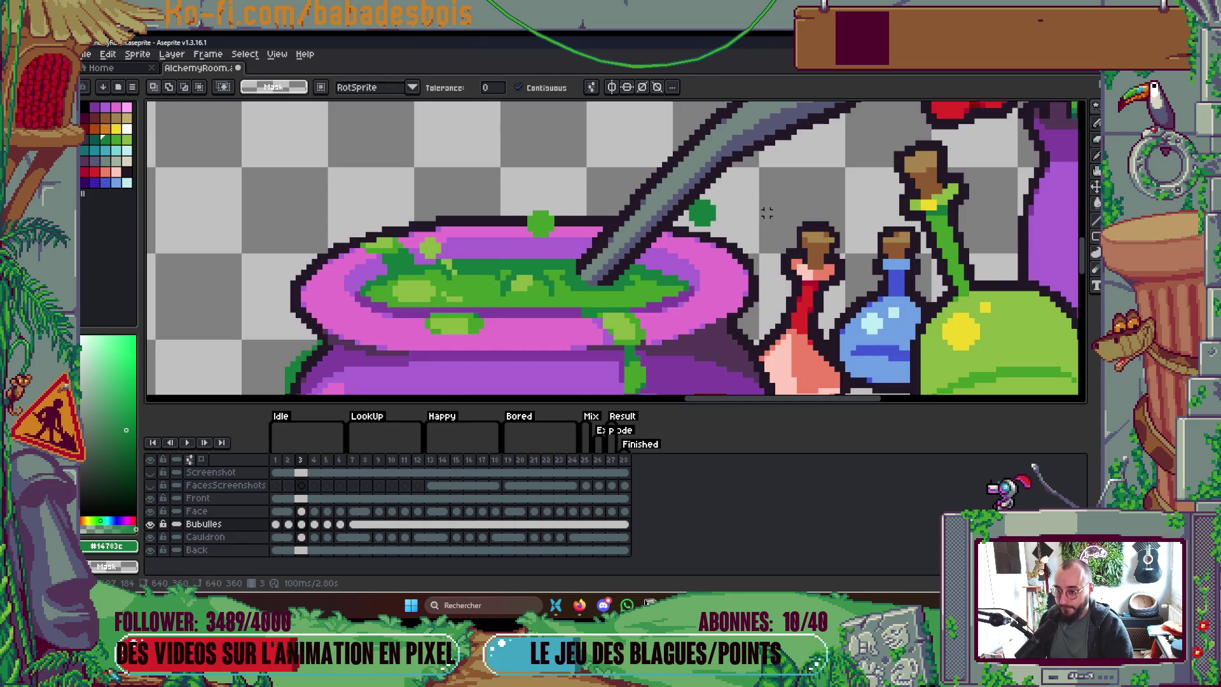
Step: Play the animation from frame 1 and step through the frames to check the bubbles
key(Return)
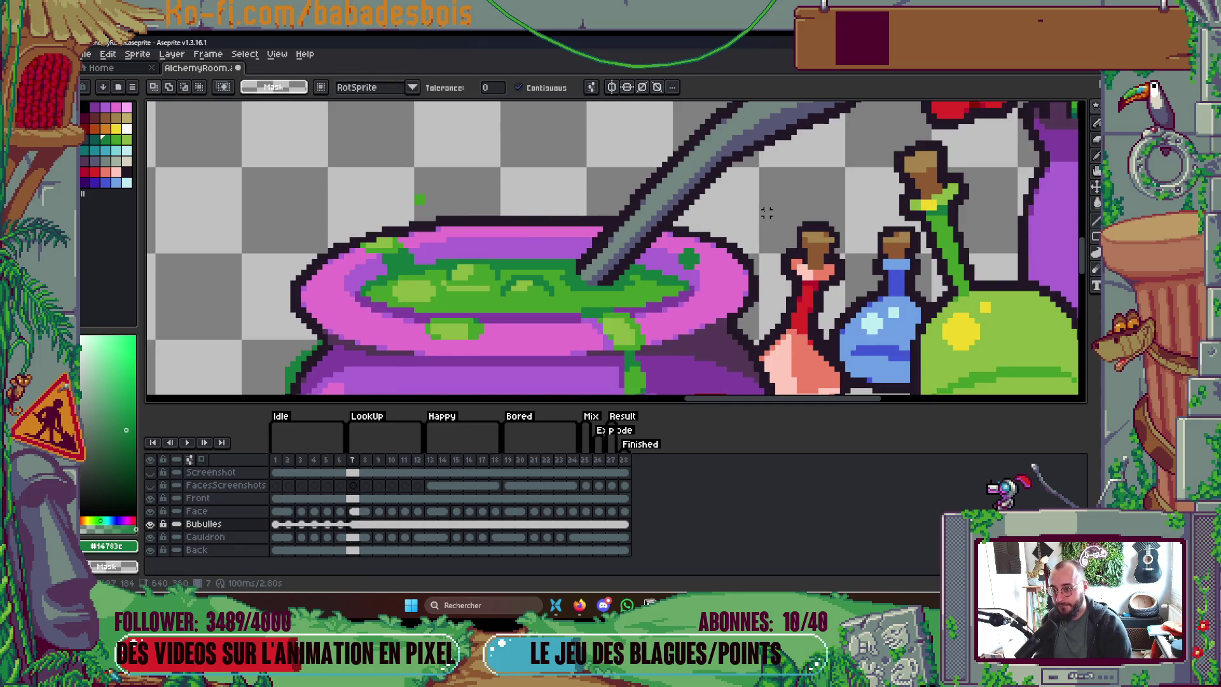
click(278, 460)
key(Return)
scroll(730, 285, down, 2)
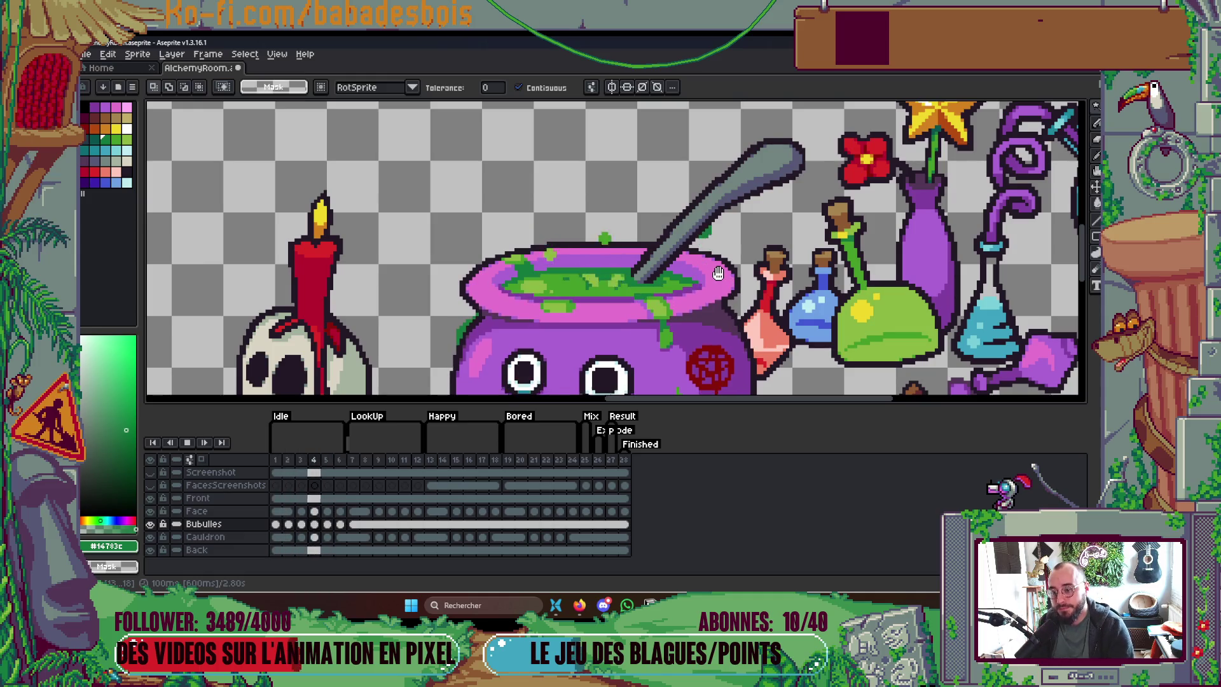
key(Right)
key(Right)
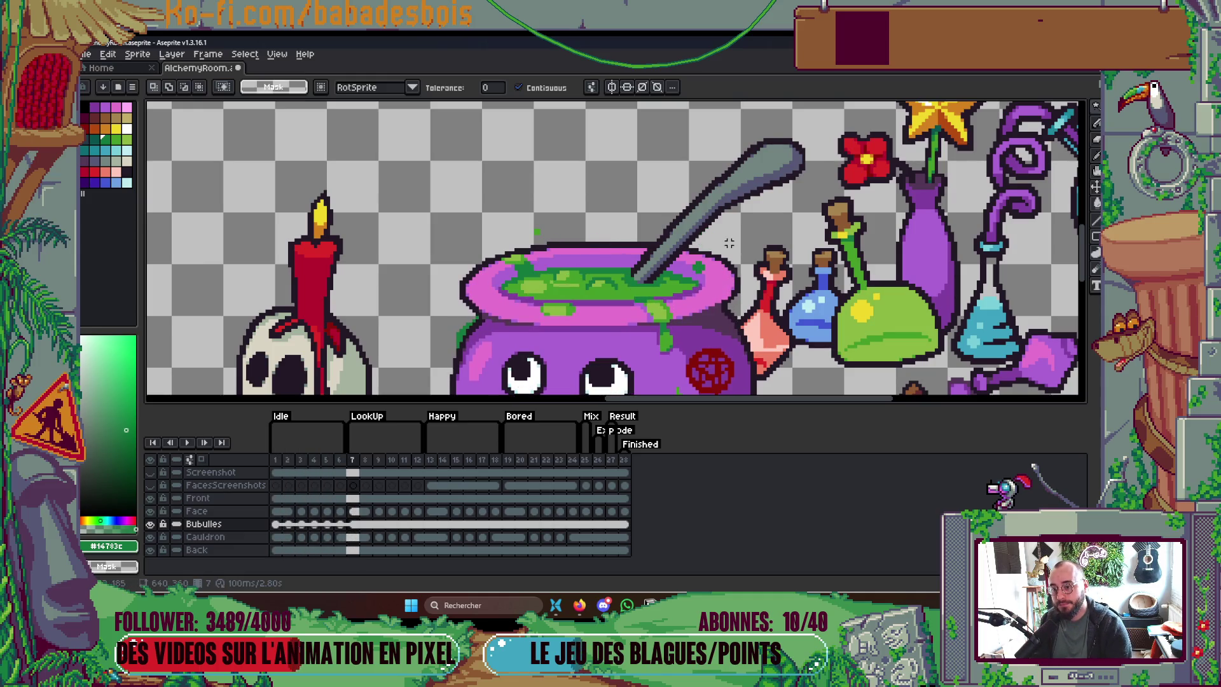
scroll(723, 243, up, 2)
key(Home)
key(Return)
key(Right)
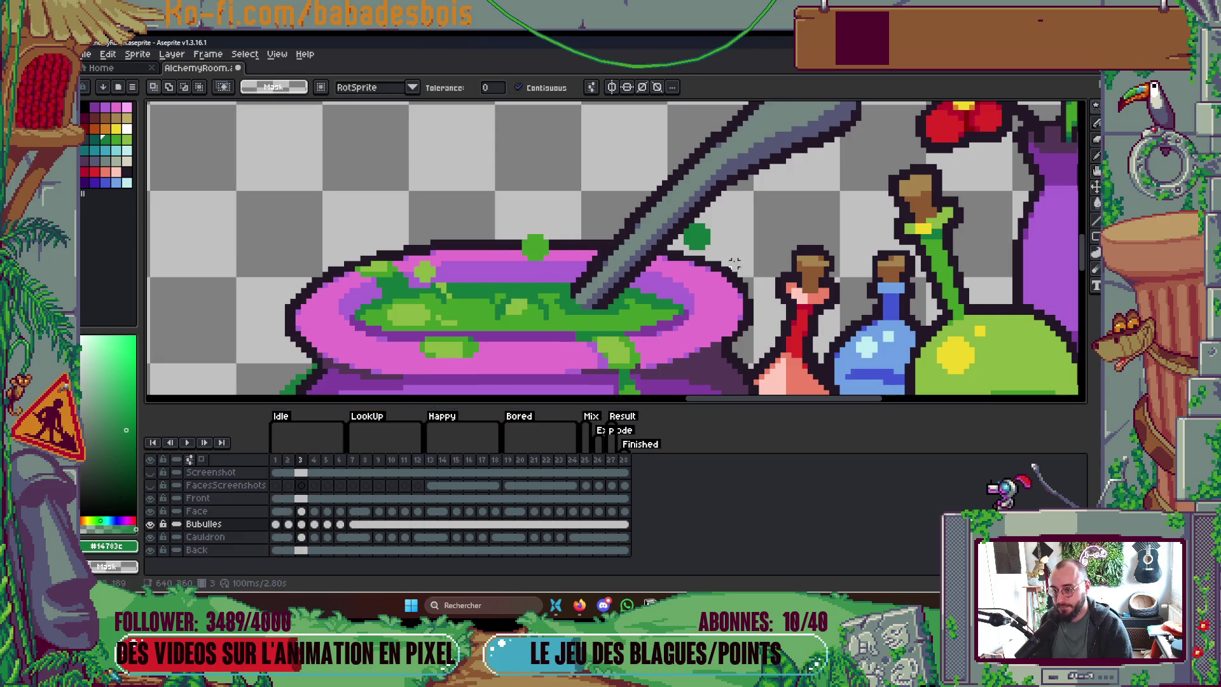
scroll(693, 239, up, 2)
Step: Move the green bubble beside the spoon down and left toward it
click(701, 241)
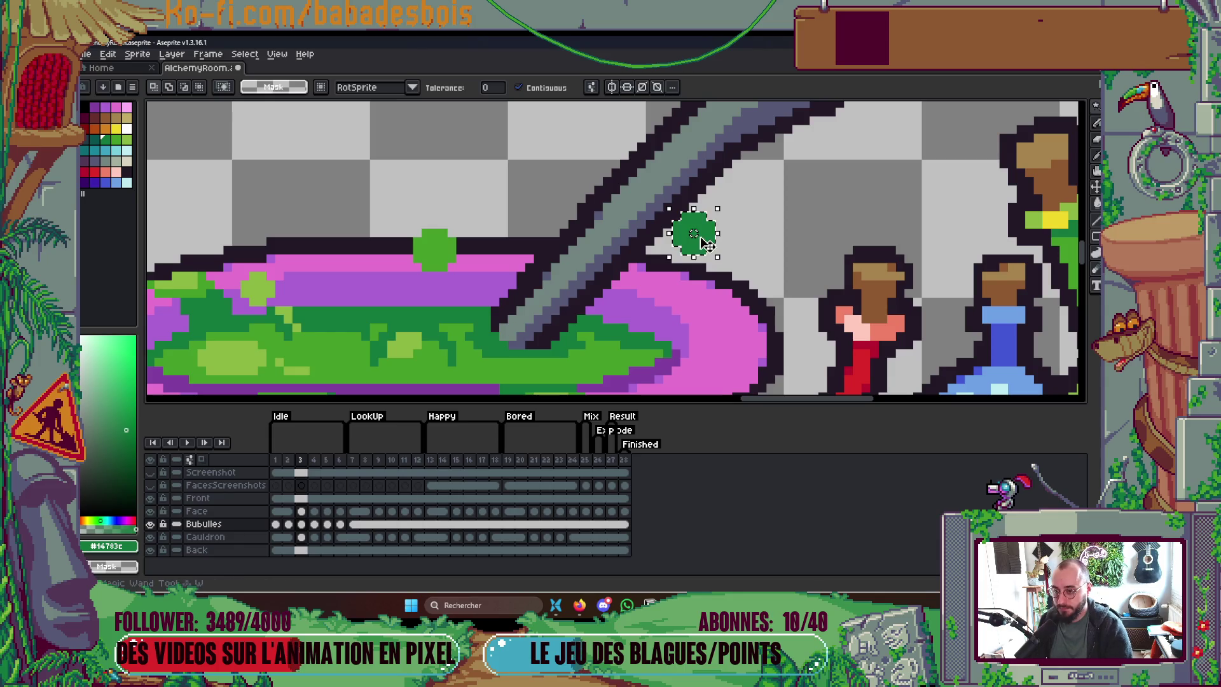
drag(711, 242, 703, 251)
key(b)
scroll(690, 235, up, 1)
alt+click(669, 205)
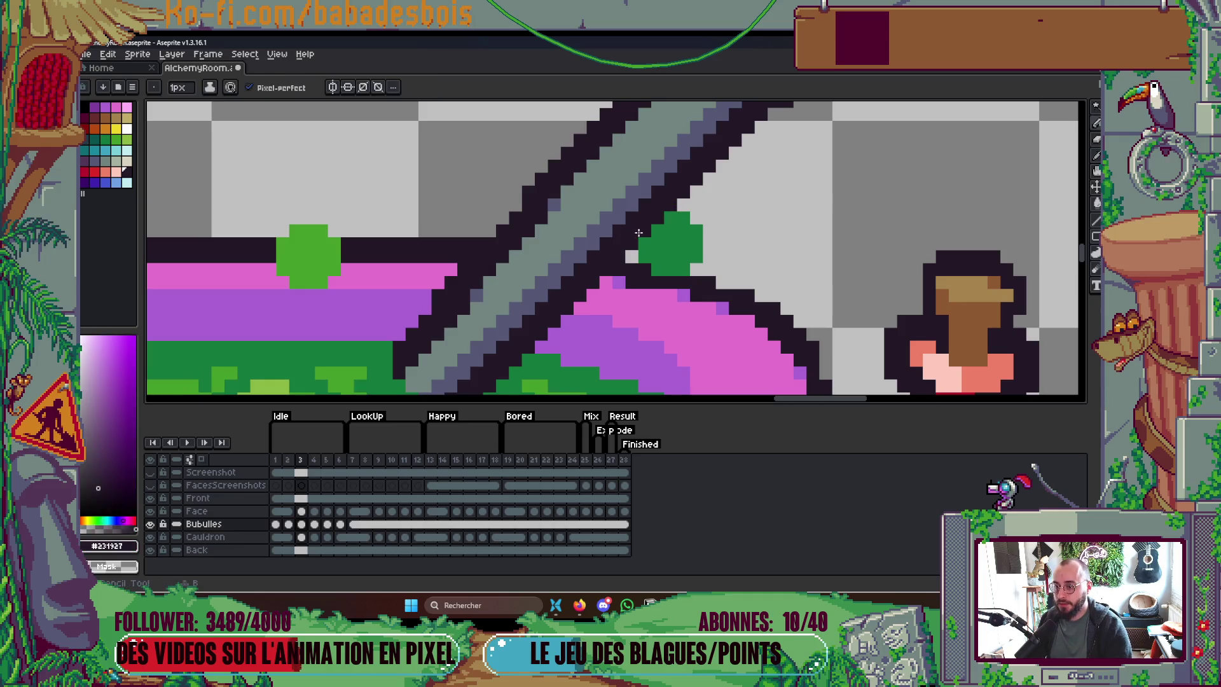
scroll(639, 233, down, 3)
key(period)
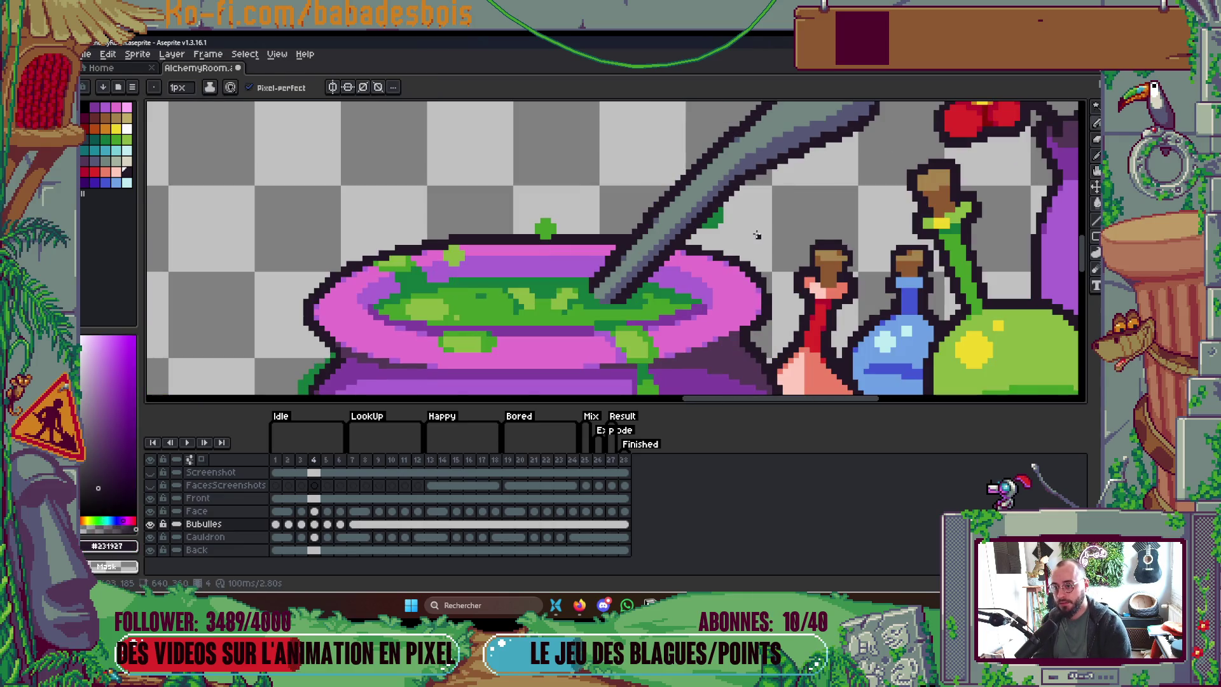
scroll(721, 209, up, 3)
scroll(720, 227, down, 5)
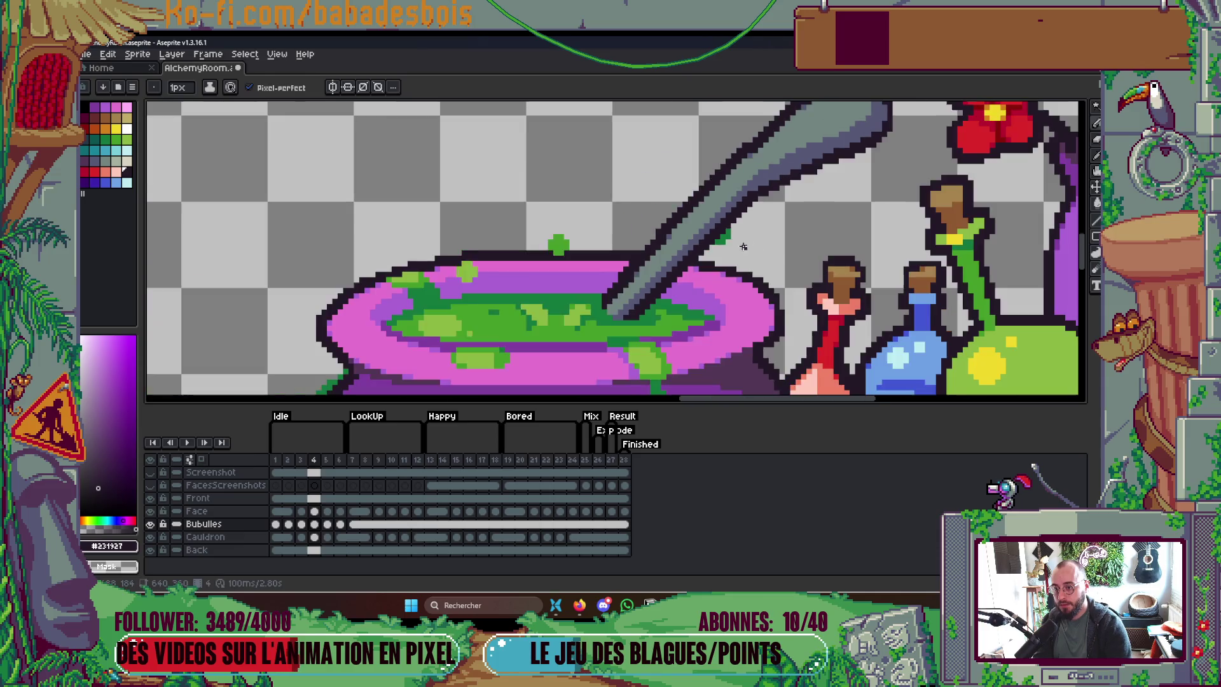
Step: Play the bubble loop to review it, then stop back on frame 1
key(Return)
scroll(771, 244, down, 2)
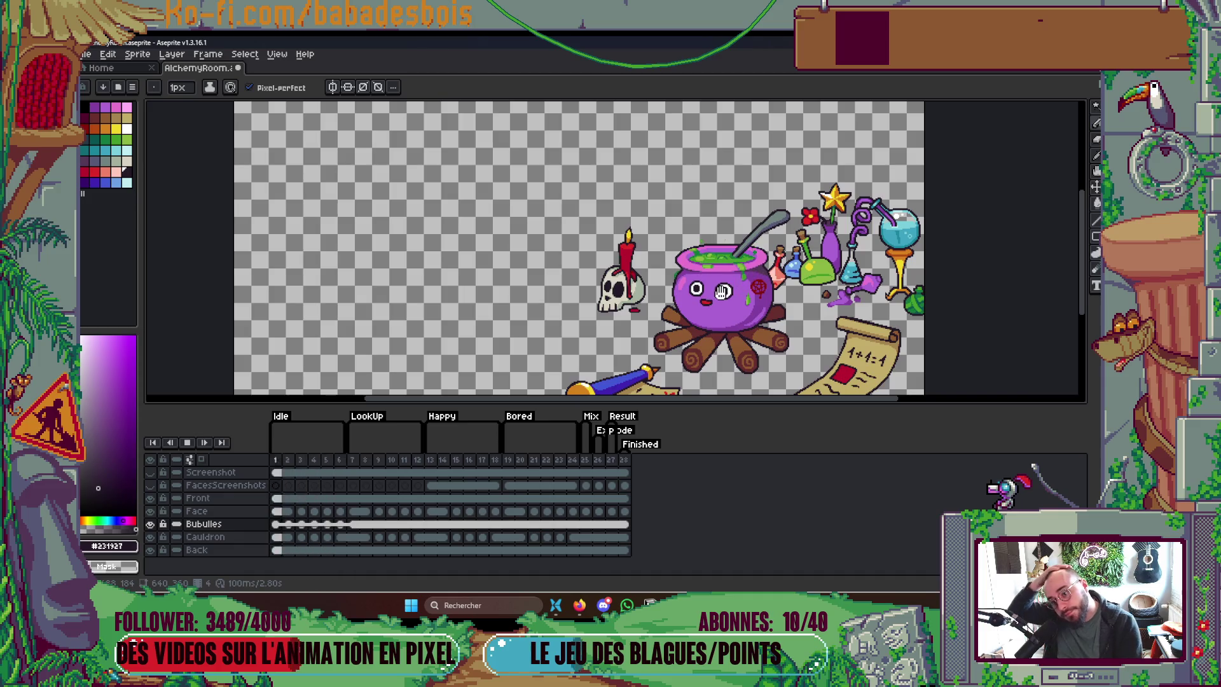
scroll(766, 281, down, 1)
scroll(778, 292, up, 1)
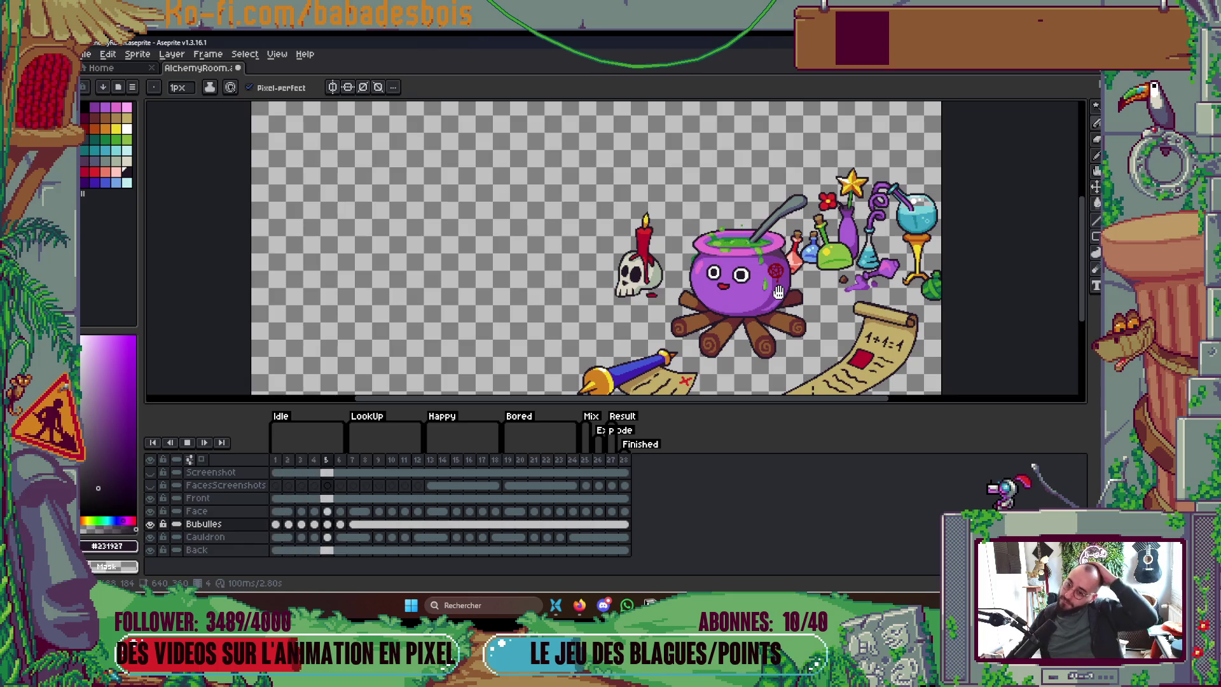
scroll(813, 286, up, 2)
key(Return)
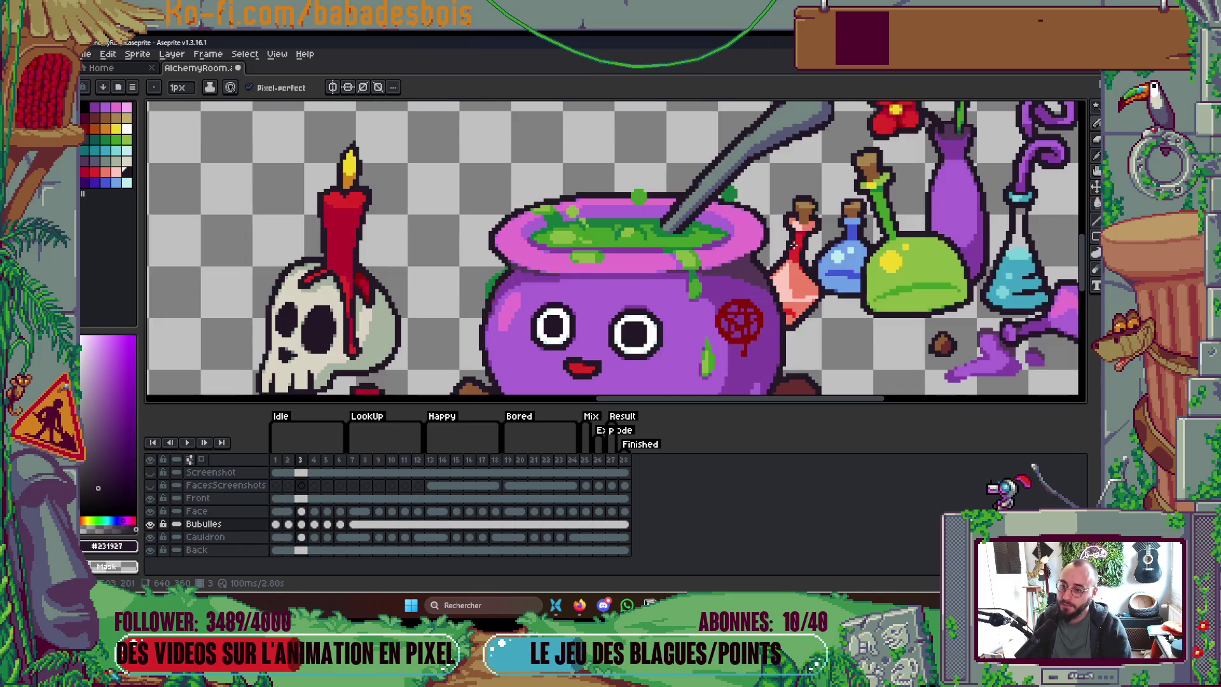
scroll(720, 219, up, 3)
Step: Shift the green blob on the cauldron rim left in frames 1 and 2
key(m)
drag(705, 202, 767, 262)
key(Left)
key(Left)
key(Left)
key(ctrl+d)
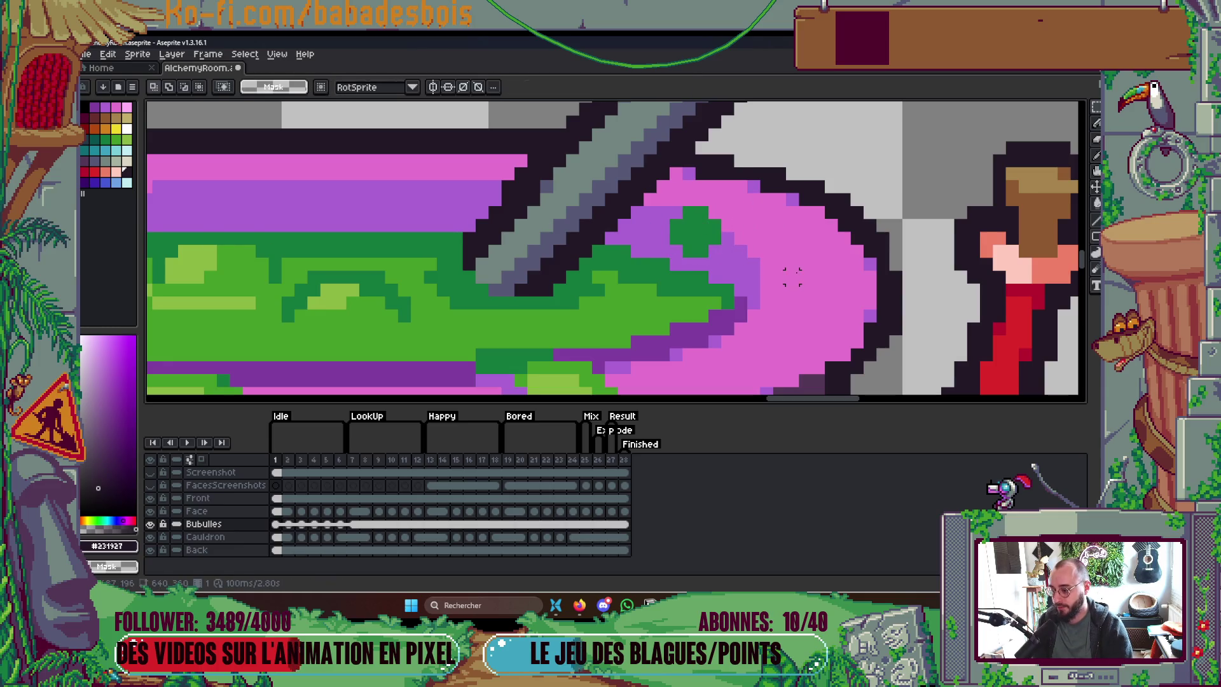
key(Right)
drag(691, 162, 788, 233)
key(Left)
key(Left)
key(ctrl+d)
key(Right)
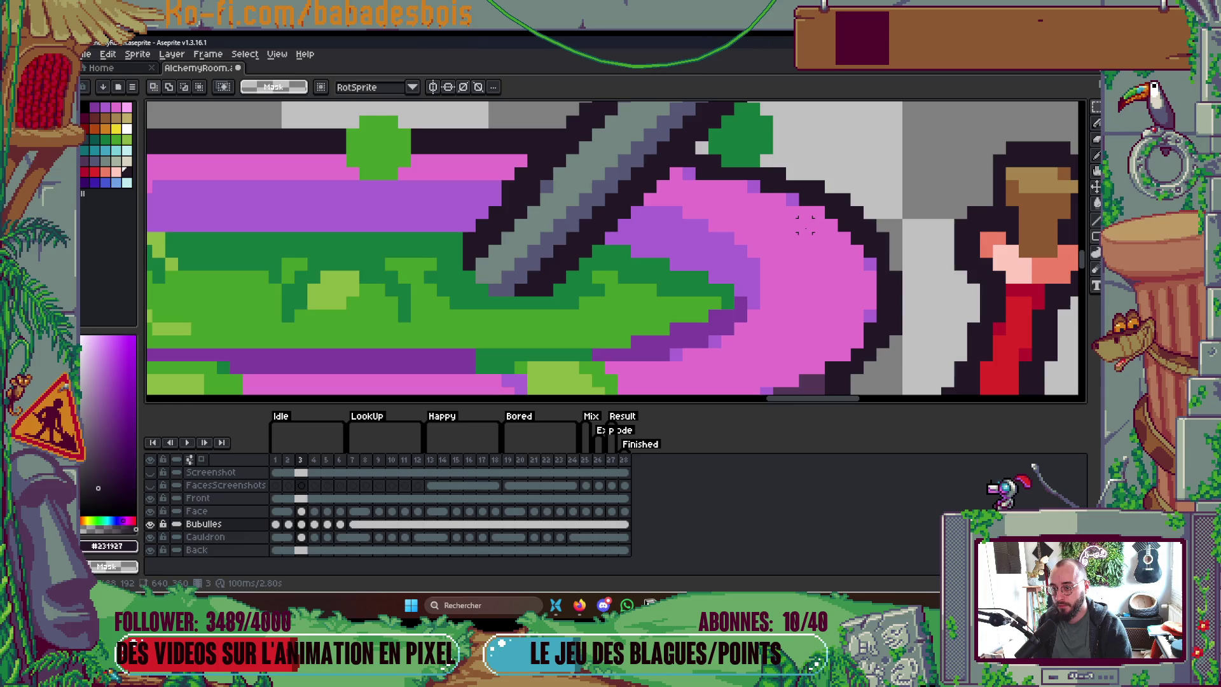
scroll(798, 167, down, 4)
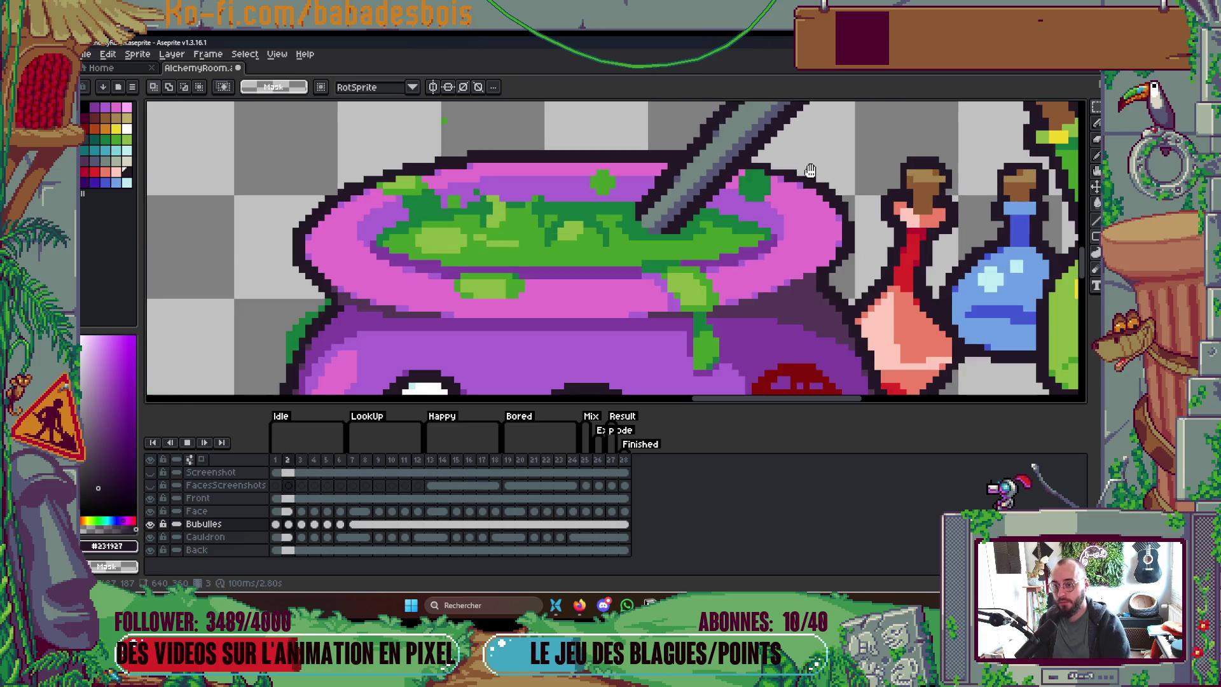
key(Right)
key(Right)
key(Left)
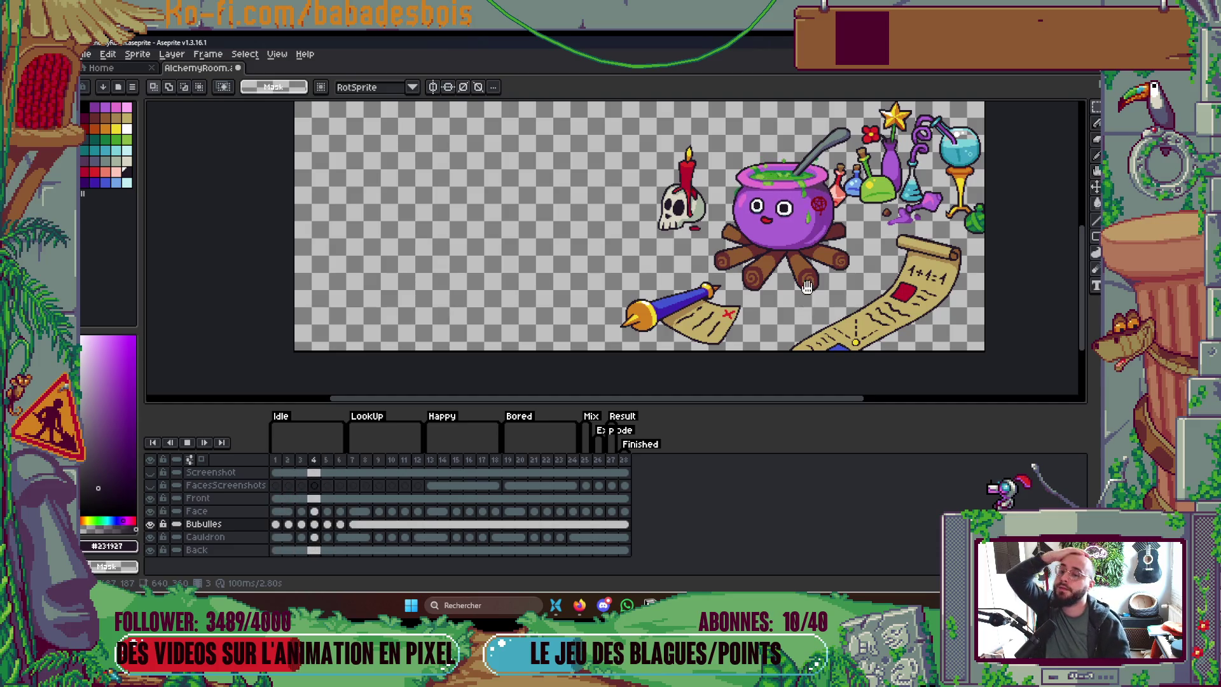
Step: Play the animation on the Cauldron layer and stop it on the happy face
drag(840, 311, 796, 346)
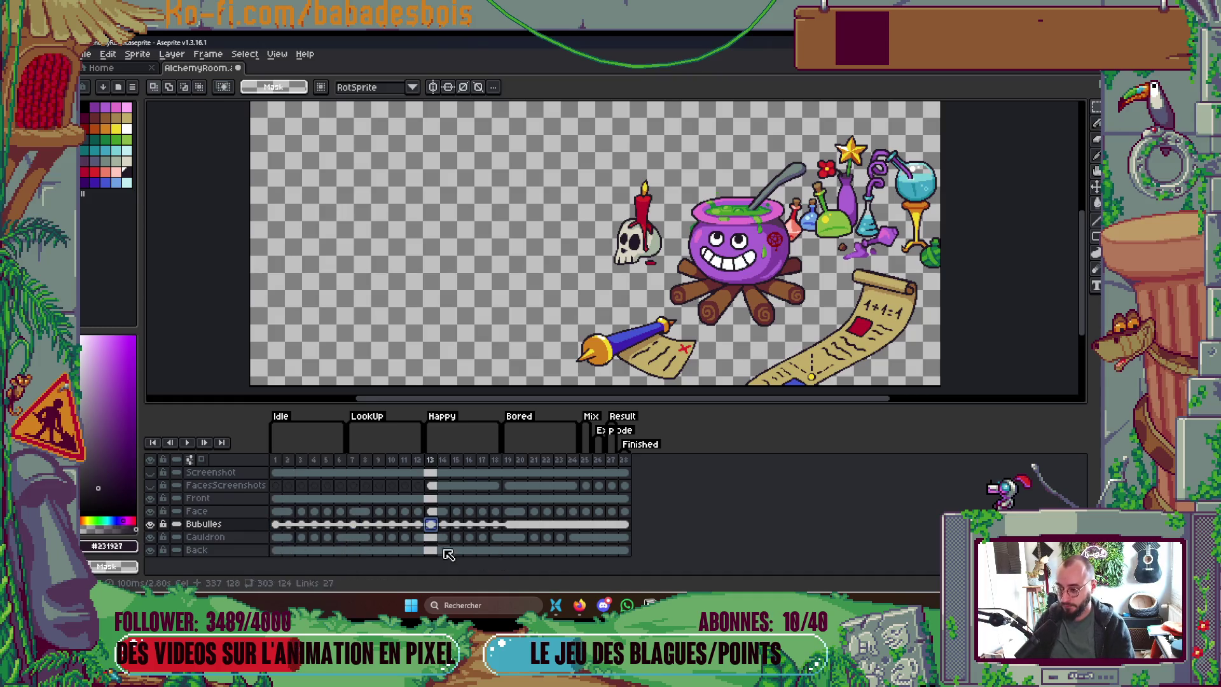
scroll(870, 280, down, 2)
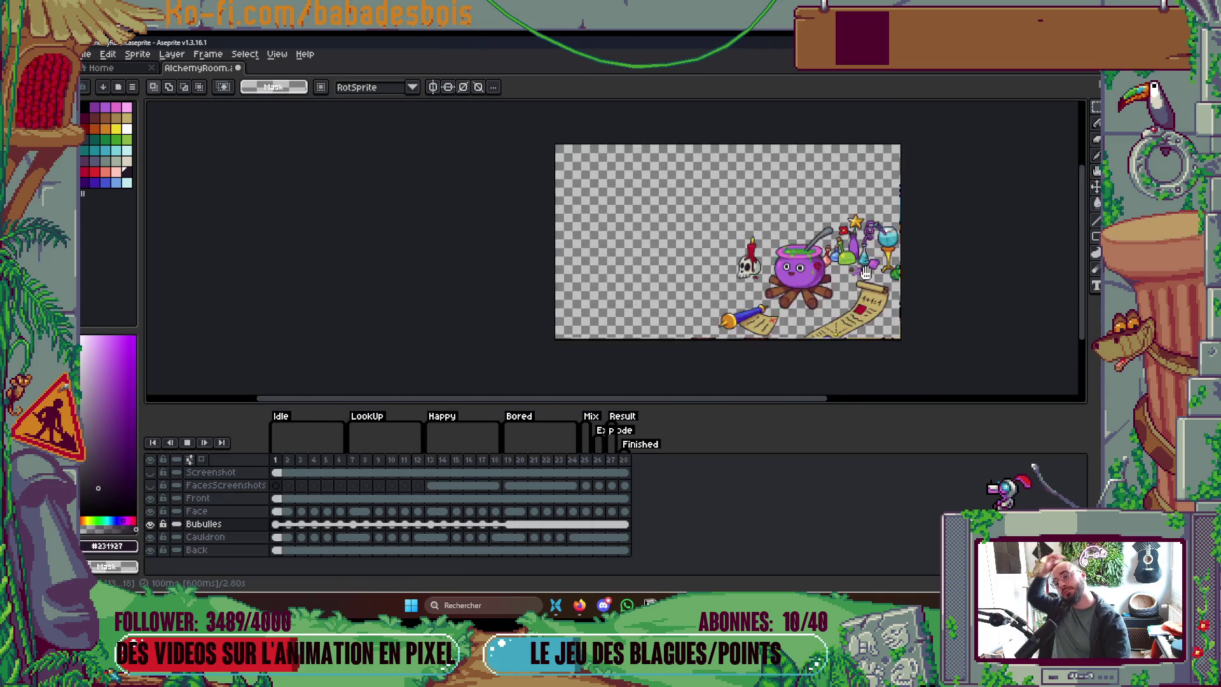
scroll(871, 280, up, 2)
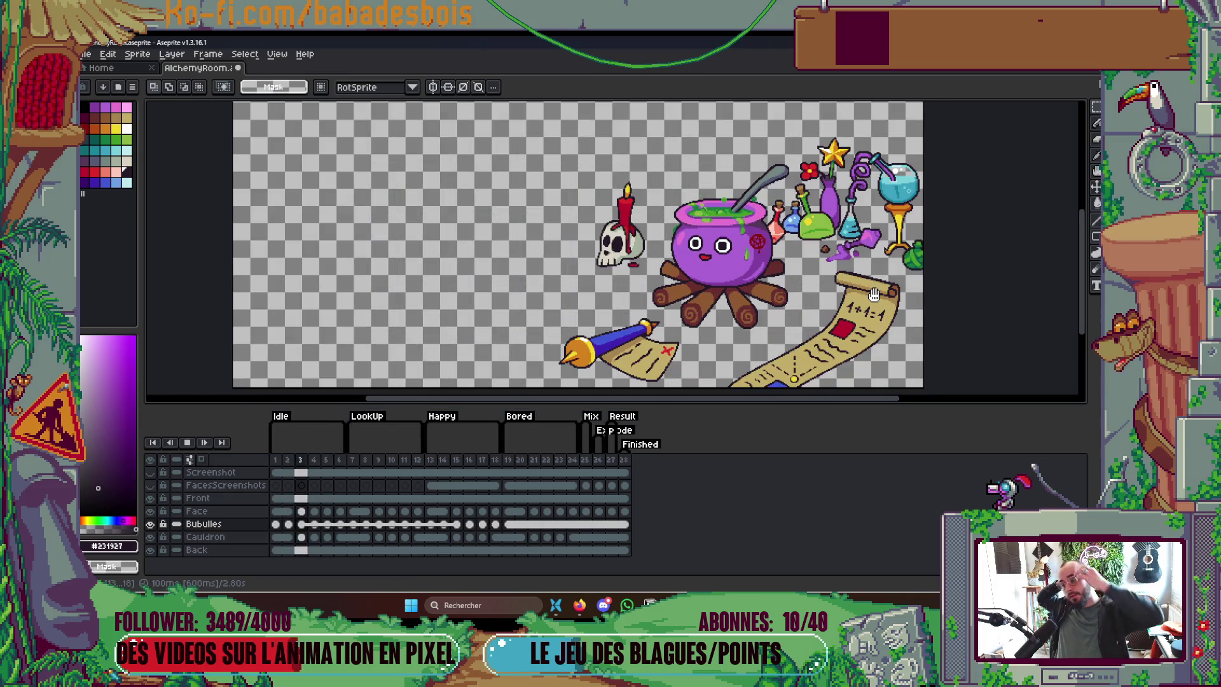
key(Return)
key(Down)
key(Right)
key(Right)
key(Right)
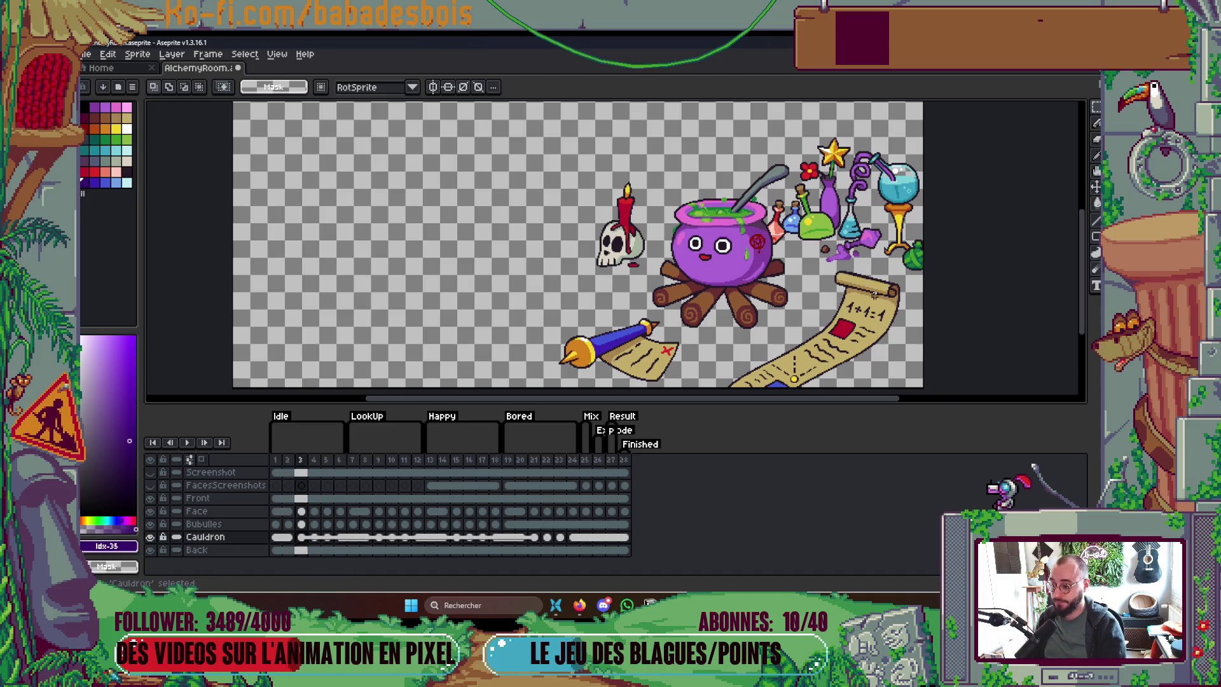
key(Return)
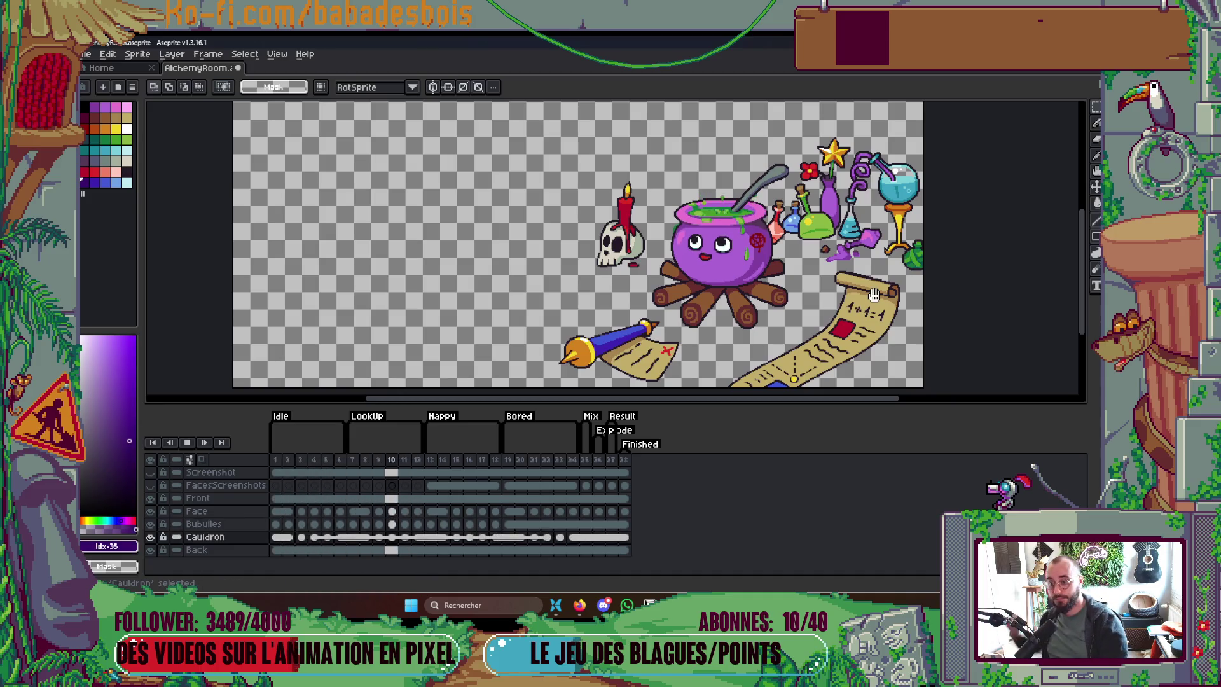
key(Return)
key(Return)
key(Return)
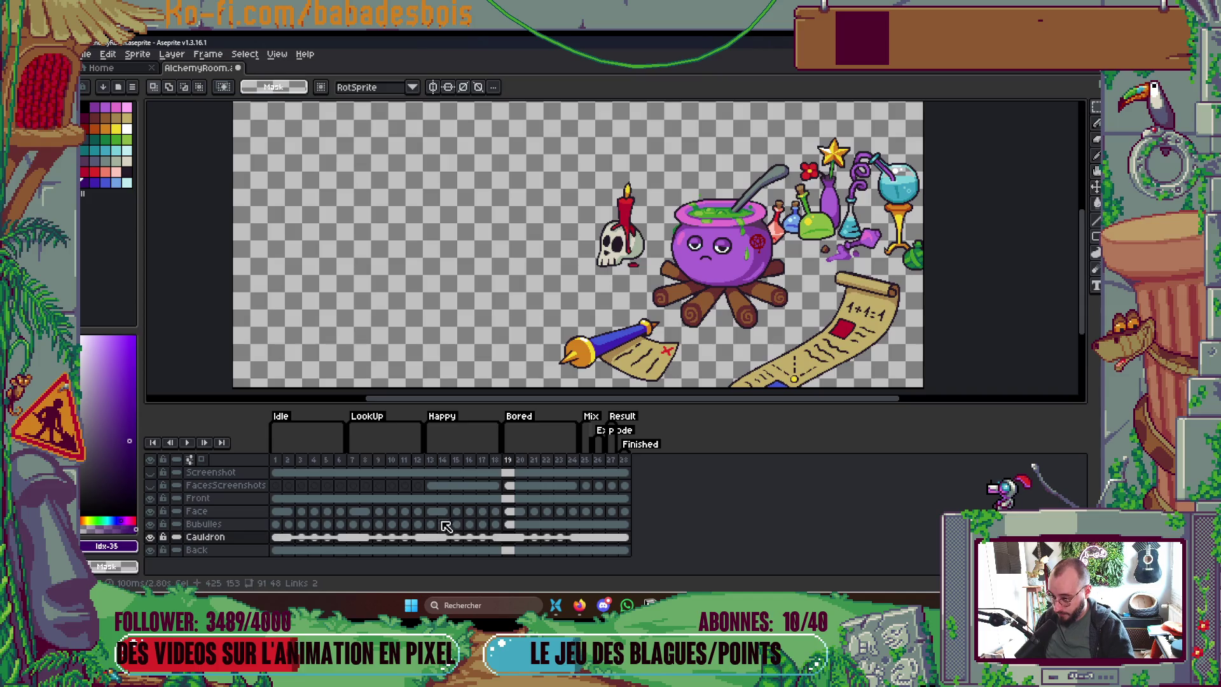
Step: Select Bubulles frames 13–17, play the bored face from frame 19, then switch to YouTube Music
drag(430, 524, 493, 528)
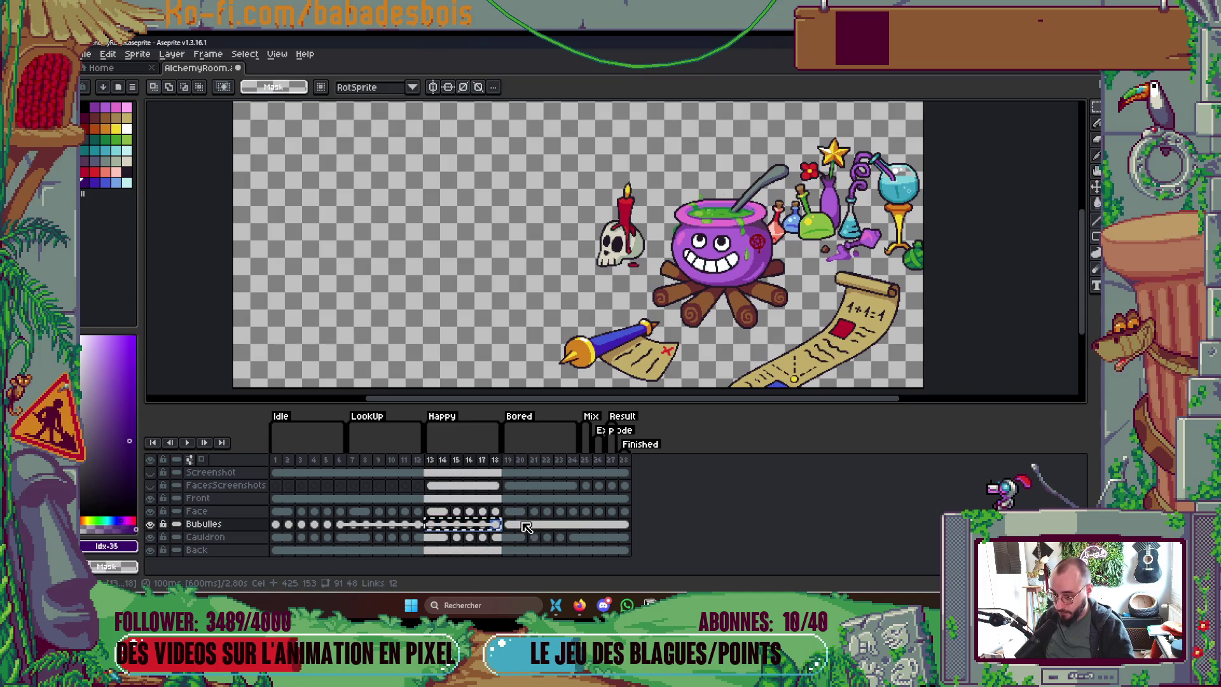
click(508, 524)
key(Return)
scroll(789, 261, down, 1)
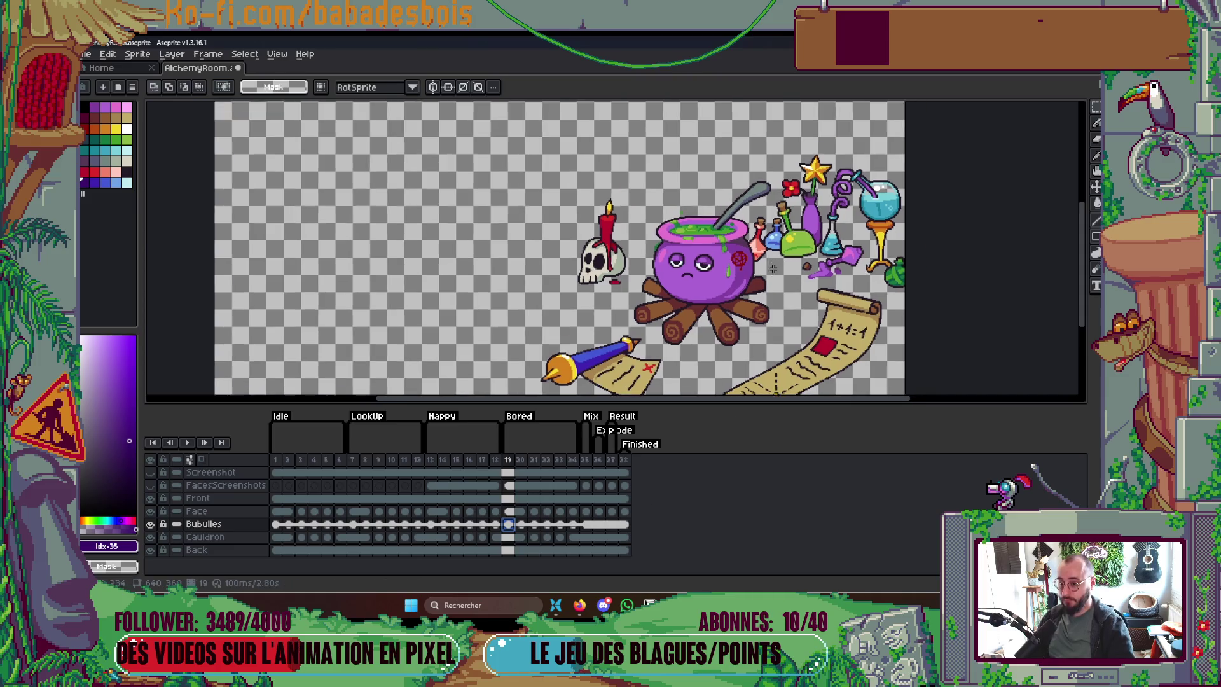
scroll(790, 257, up, 1)
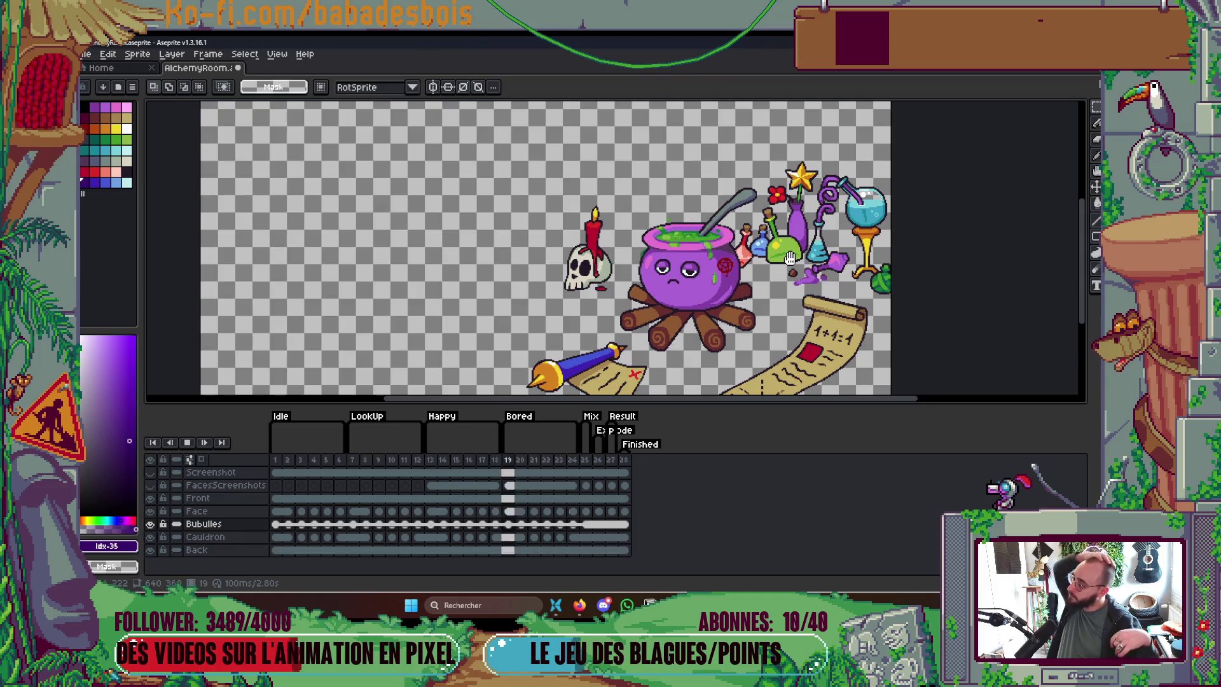
key(Return)
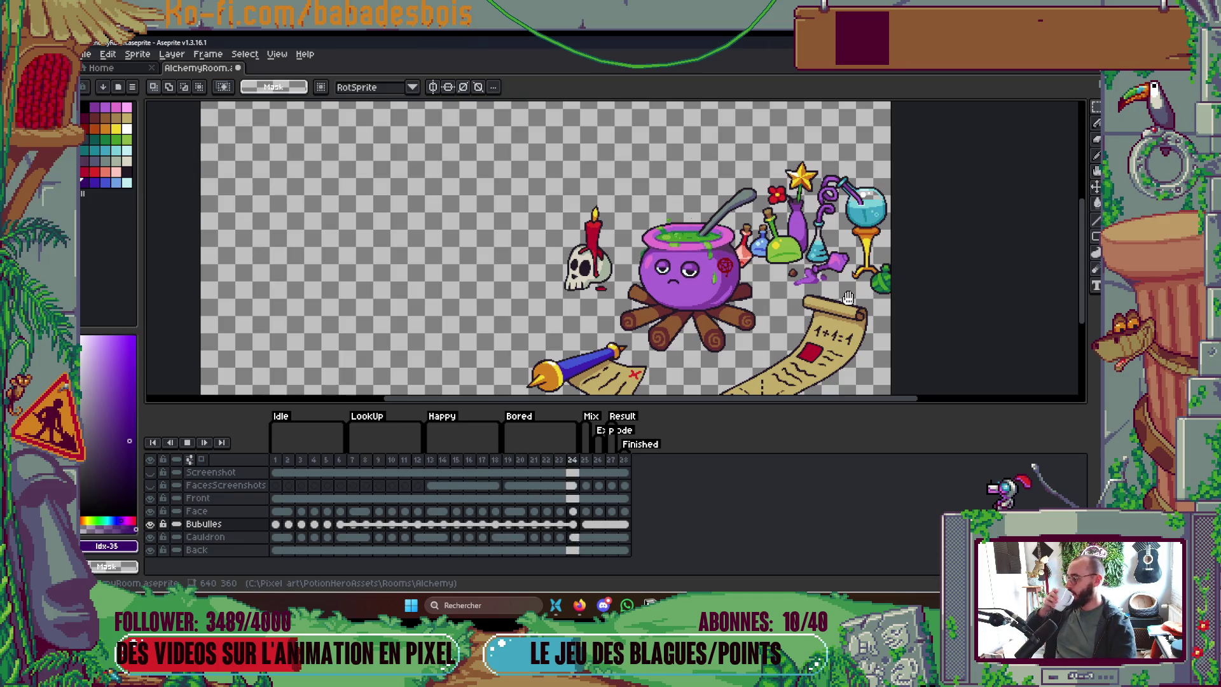
key(Left)
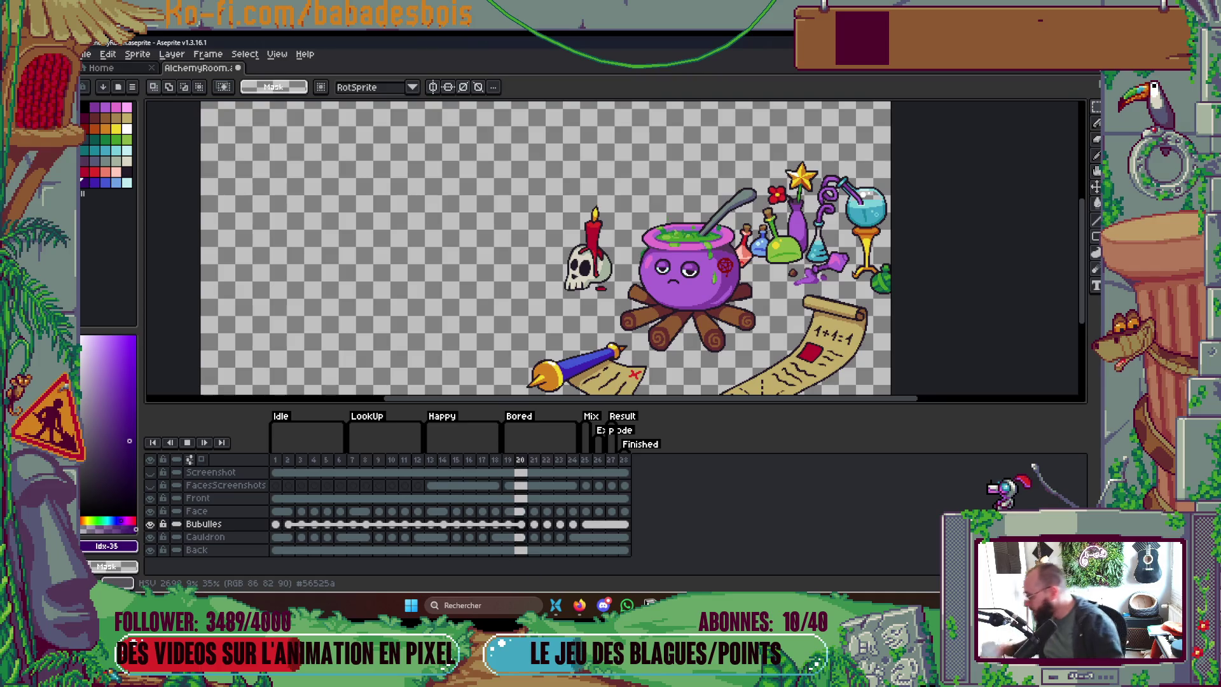
key(alt+Tab)
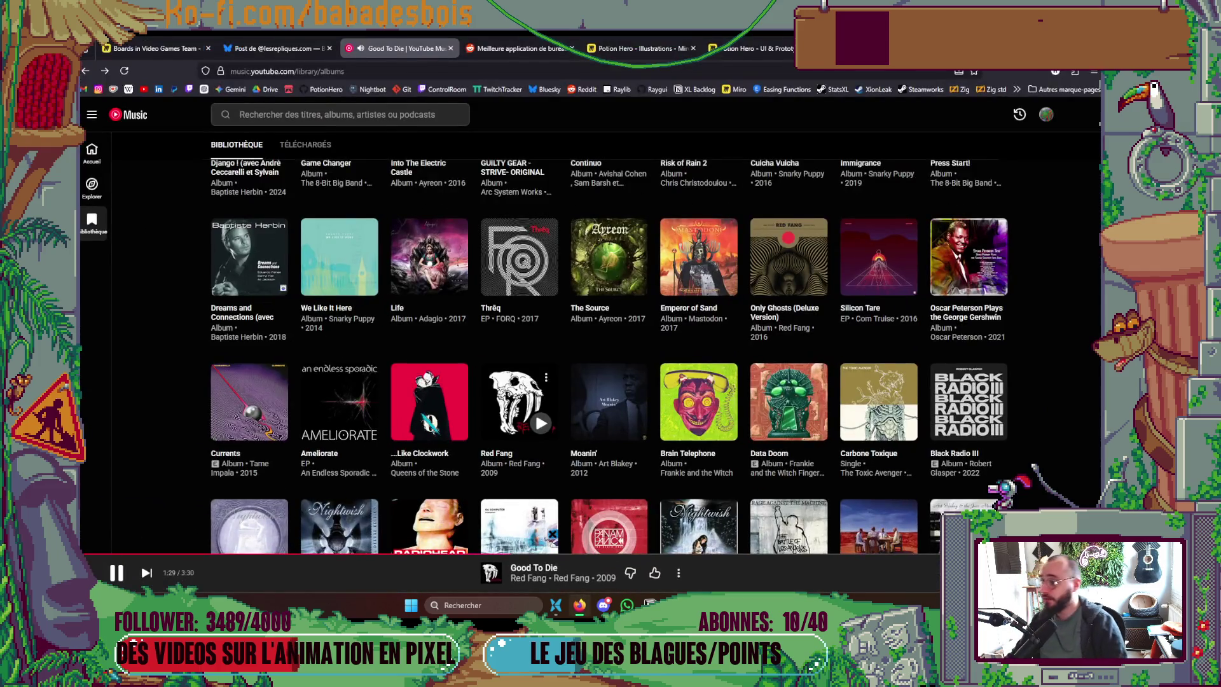
Step: Flip briefly back to Aseprite, then open the Potion Hero - UI & Prototype Miro tab
key(alt+Tab)
scroll(697, 322, right, 3)
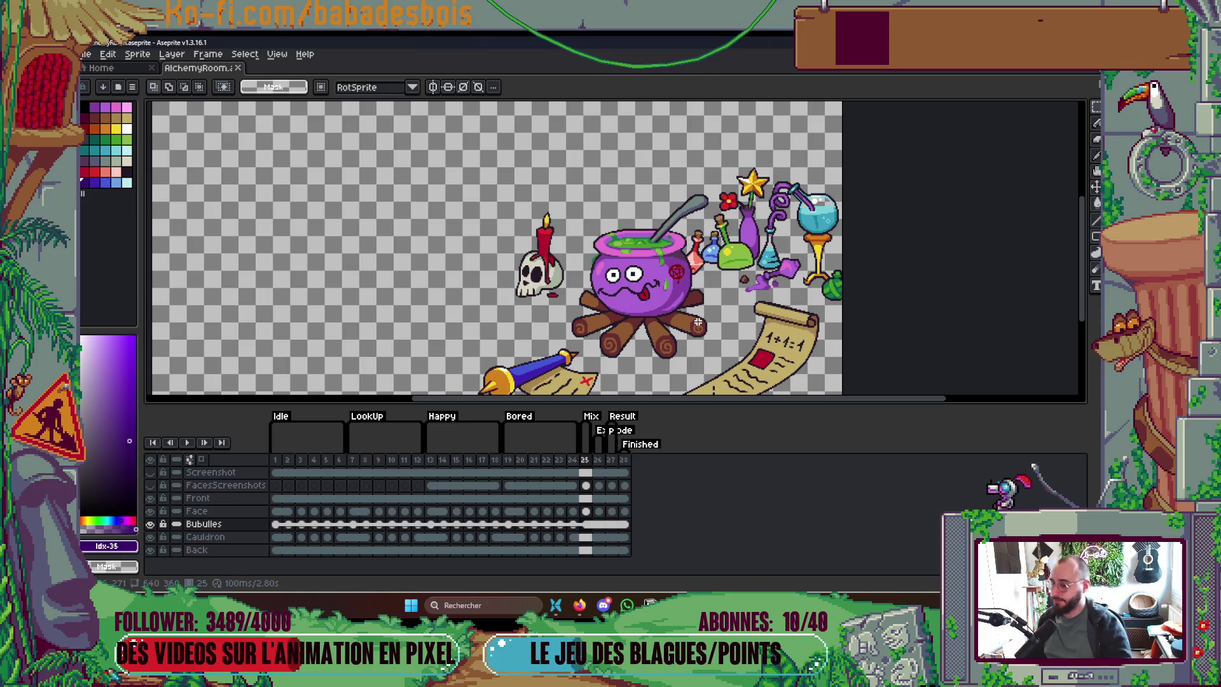
drag(698, 226, 677, 233)
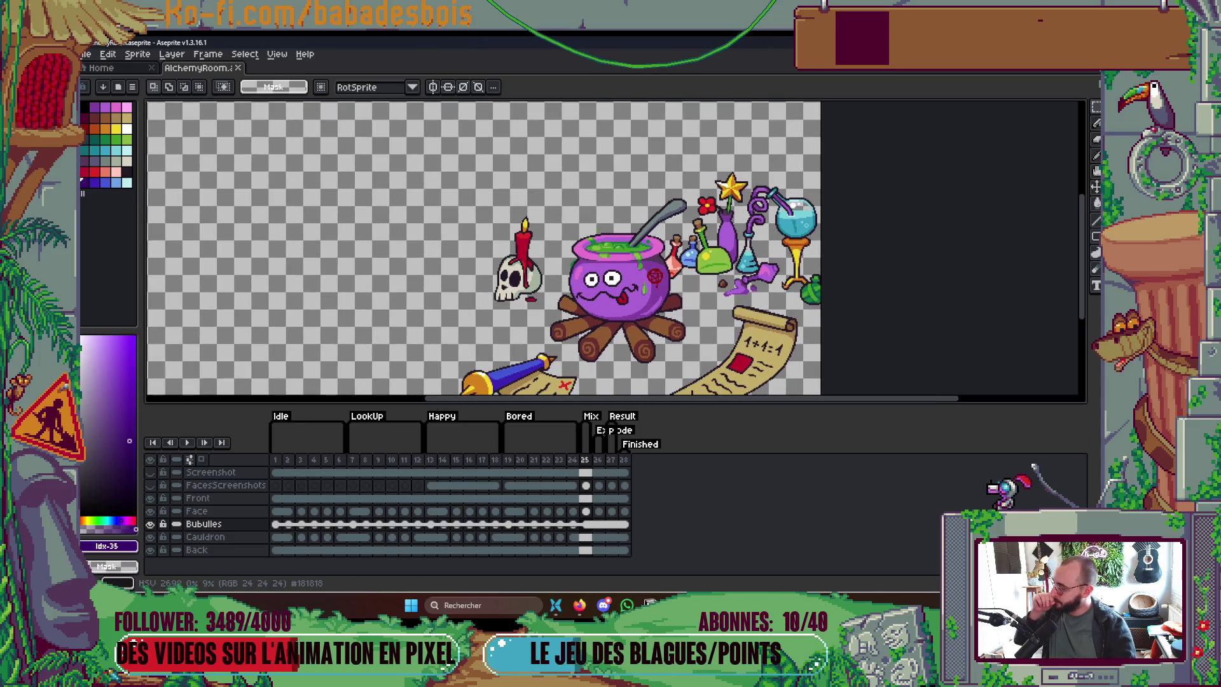
key(alt+Tab)
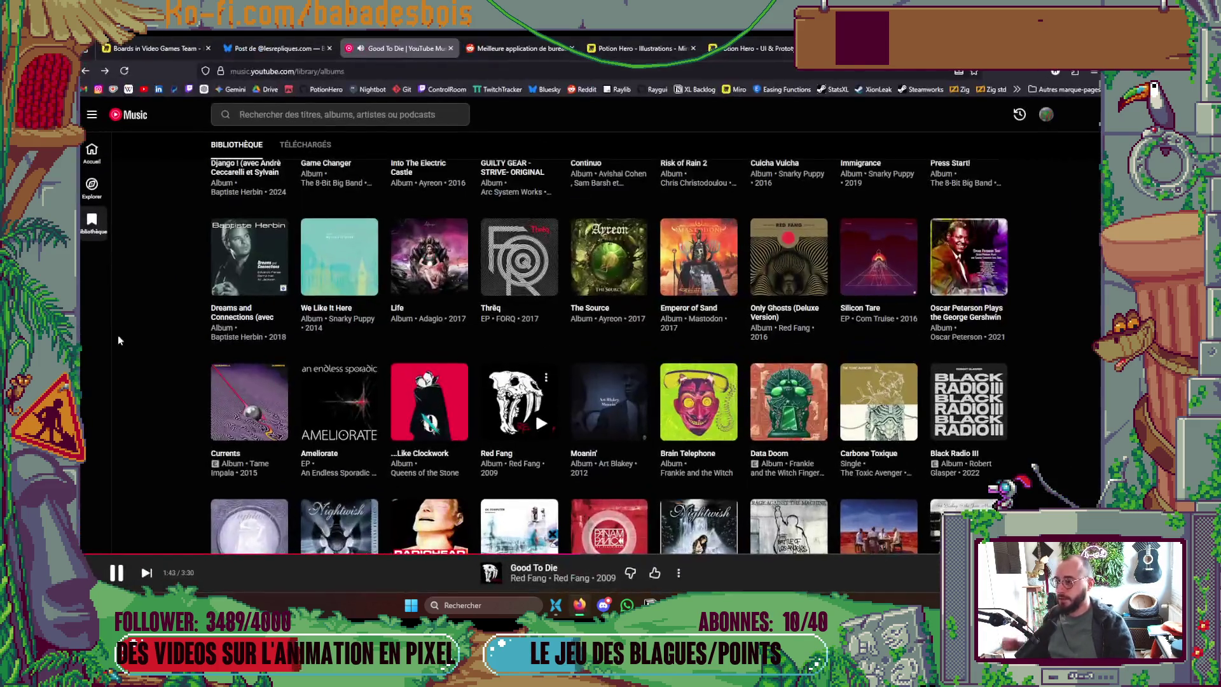
click(757, 46)
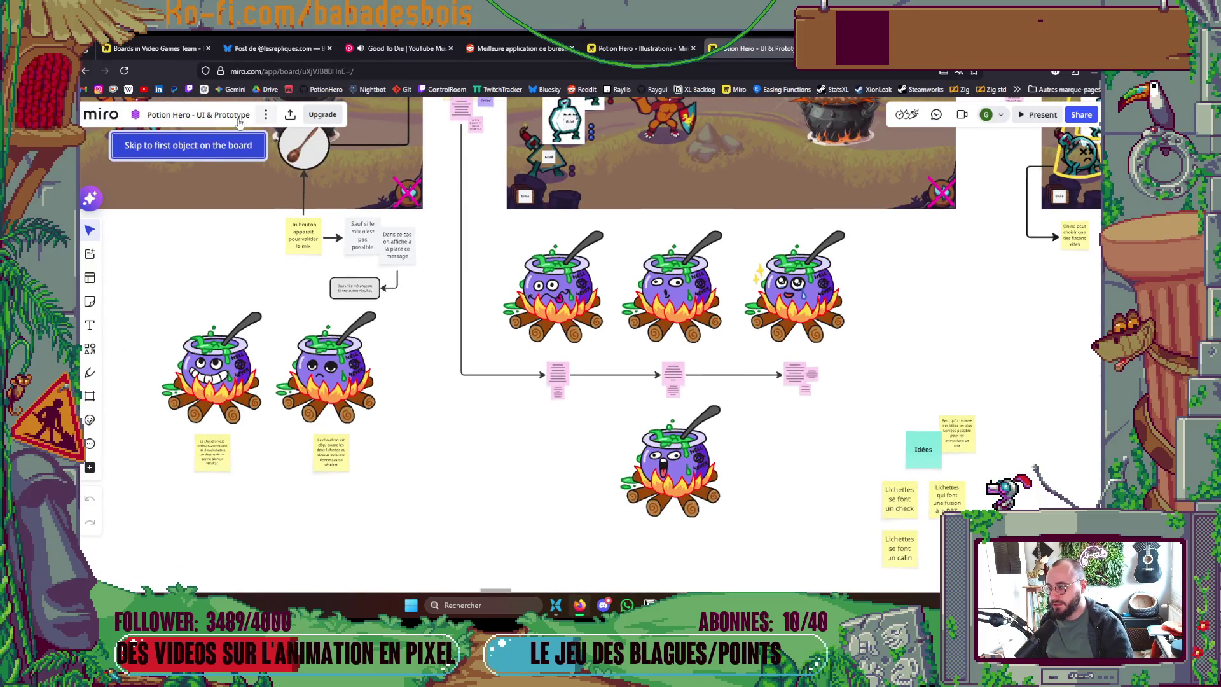
Step: Zoom into the excited and disappointed cauldron sketches on the Miro board, then return to Aseprite
click(201, 145)
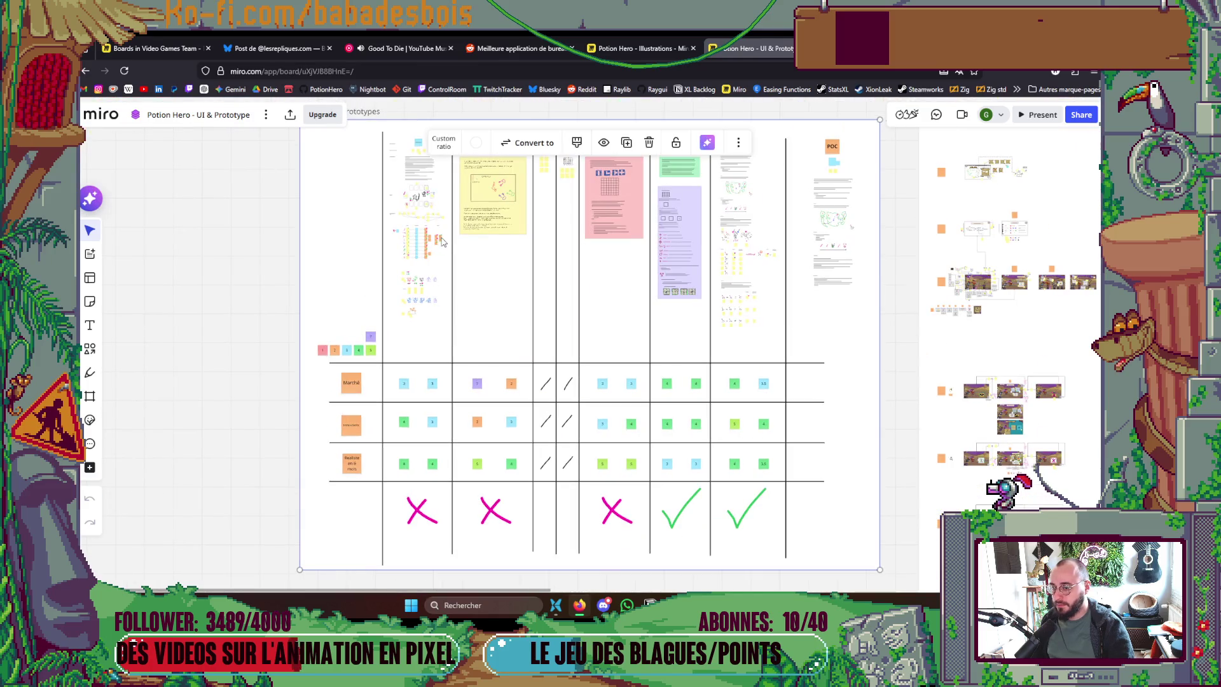
click(223, 266)
scroll(614, 300, up, 10)
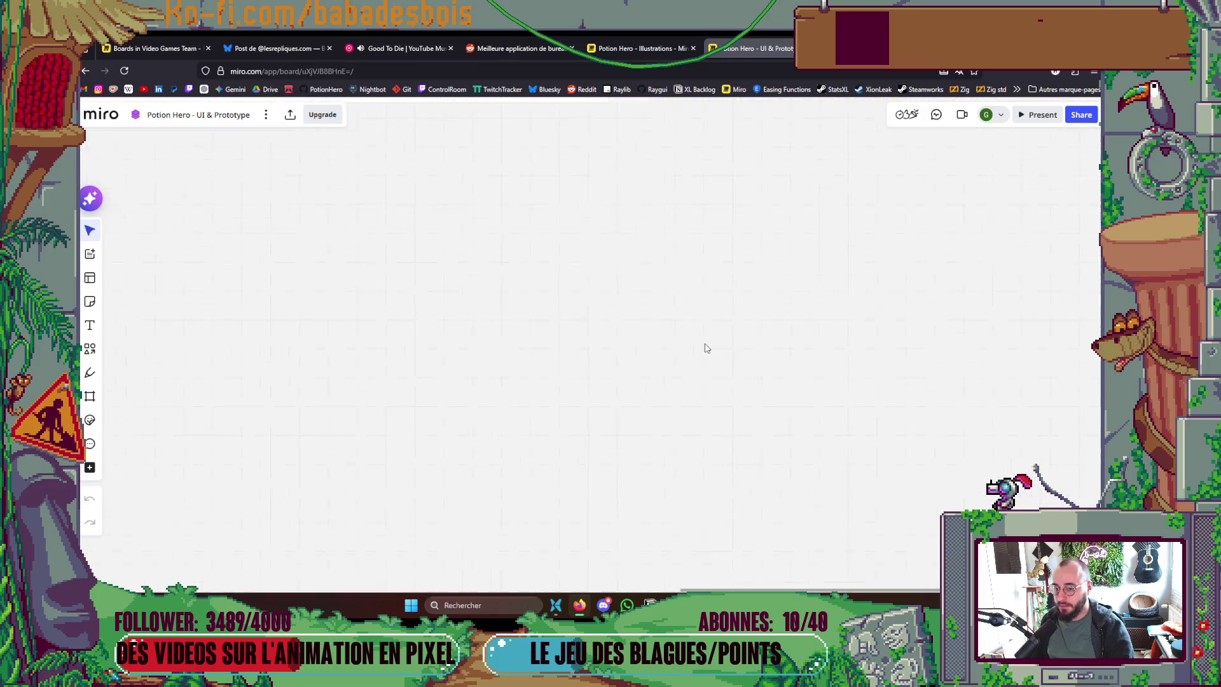
scroll(464, 395, down, 5)
scroll(617, 423, left, 5)
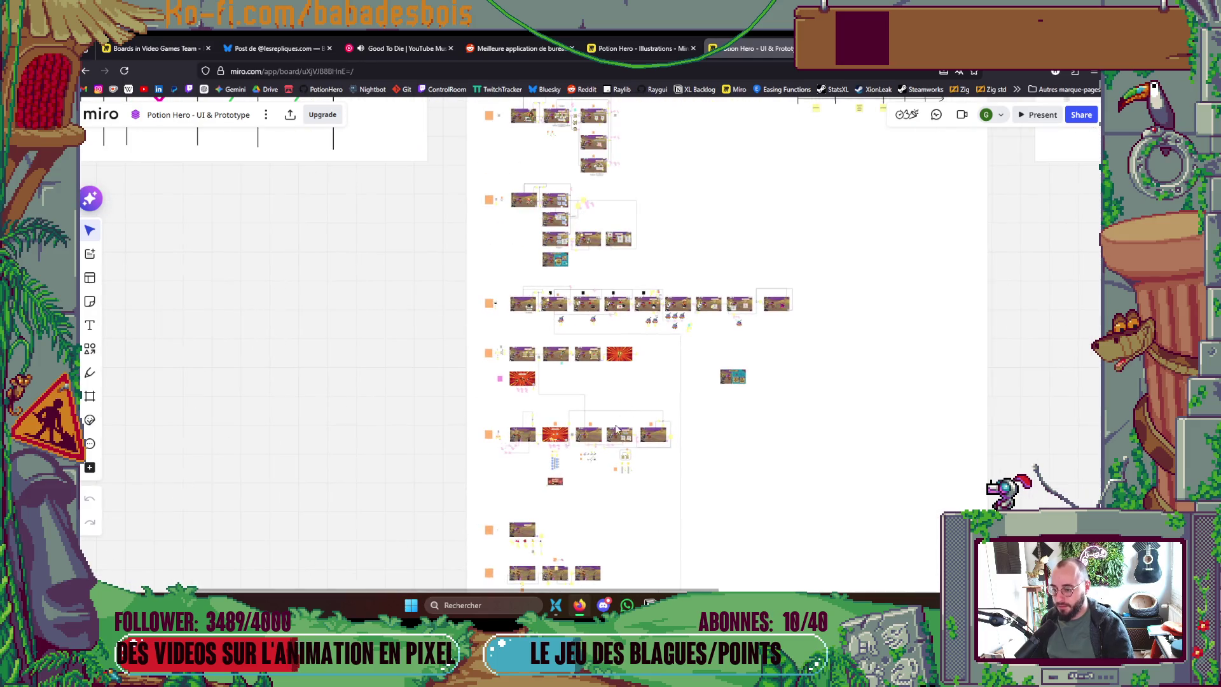
scroll(614, 462, up, 2)
scroll(613, 462, up, 10)
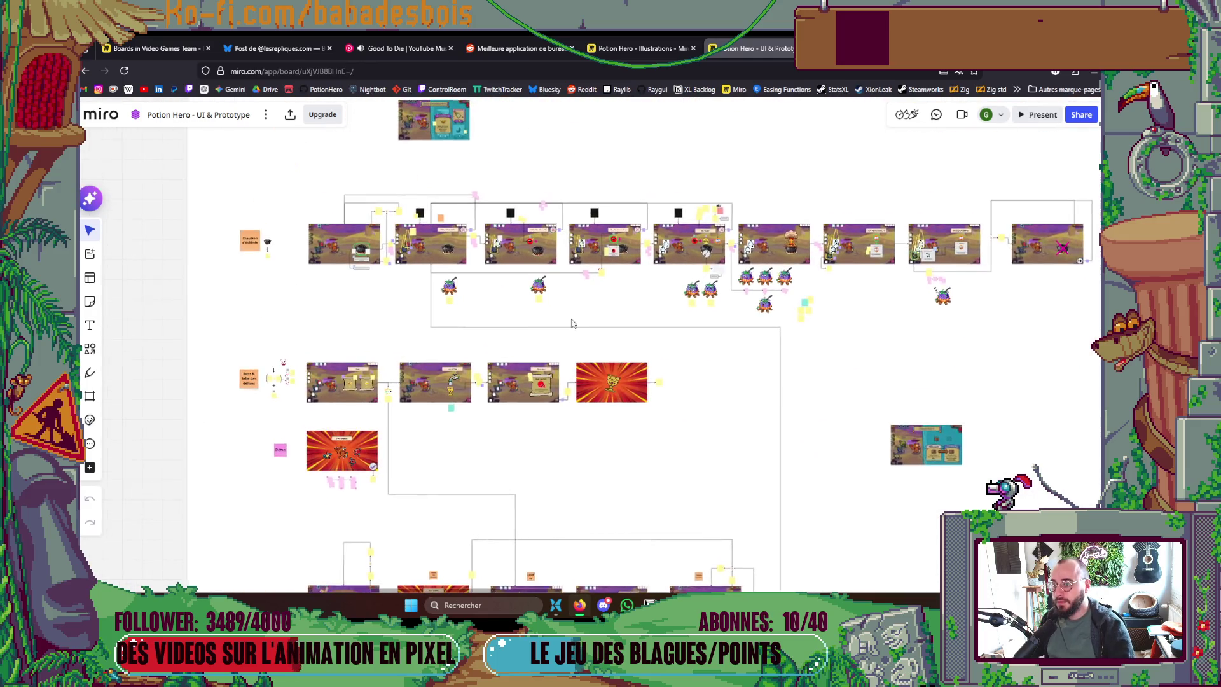
scroll(554, 308, up, 3)
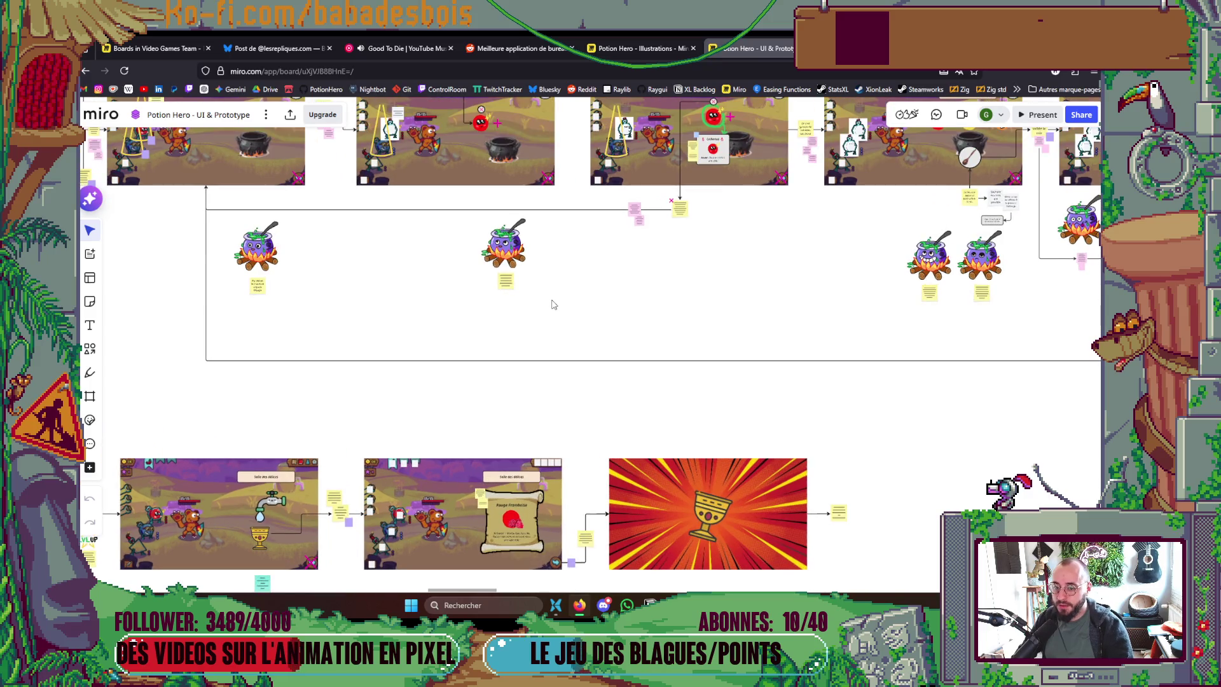
scroll(626, 305, right, 5)
scroll(558, 243, up, 6)
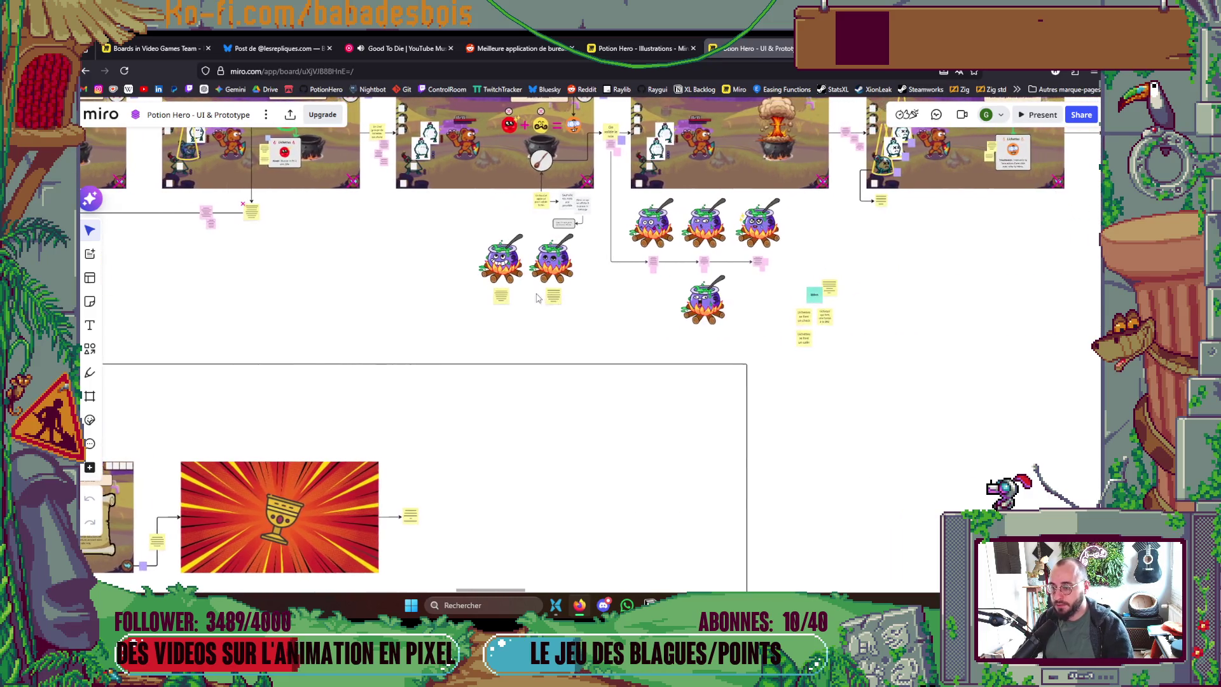
scroll(560, 244, up, 4)
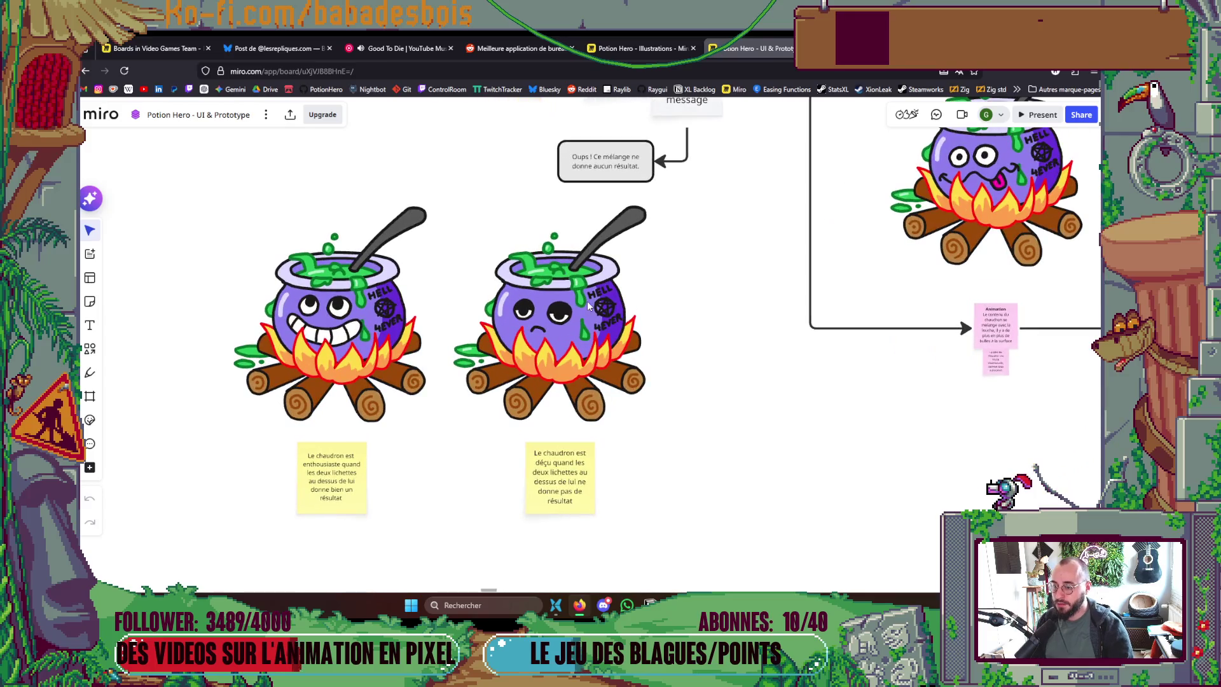
key(alt+Tab)
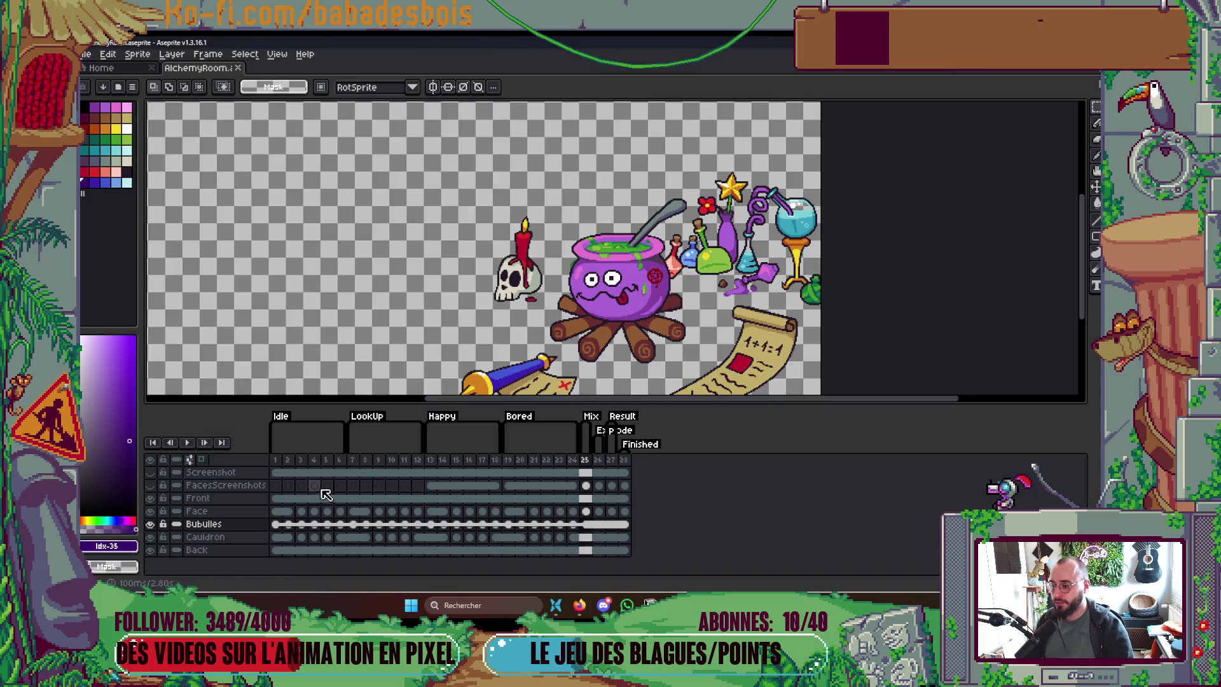
Step: Stop the animation playback and go to frame 2 of the Bubulles layer
click(282, 463)
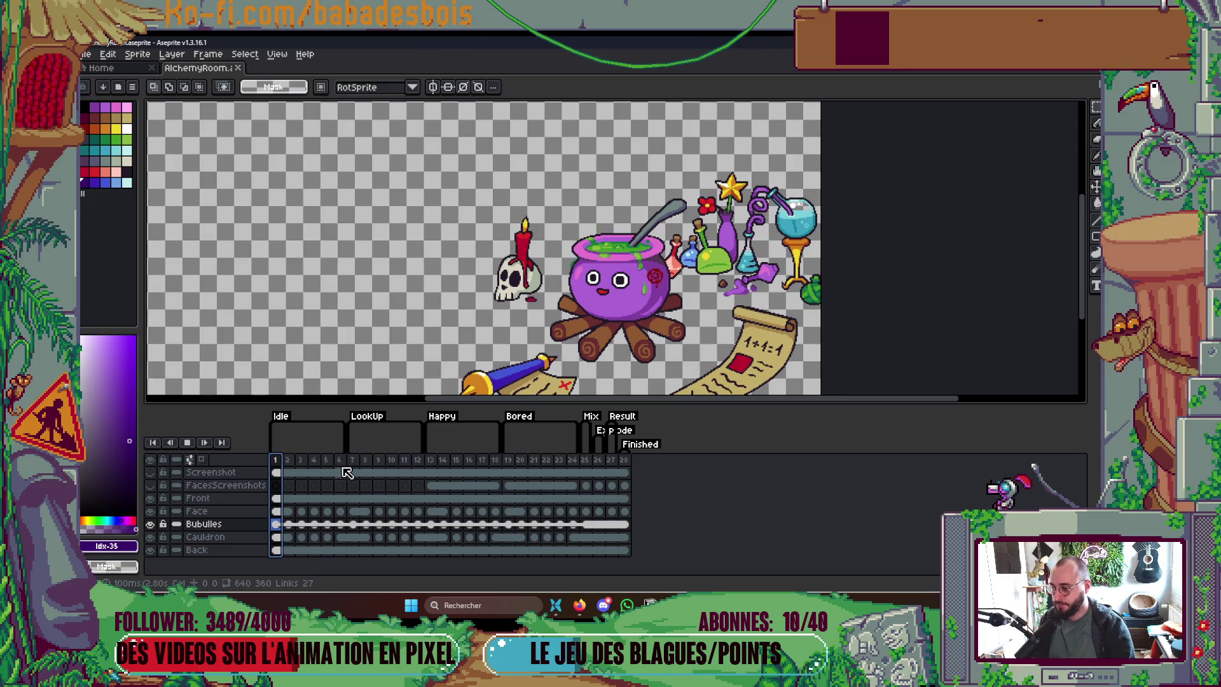
drag(626, 339, 628, 344)
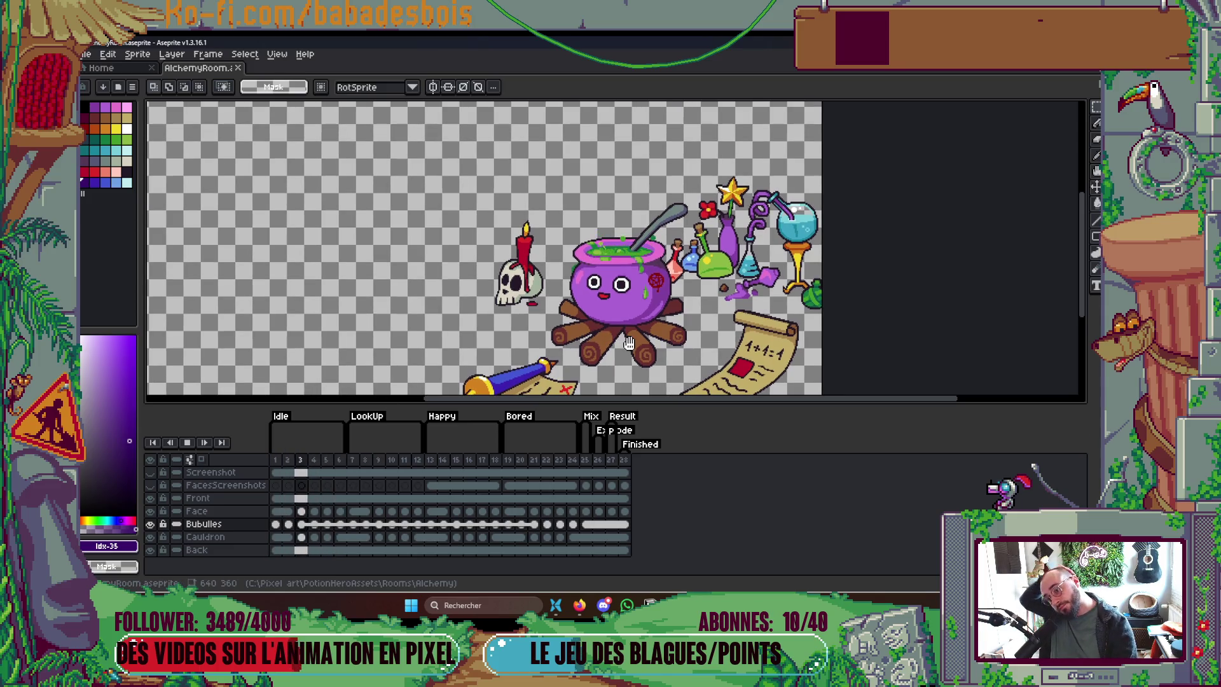
scroll(634, 342, up, 2)
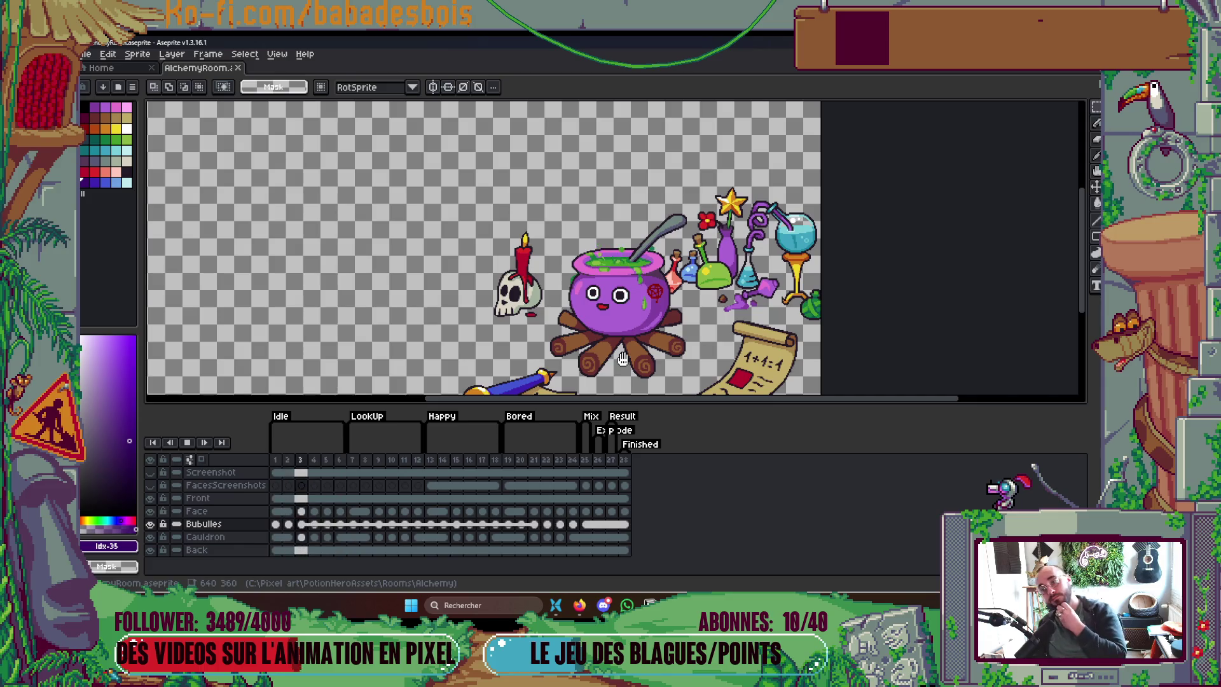
key(Return)
key(Left)
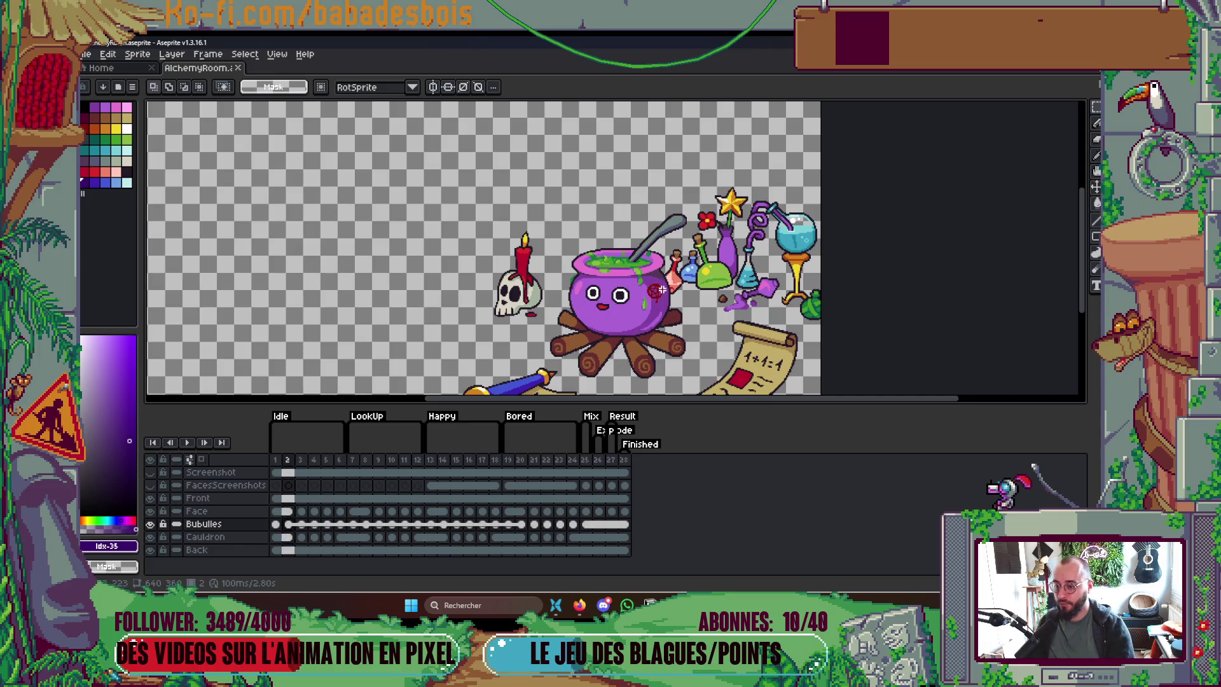
scroll(643, 275, up, 5)
Step: Sample the potion green and paint a larger bubble above the rim on frame 2
key(i)
click(613, 187)
key(b)
click(542, 161)
key(ctrl+z)
key(plus)
key(plus)
click(598, 186)
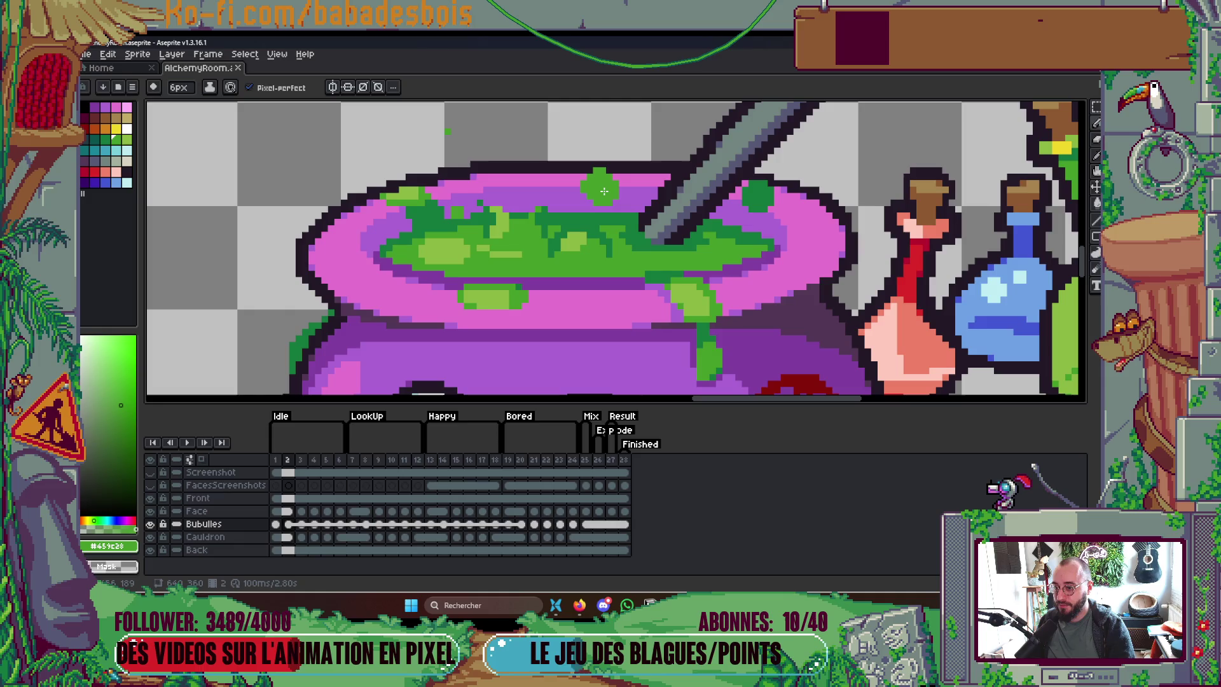
Step: Paint an 8px round bubble on frame 3 and a small and larger bubble on frame 4
key(period)
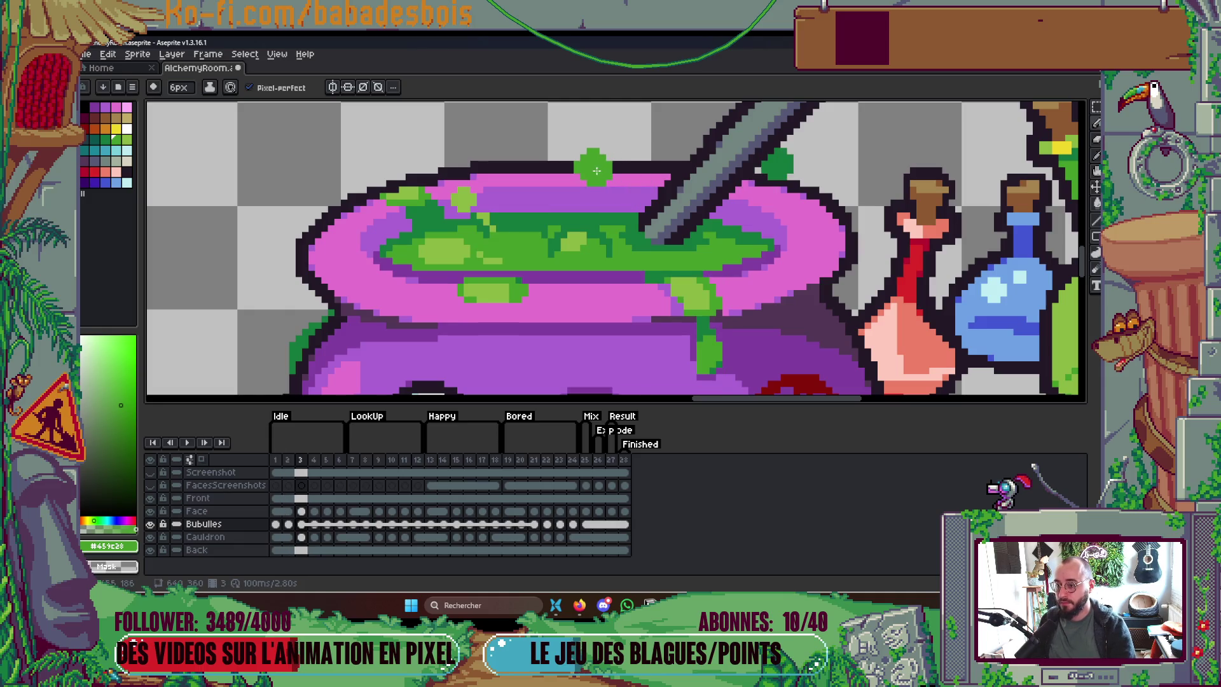
key(plus)
key(plus)
click(596, 161)
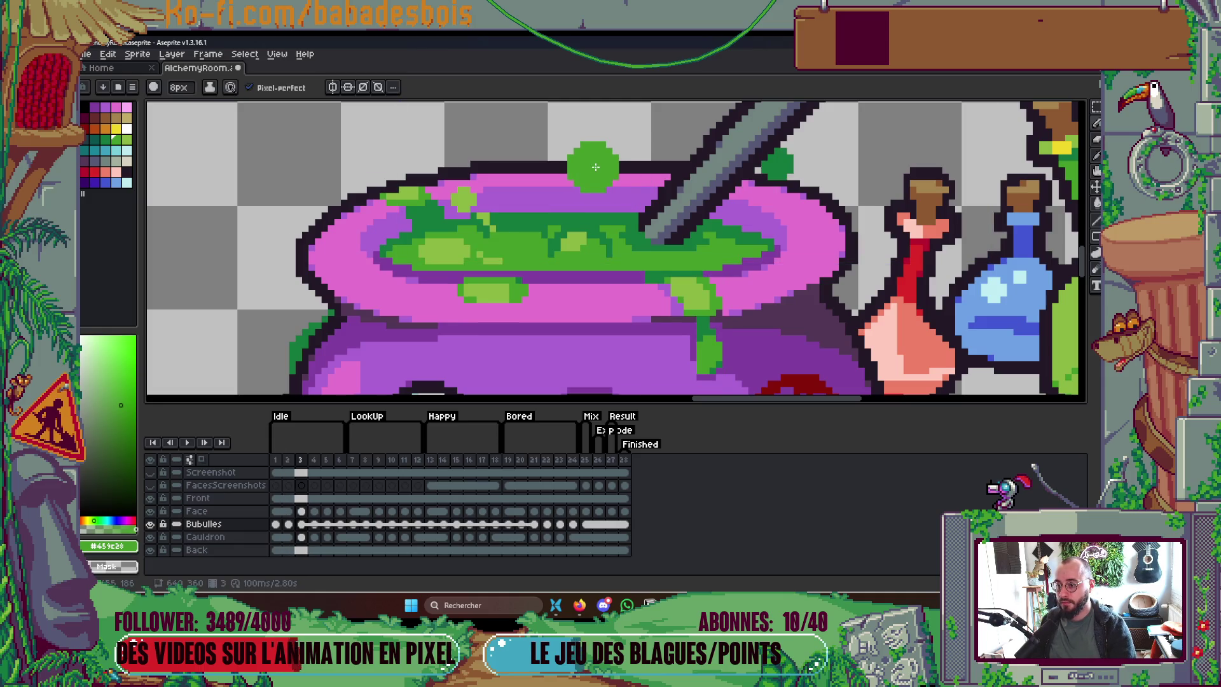
drag(677, 203, 698, 262)
key(period)
key(minus)
key(minus)
click(610, 208)
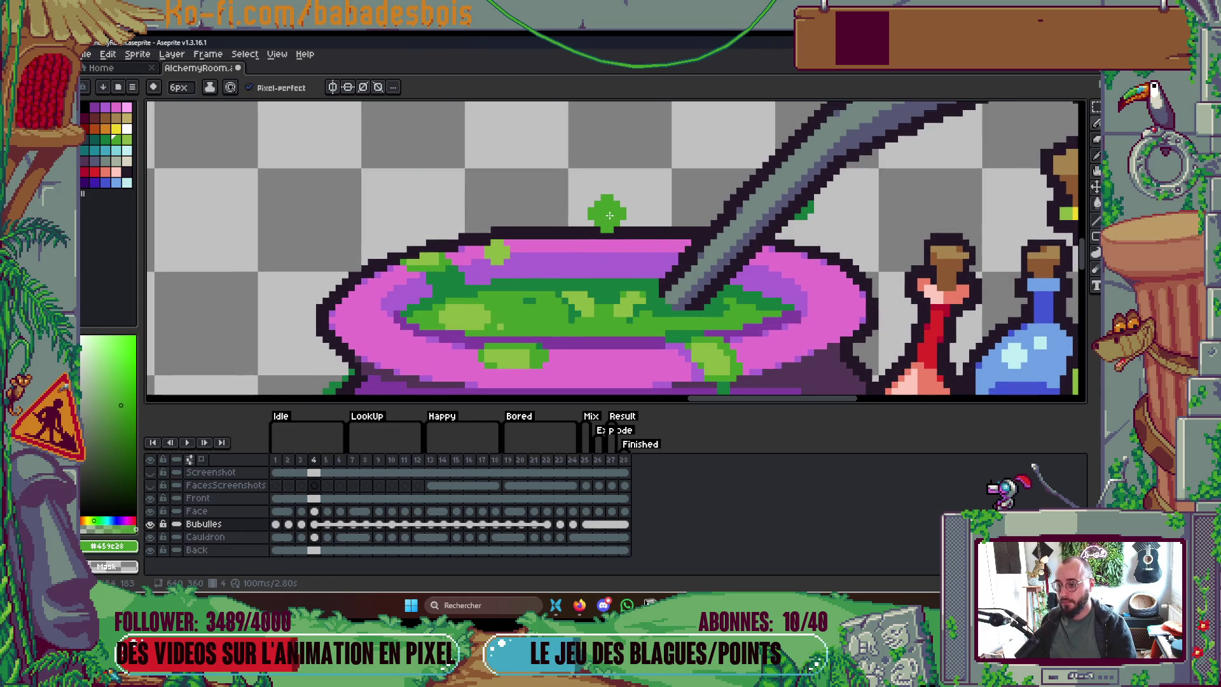
key(plus)
click(604, 209)
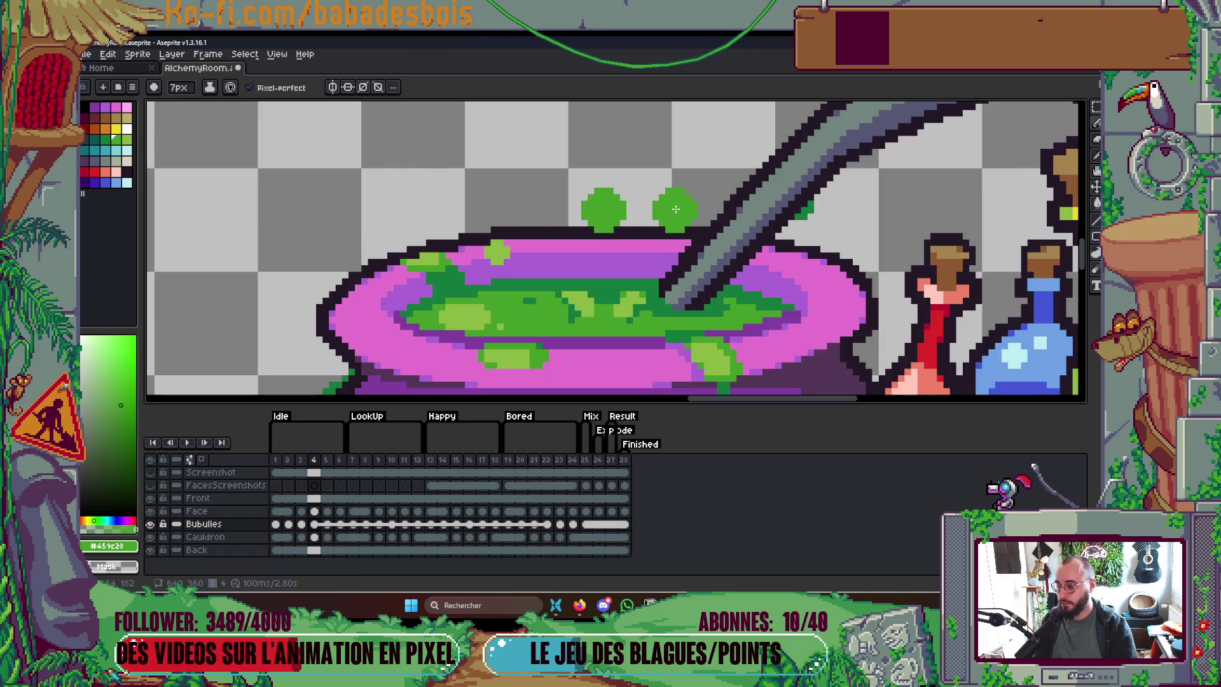
Step: Shrink the brush to 4px on frame 5 and 3px on frame 6, then play with onion skin on
key(period)
key(minus)
key(minus)
key(minus)
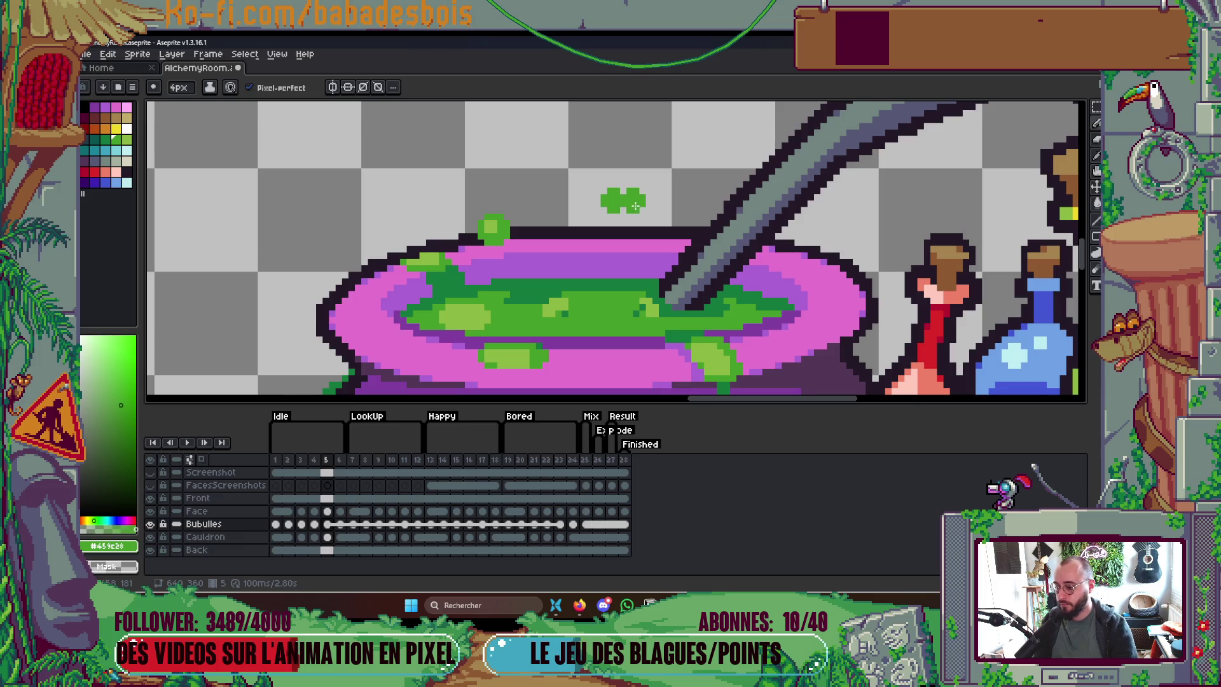
key(period)
key(minus)
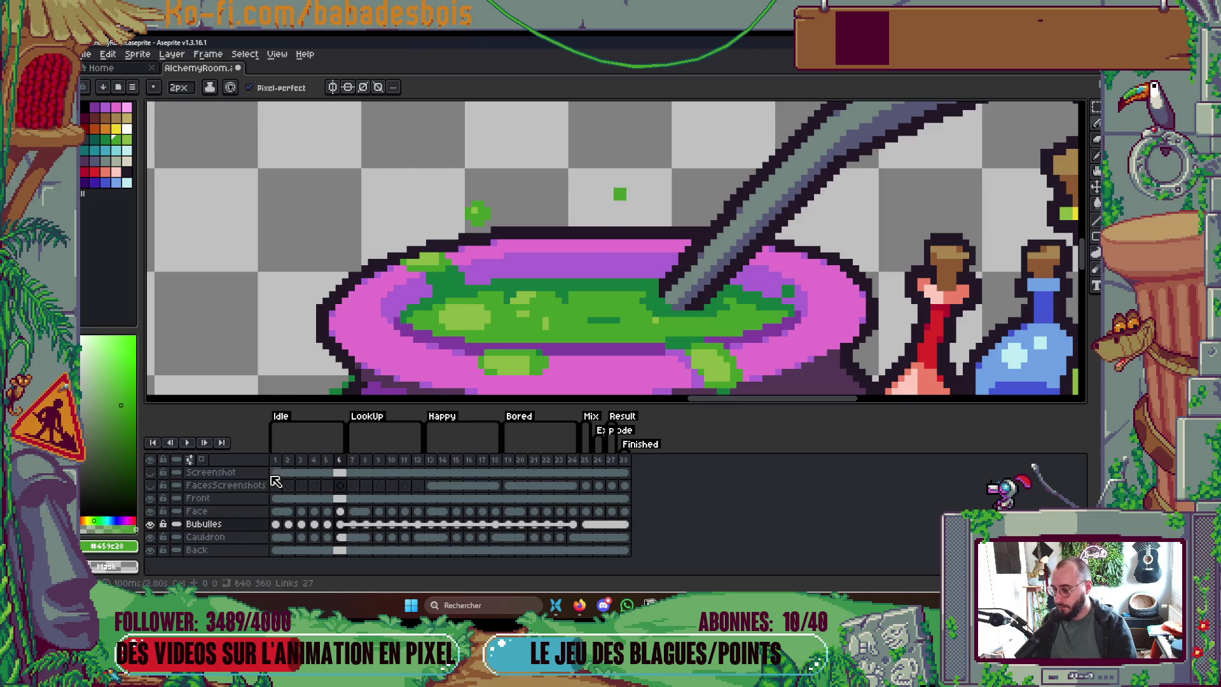
key(Home)
key(minus)
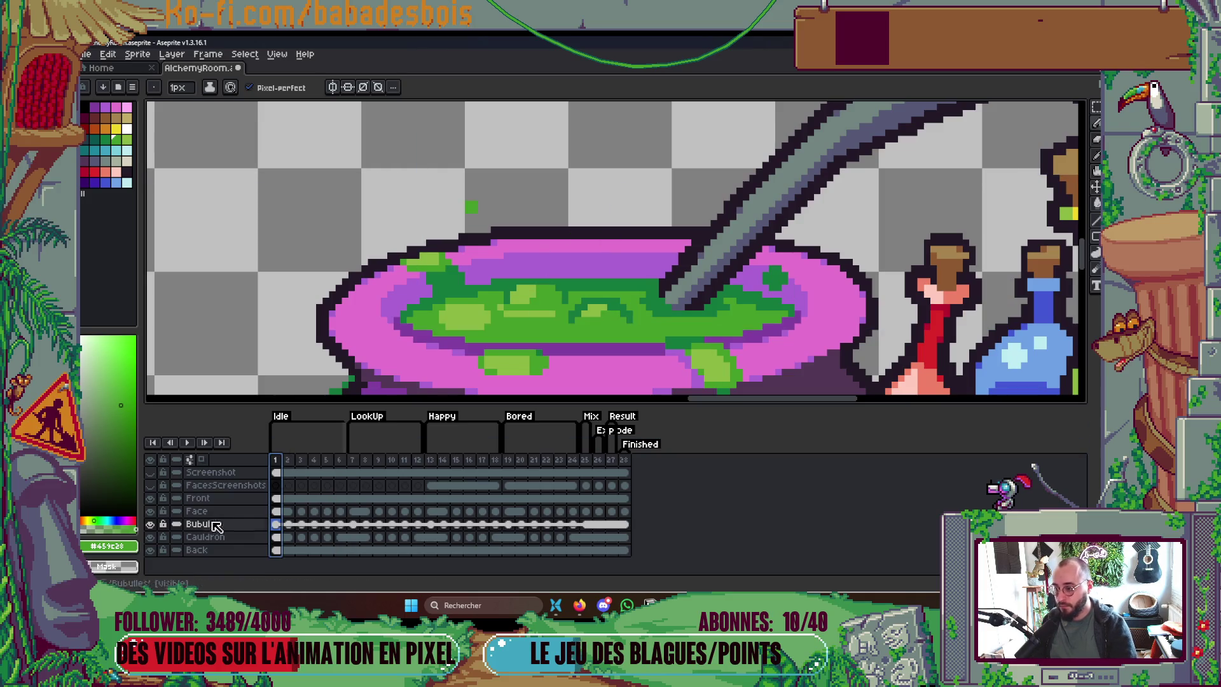
key(F3)
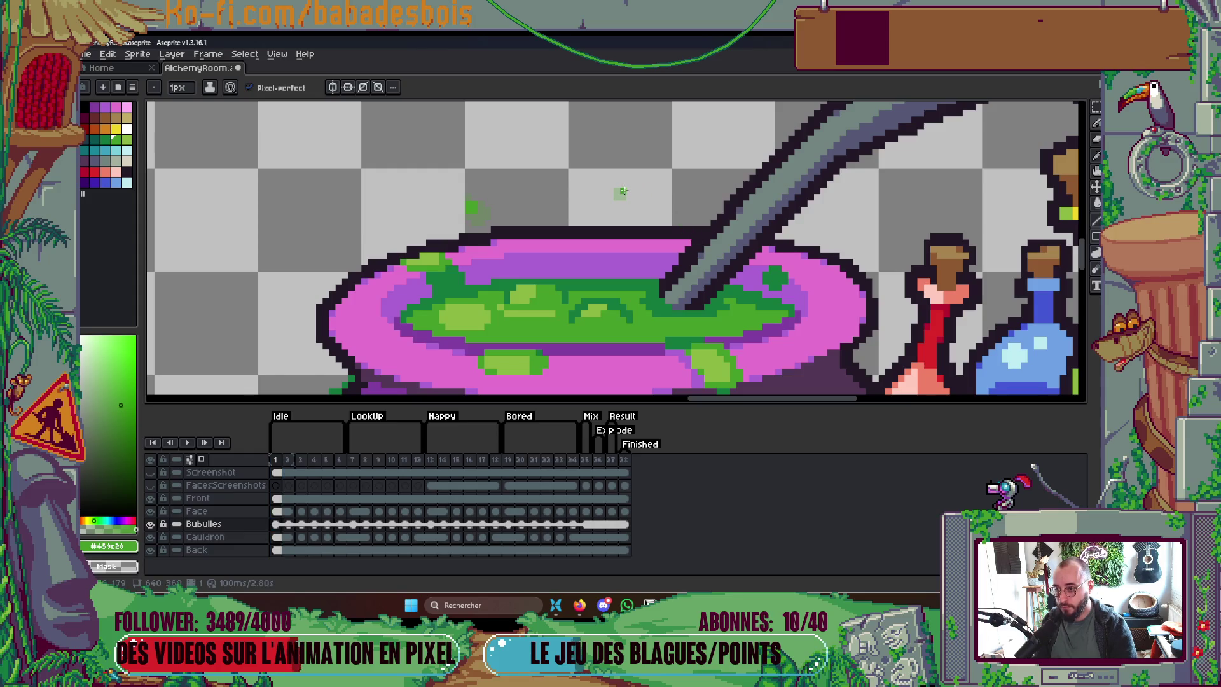
scroll(623, 190, down, 3)
key(Return)
scroll(699, 240, down, 2)
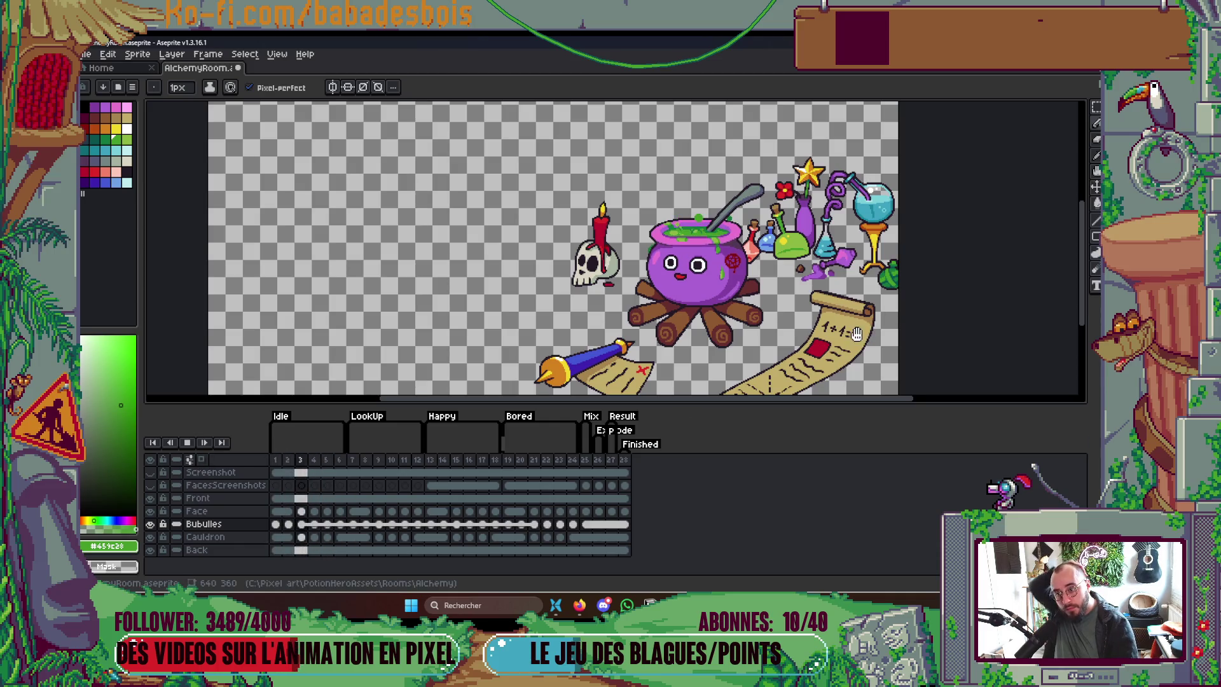
drag(861, 333, 855, 335)
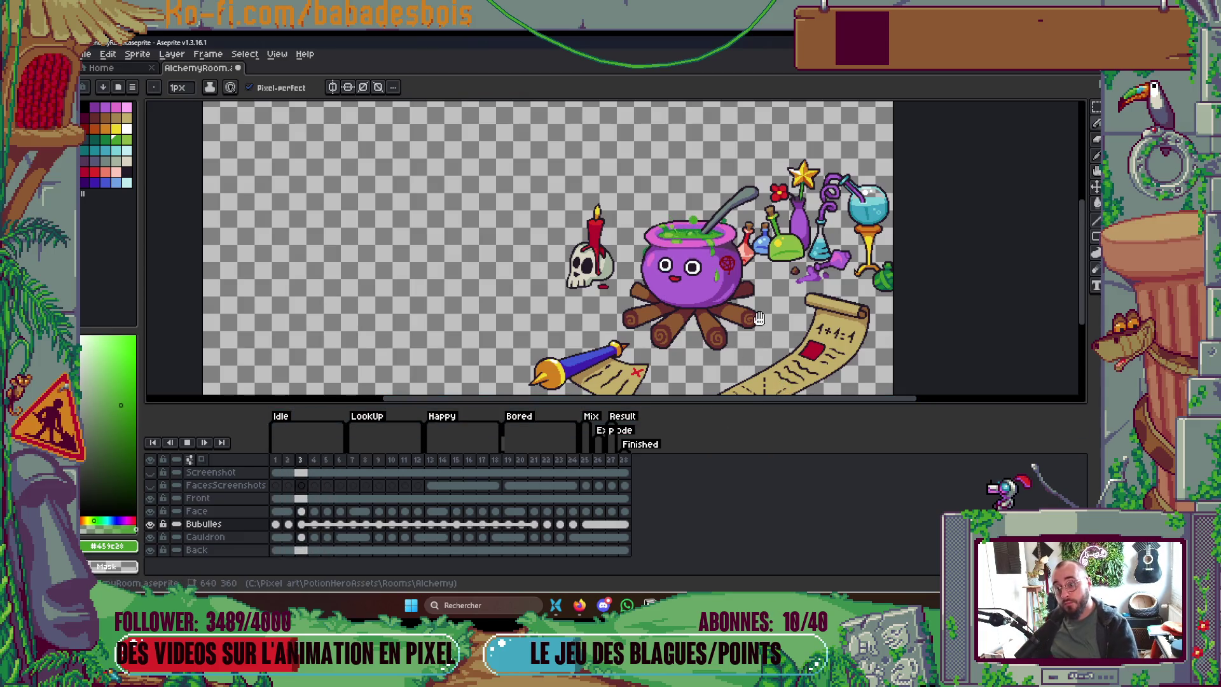
key(Return)
scroll(674, 242, up, 5)
key(Right)
click(127, 139)
Step: Resize the brush to 4px, step through frames 2–5, then play the bubble loop
key(plus)
key(plus)
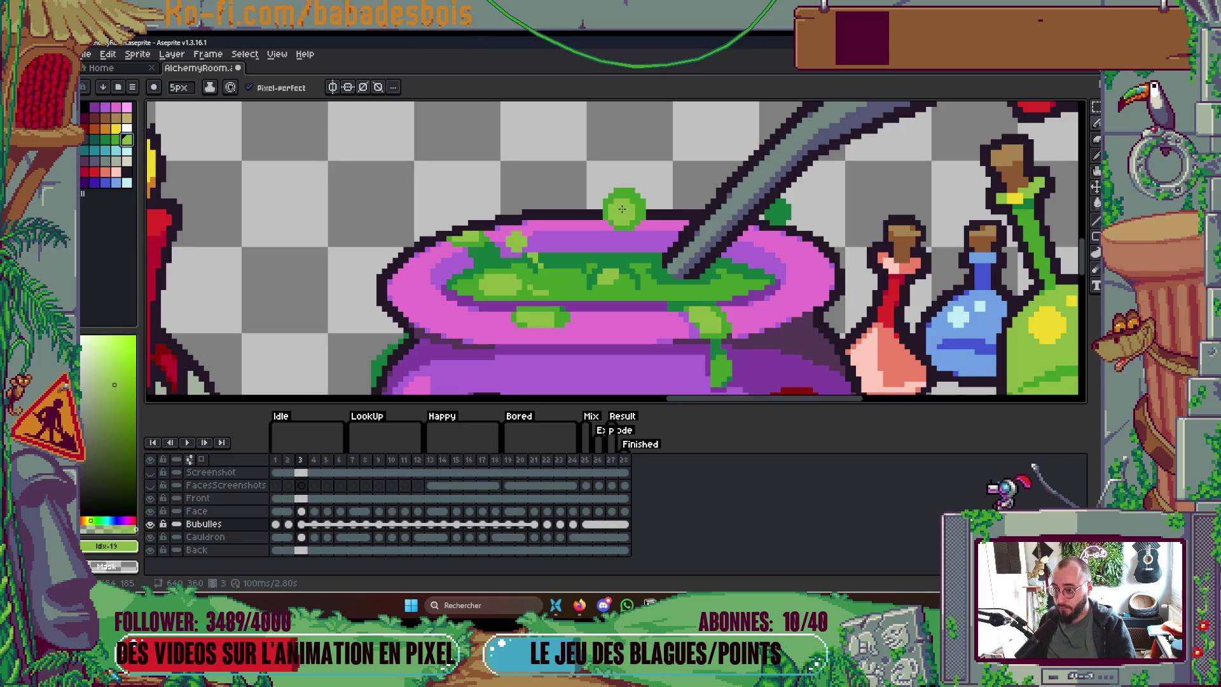
key(Left)
key(minus)
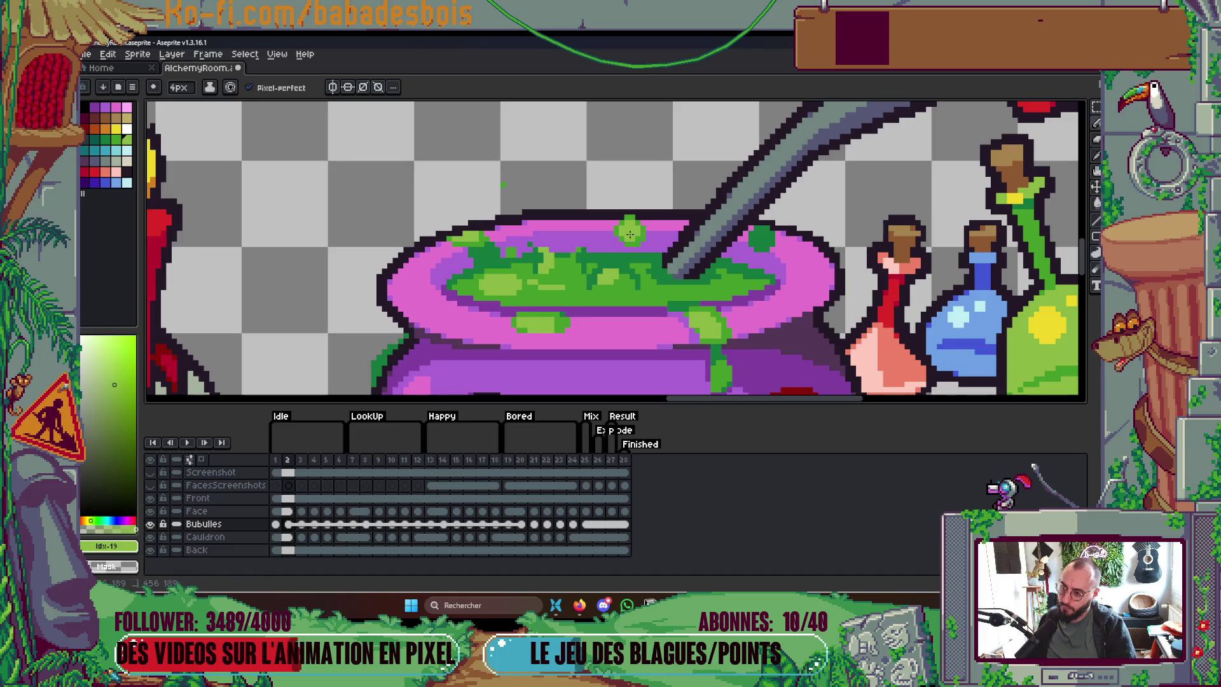
key(Right)
key(Right)
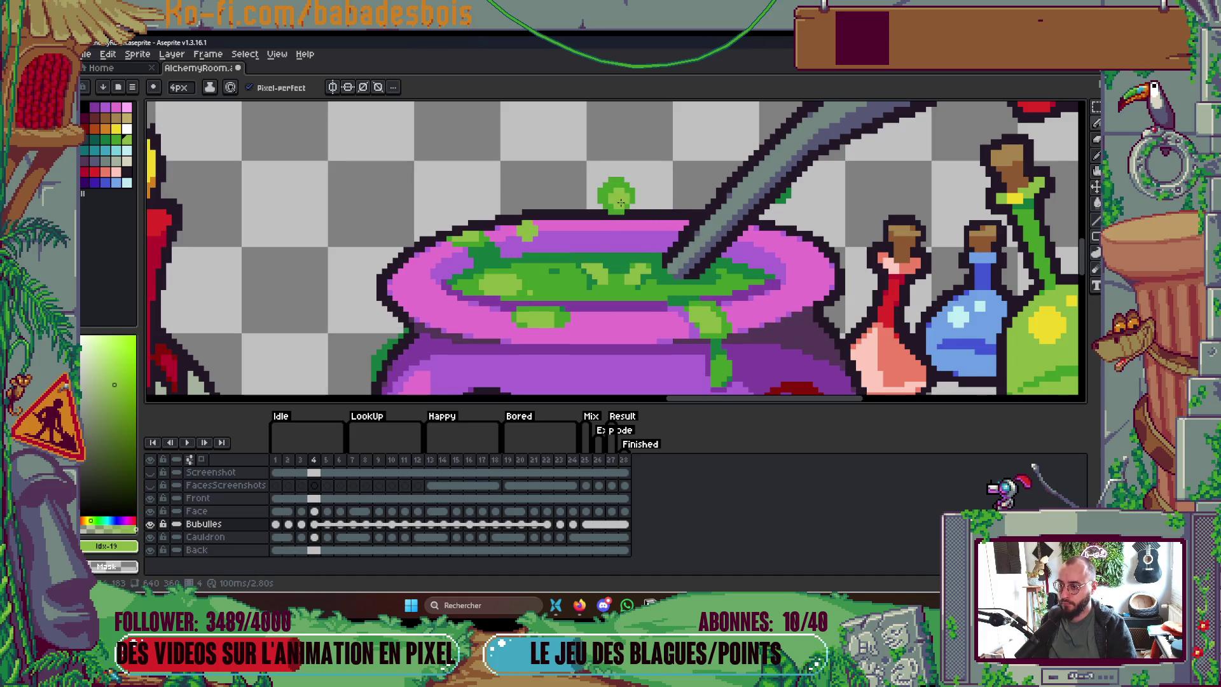
key(Right)
key(Right)
key(Right)
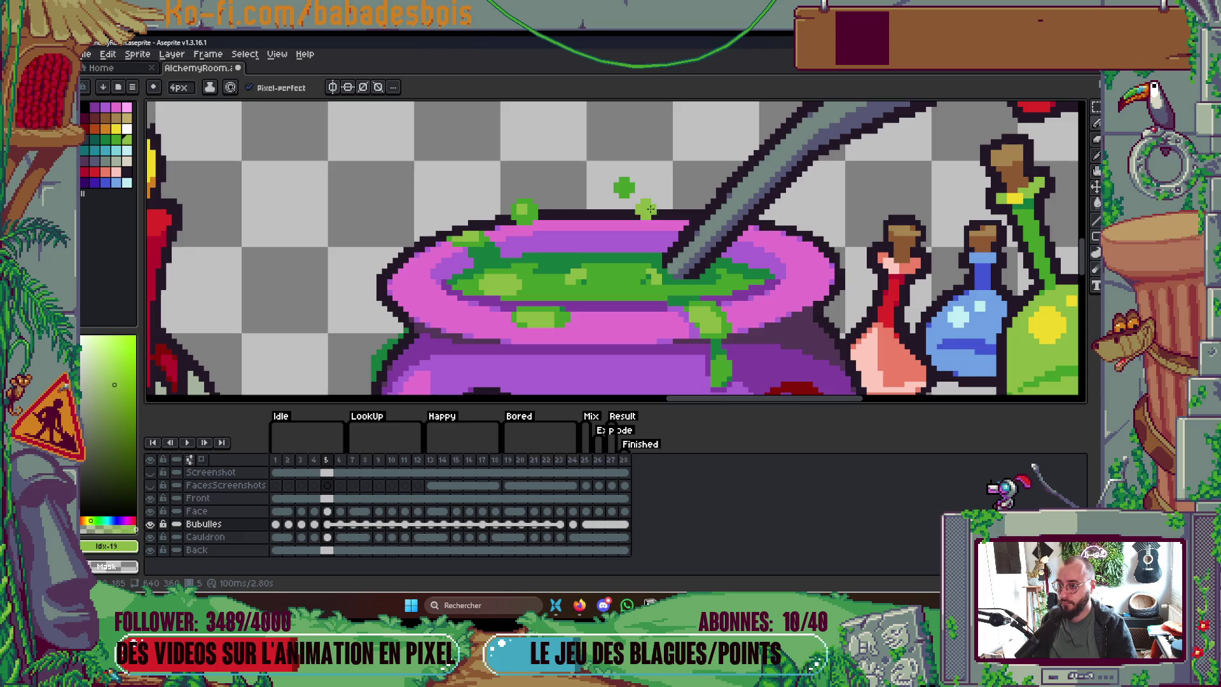
scroll(717, 228, down, 1)
key(Return)
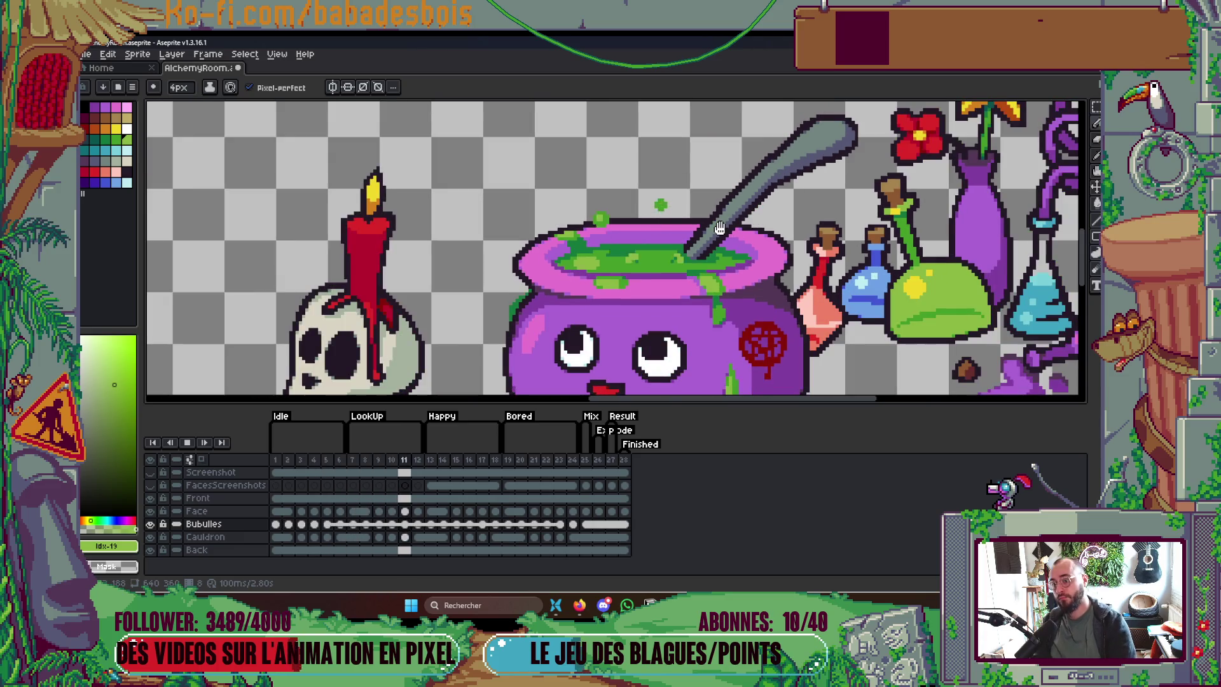
Step: Play and stop the animation, then save AlchemyRoom.aseprite
scroll(717, 227, down, 2)
scroll(730, 227, up, 2)
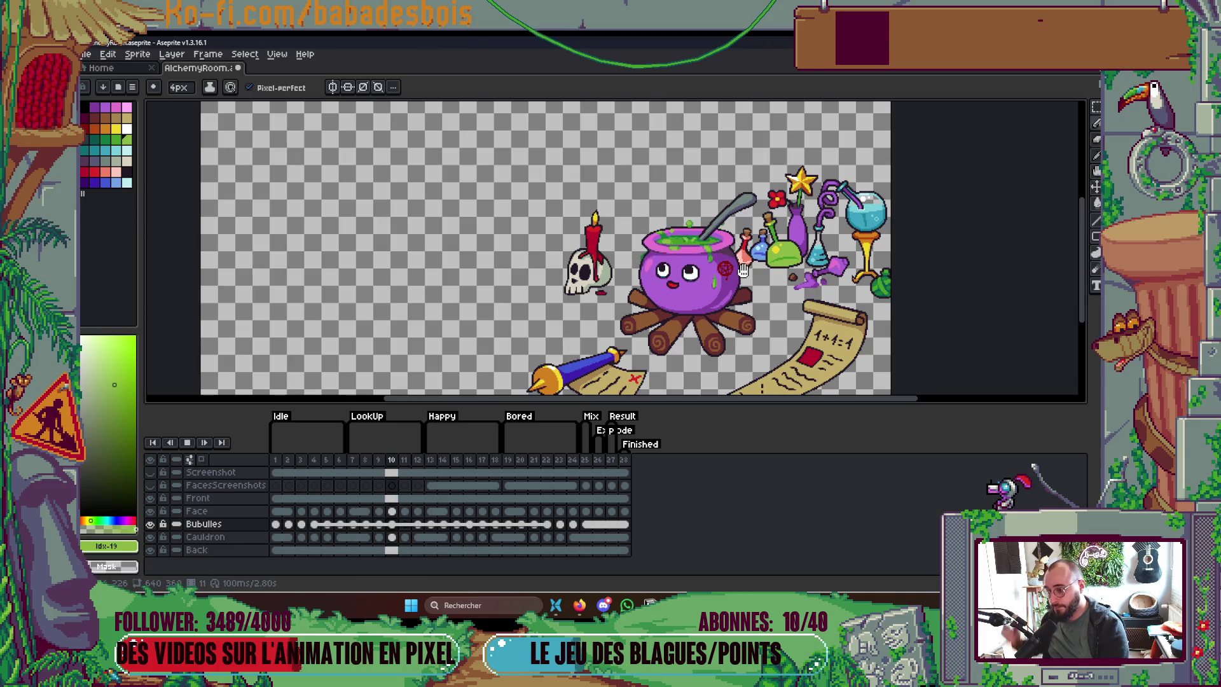
key(Return)
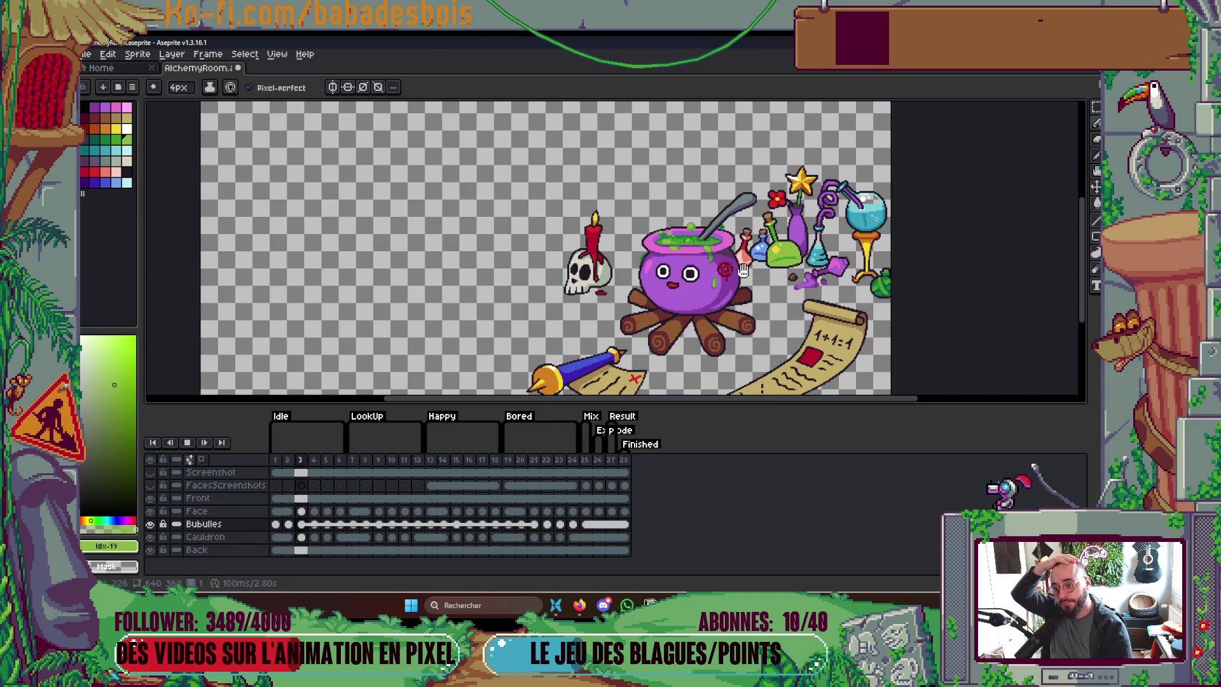
key(Return)
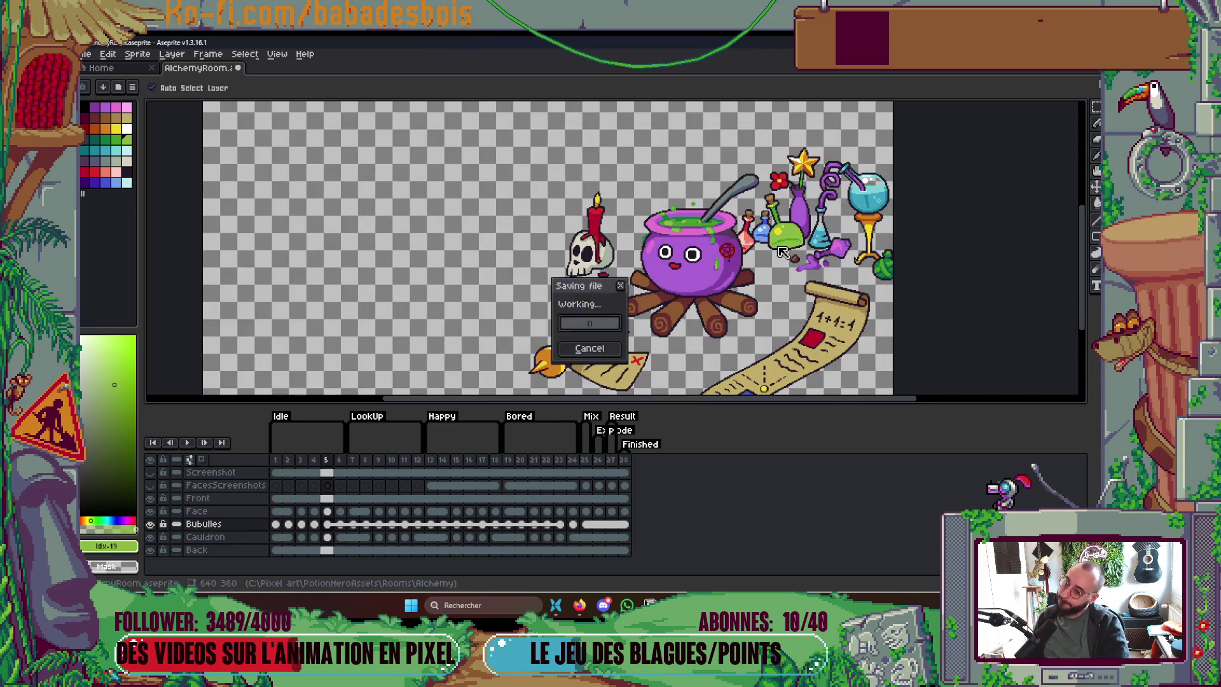
key(ctrl+s)
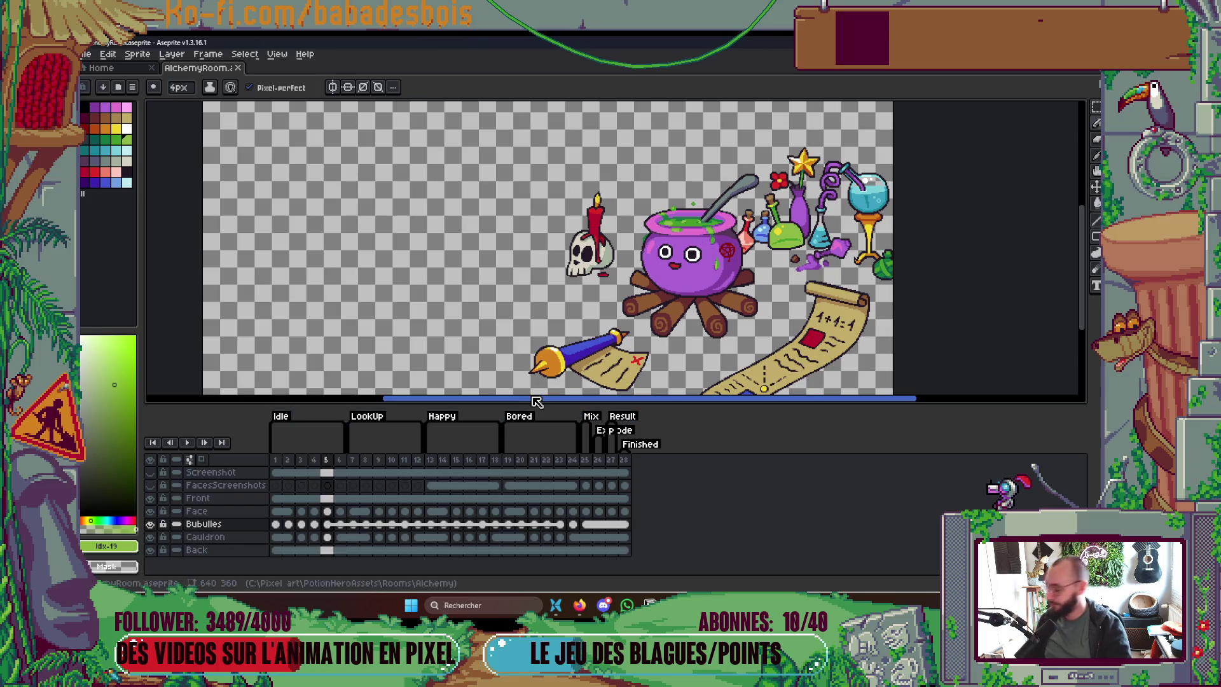
Step: Pan the canvas and jump to frame 19 with the bored face
drag(678, 349, 644, 356)
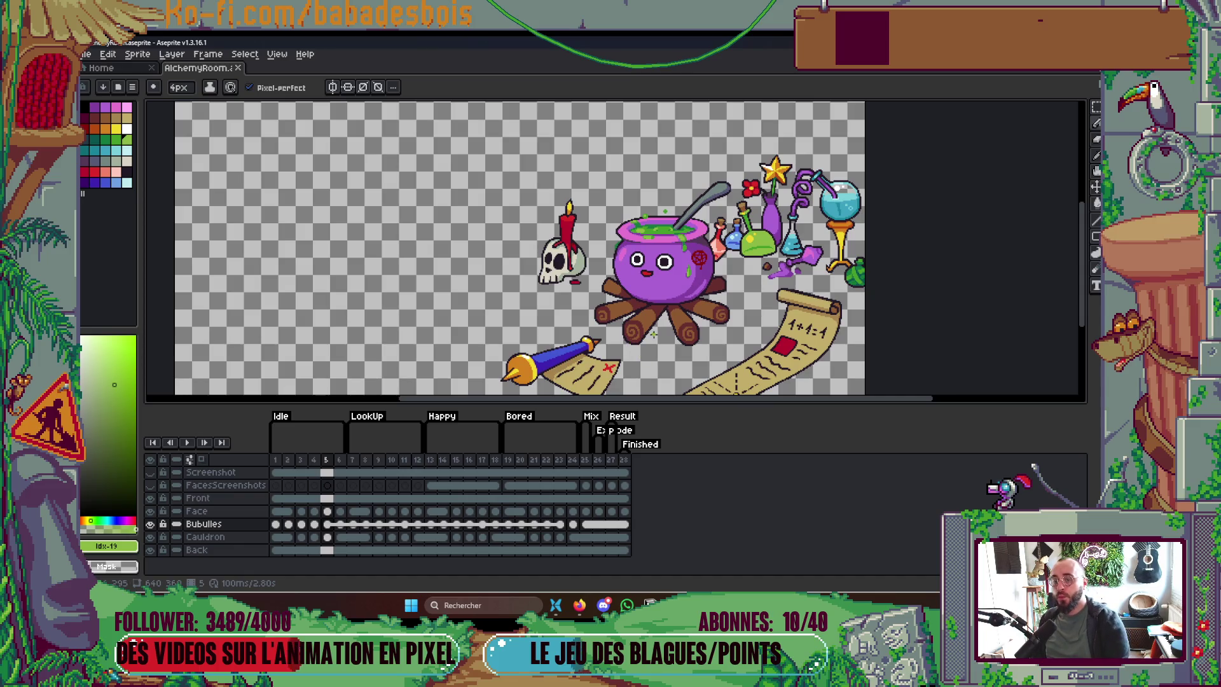
drag(653, 335, 698, 325)
click(508, 460)
key(Return)
key(Left)
scroll(530, 266, up, 3)
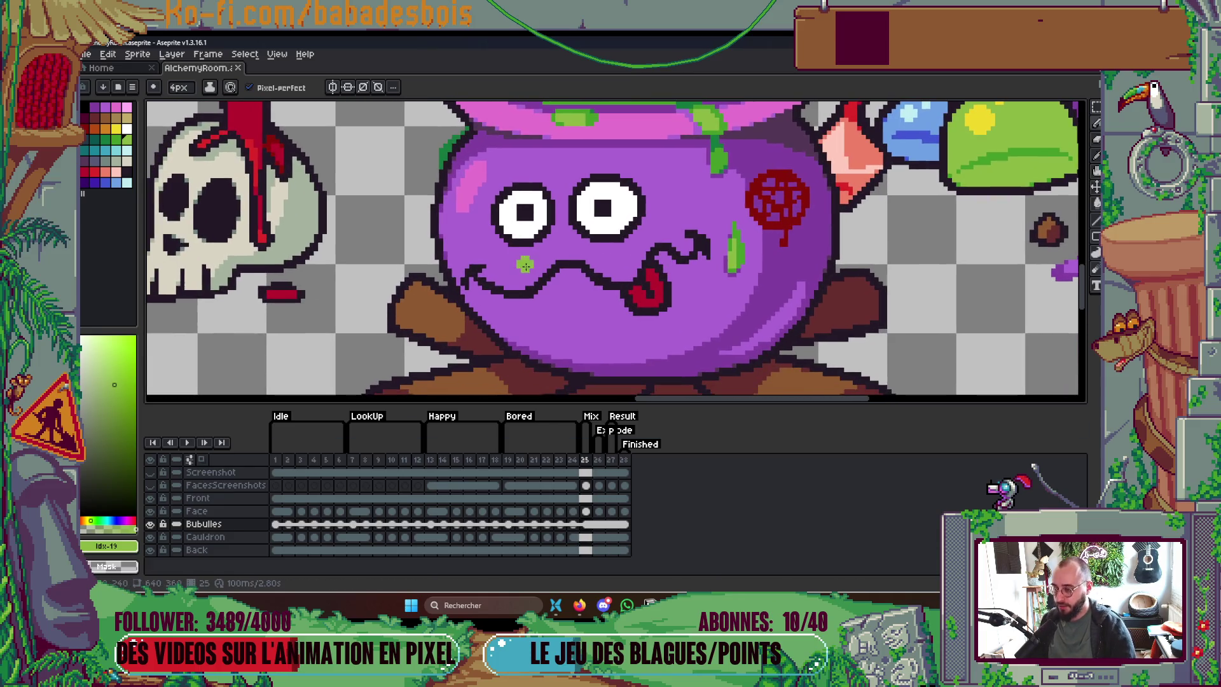
key(Up)
scroll(573, 280, up, 2)
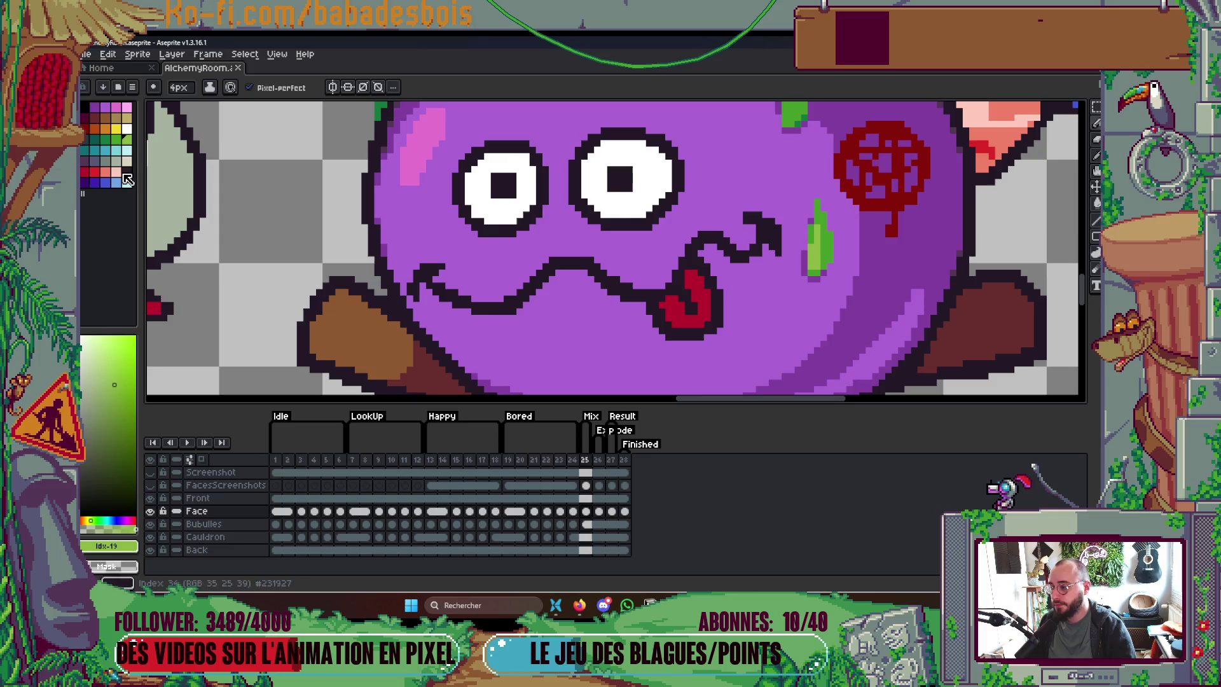
click(93, 107)
key(minus)
key(minus)
key(minus)
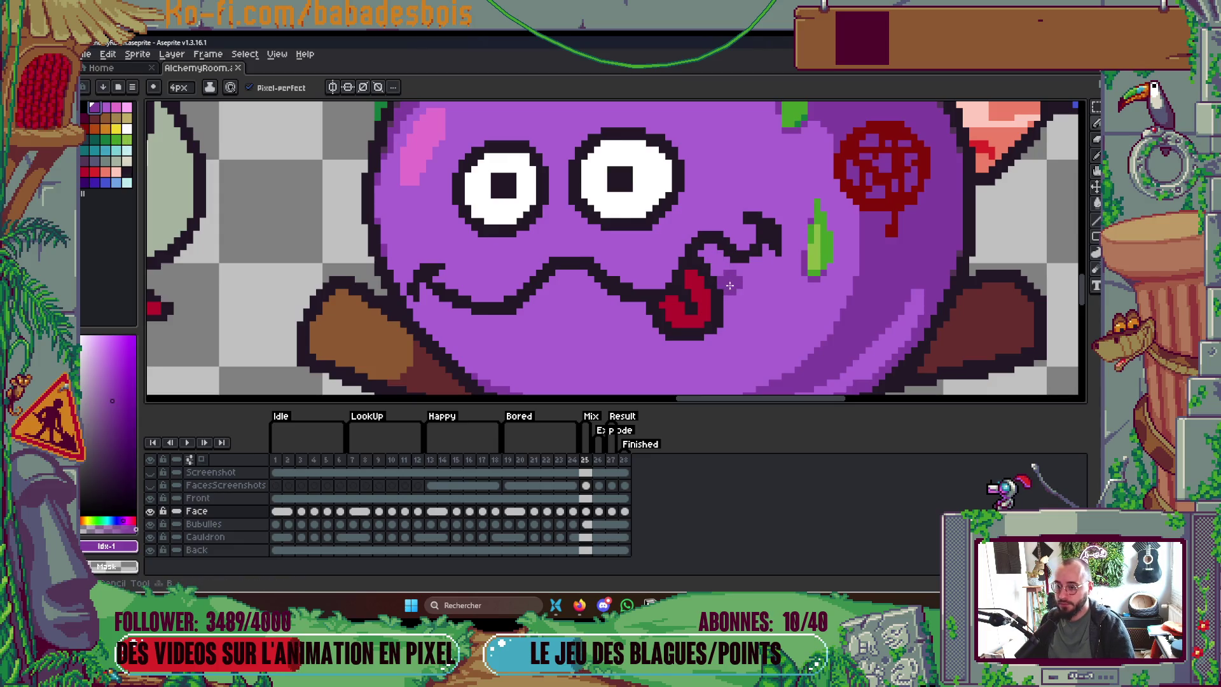
key(Tab)
scroll(662, 305, up, 1)
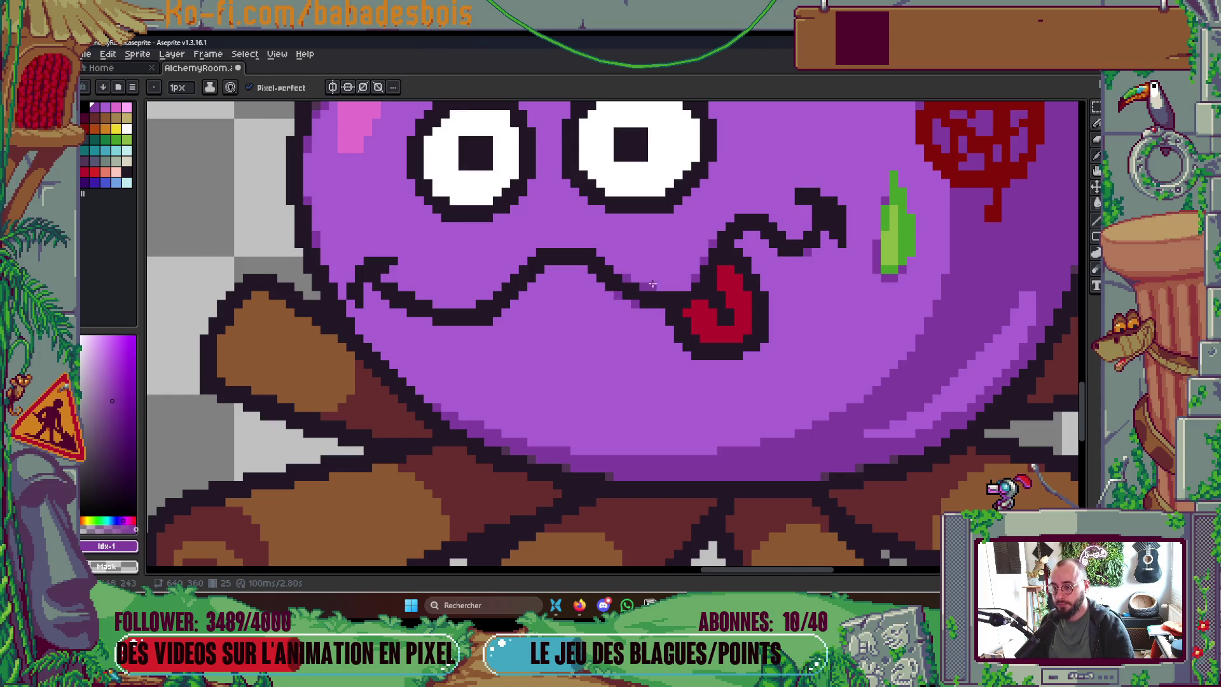
scroll(633, 282, down, 5)
scroll(697, 283, up, 5)
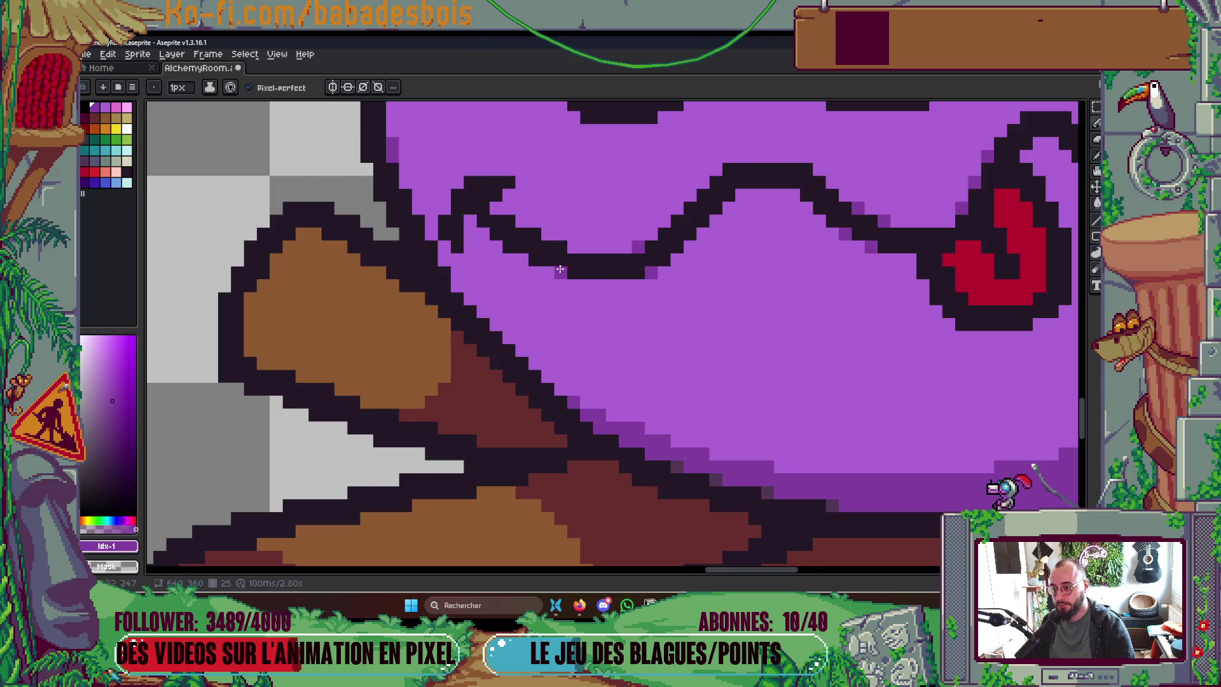
scroll(559, 246, down, 5)
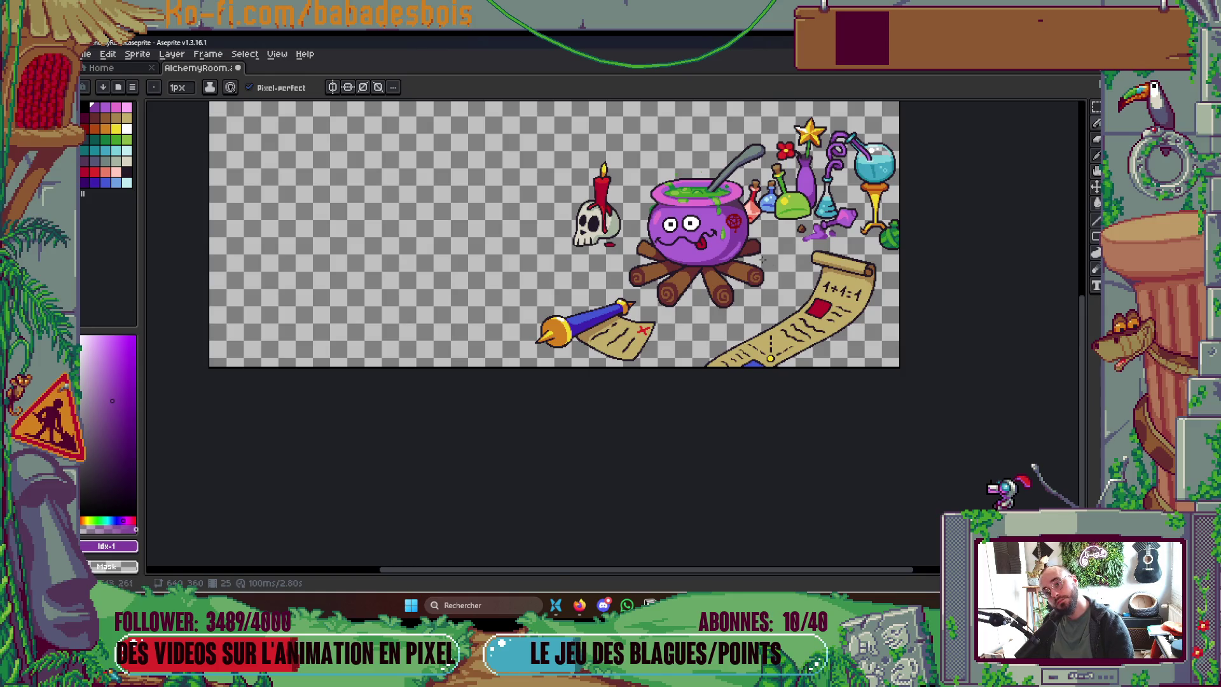
Step: Paint purple over the left tip of the cauldron's wavy mouth line
scroll(671, 242, up, 3)
scroll(647, 224, up, 3)
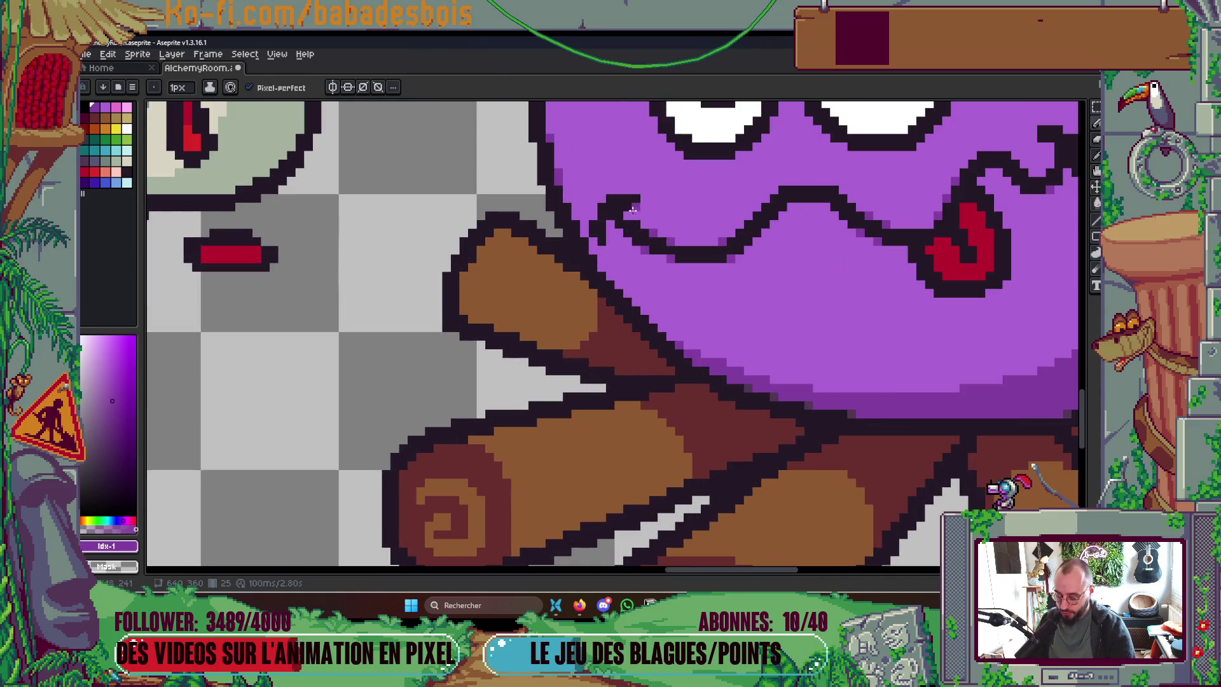
key(m)
drag(574, 180, 698, 288)
scroll(700, 273, down, 2)
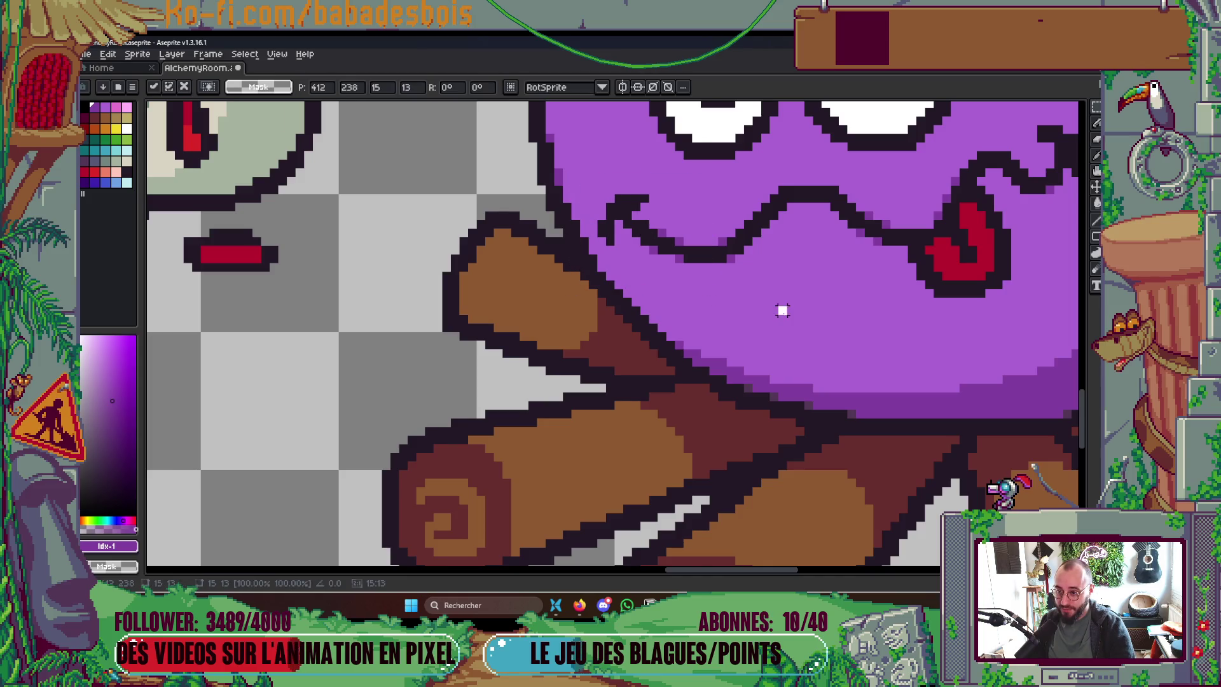
key(ctrl+d)
scroll(712, 266, down, 2)
scroll(735, 286, up, 4)
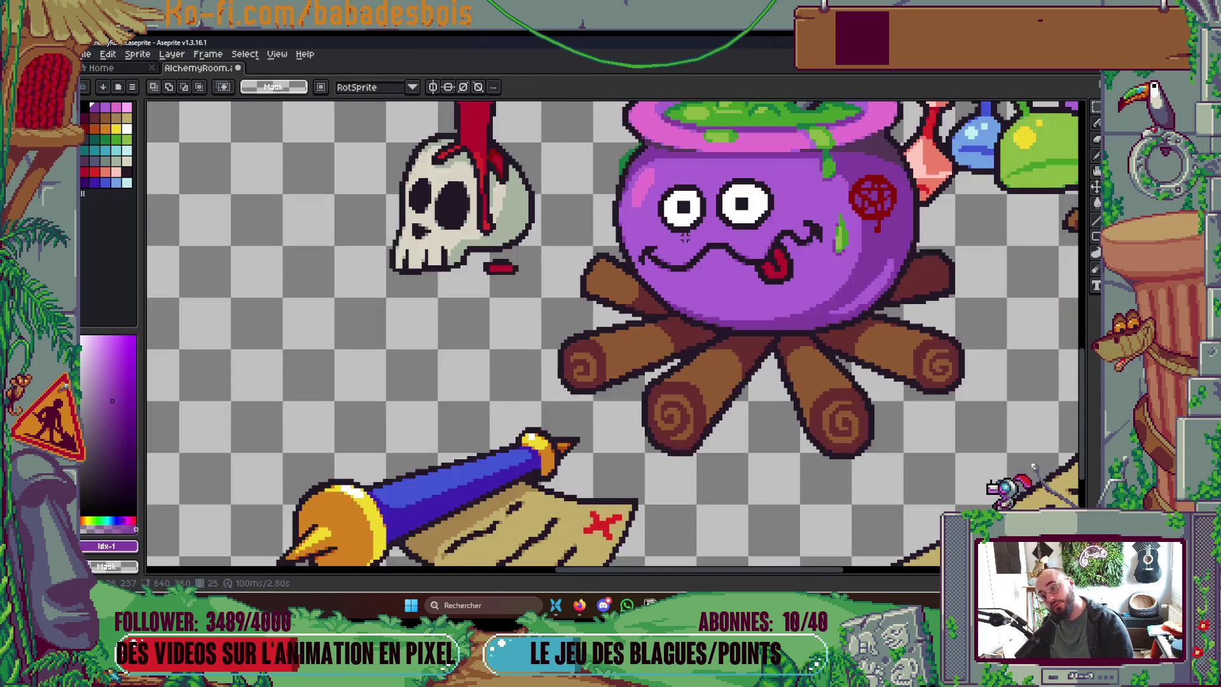
key(b)
scroll(618, 284, up, 1)
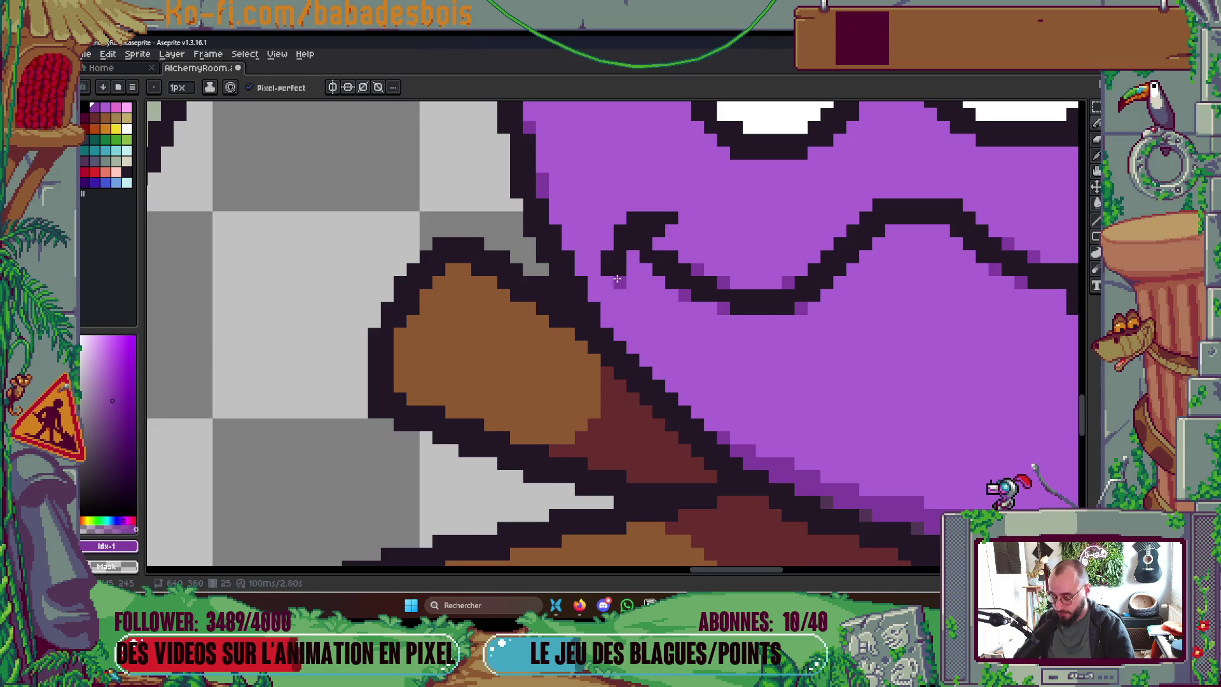
drag(601, 245, 608, 274)
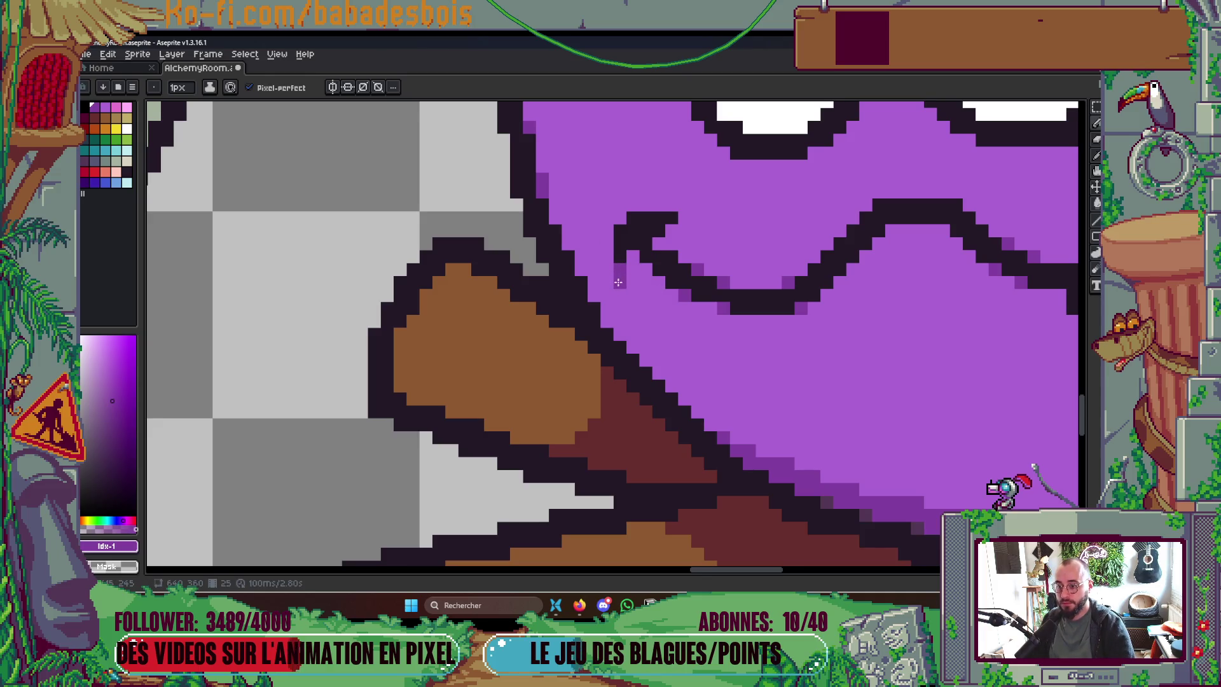
Step: Add a darker purple pixel under the mouth's peak and save AlchemyRoom.aseprite
scroll(758, 253, down, 5)
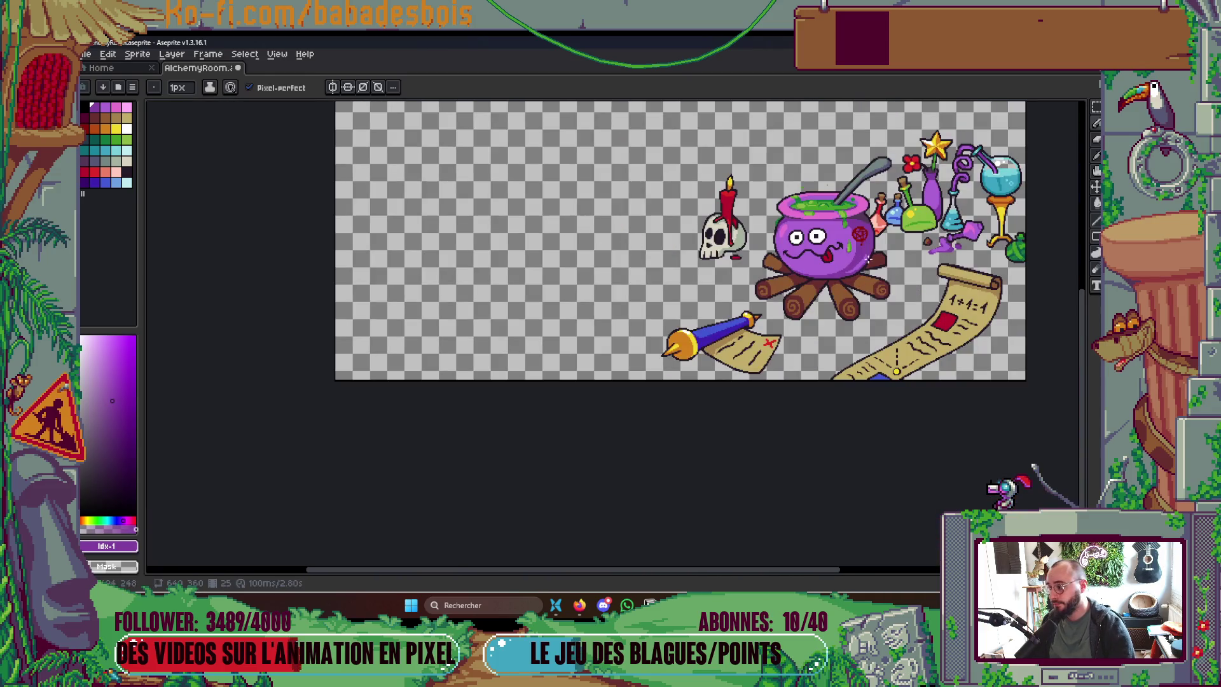
scroll(868, 263, up, 5)
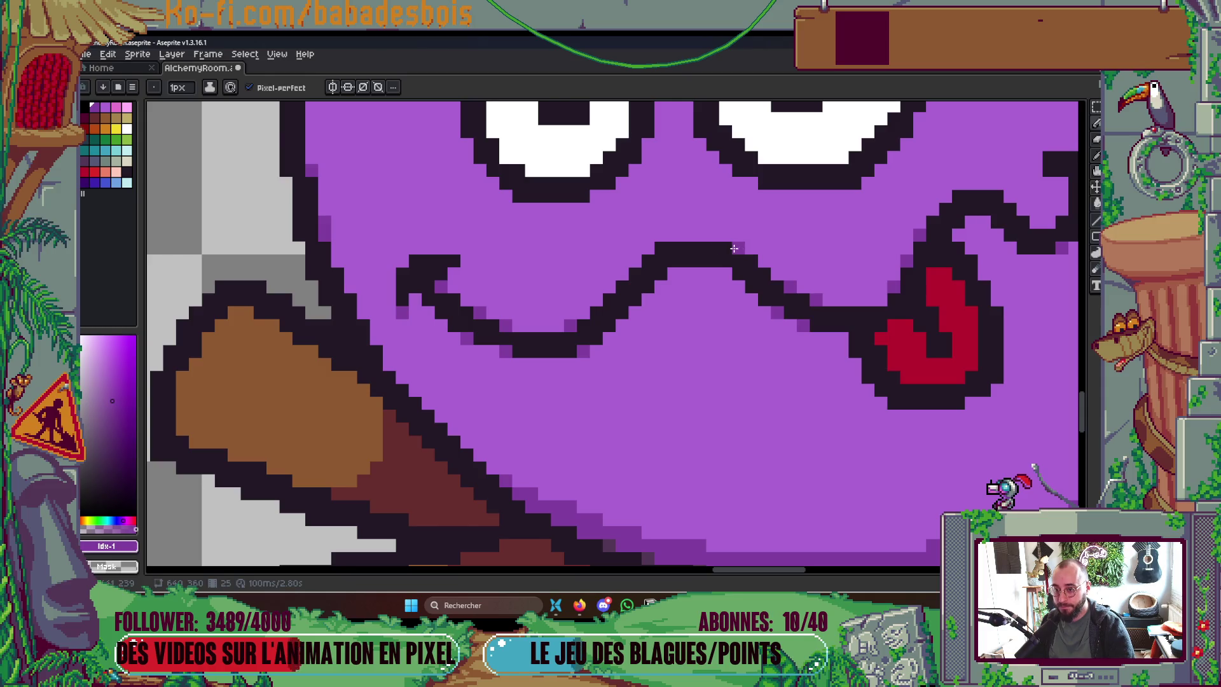
click(673, 274)
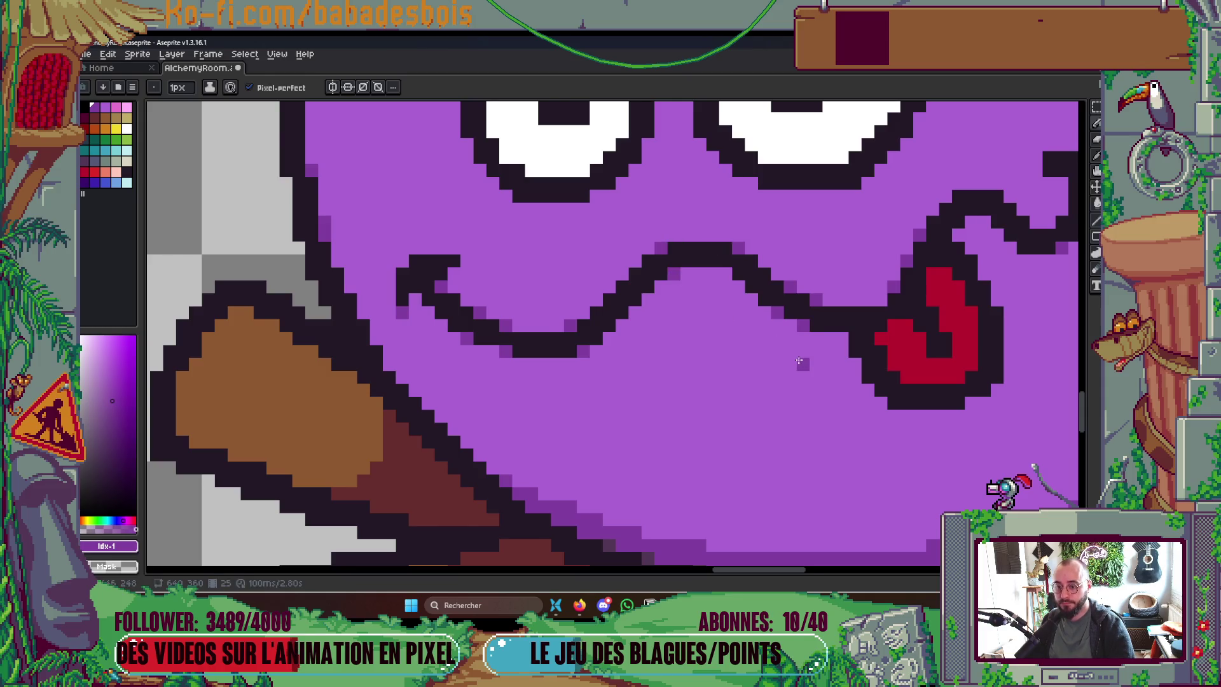
scroll(799, 361, down, 4)
scroll(820, 293, up, 4)
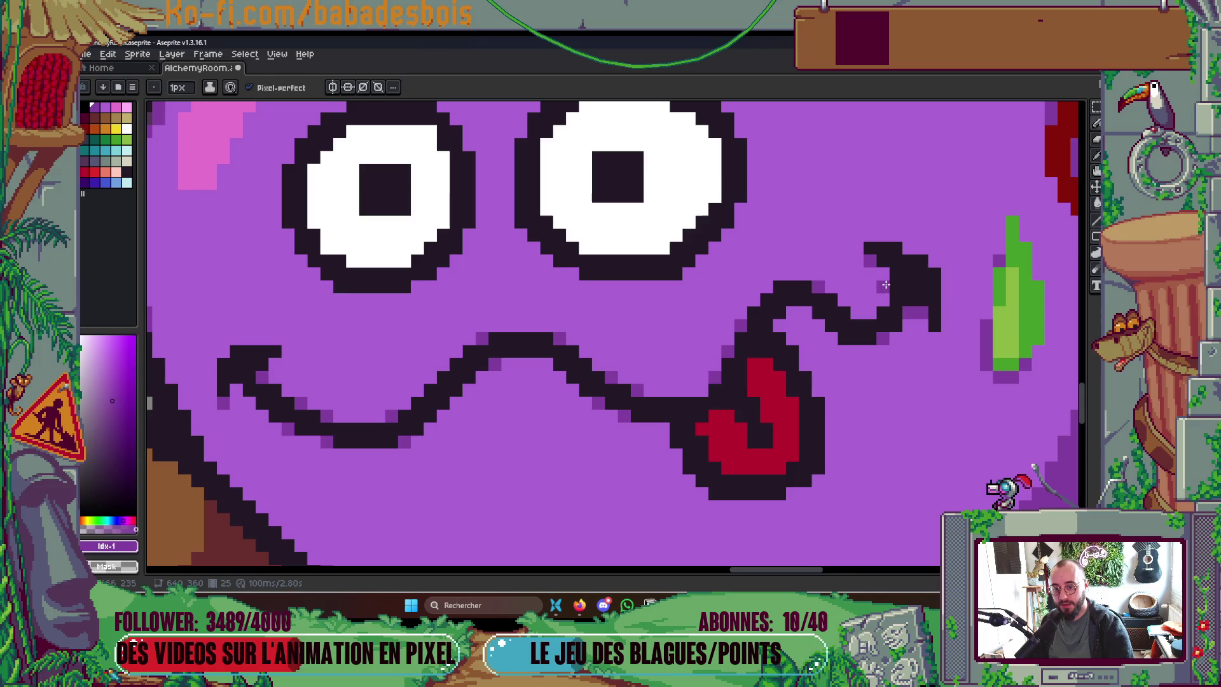
scroll(895, 278, down, 4)
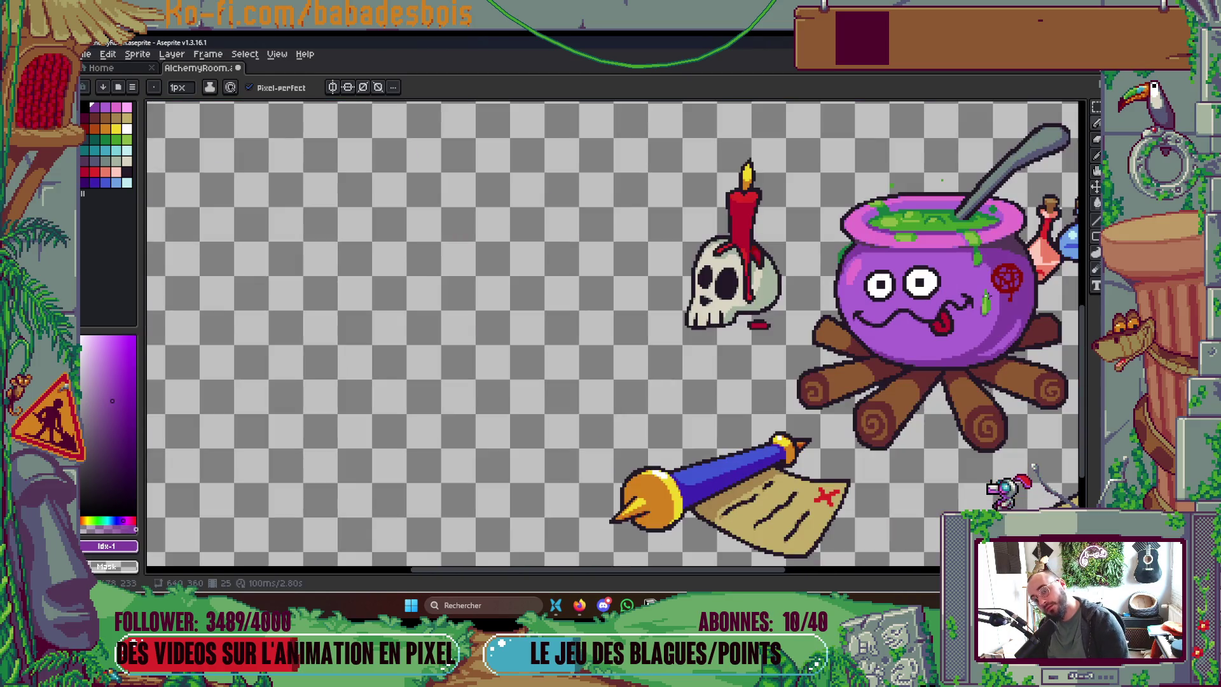
scroll(957, 307, up, 4)
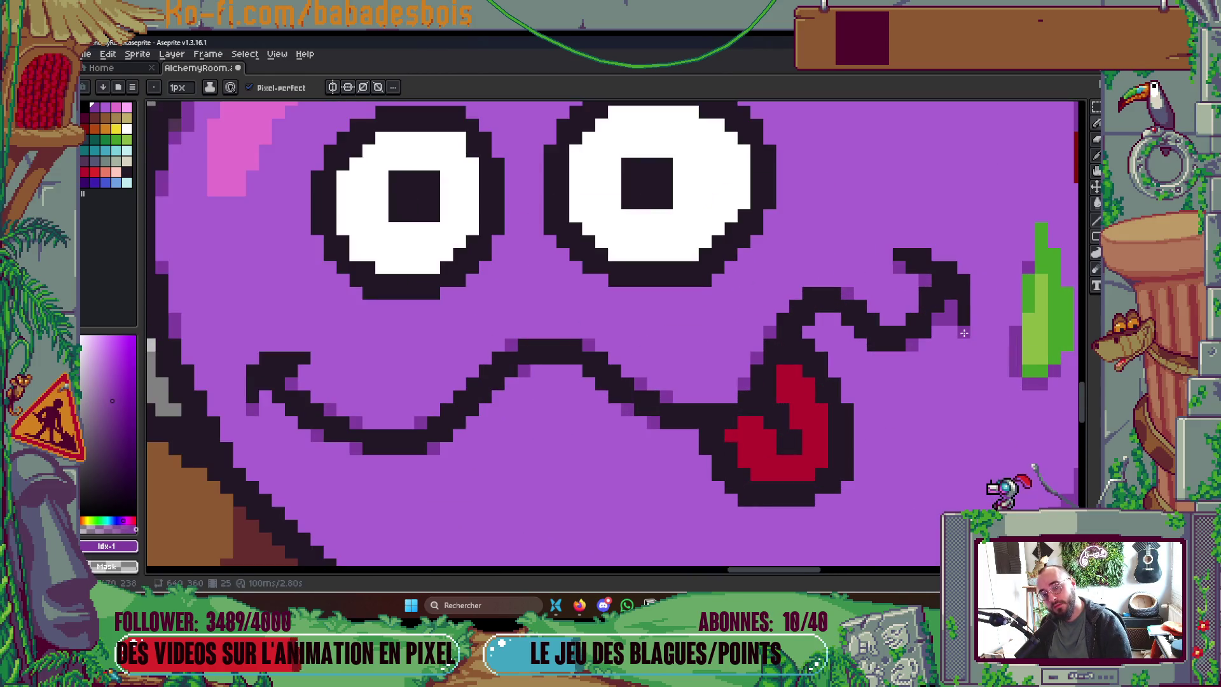
key(ctrl+s)
scroll(965, 332, down, 4)
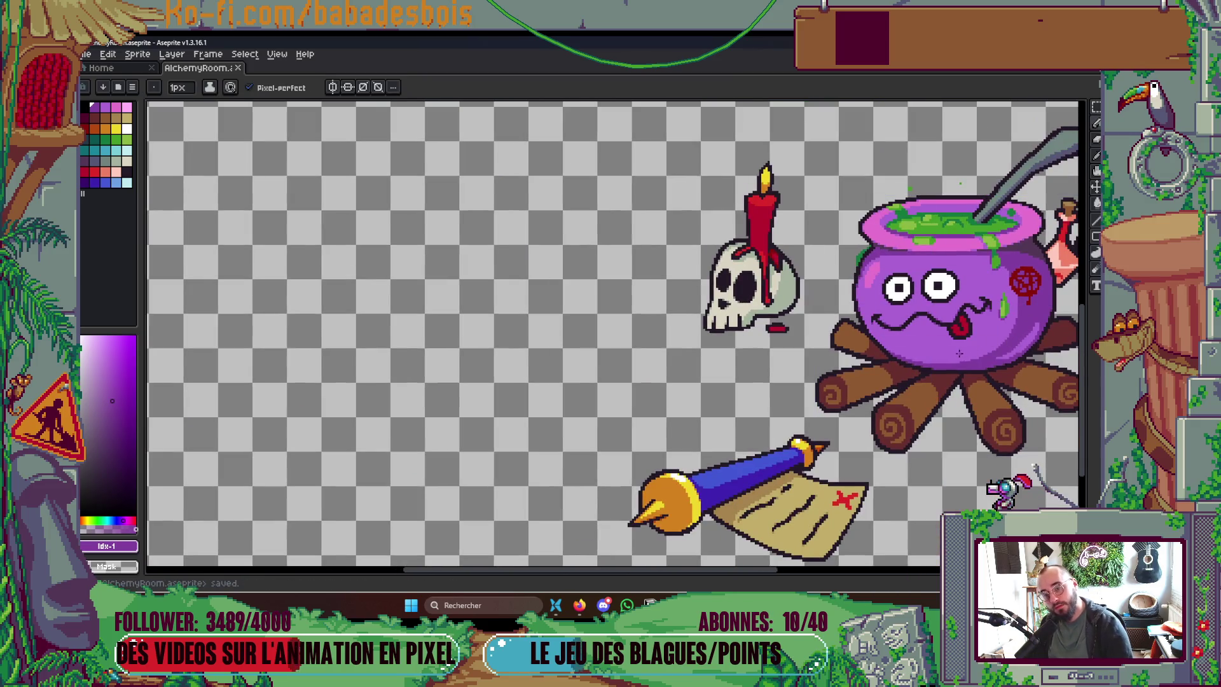
scroll(909, 337, up, 4)
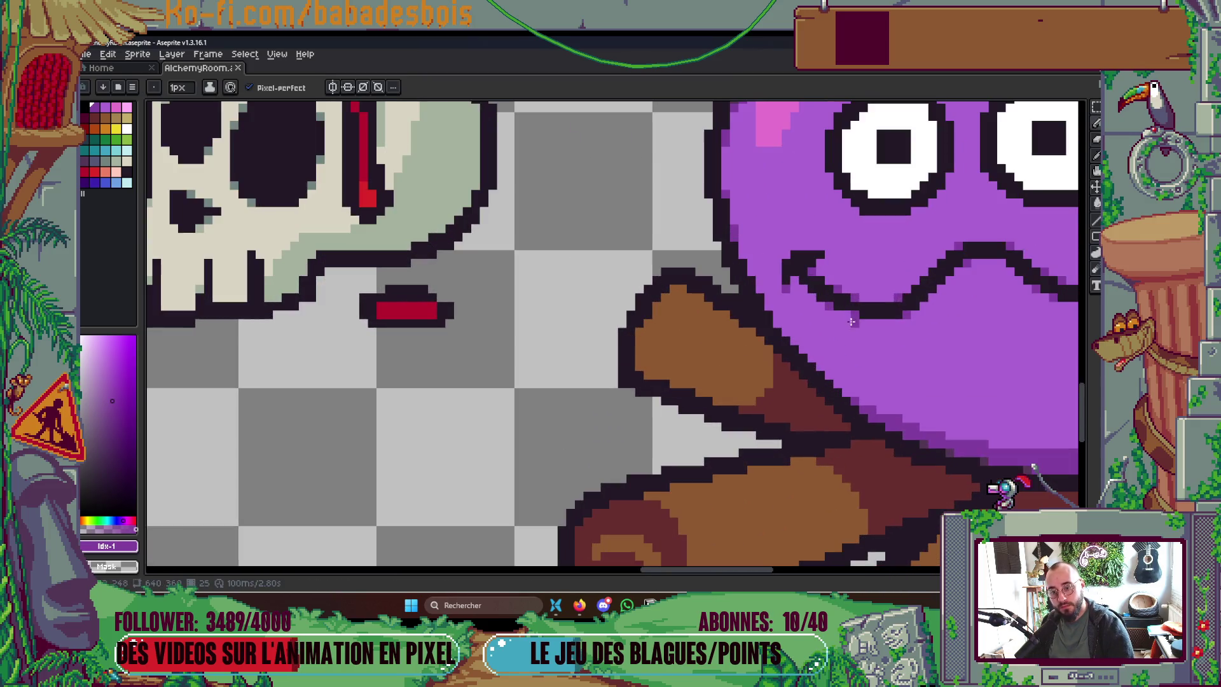
scroll(849, 315, down, 5)
key(ctrl+s)
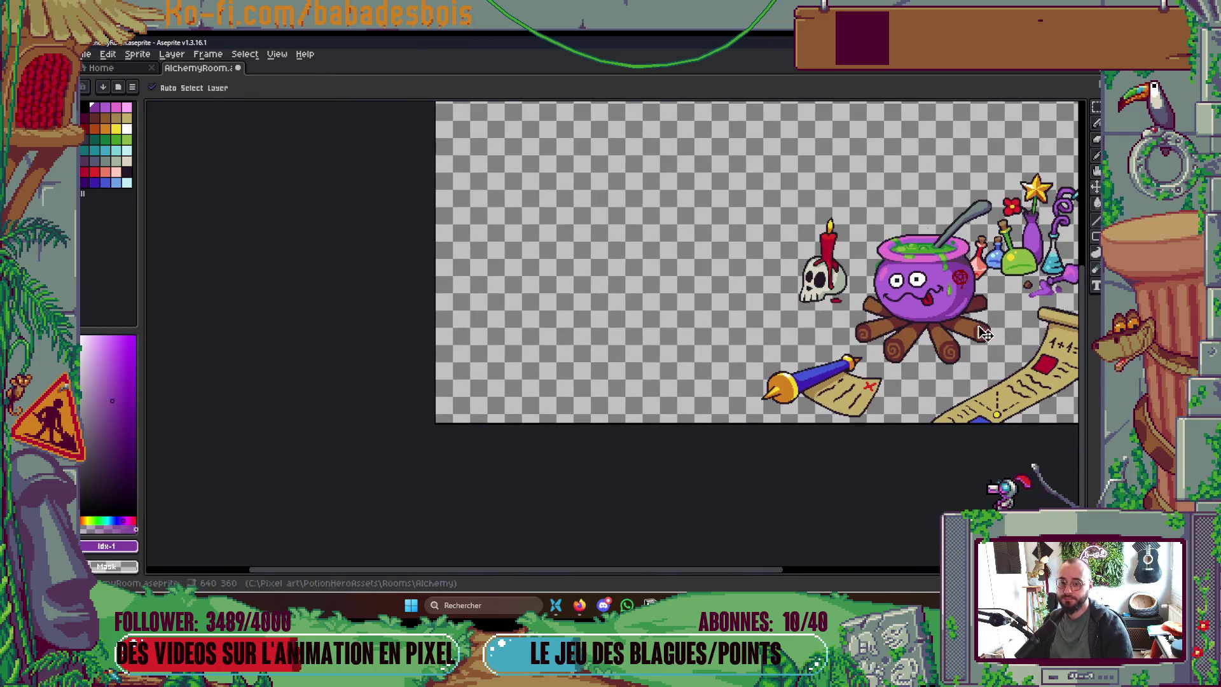
Step: Sample the cauldron's dark purple #823fa1 as the drawing colour and save AlchemyRoom.aseprite
scroll(965, 299, up, 6)
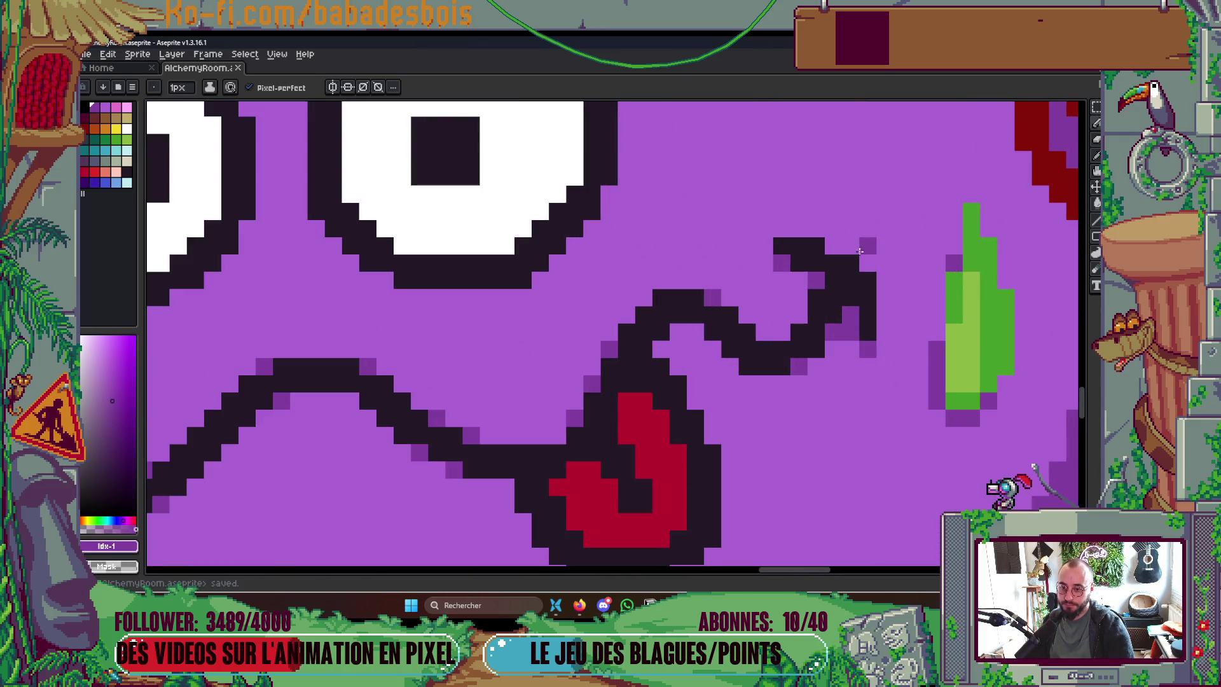
alt+click(816, 280)
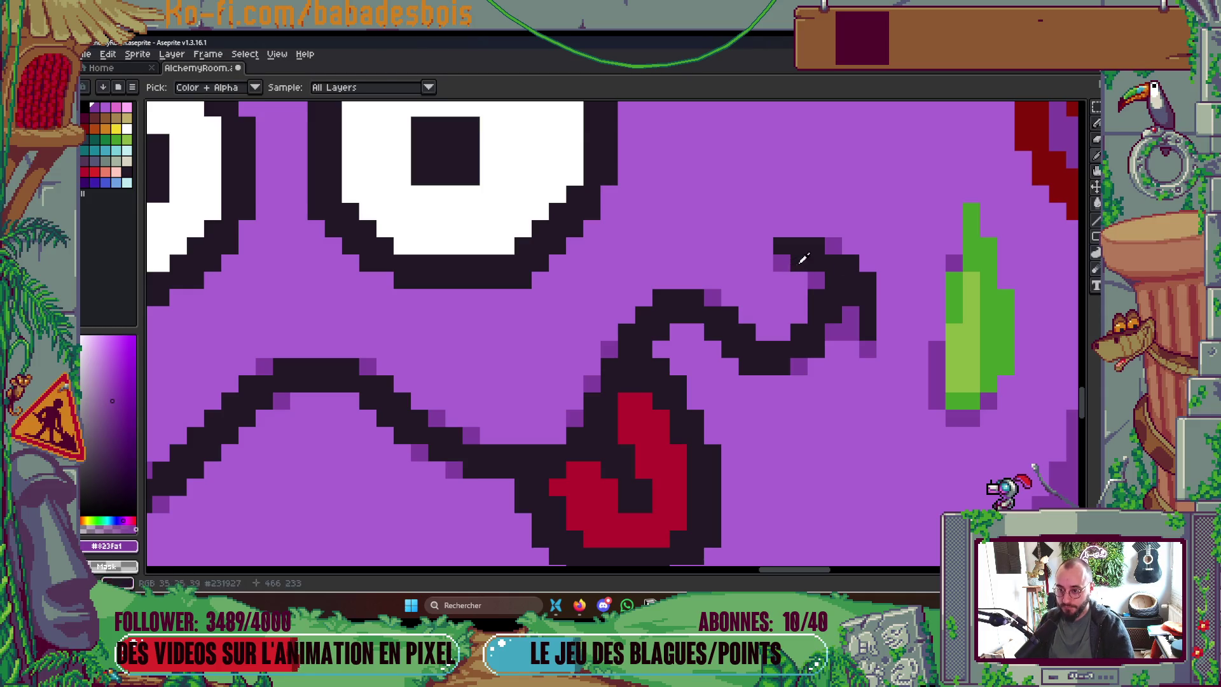
scroll(817, 248, down, 3)
scroll(817, 249, down, 2)
scroll(811, 254, up, 5)
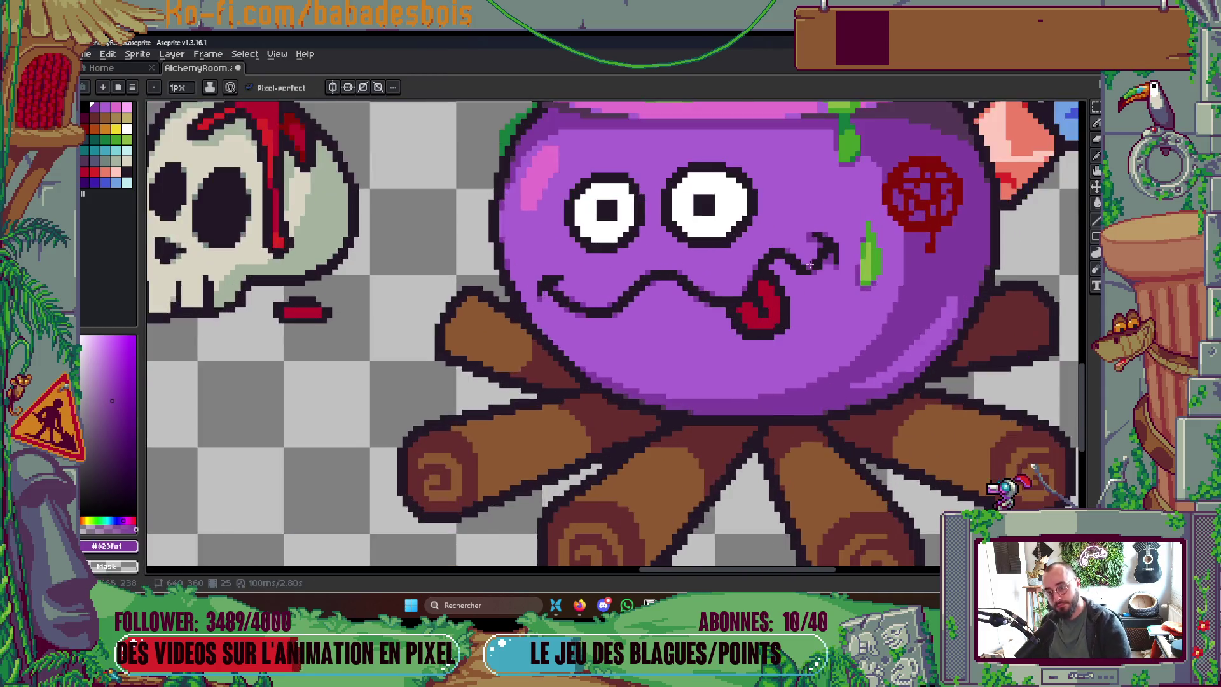
scroll(717, 270, down, 5)
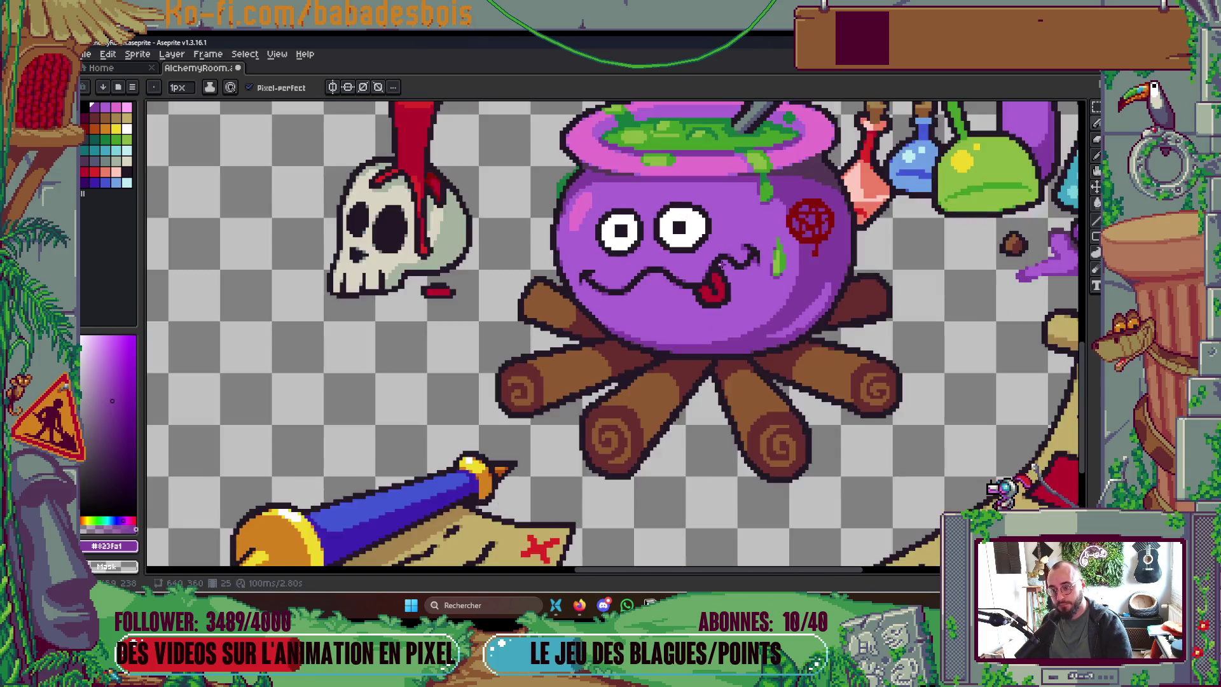
key(v)
key(ctrl+s)
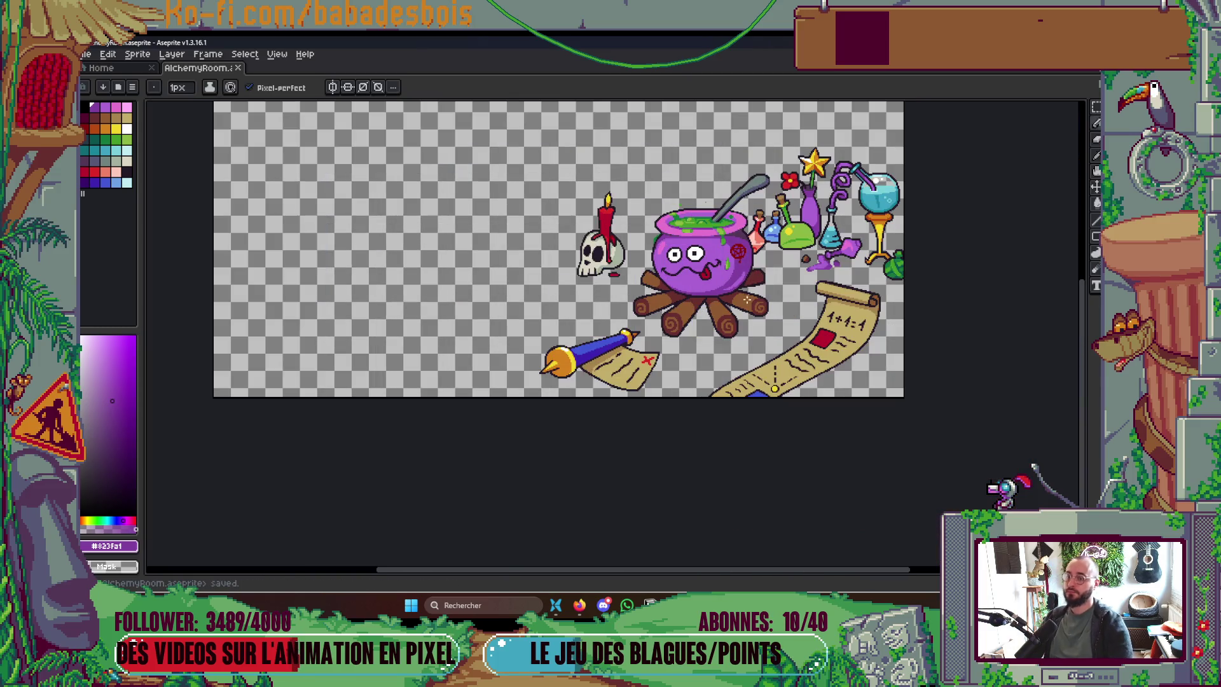
drag(704, 391, 687, 404)
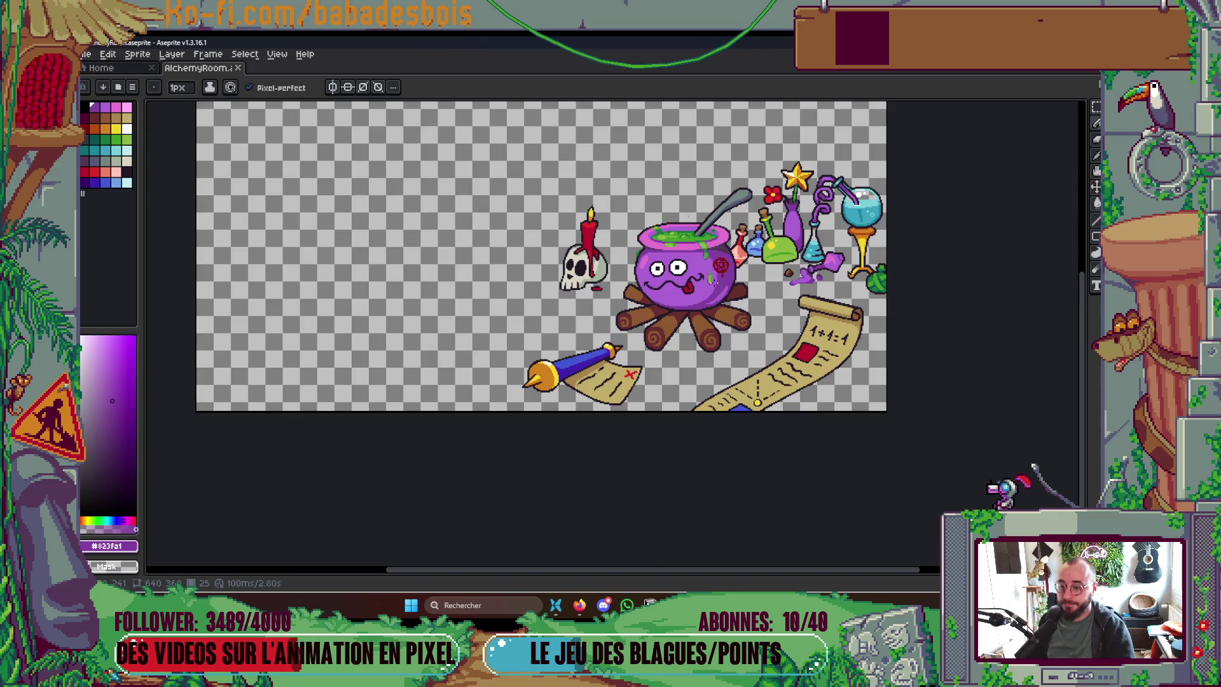
Step: Add a dark purple shading pixel beside the tongue
scroll(714, 283, up, 6)
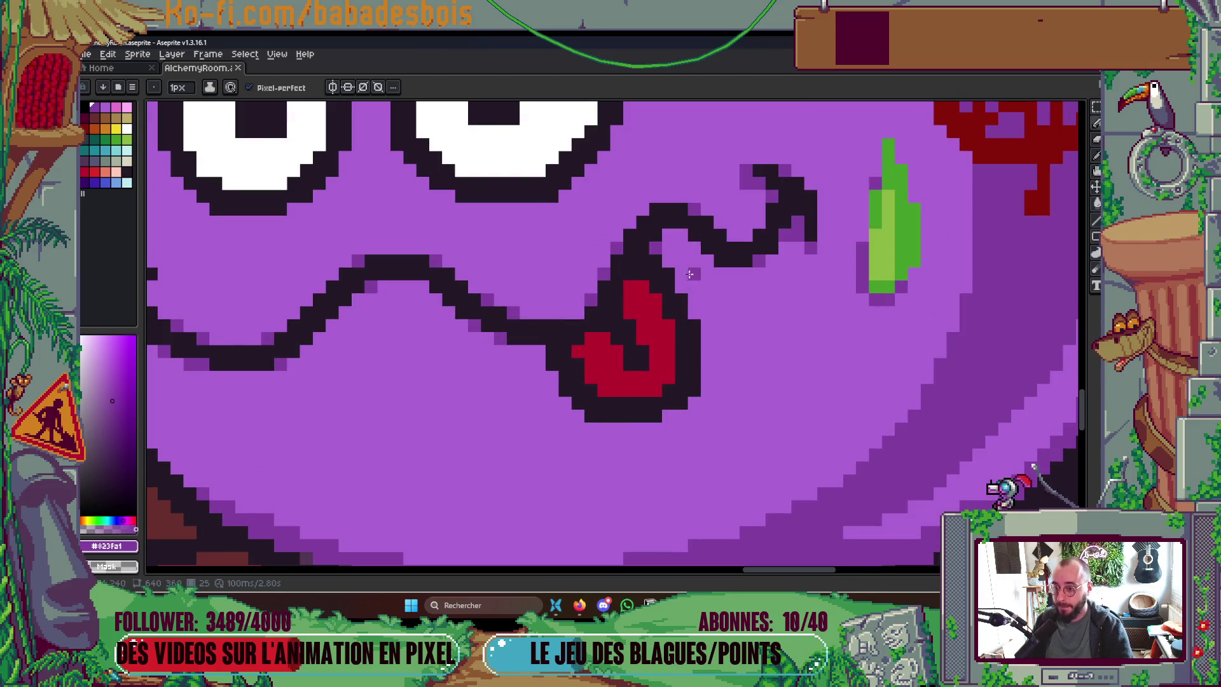
click(680, 286)
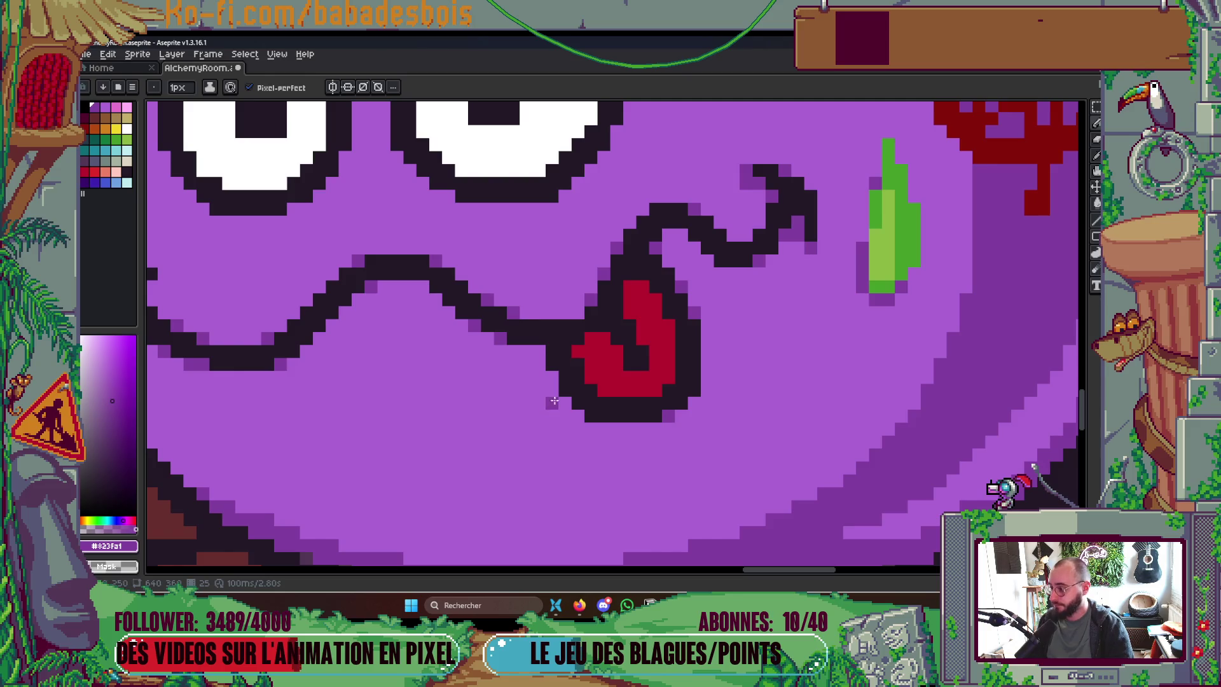
scroll(553, 379, down, 5)
scroll(661, 324, down, 1)
scroll(661, 325, up, 1)
scroll(634, 308, up, 2)
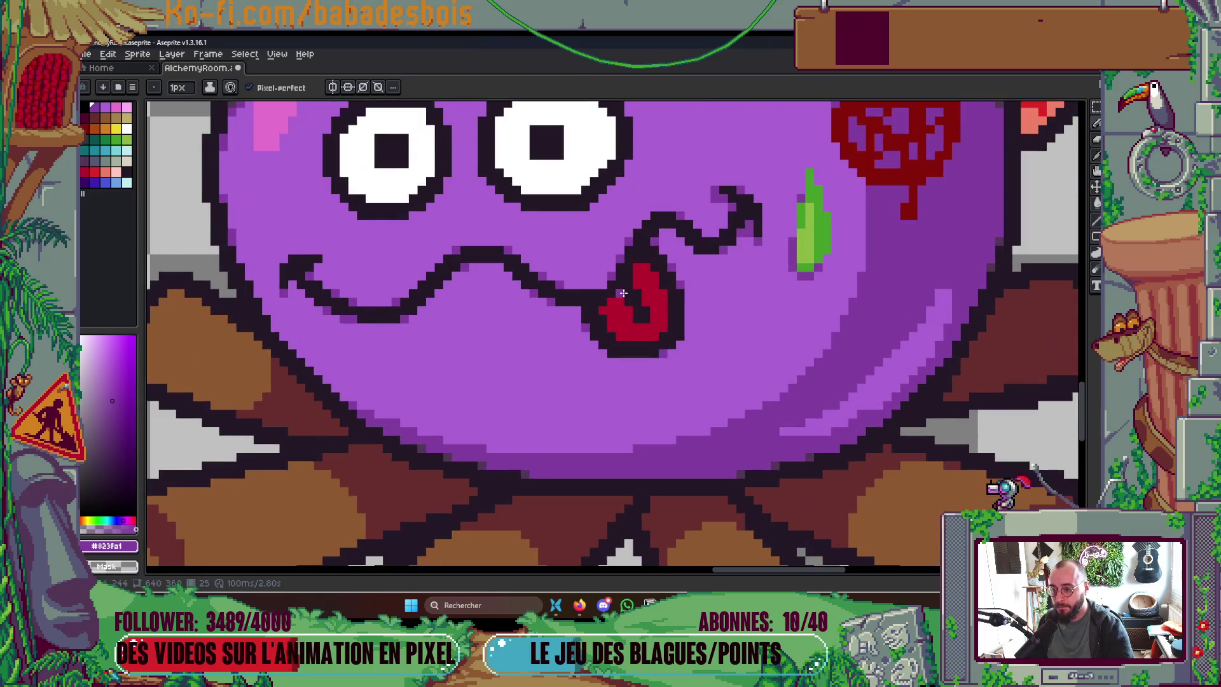
Step: Add a dark-red pixel at the top of the tongue and save the file
alt+click(634, 308)
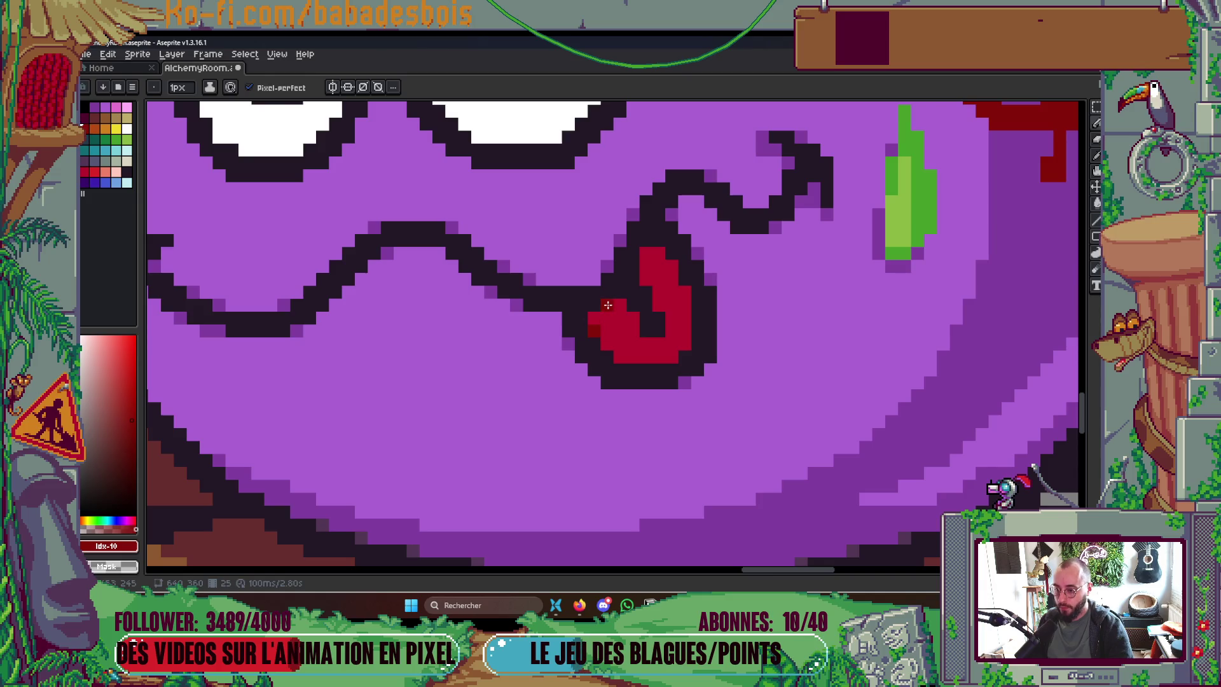
click(648, 254)
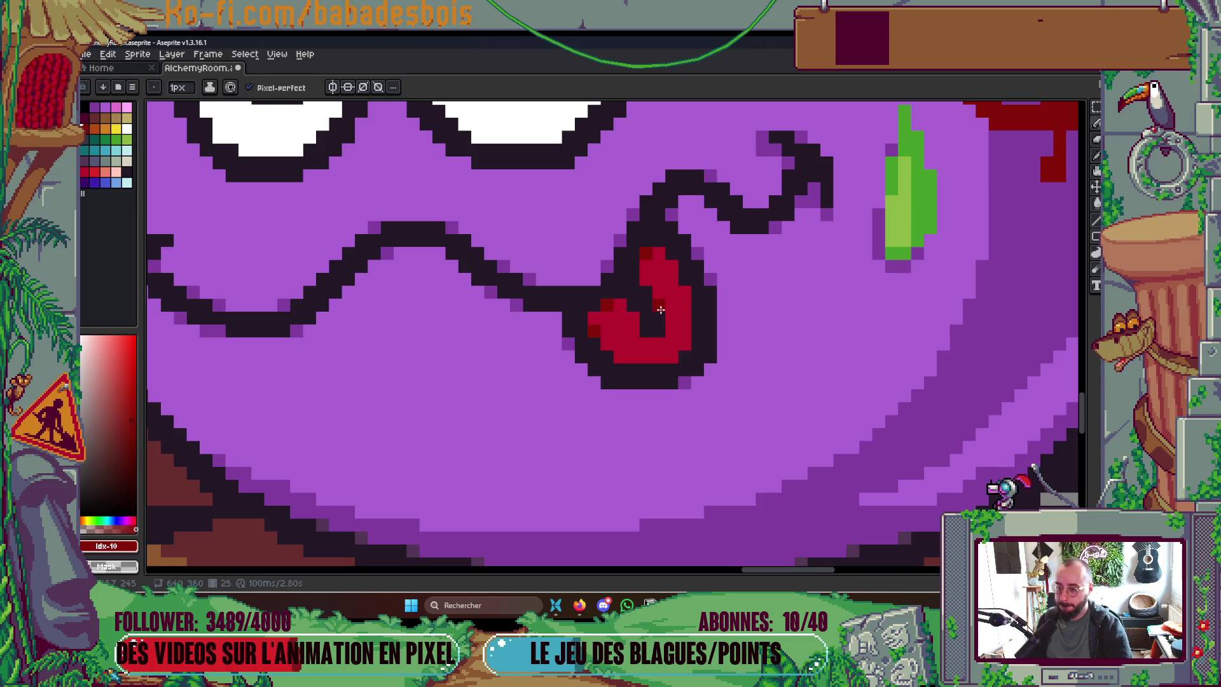
scroll(654, 325, down, 5)
scroll(678, 312, up, 1)
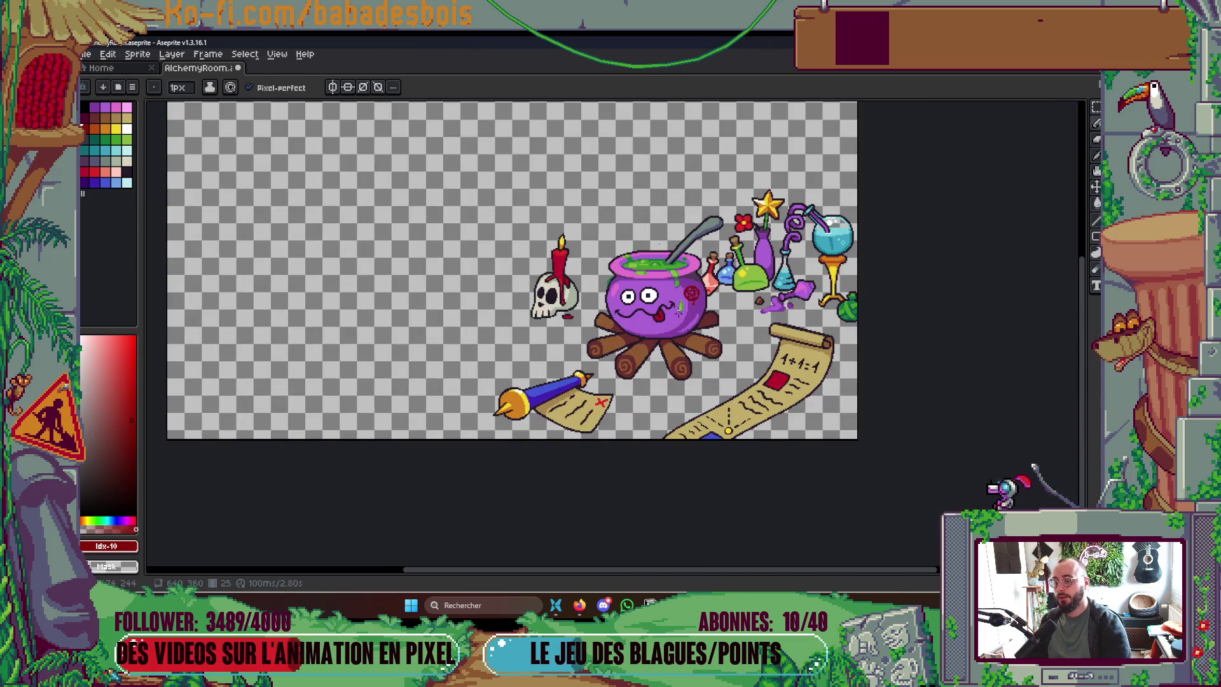
scroll(662, 315, up, 4)
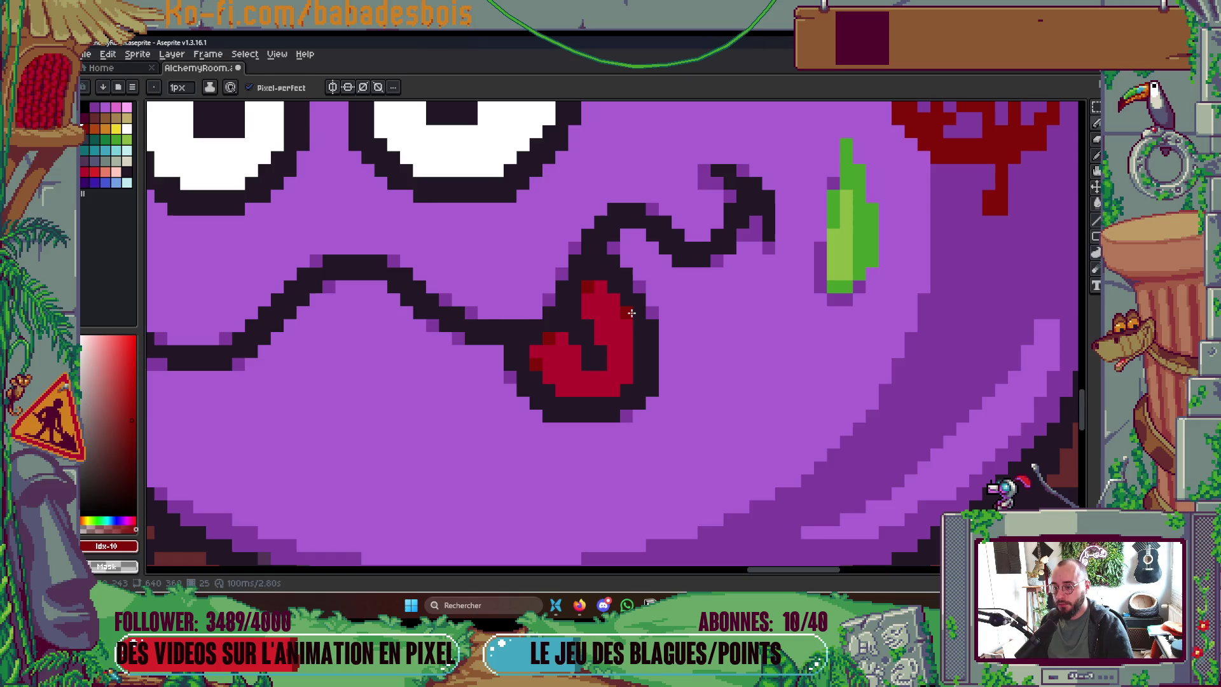
scroll(628, 313, down, 5)
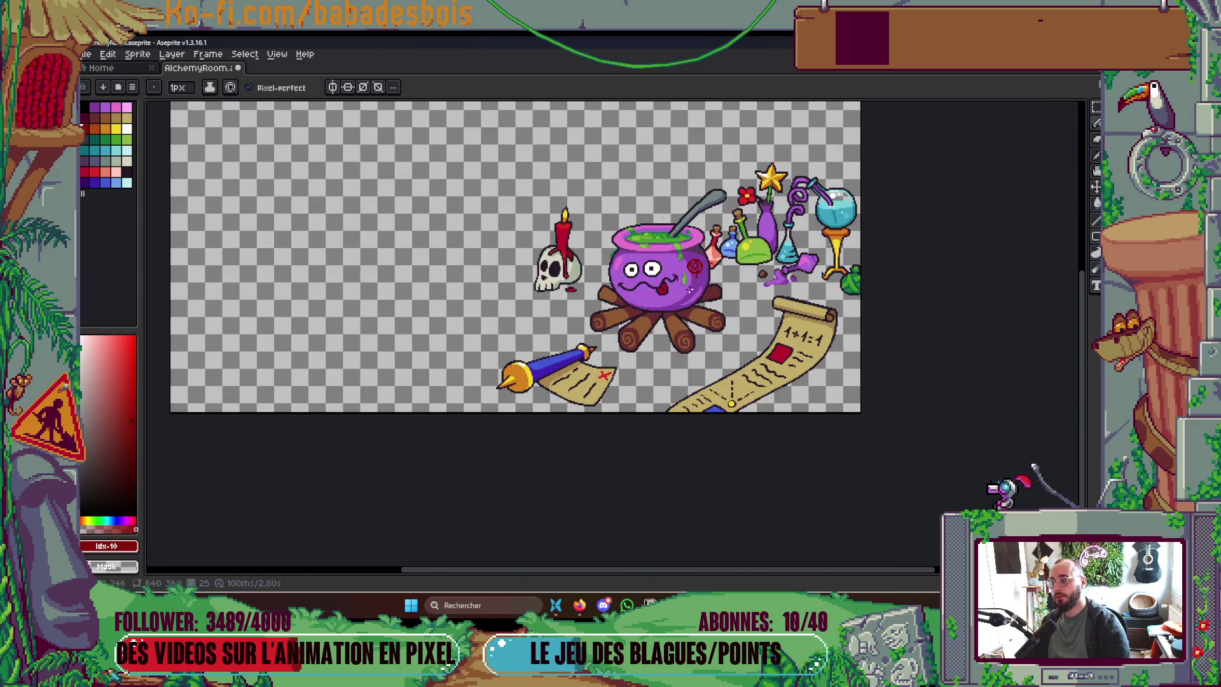
drag(691, 289, 687, 307)
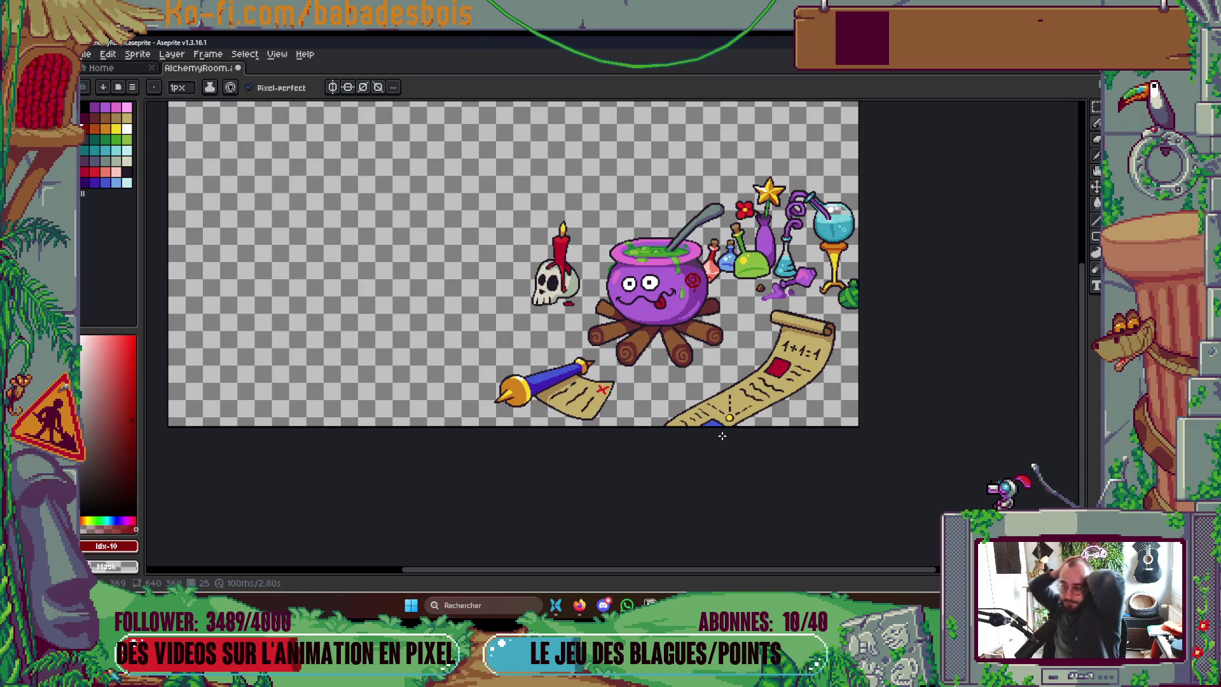
drag(683, 326, 705, 336)
key(ctrl+s)
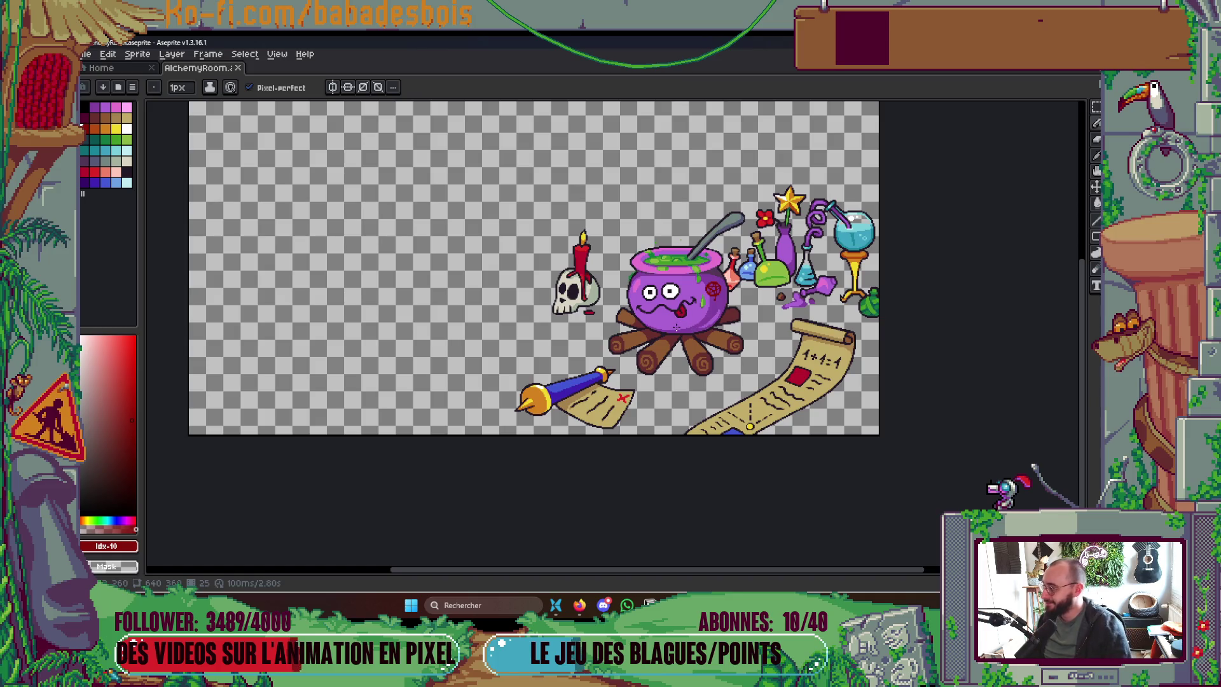
Step: Clear the selection, return to the Pencil, and pick the cauldron's purple
scroll(681, 292, up, 5)
key(v)
key(ctrl+d)
key(b)
alt+click(714, 263)
Step: Add one dark outline-colour pixel to the eye outline and save the artwork
key(ctrl+s)
scroll(713, 264, down, 5)
scroll(749, 254, up, 5)
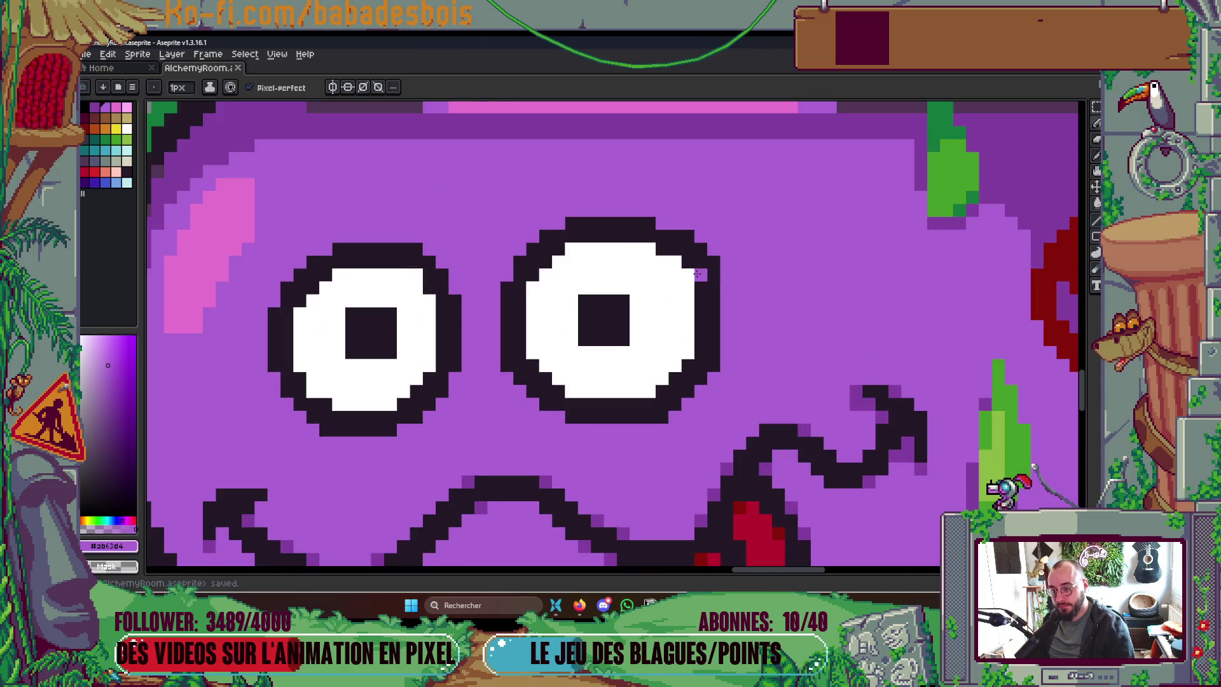
alt+click(696, 275)
click(678, 257)
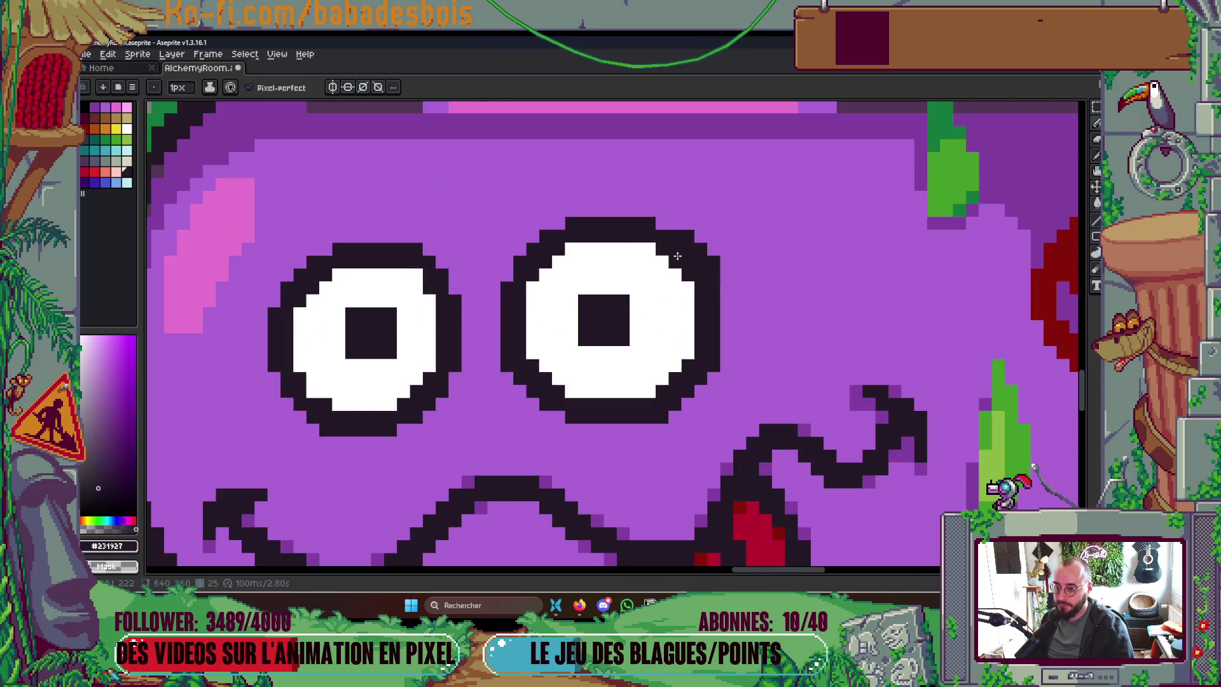
scroll(691, 264, down, 5)
scroll(712, 256, up, 4)
scroll(711, 256, up, 2)
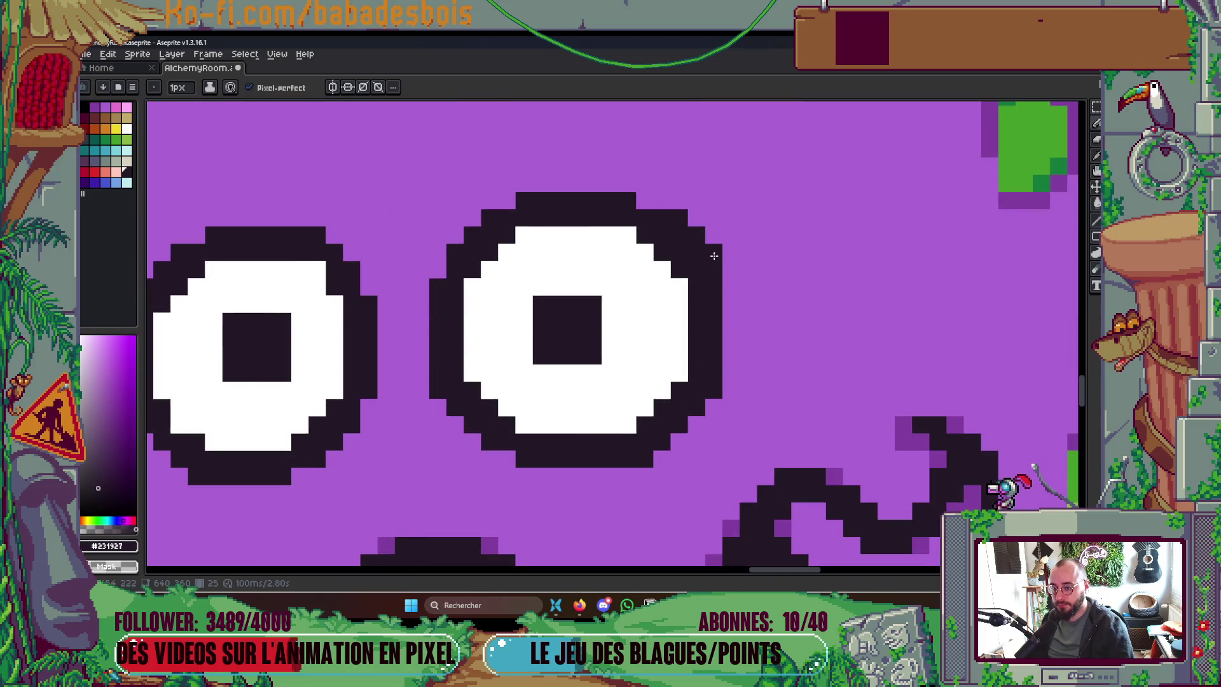
scroll(682, 218, down, 5)
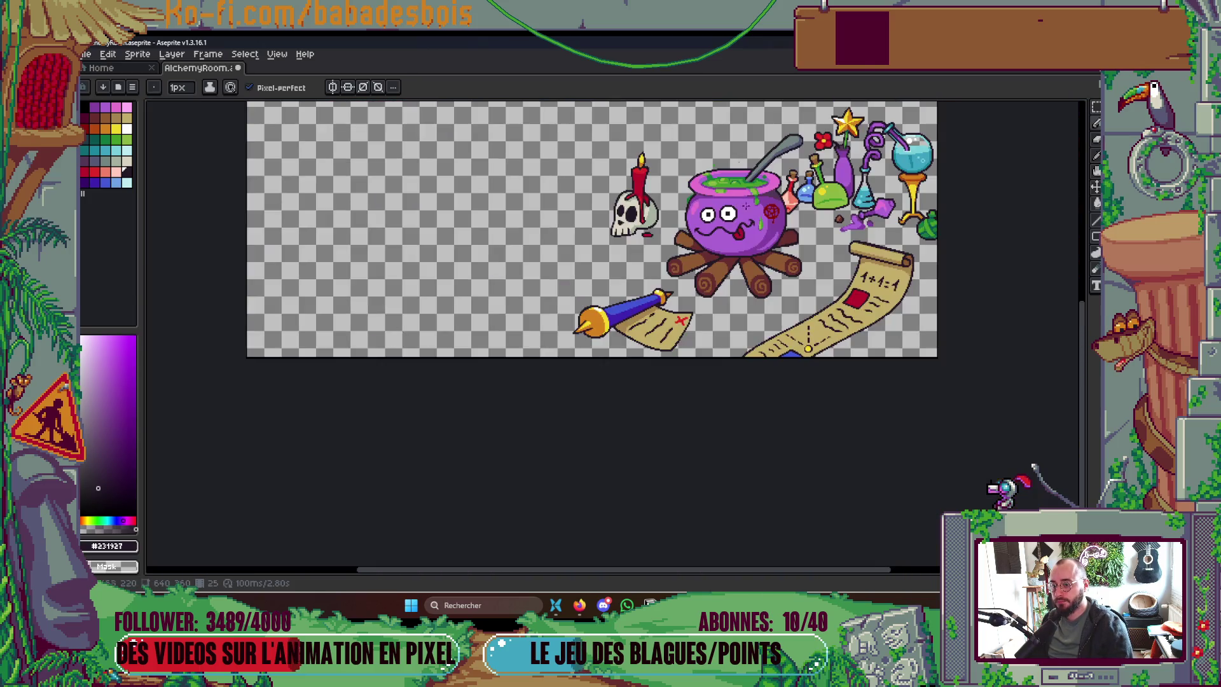
key(ctrl+s)
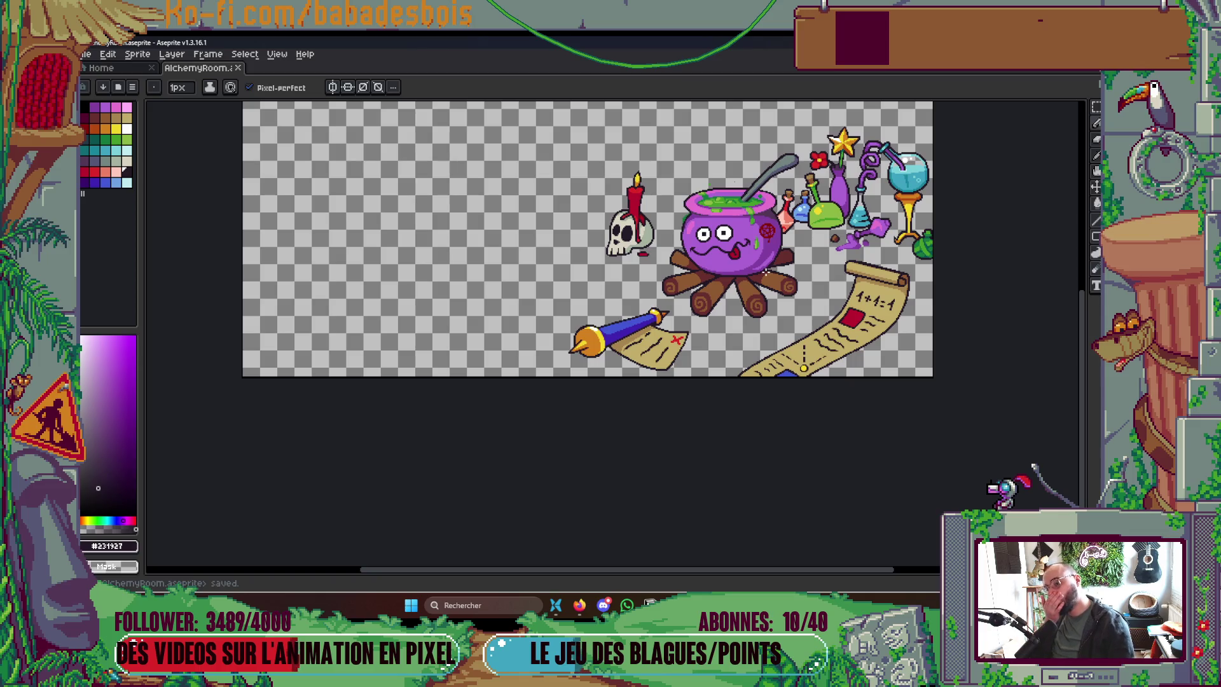
Step: Zoom in and out to inspect the finished cauldron face
scroll(766, 266, up, 5)
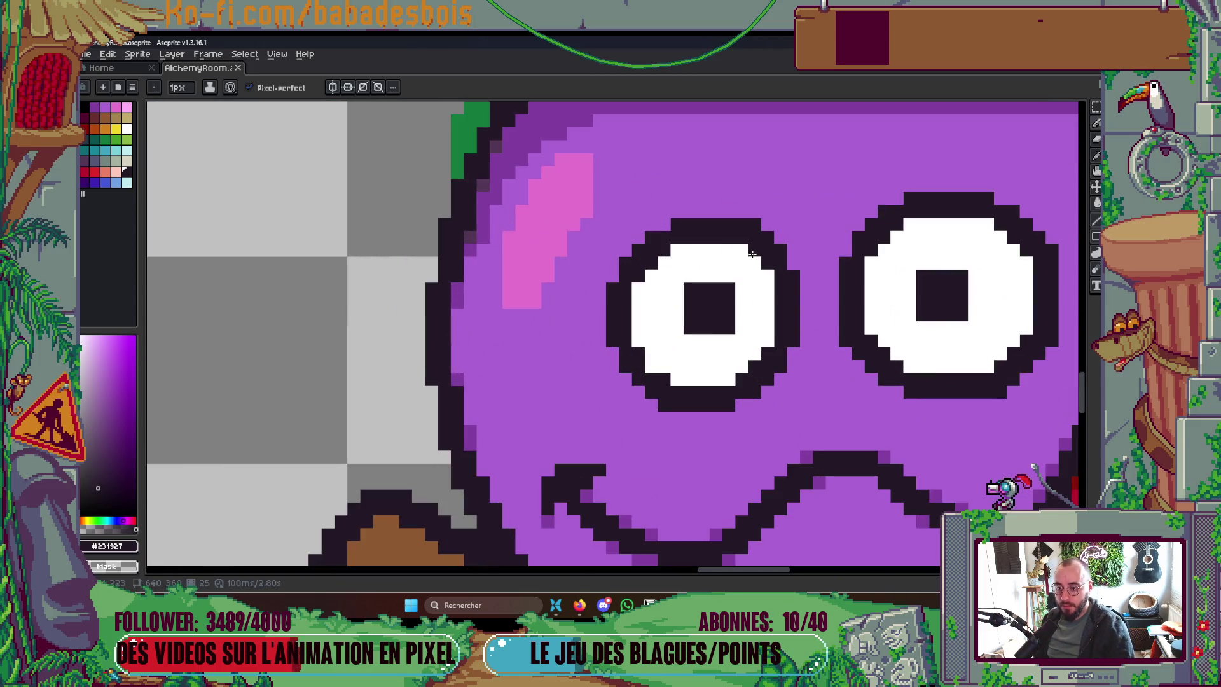
scroll(799, 258, down, 5)
scroll(827, 254, up, 1)
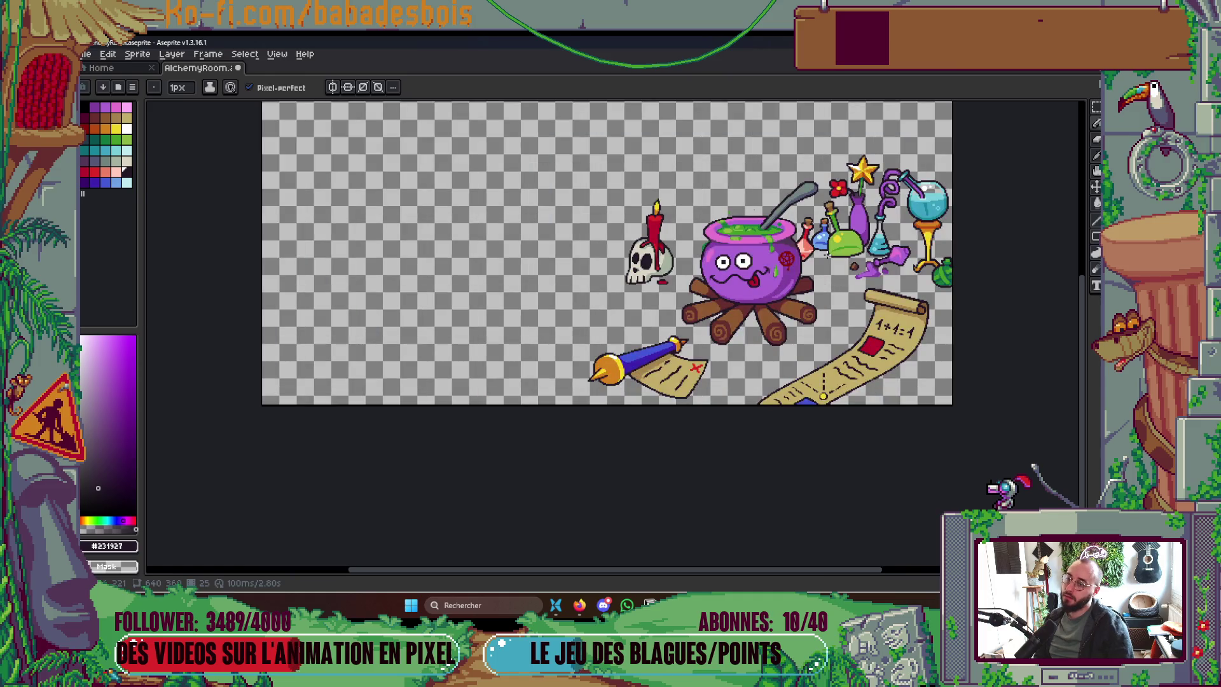
scroll(783, 210, up, 2)
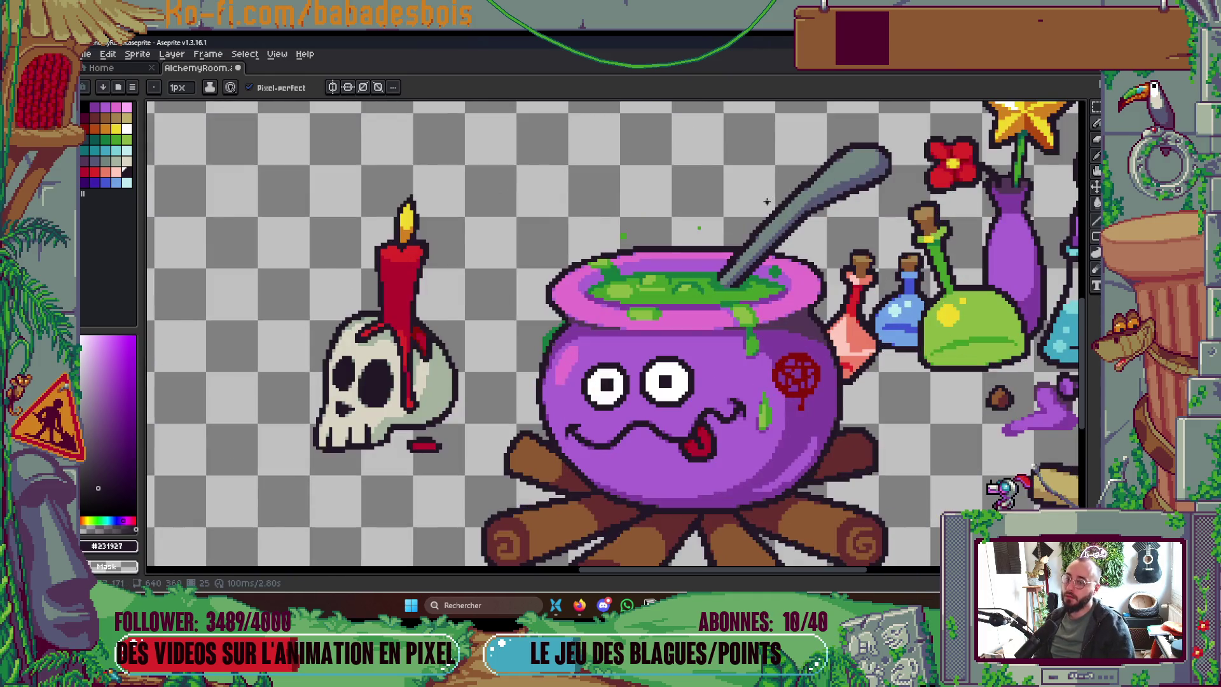
scroll(770, 210, down, 1)
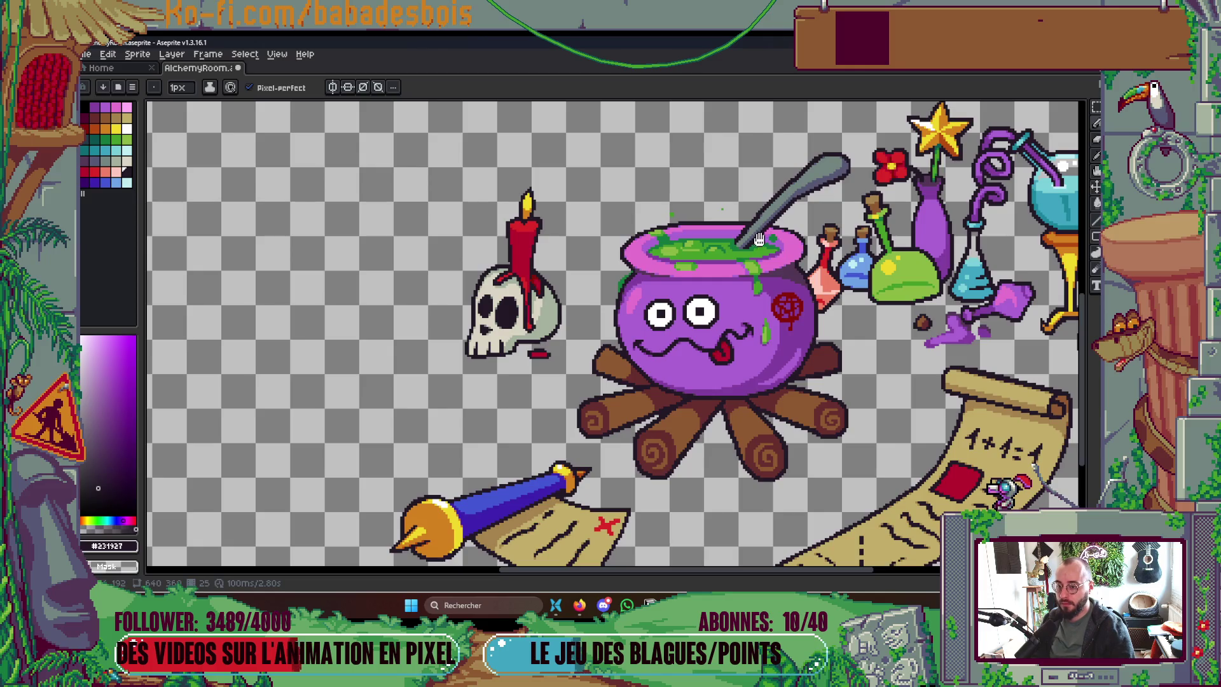
scroll(761, 242, down, 3)
scroll(763, 290, up, 2)
scroll(764, 305, down, 1)
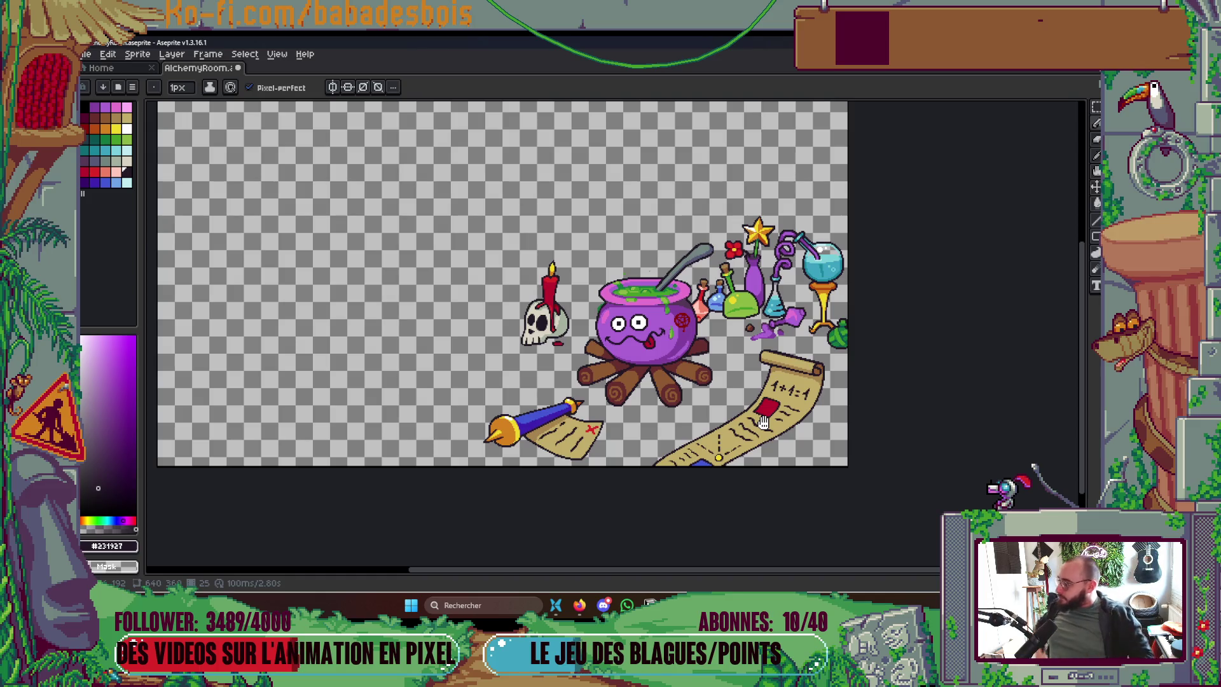
scroll(622, 362, up, 6)
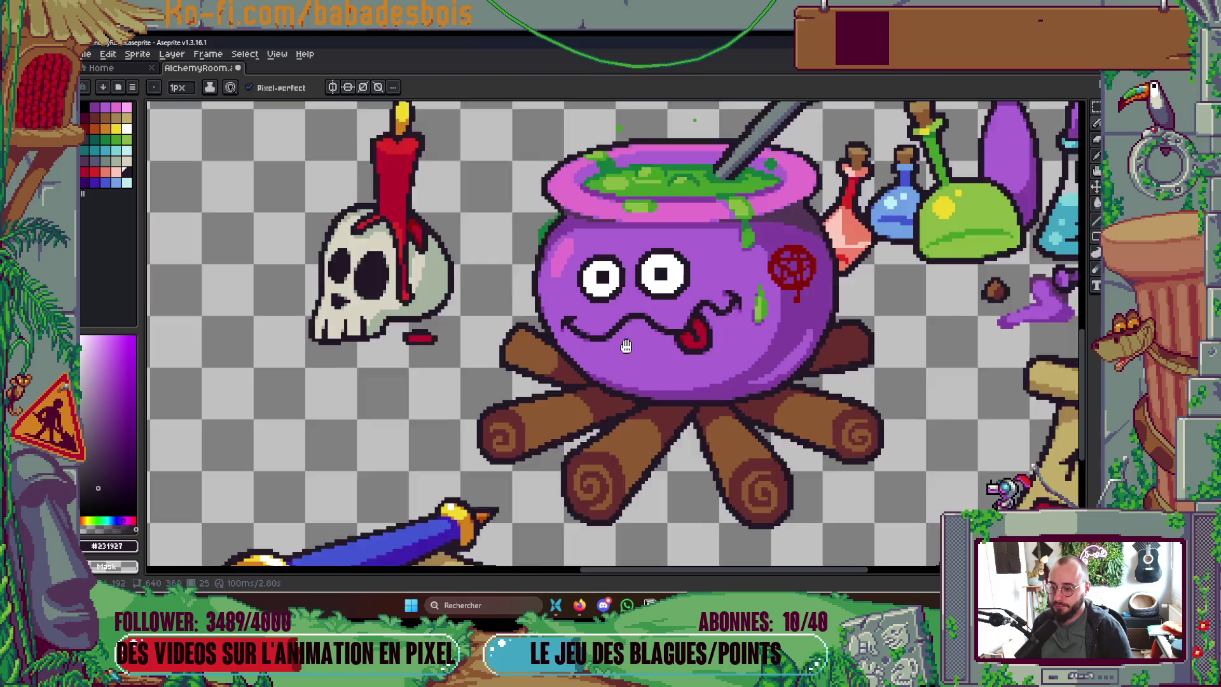
Step: Choose a pale light-cyan Pencil colour, undoing a misplaced trial pixel in the right eye
key(i)
key(b)
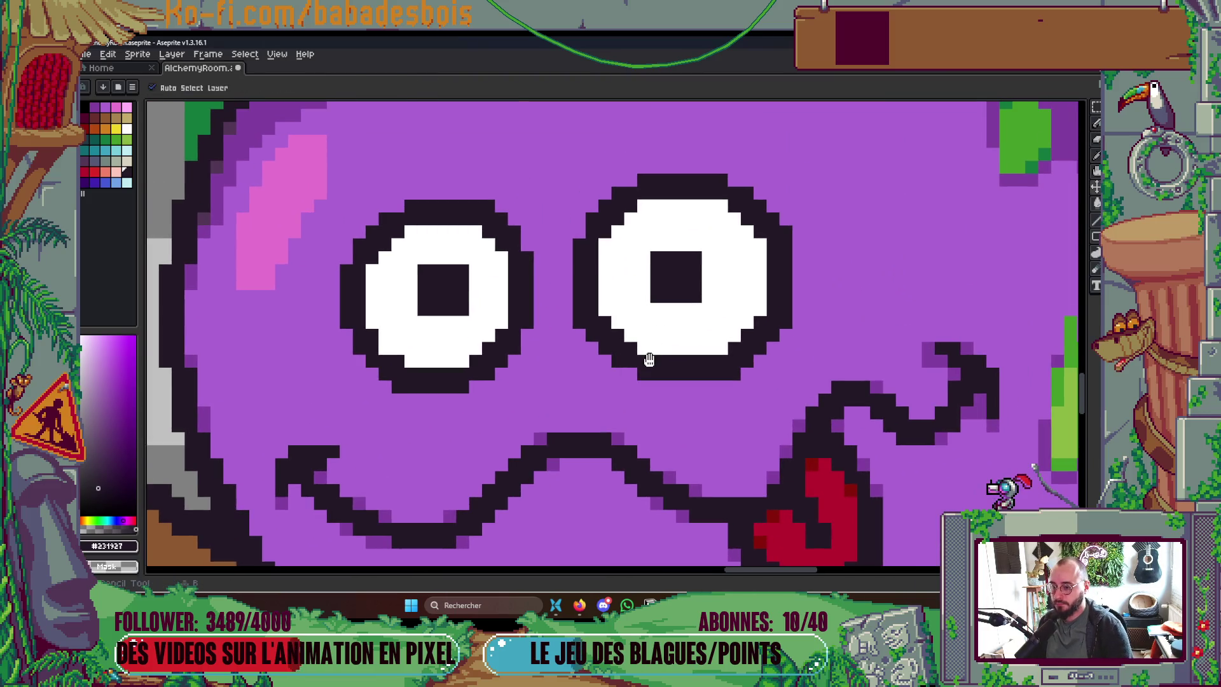
click(116, 150)
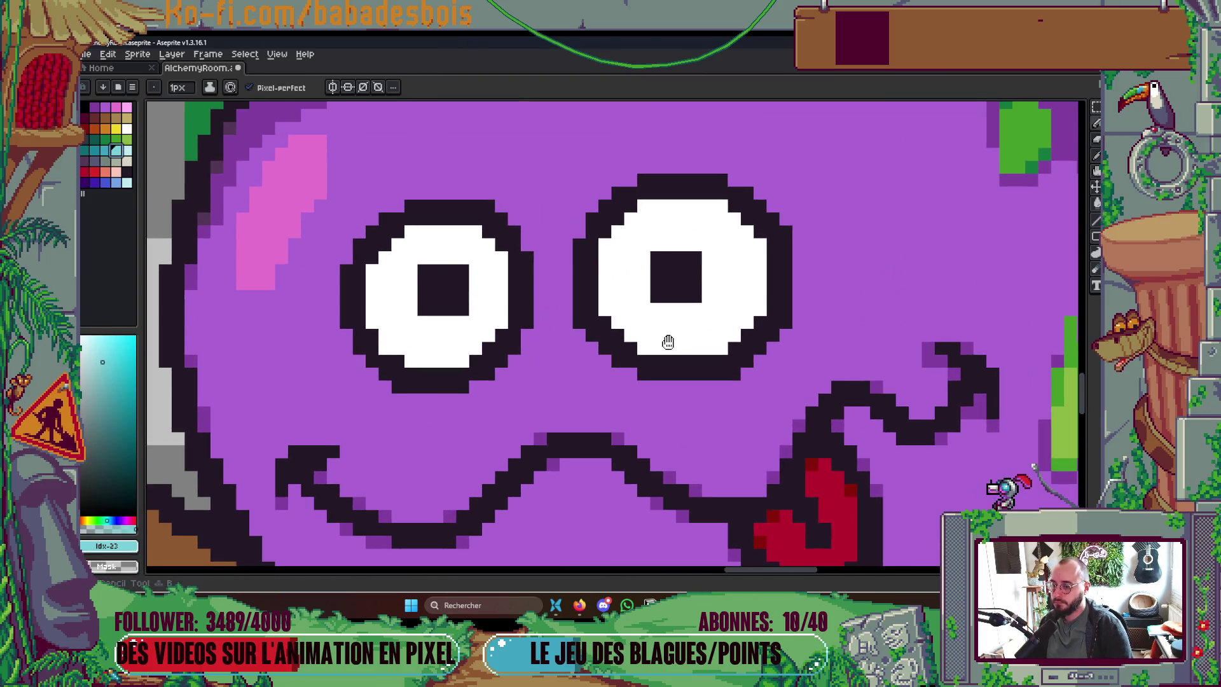
key(Tab)
key(Tab)
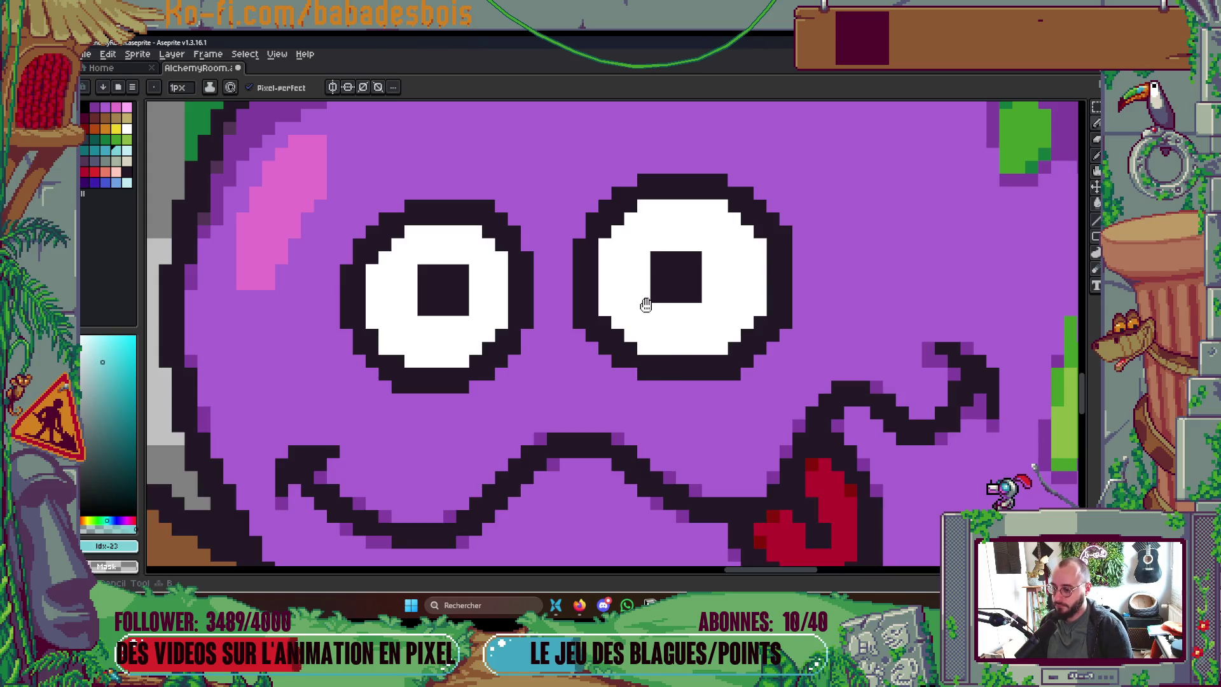
click(644, 308)
key(ctrl+z)
key(])
Step: Add cyan highlights around the right eye's white rim and pupil's lower-right corner, then save
click(645, 348)
click(605, 309)
click(603, 242)
click(722, 207)
click(761, 245)
click(760, 309)
click(708, 348)
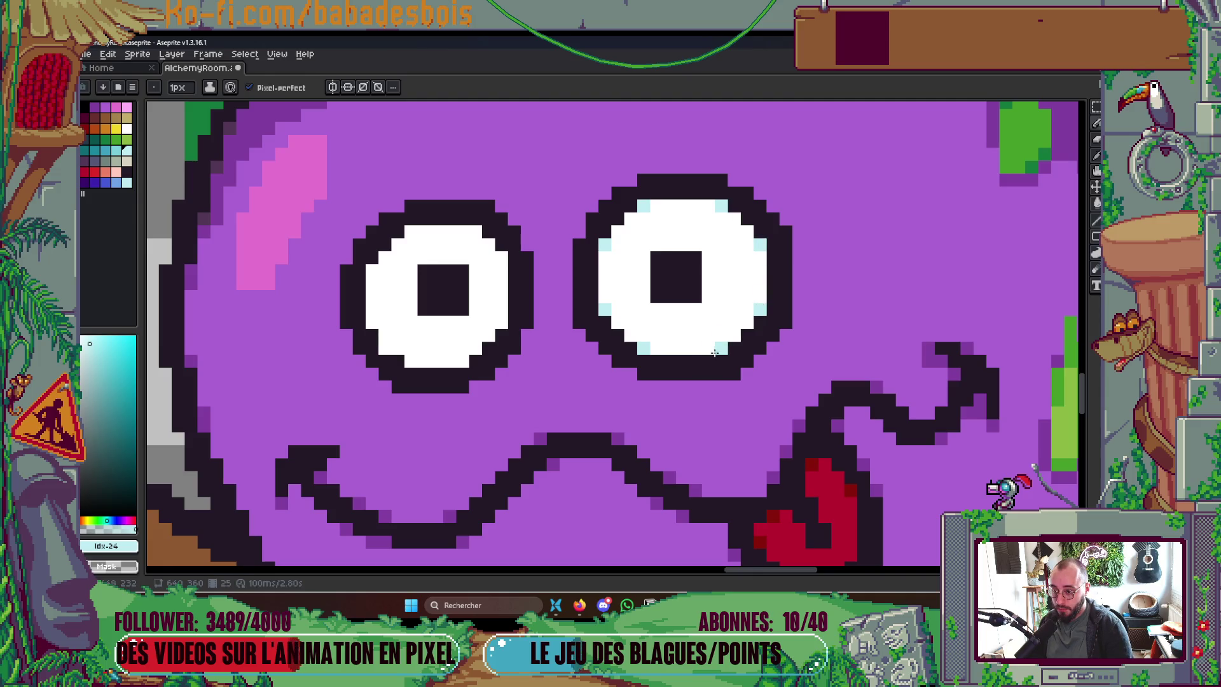
click(695, 296)
scroll(655, 295, down, 2)
scroll(693, 257, down, 4)
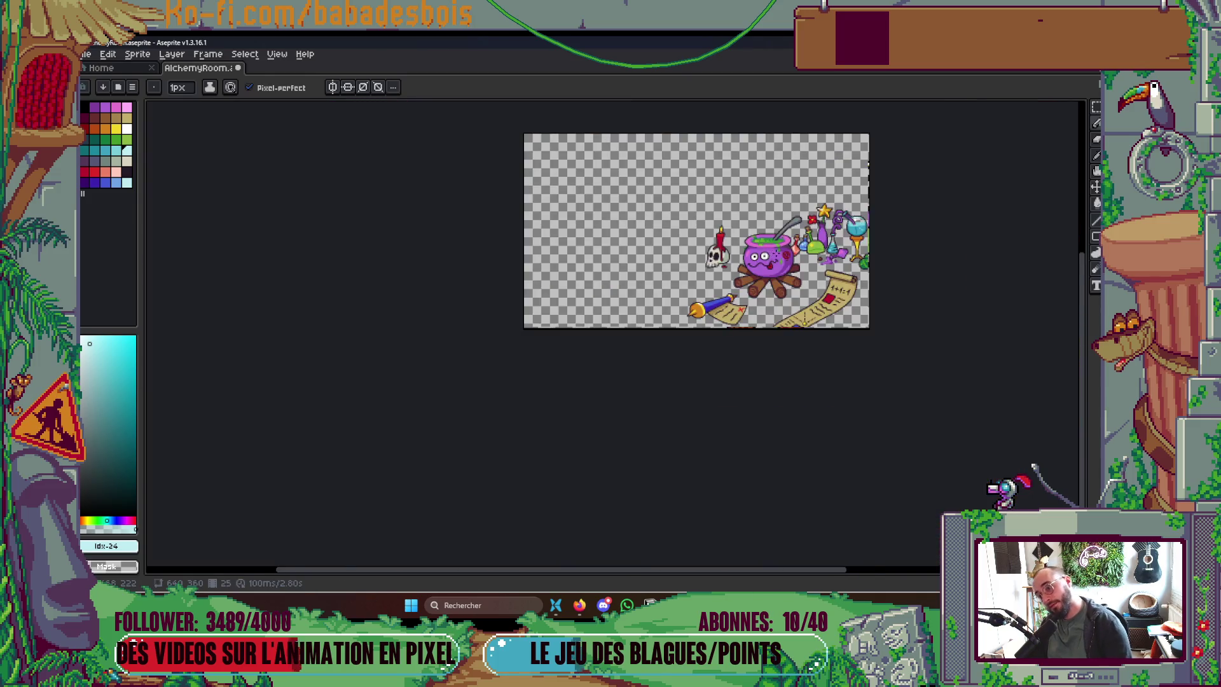
scroll(776, 252, up, 1)
key(ctrl+s)
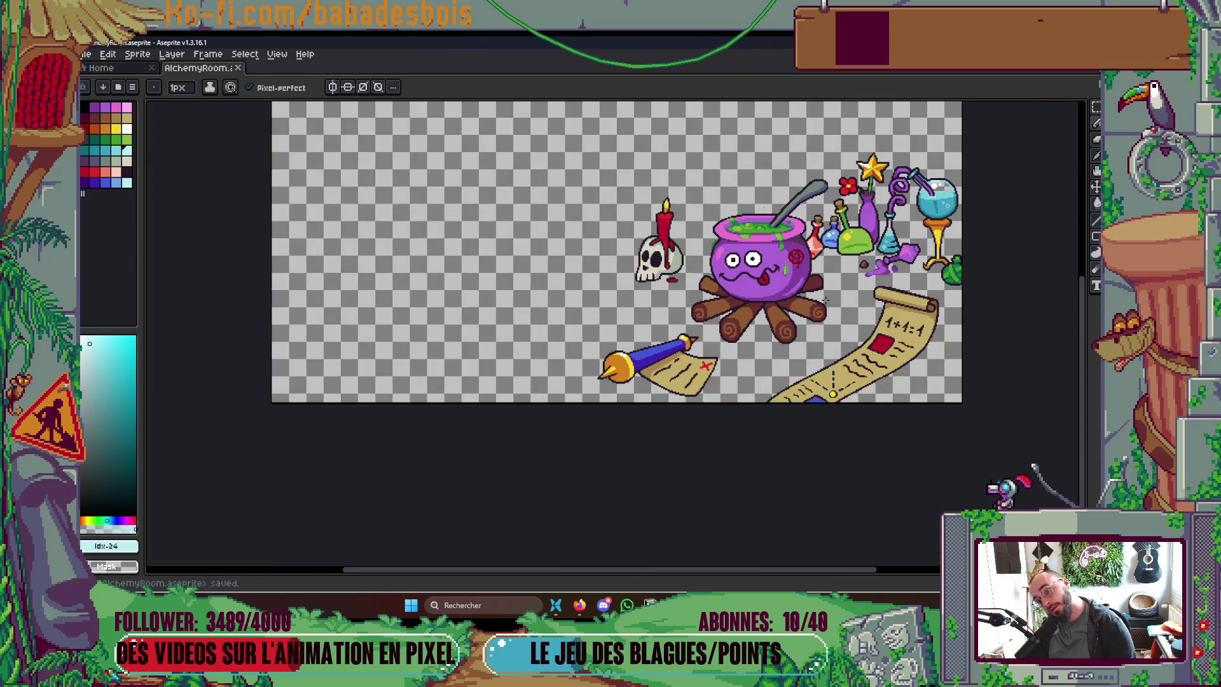
Step: Highlight three corners of the left pupil in cyan and save
scroll(752, 259, up, 6)
click(485, 250)
click(484, 302)
click(433, 301)
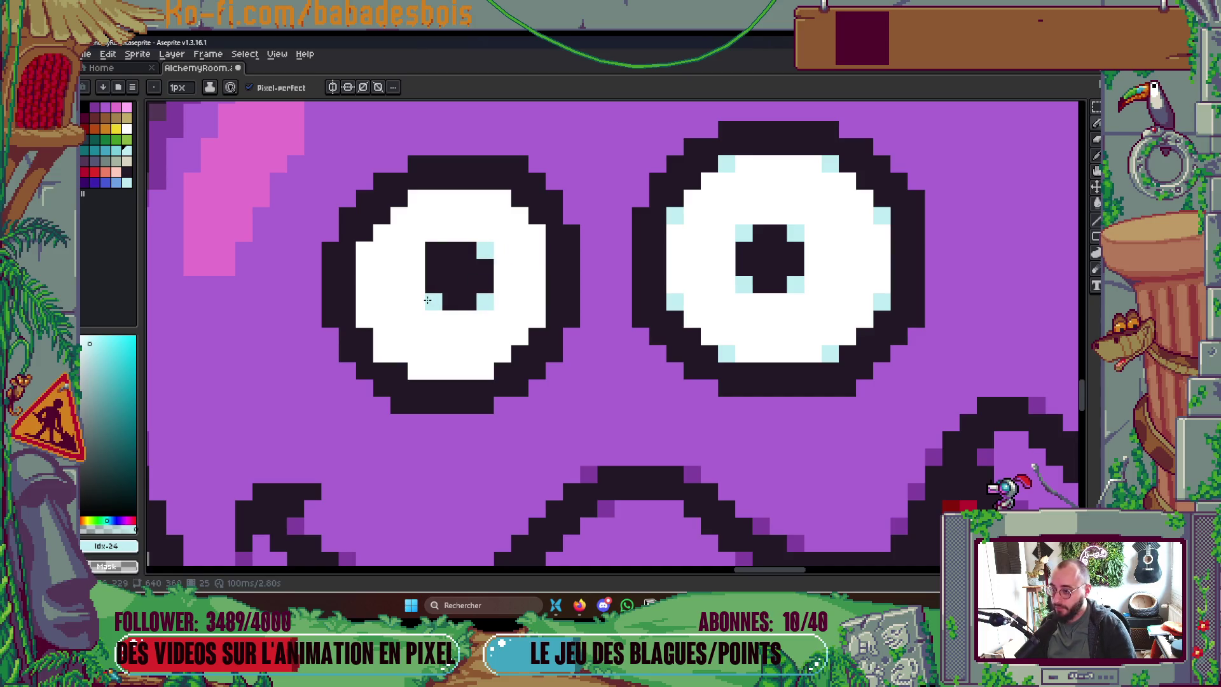
scroll(722, 310, down, 6)
key(ctrl+s)
Step: Add cyan highlights along the left eye's lower rim and upper-left rim
scroll(692, 393, up, 6)
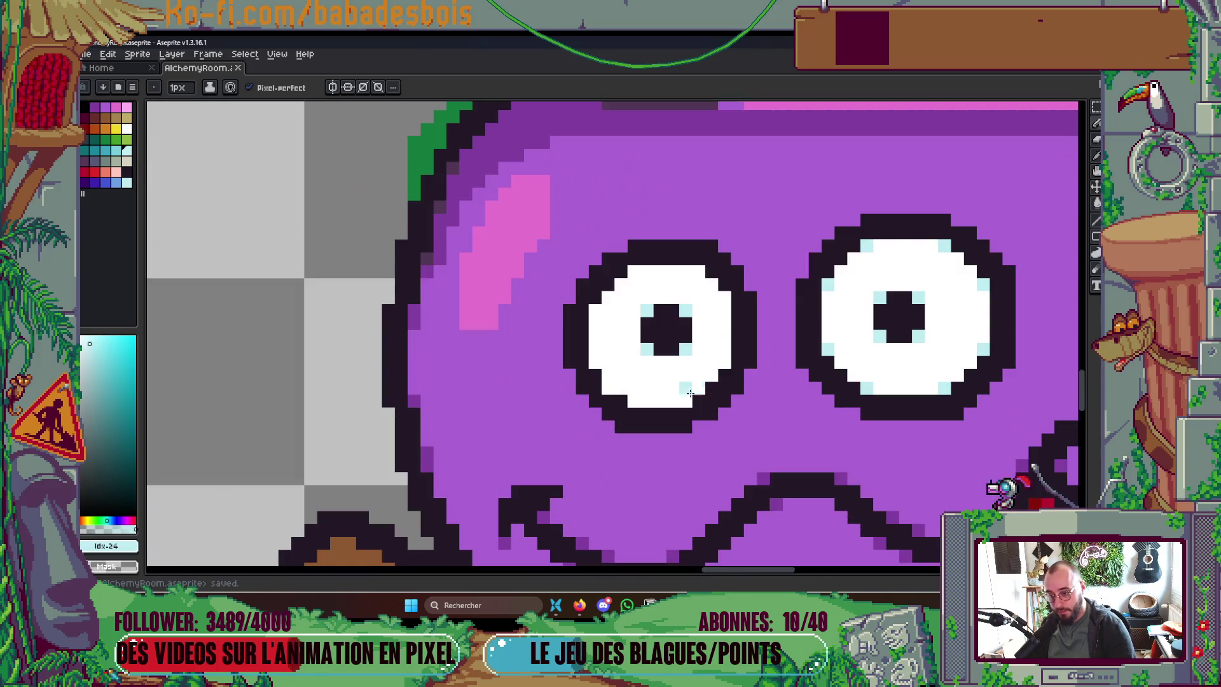
drag(738, 414, 612, 366)
click(601, 313)
click(560, 351)
click(510, 354)
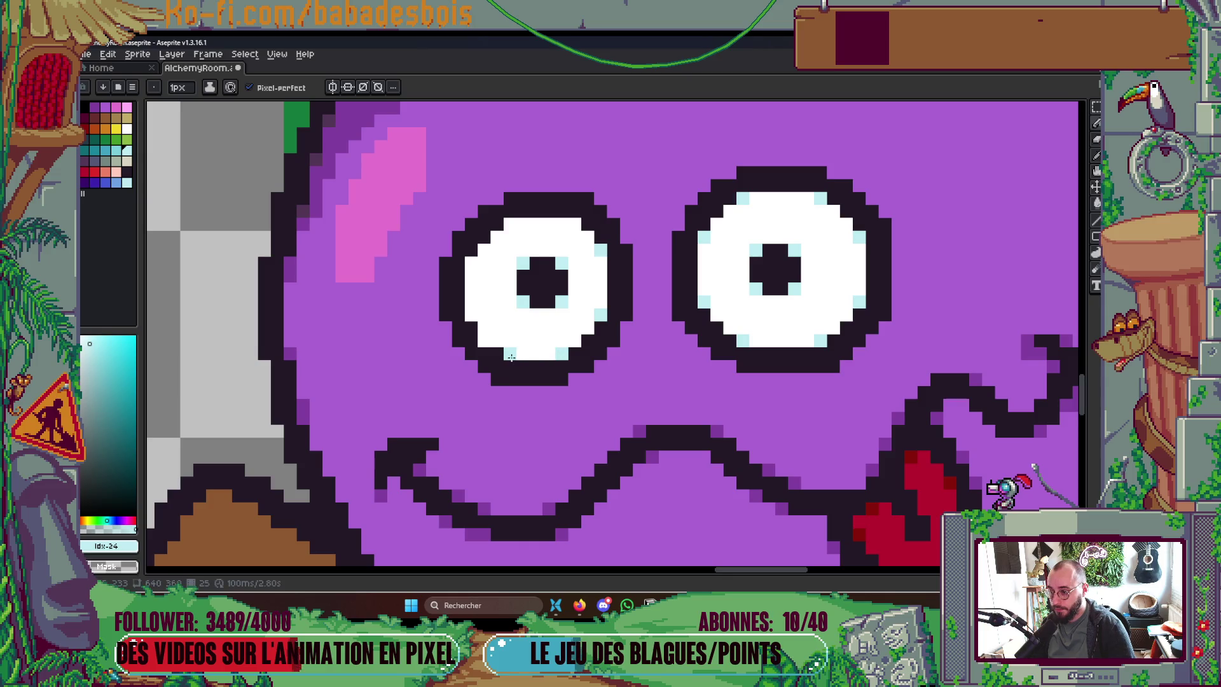
alt+click(484, 344)
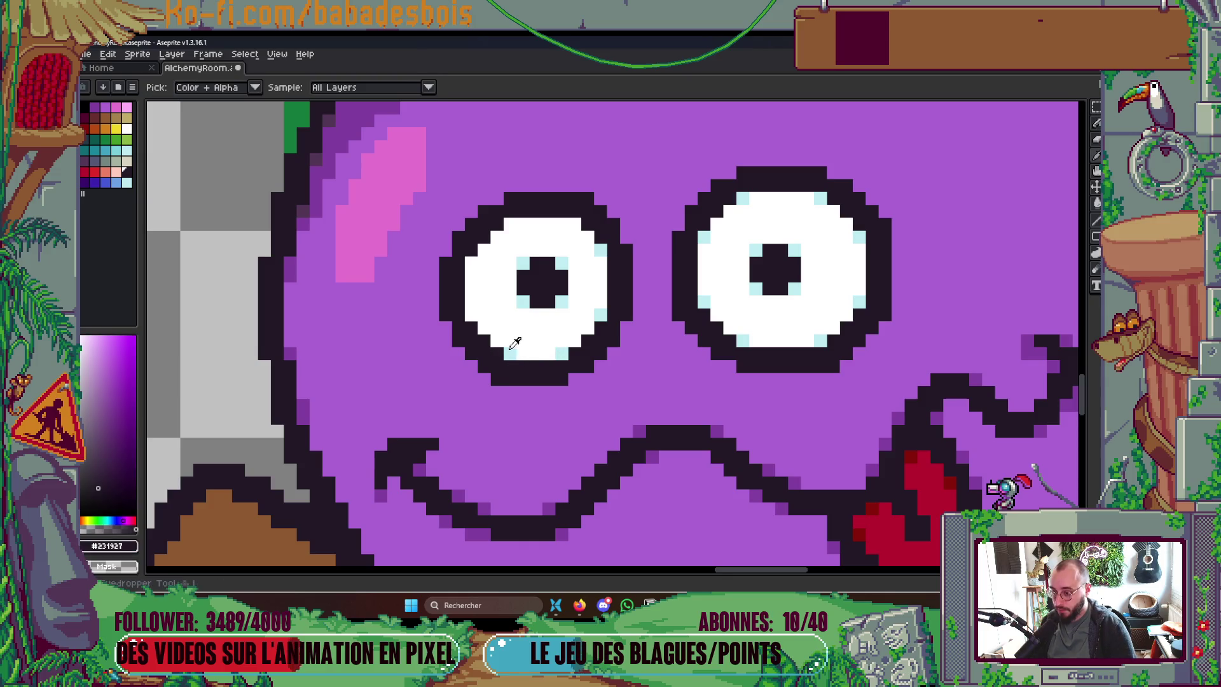
alt+click(512, 351)
click(474, 266)
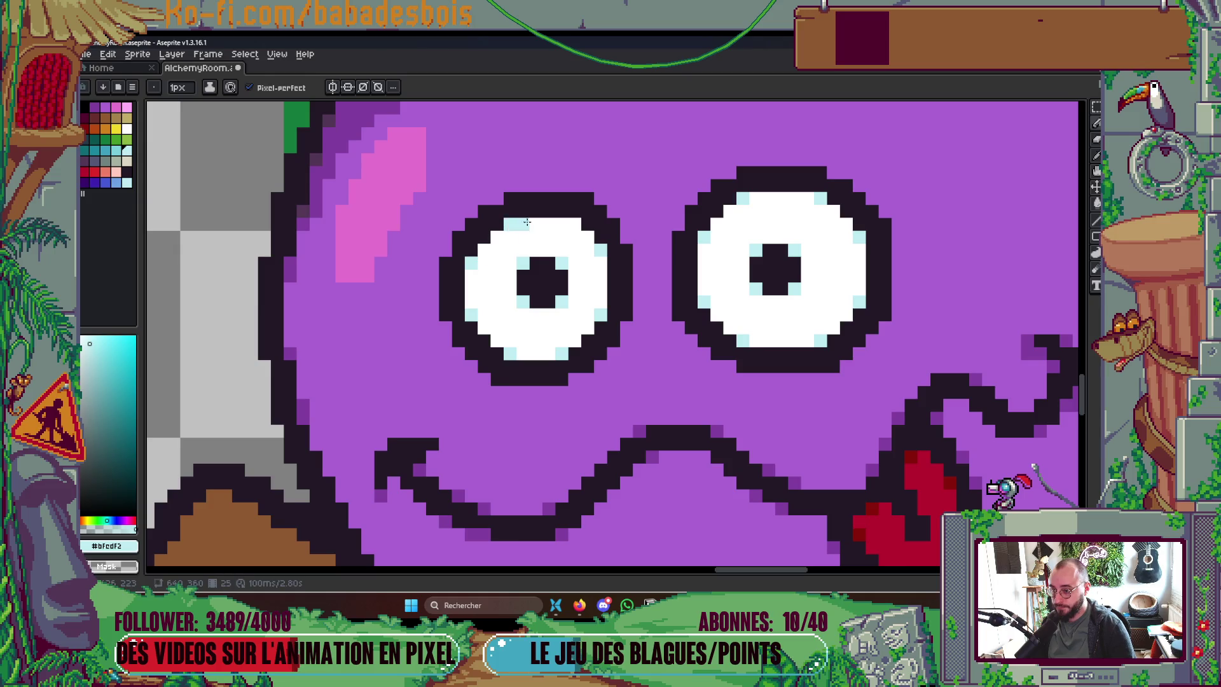
Step: Switch the drawing colour back to the cauldron's purple and save the artwork
scroll(655, 280, down, 5)
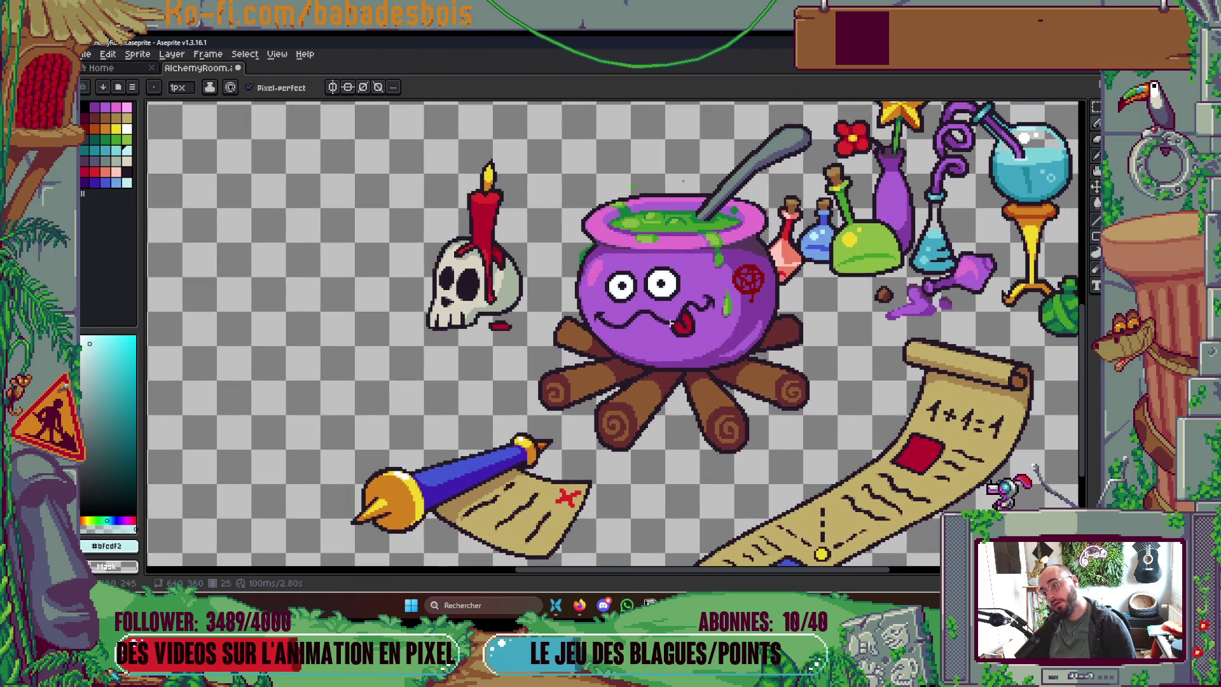
scroll(670, 321, up, 5)
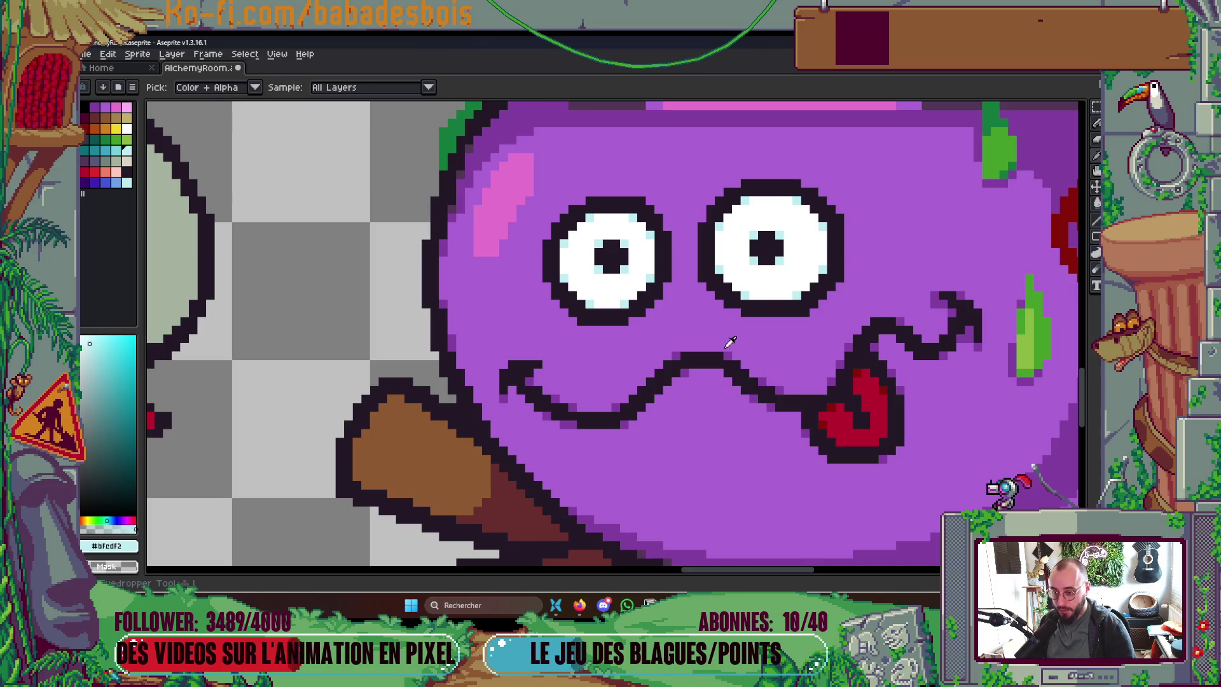
alt+click(727, 345)
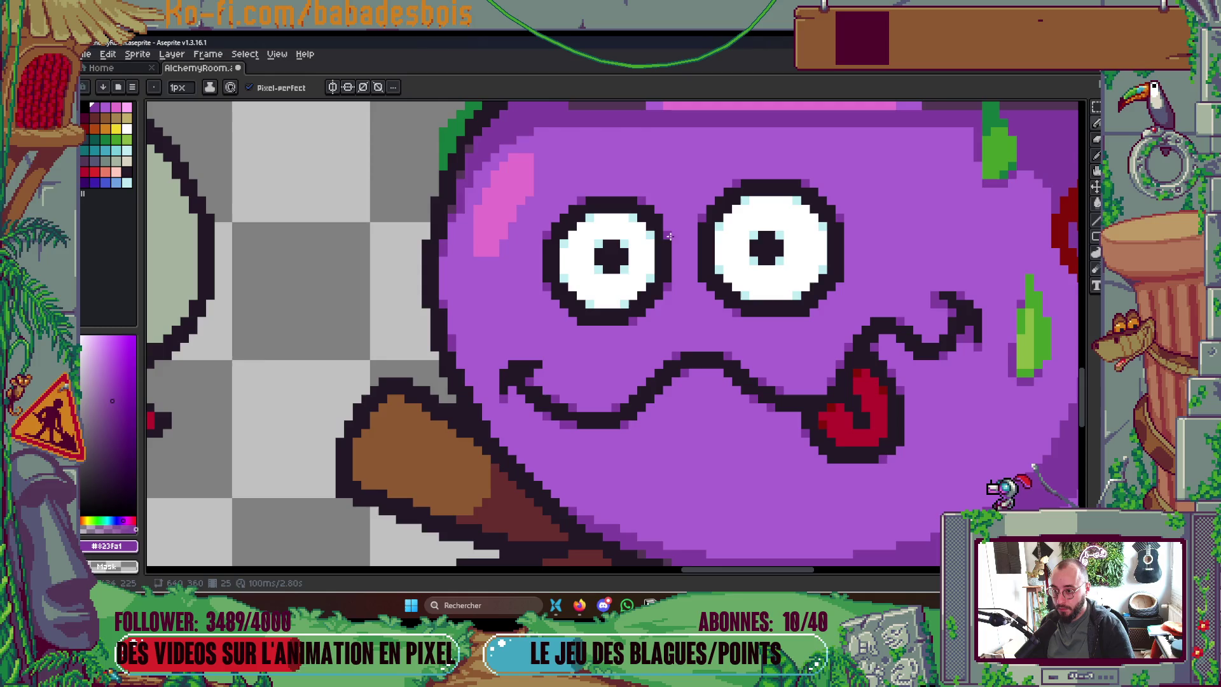
scroll(668, 225, down, 5)
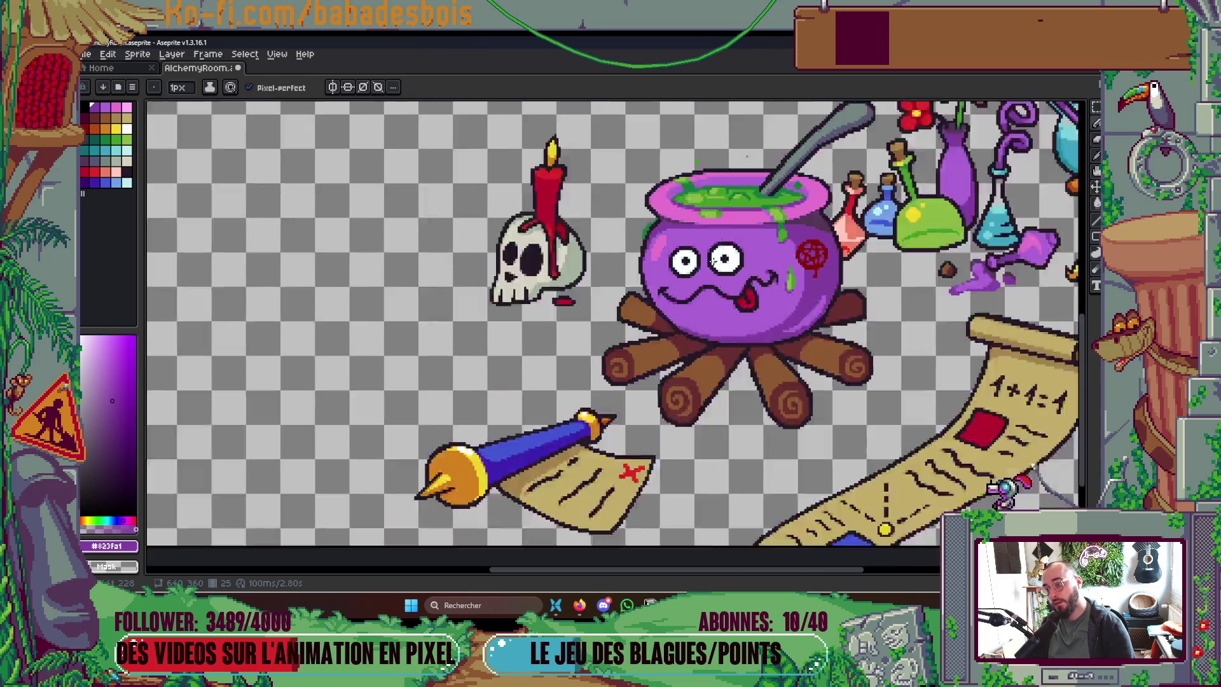
scroll(730, 409, up, 1)
key(ctrl+s)
scroll(730, 408, up, 2)
scroll(732, 411, down, 1)
scroll(764, 419, up, 1)
scroll(789, 415, down, 2)
scroll(789, 414, up, 2)
drag(789, 414, 759, 460)
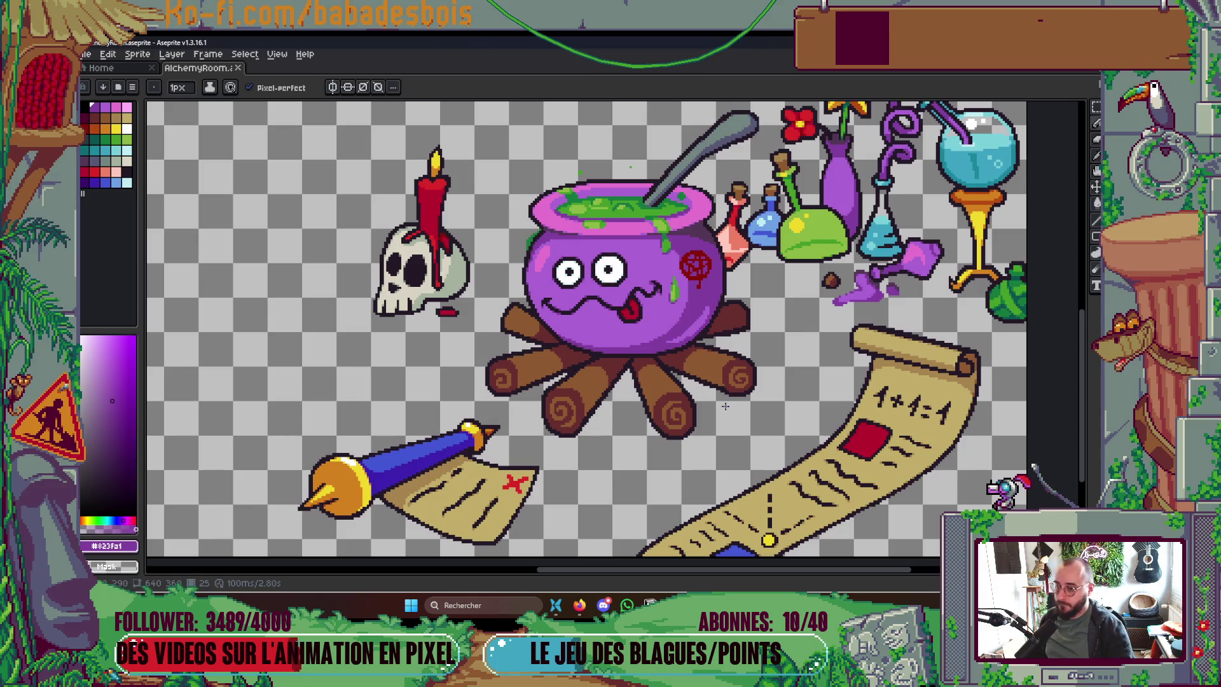
scroll(730, 325, down, 2)
scroll(730, 325, up, 2)
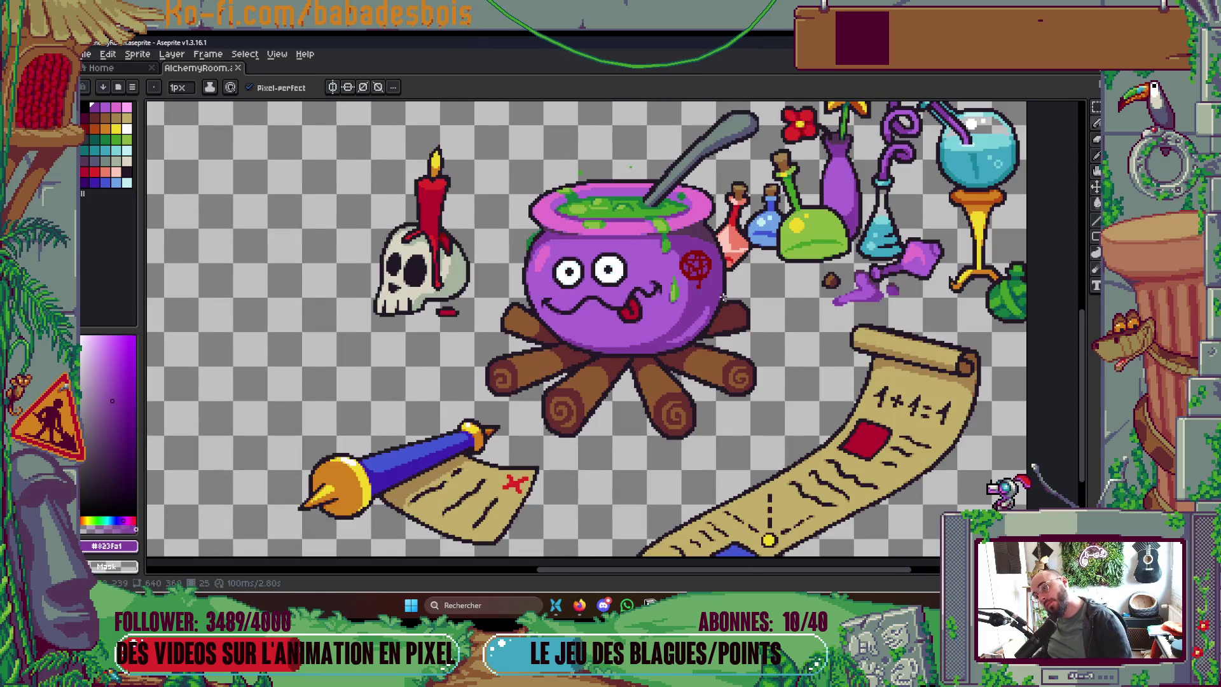
scroll(723, 299, down, 2)
key(Tab)
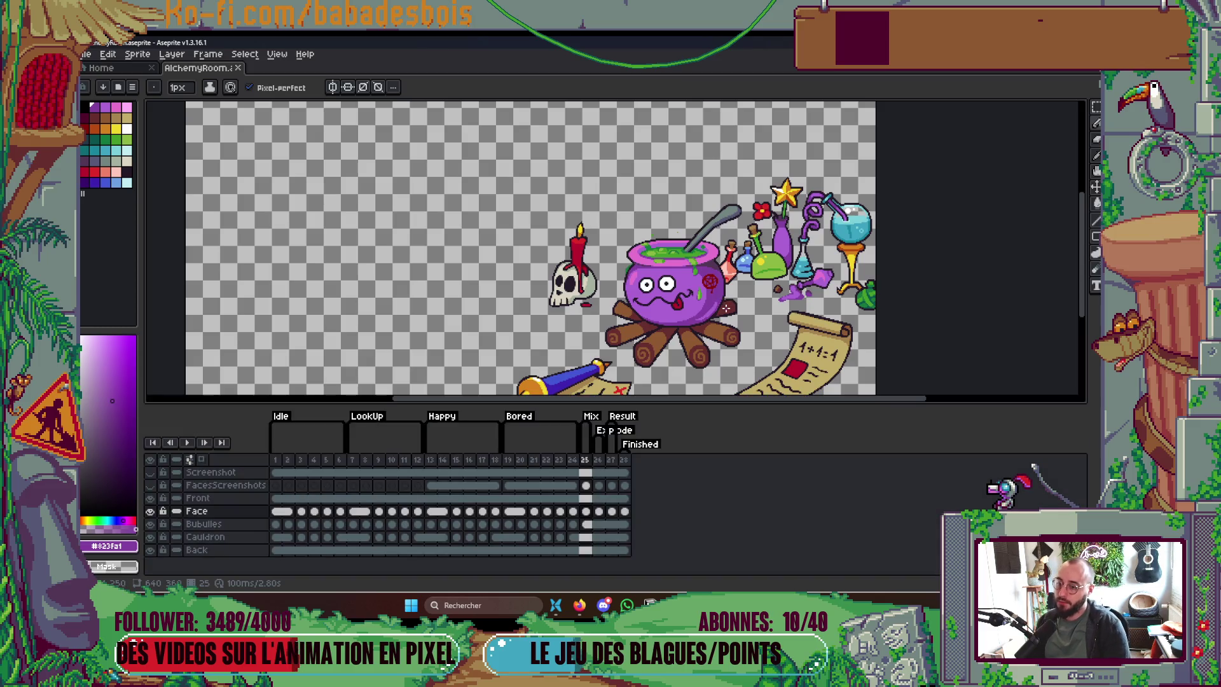
Step: Hide the timeline, add a dark red pixel to the tongue, and save the sprite
key(Tab)
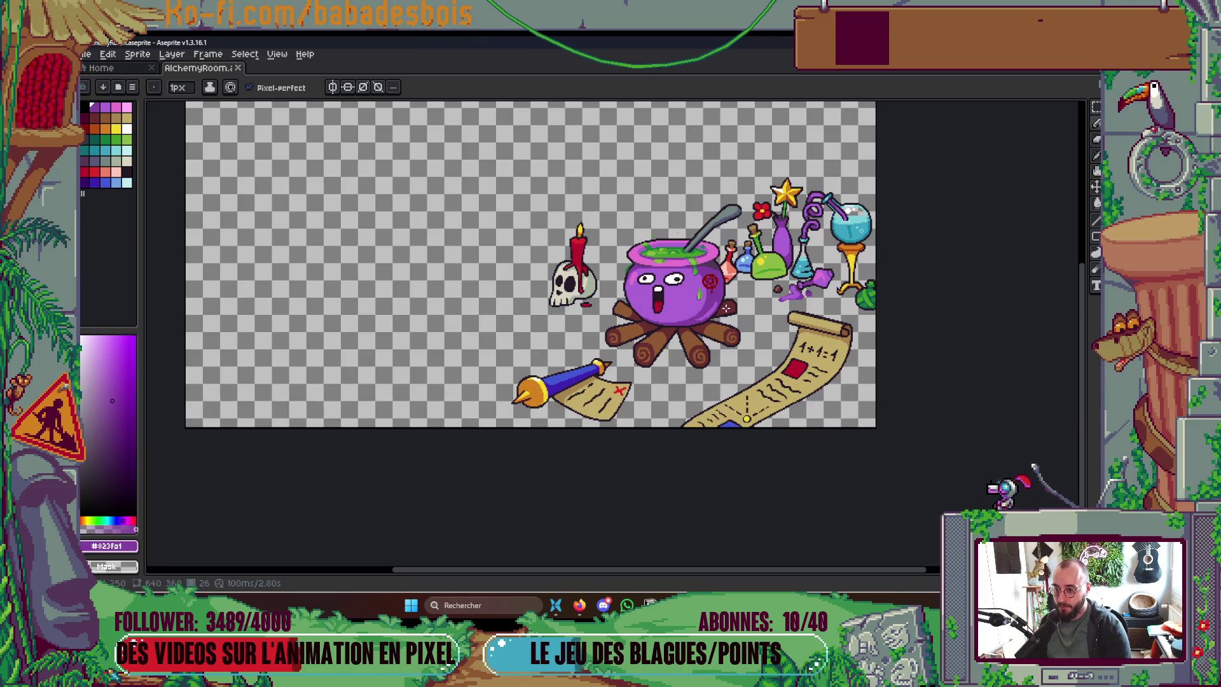
scroll(539, 356, up, 5)
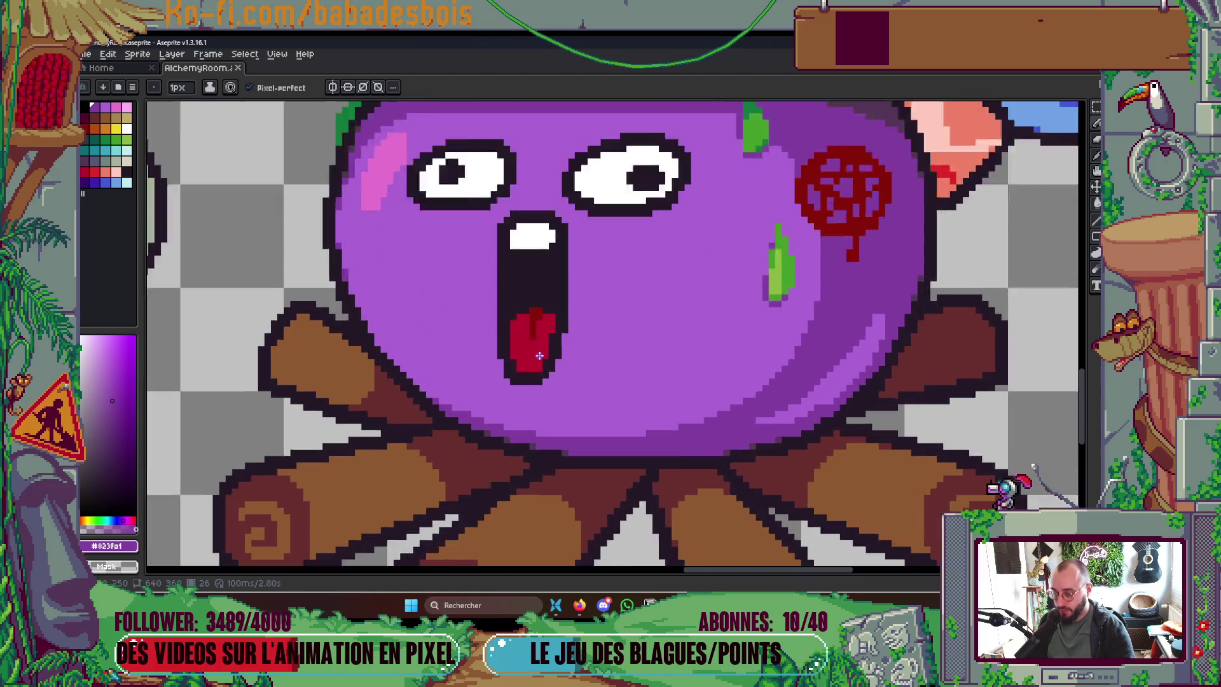
scroll(540, 355, up, 1)
key(i)
alt+click(573, 283)
click(584, 317)
scroll(580, 318, up, 1)
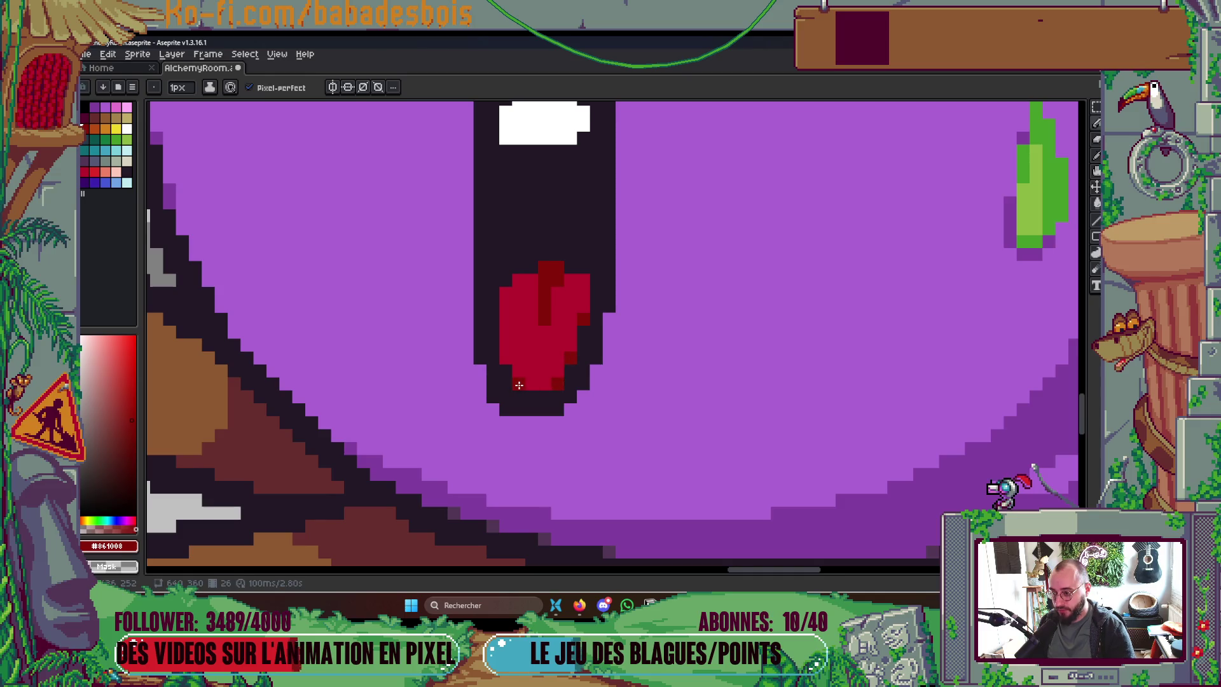
scroll(507, 355, down, 5)
scroll(548, 326, up, 5)
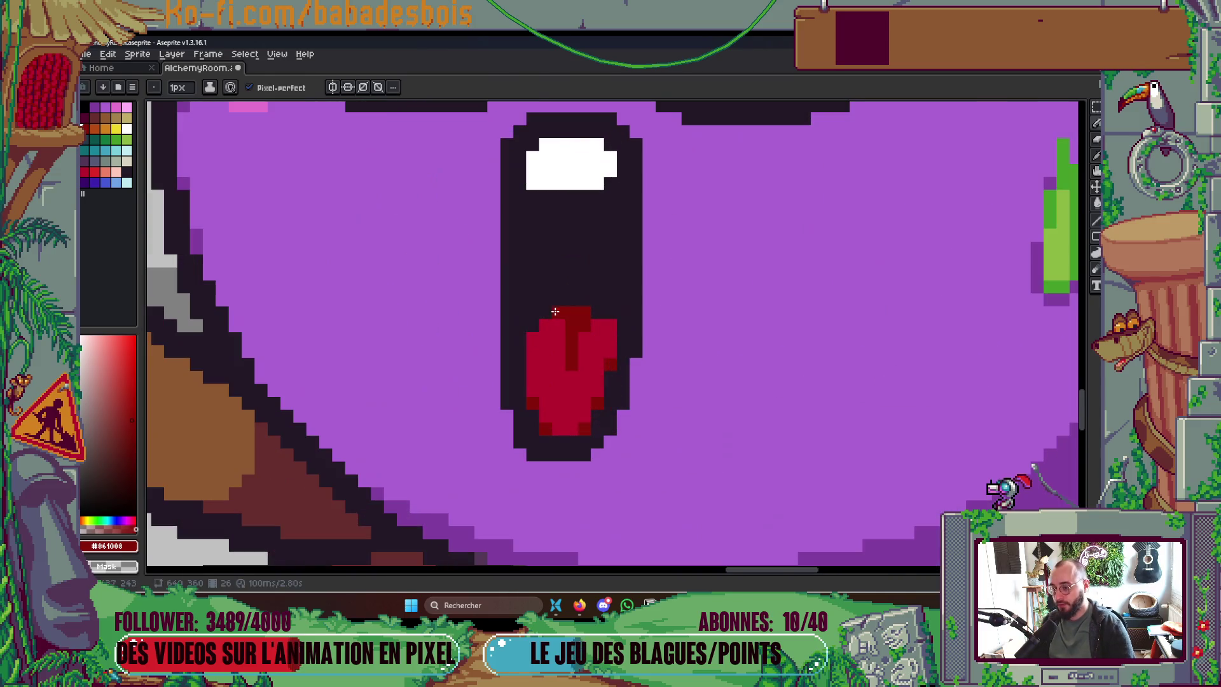
scroll(626, 286, down, 5)
key(ctrl+s)
Step: Round the mouth outline beside the tongue with the cauldron's #823fa1 purple
scroll(636, 270, up, 5)
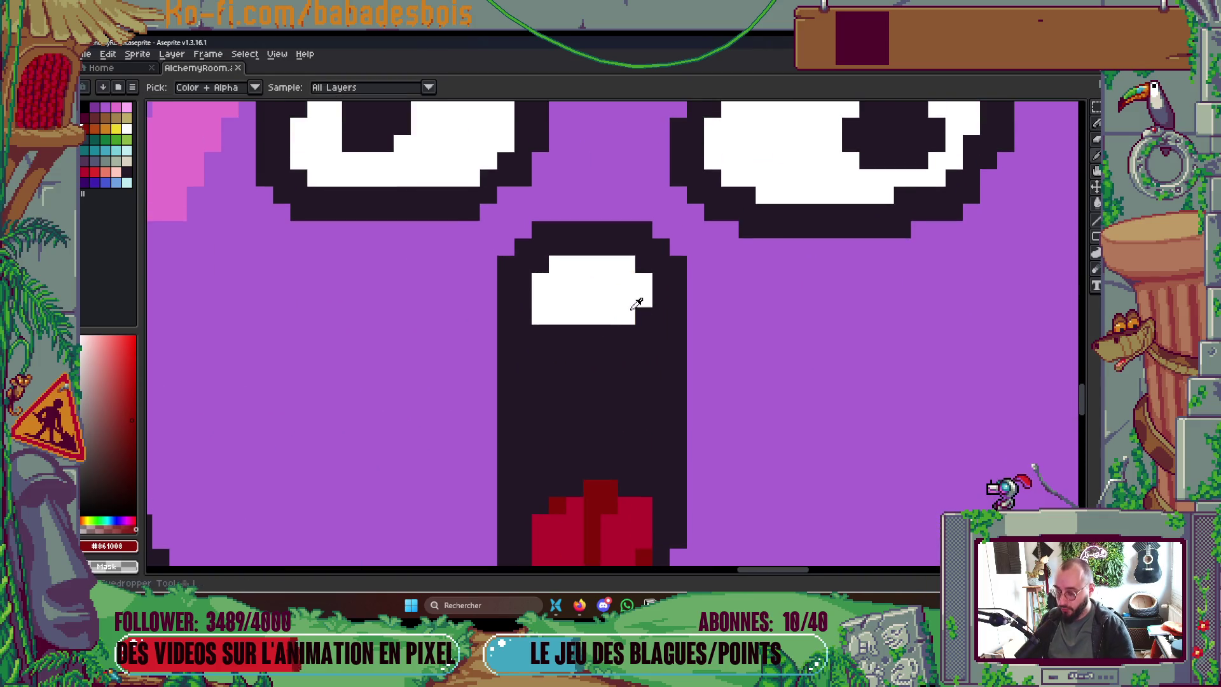
scroll(648, 325, down, 5)
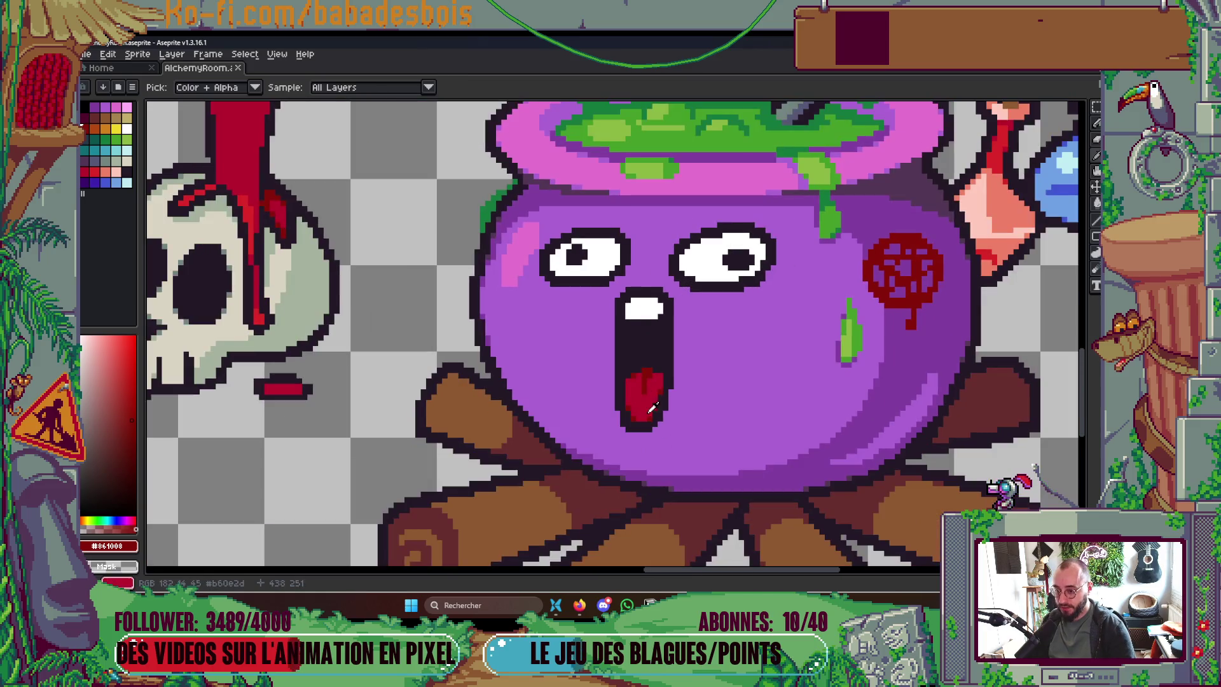
scroll(668, 396, up, 5)
scroll(668, 395, down, 5)
alt+click(560, 451)
scroll(738, 353, up, 5)
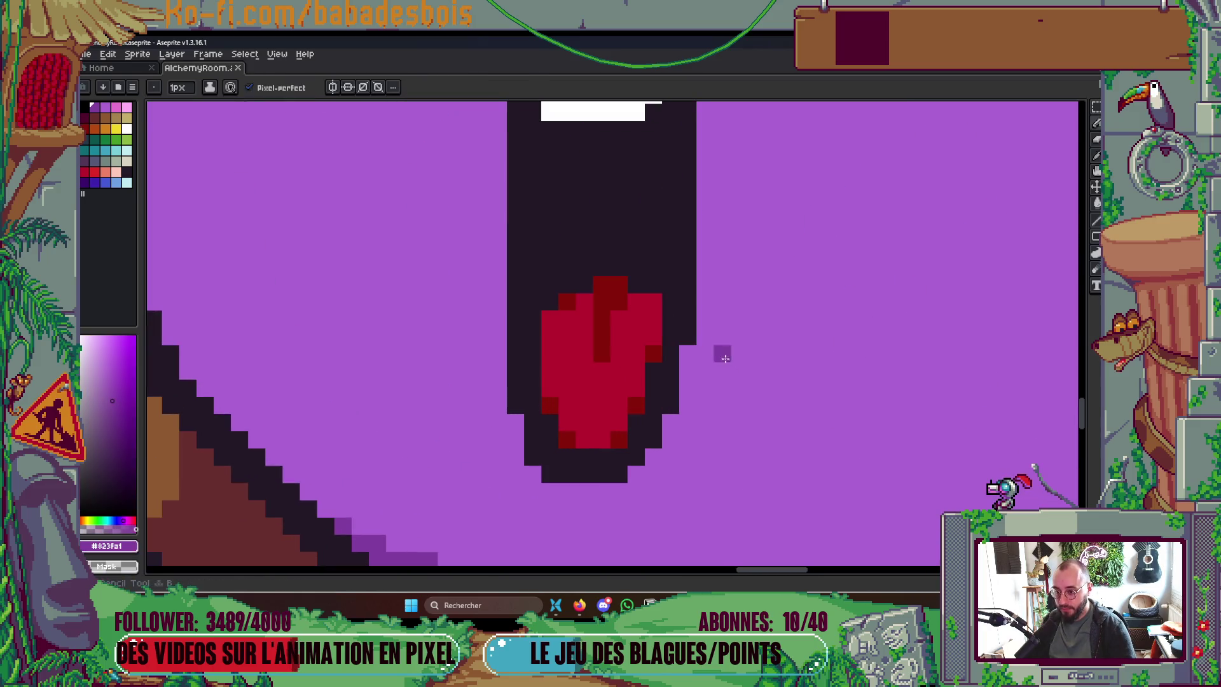
click(670, 423)
scroll(668, 423, down, 5)
scroll(598, 369, up, 4)
Step: Trim another mouth pixel near the tongue, round the mouth's top corners with purple, and save
click(596, 368)
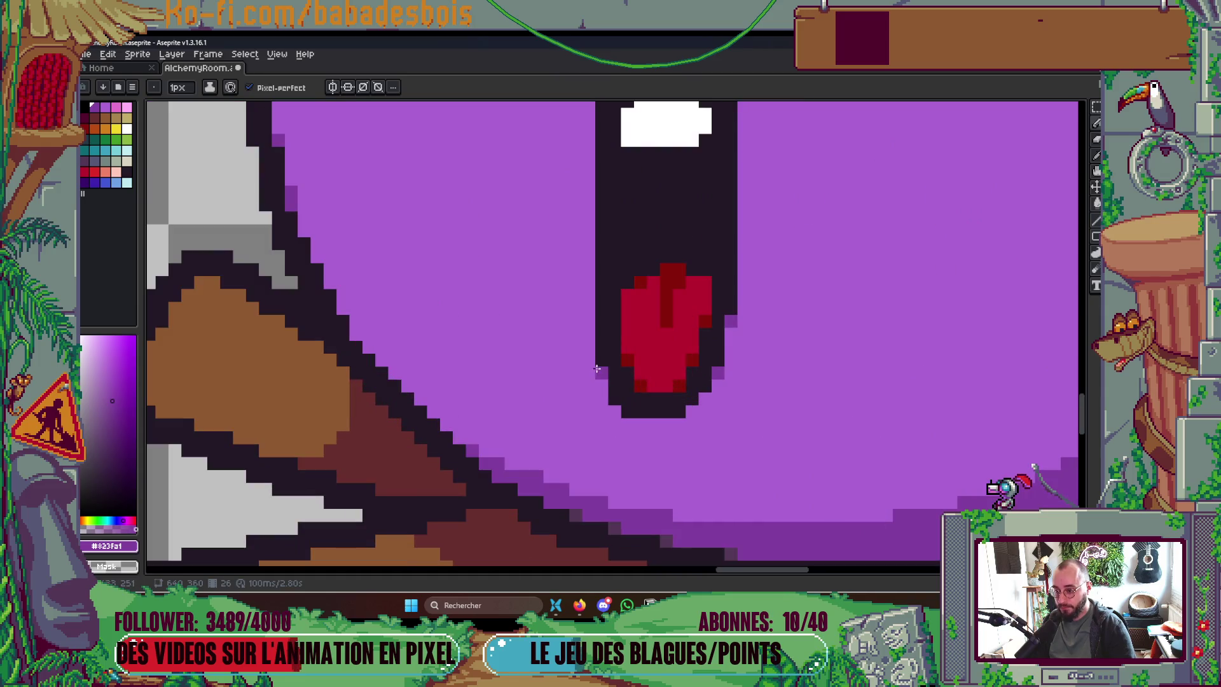
scroll(709, 341, down, 5)
scroll(624, 286, up, 5)
click(684, 272)
click(577, 262)
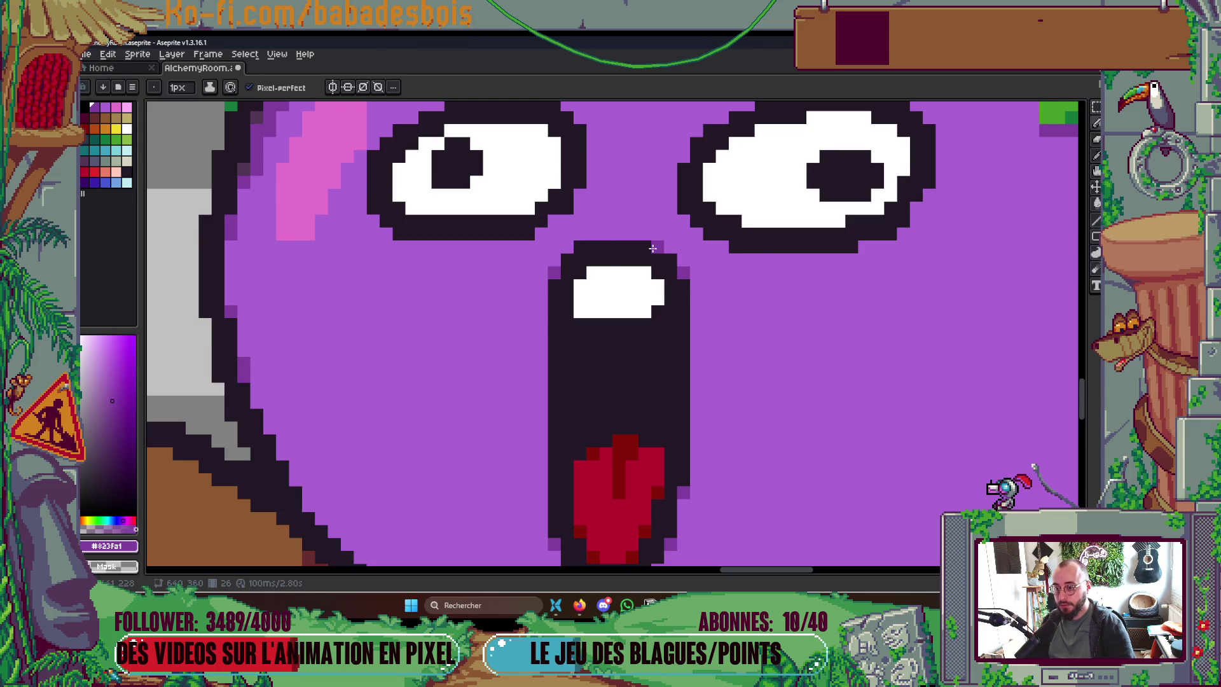
scroll(655, 248, down, 5)
key(ctrl+s)
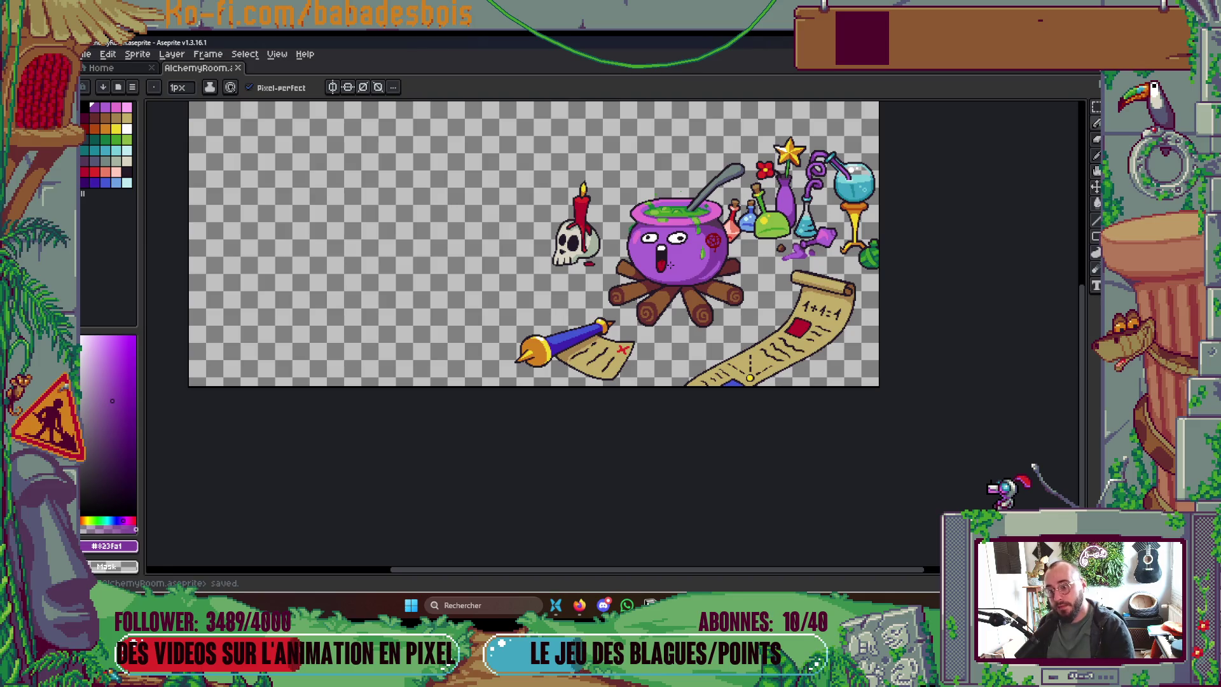
Step: Add two #bfedf2 light-blue highlight pixels to the mouth's white
scroll(669, 265, up, 5)
scroll(668, 254, down, 3)
scroll(664, 213, up, 2)
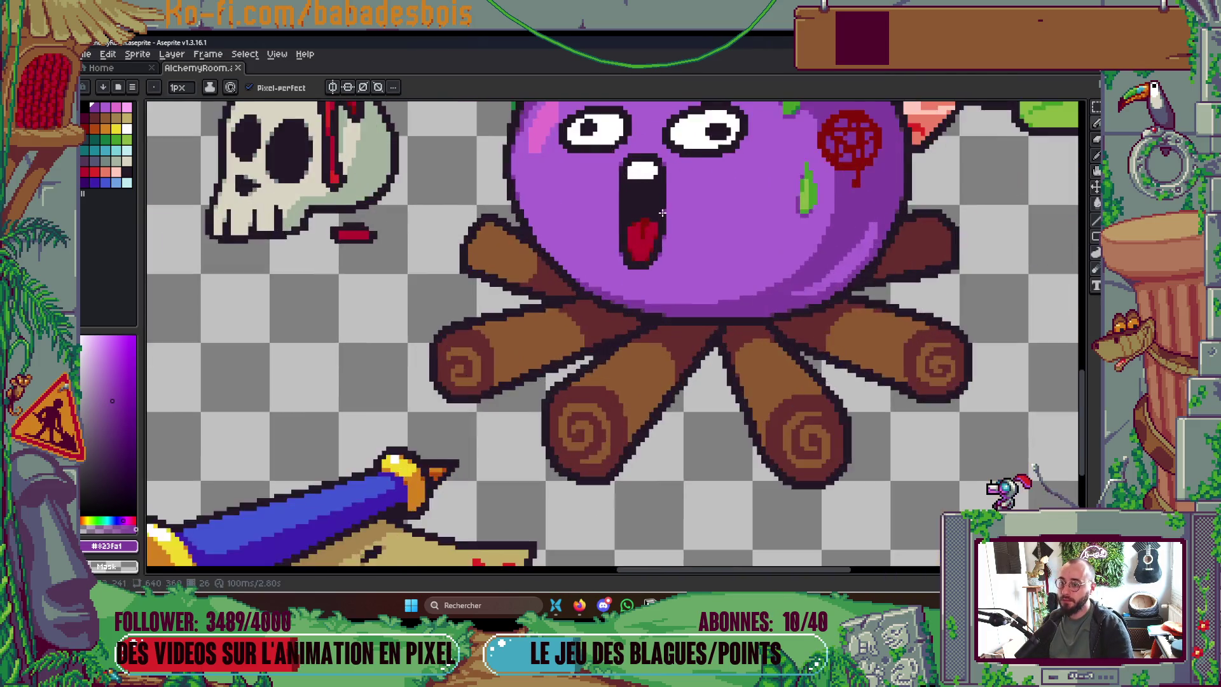
scroll(662, 223, up, 3)
scroll(643, 280, down, 1)
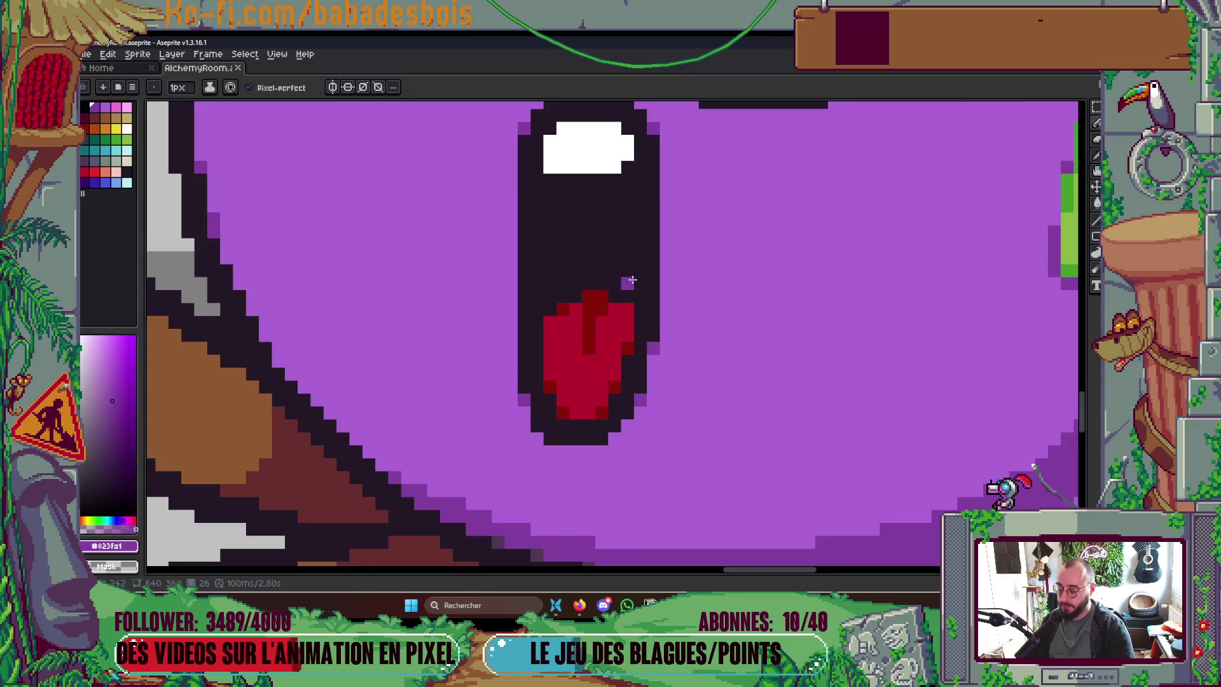
scroll(633, 283, down, 3)
scroll(634, 240, up, 4)
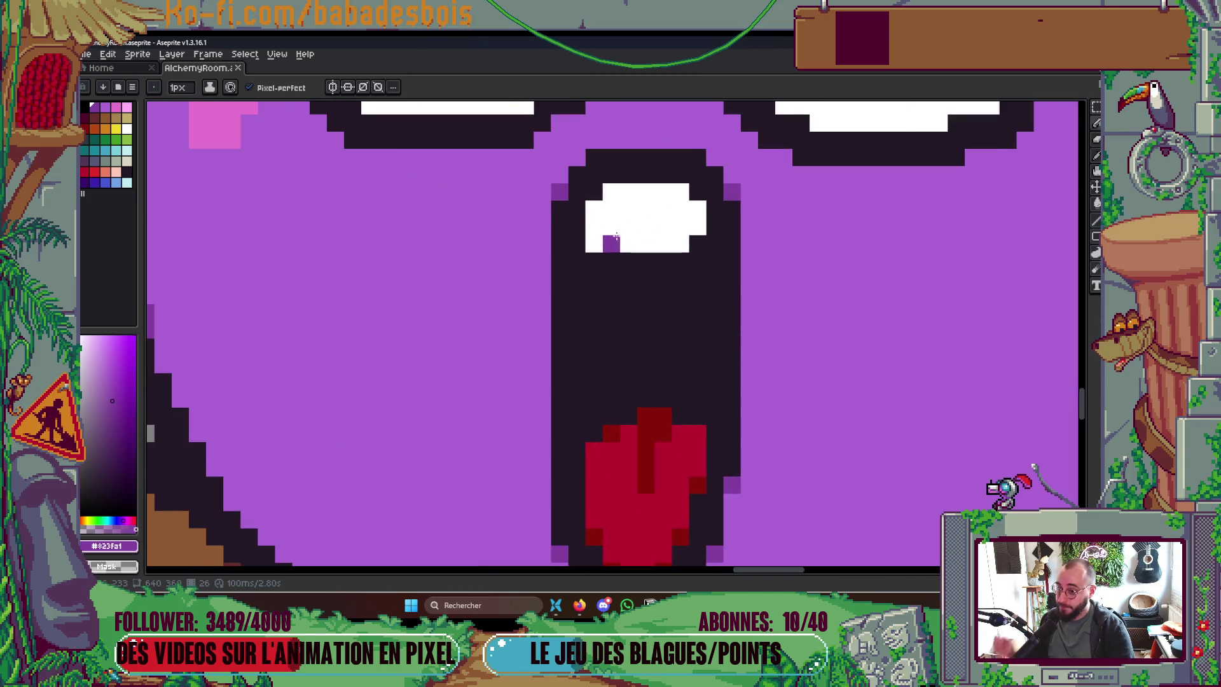
key(i)
scroll(621, 291, up, 3)
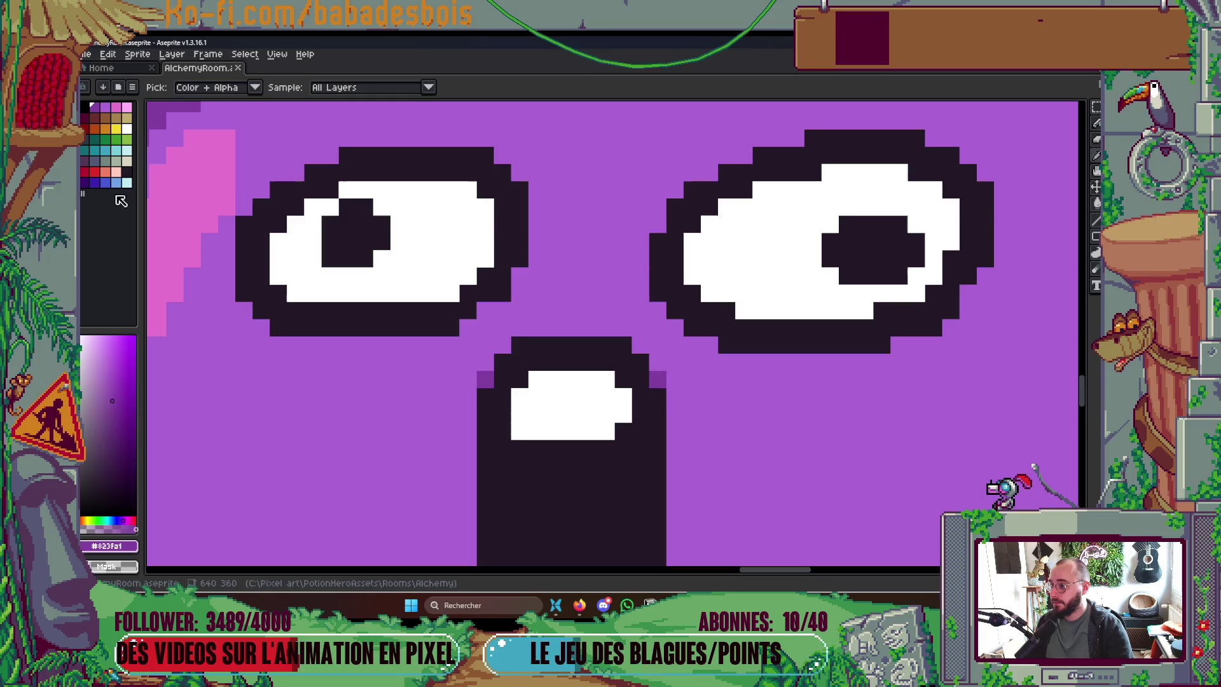
click(126, 152)
key(b)
click(524, 428)
click(569, 428)
scroll(569, 428, down, 5)
scroll(717, 360, down, 2)
scroll(730, 358, up, 1)
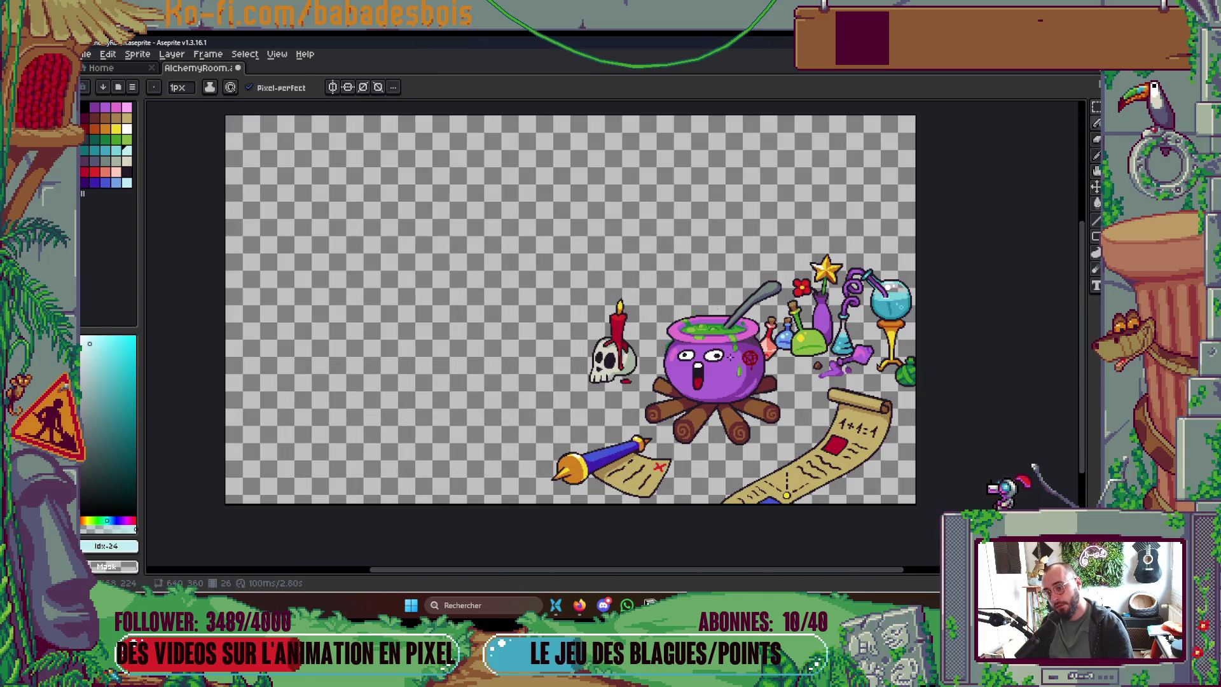
scroll(728, 358, up, 4)
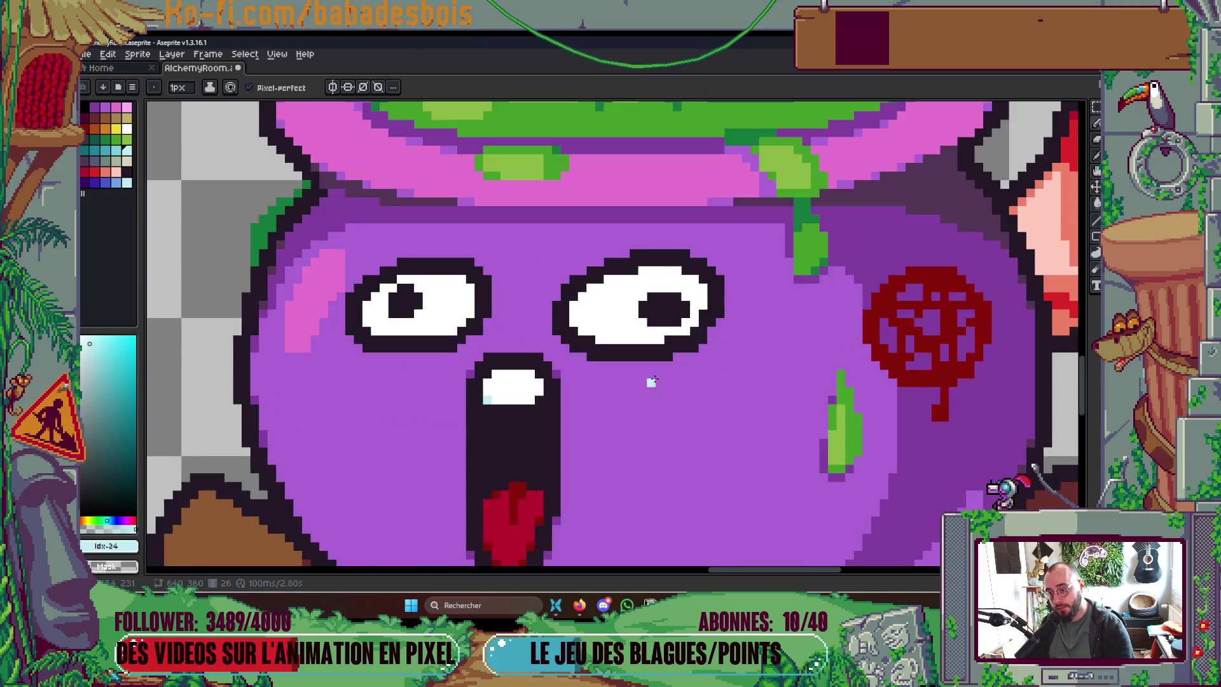
Step: Add light-blue rim highlights inside the right eye along its upper rim
click(661, 289)
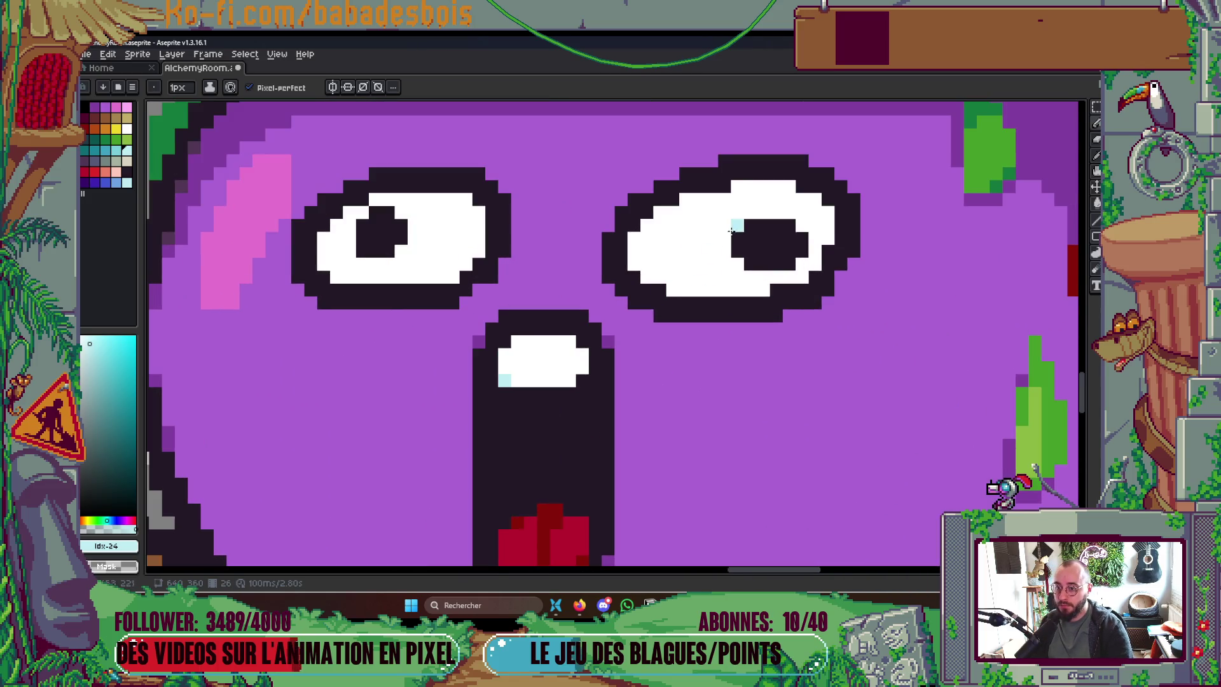
click(723, 188)
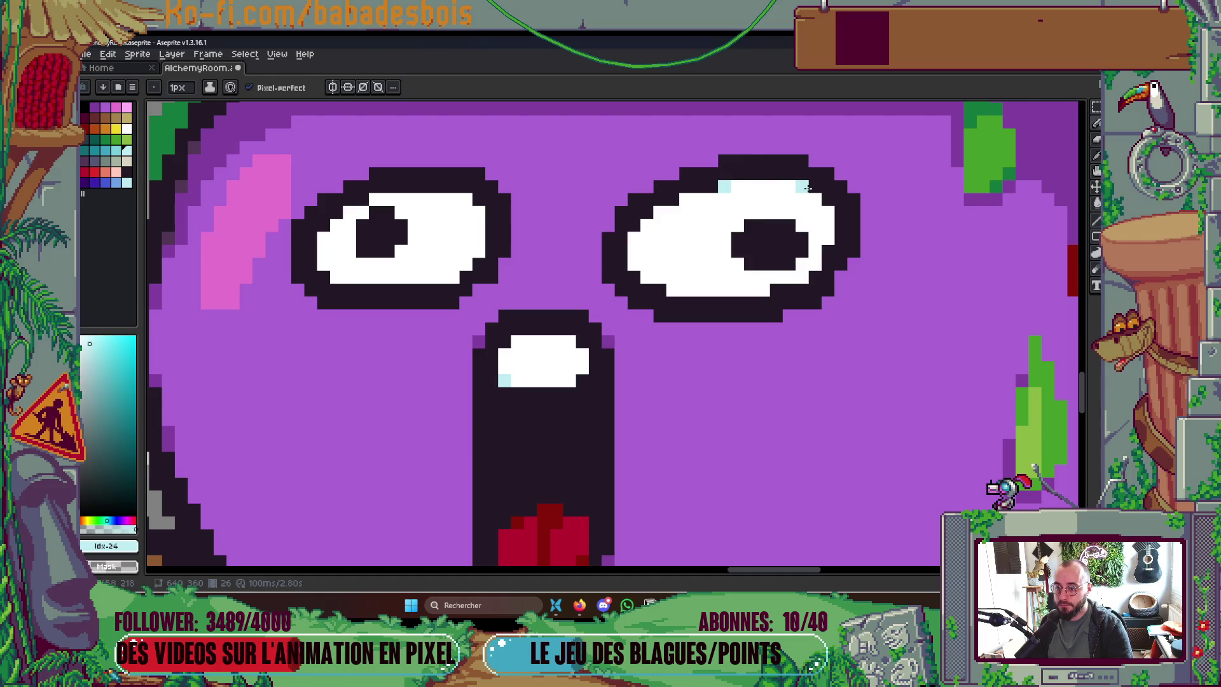
click(789, 186)
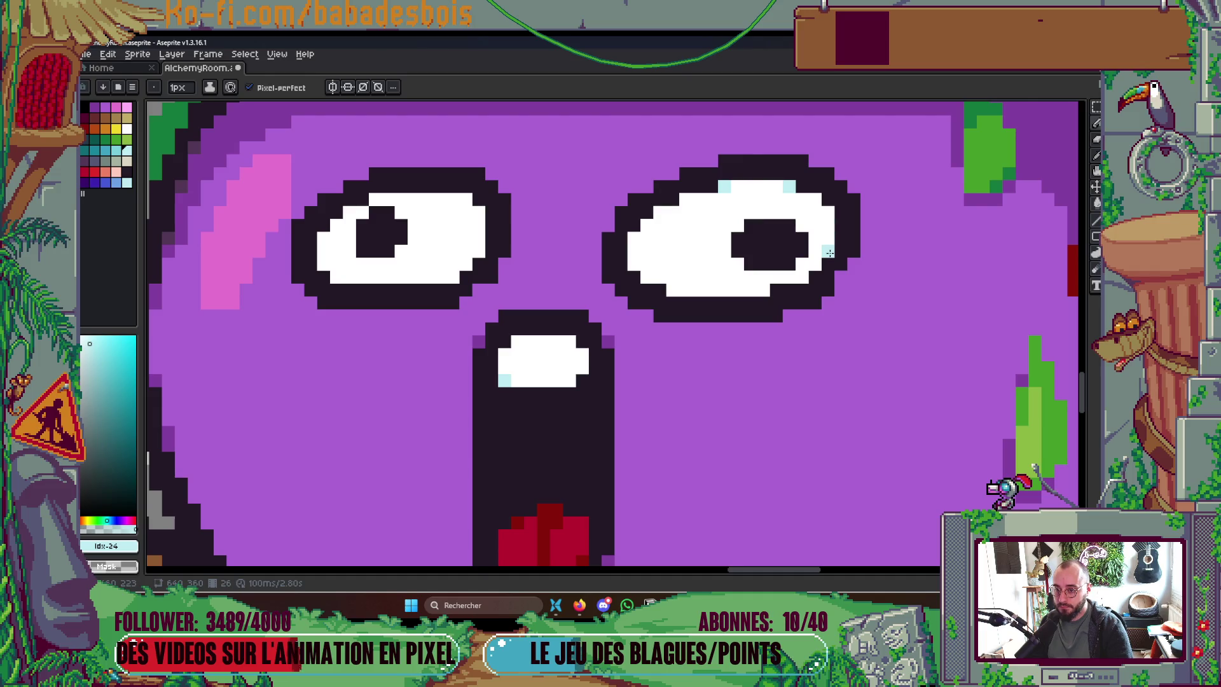
alt+click(834, 267)
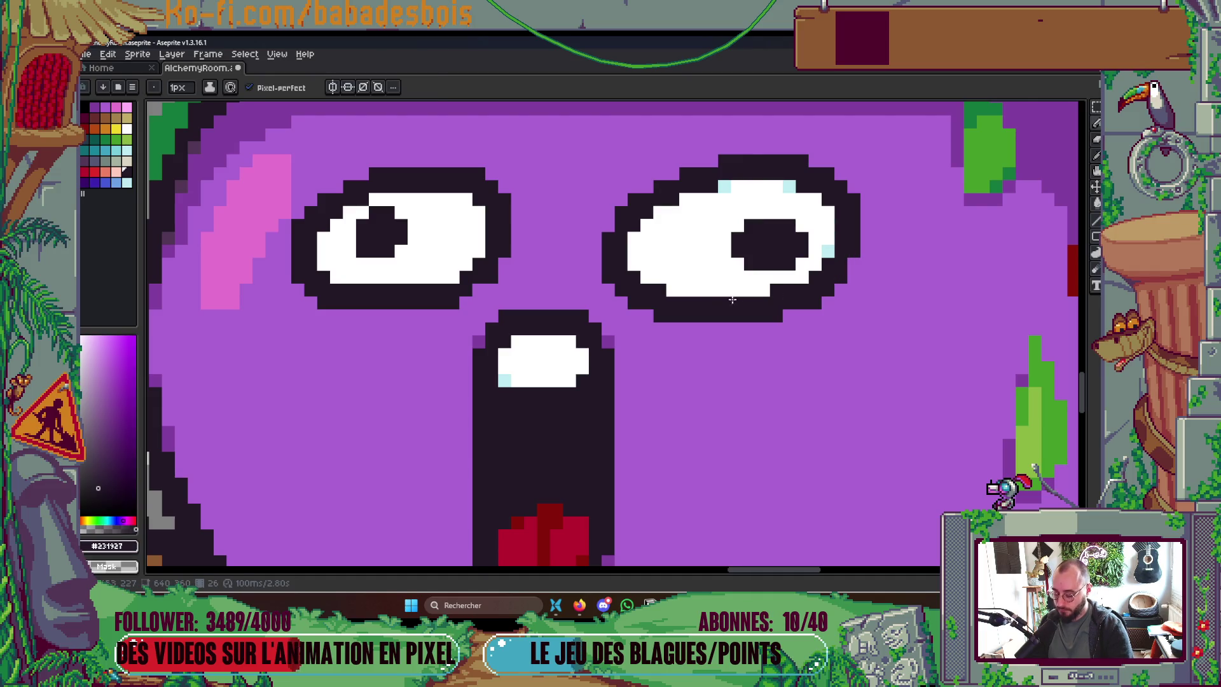
click(789, 315)
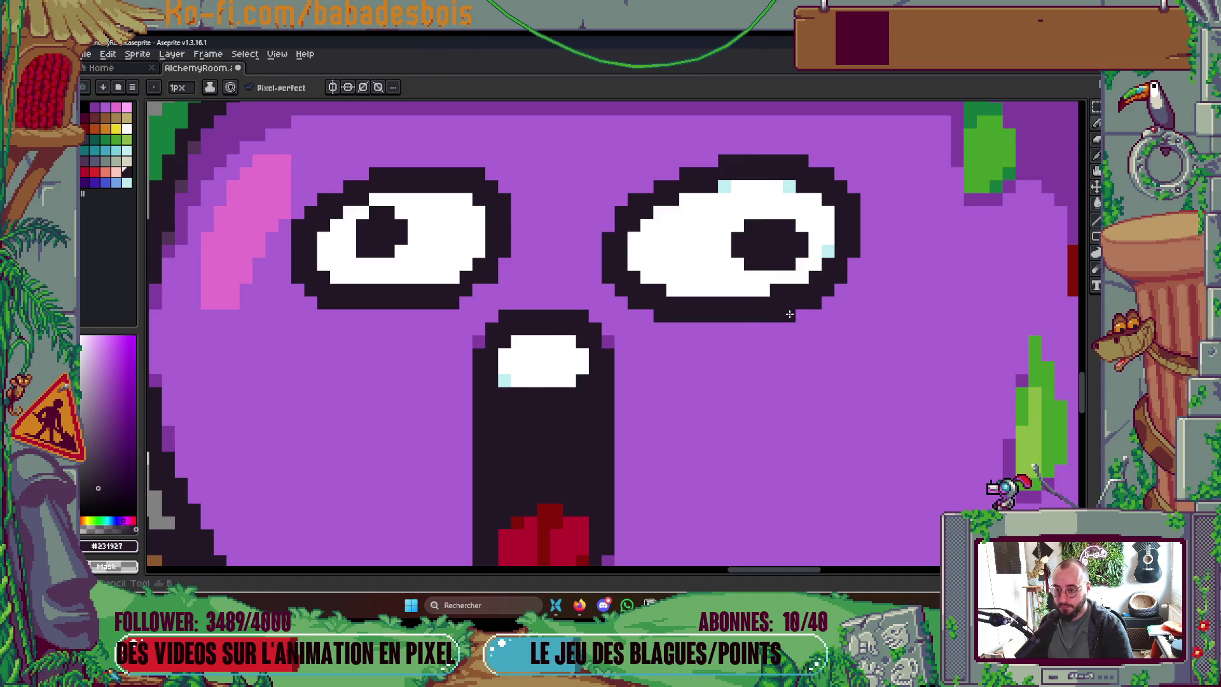
key(ctrl+z)
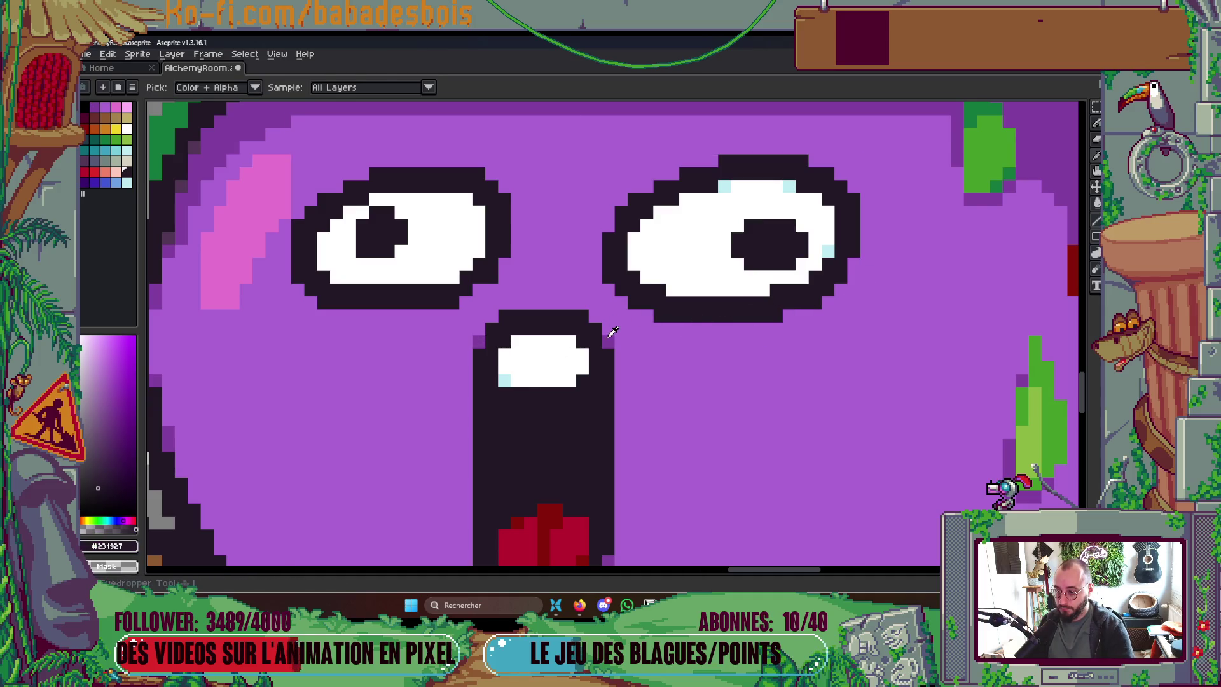
Step: Round the right eye's top corners and soften its bottom and left edges with purple
alt+click(610, 339)
click(789, 315)
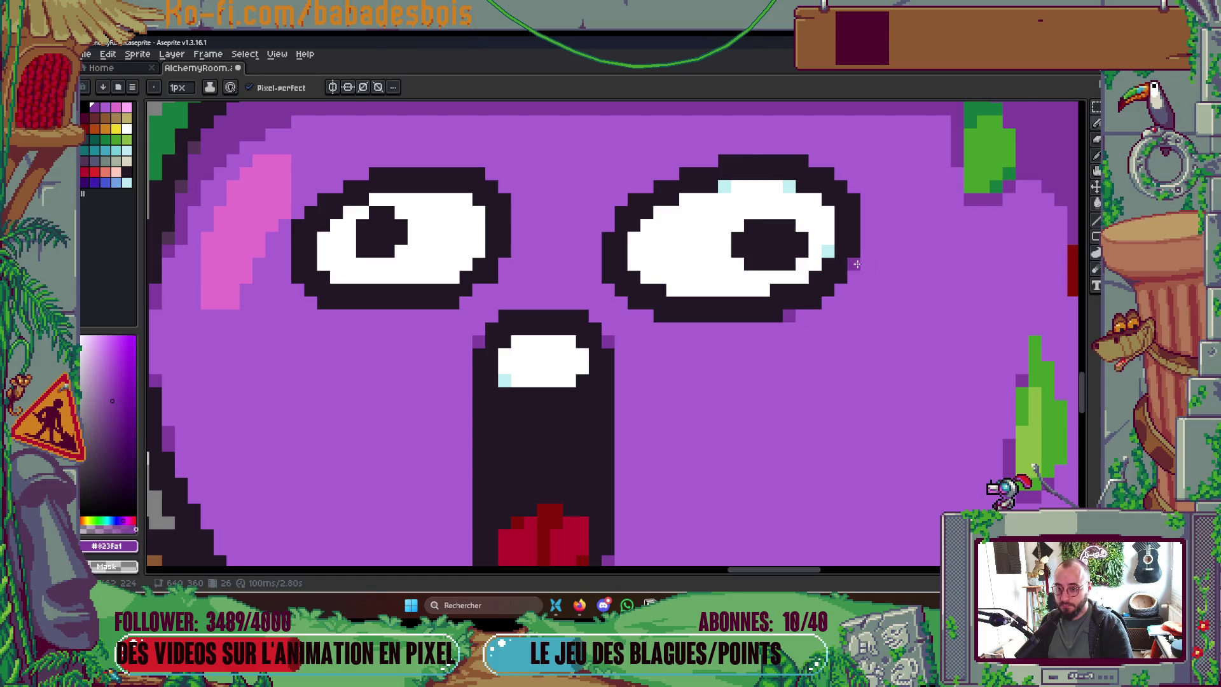
key(Tab)
key(Tab)
click(814, 161)
click(711, 160)
click(645, 223)
click(647, 316)
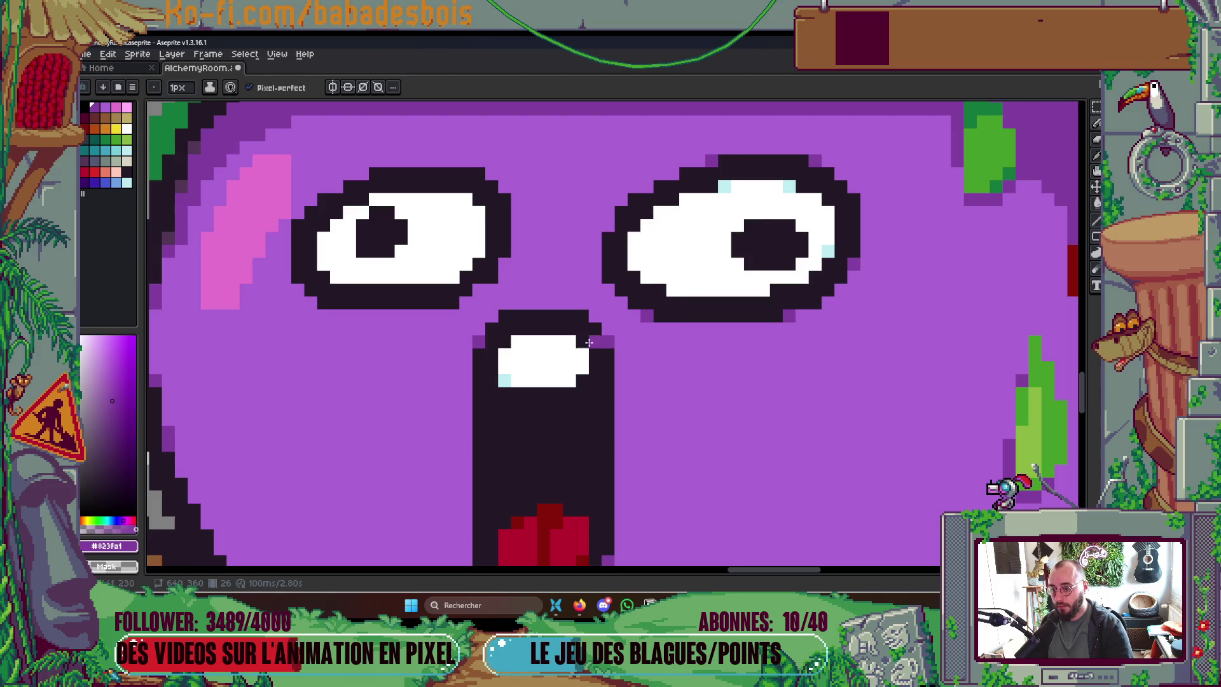
Step: Add light-blue highlights at the right eye's lower-left and lower-right
key(i)
click(788, 186)
key(b)
click(660, 289)
click(777, 289)
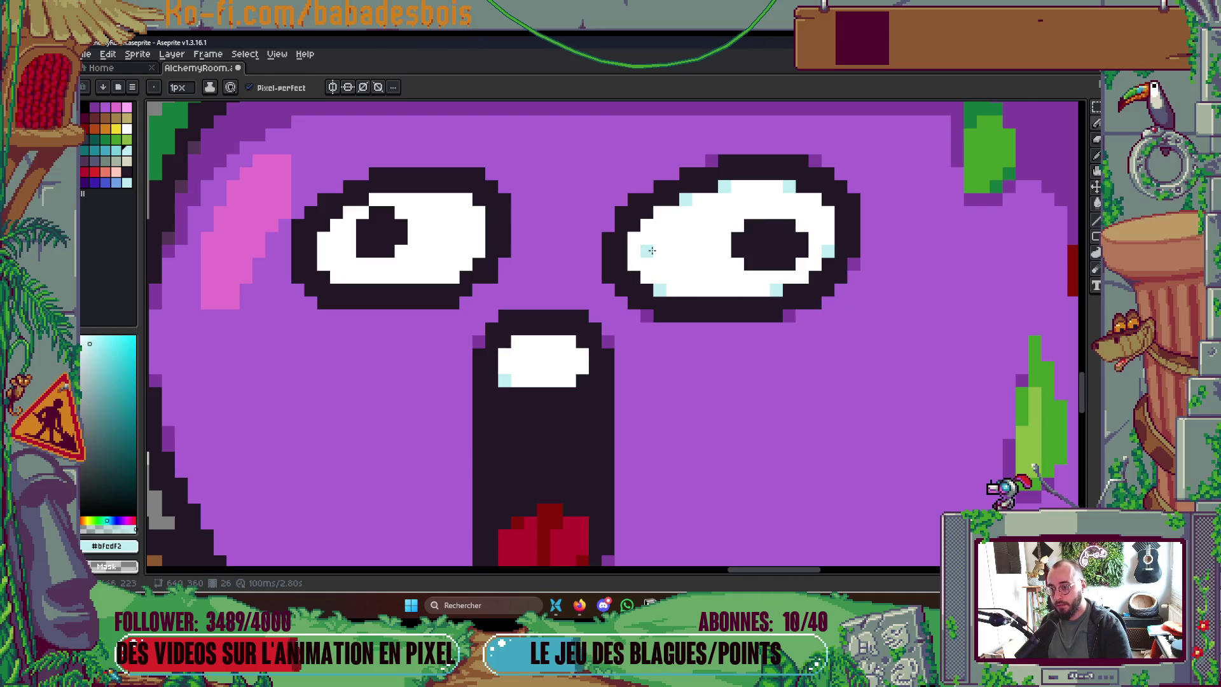
scroll(652, 251, down, 5)
scroll(751, 238, up, 4)
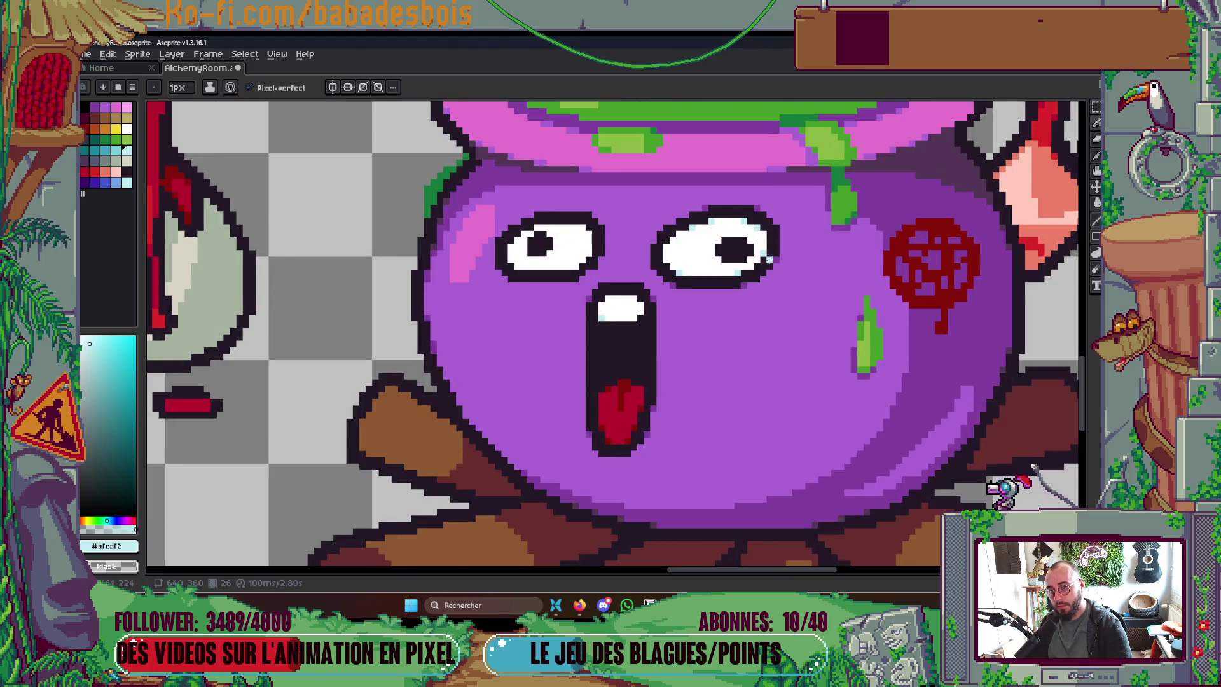
scroll(761, 245, down, 4)
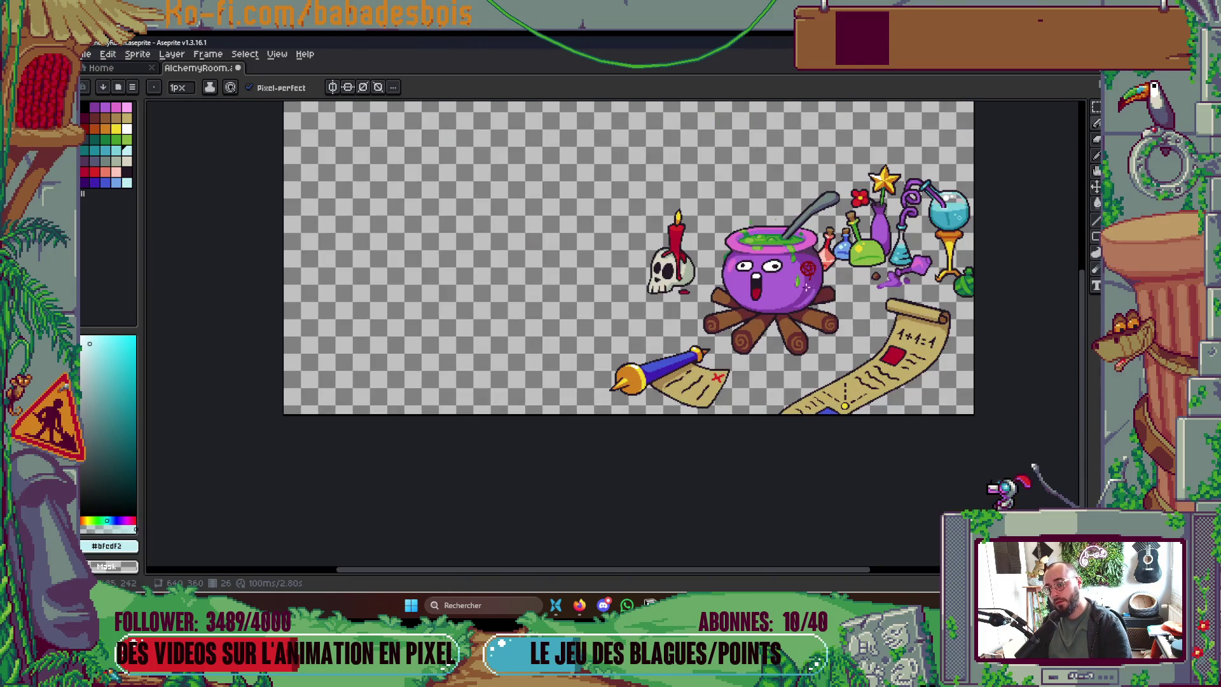
scroll(763, 262, up, 5)
scroll(753, 251, down, 5)
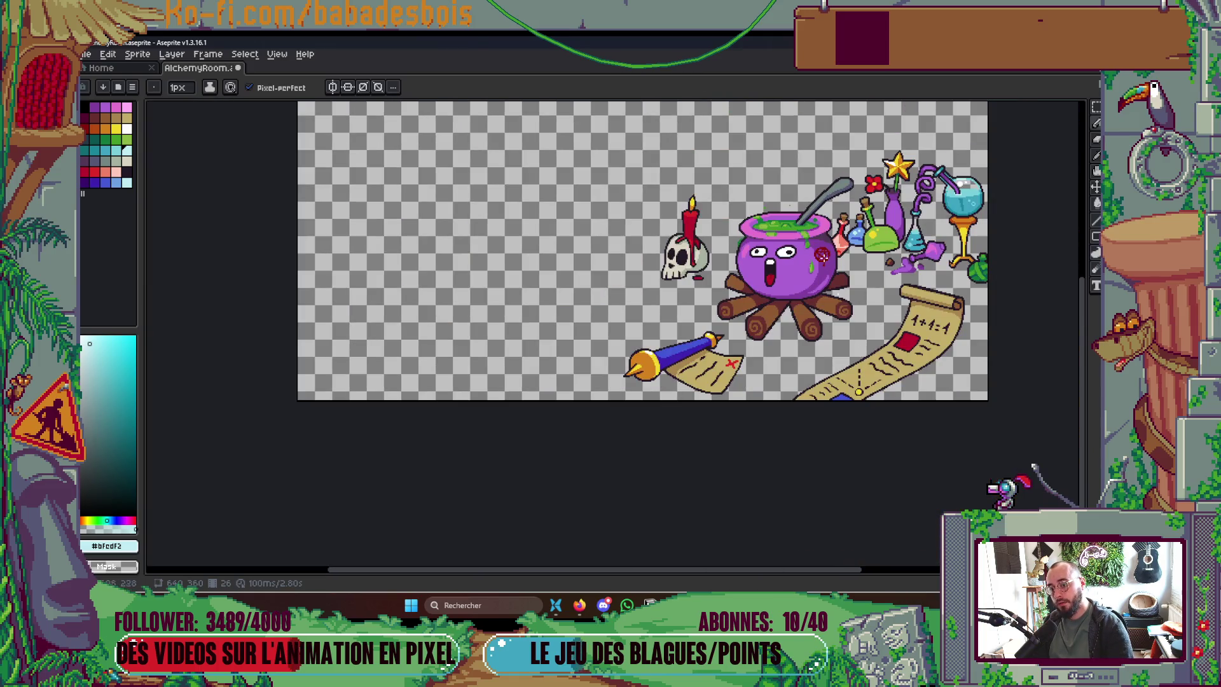
scroll(806, 250, up, 5)
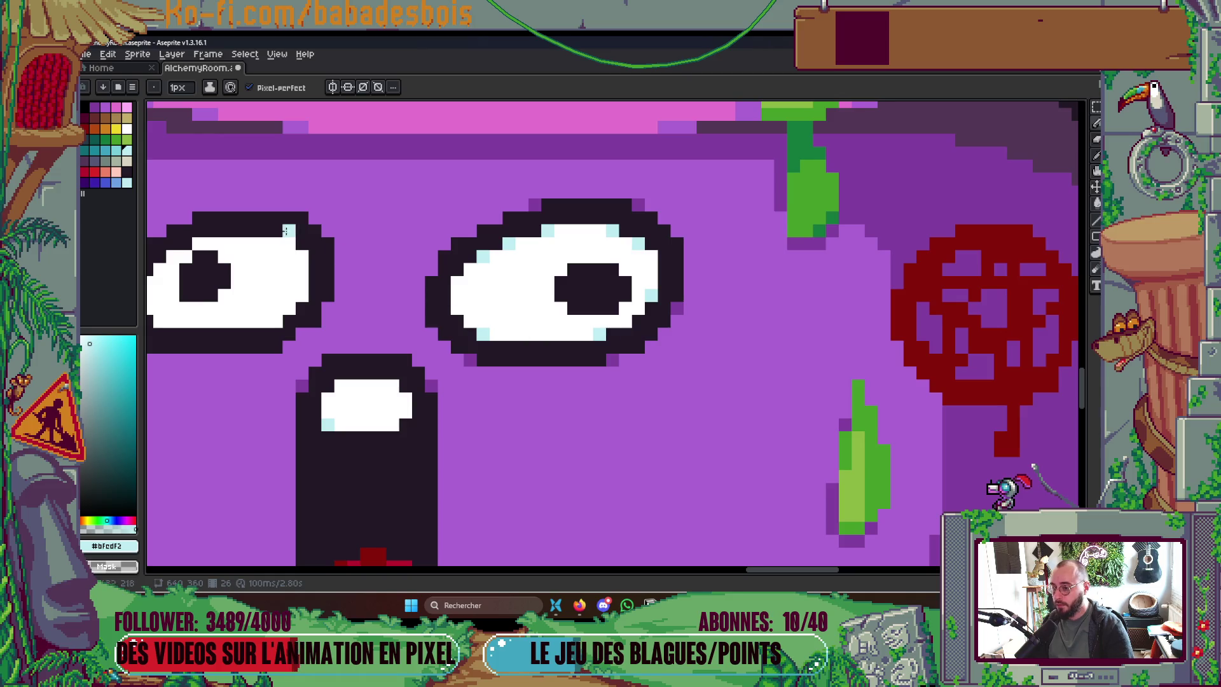
click(105, 150)
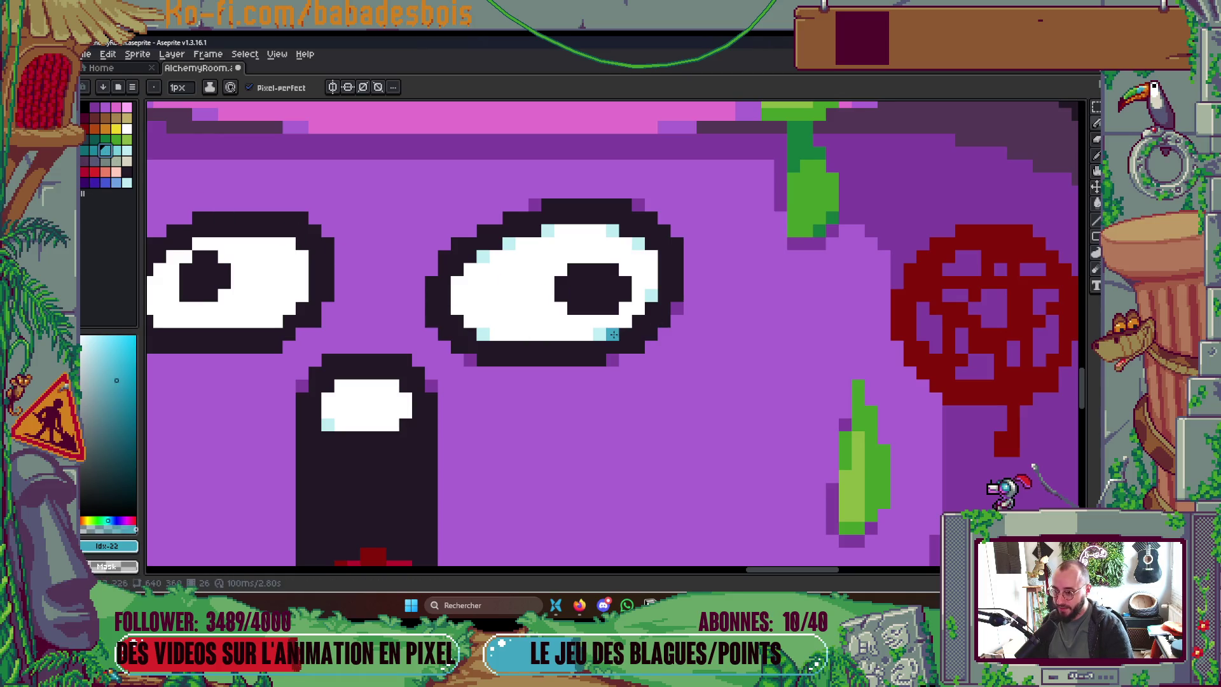
scroll(694, 274, down, 5)
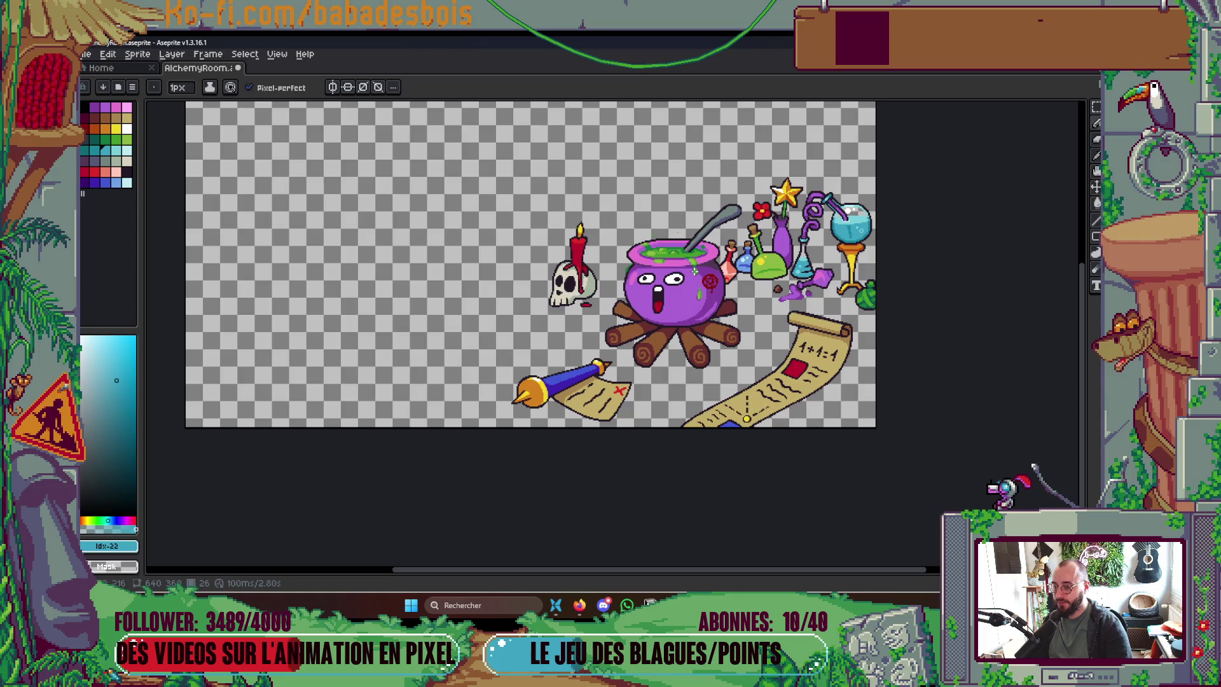
scroll(696, 270, up, 5)
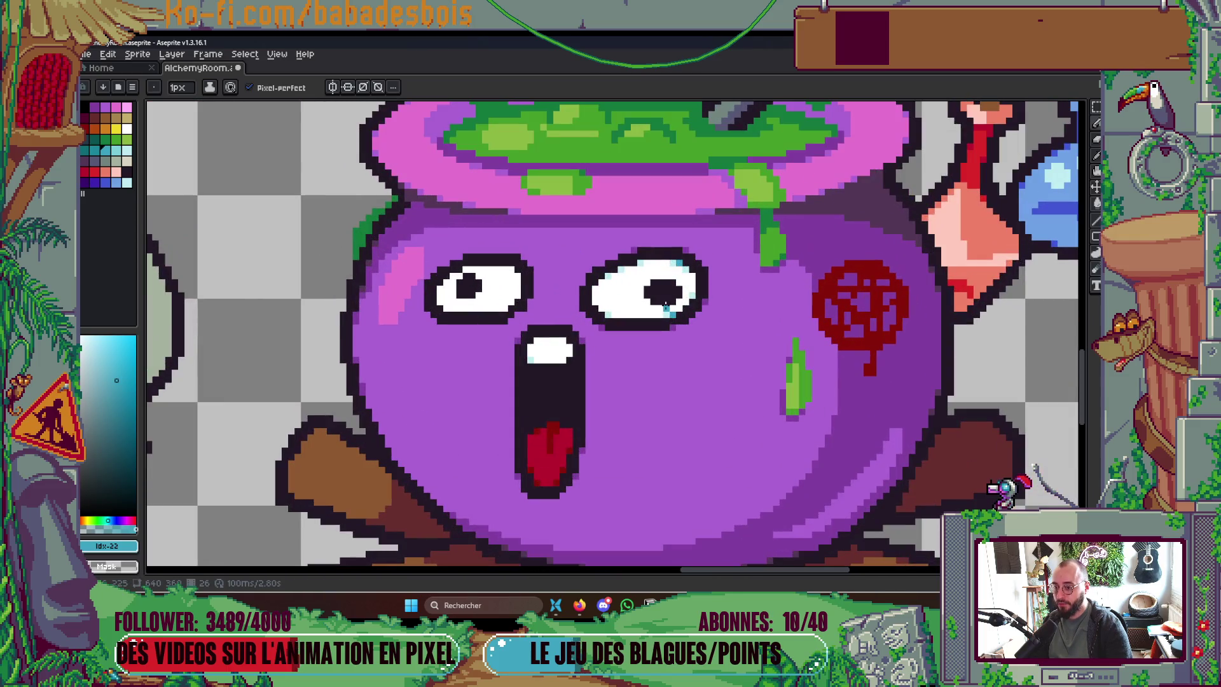
scroll(639, 269, down, 6)
scroll(705, 261, up, 1)
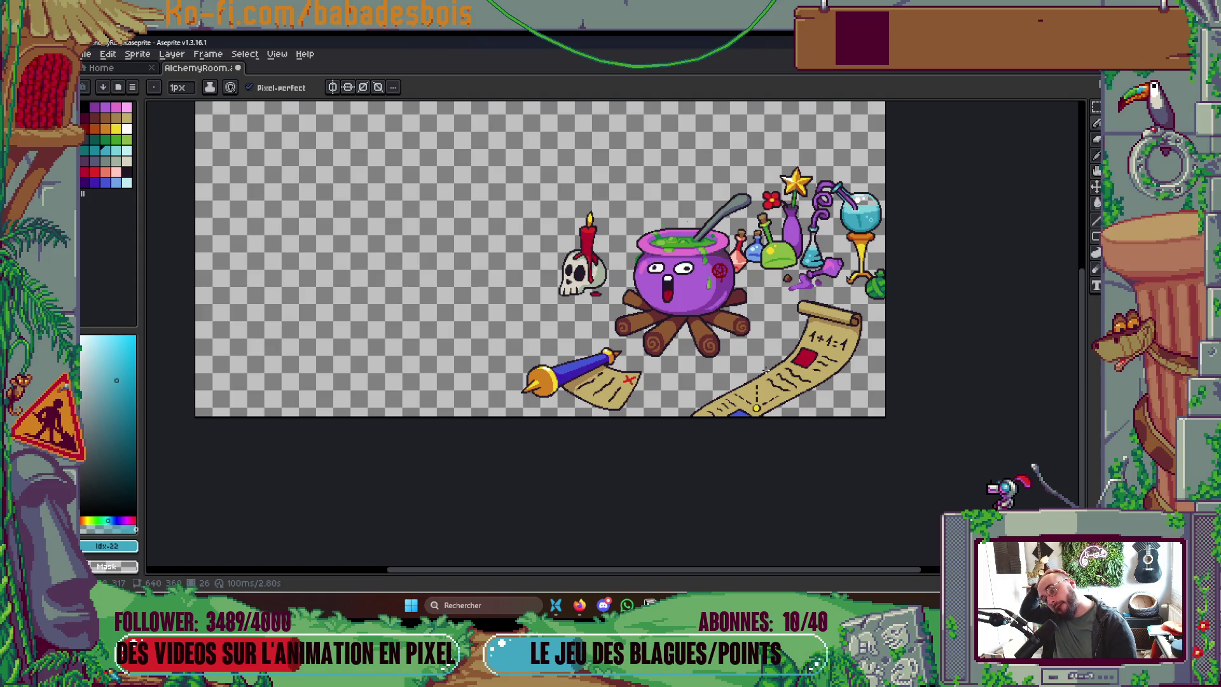
scroll(706, 290, up, 5)
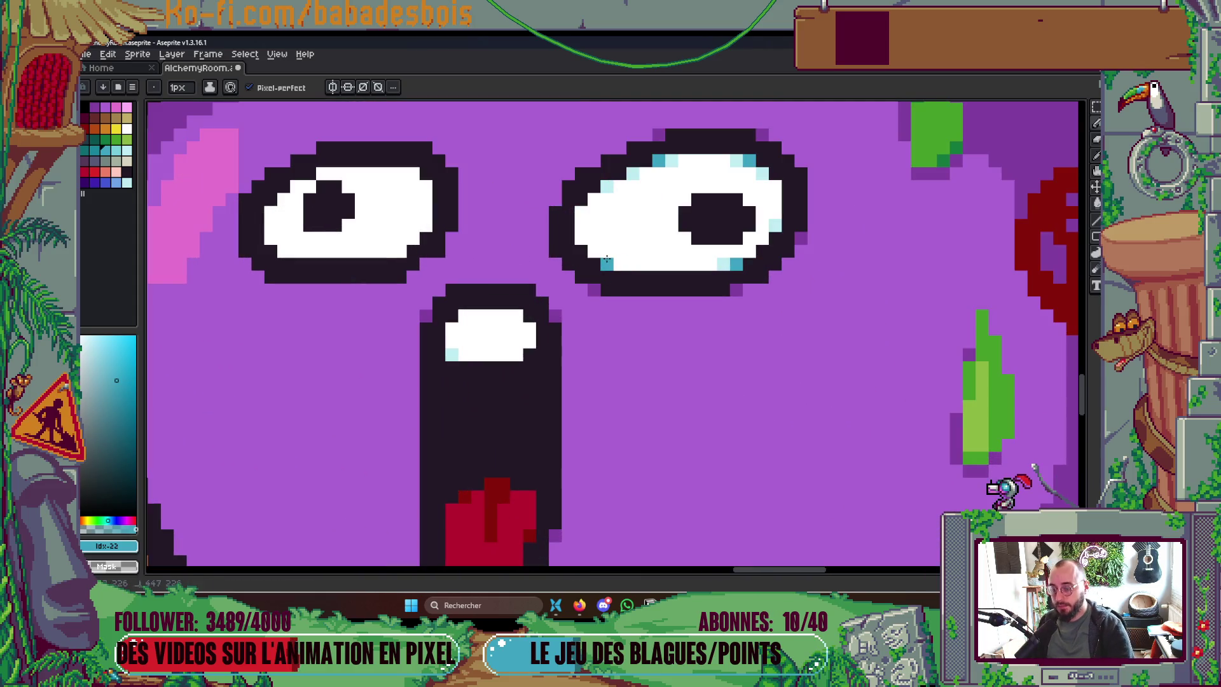
key(i)
click(727, 270)
key(b)
click(620, 264)
click(580, 239)
click(583, 226)
scroll(698, 225, down, 8)
scroll(698, 224, up, 5)
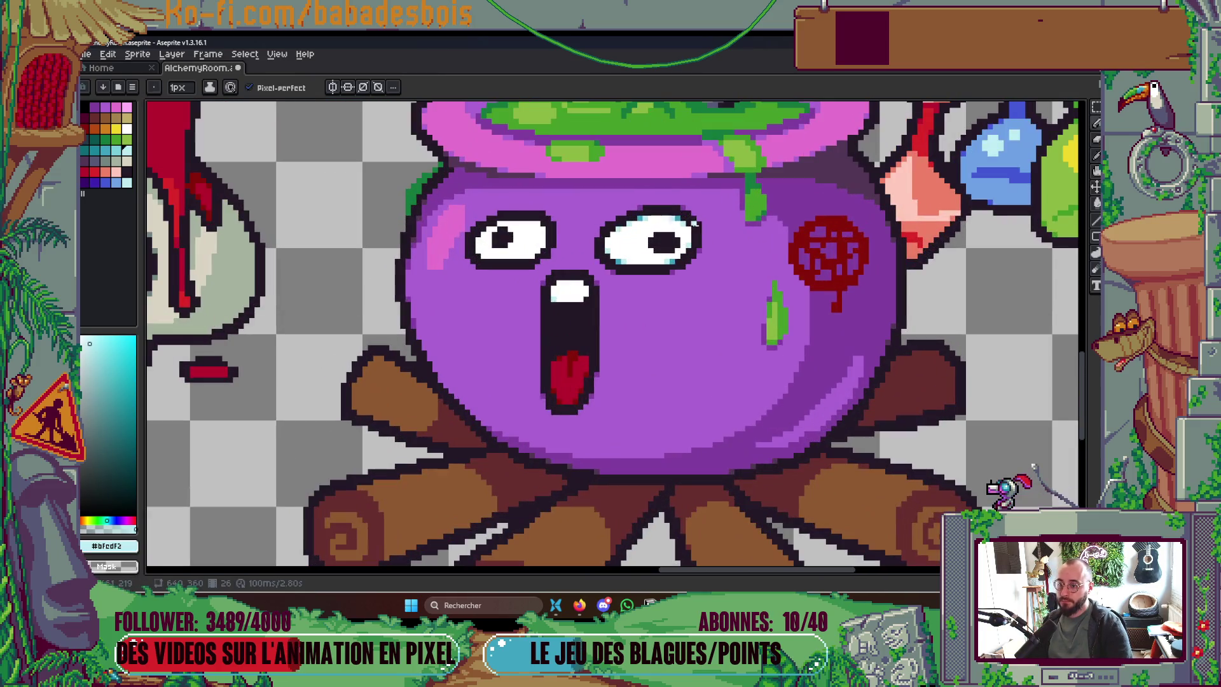
scroll(696, 230, down, 5)
scroll(730, 233, up, 2)
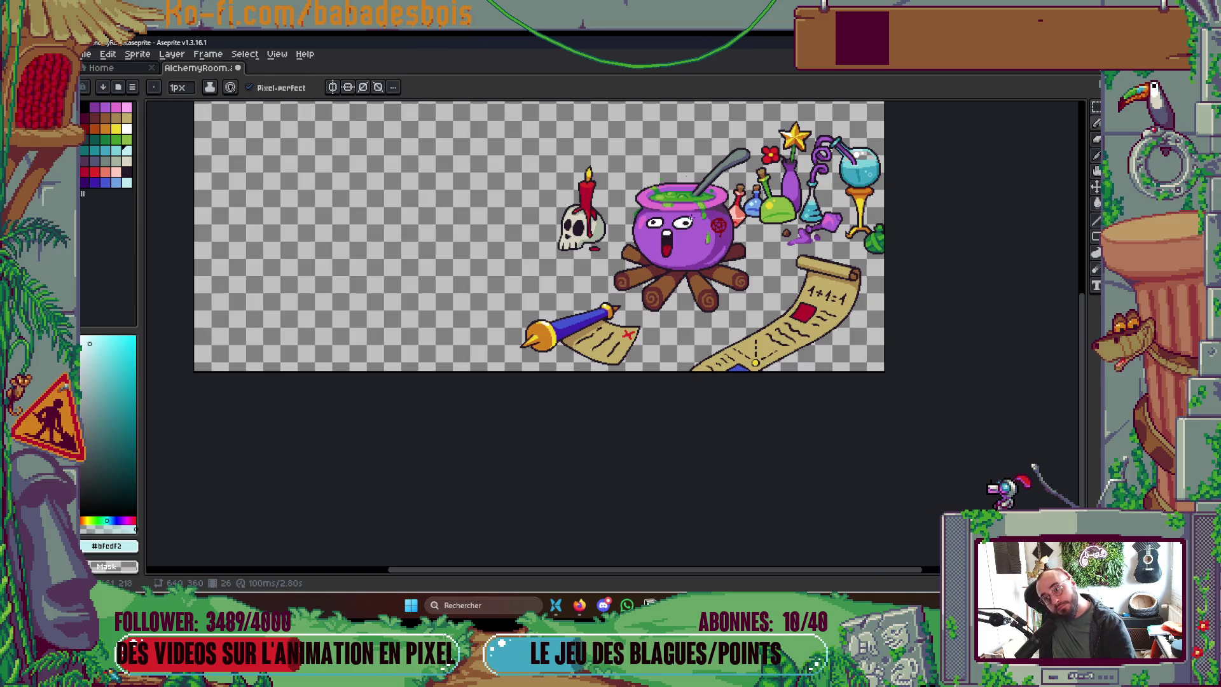
scroll(691, 219, up, 3)
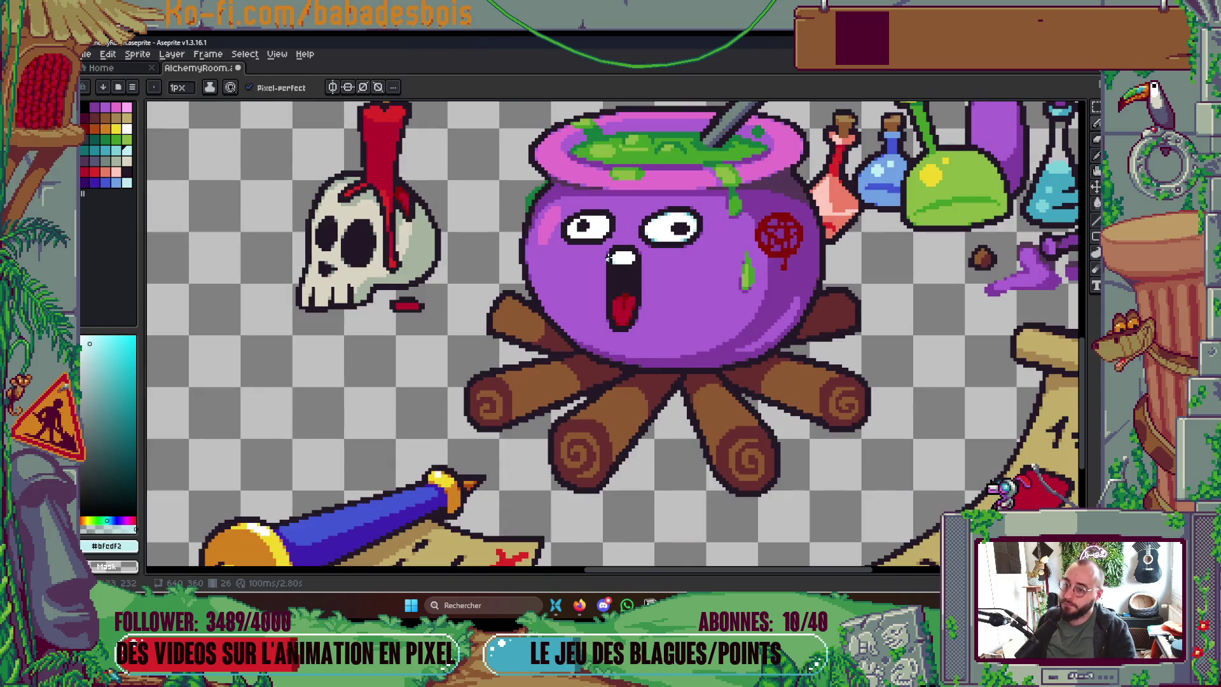
scroll(608, 256, up, 3)
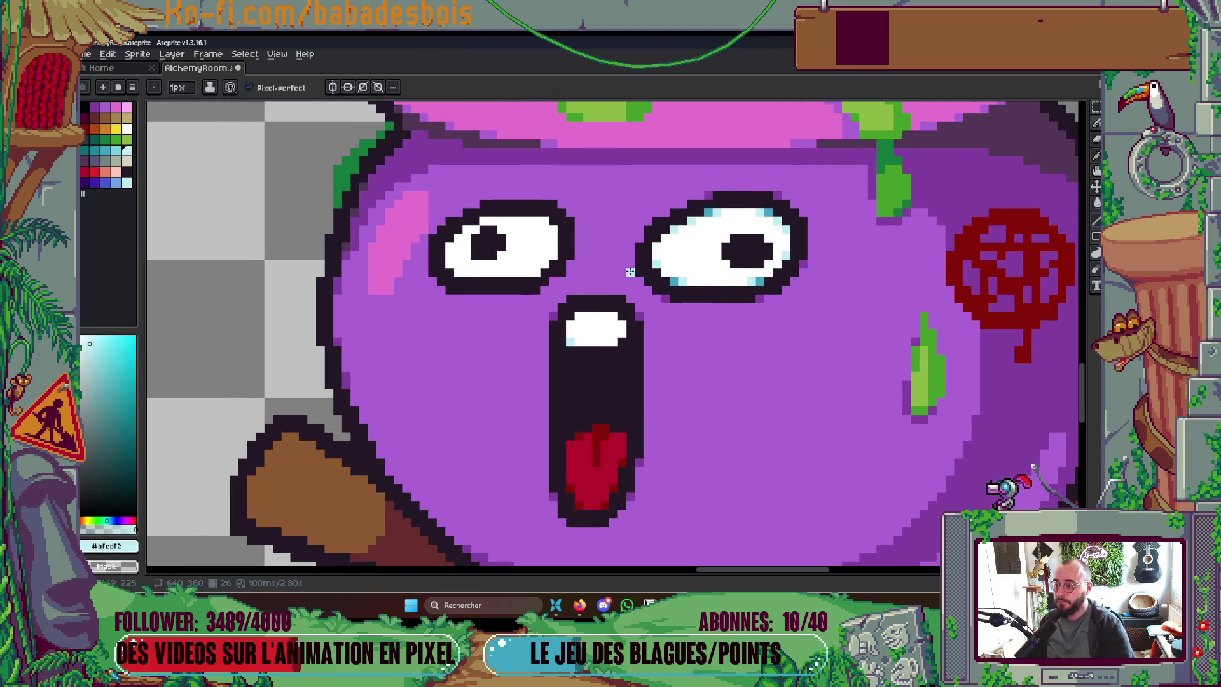
scroll(563, 261, up, 2)
Step: Paint light-cyan highlight pixels around the left eye's white and beside its pupil
click(543, 173)
click(560, 190)
click(370, 278)
click(386, 191)
click(404, 242)
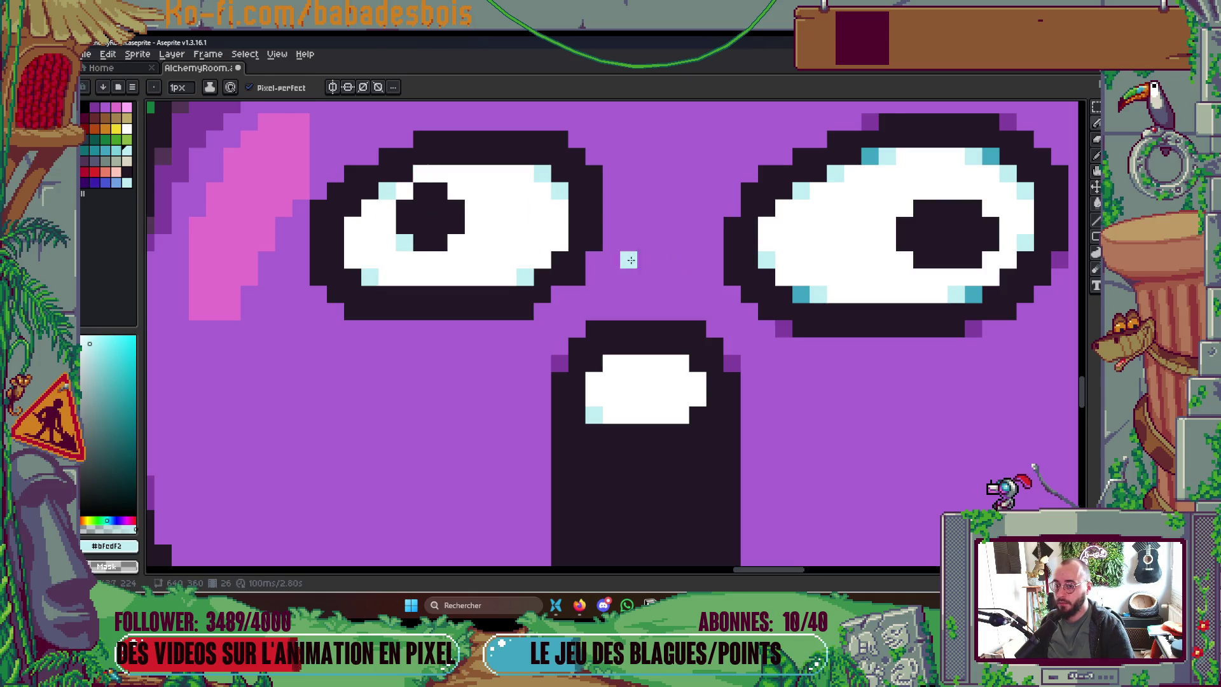
scroll(870, 241, down, 5)
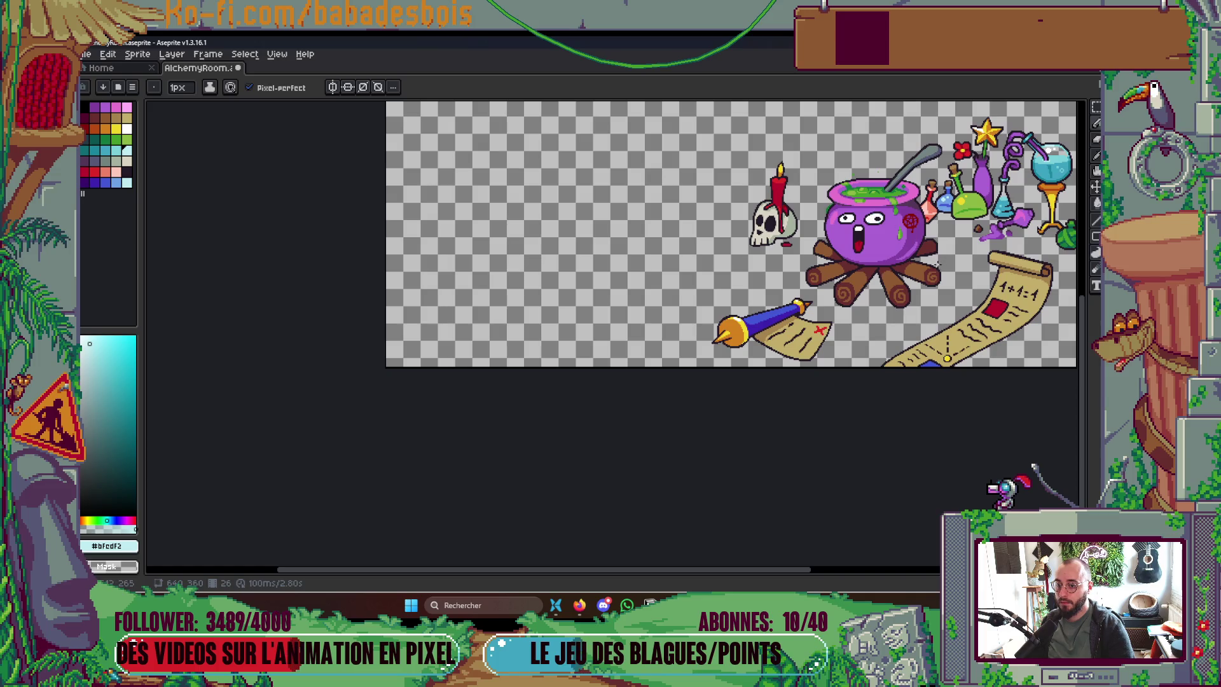
scroll(888, 222, up, 5)
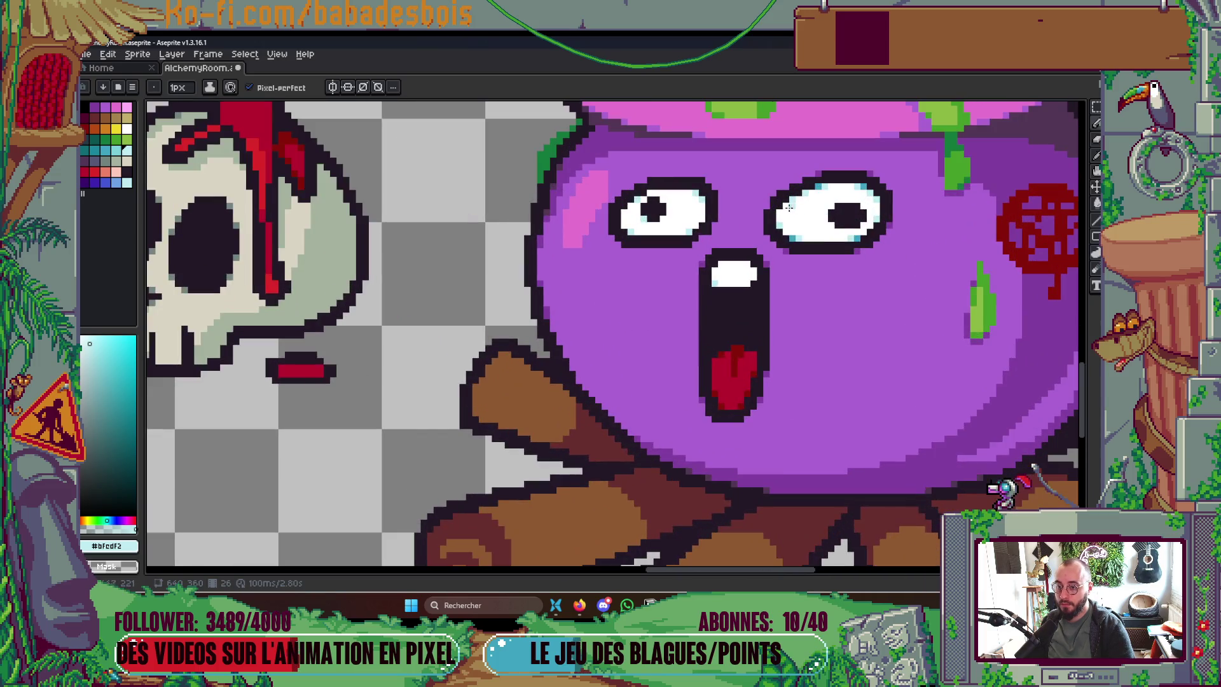
scroll(787, 212, down, 5)
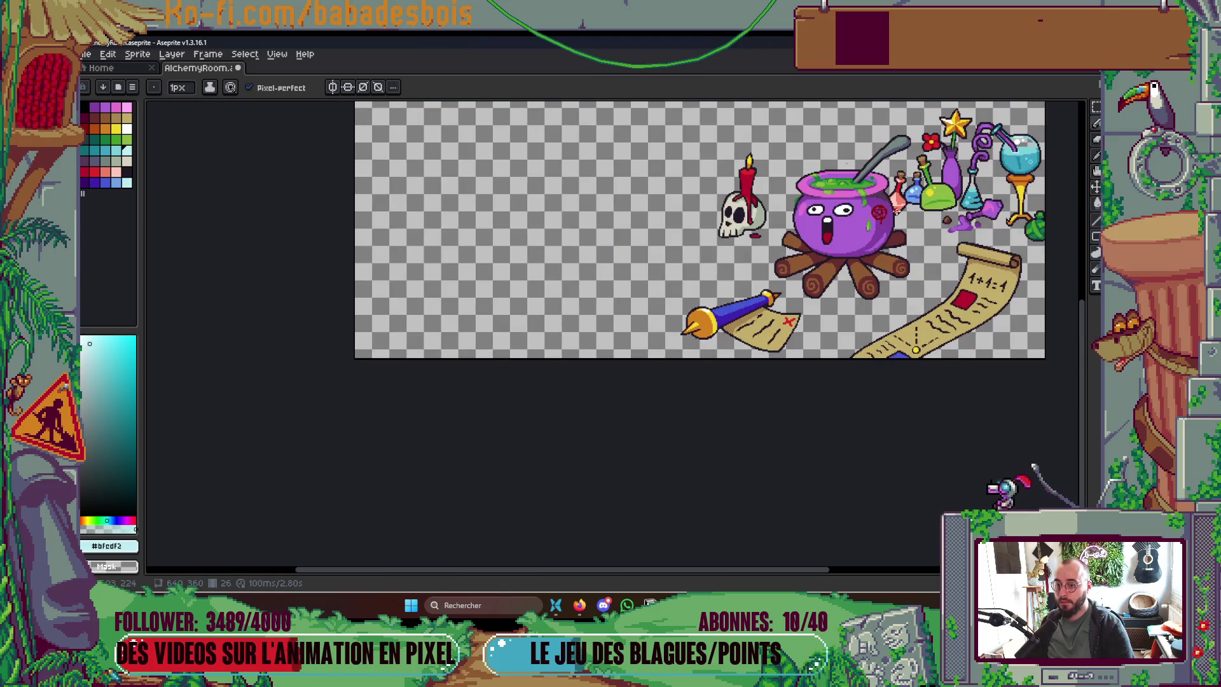
scroll(849, 206, up, 5)
scroll(831, 205, up, 4)
Step: Move the right eye's upper-left #3da3bf teal rim pixel one pixel right
alt+click(762, 202)
click(754, 204)
click(763, 201)
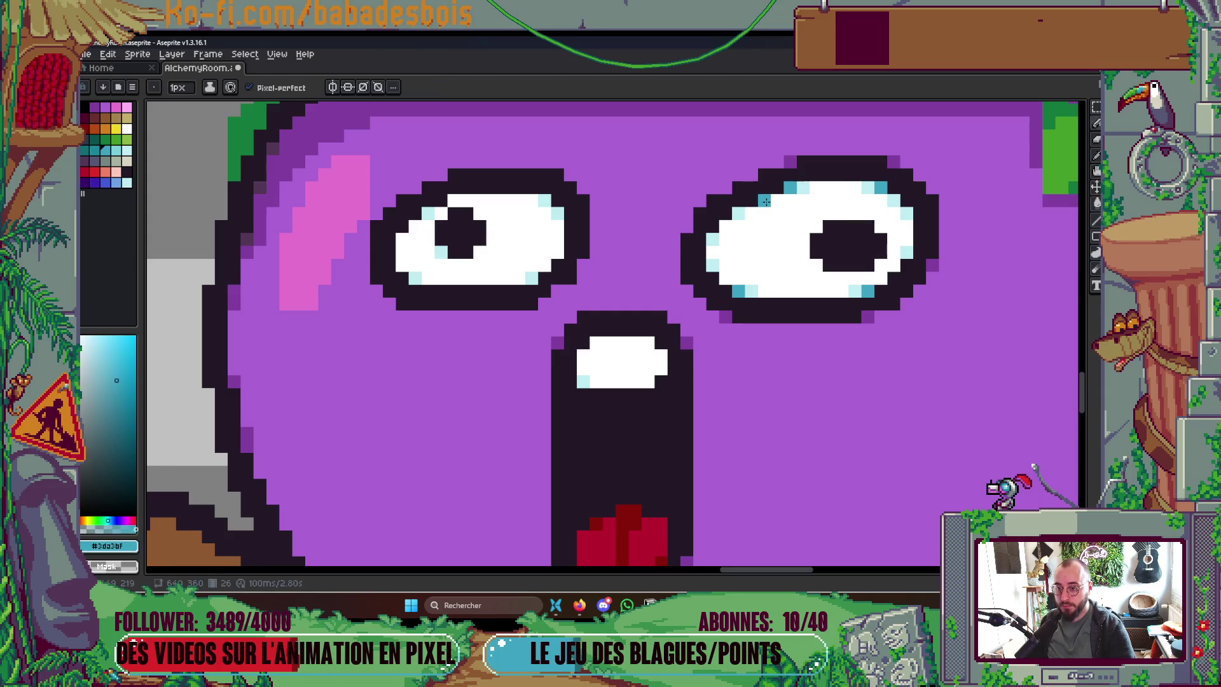
alt+click(803, 189)
scroll(781, 213, down, 3)
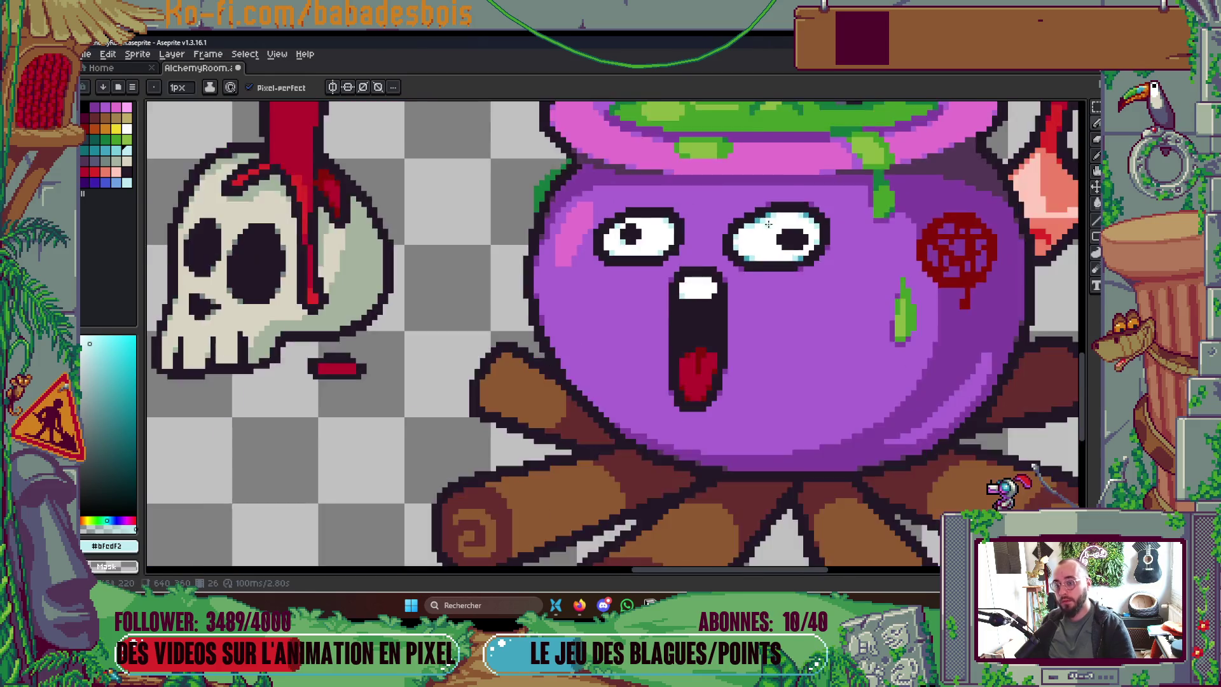
scroll(783, 221, up, 2)
scroll(783, 221, up, 2)
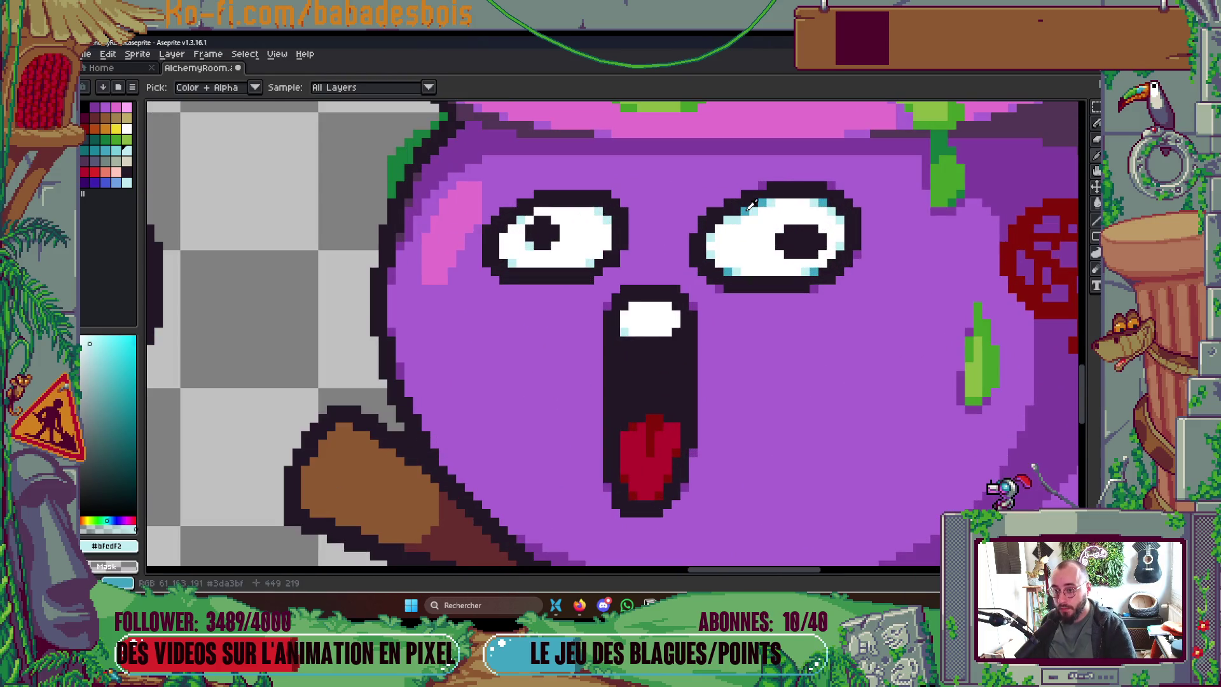
alt+click(749, 214)
scroll(749, 214, down, 5)
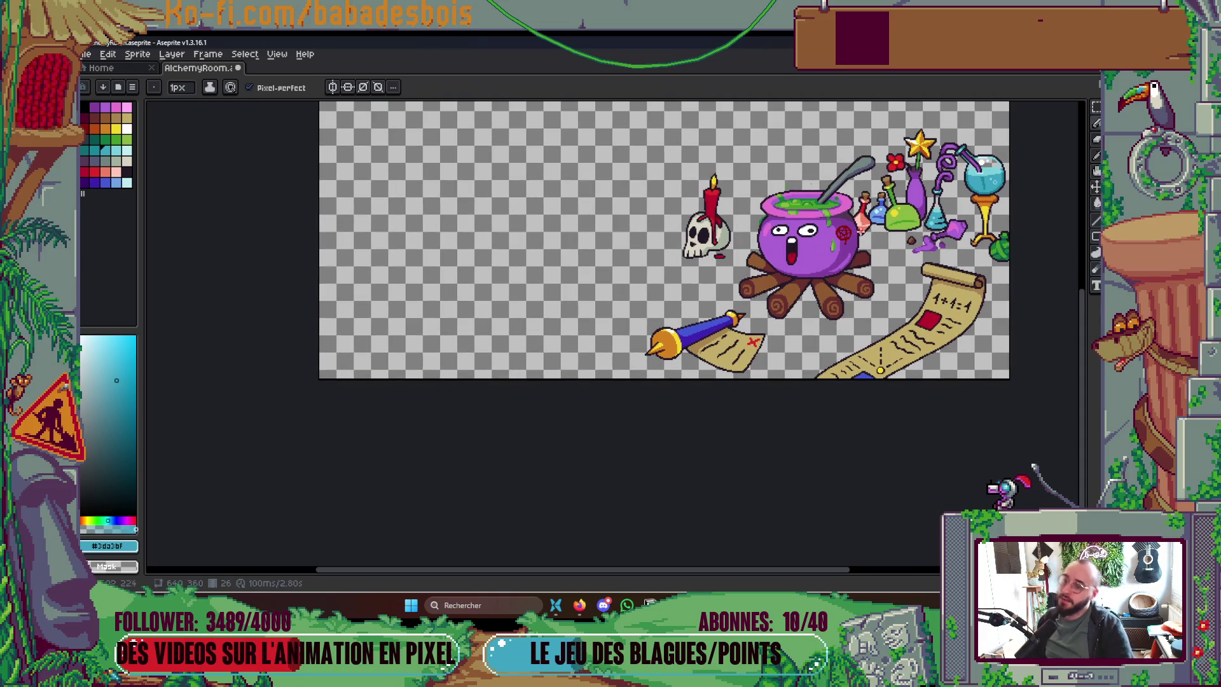
scroll(839, 234, up, 5)
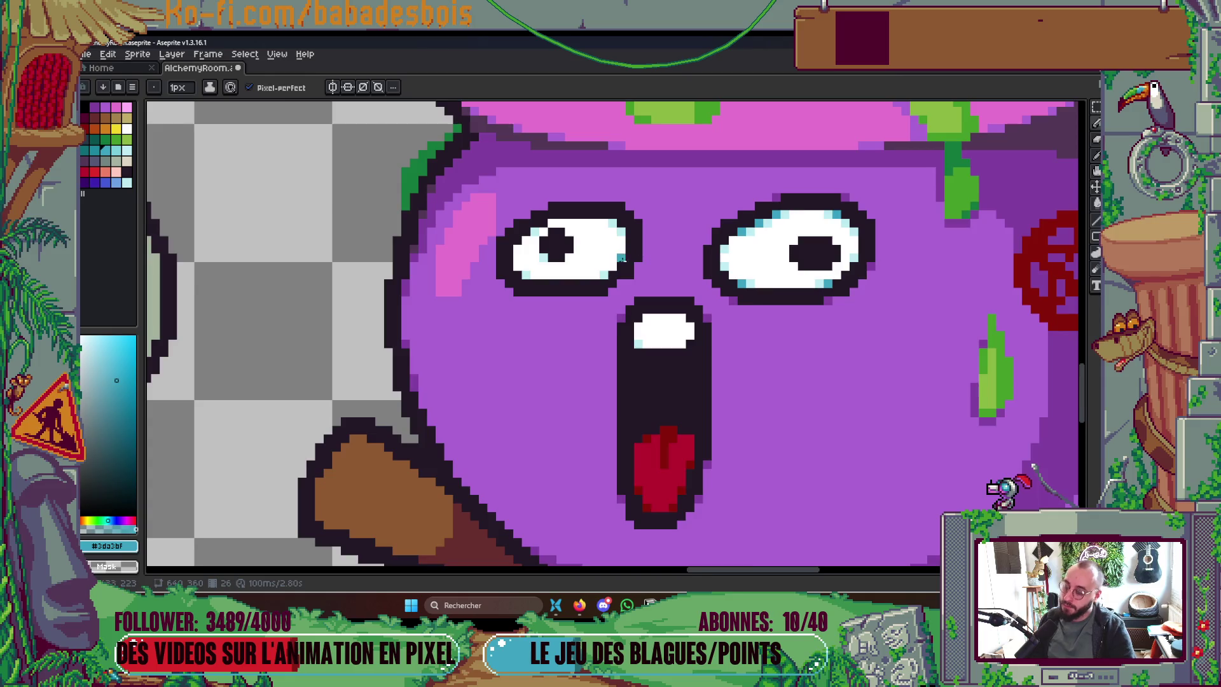
scroll(626, 261, up, 1)
Step: Paint three more #bfcdf2 pale light-blue rim pixels on the left eye
alt+click(600, 203)
click(598, 203)
click(579, 280)
click(617, 255)
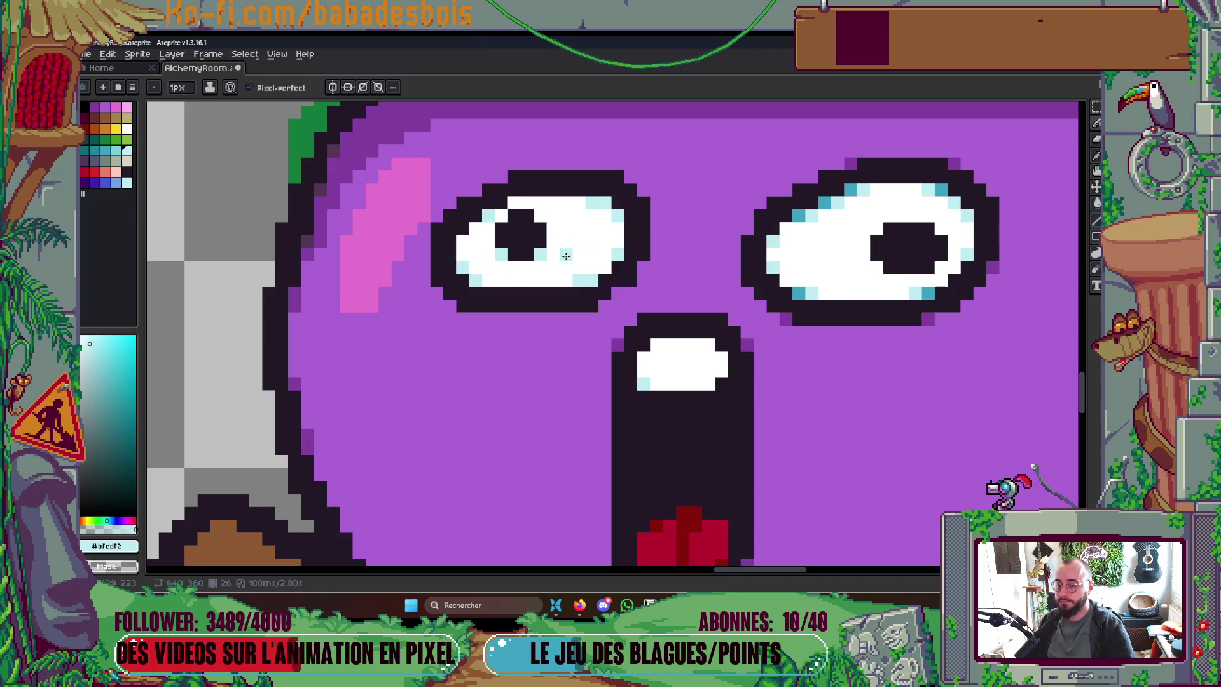
Step: Add #3da3bf teal rim pixels on the left eye's edges
scroll(573, 242, left, 1)
key(i)
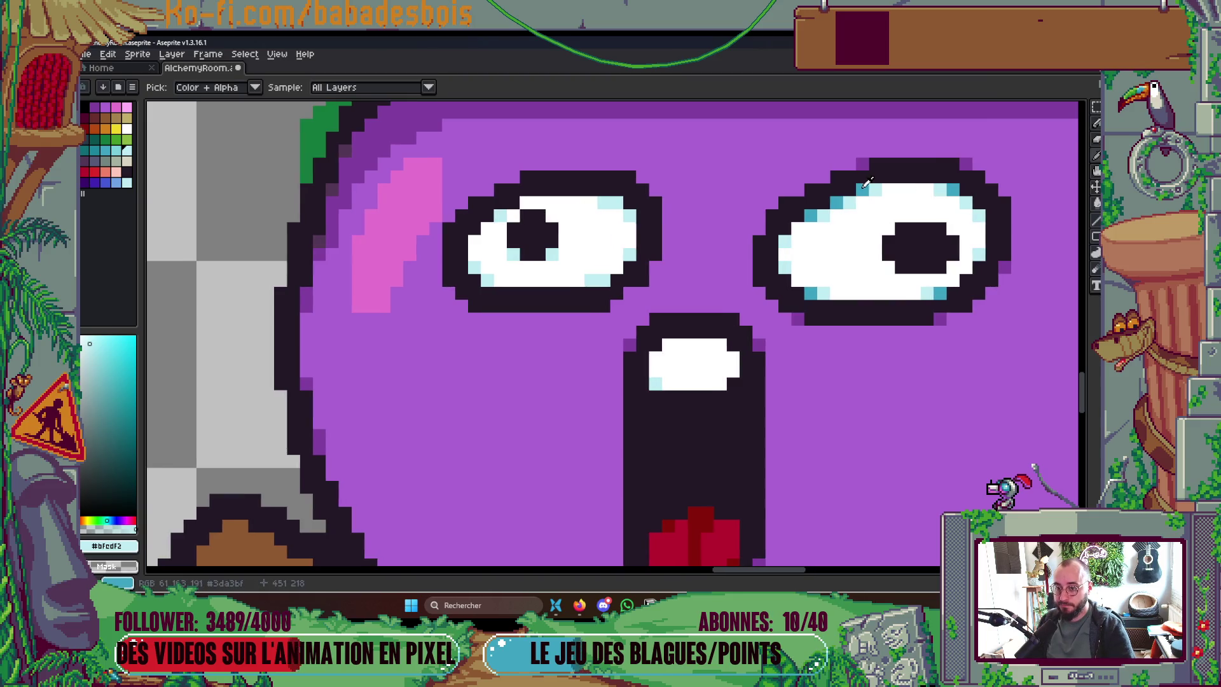
click(811, 217)
key(b)
click(617, 203)
click(605, 281)
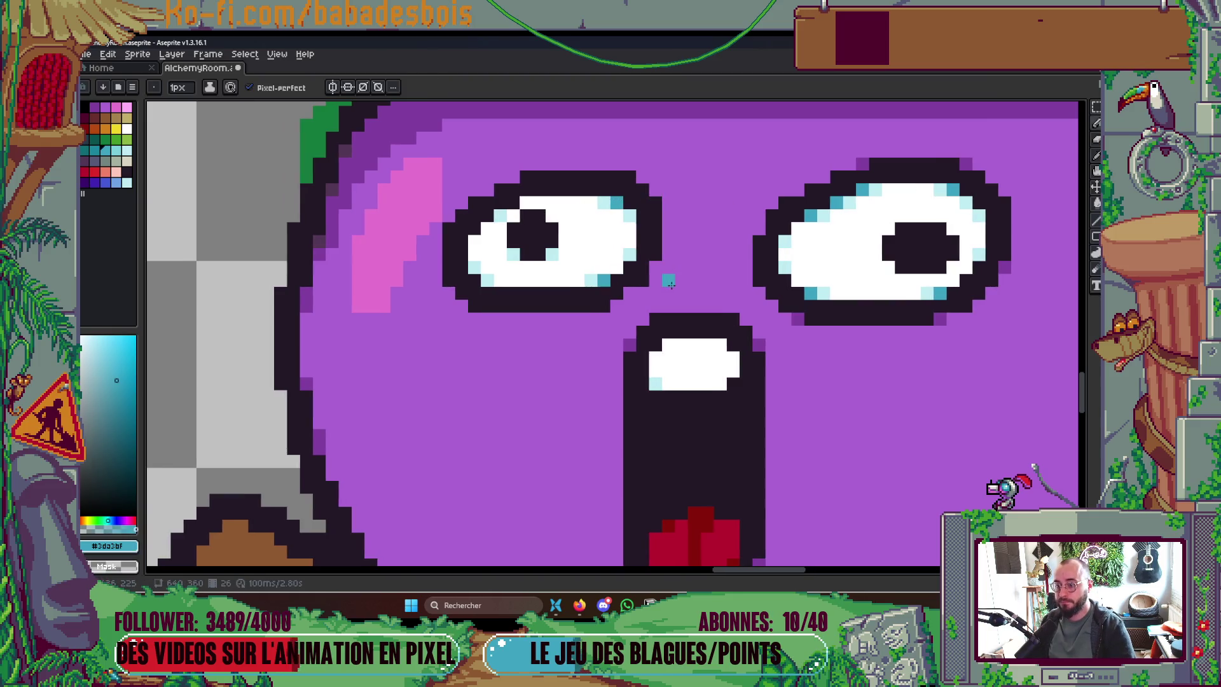
Step: Soften both eyes' outlines and top-left corners with #823fa1 dark-purple pixels
scroll(655, 292, up, 2)
alt+click(604, 301)
scroll(604, 301, down, 2)
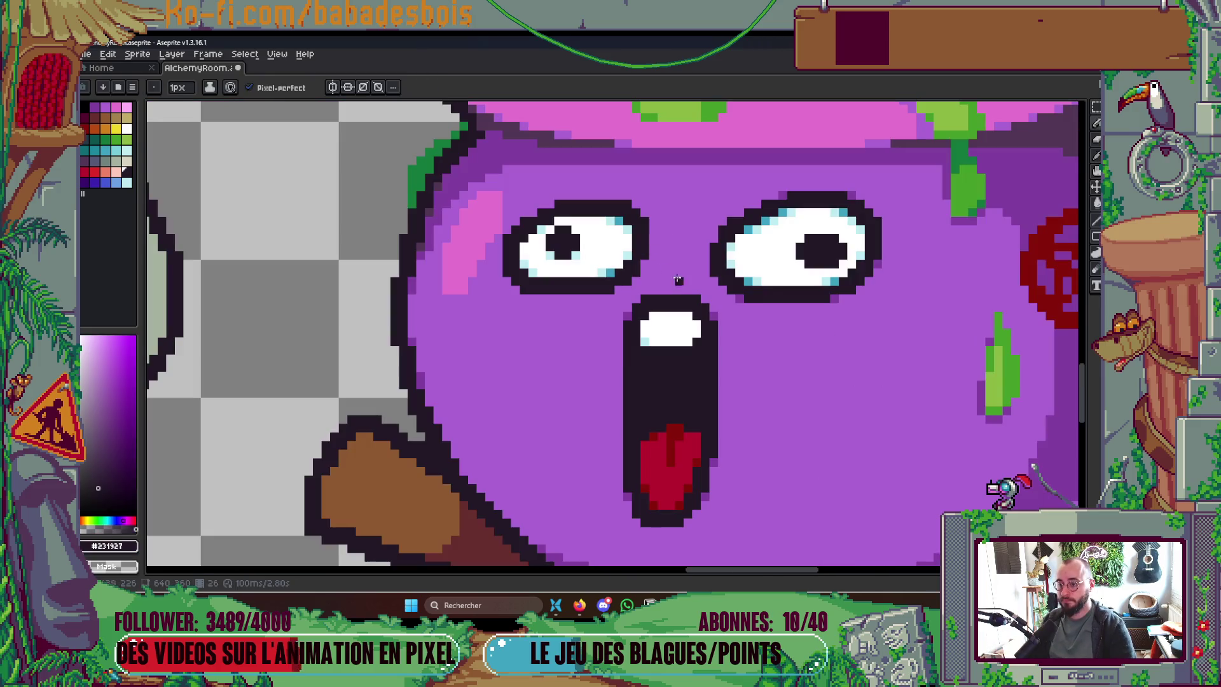
scroll(687, 280, up, 1)
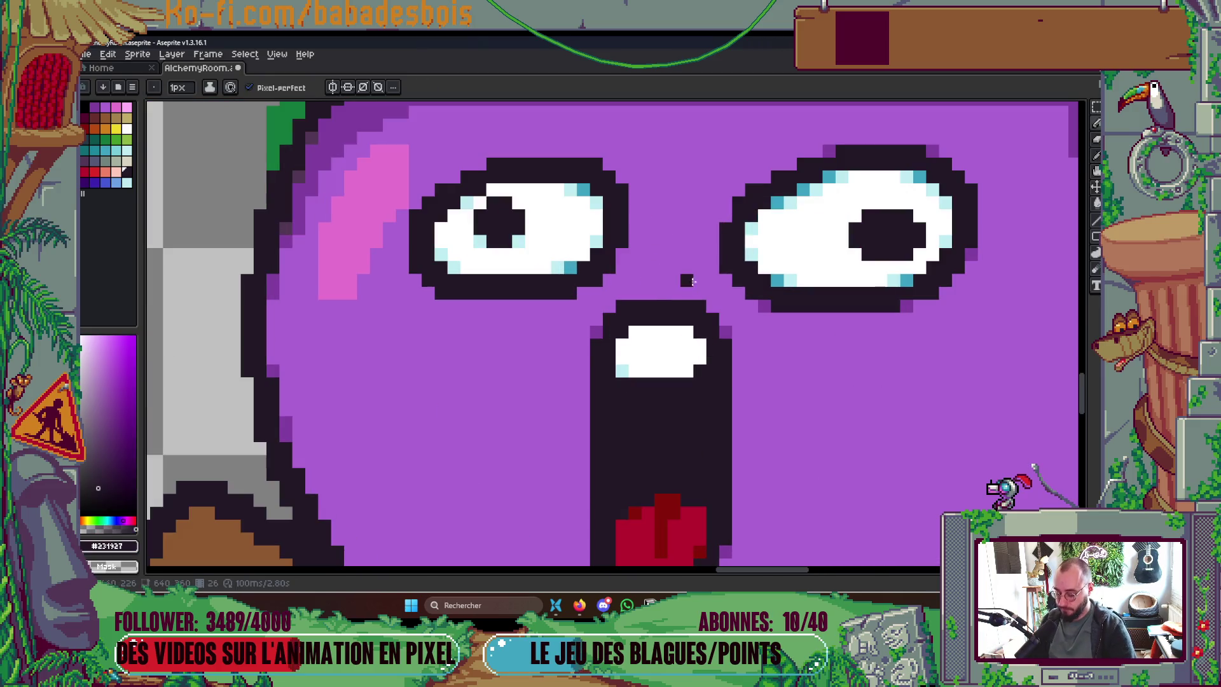
alt+click(768, 306)
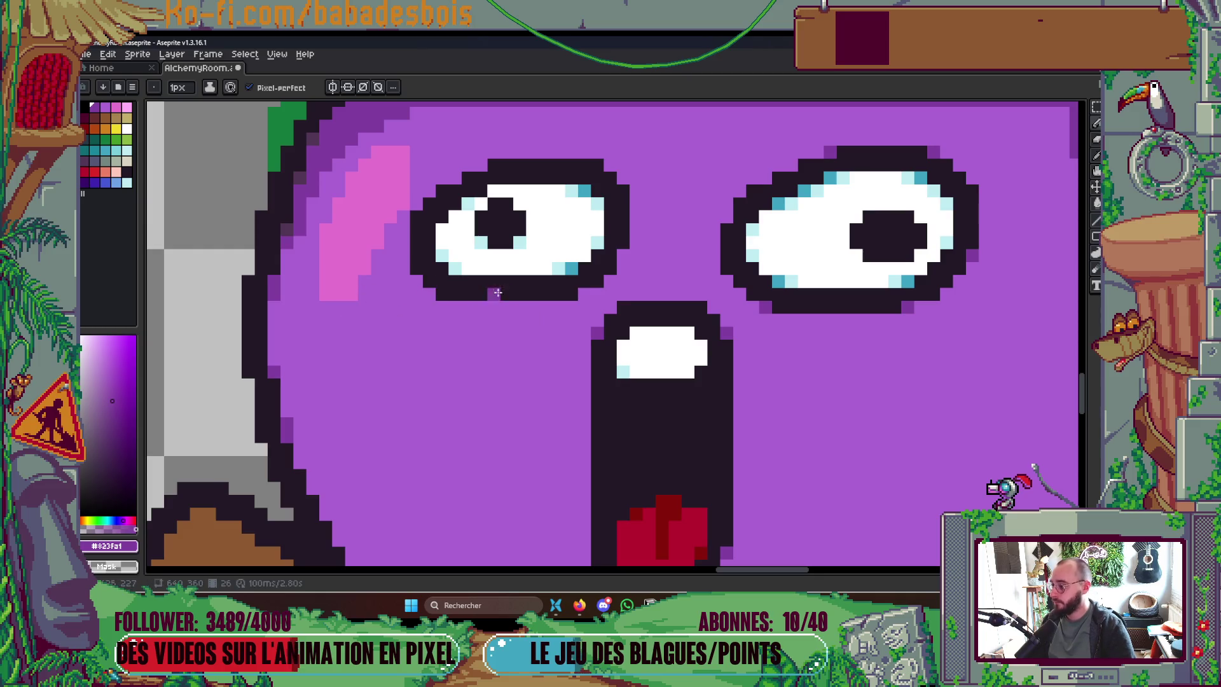
click(626, 259)
click(585, 294)
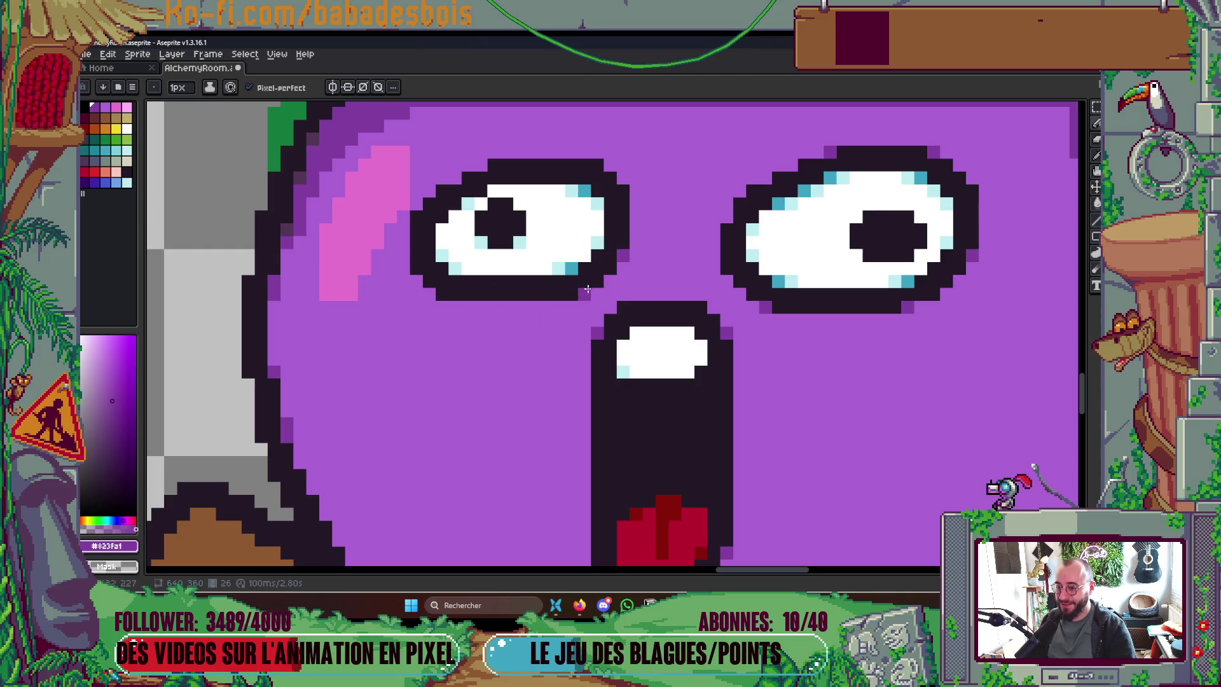
click(482, 164)
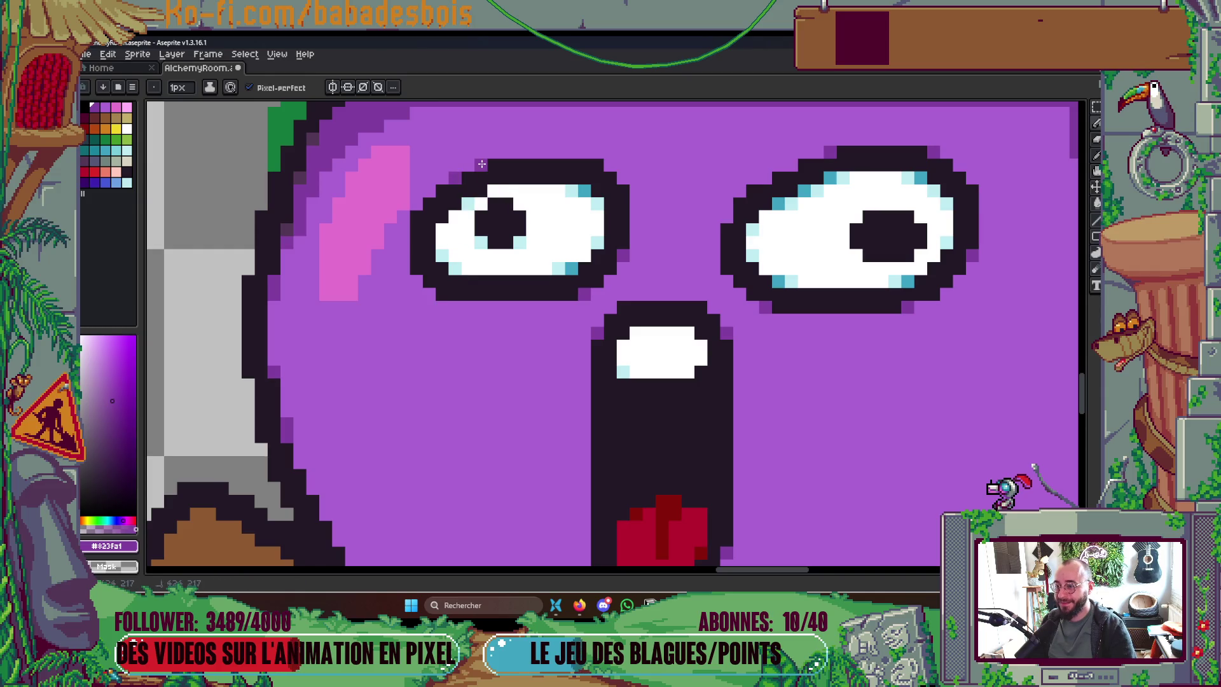
click(767, 176)
click(715, 212)
Step: Save AlchemyRoom.aseprite
scroll(937, 172, down, 3)
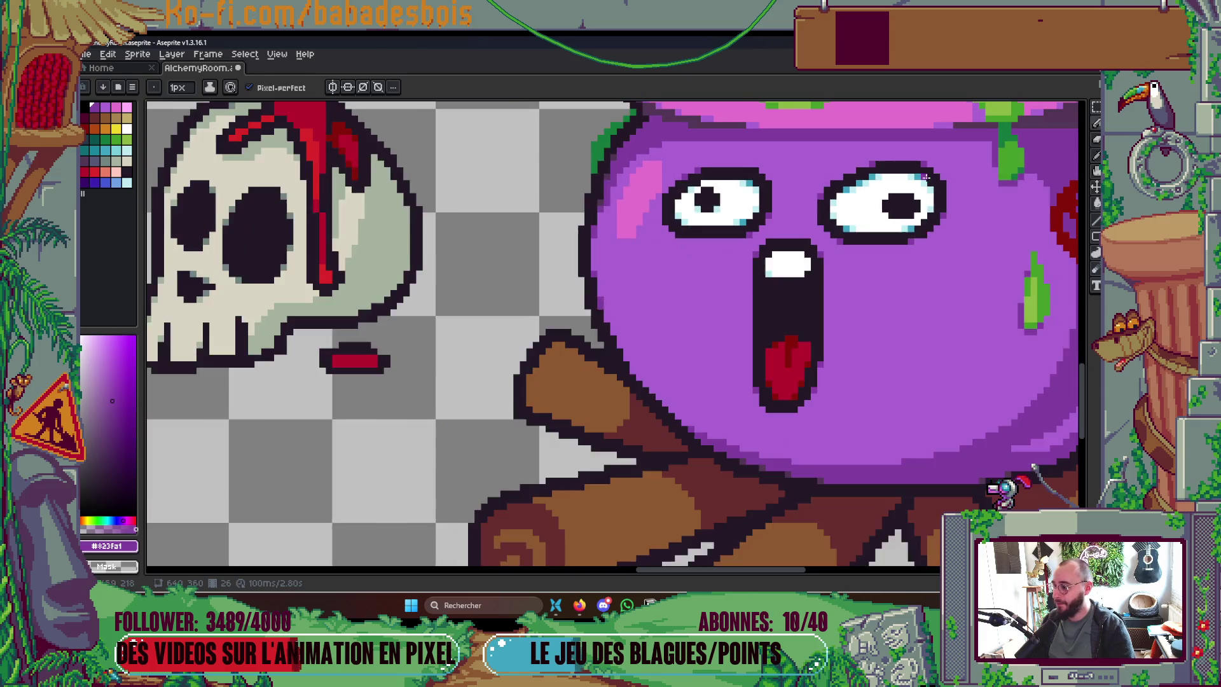
key(ctrl+s)
scroll(979, 252, up, 1)
scroll(979, 252, down, 4)
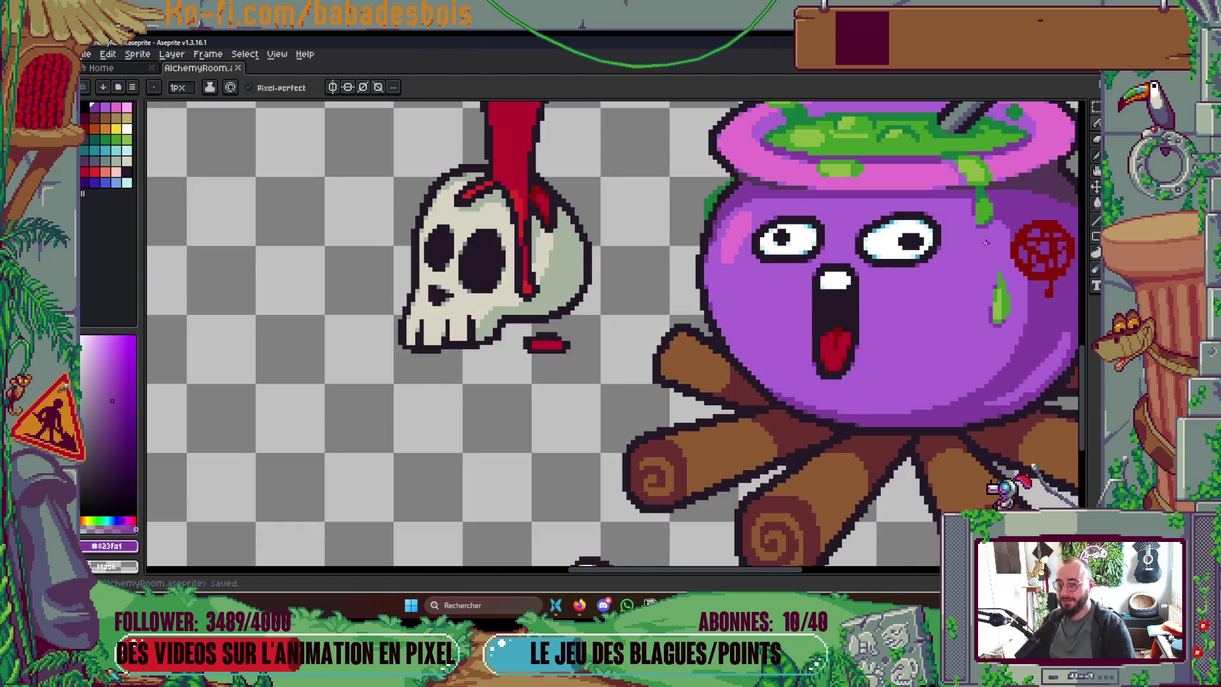
scroll(945, 233, down, 2)
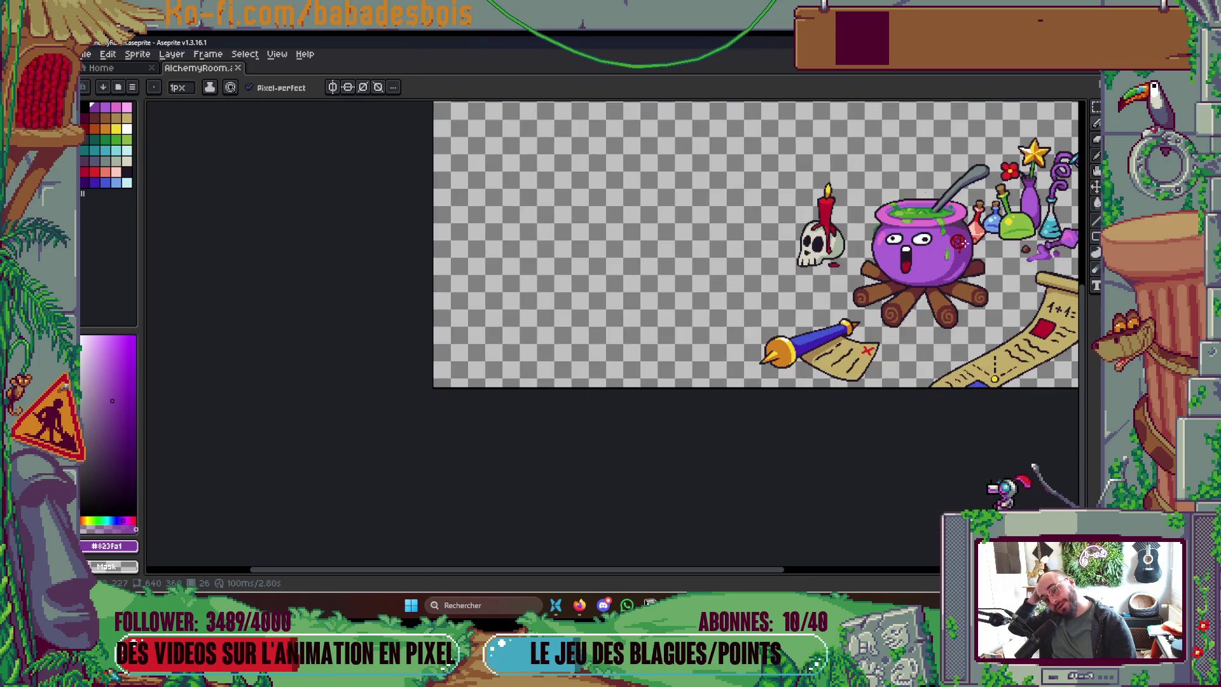
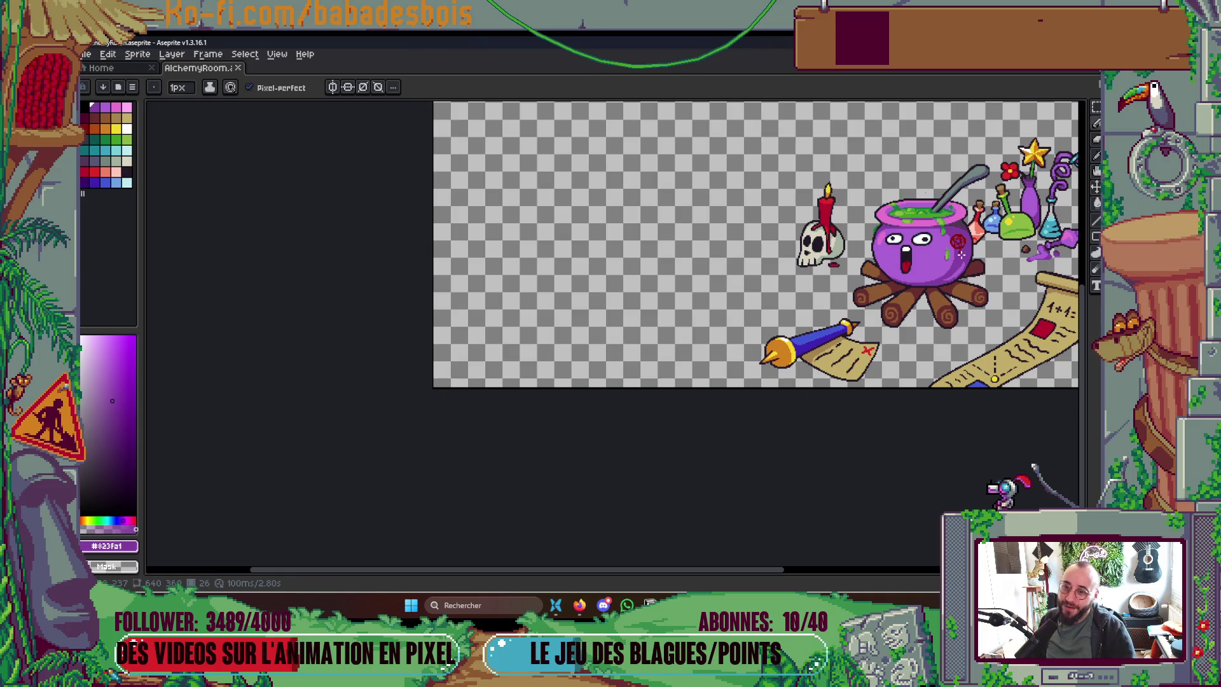
Step: Toggle the animation timeline on and off to compare it with the full-scene view
drag(957, 242, 916, 318)
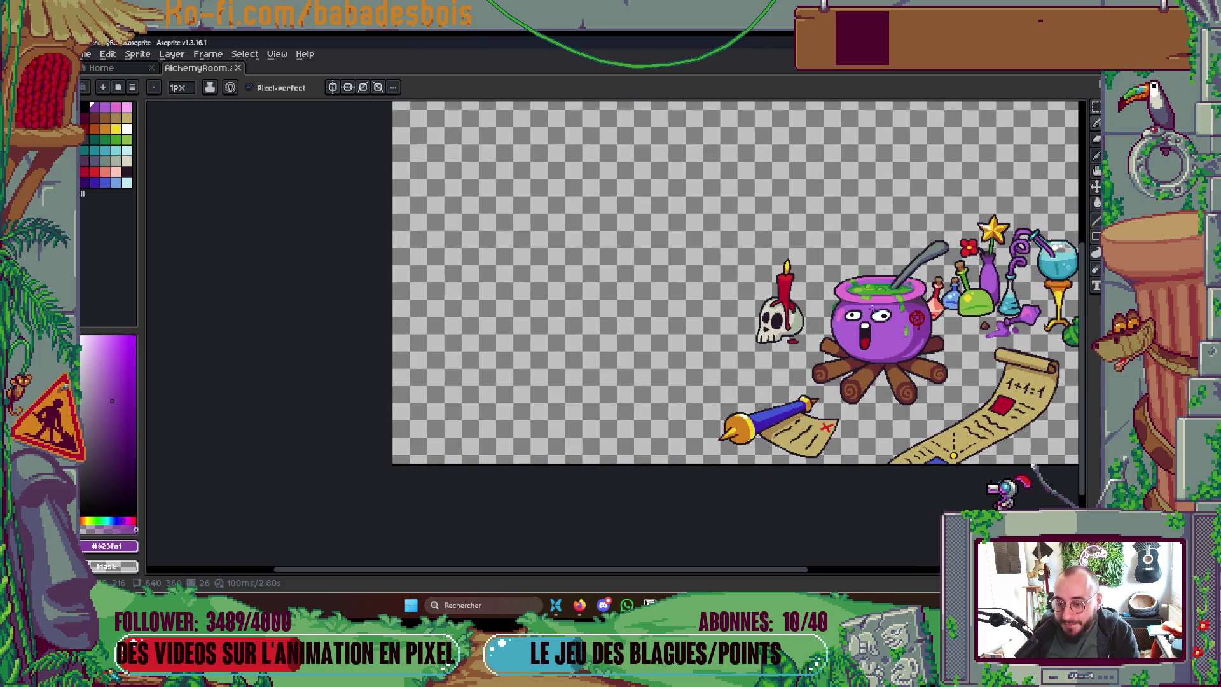
scroll(885, 280, down, 1)
scroll(916, 280, up, 1)
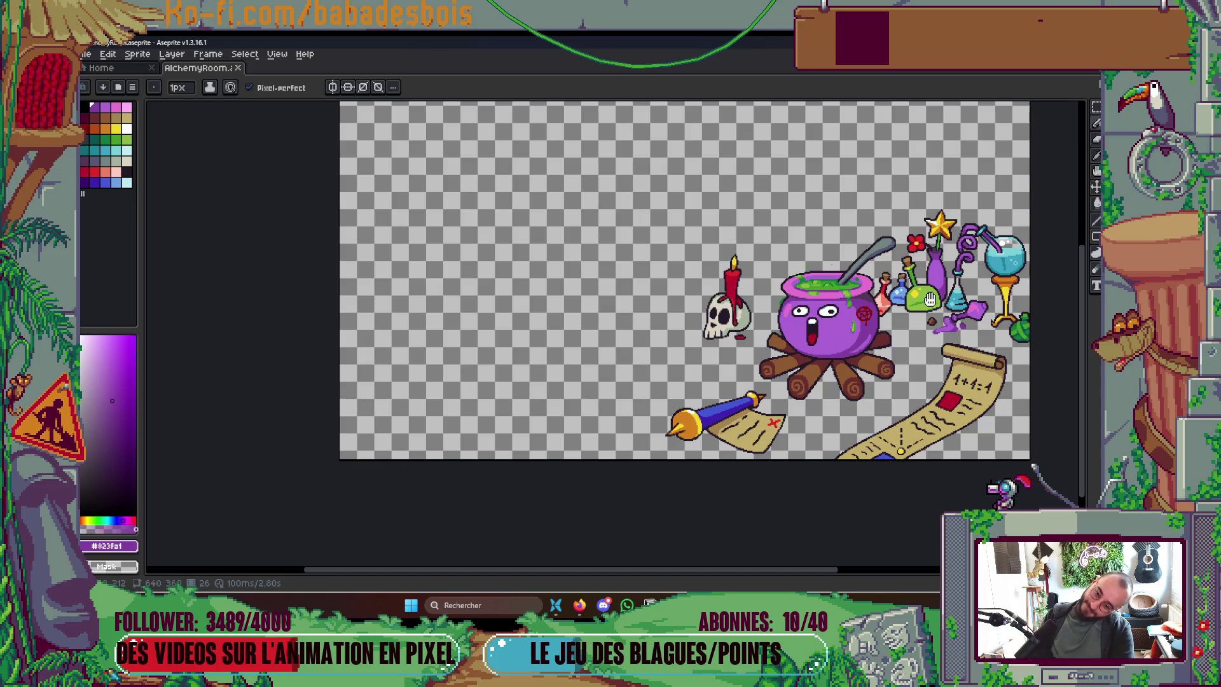
key(Tab)
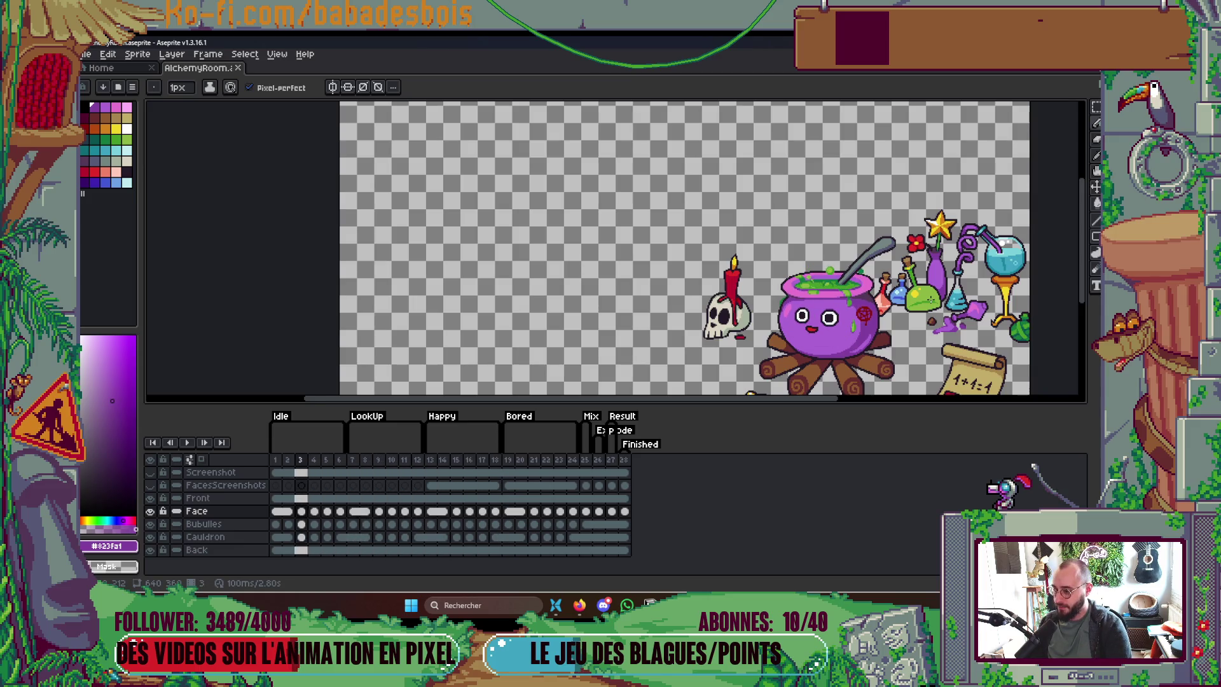
key(Tab)
key(Tab)
key(Tab)
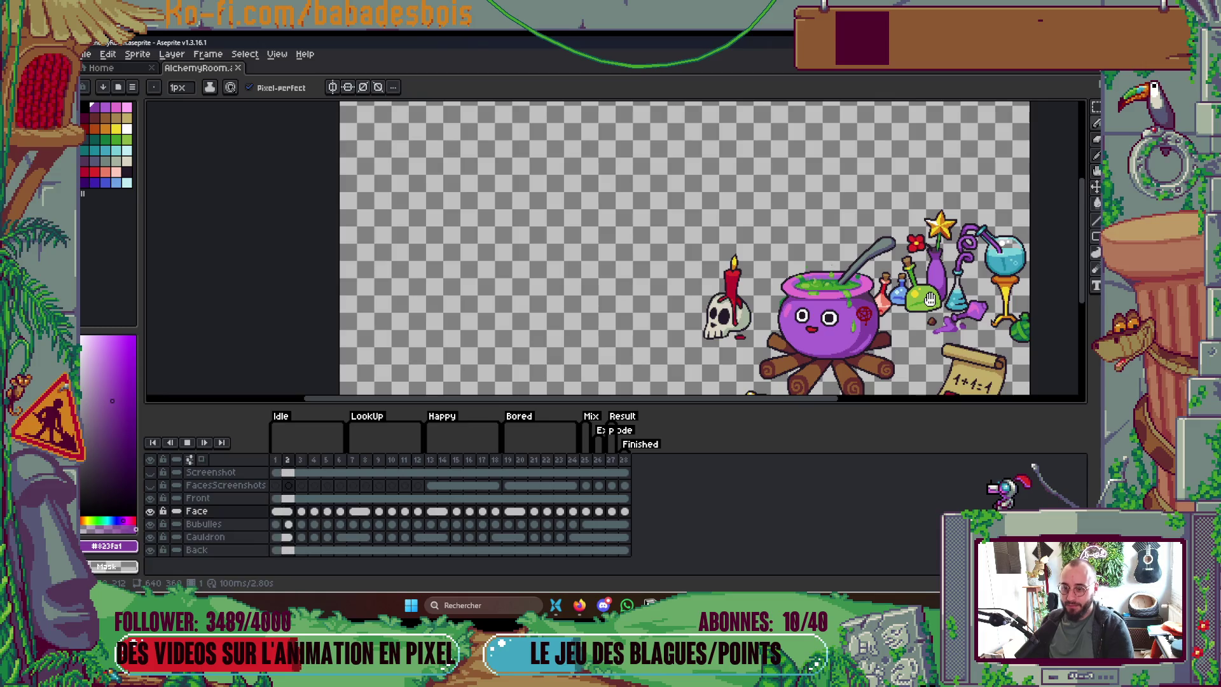
key(Tab)
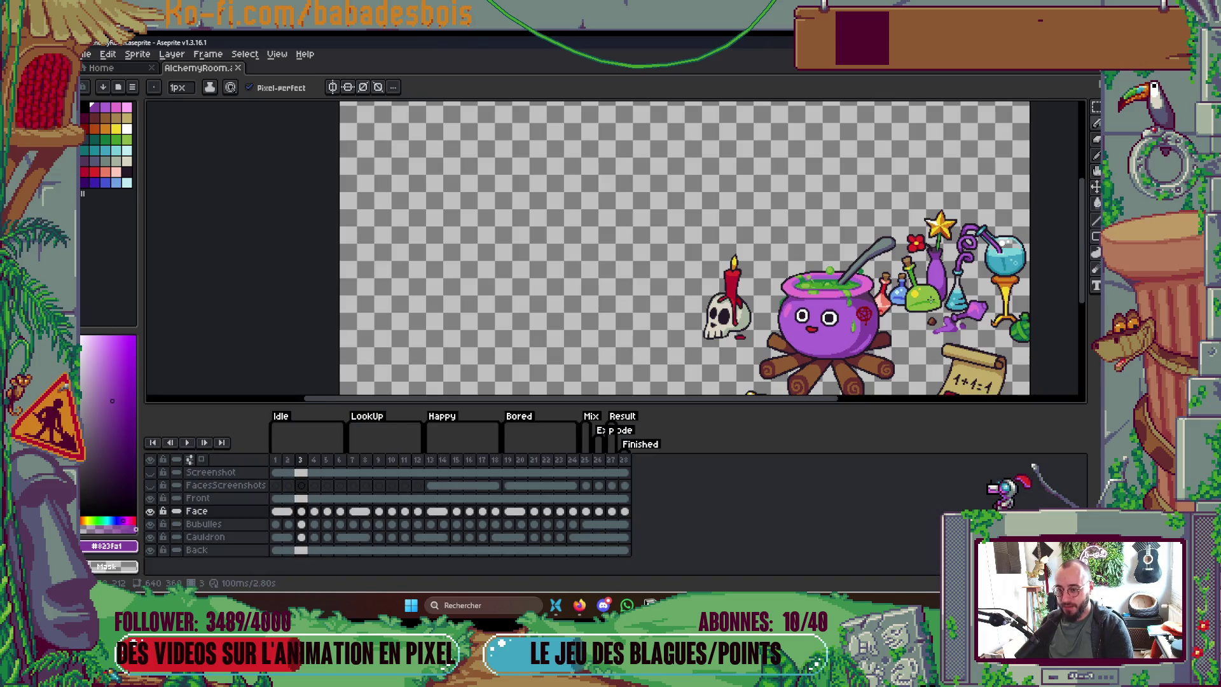
key(Tab)
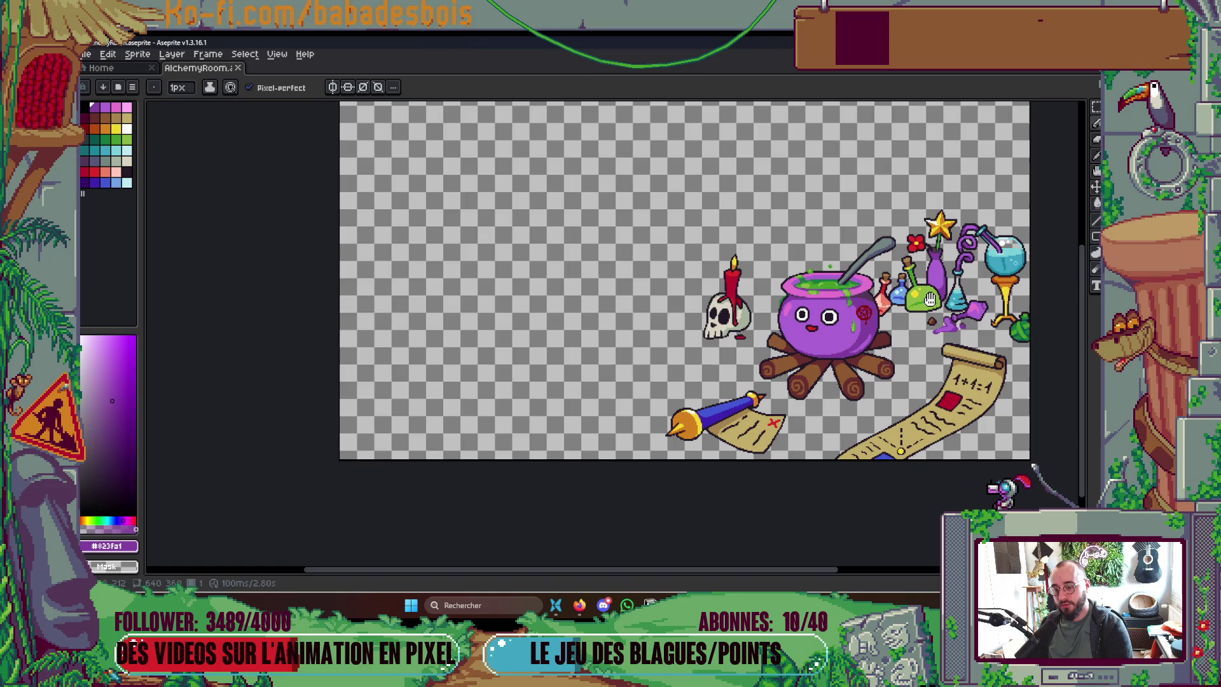
key(Tab)
key(Tab)
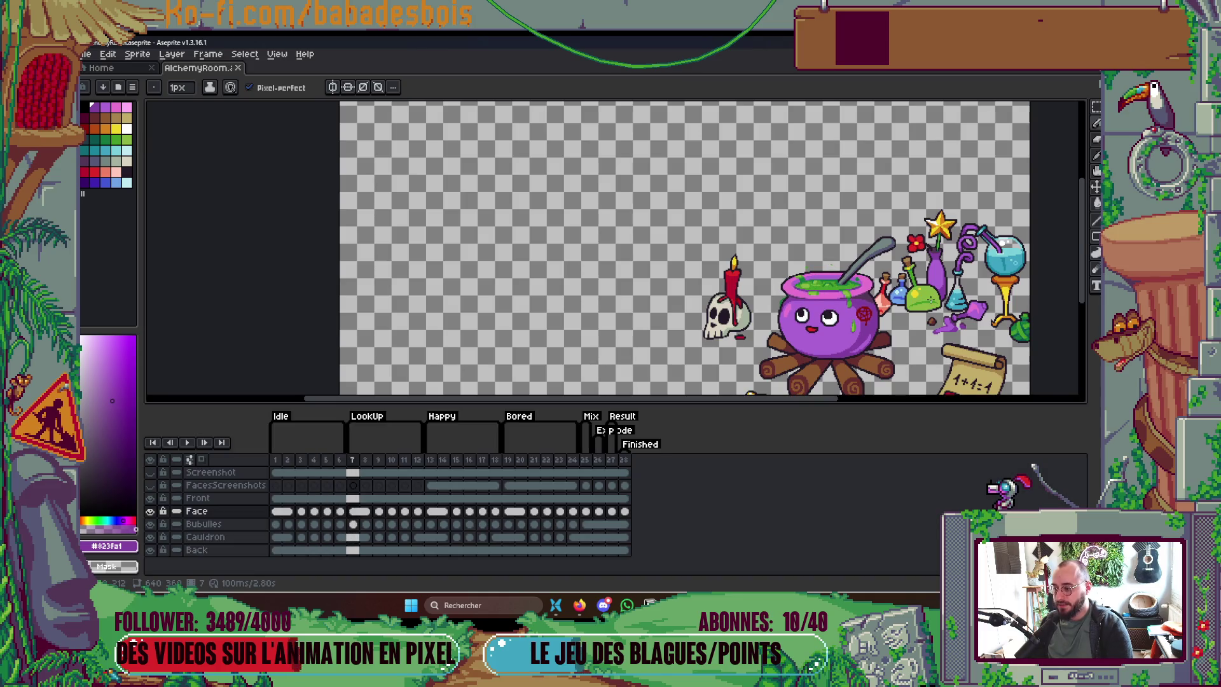
key(Tab)
key(Tab)
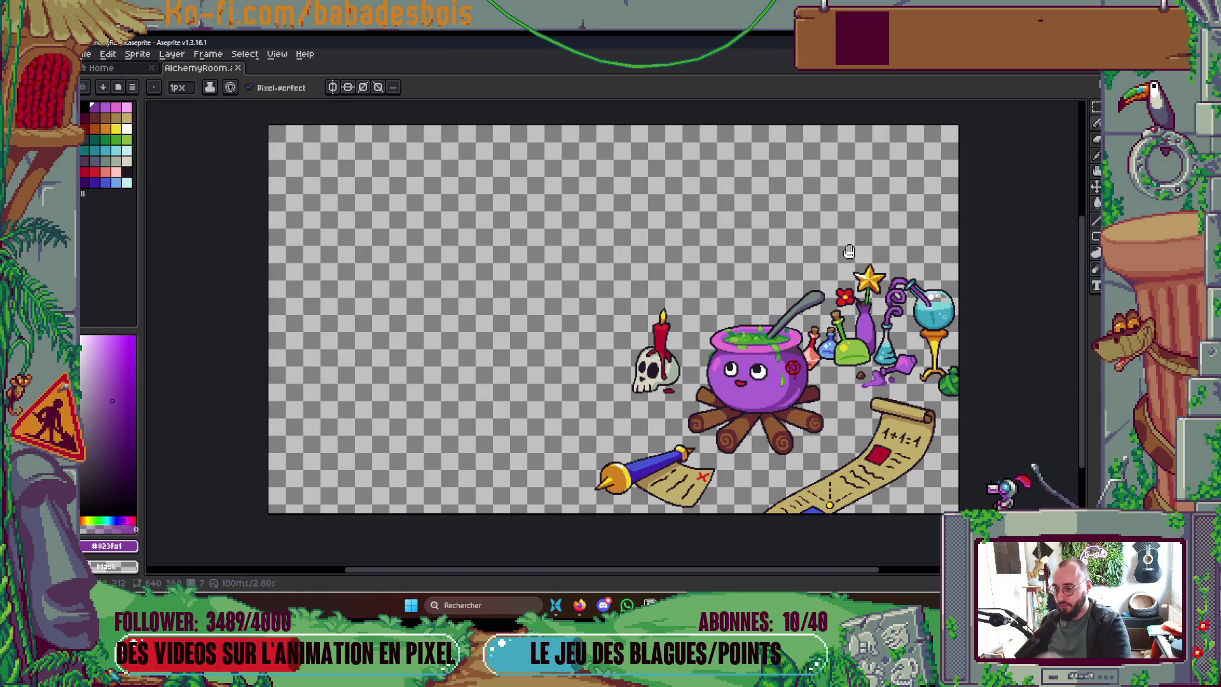
key(Tab)
key(Tab)
key(Tab)
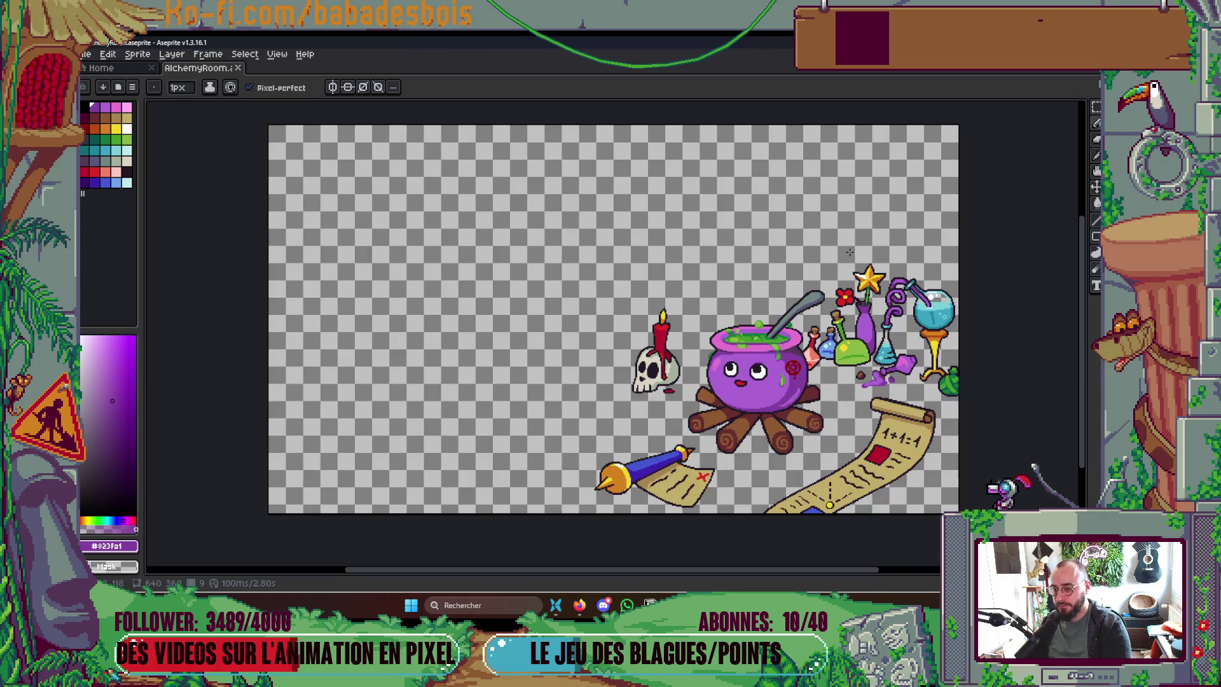
key(Tab)
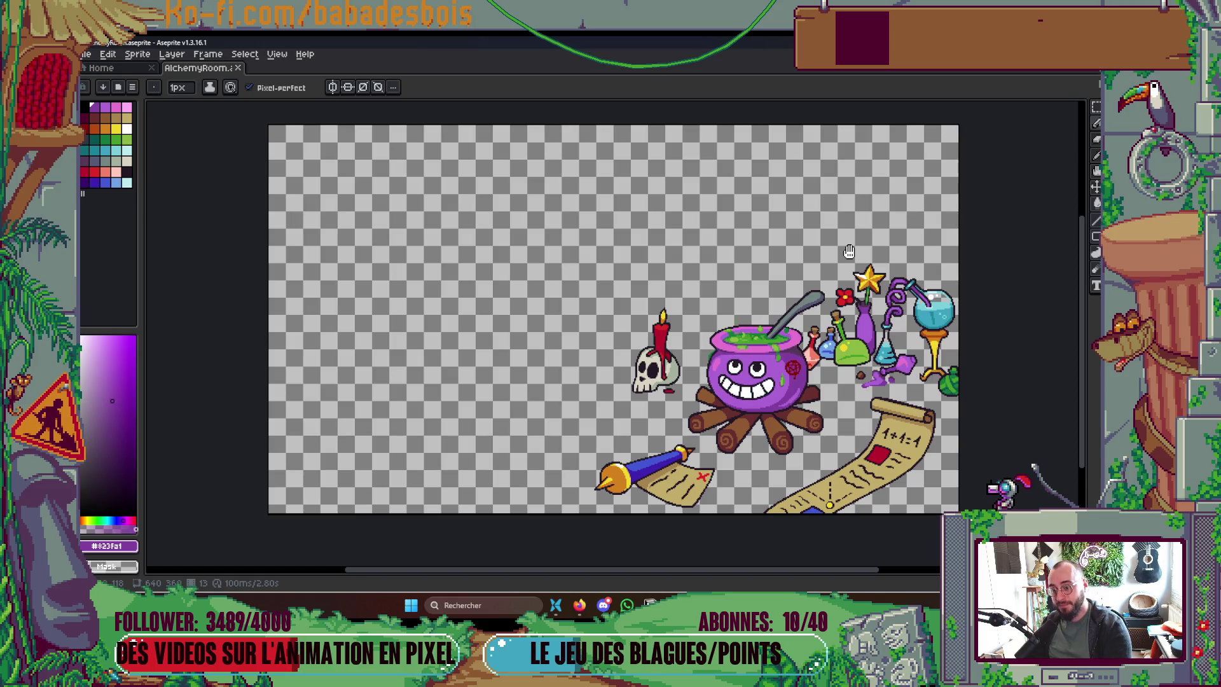
Step: Pick the pale blue #bfcdf2 highlight colour from the cauldron's eye
scroll(754, 362, up, 8)
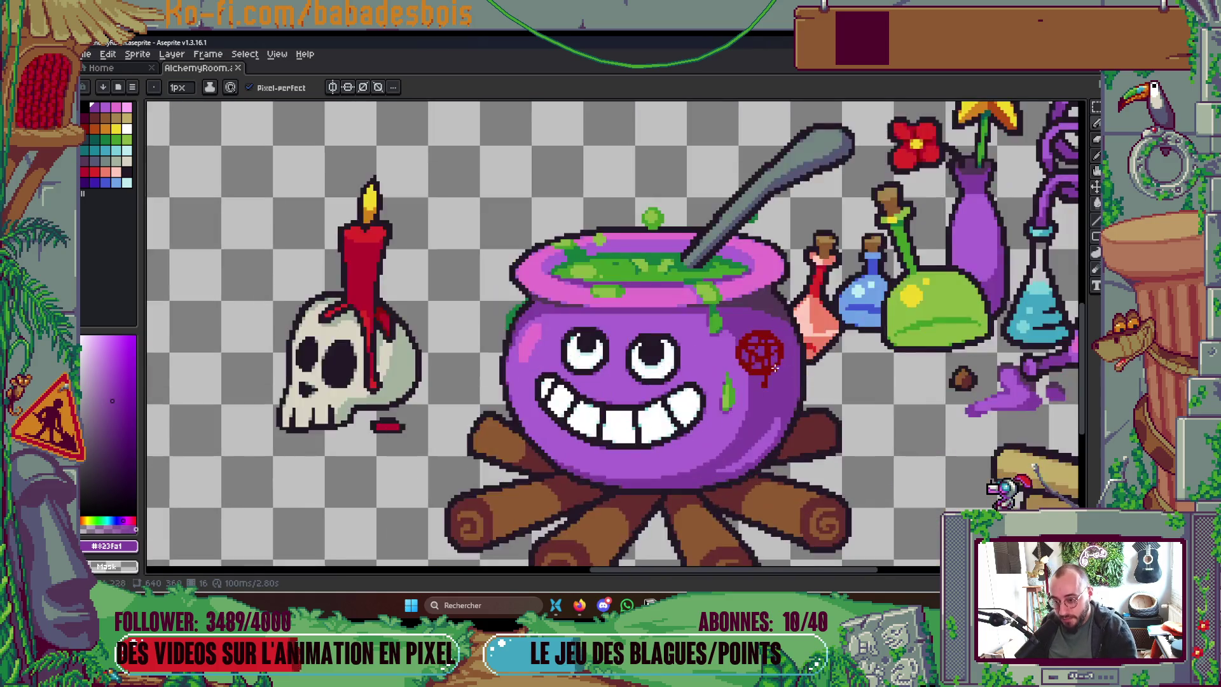
scroll(508, 350, down, 2)
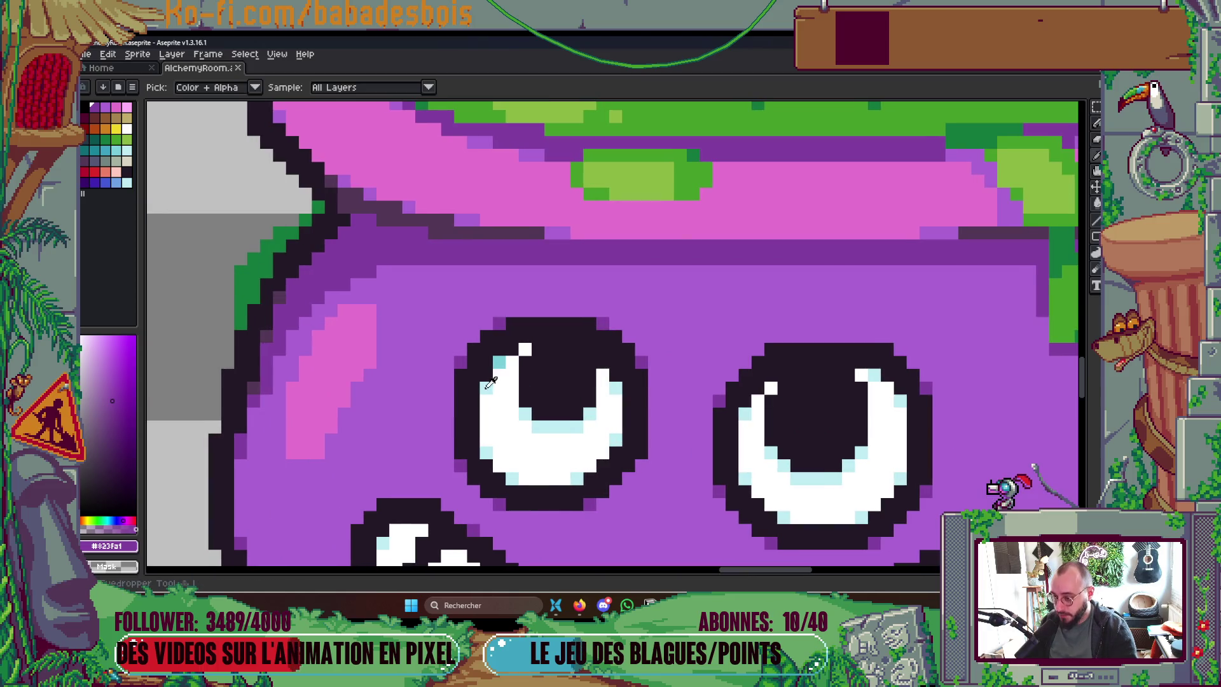
alt+click(493, 379)
click(511, 352)
scroll(634, 309, down, 4)
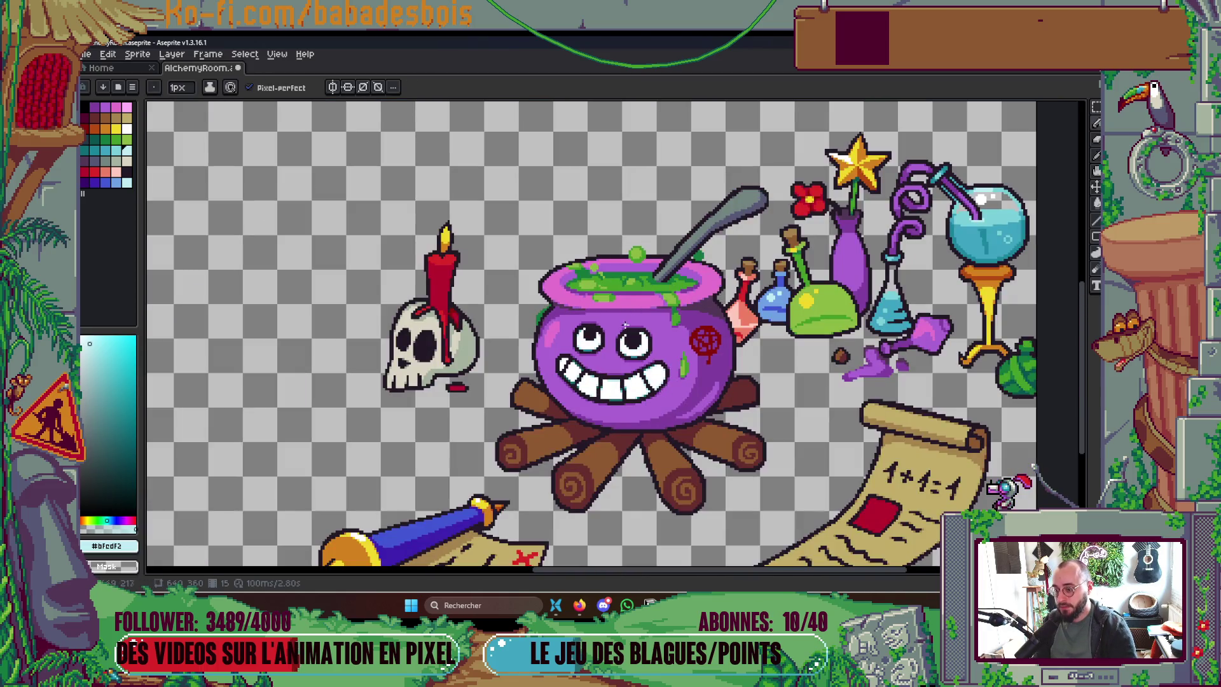
scroll(592, 334, up, 5)
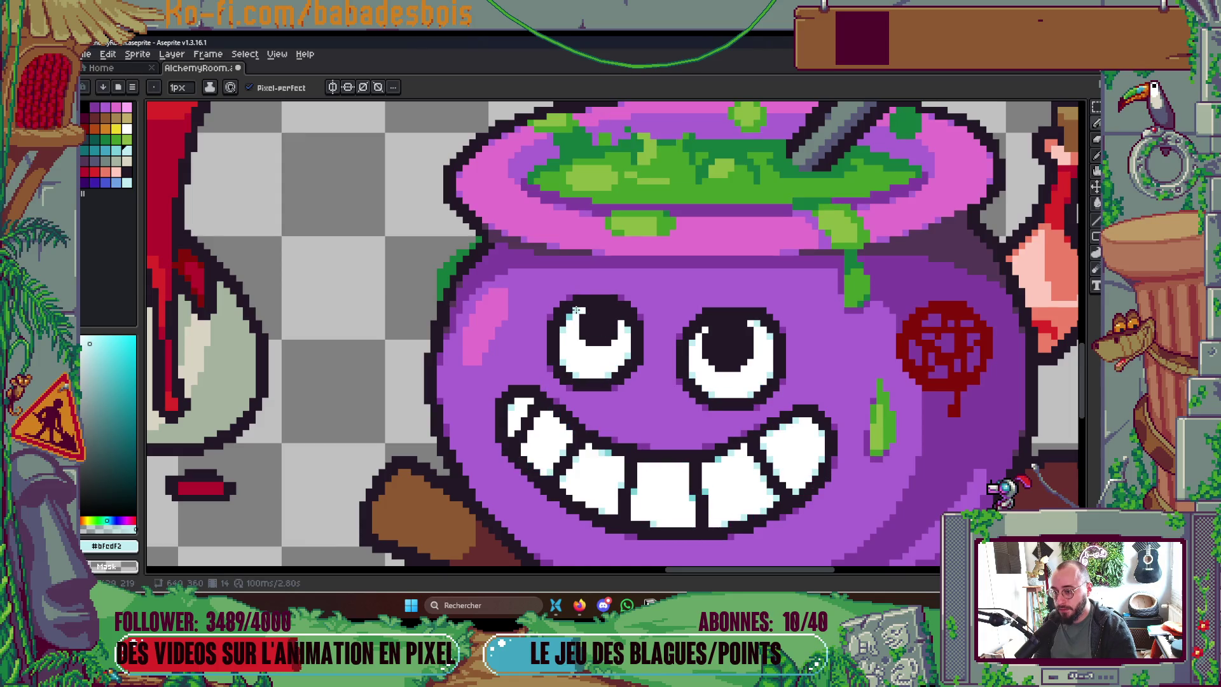
Step: Step through the expression frames to the bored face, play the animation, and show the timeline
key(Left)
key(Left)
key(Right)
key(Right)
key(Right)
key(Right)
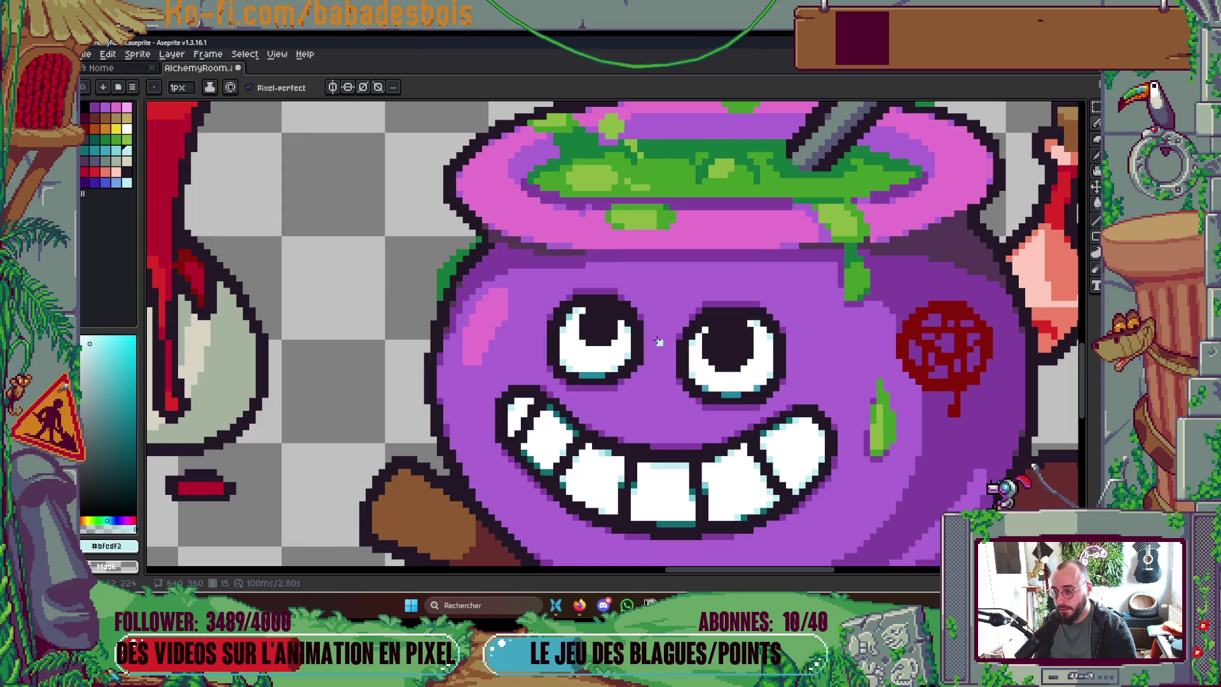
key(Left)
key(Left)
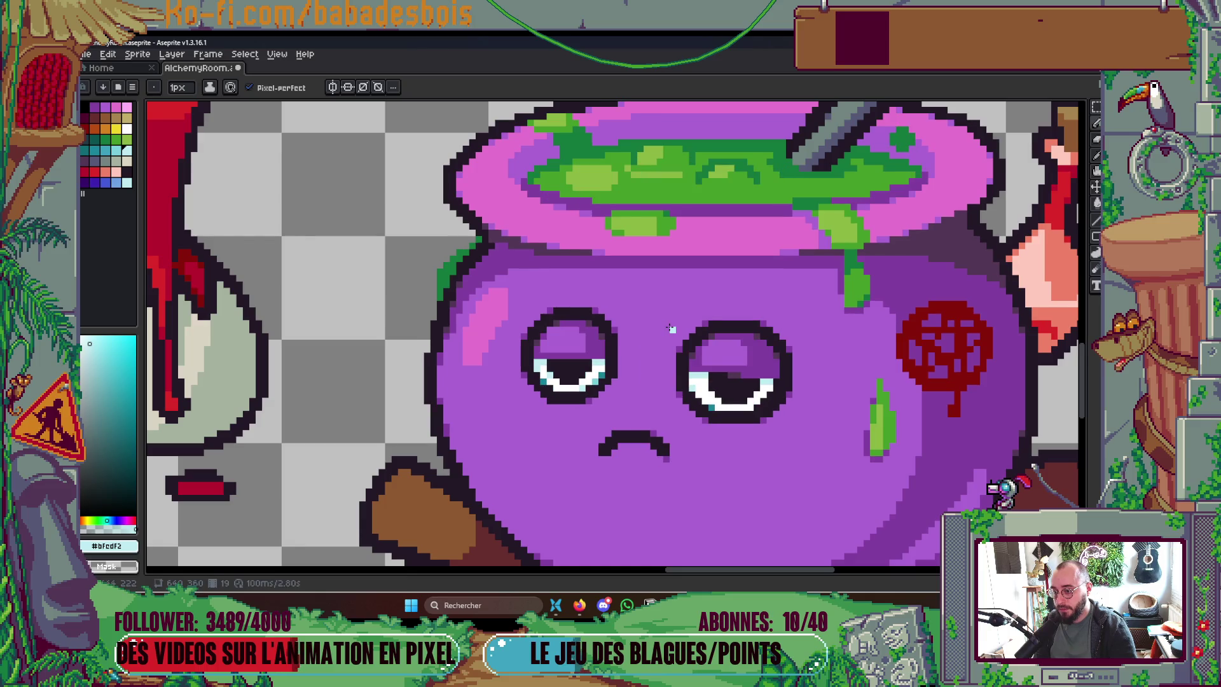
scroll(700, 306, down, 4)
scroll(764, 284, down, 2)
key(Right)
key(Right)
key(Right)
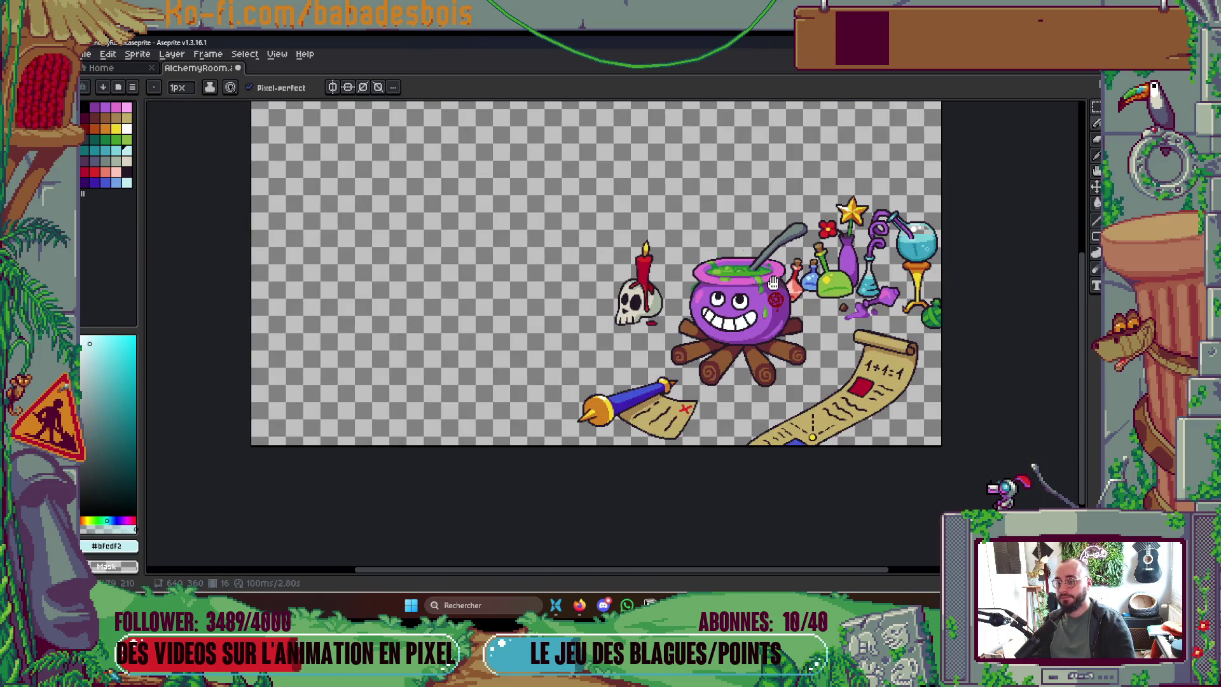
key(Right)
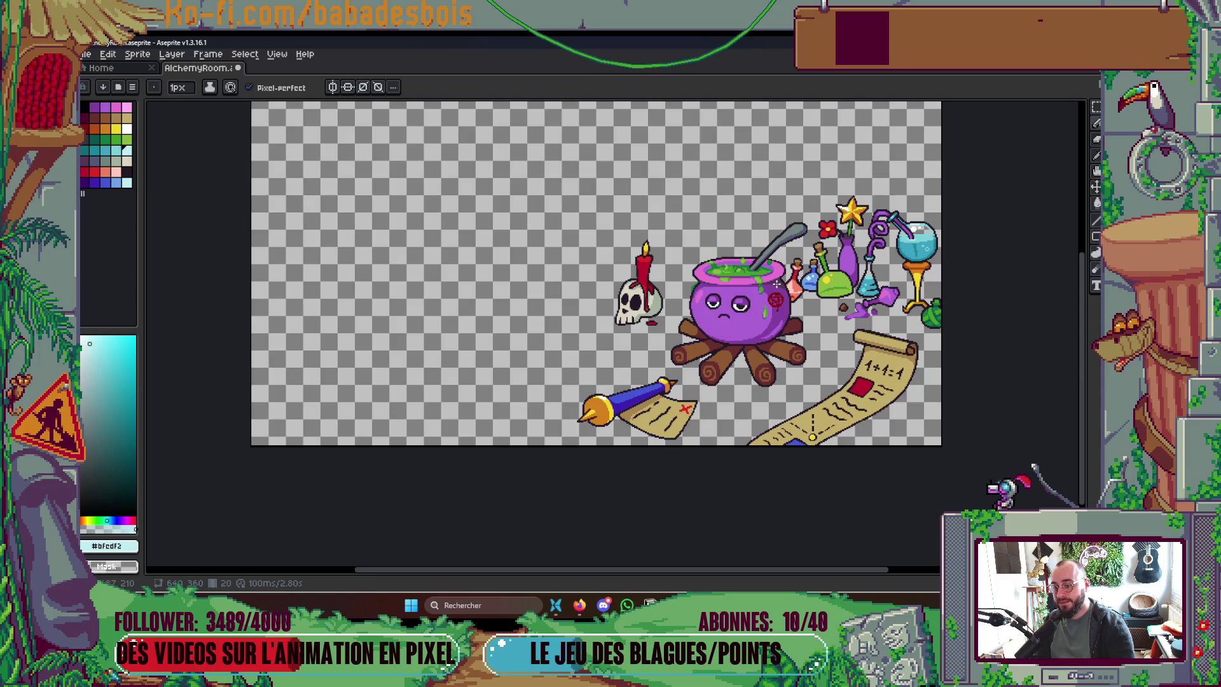
scroll(799, 307, down, 1)
scroll(754, 300, up, 2)
scroll(754, 300, down, 1)
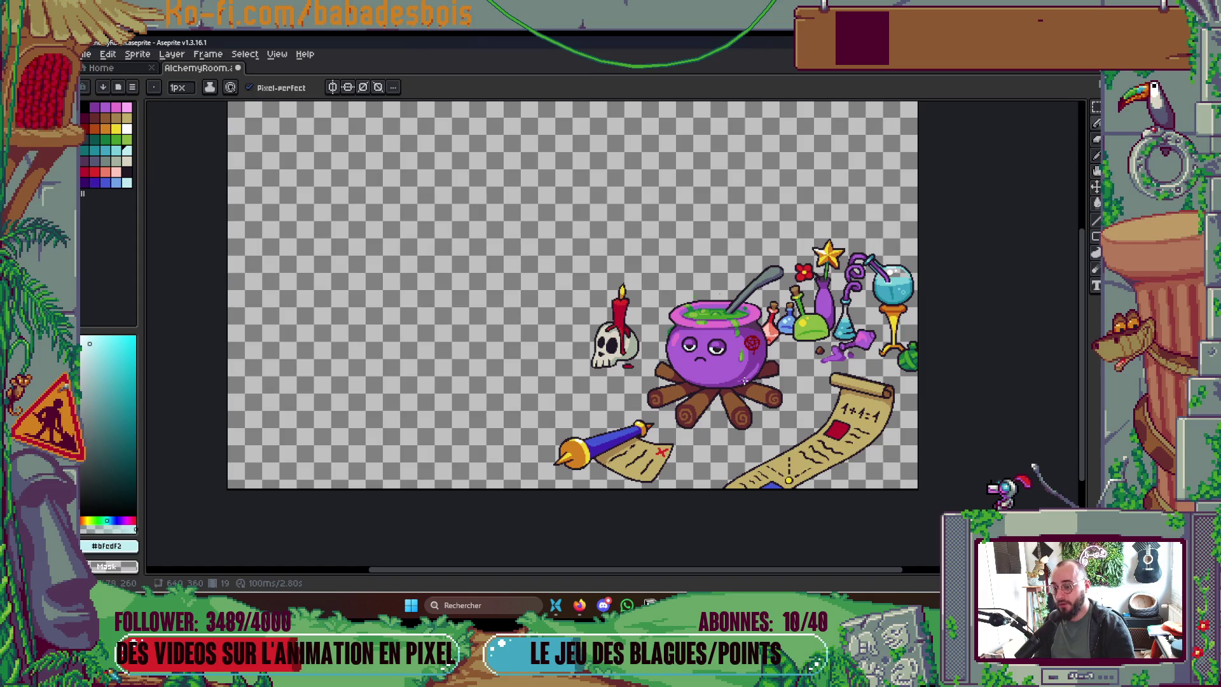
key(Return)
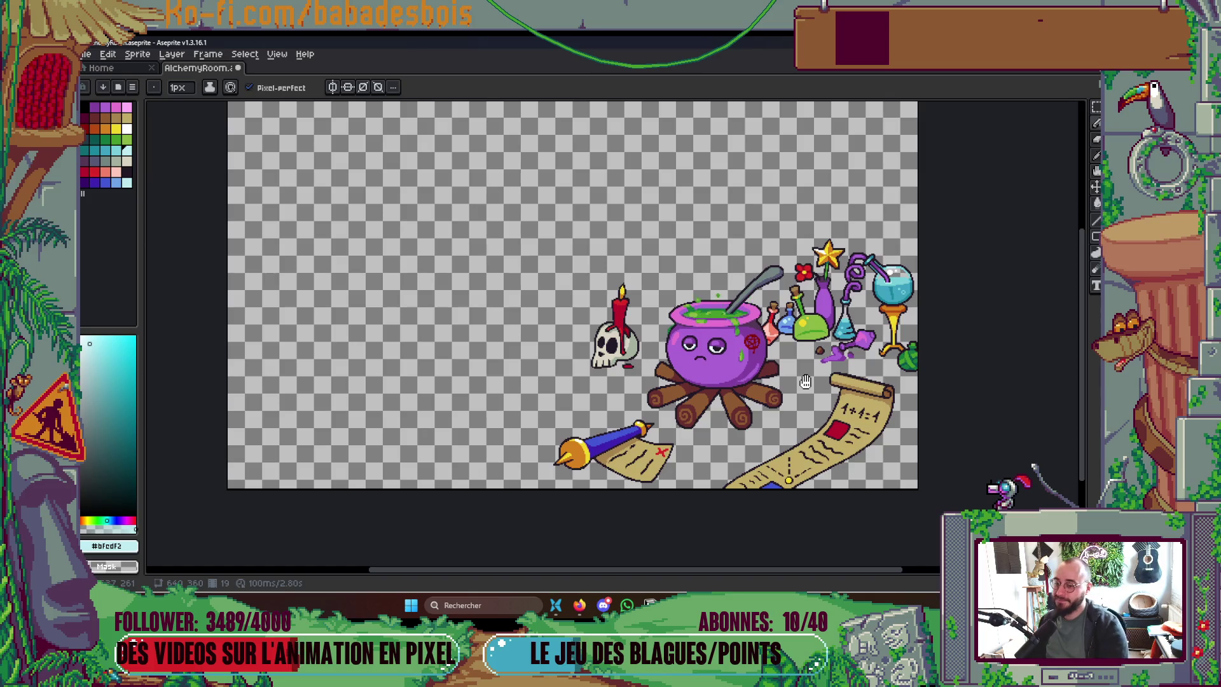
key(Tab)
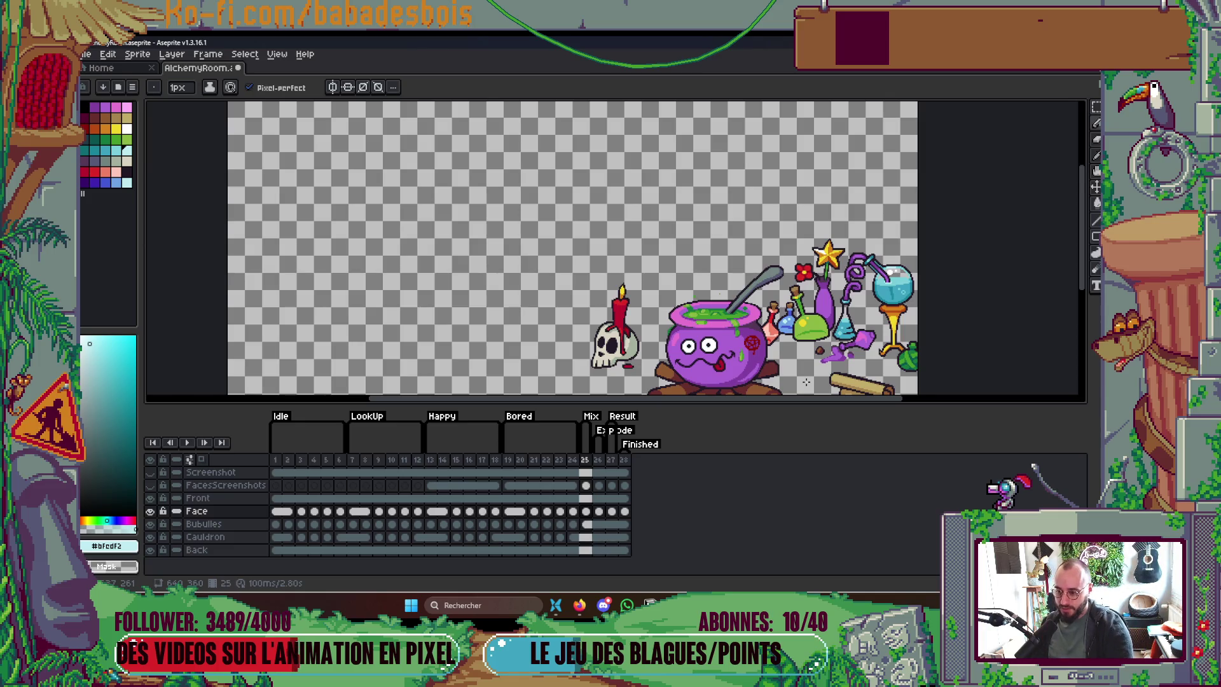
Step: Advance to the open-mouthed face frame and undo a stray stroke drawn above the cauldron
key(Right)
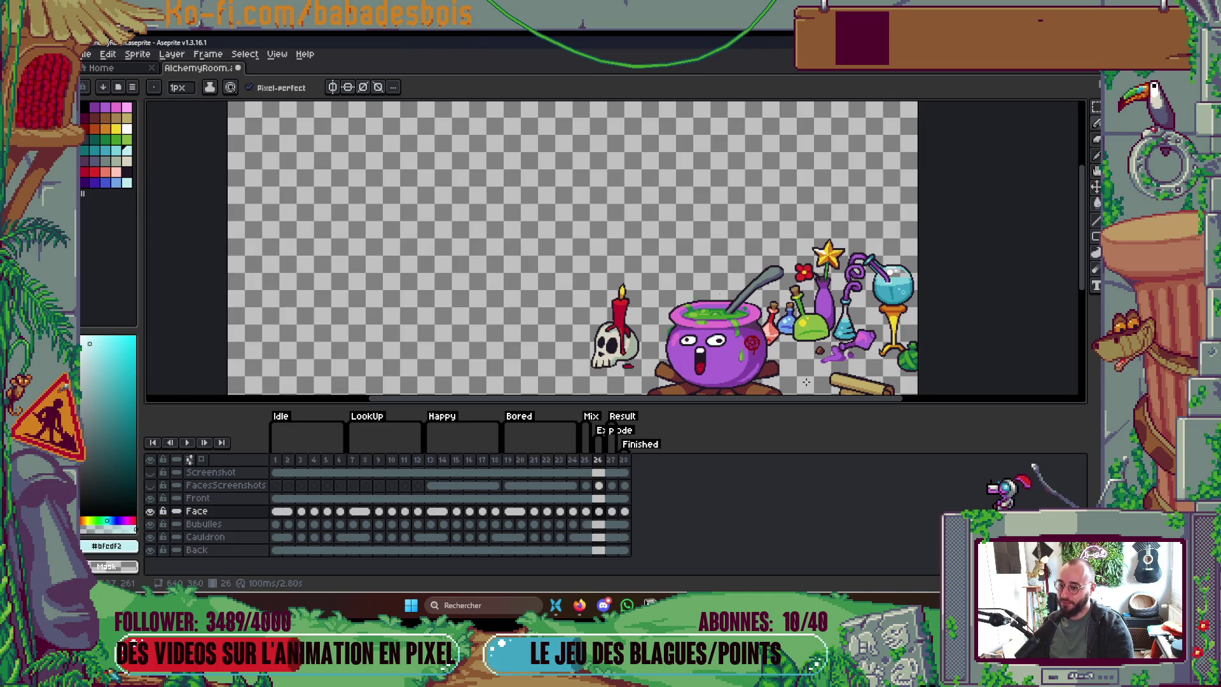
key(ctrl)
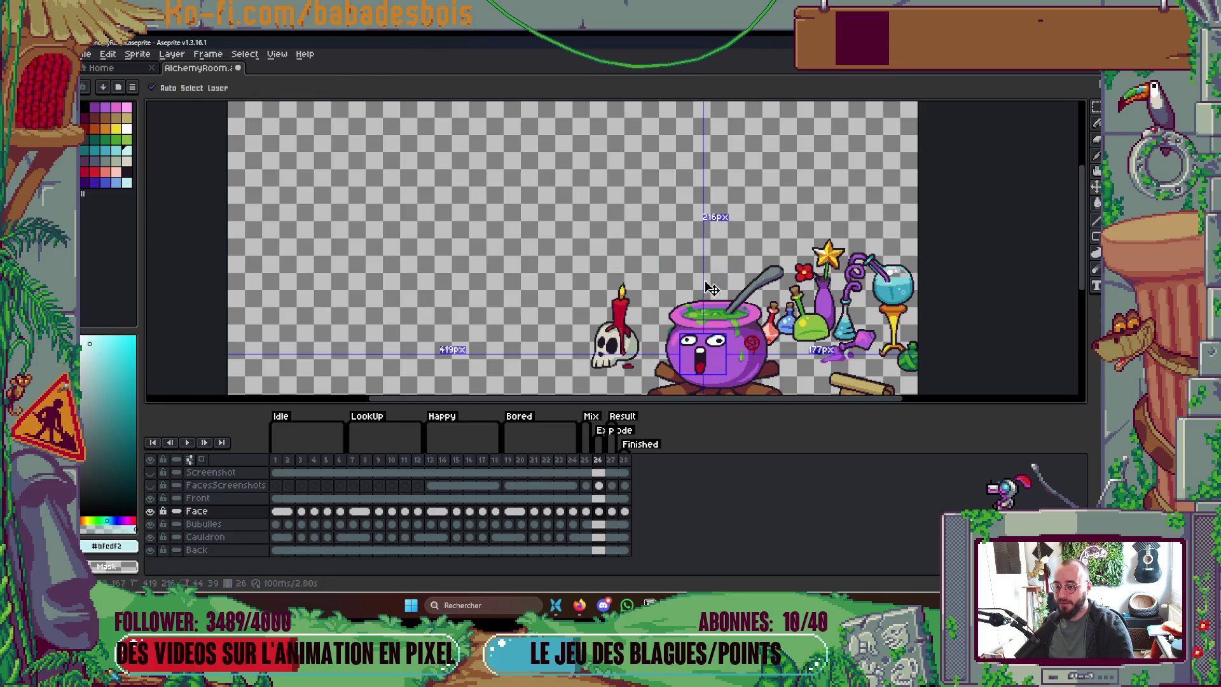
drag(684, 311, 642, 258)
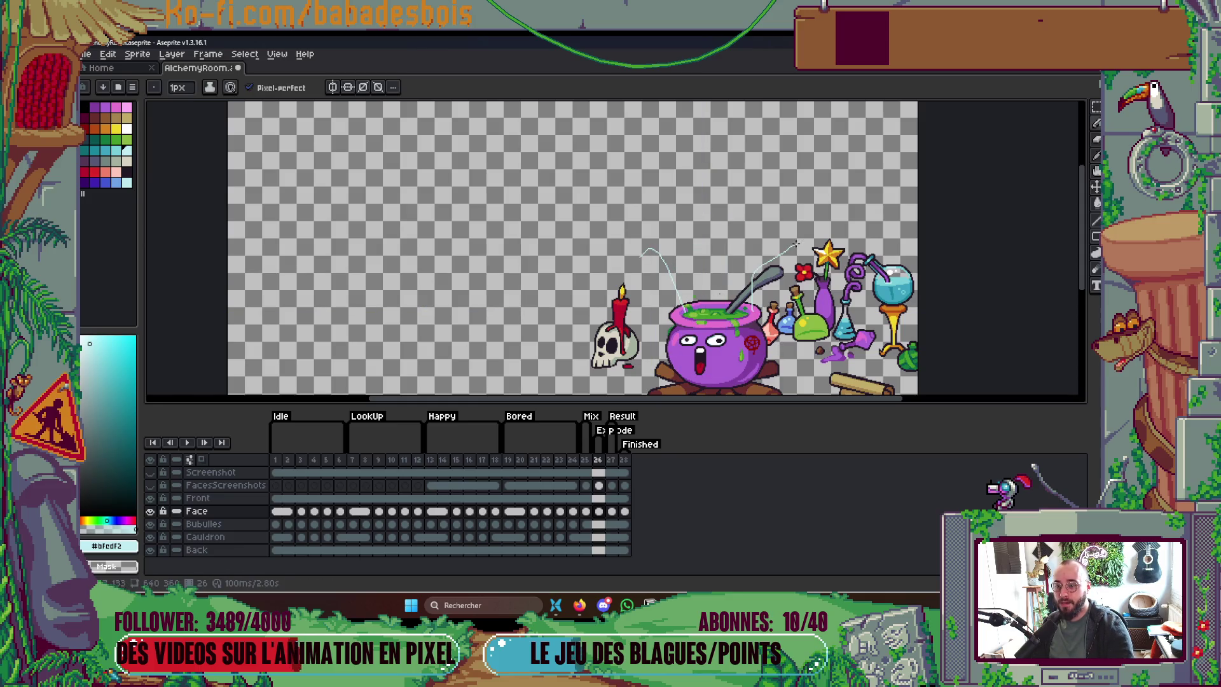
key(ctrl+z)
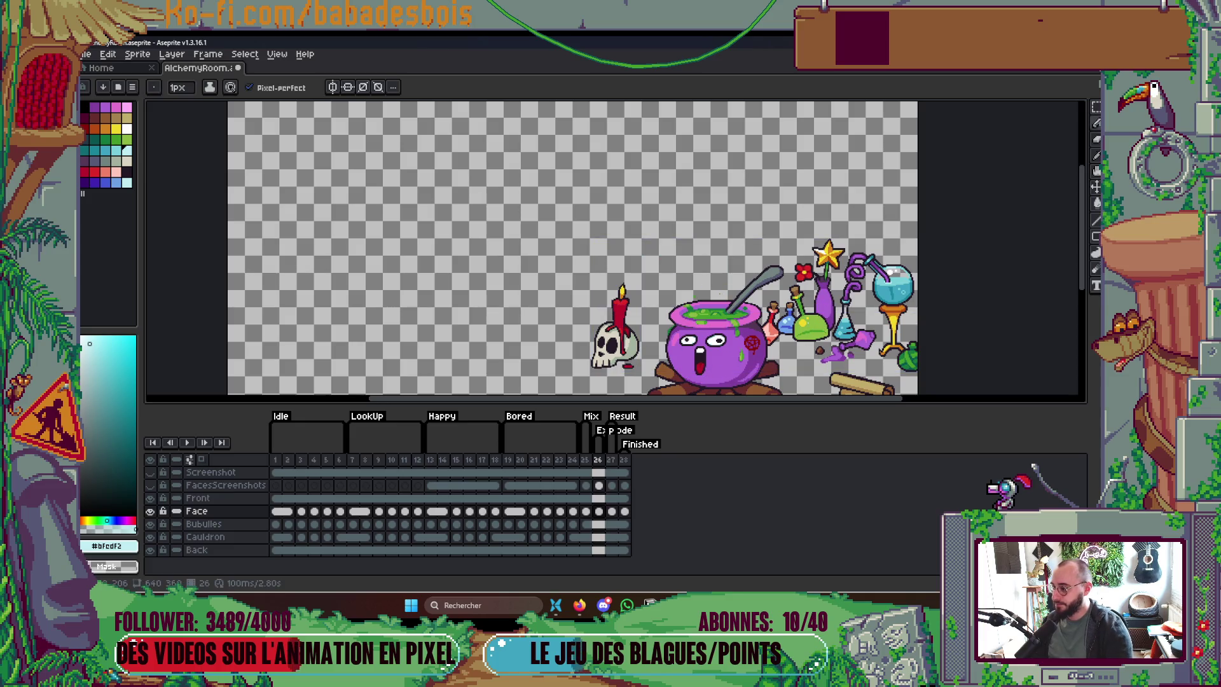
Step: Step forward through the next face frames and leave the timeline hidden
key(Right)
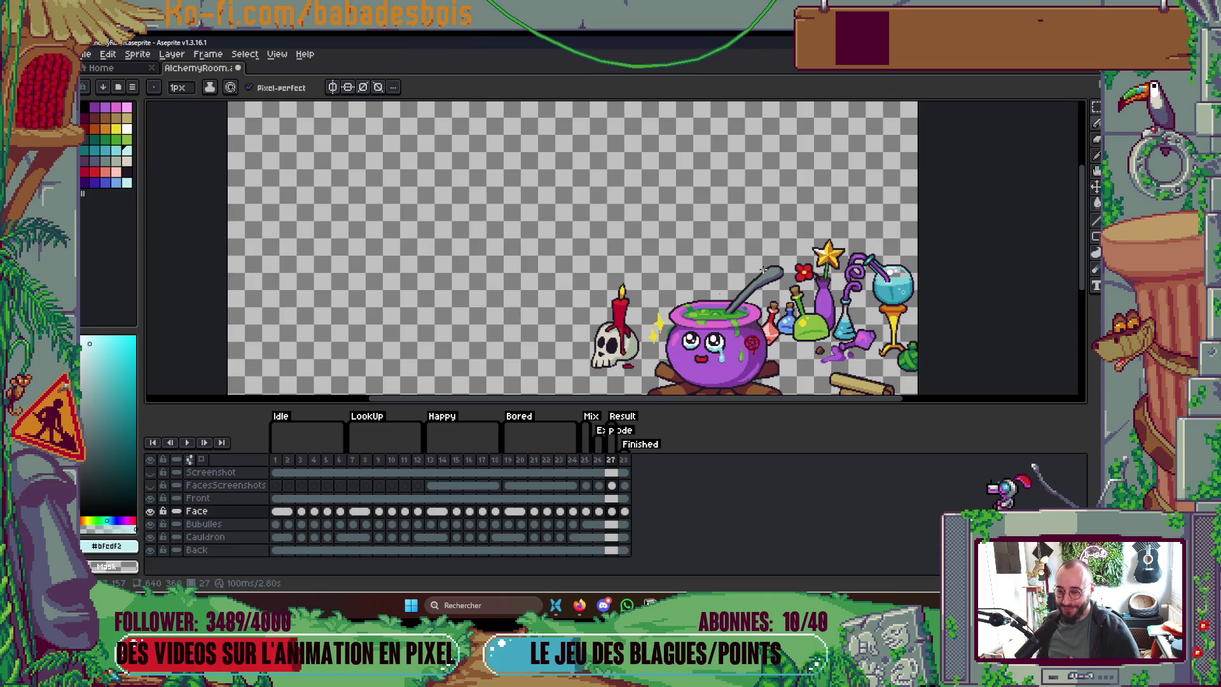
key(Right)
key(Tab)
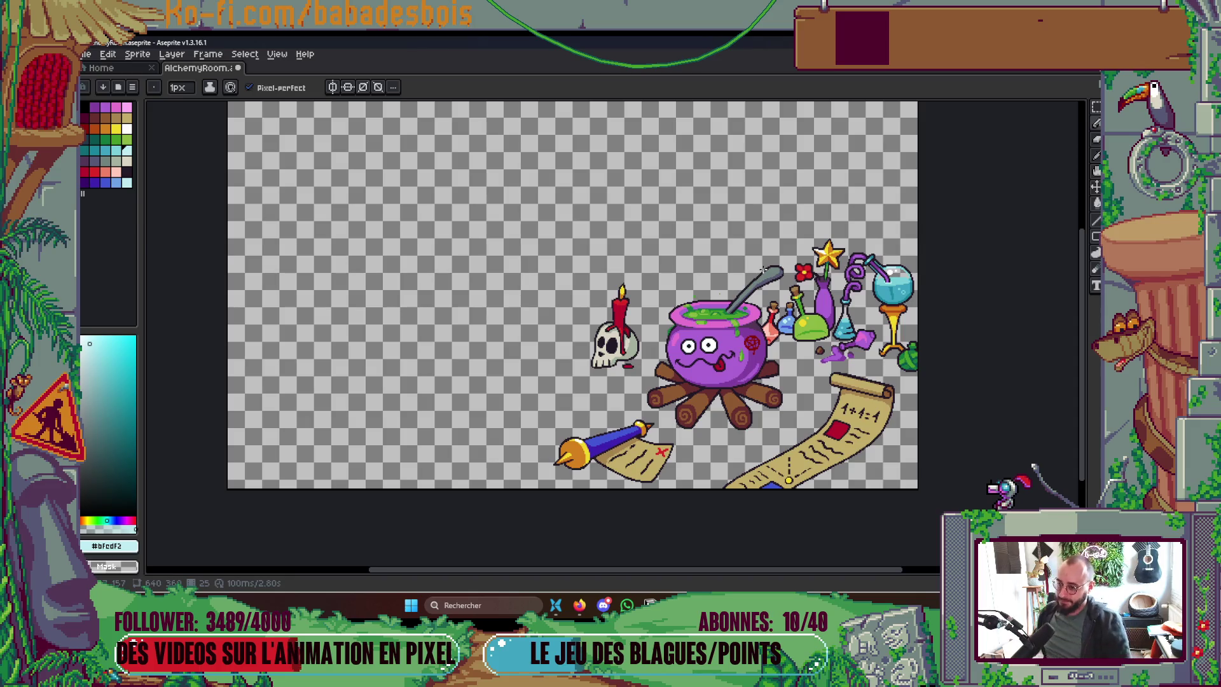
key(Tab)
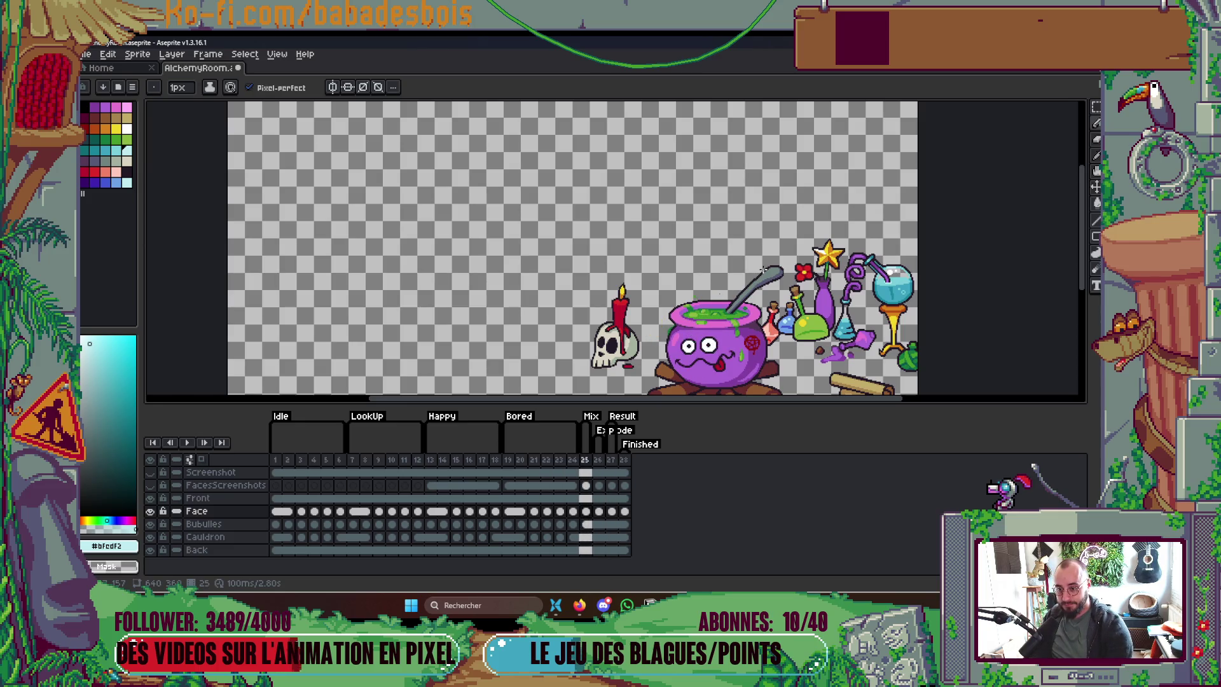
key(Tab)
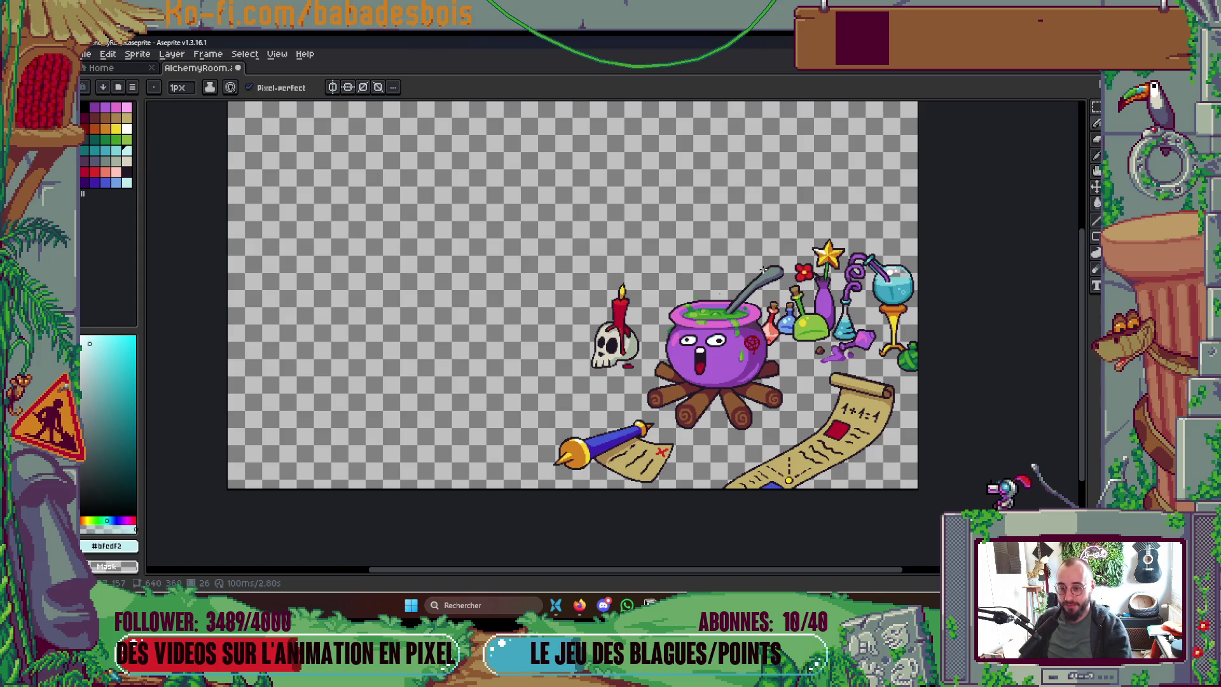
Step: Flip between the surprised and crying face frames, ending on the crying face
scroll(703, 282, up, 3)
key(Right)
key(Left)
key(Right)
key(Left)
key(Right)
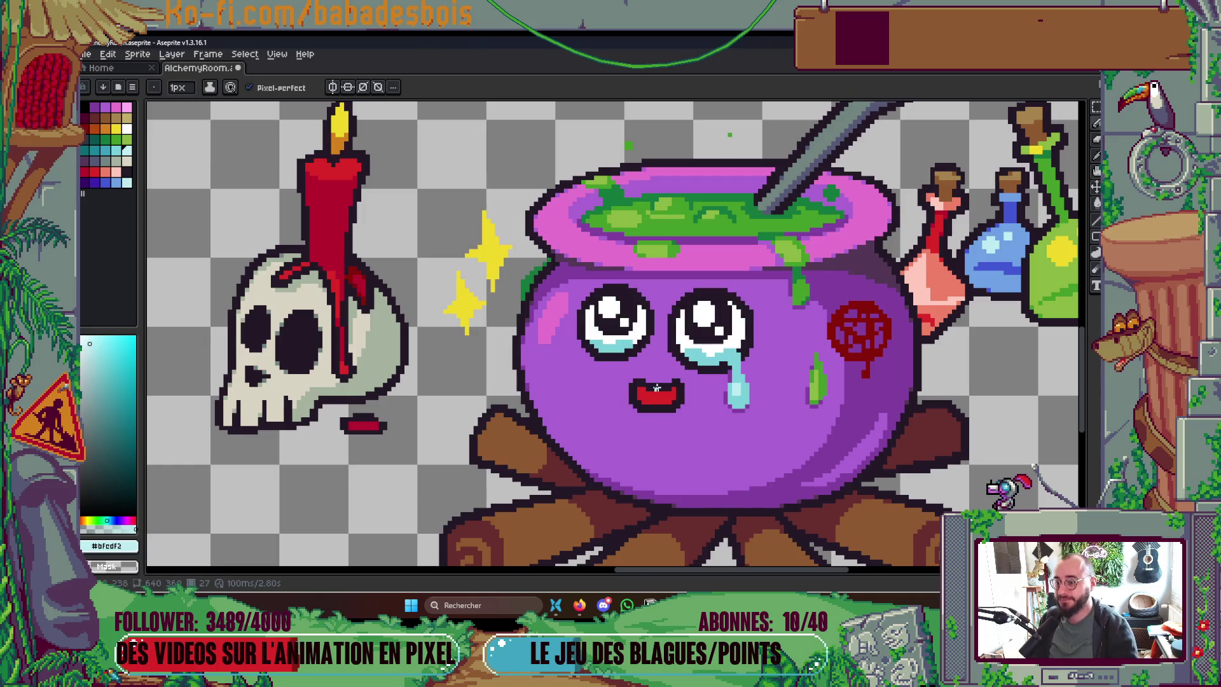
scroll(634, 323, up, 1)
scroll(634, 323, down, 1)
Step: Soften the left eye's outline with #823fa1 purple pixels and save the sprite
alt+click(627, 283)
scroll(627, 294, up, 4)
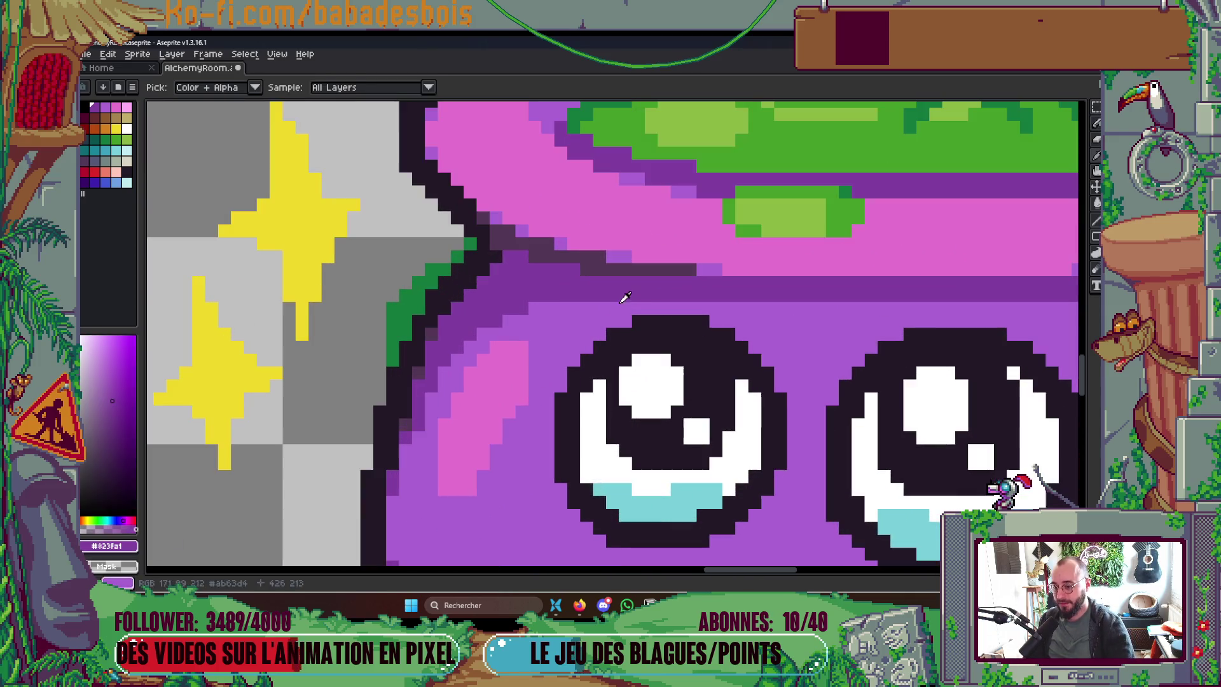
click(620, 320)
click(561, 386)
click(561, 490)
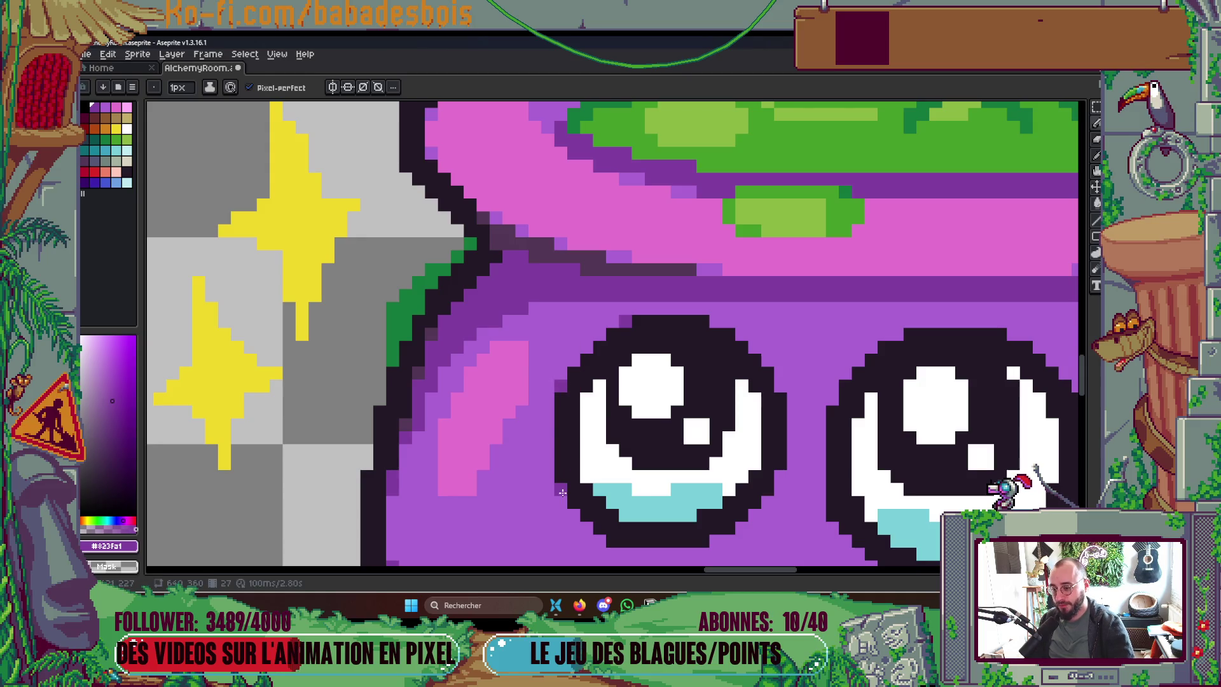
click(716, 321)
drag(756, 437, 771, 351)
click(794, 393)
scroll(742, 459, down, 3)
key(ctrl+s)
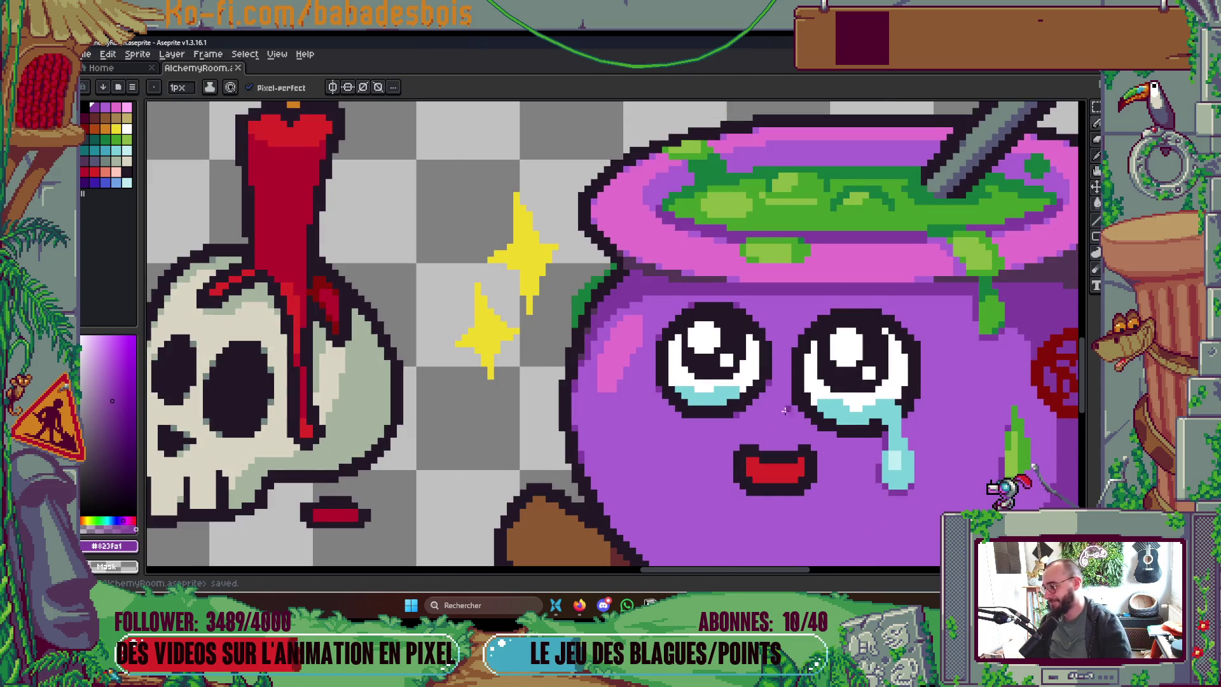
Step: Step forward to the teary-eyed frame 27 and briefly check the timeline
scroll(814, 359, down, 4)
scroll(824, 353, up, 1)
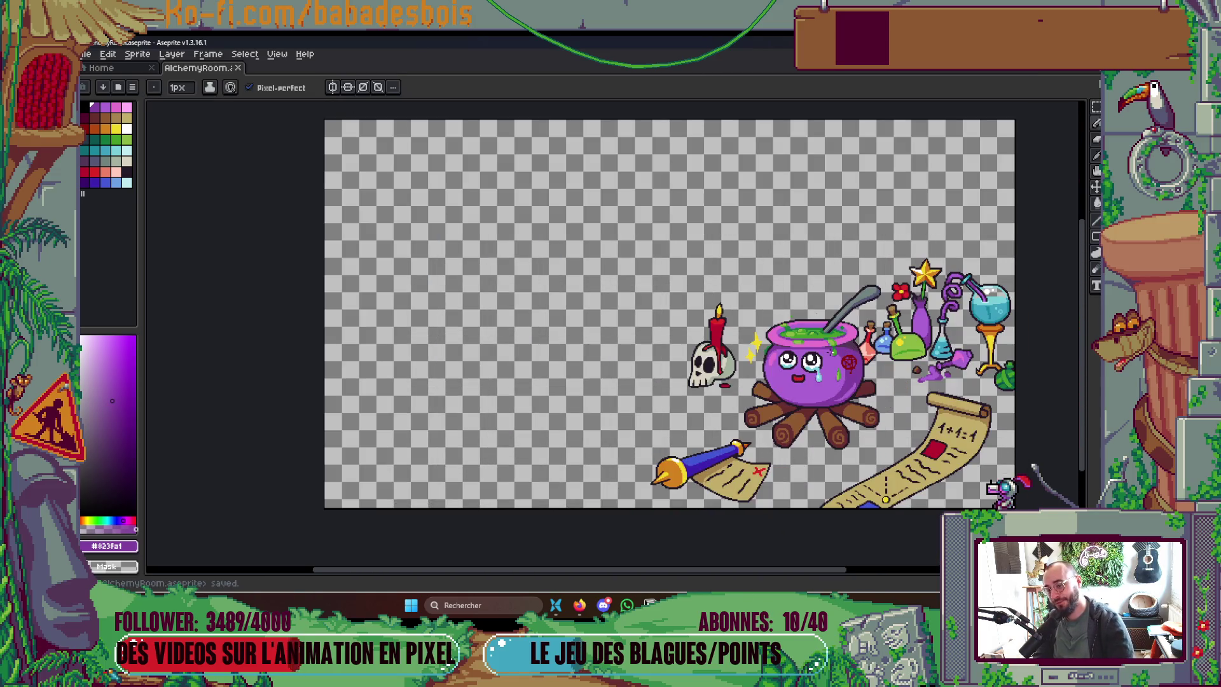
key(Right)
scroll(740, 305, up, 5)
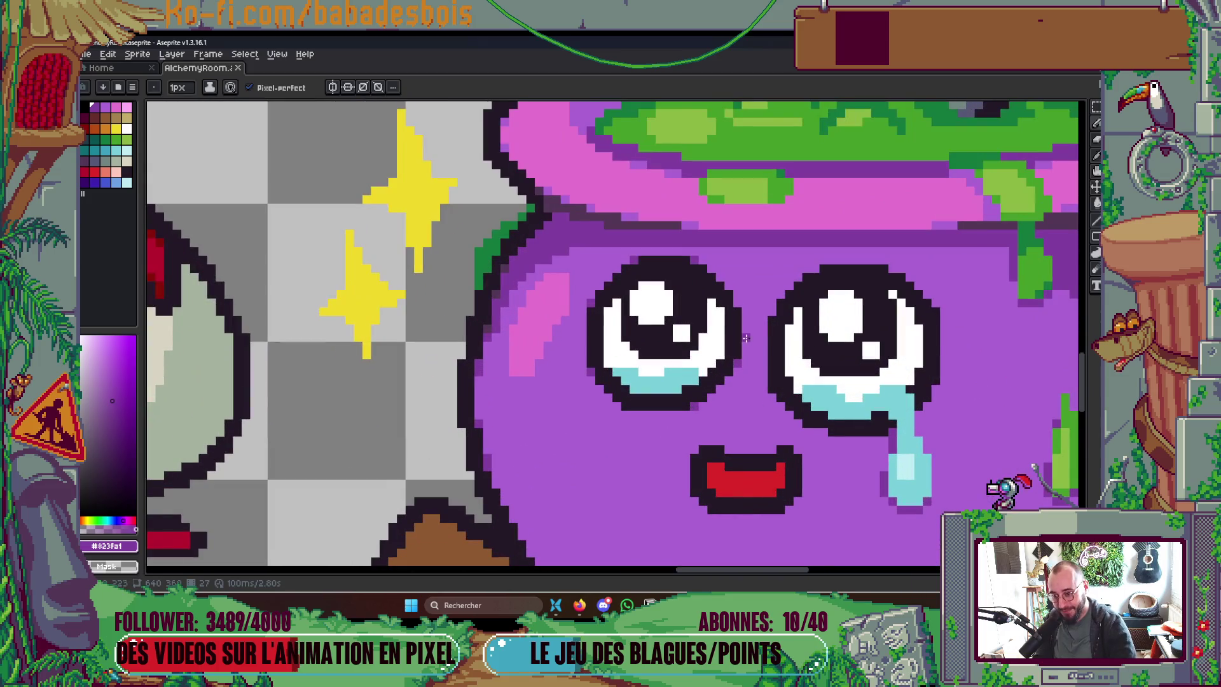
scroll(740, 334, down, 5)
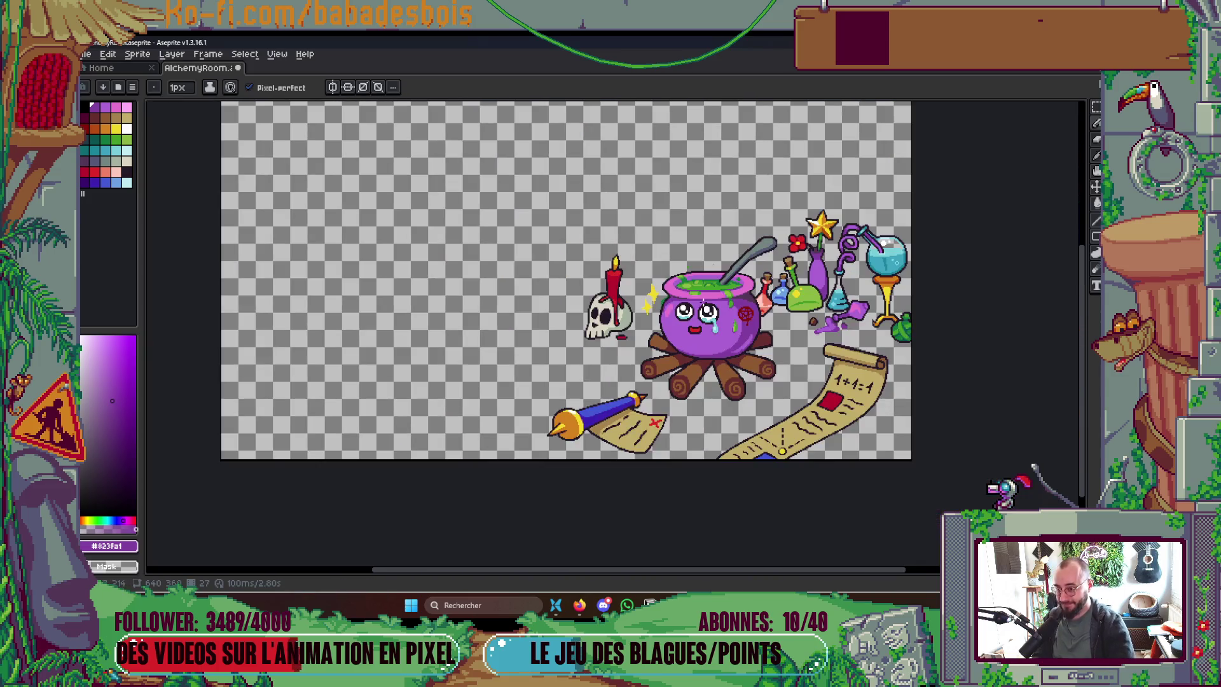
key(Tab)
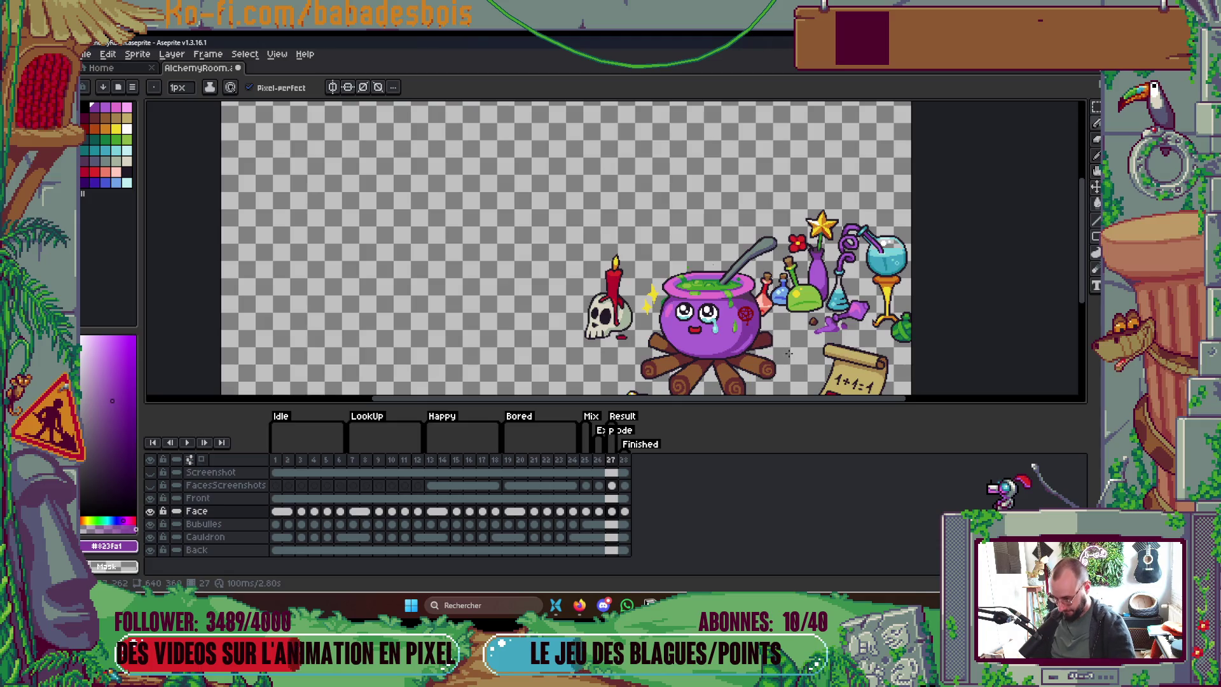
key(Tab)
Step: Compare the surprised face on frame 26 against the crying face on frame 27
scroll(789, 353, up, 5)
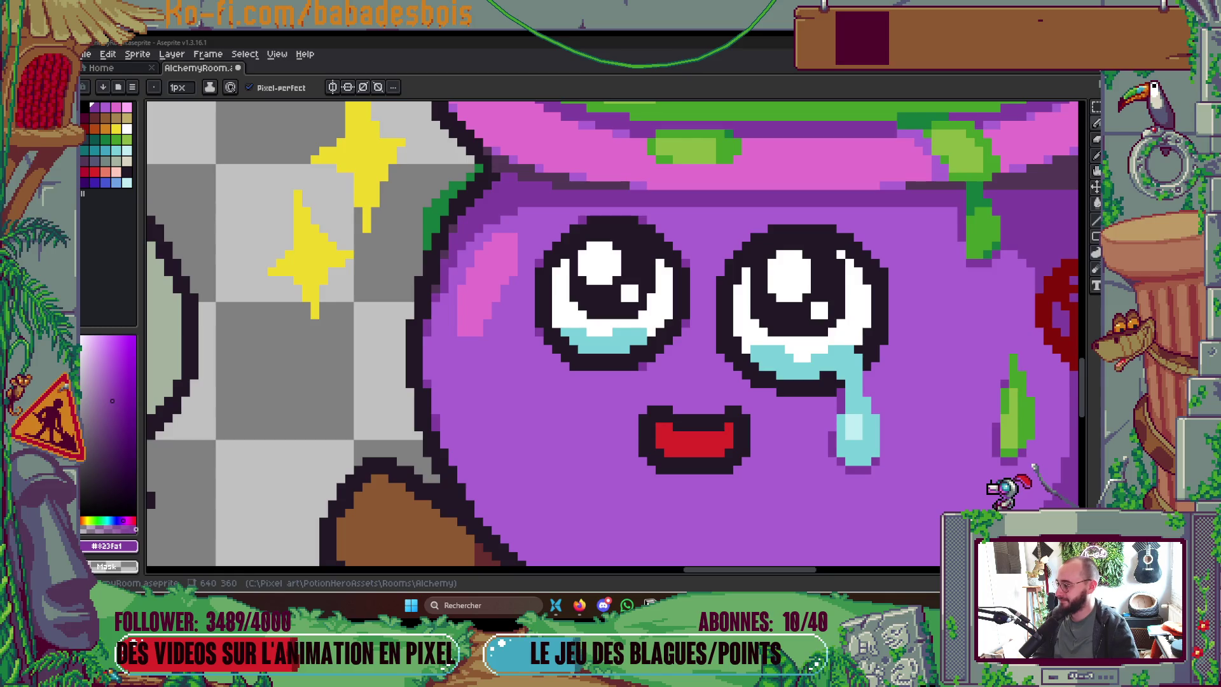
scroll(627, 321, down, 3)
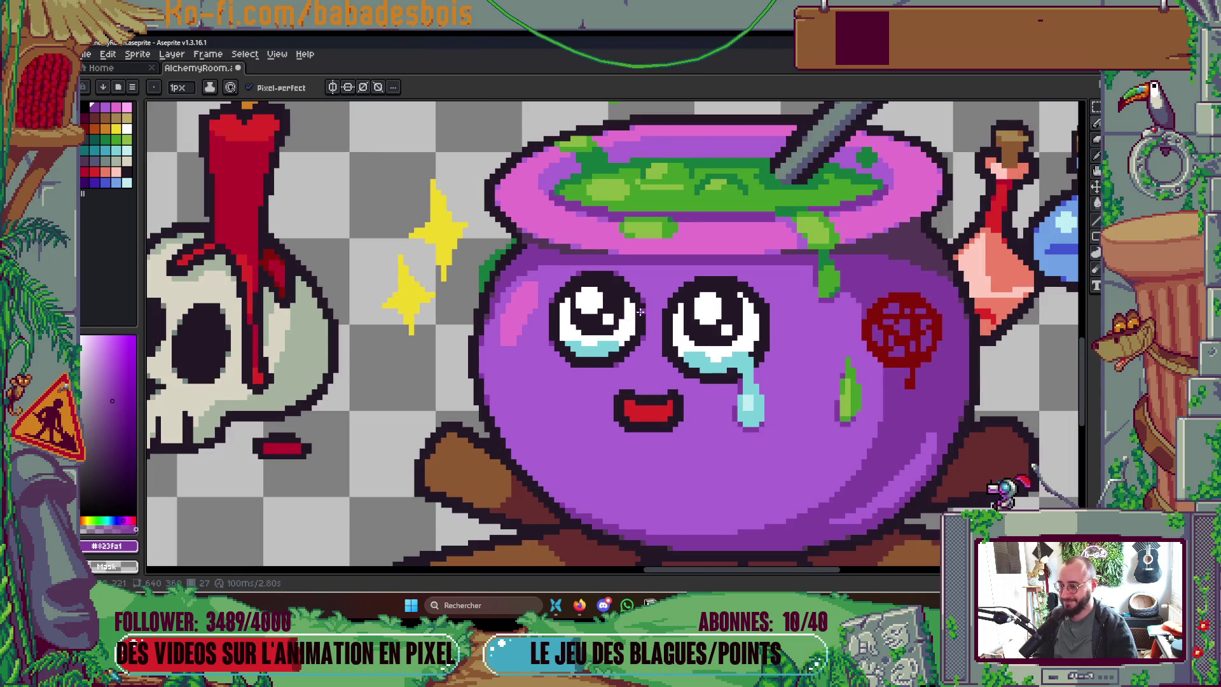
scroll(637, 327, up, 1)
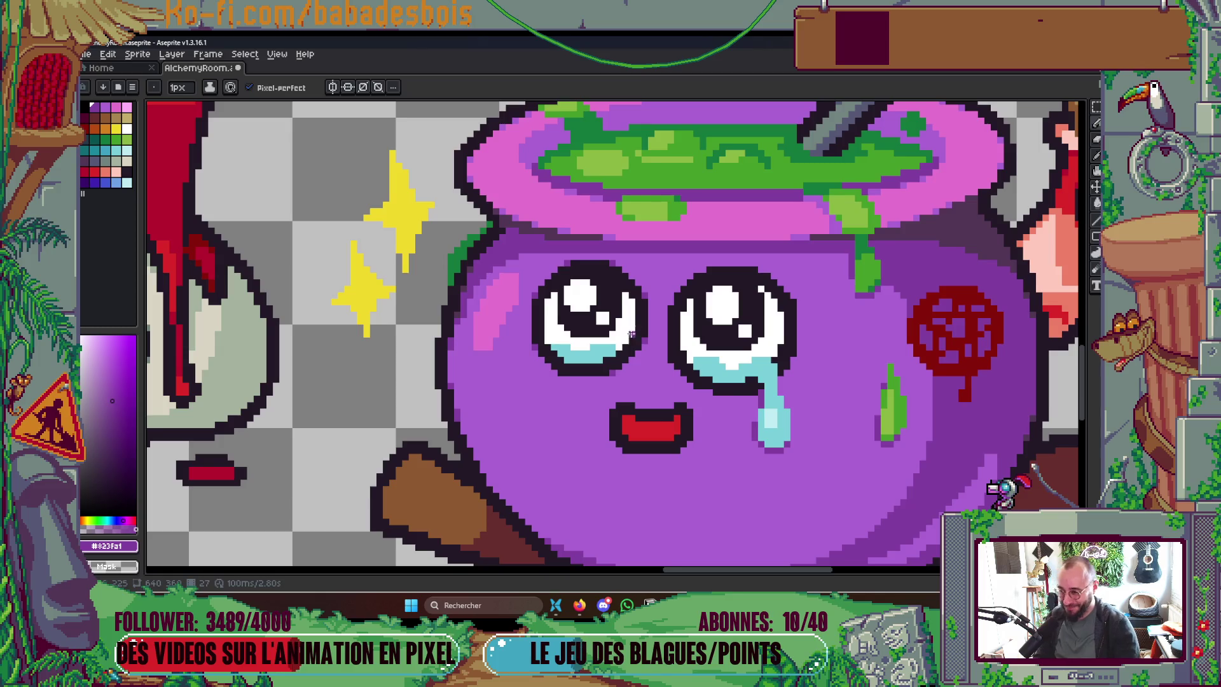
scroll(633, 344, up, 1)
key(Left)
key(Right)
key(Left)
key(Right)
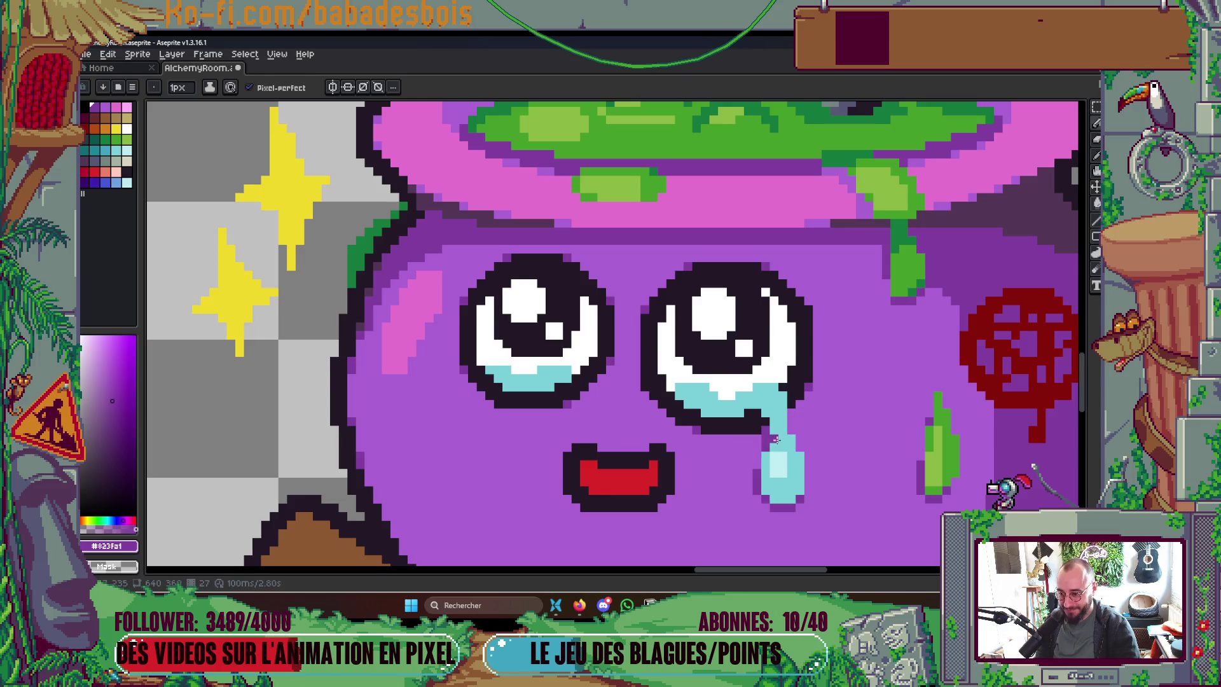
scroll(641, 386, down, 5)
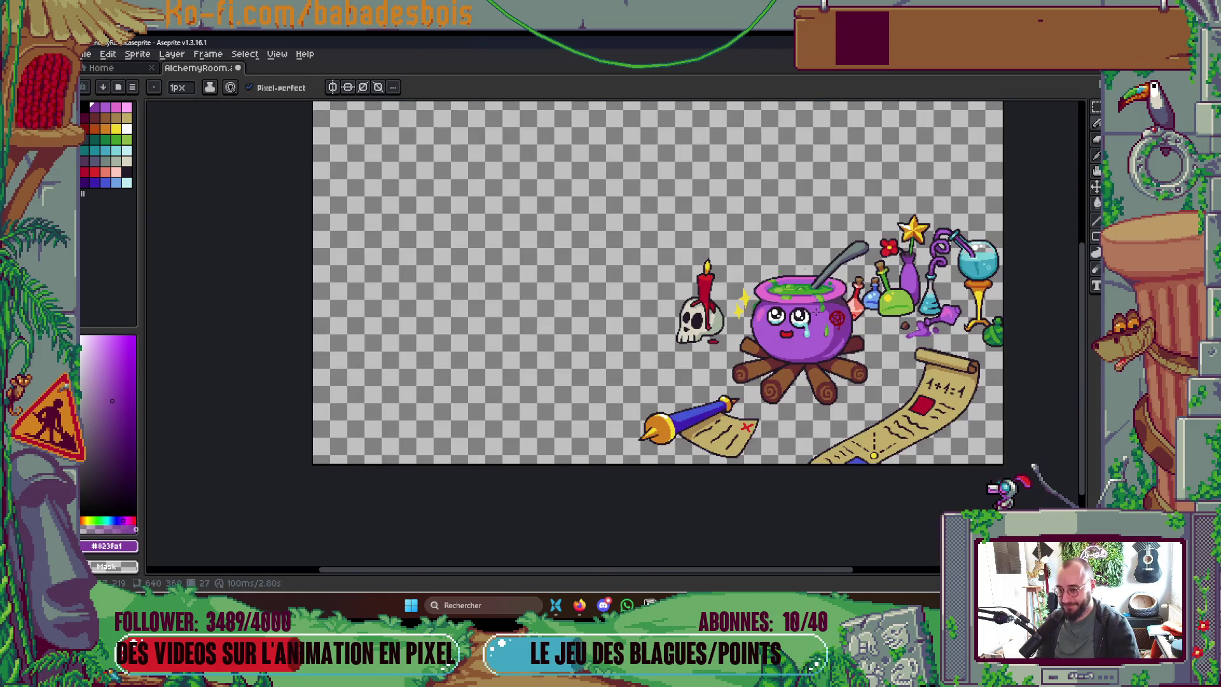
scroll(816, 338, up, 4)
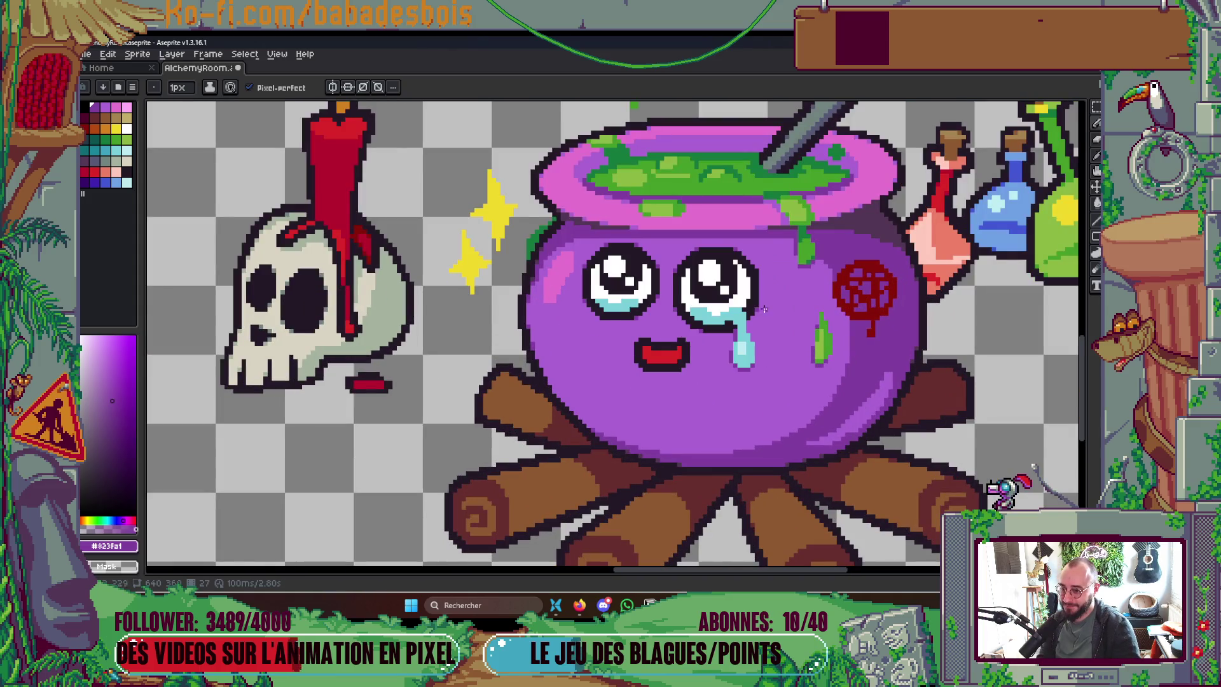
scroll(721, 214, up, 2)
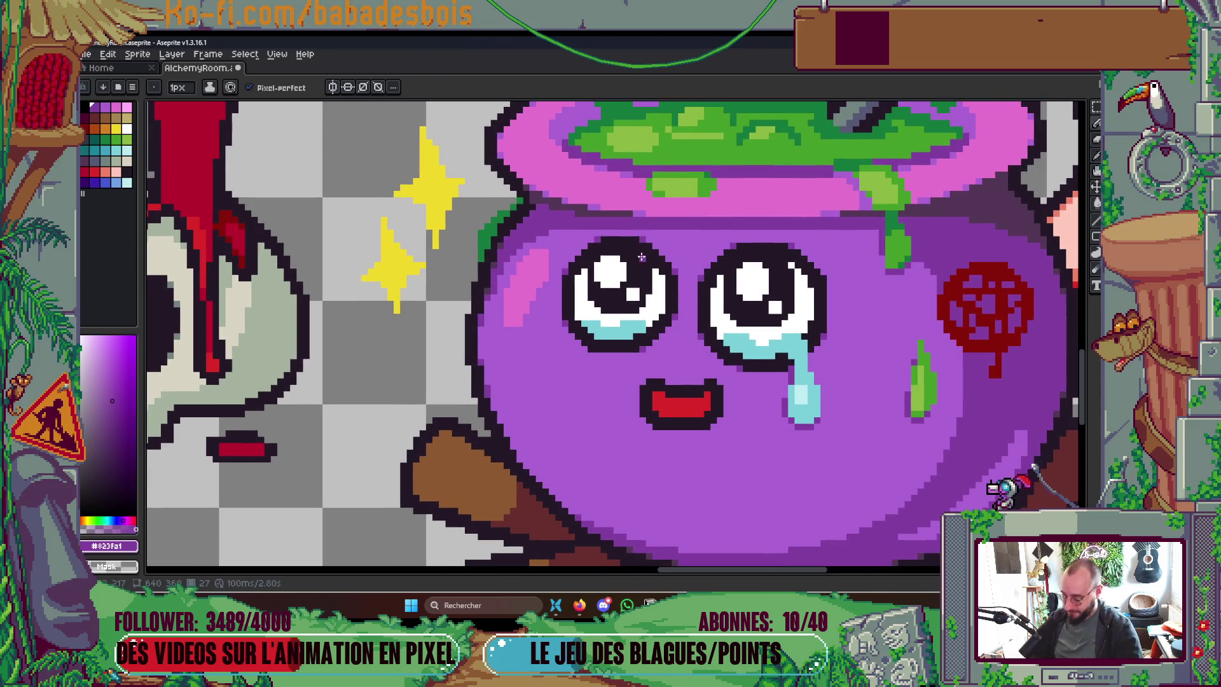
Step: Add light-cyan palette pixels on both sides of the left eye's white
key(i)
click(126, 151)
key(b)
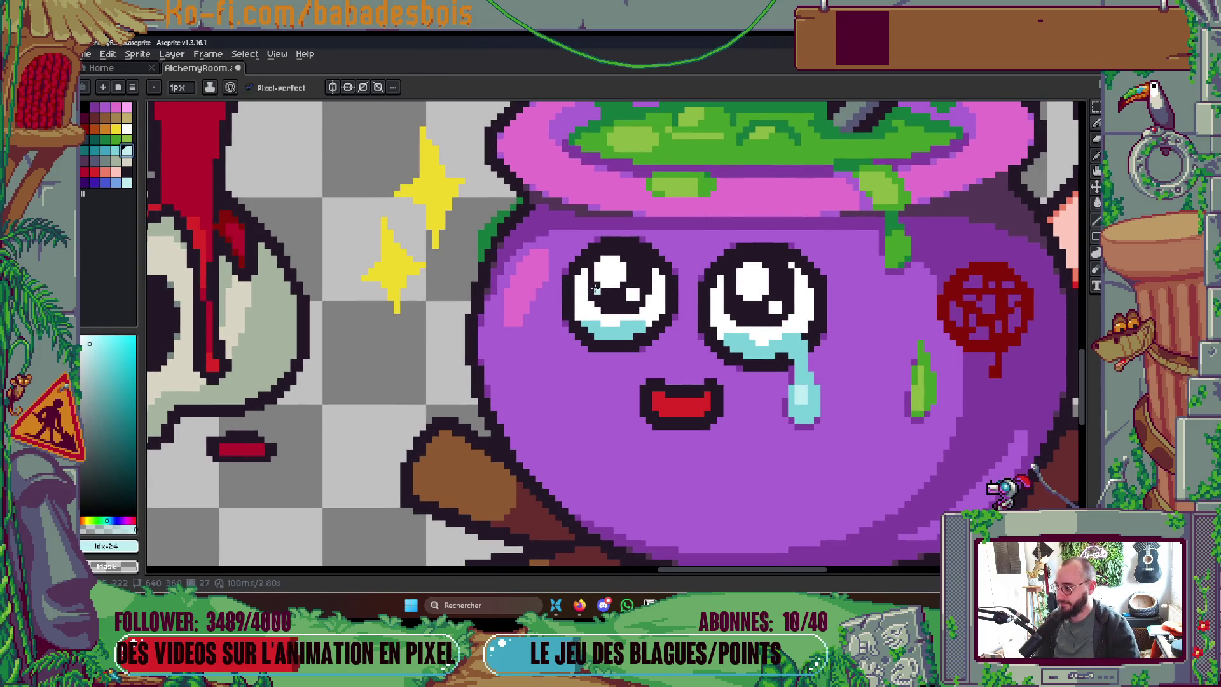
click(580, 282)
scroll(674, 281, up, 3)
click(653, 276)
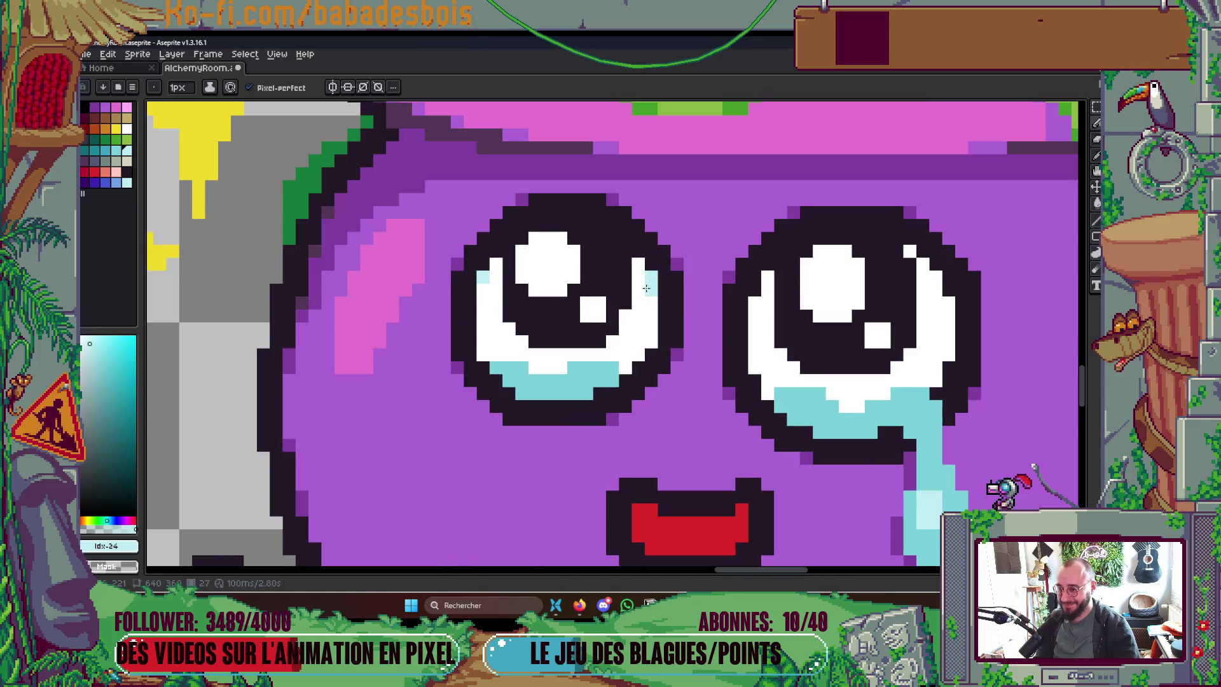
Step: Add a pale-blue #bfcdf2 pixel and a darker teal pixel at the left eye's lower-left edge
key(i)
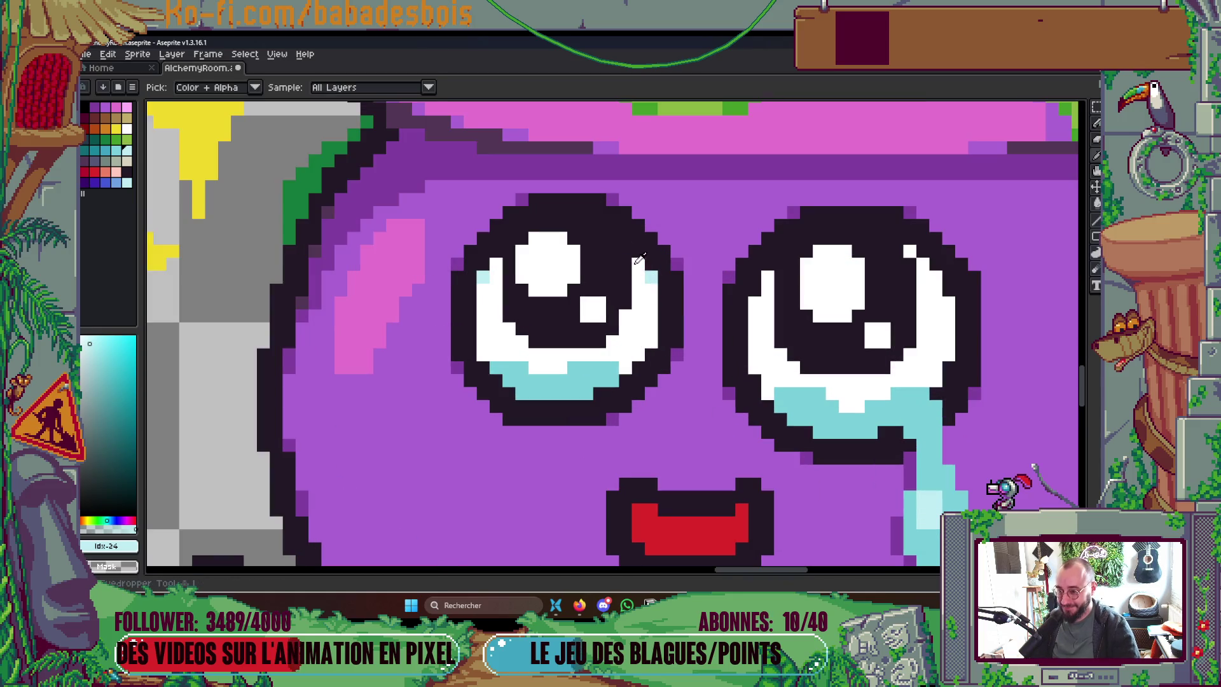
click(648, 275)
key(b)
scroll(696, 261, down, 3)
scroll(701, 256, down, 2)
scroll(708, 266, up, 5)
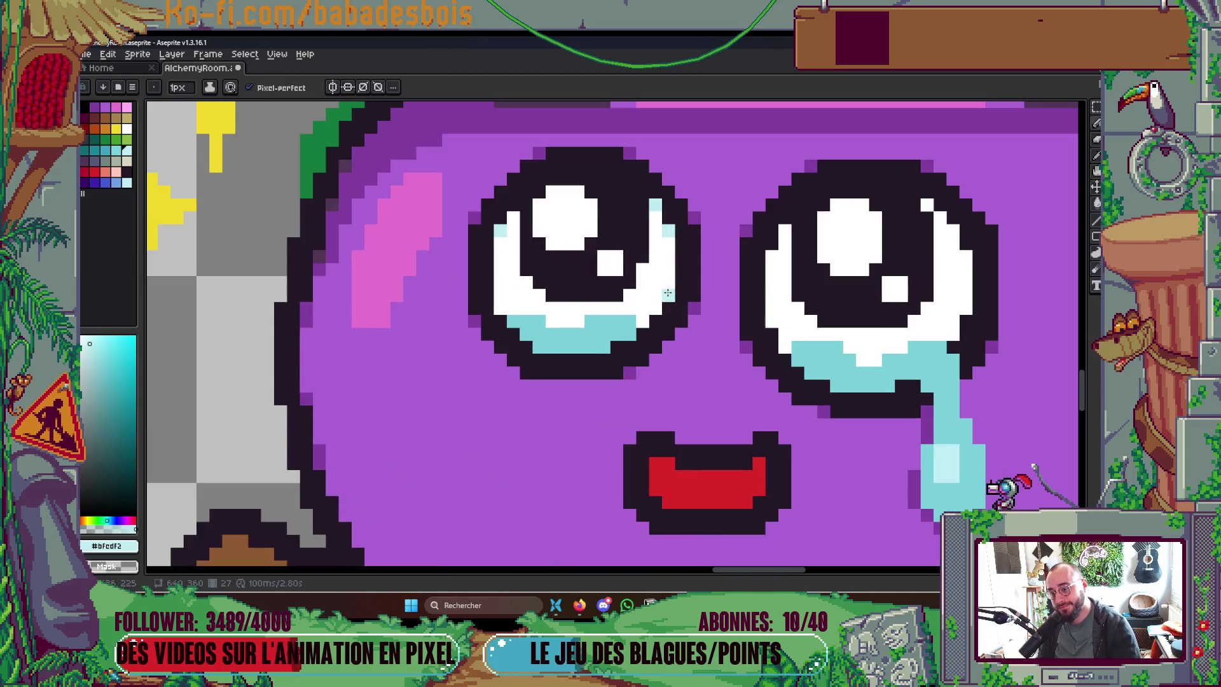
click(500, 308)
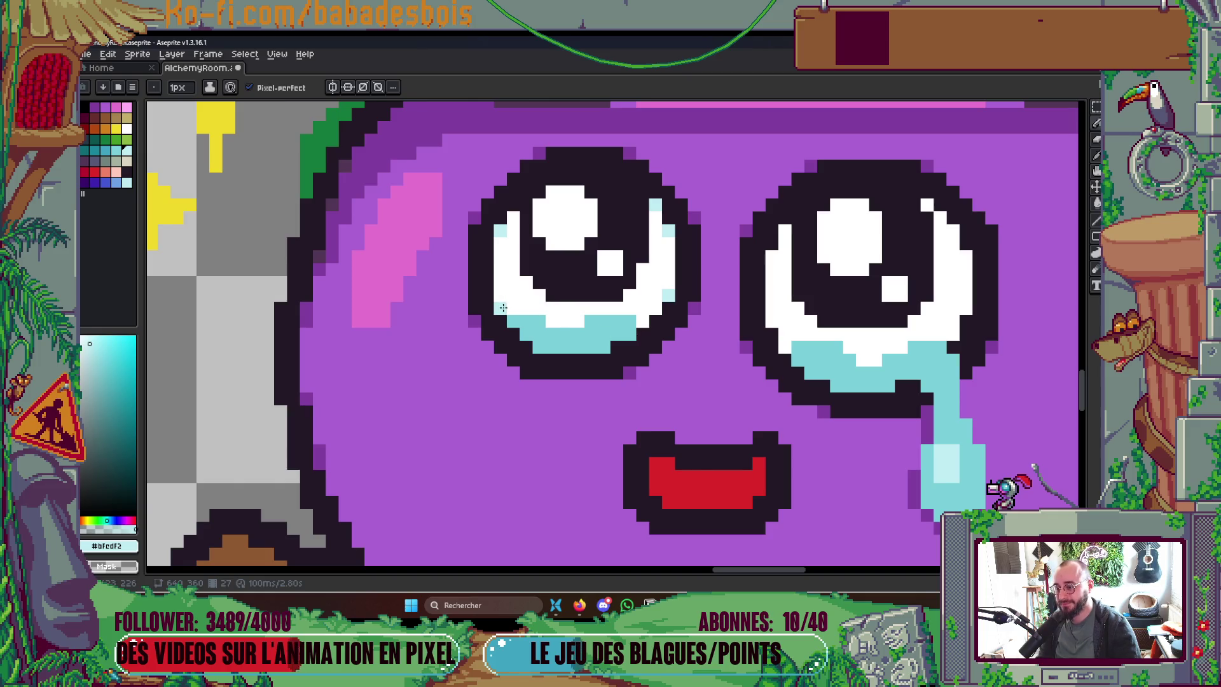
click(105, 150)
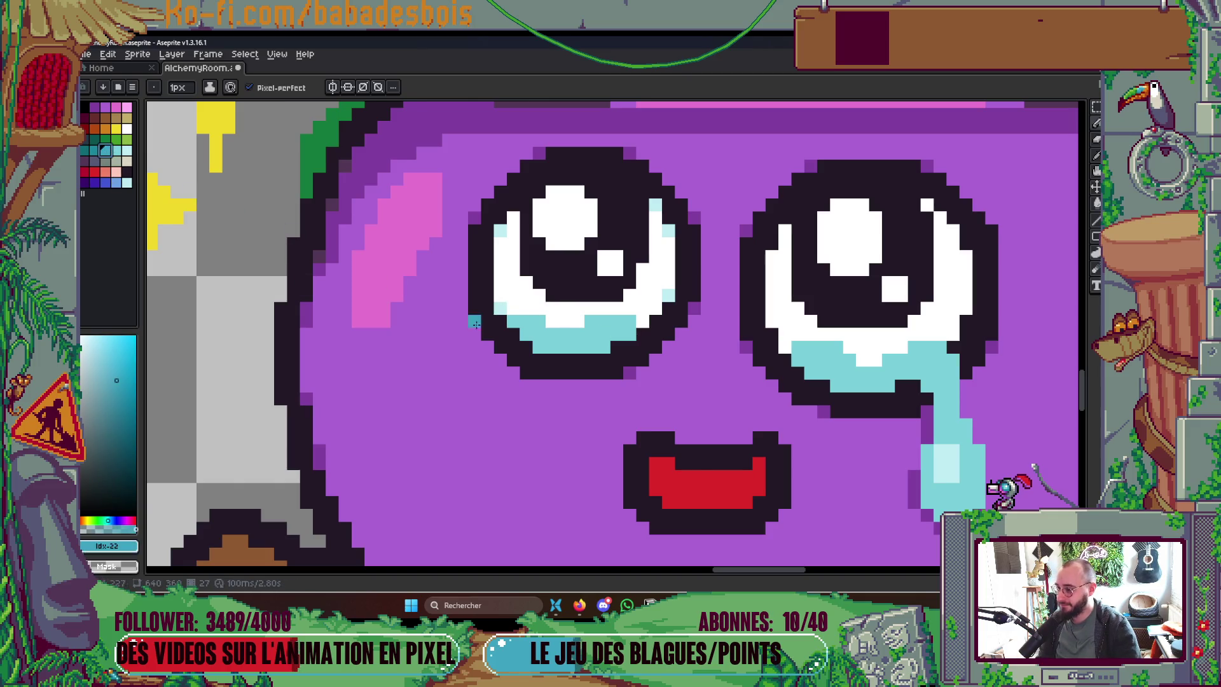
click(538, 346)
scroll(601, 347, down, 5)
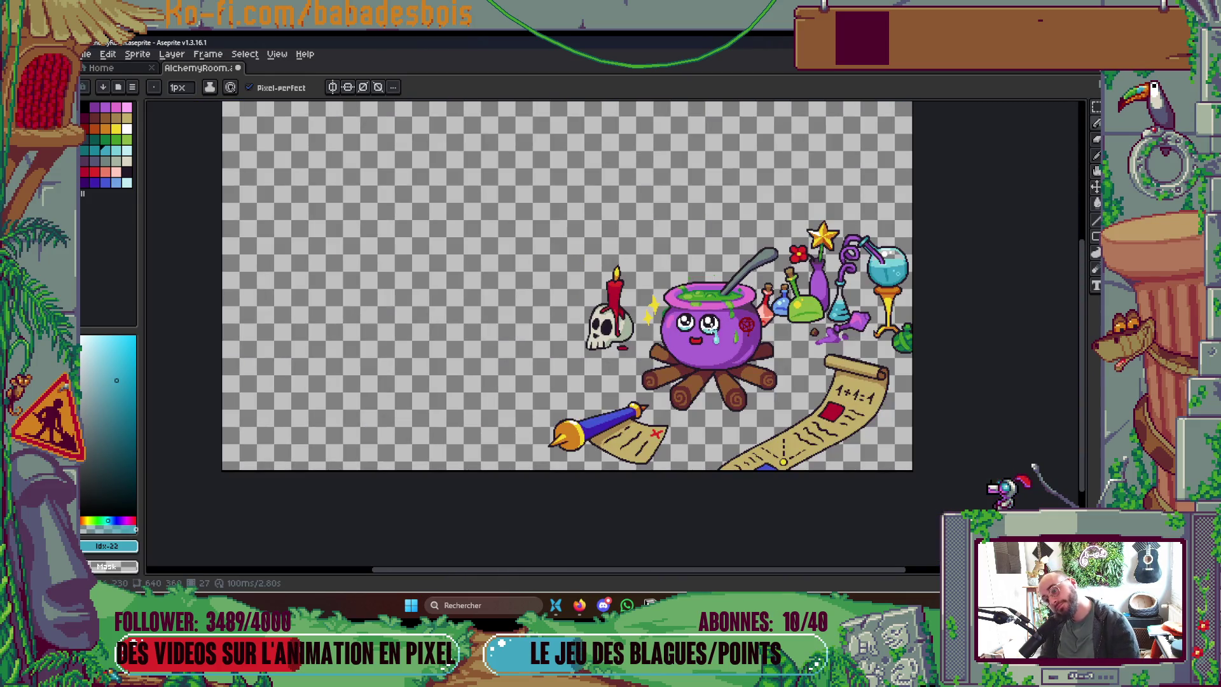
Step: Sample the eye colours #bfcdf2 and #79cfd9, ending on pale blue #bfcdf2
scroll(711, 330, up, 5)
scroll(673, 327, up, 4)
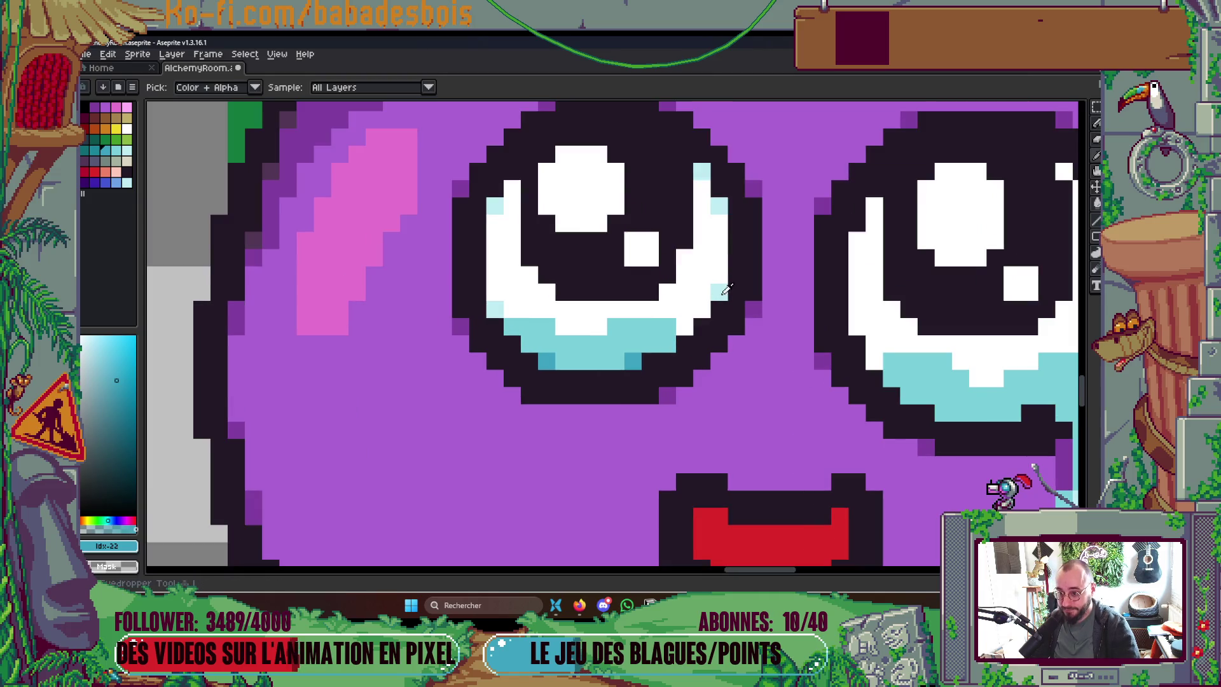
alt+click(673, 327)
alt+click(564, 343)
scroll(681, 318, down, 4)
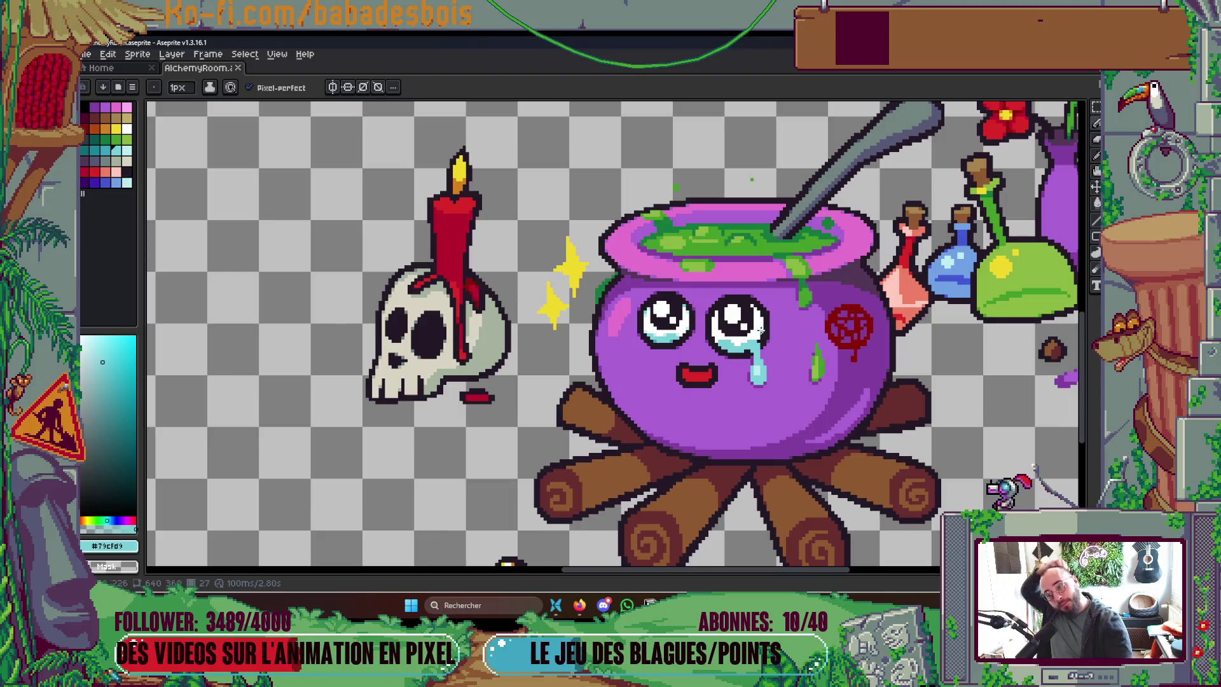
scroll(763, 330, up, 4)
key(alt)
alt+click(704, 351)
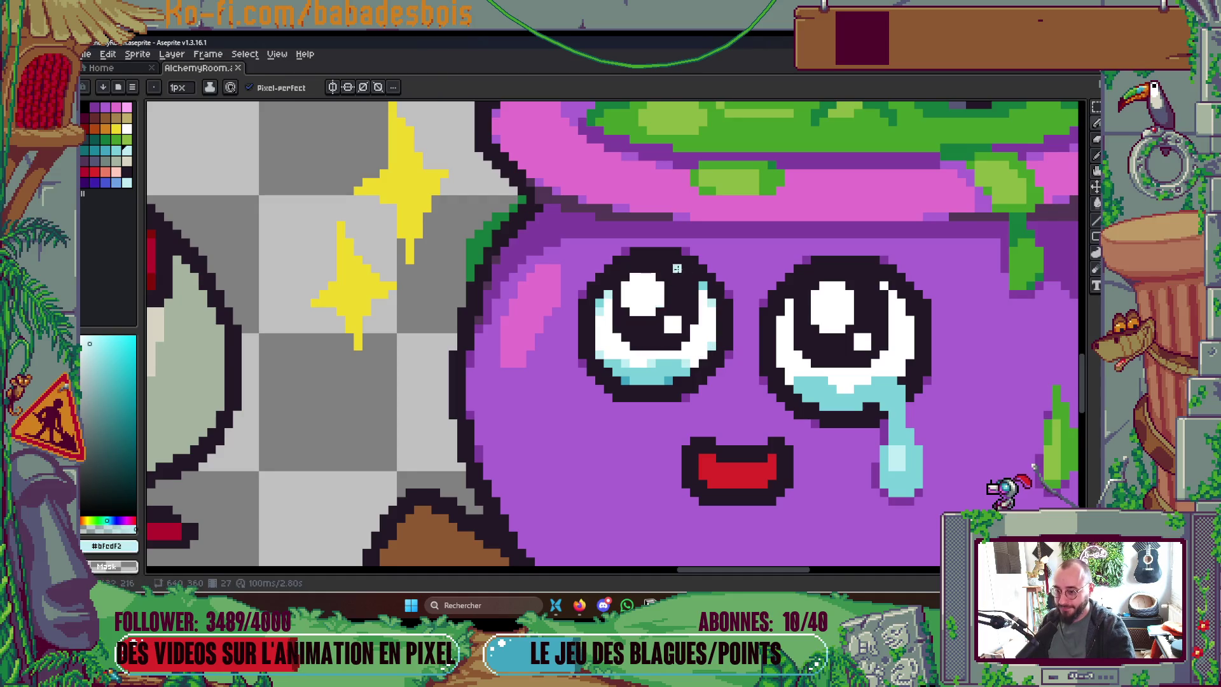
scroll(668, 277, down, 5)
scroll(706, 253, up, 2)
scroll(708, 254, up, 5)
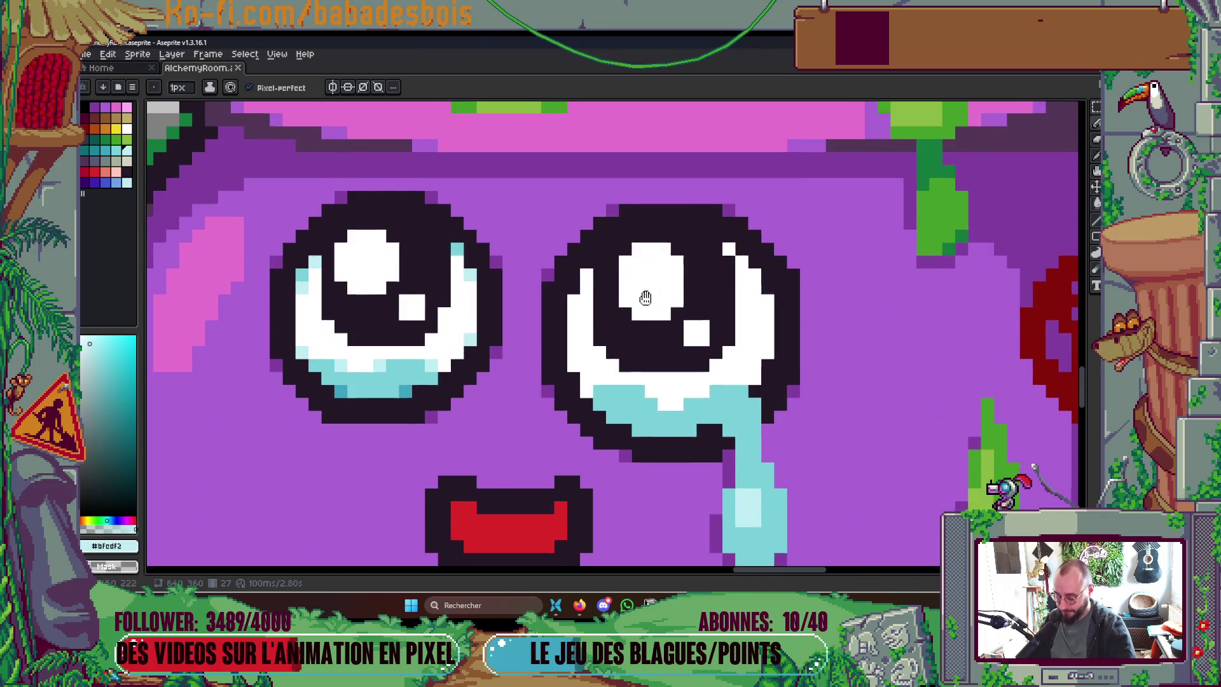
Step: Select the right eye's highlight, pick the dark outline colour #231927, and save
key(m)
mouse_move(622, 311)
mouse_down()
mouse_move(678, 311)
mouse_move(687, 362)
mouse_up()
key(g)
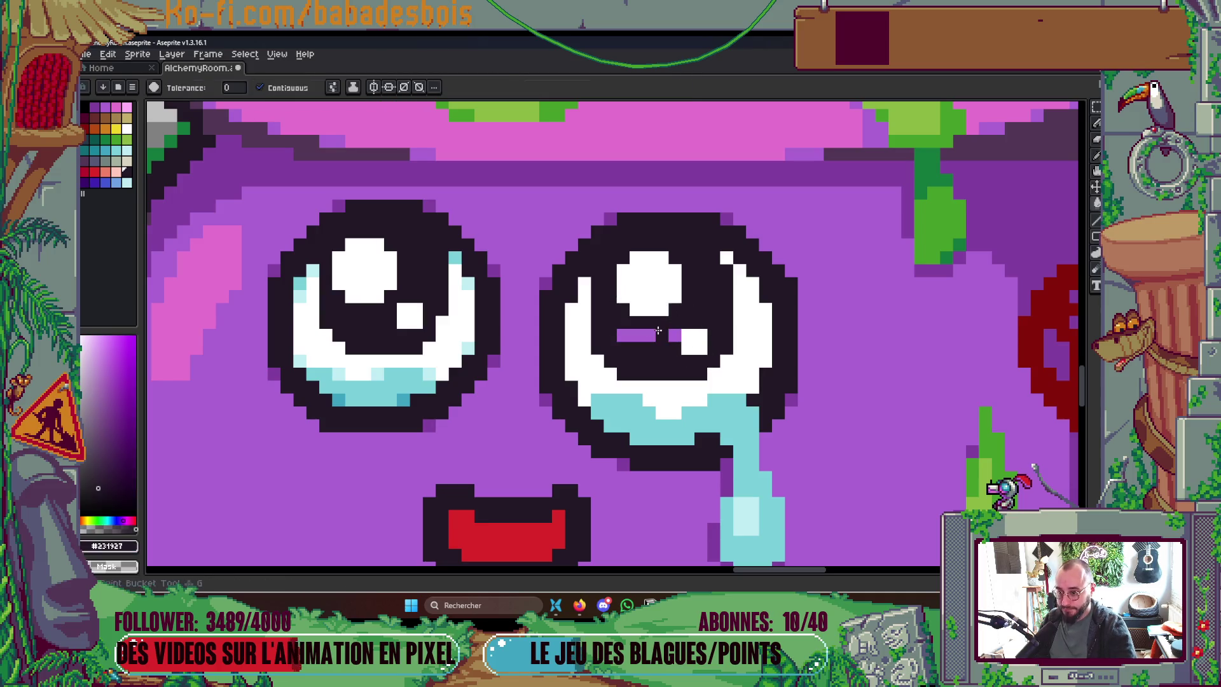
alt+click(687, 318)
scroll(706, 319, down, 5)
scroll(725, 321, down, 2)
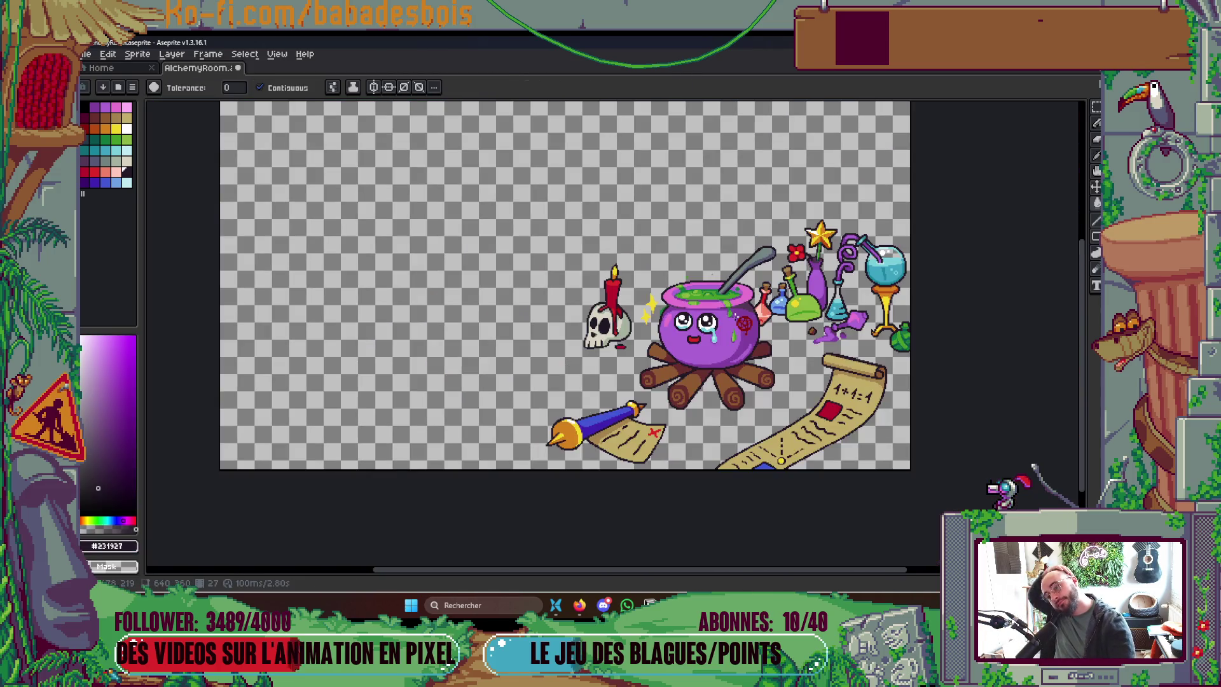
scroll(725, 344, right, 1)
scroll(713, 347, right, 1)
key(ctrl+s)
Step: Pick the face purple #823fa1, review the cauldron's face up close, and save AlchemyRoom.aseprite
scroll(706, 347, up, 6)
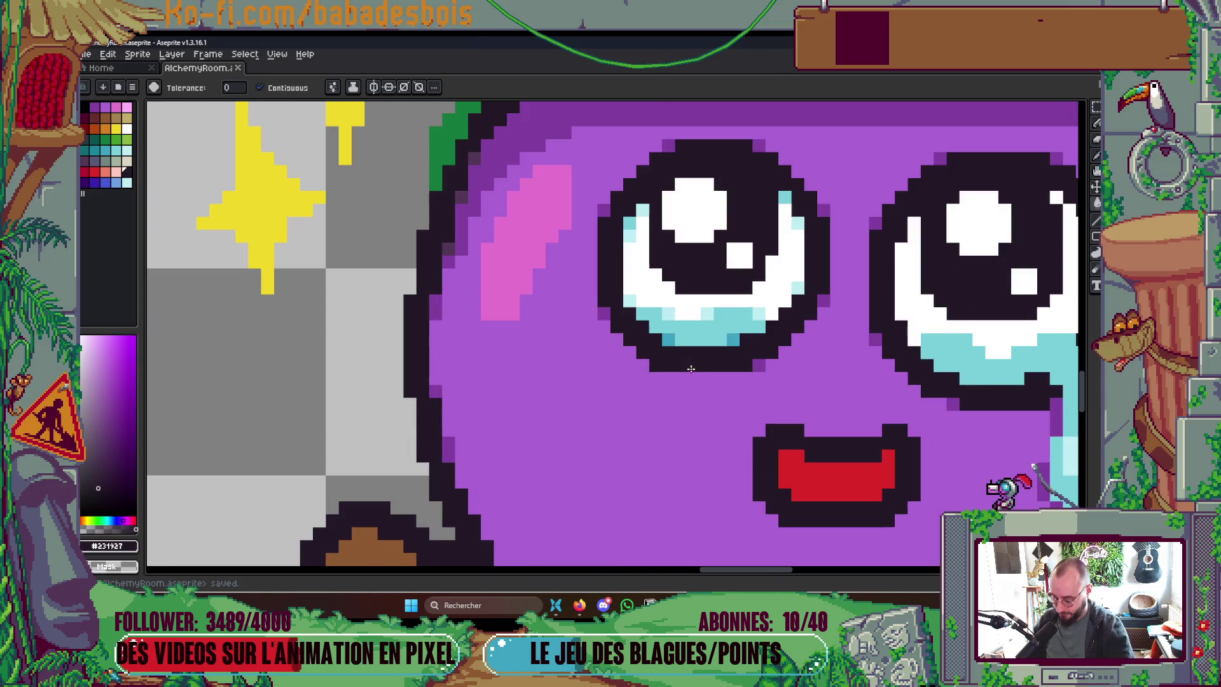
key(b)
alt+click(778, 353)
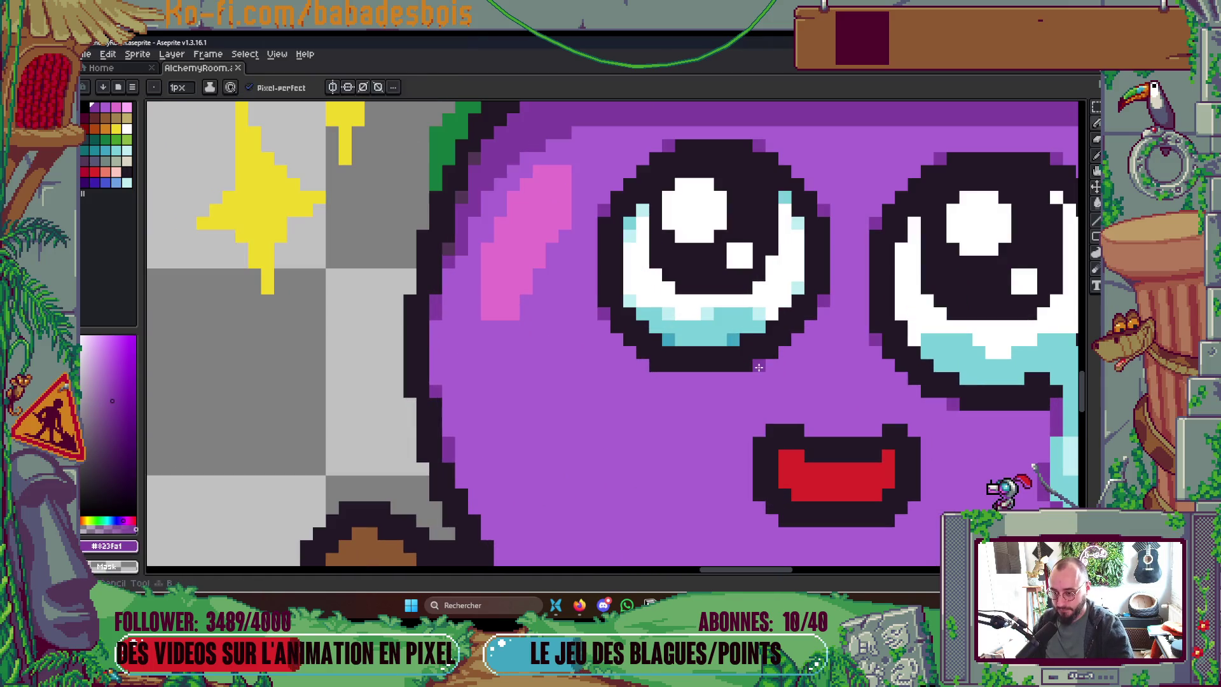
scroll(652, 365, down, 5)
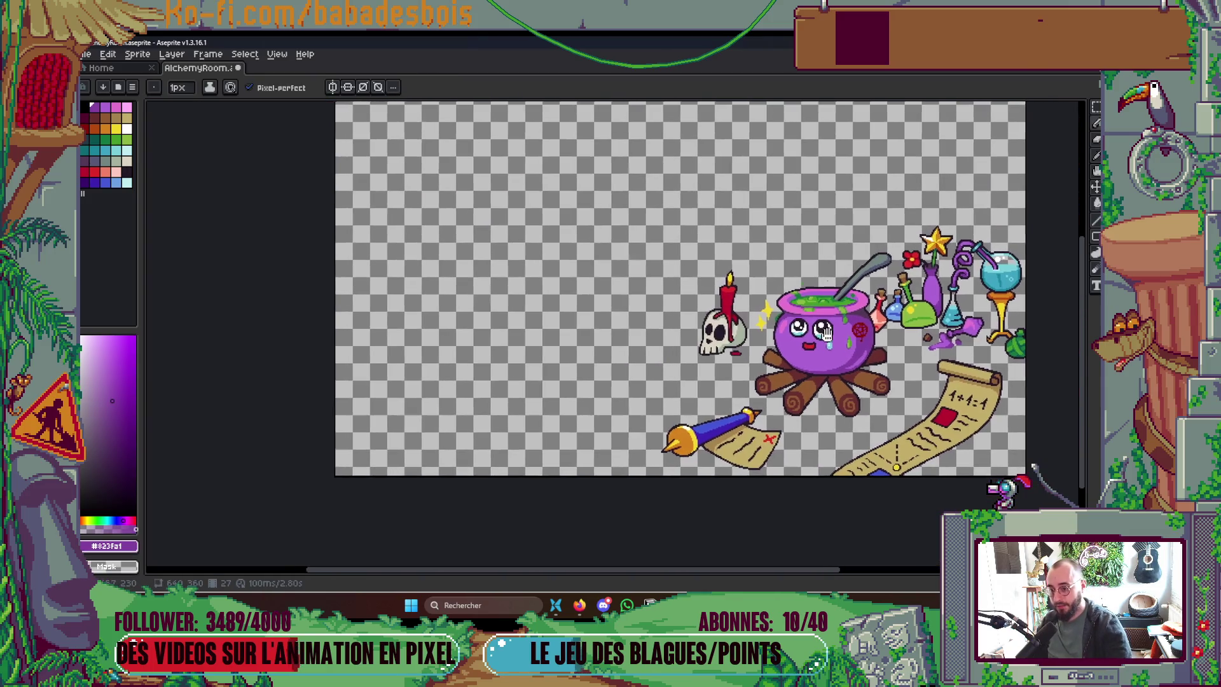
scroll(807, 338, up, 3)
scroll(799, 350, up, 2)
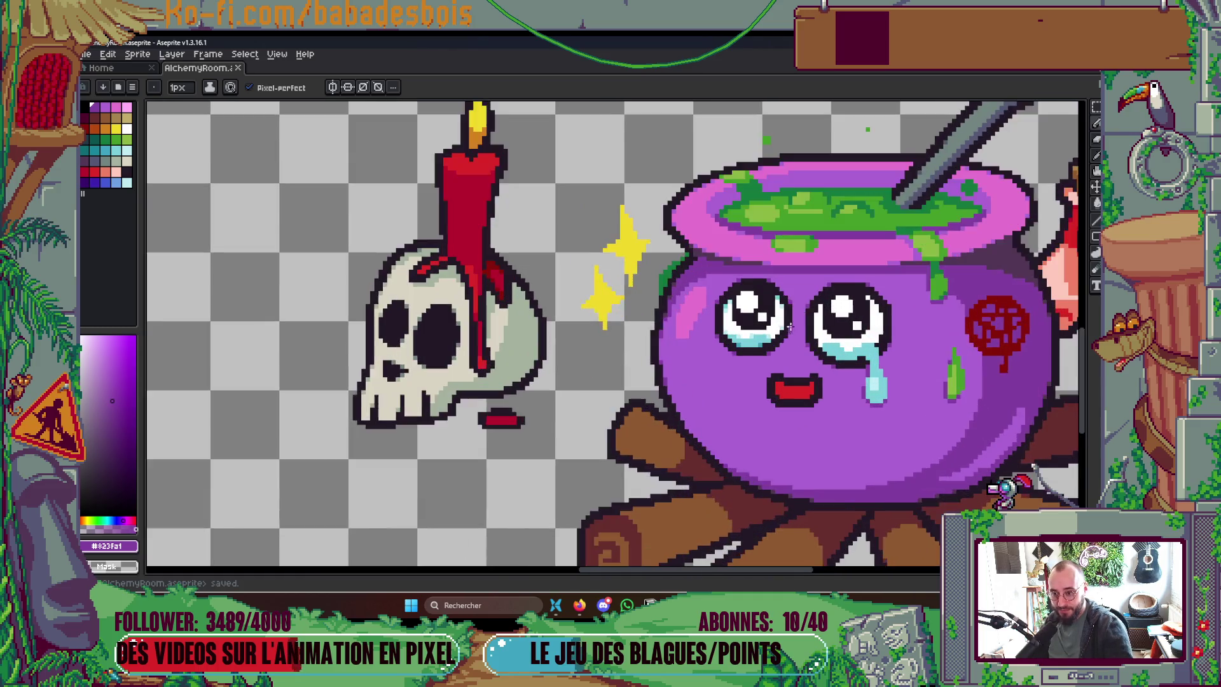
drag(803, 334, 798, 310)
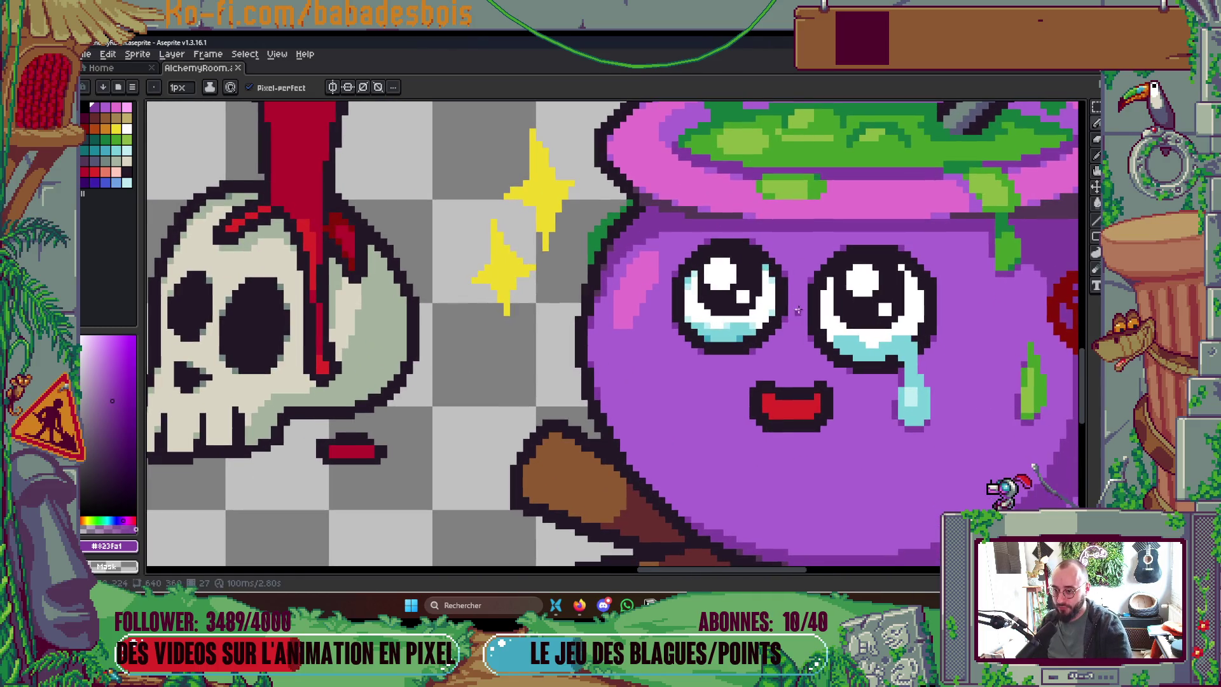
scroll(763, 350, up, 4)
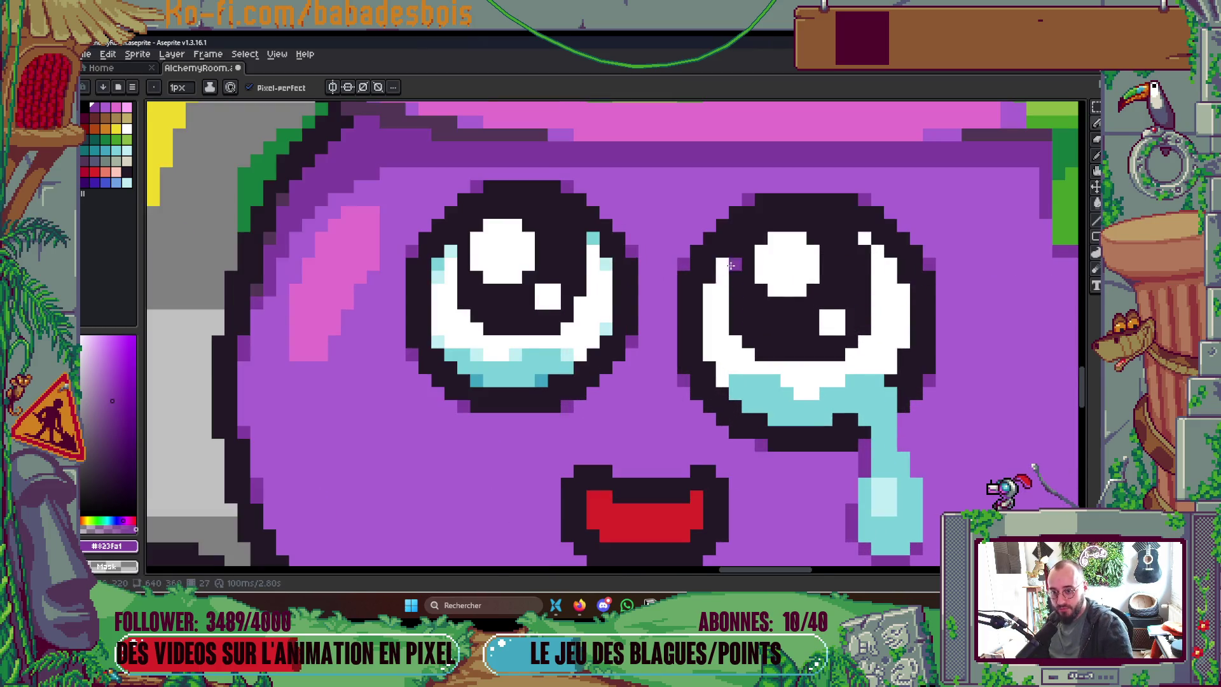
scroll(776, 212, down, 3)
scroll(777, 212, down, 1)
scroll(766, 252, up, 3)
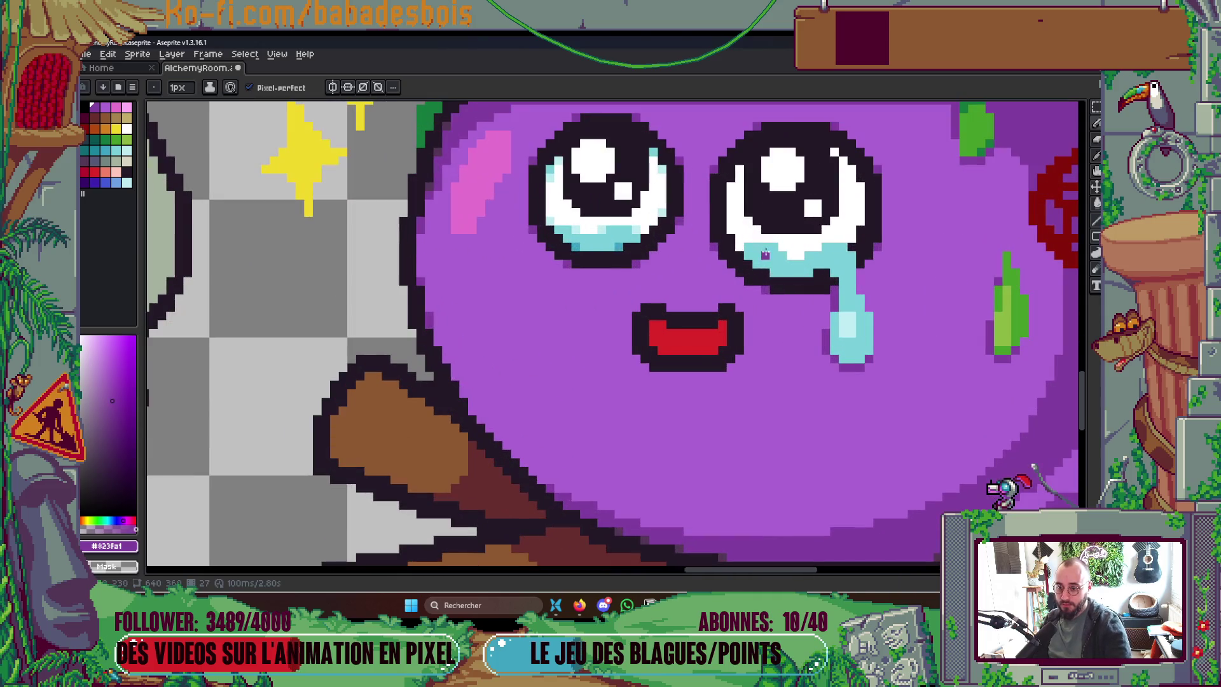
scroll(792, 274, down, 1)
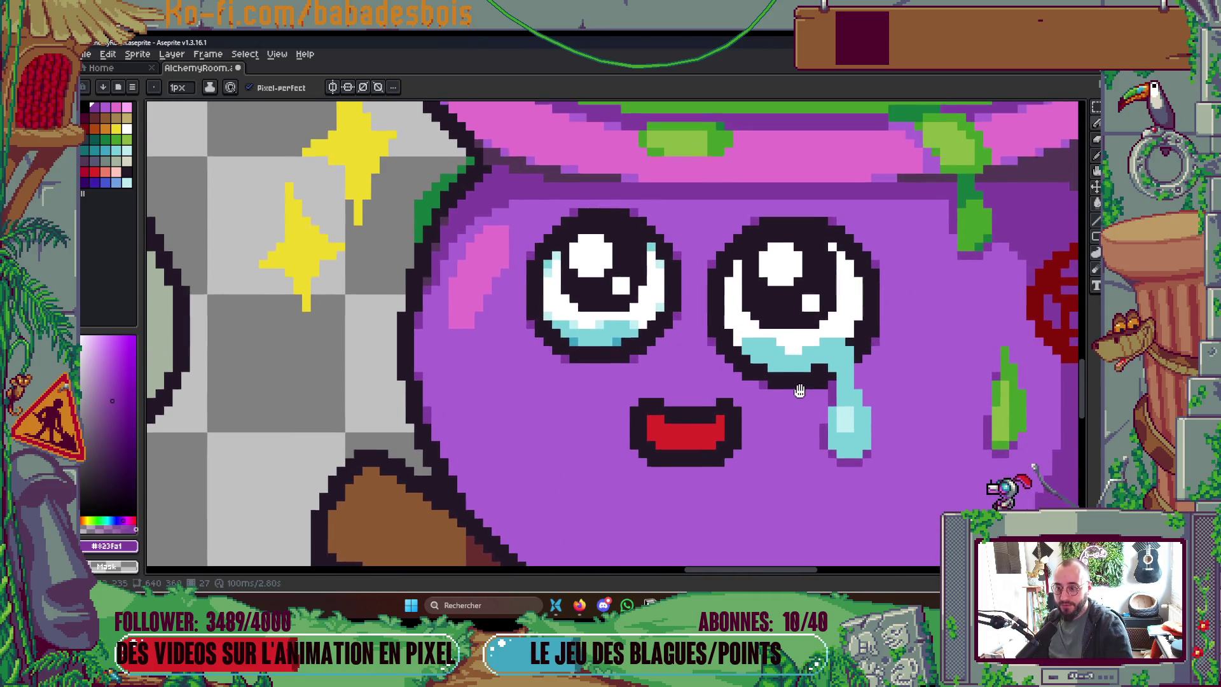
scroll(800, 395, down, 1)
scroll(800, 378, down, 3)
key(ctrl+s)
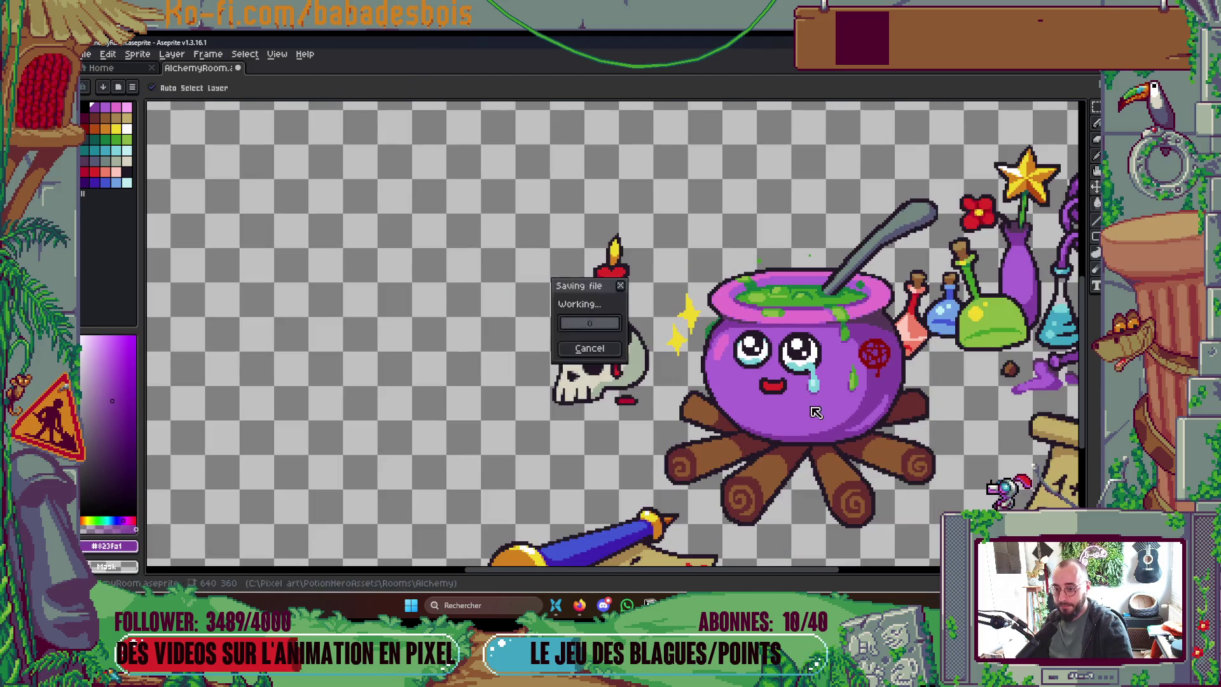
Step: Add a light cyan highlight pixel inside the right eye, undoing one stray edge pixel
scroll(812, 406, up, 3)
scroll(811, 405, up, 2)
key(i)
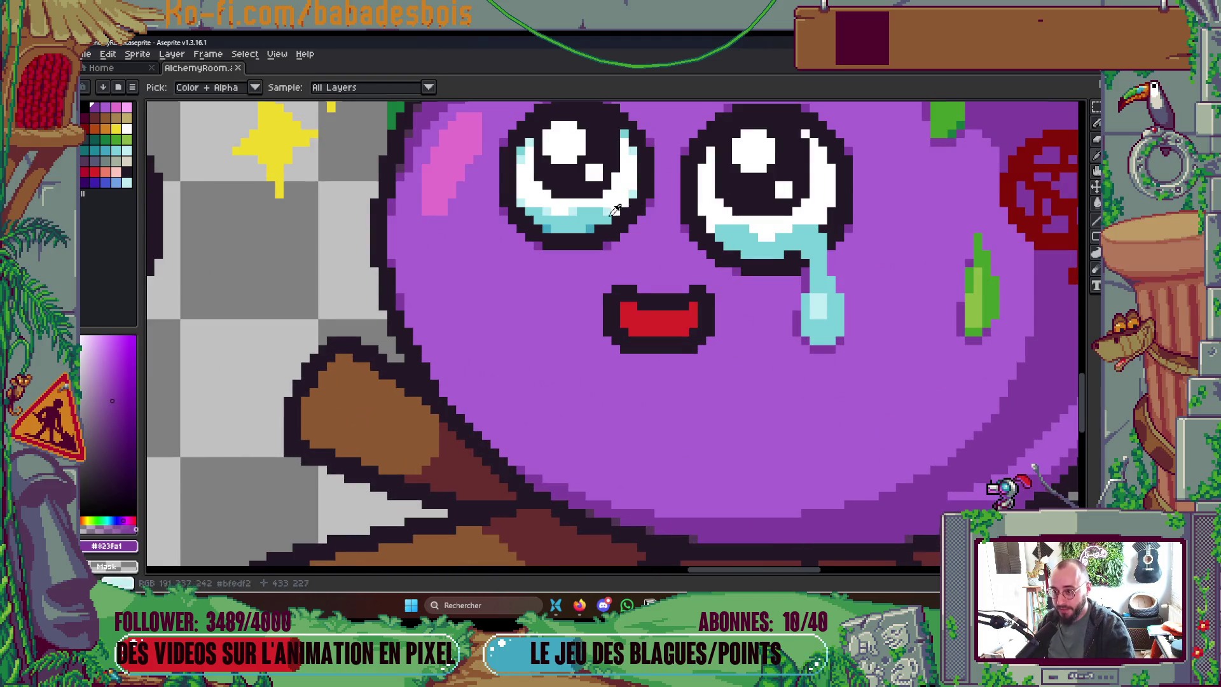
scroll(600, 255, up, 1)
click(600, 254)
key(b)
click(691, 210)
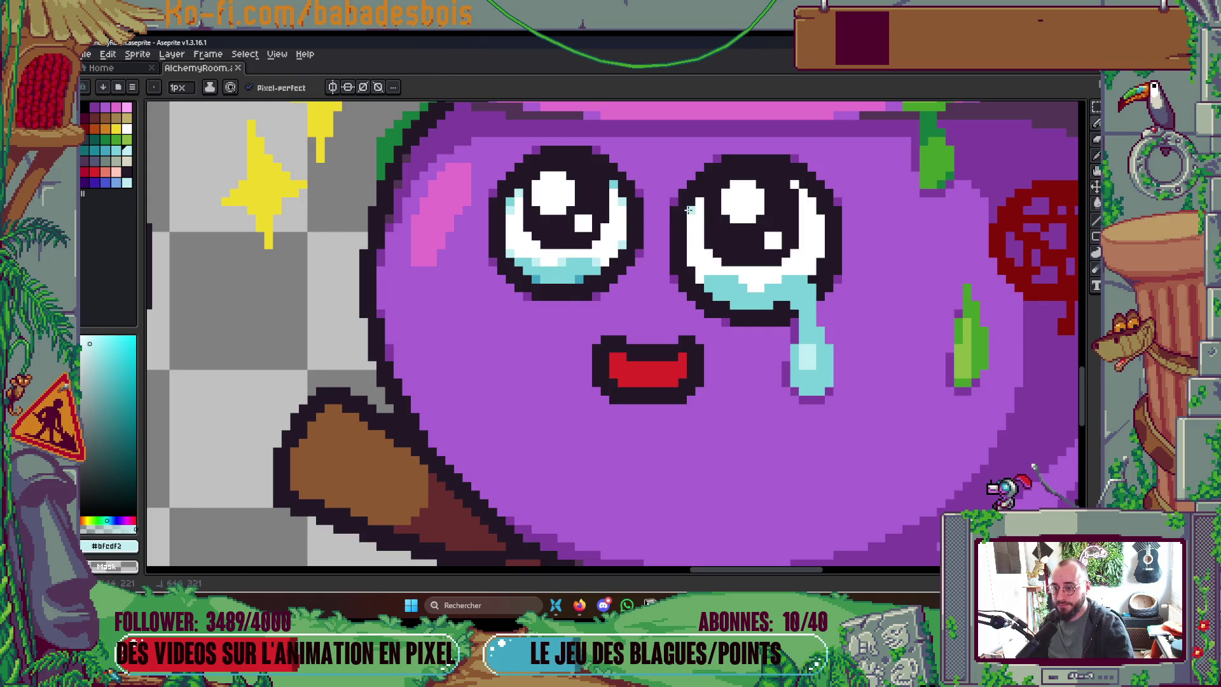
click(821, 214)
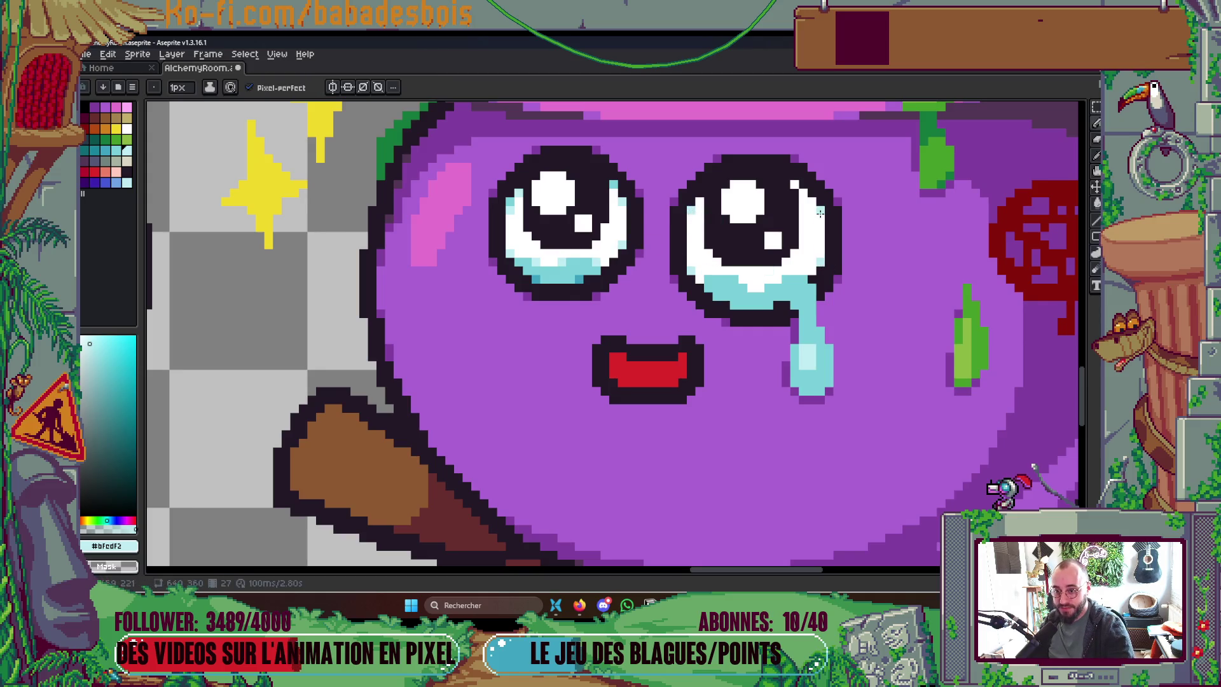
key(ctrl+z)
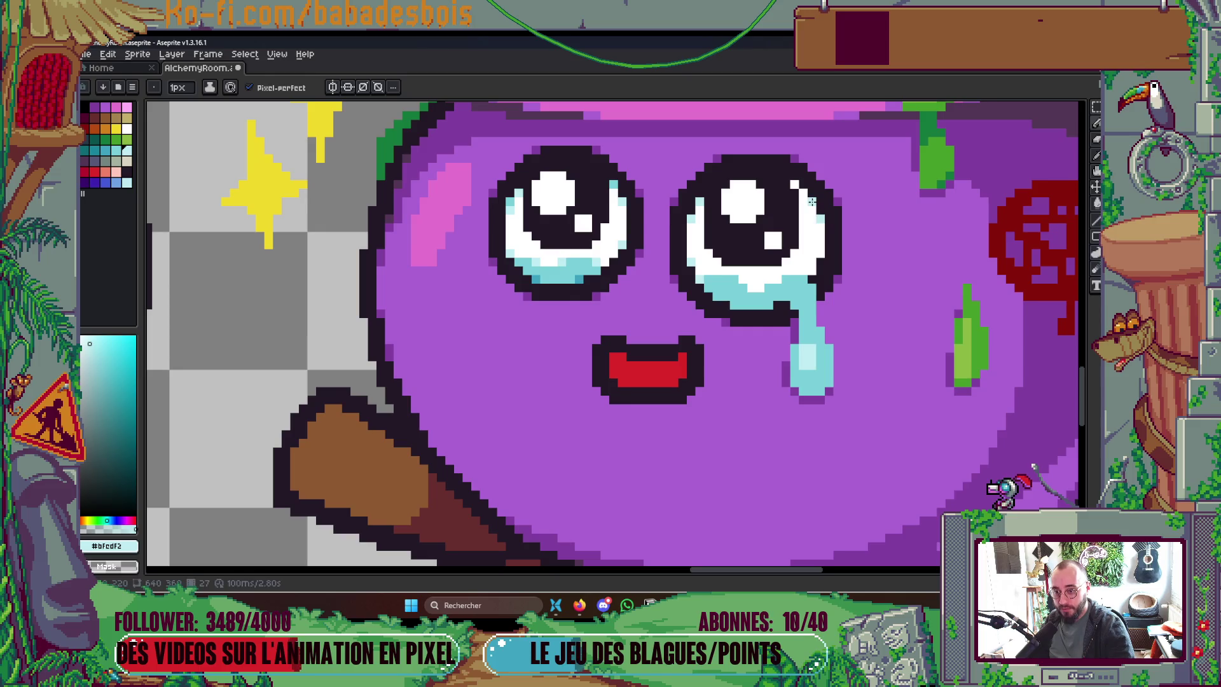
Step: Save the scene, then add a light pixel on the right eye's outline
scroll(820, 267, down, 5)
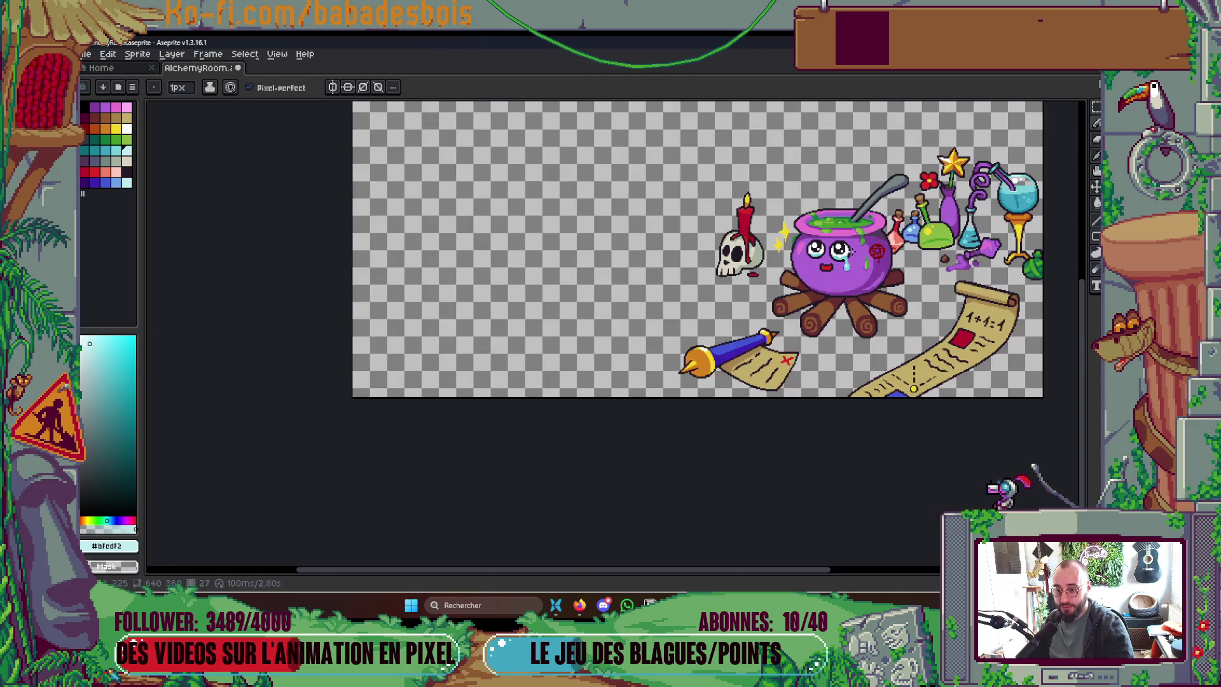
key(ctrl+s)
drag(868, 265, 847, 290)
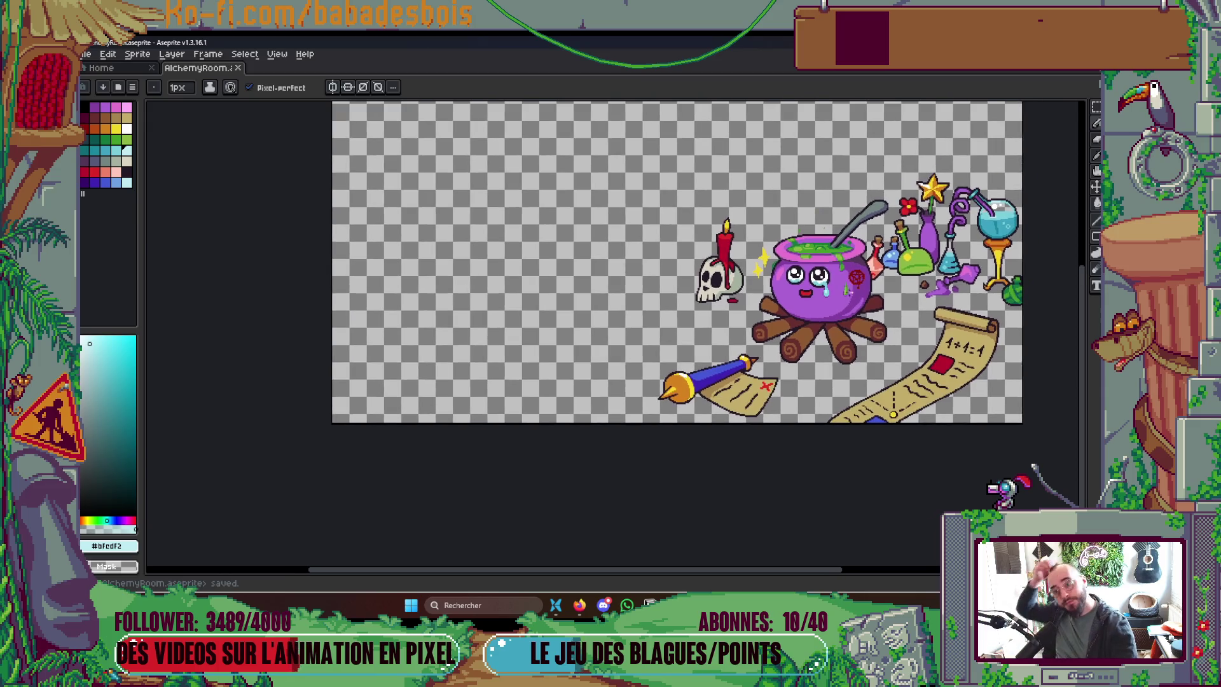
scroll(849, 288, up, 5)
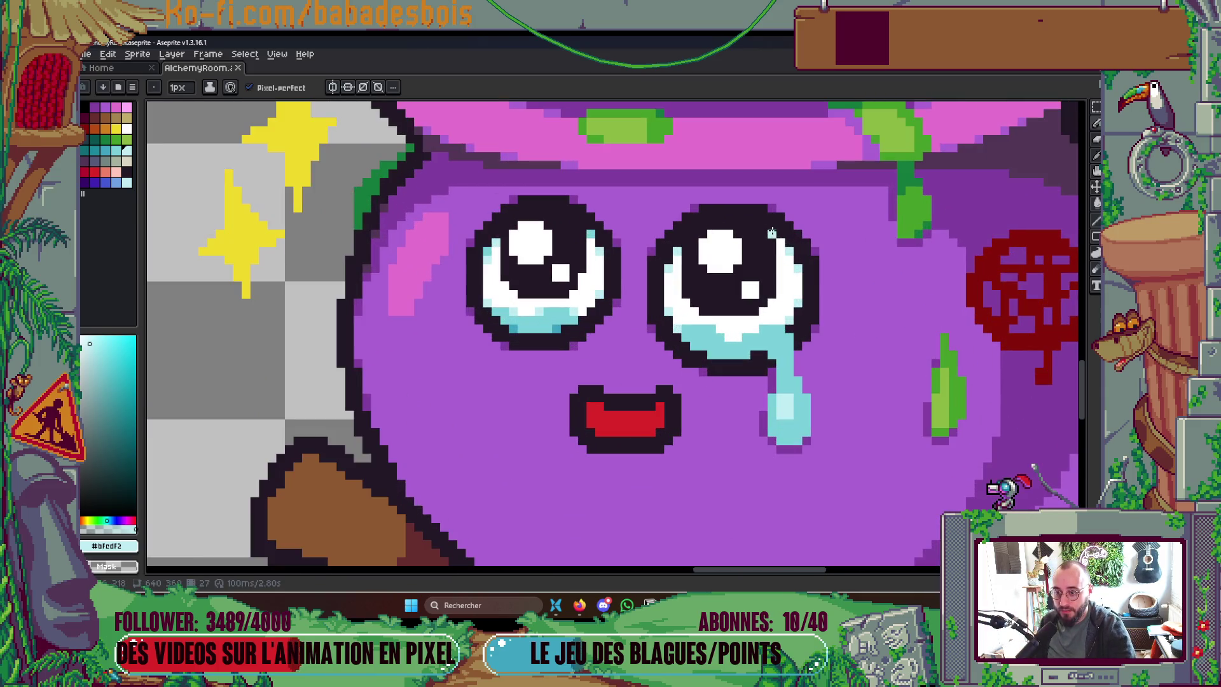
click(771, 233)
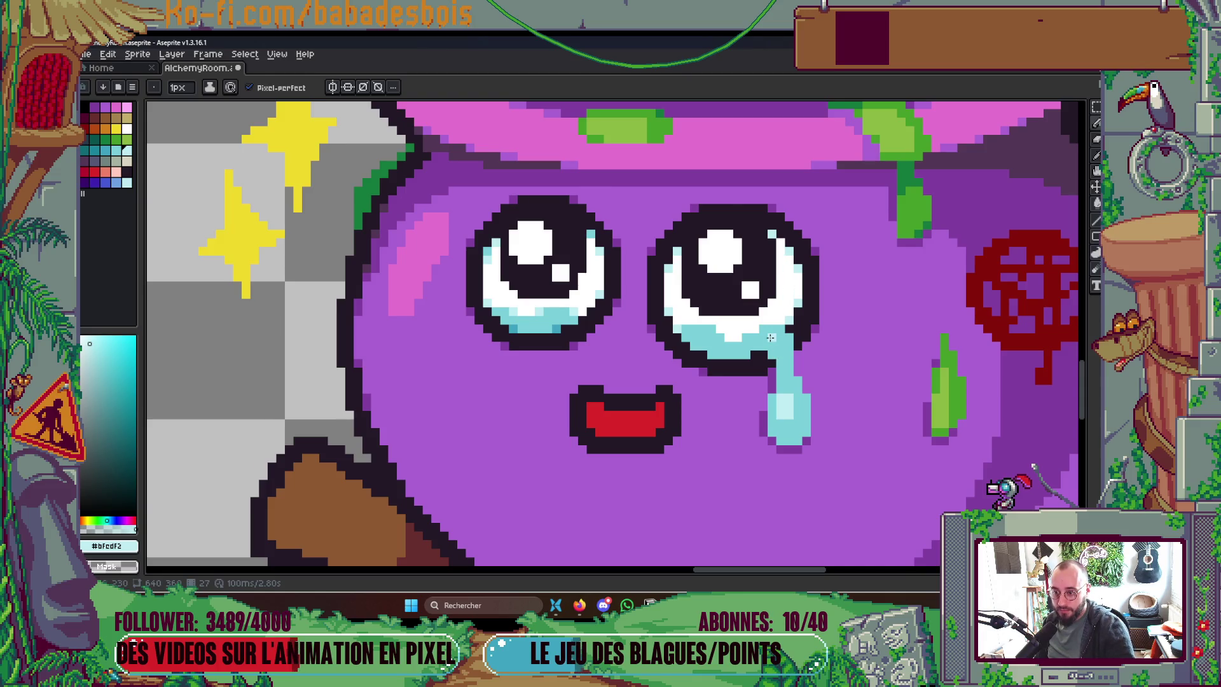
scroll(681, 296, down, 5)
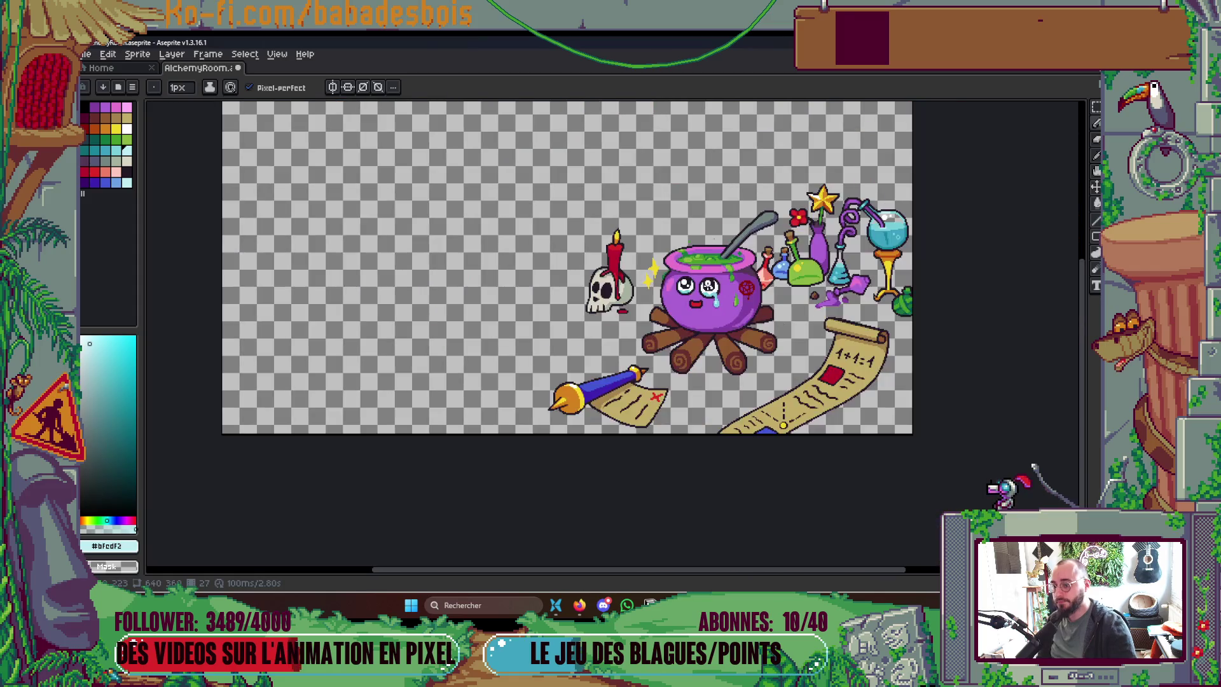
scroll(752, 291, up, 3)
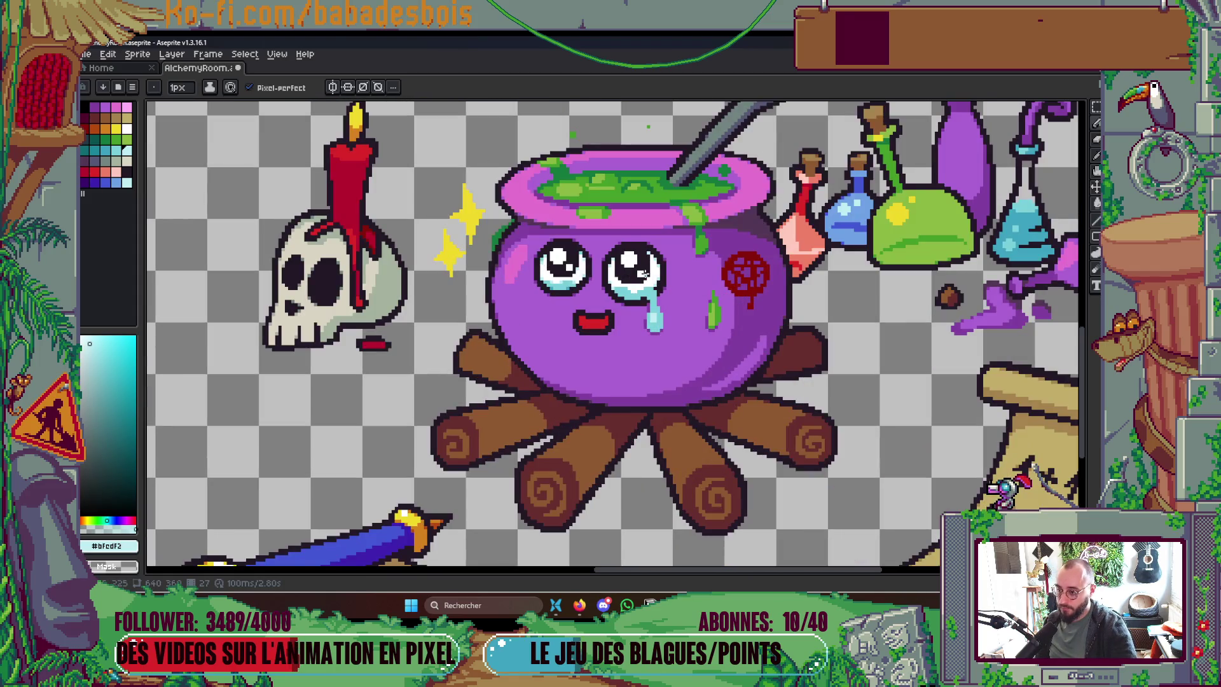
scroll(645, 272, up, 2)
Step: Clear a small square of the right eye's highlight and repaint its bottom row in the dark outline colour
key(m)
drag(620, 269, 636, 287)
key(Delete)
key(i)
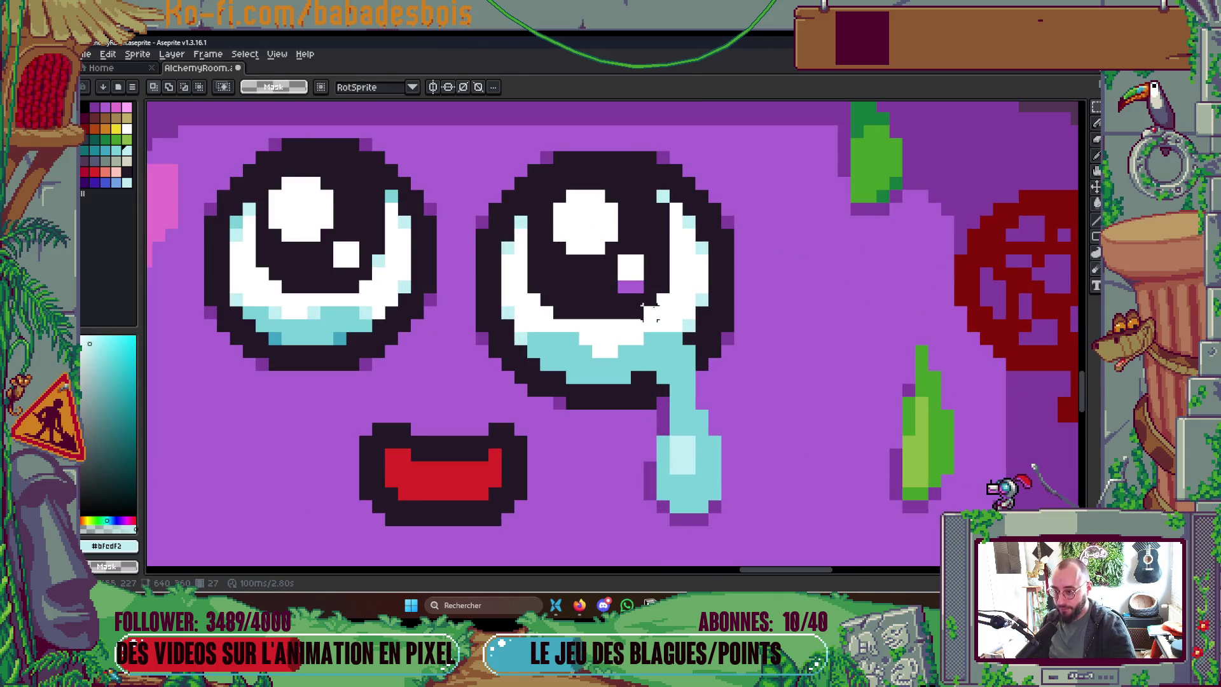
click(660, 278)
key(b)
drag(620, 287, 643, 286)
scroll(681, 269, down, 4)
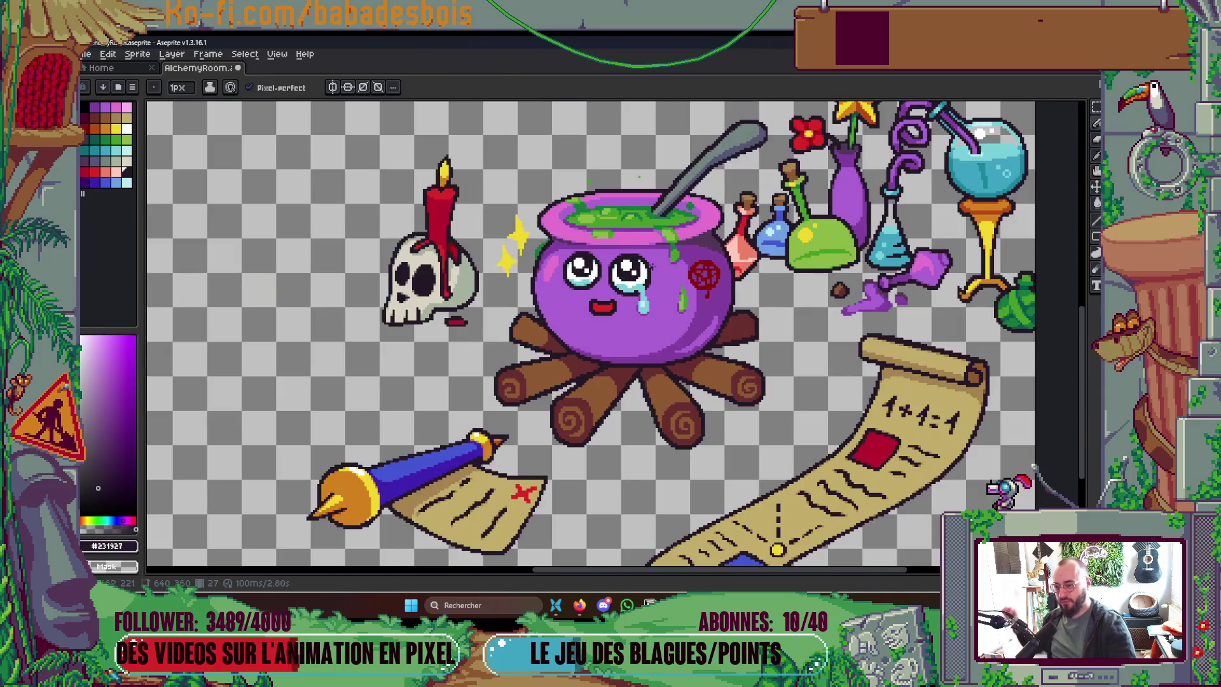
scroll(683, 268, down, 2)
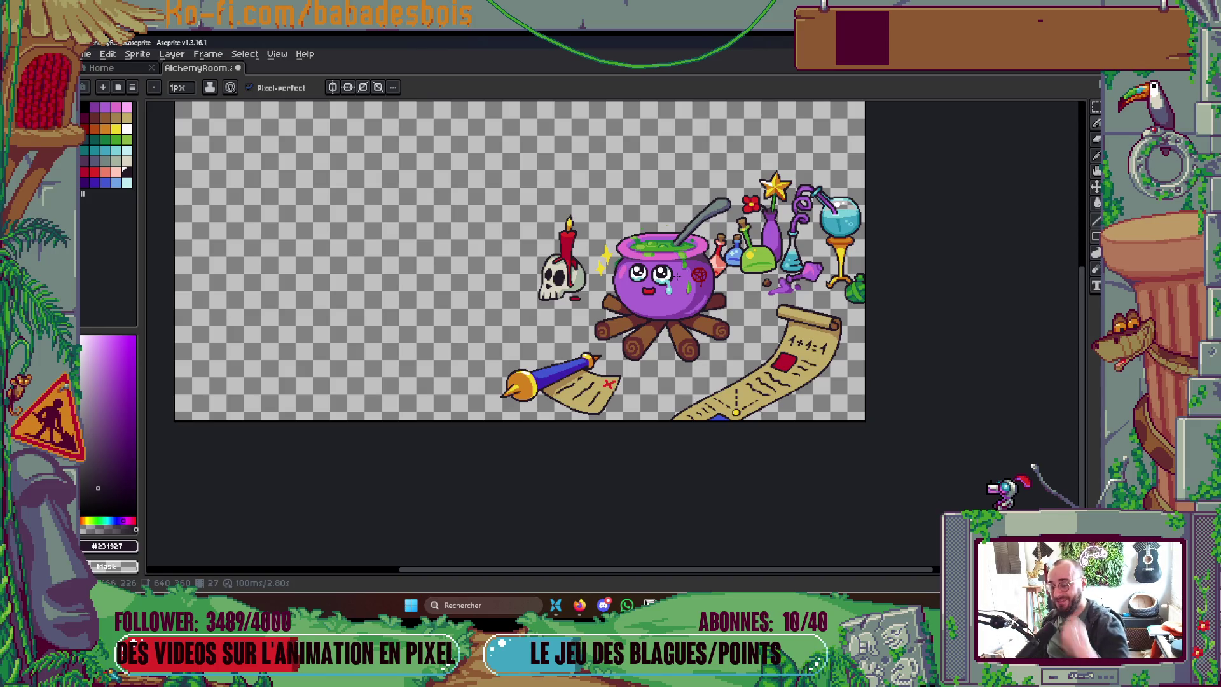
Step: Sample the tear's teal, then the eye's pale cyan, as the drawing colour
key(i)
scroll(674, 276, up, 5)
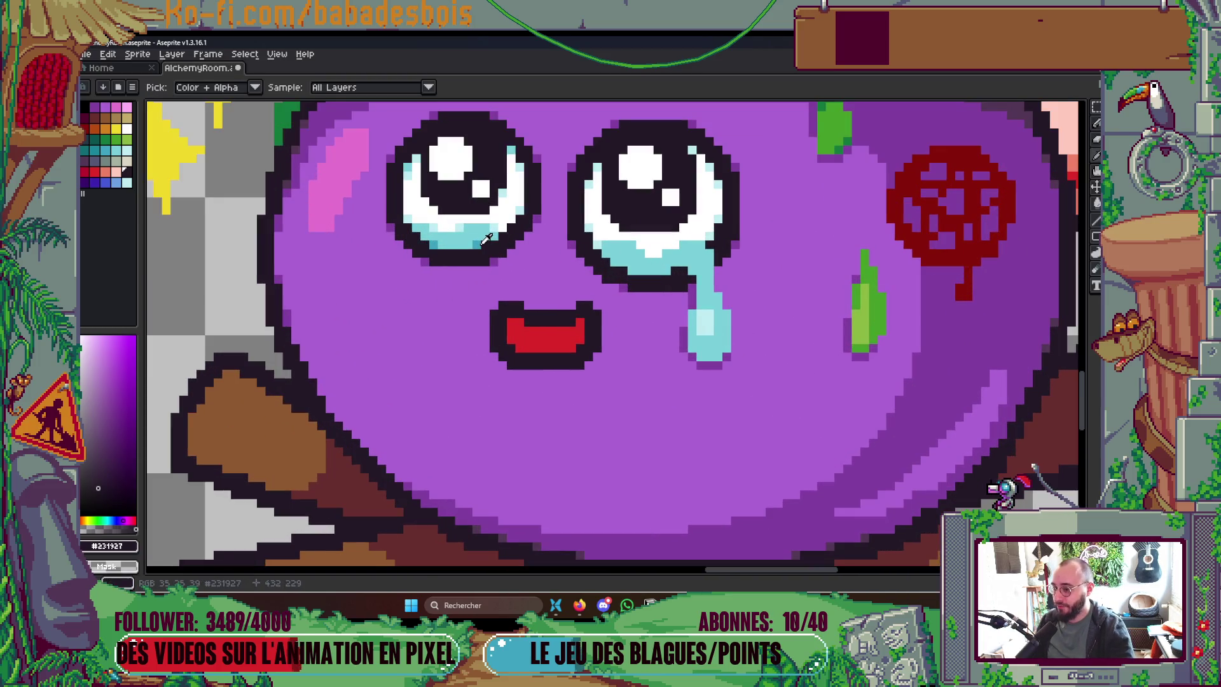
click(484, 241)
key(b)
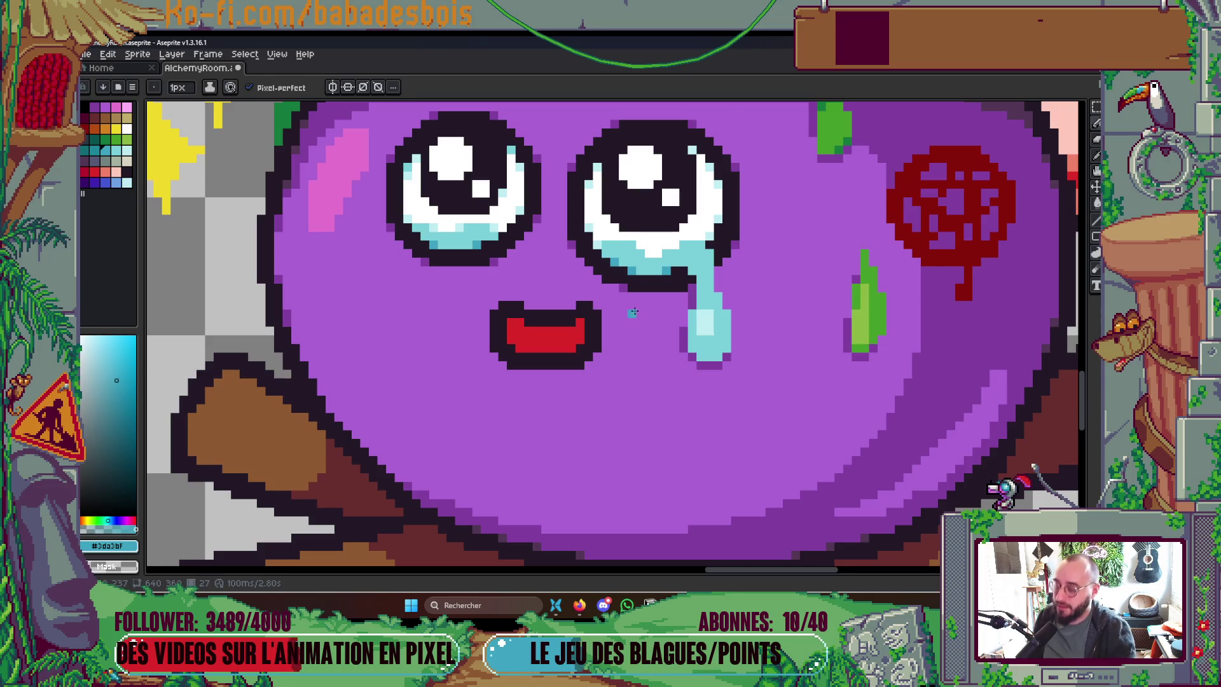
scroll(623, 247, up, 1)
alt+click(606, 237)
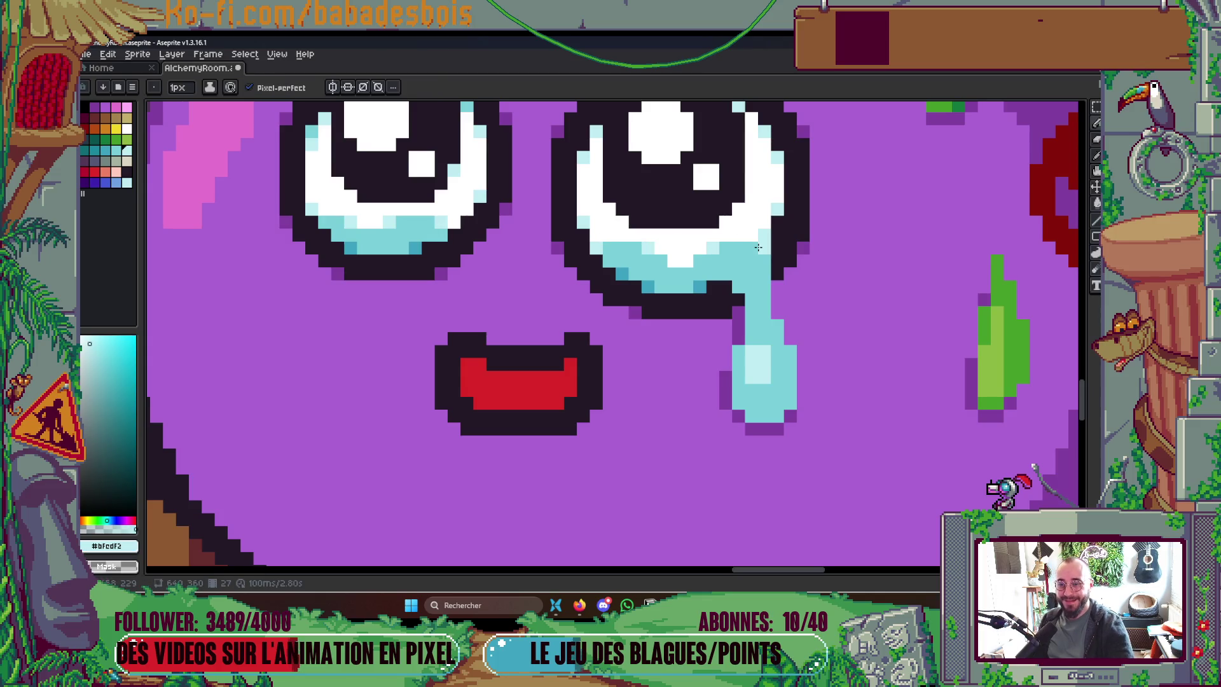
Step: Paint a teal pixel on the tear and a light blue pixel at the right eye's edge, saving each
alt+click(700, 286)
click(765, 261)
scroll(736, 284, down, 5)
key(ctrl+s)
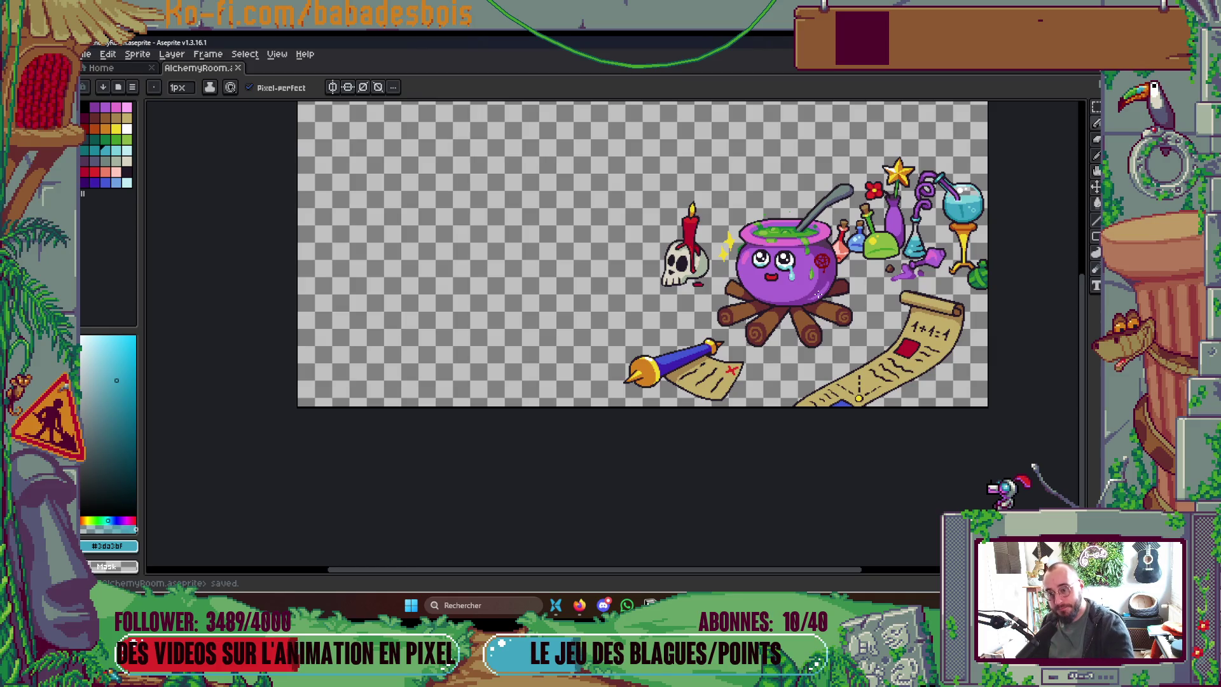
scroll(799, 253, up, 3)
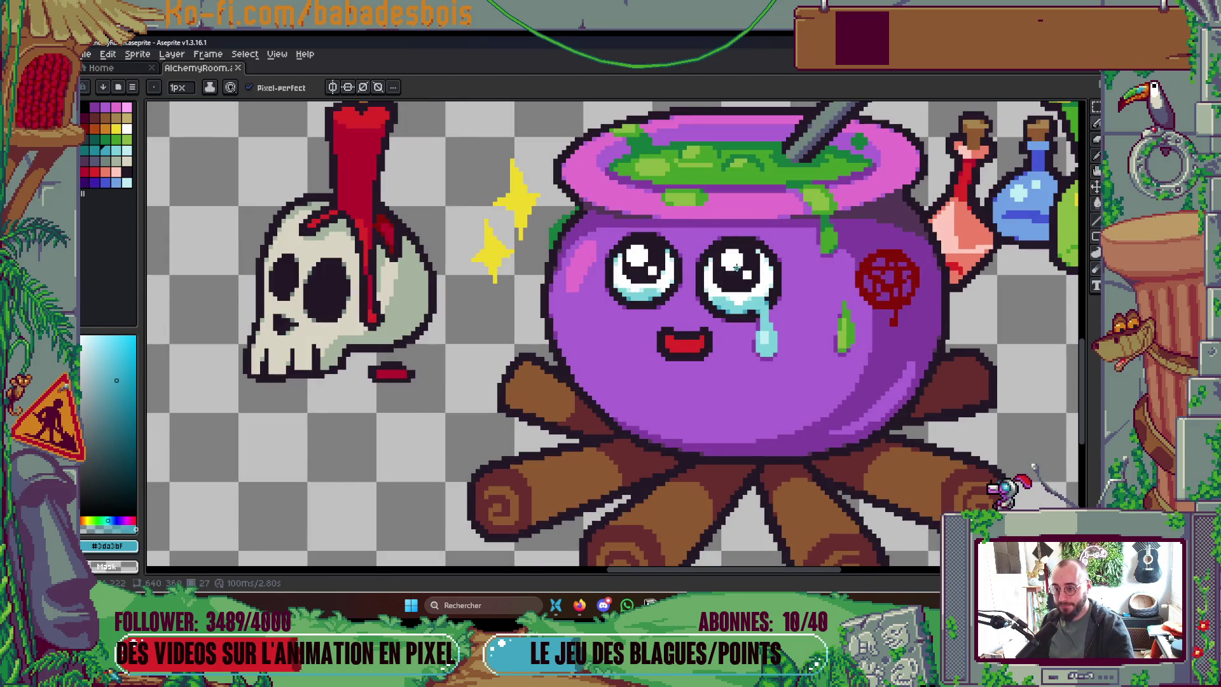
scroll(736, 268, up, 2)
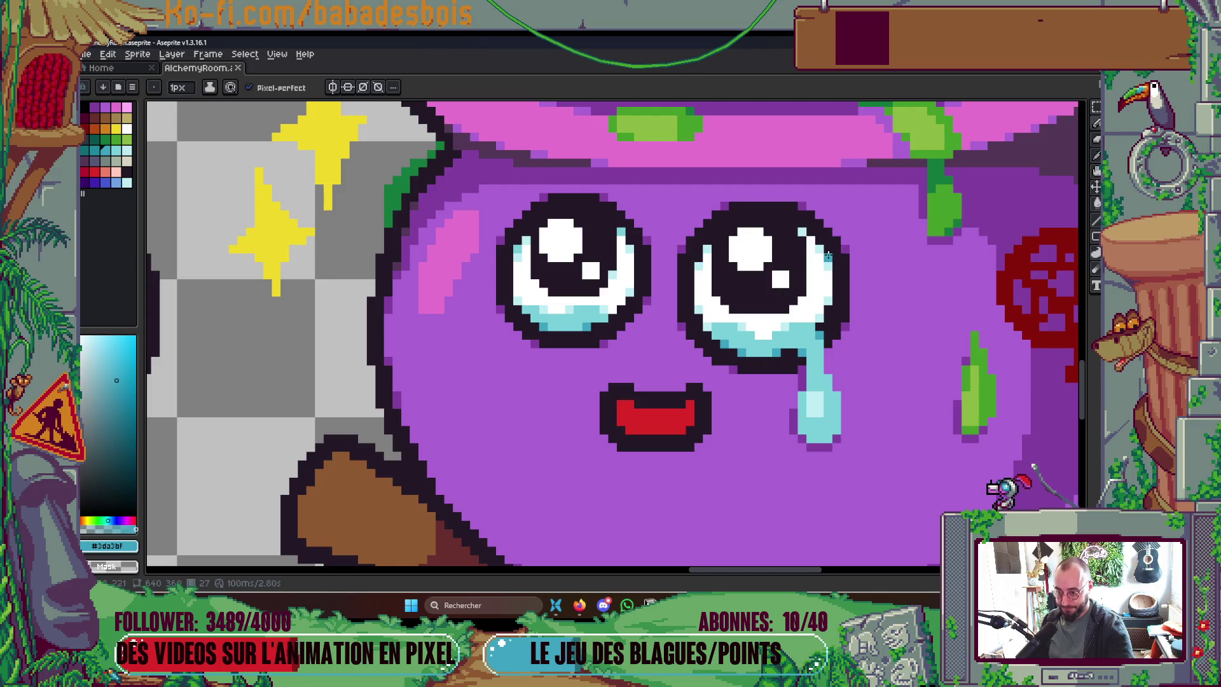
click(698, 257)
scroll(832, 254, down, 4)
key(ctrl+s)
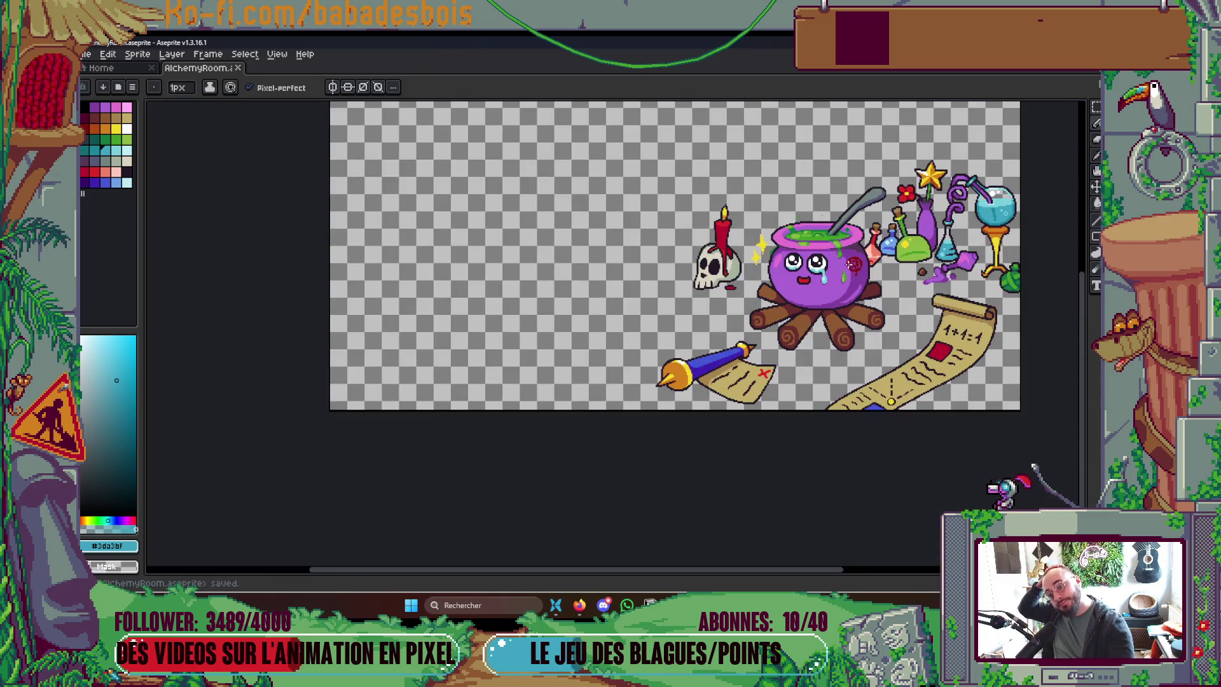
Step: Paint three pale cyan pixels along the right eye's lower edge and one in the left eye, then save
scroll(818, 264, up, 5)
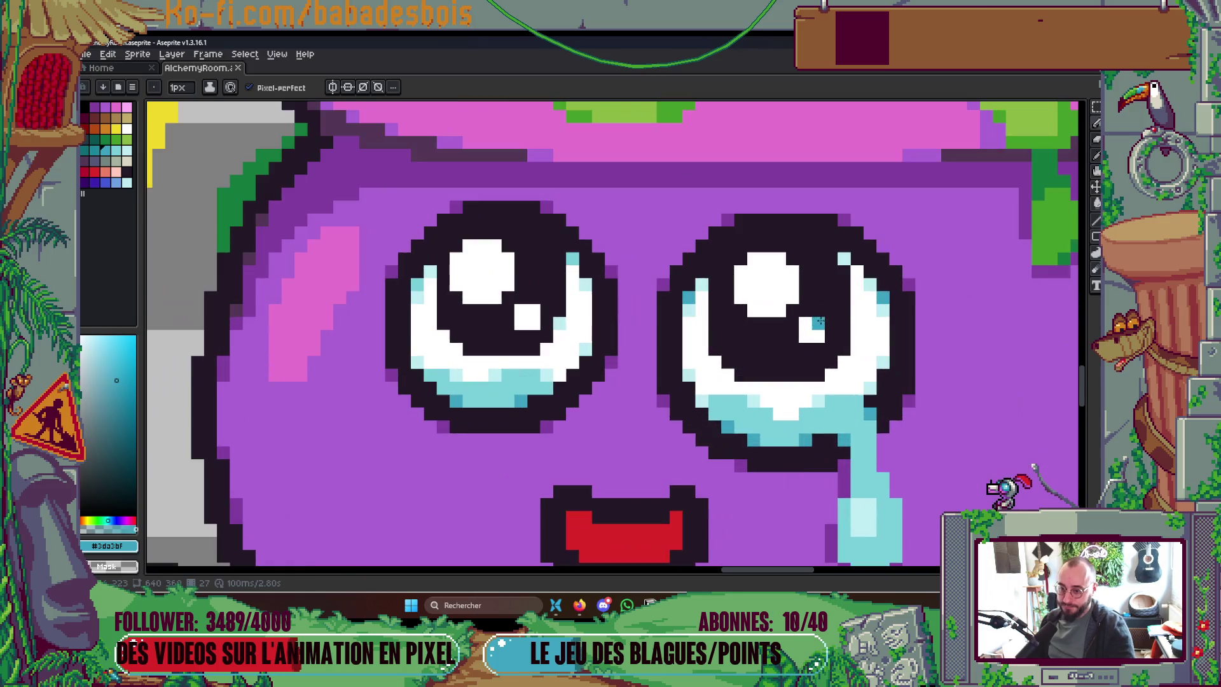
drag(812, 343, 814, 317)
alt+click(763, 374)
click(743, 349)
click(783, 349)
click(821, 348)
click(472, 322)
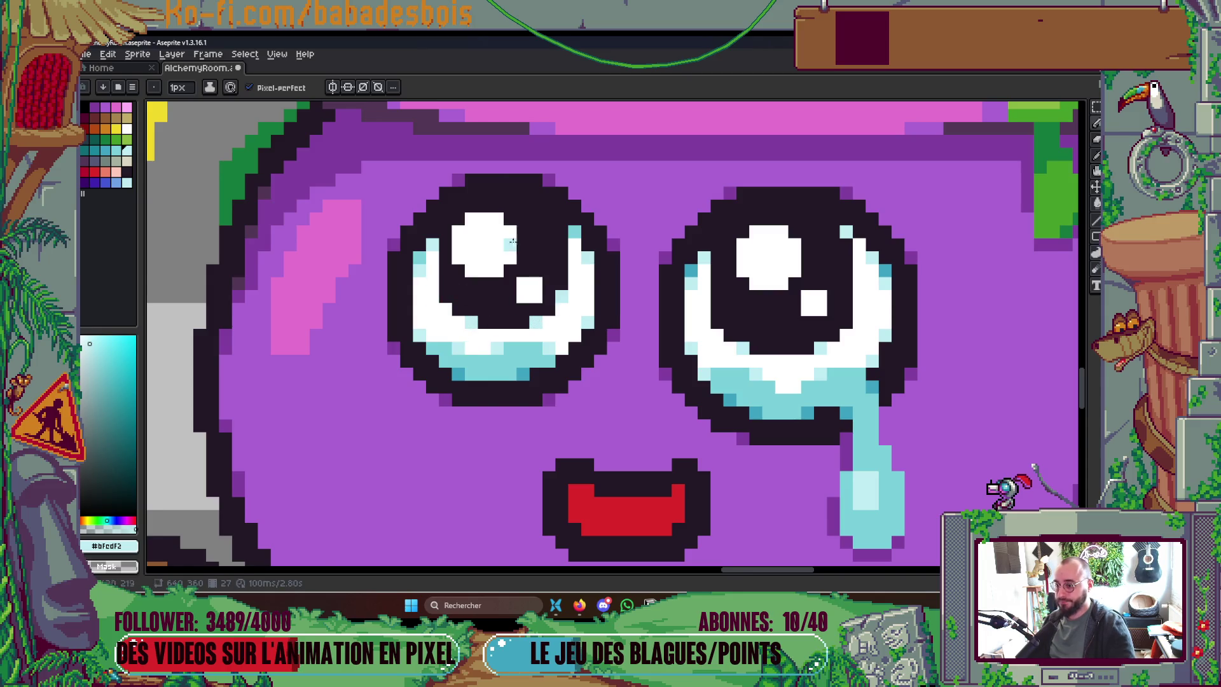
scroll(612, 208, down, 5)
scroll(613, 207, down, 2)
key(ctrl+s)
Step: Repaint the pale pixels under both pupils in teal and save
scroll(607, 223, up, 6)
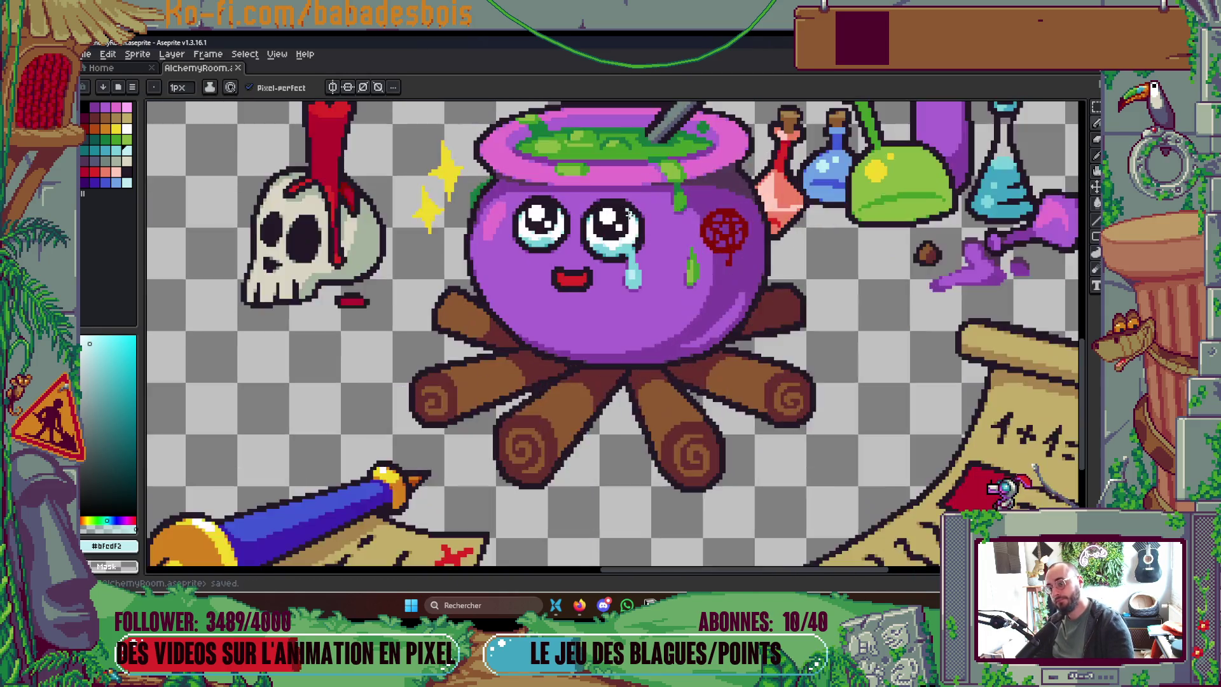
scroll(605, 236, up, 1)
alt+click(524, 189)
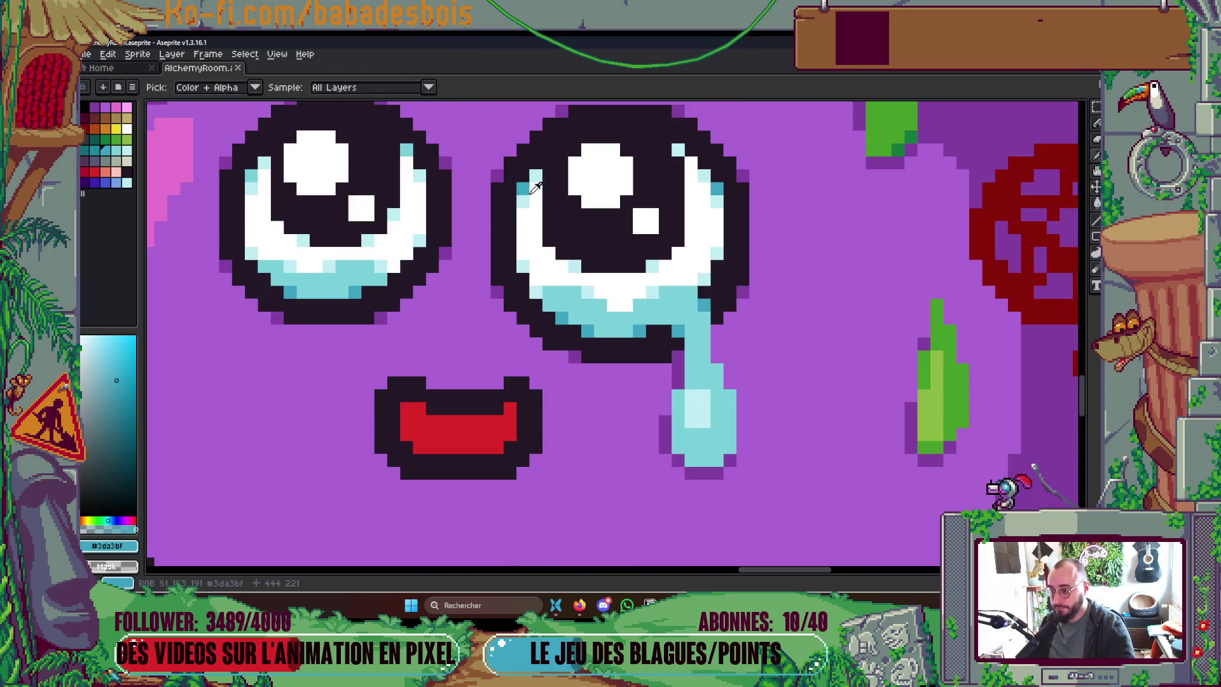
click(575, 266)
click(652, 265)
click(368, 240)
click(302, 241)
scroll(381, 242, down, 5)
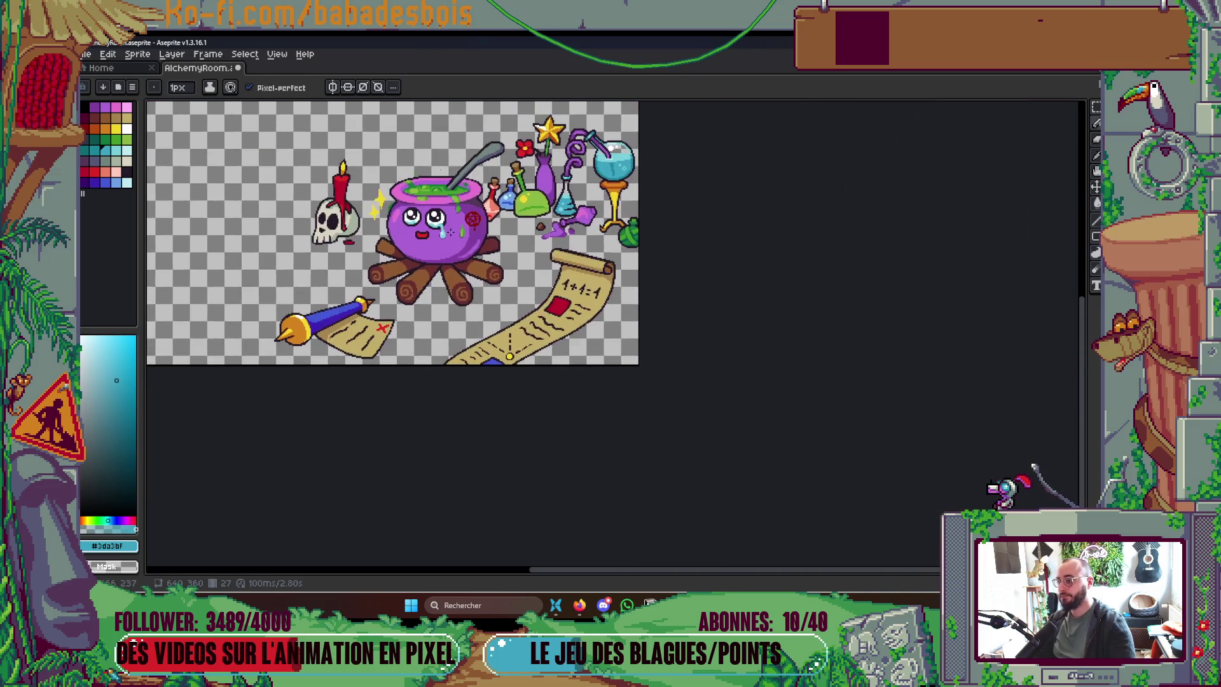
scroll(502, 236, up, 2)
scroll(503, 235, up, 1)
key(ctrl+s)
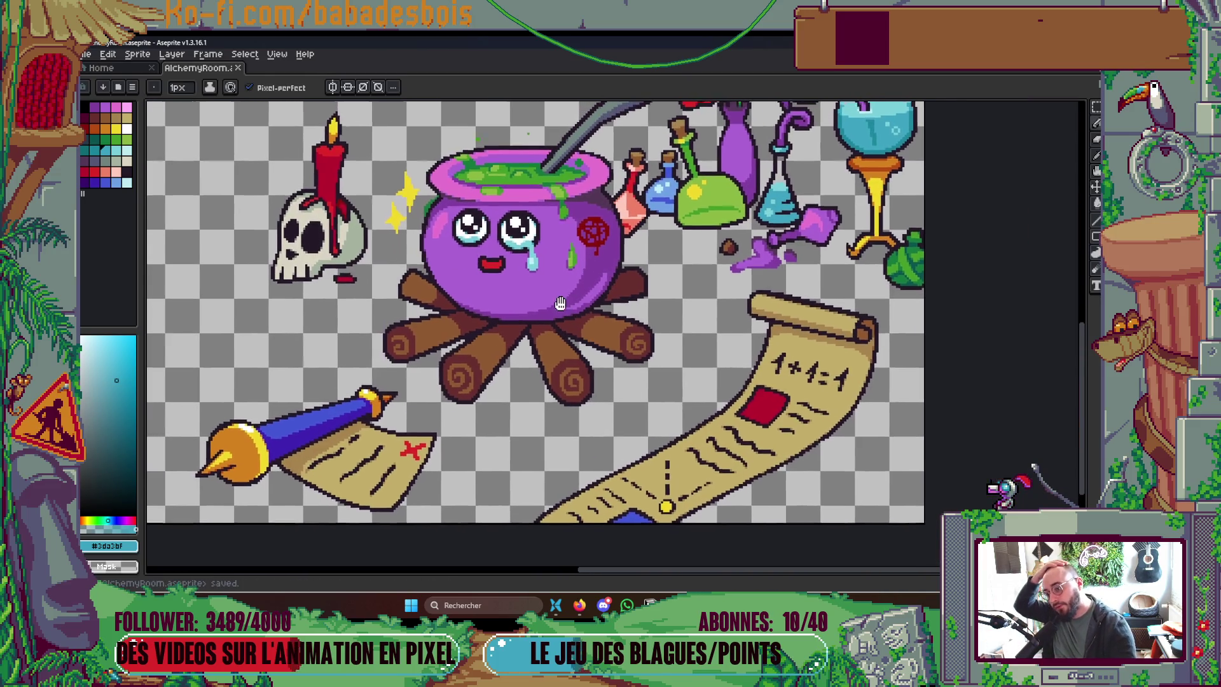
Step: Paint darker blue down the tear's right edge, save, and play the animation to check it
drag(561, 281, 607, 305)
scroll(488, 280, down, 3)
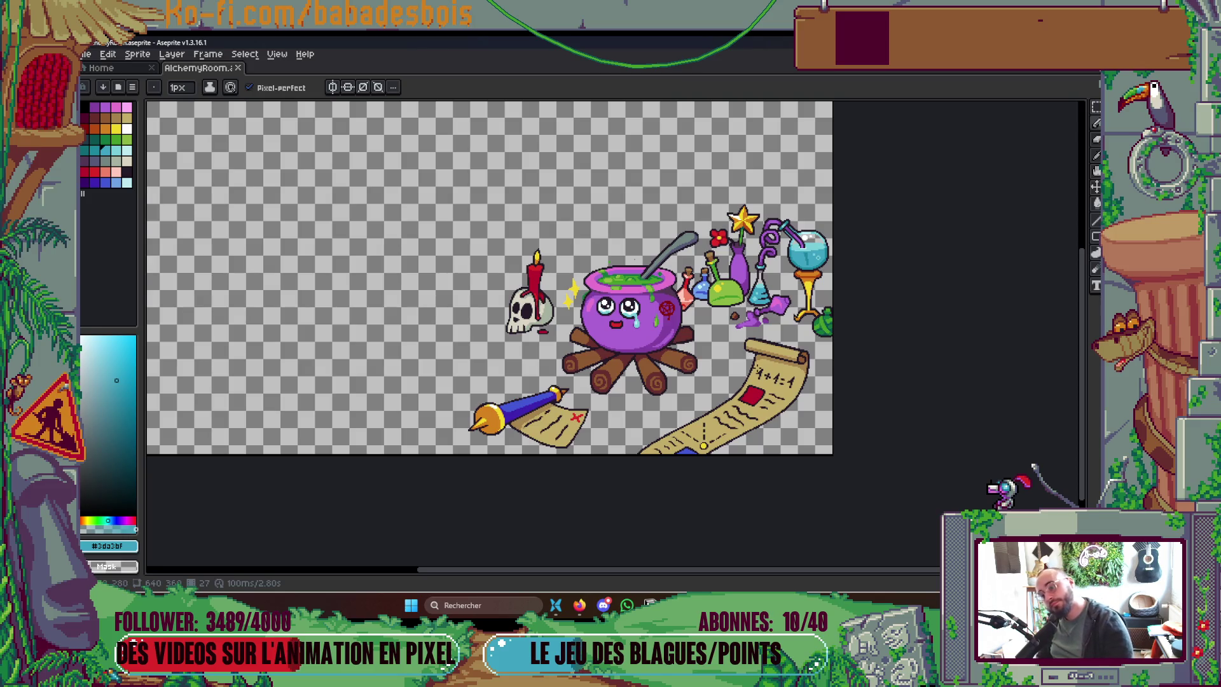
scroll(638, 316, up, 6)
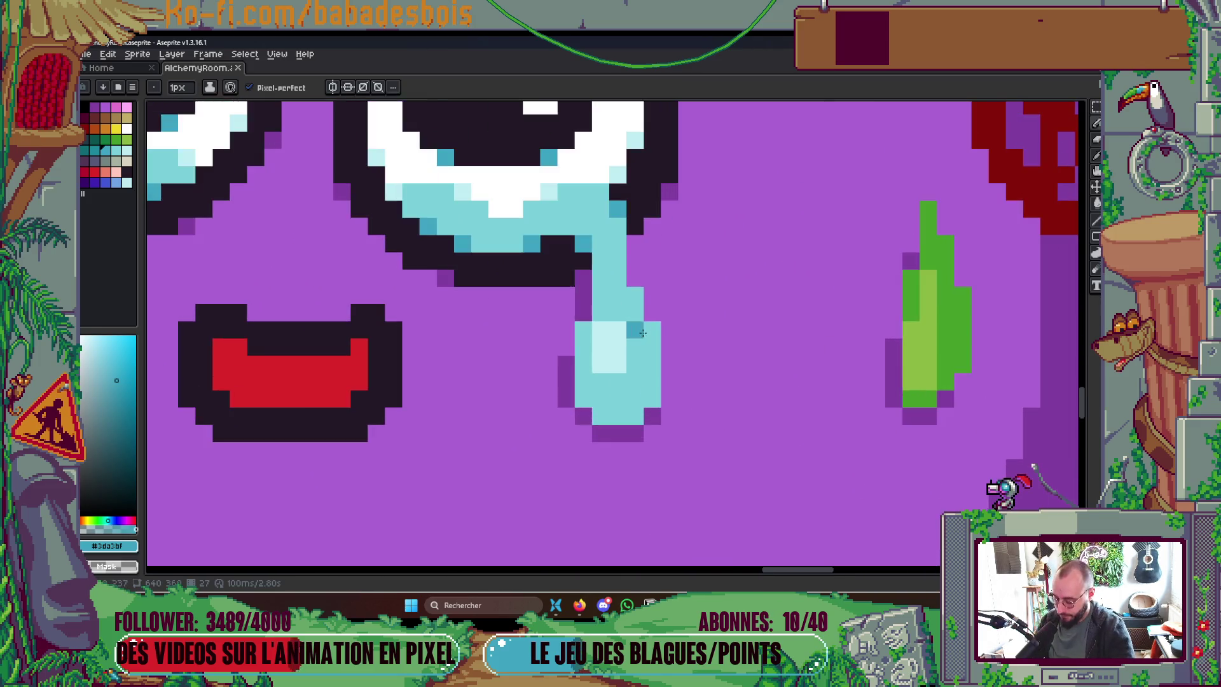
key(i)
key(b)
mouse_move(652, 346)
mouse_down()
mouse_move(652, 382)
mouse_move(635, 401)
mouse_move(604, 414)
mouse_move(582, 399)
mouse_up()
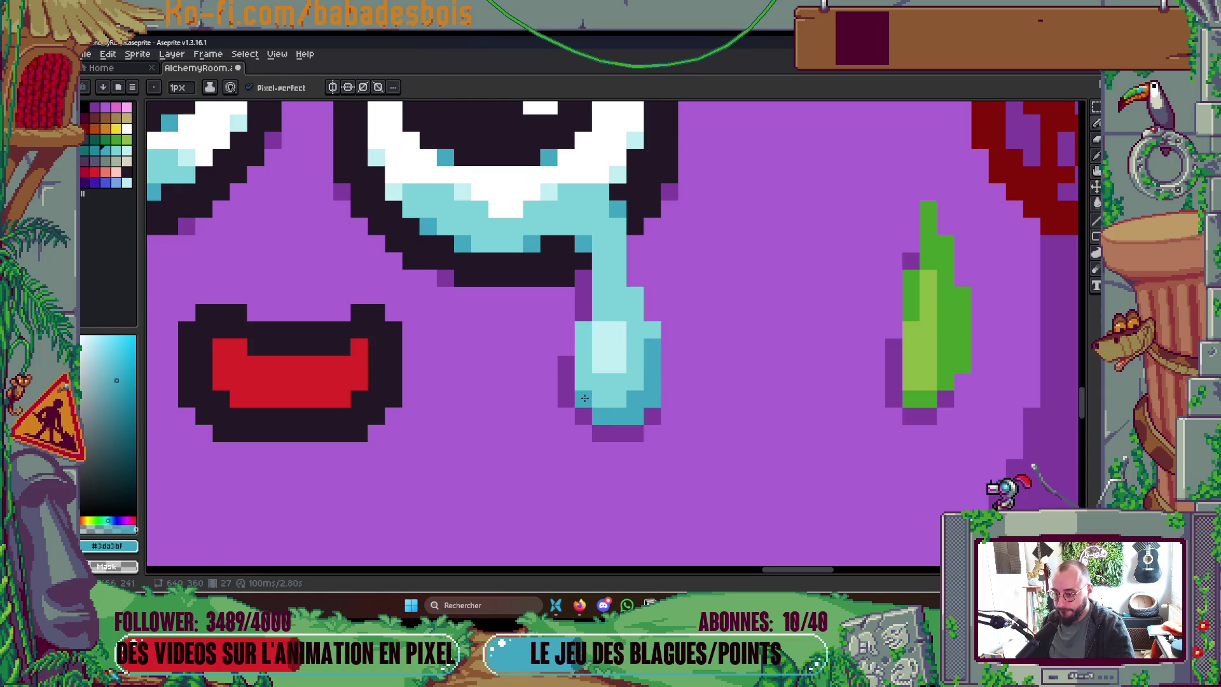
scroll(674, 316, down, 6)
scroll(662, 326, up, 6)
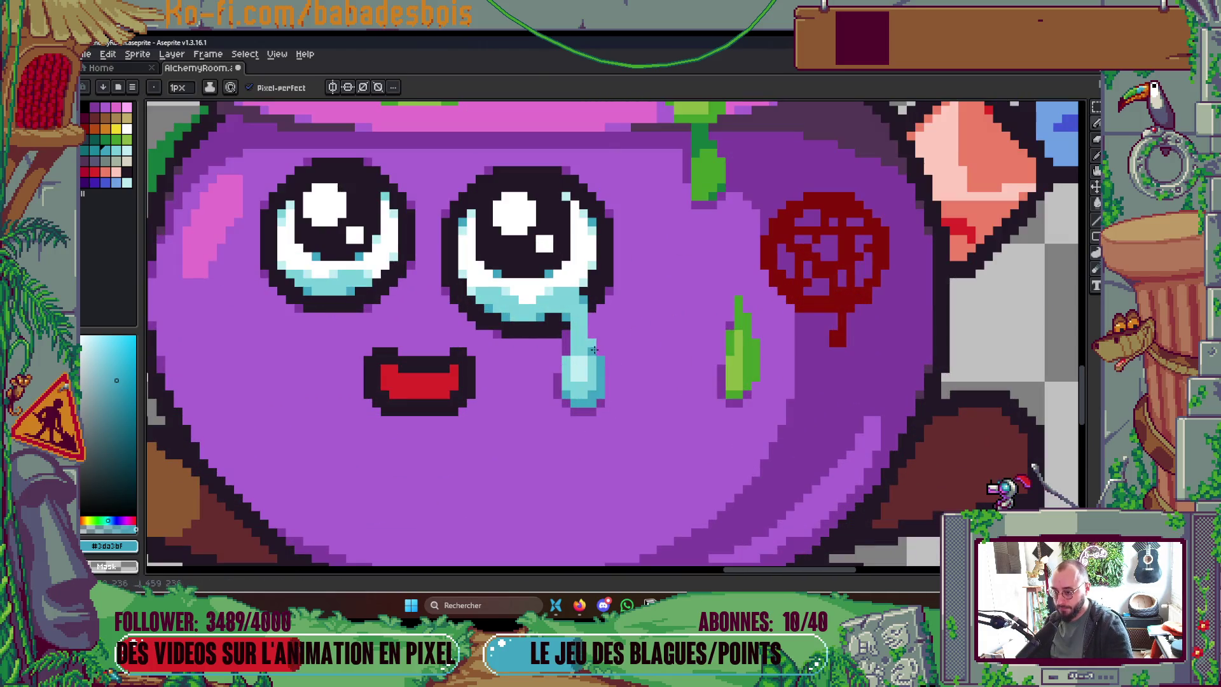
scroll(636, 318, down, 6)
key(ctrl)
key(ctrl+s)
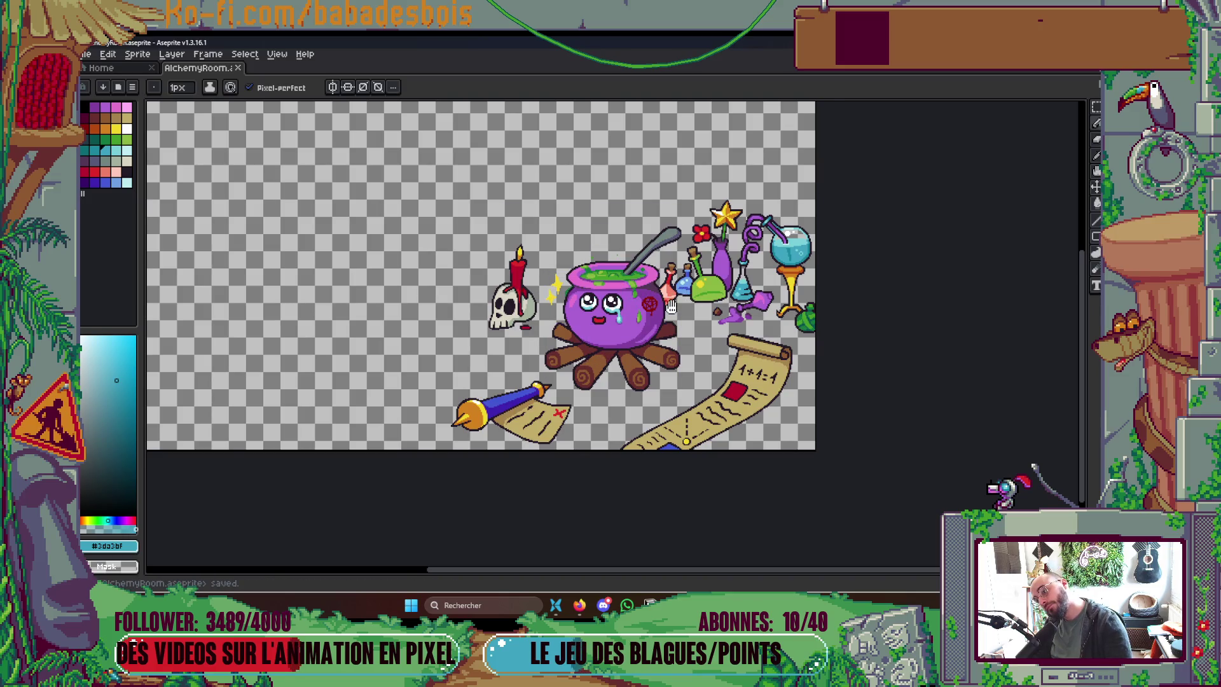
key(Return)
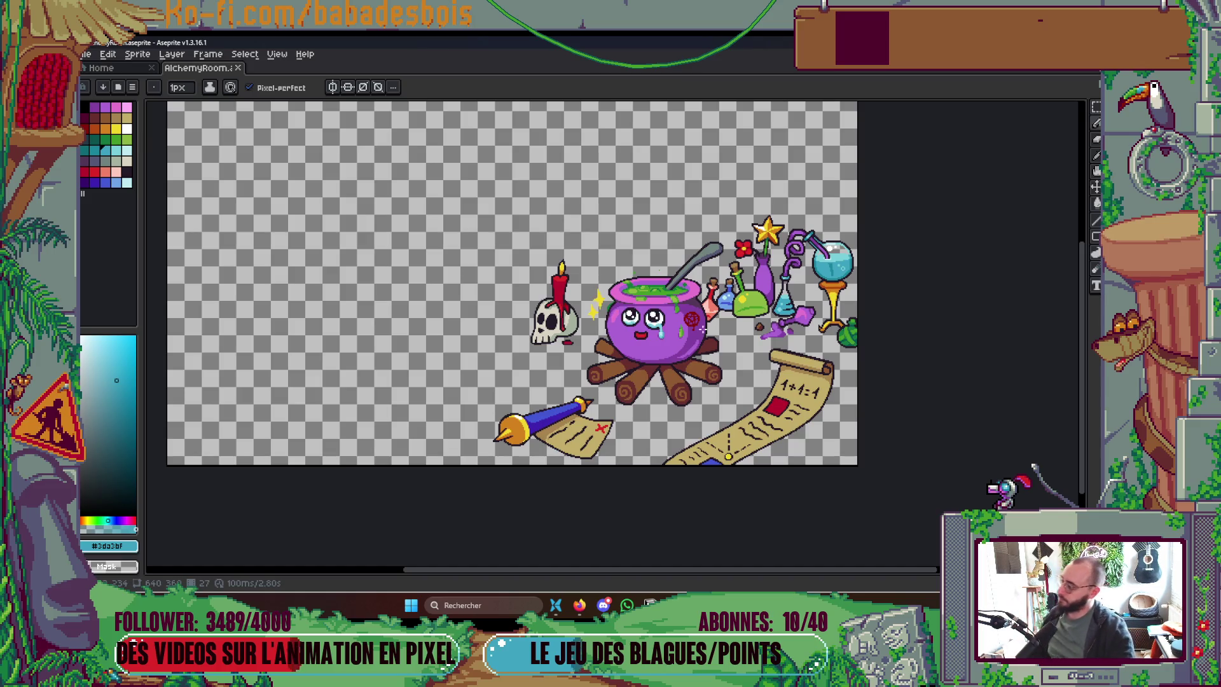
Step: Stop playback and save, compare frames 26 and 27, then advance to the sleepy frame 28
key(ctrl+s)
key(Tab)
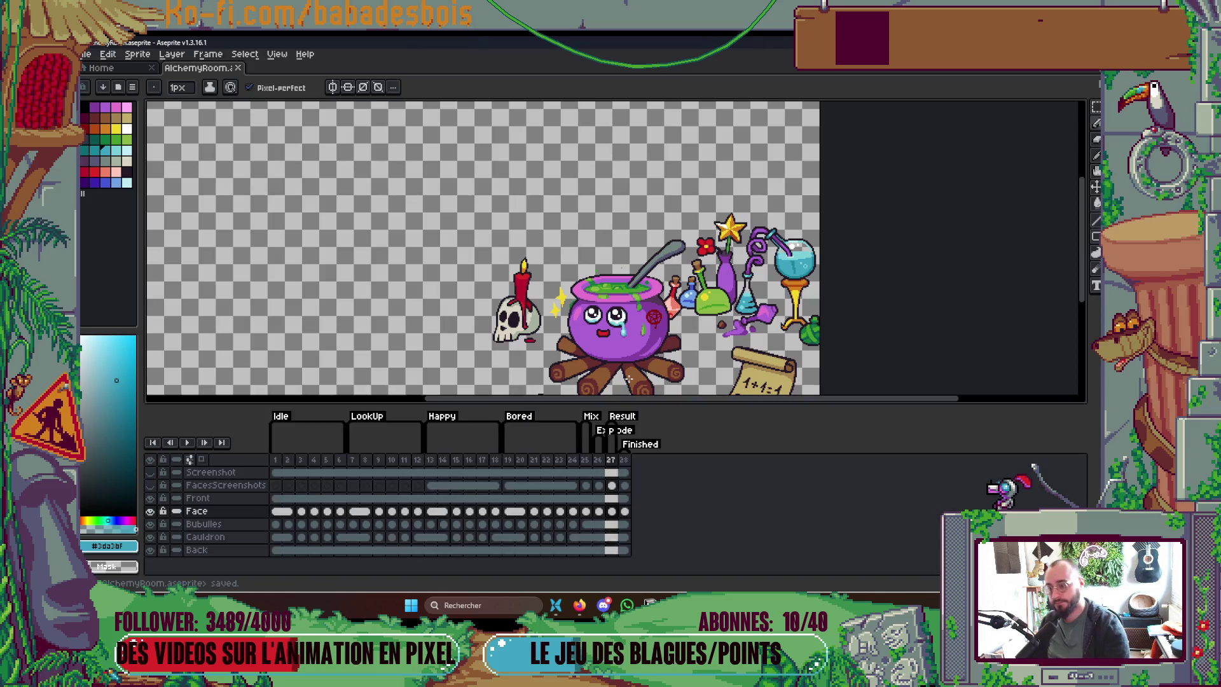
key(Right)
key(Left)
key(Right)
key(Left)
key(Right)
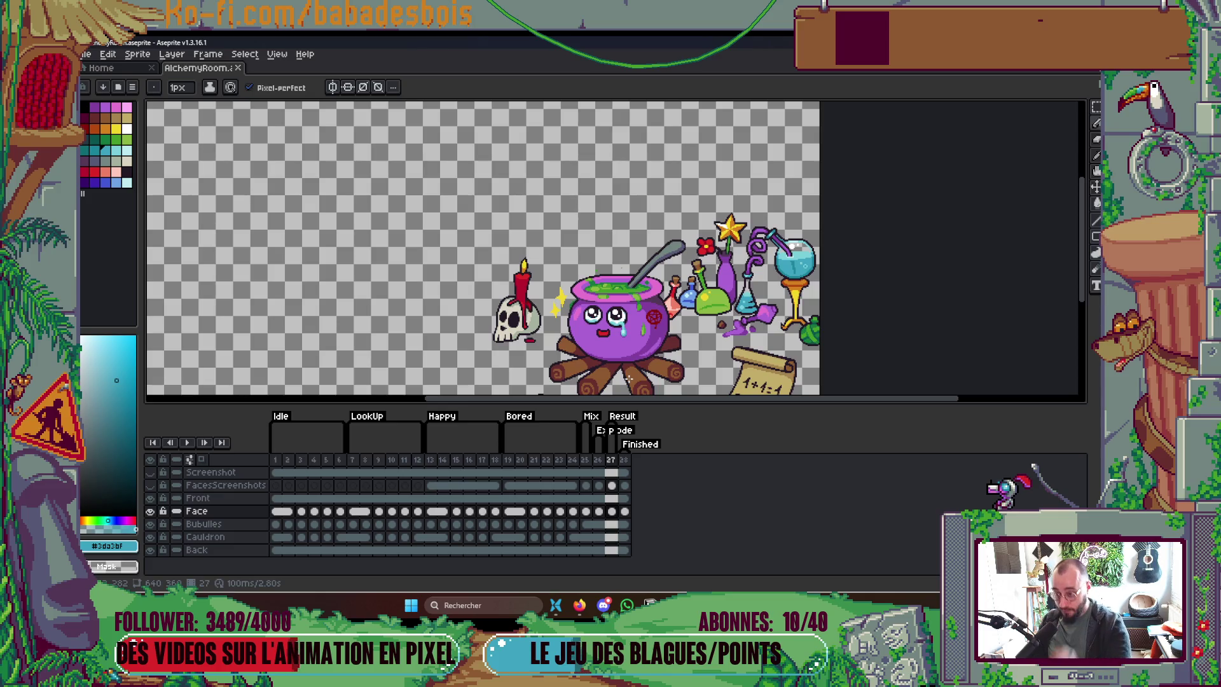
key(Right)
key(Tab)
Step: Fix a pixel beside the sleepy cauldron's mouth on frame 28 and save
scroll(462, 307, up, 2)
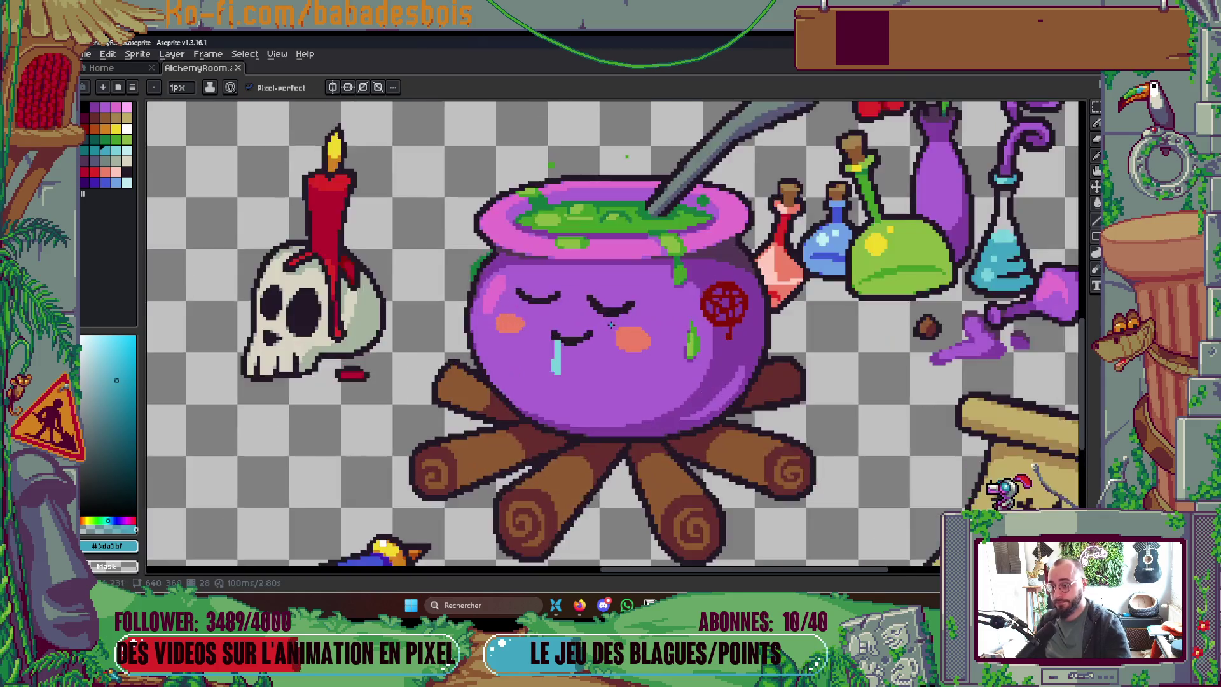
key(ctrl+s)
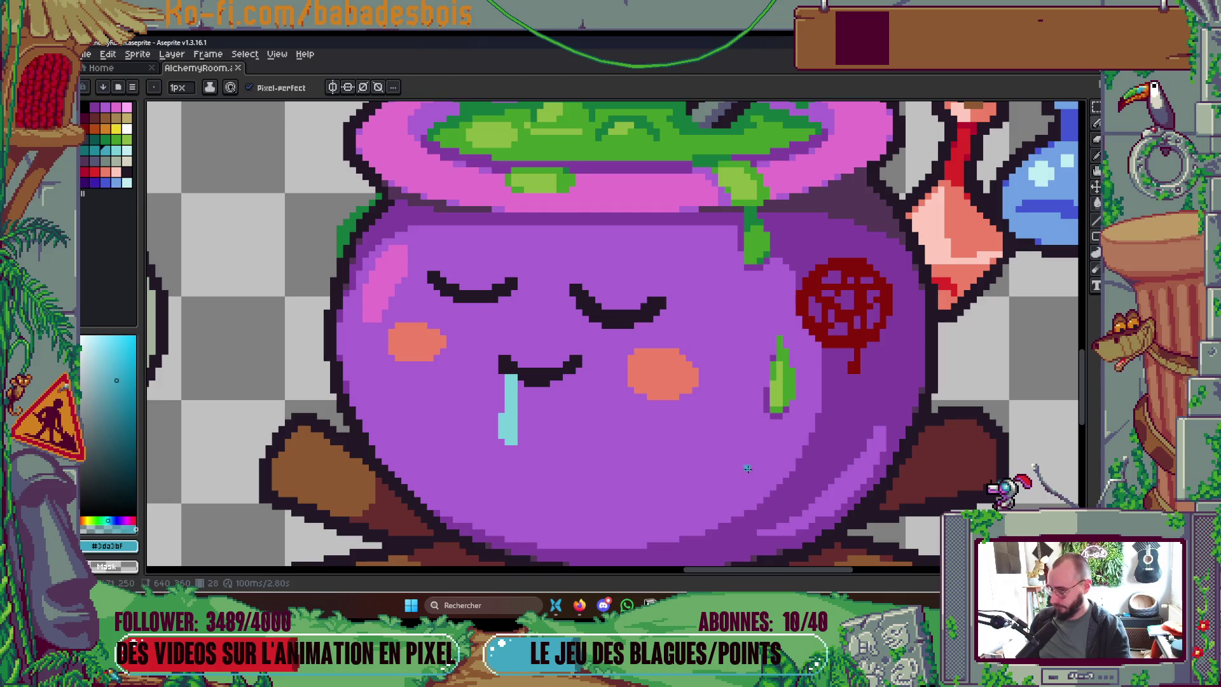
scroll(535, 382, down, 1)
scroll(558, 396, up, 1)
scroll(557, 396, up, 1)
click(518, 356)
scroll(700, 350, down, 4)
scroll(726, 349, up, 1)
key(ctrl+s)
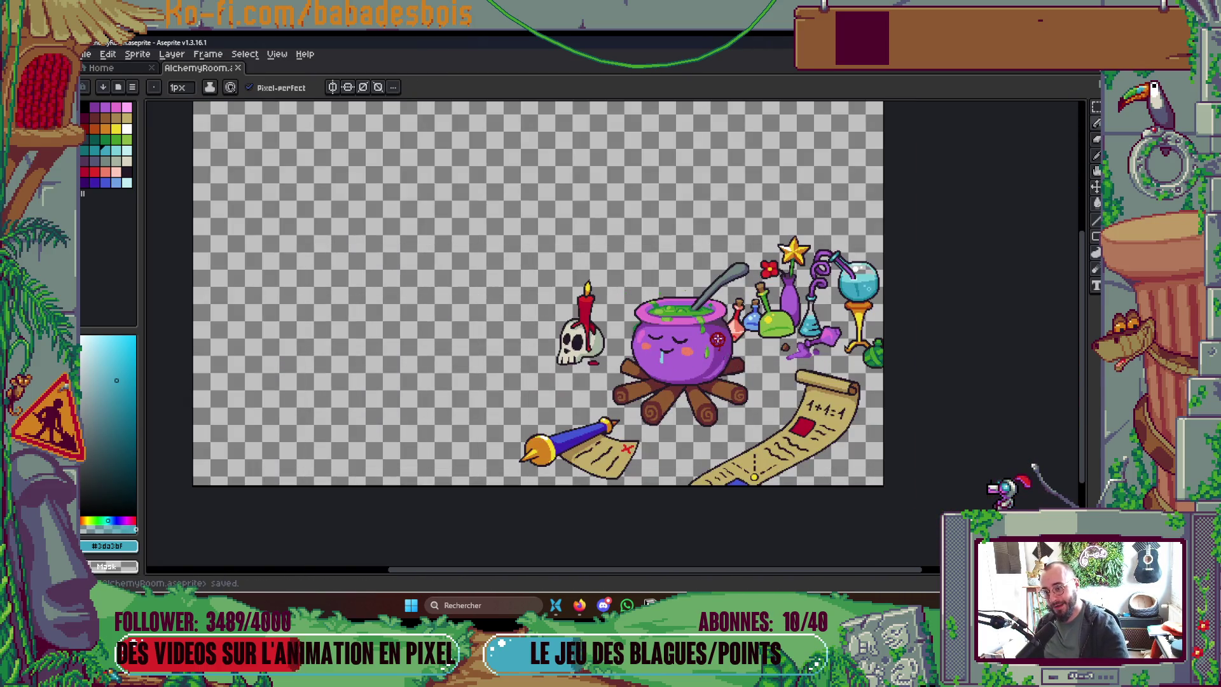
Step: Pick purple from the palette and return to the tearful frame 27
scroll(668, 351, up, 3)
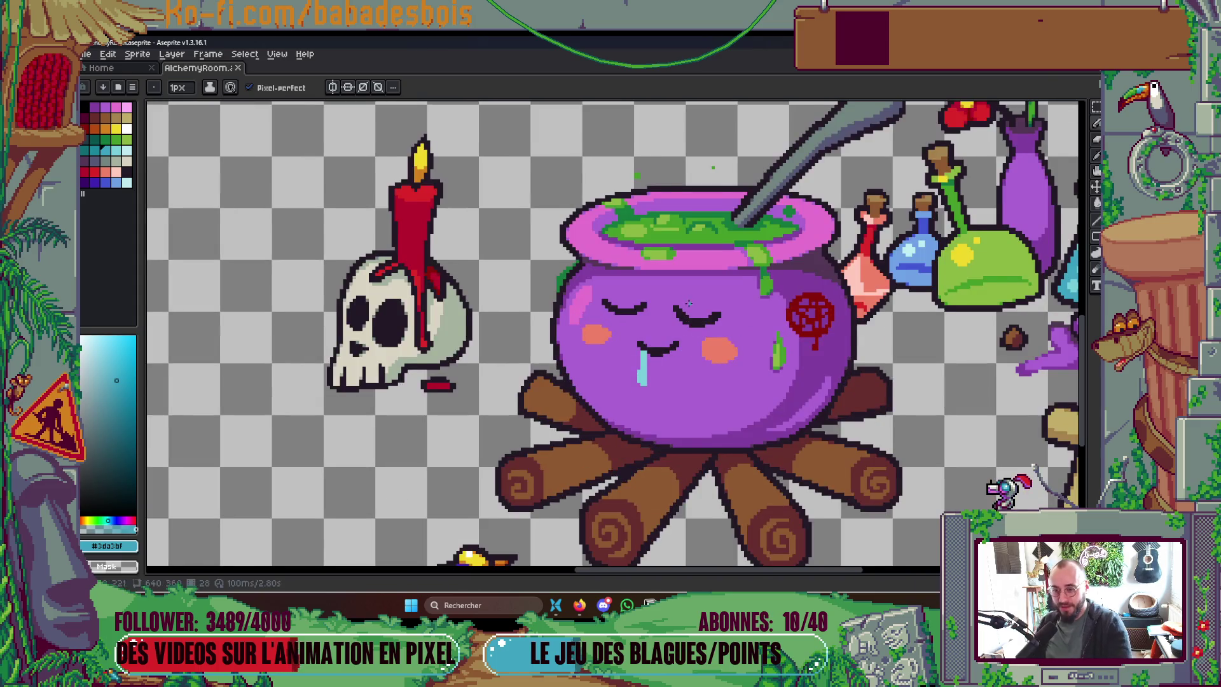
scroll(630, 336, up, 1)
scroll(630, 336, up, 1)
scroll(630, 336, up, 2)
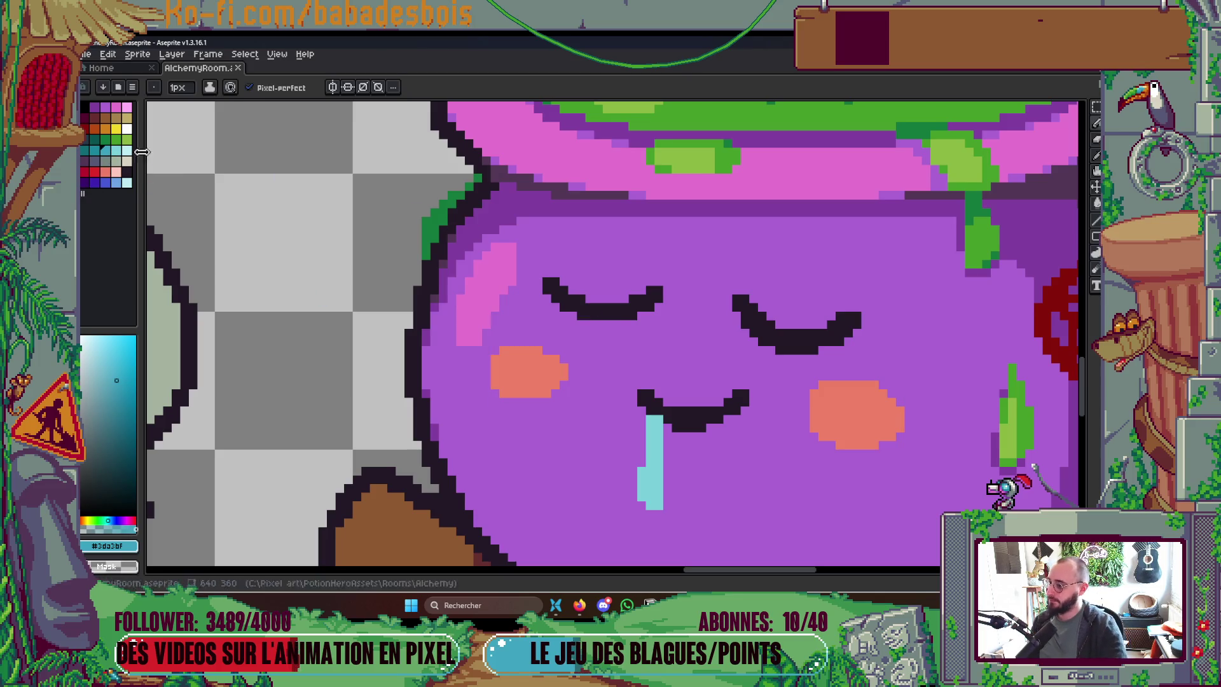
click(106, 117)
key(Right)
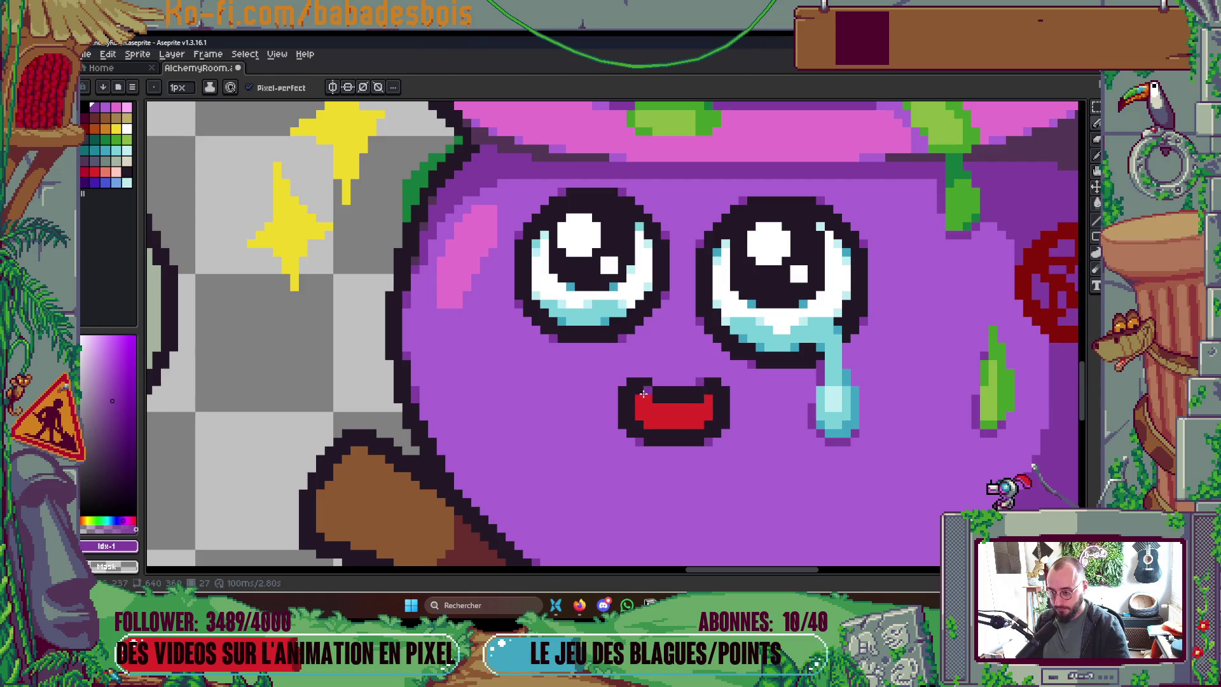
Step: Choose red from the palette and save the tearful-face frame
scroll(651, 398, down, 6)
scroll(747, 358, up, 8)
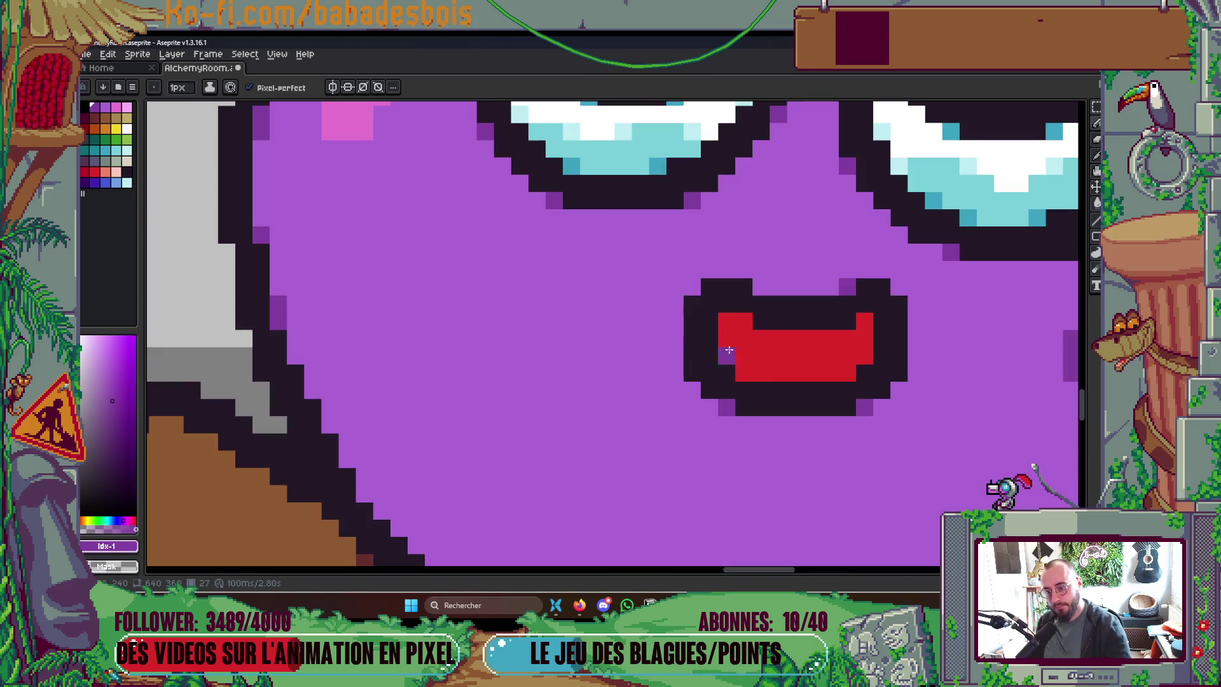
alt+click(795, 374)
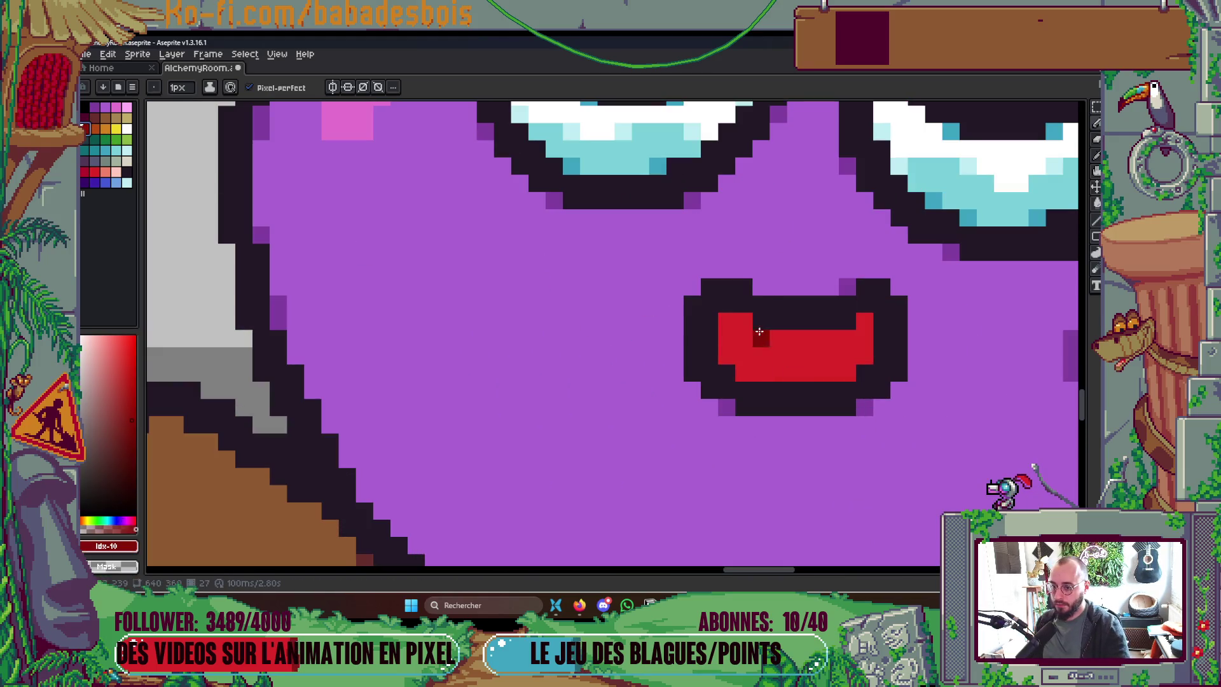
scroll(899, 296, down, 5)
scroll(820, 402, down, 1)
key(ctrl+s)
Step: Pan the scene to recentre the cauldron and show the animation timeline
scroll(819, 402, up, 1)
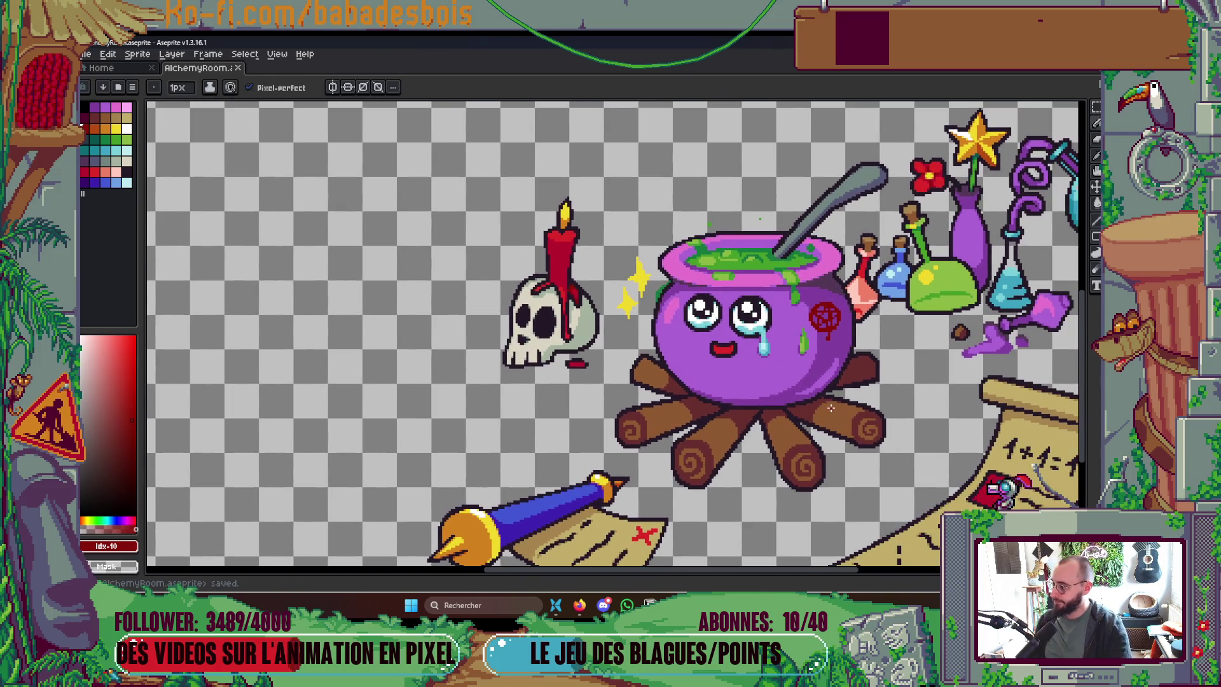
drag(830, 408, 823, 374)
scroll(807, 365, down, 2)
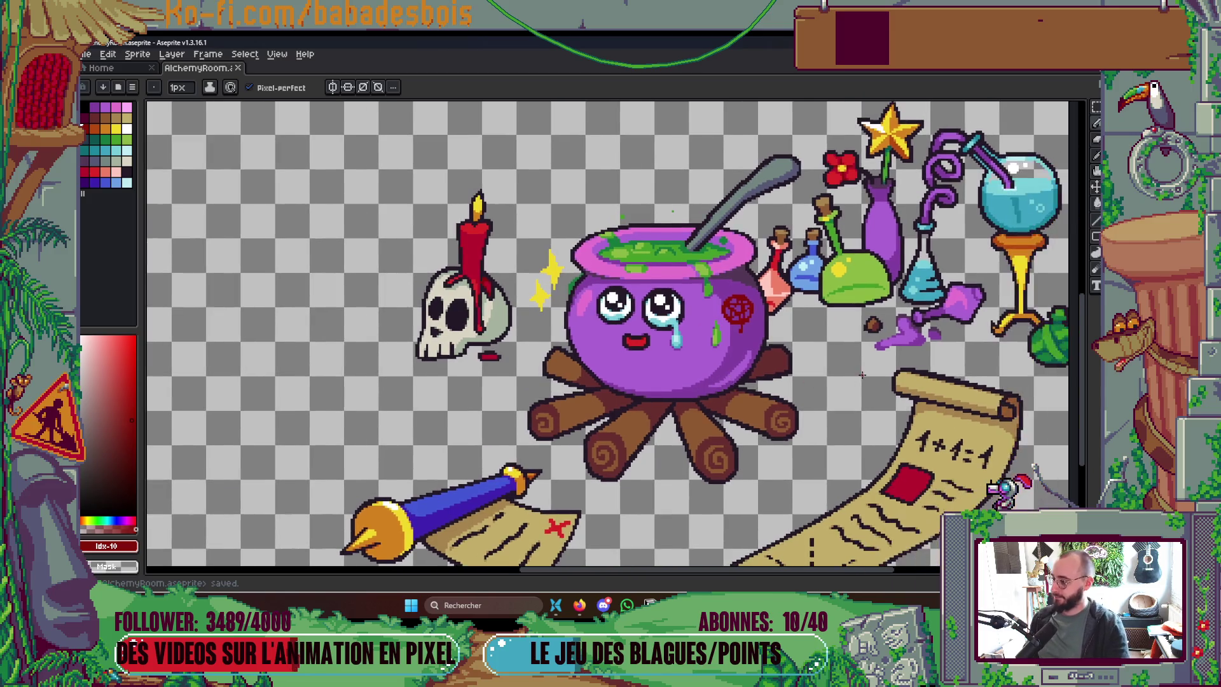
scroll(763, 344, up, 2)
mouse_move(759, 340)
mouse_down()
mouse_move(806, 353)
mouse_move(797, 368)
mouse_up()
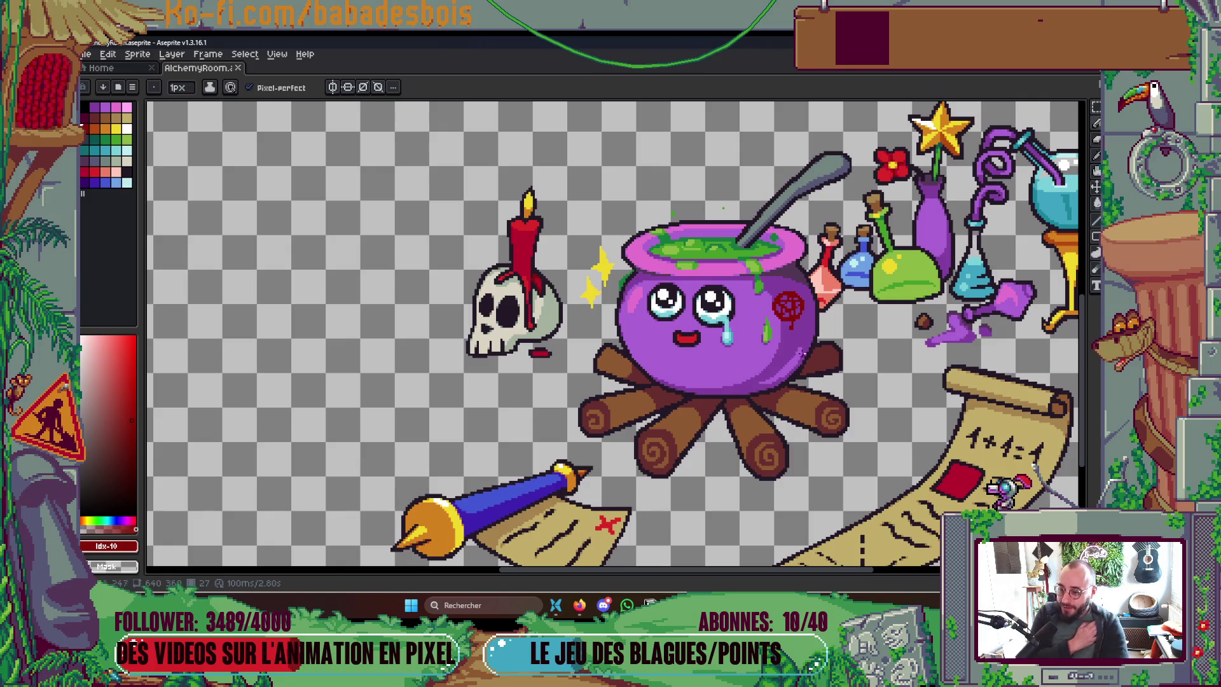
scroll(793, 356, down, 2)
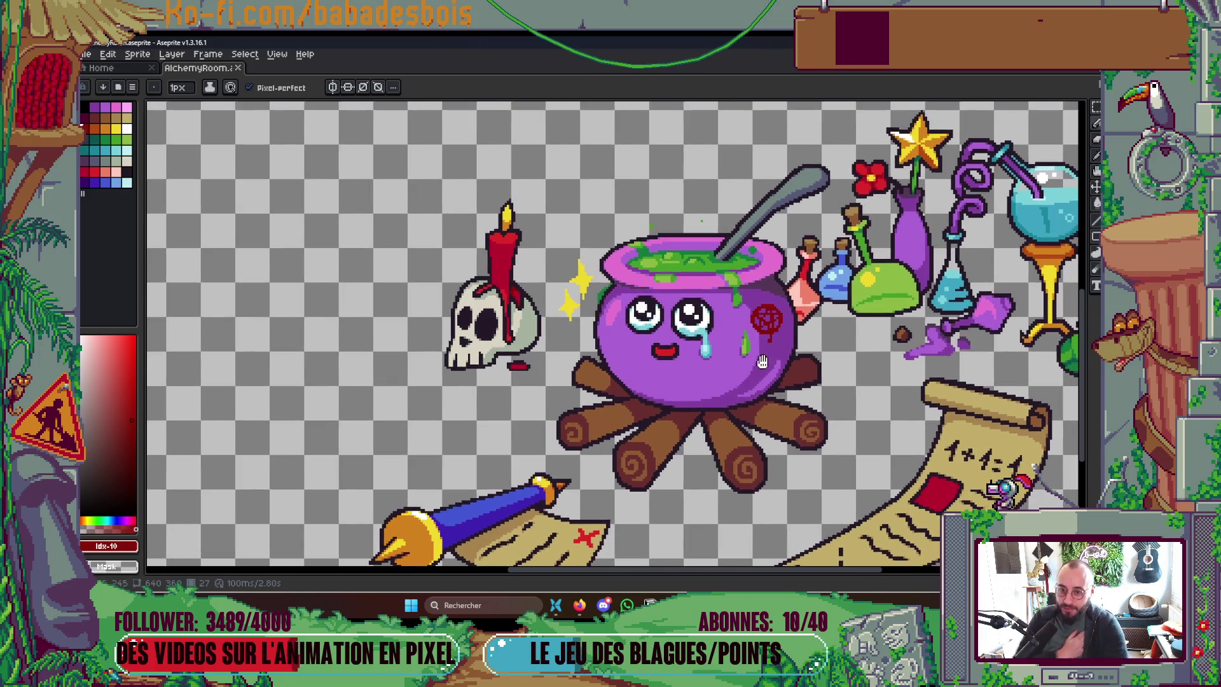
key(Tab)
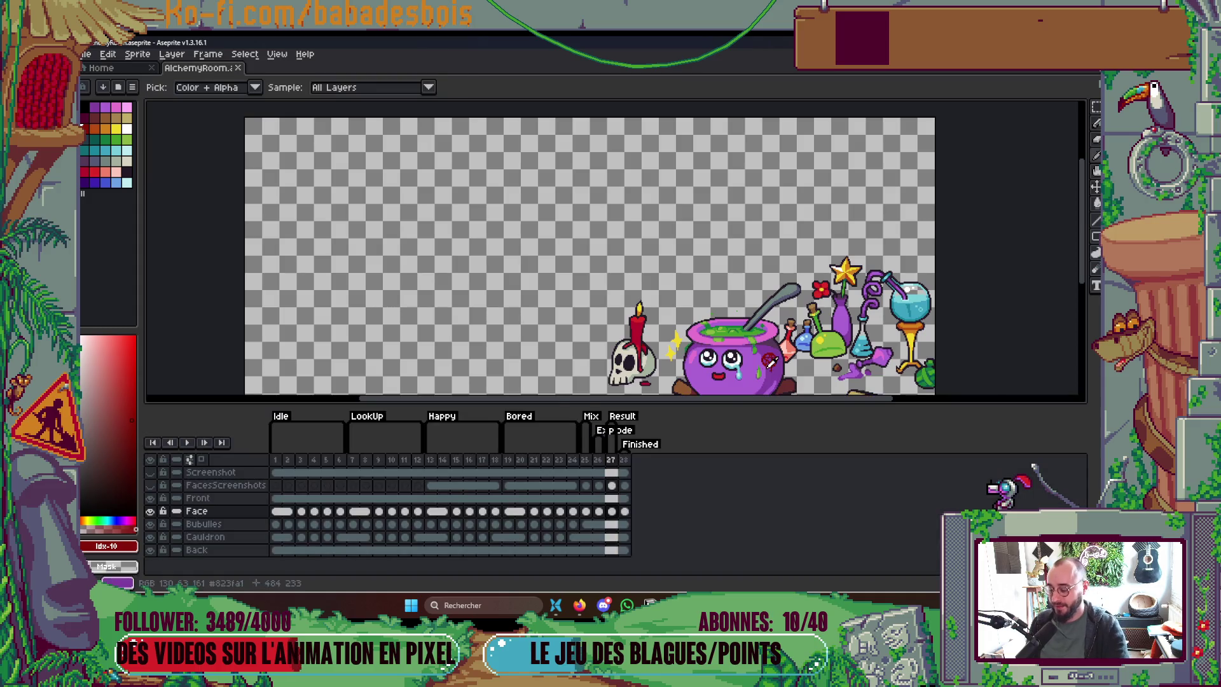
Step: Glance at the Miro board, then step back through frames 26 and 25 and forward to frame 27
key(alt+Tab)
key(alt+Tab)
scroll(759, 308, down, 5)
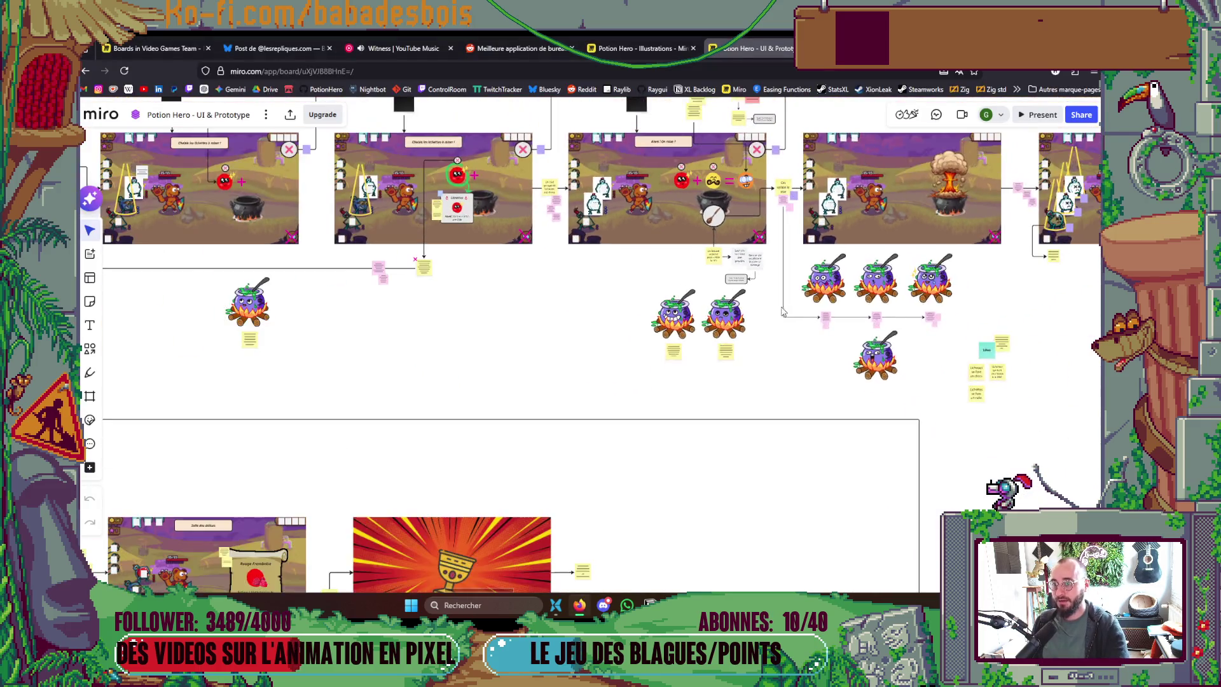
key(alt+Tab)
key(Tab)
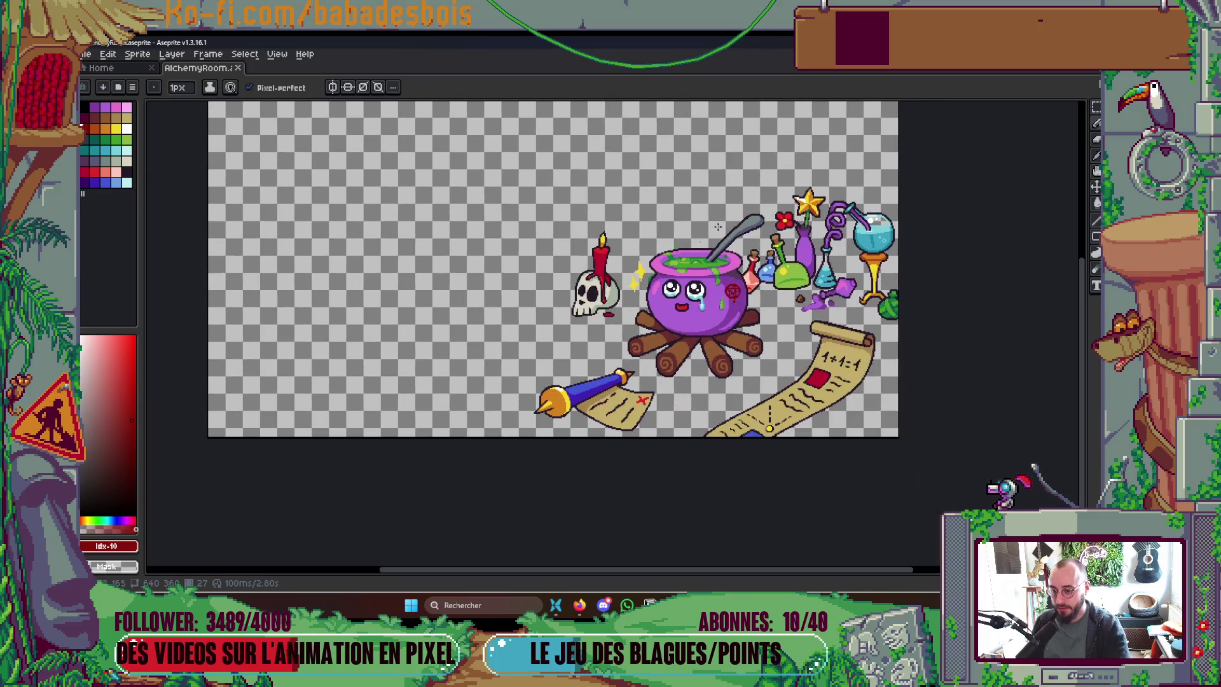
key(Left)
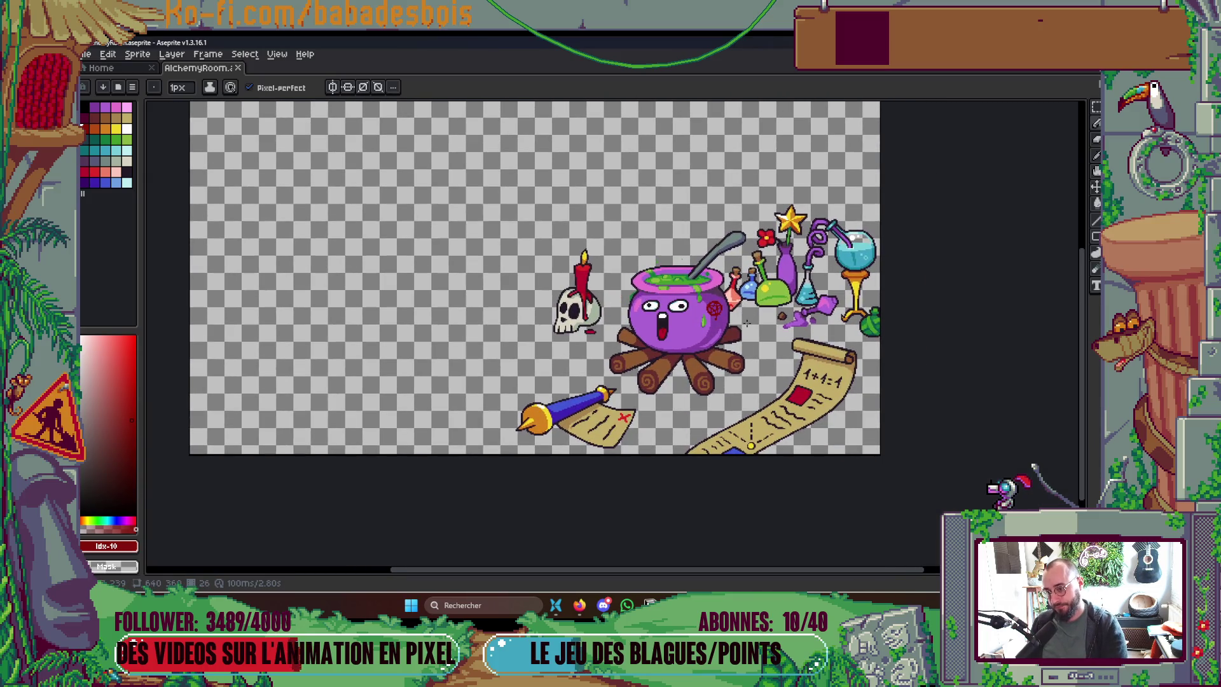
key(Tab)
key(Left)
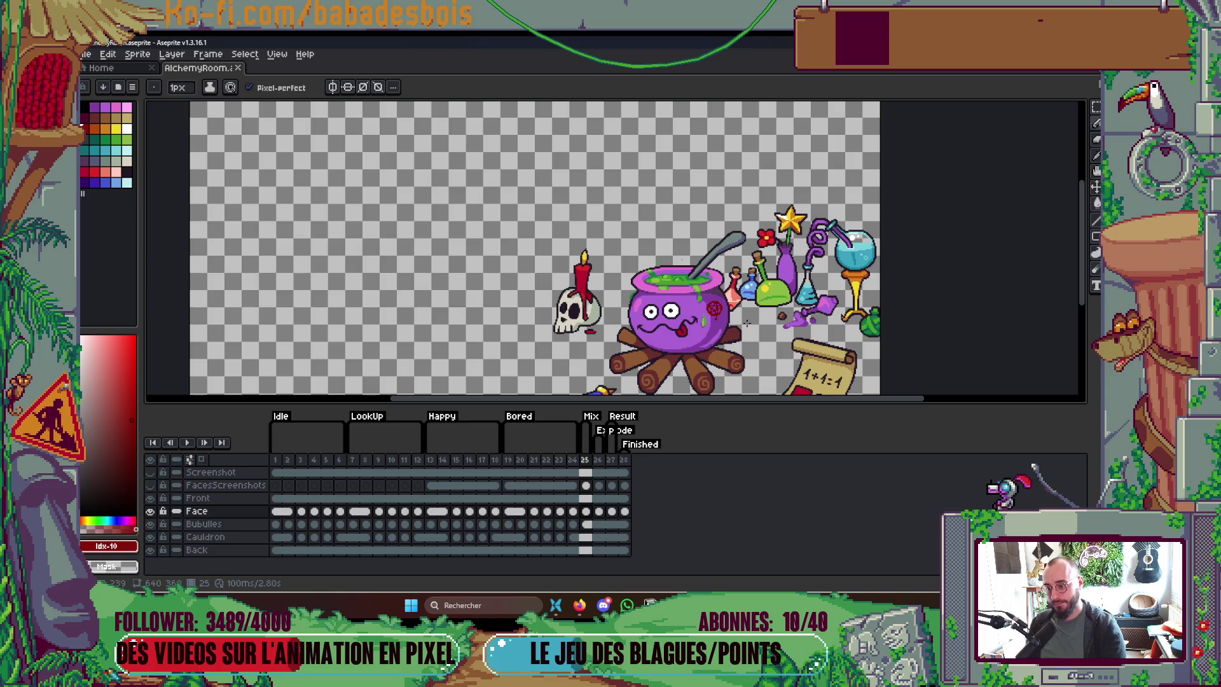
key(Right)
key(Right)
key(Tab)
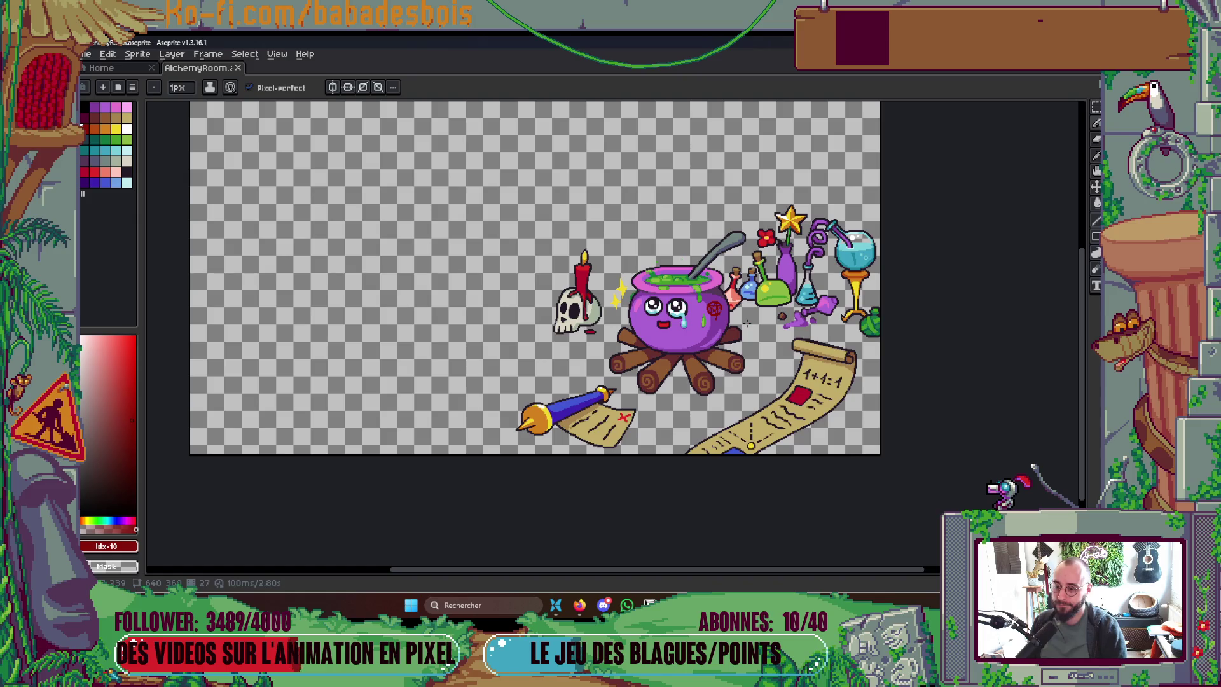
Step: Flip between the tearful frame 27 and sleepy frame 28, finishing on frame 28 with the timeline hidden
key(Tab)
key(period)
key(comma)
key(period)
key(Tab)
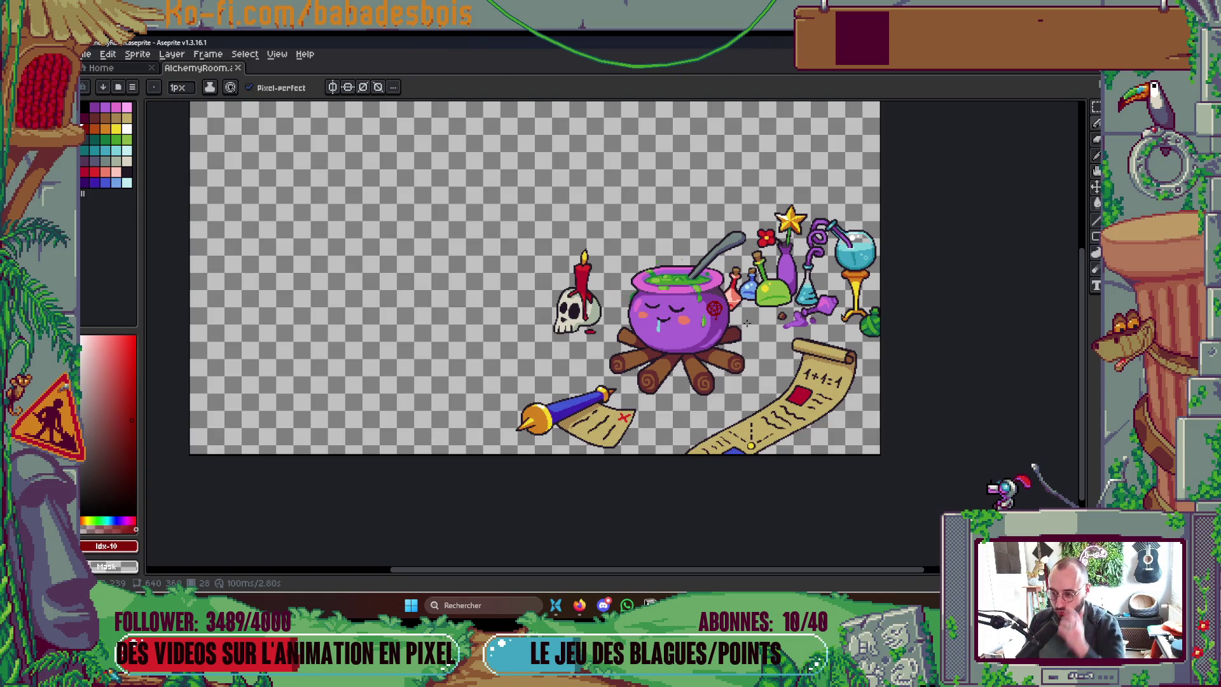
key(Tab)
key(comma)
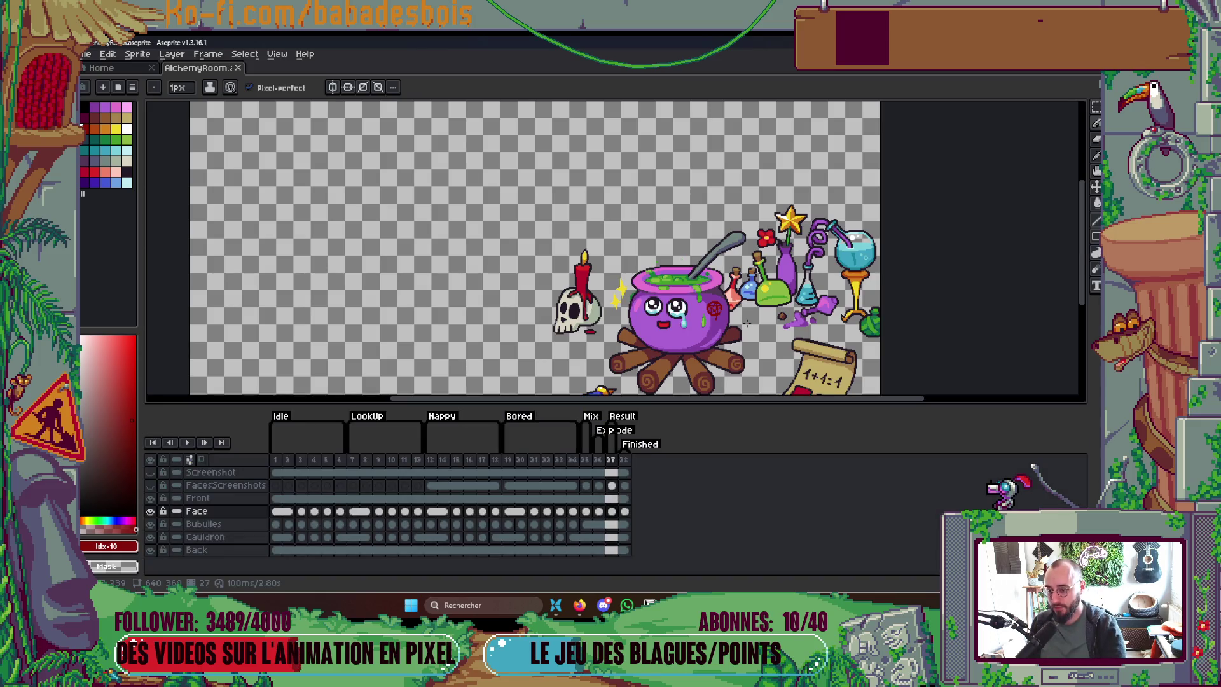
key(period)
key(Tab)
scroll(645, 321, up, 5)
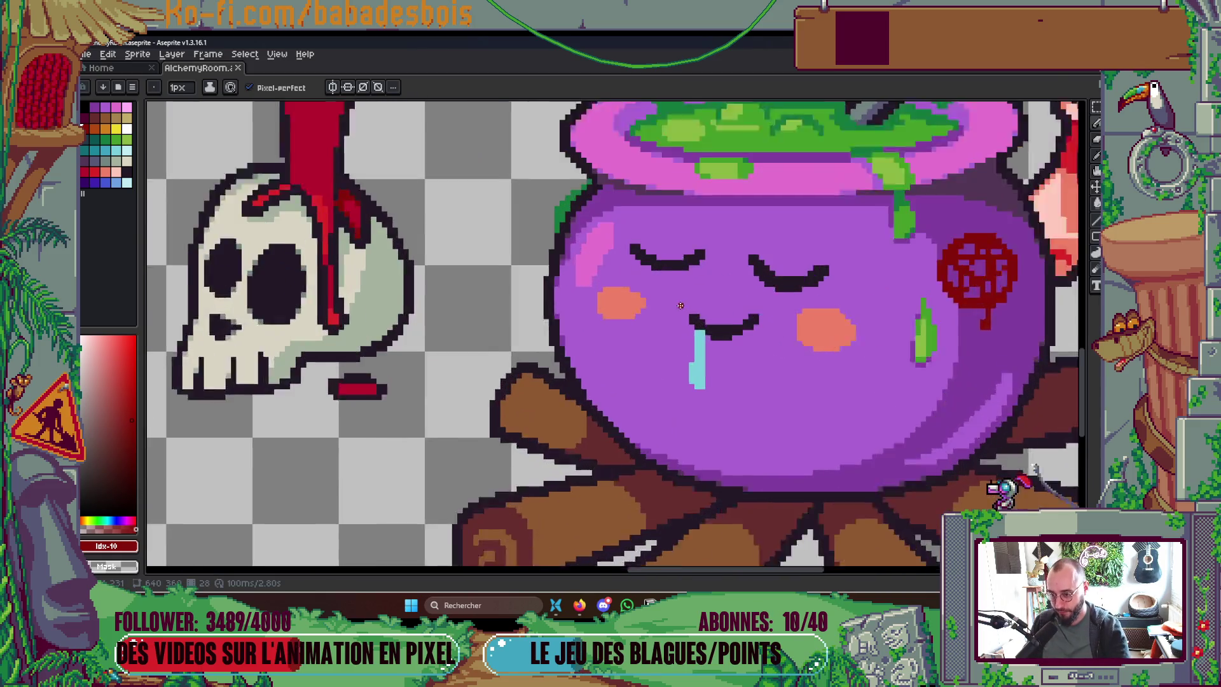
Step: Extend the left cheek's blush pixels in the picked blush colour and save the sprite
alt+click(610, 304)
key(ctrl)
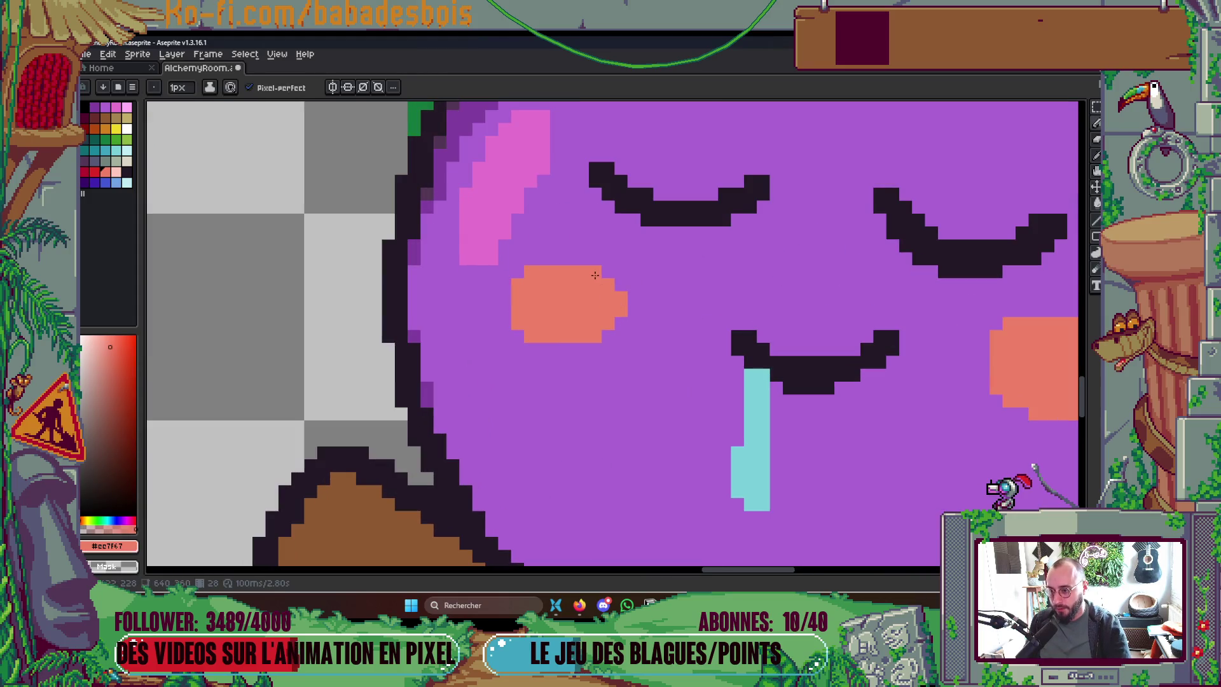
scroll(686, 311, down, 2)
drag(652, 293, 657, 302)
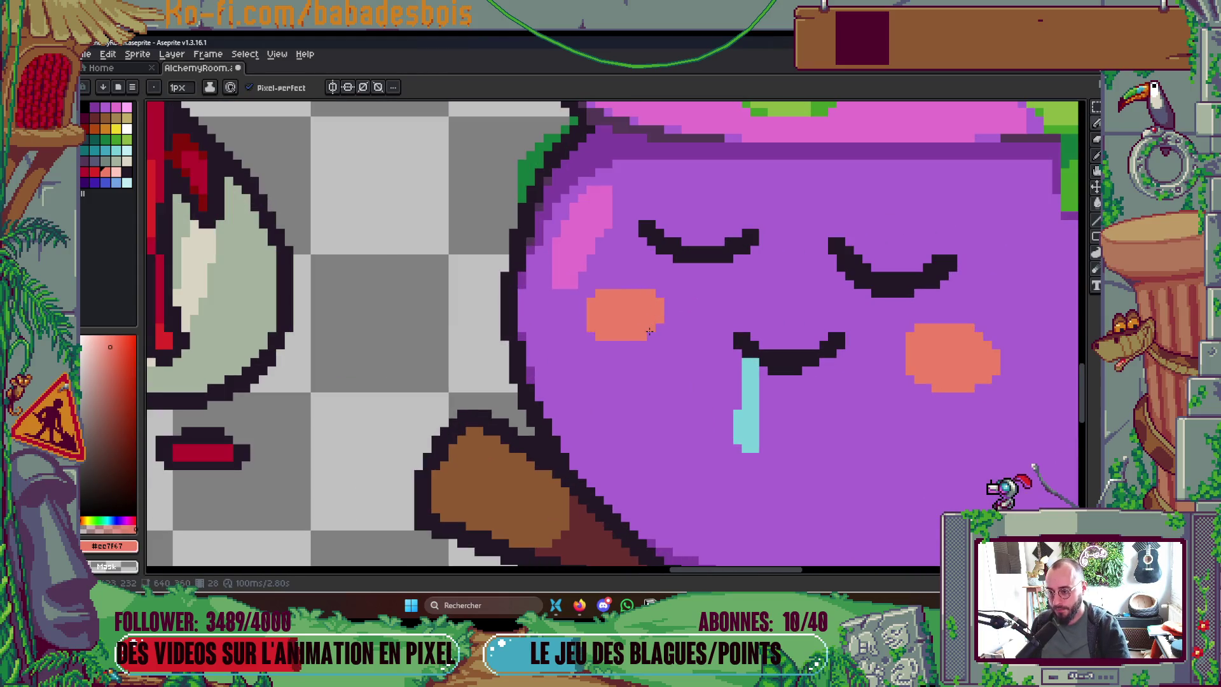
scroll(811, 312, down, 3)
scroll(811, 312, up, 3)
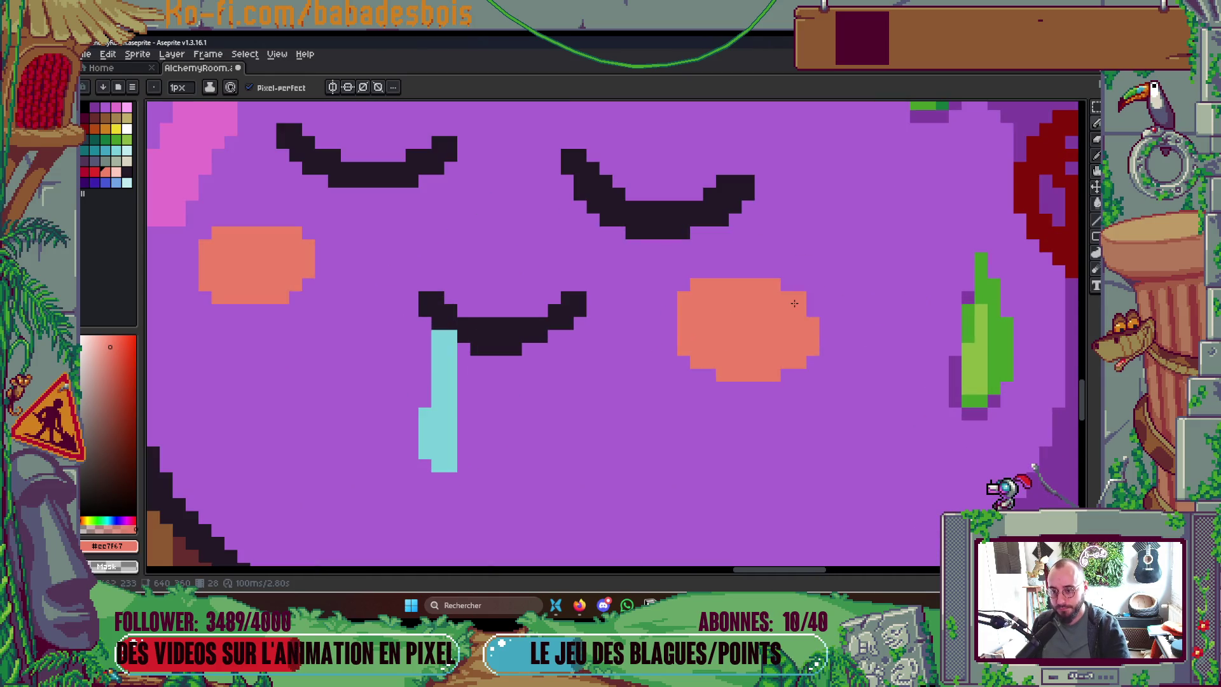
scroll(814, 299, down, 5)
key(ctrl+s)
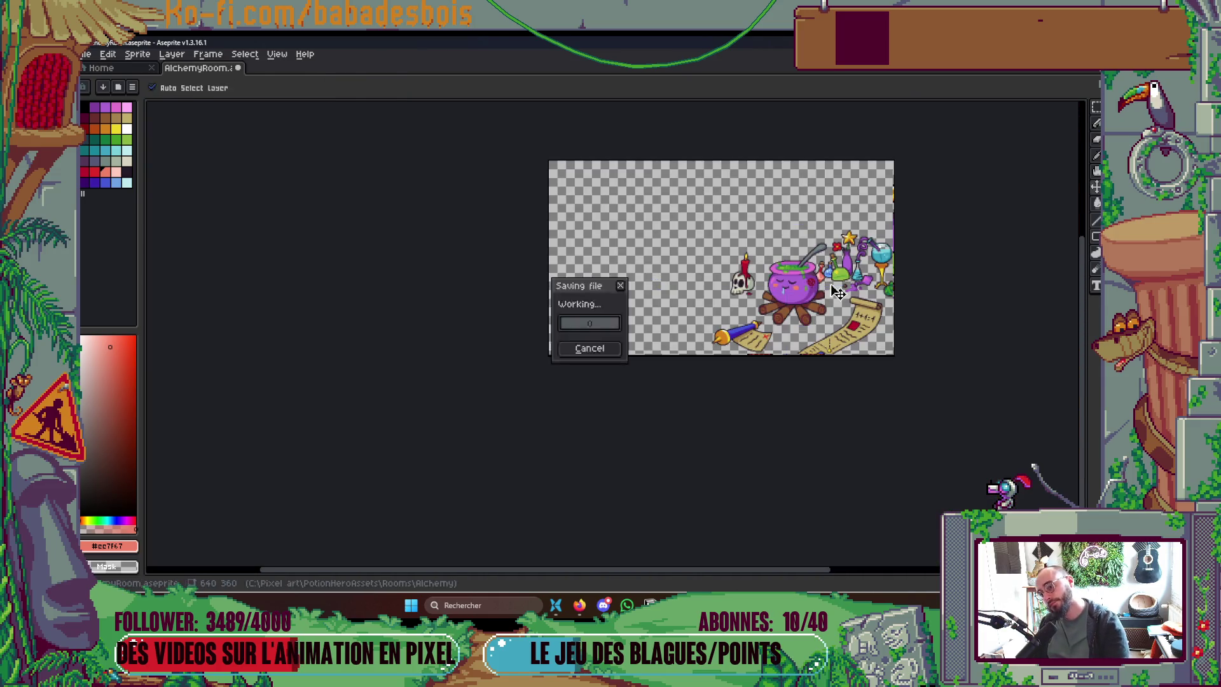
Step: Select the left part of the left blush cheek, shift it right, and save
scroll(818, 283, up, 3)
key(Tab)
key(Tab)
scroll(585, 290, up, 4)
key(m)
mouse_move(540, 251)
mouse_down()
mouse_move(584, 334)
mouse_move(576, 299)
mouse_up()
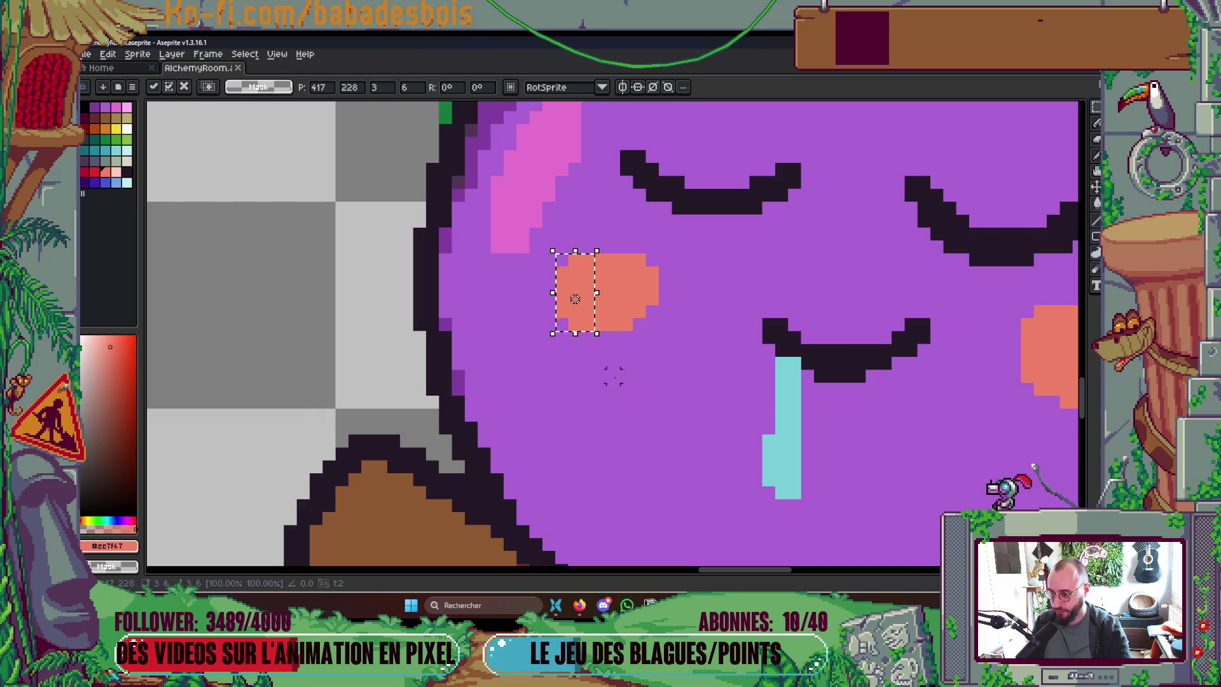
scroll(705, 308, down, 5)
key(ctrl+s)
Step: Repaint two stray pixels on the closed eye lines in dark purple
scroll(717, 310, up, 4)
drag(634, 309, 633, 289)
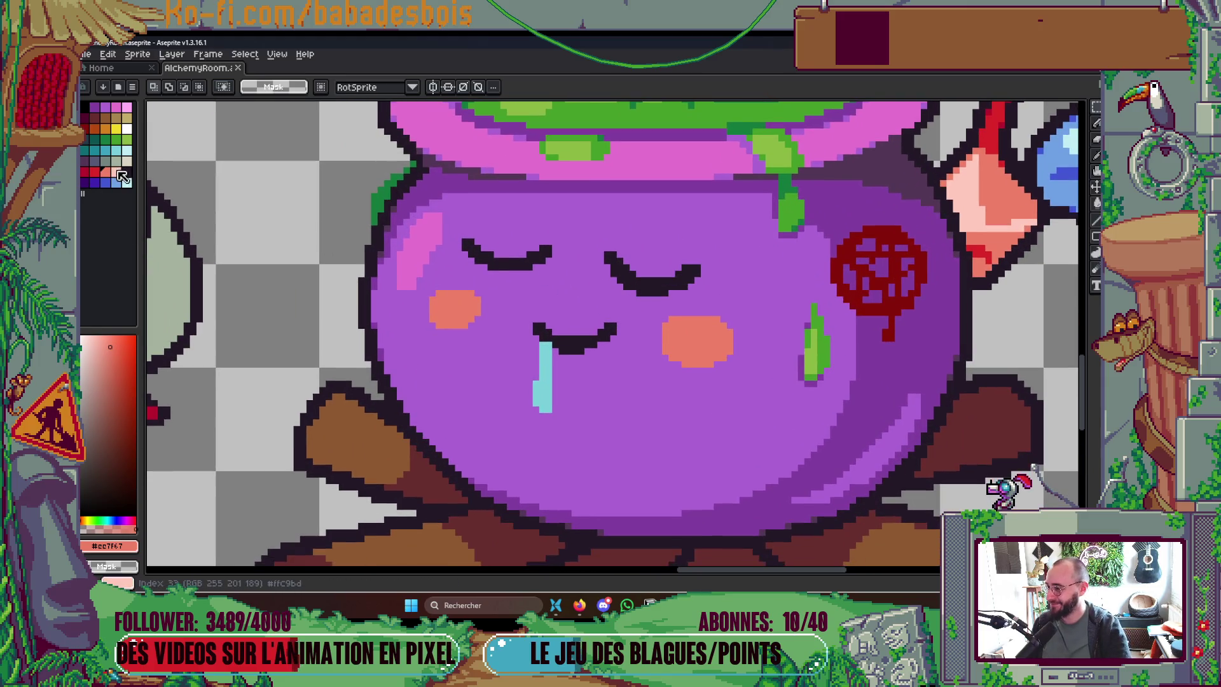
click(94, 108)
key(b)
scroll(469, 256, up, 3)
click(443, 252)
click(455, 226)
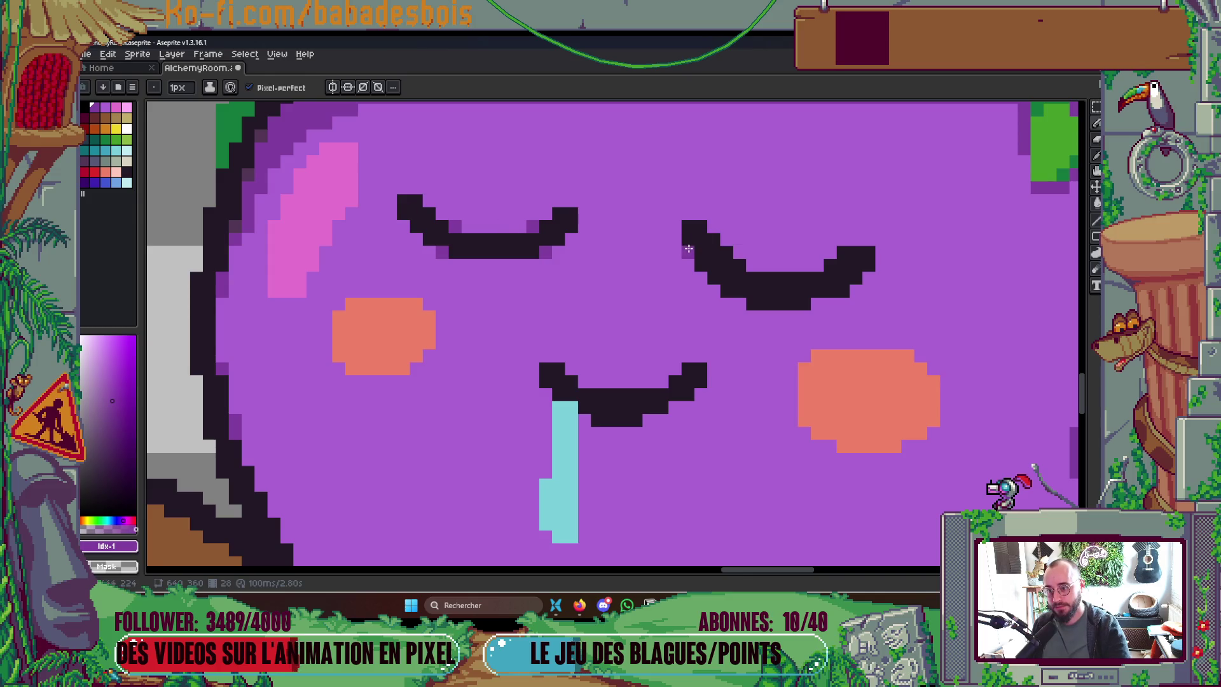
Step: Add mid-purple anti-alias pixels at the right eye line's end and tip
click(843, 252)
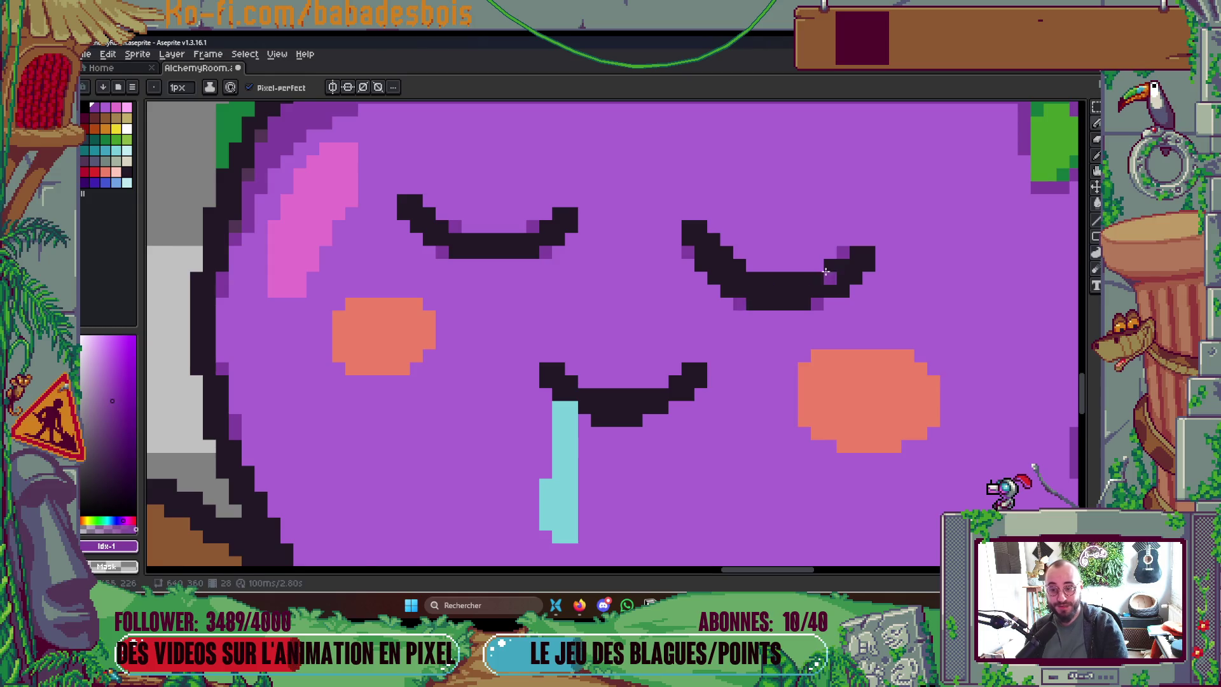
scroll(827, 273, down, 5)
scroll(828, 265, up, 2)
scroll(828, 265, up, 3)
click(817, 248)
scroll(816, 247, down, 4)
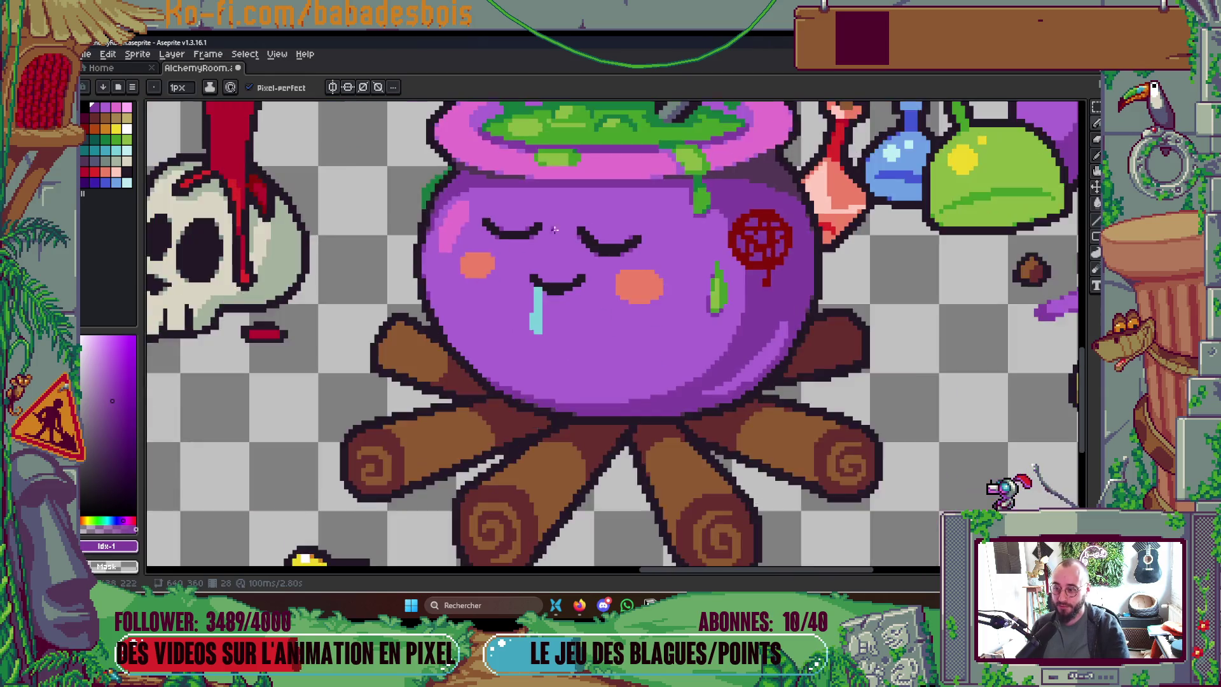
scroll(570, 226, up, 7)
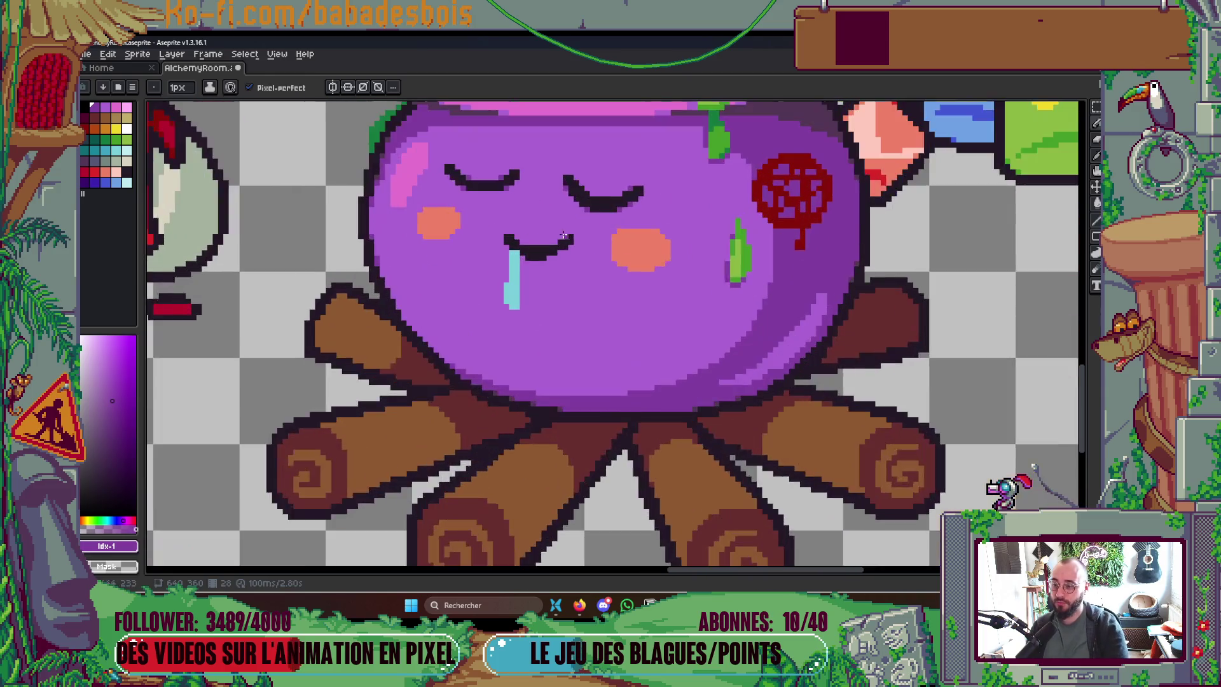
Step: Add three anti-alias pixels under the left eye line and at its right step
click(495, 267)
click(554, 264)
click(586, 252)
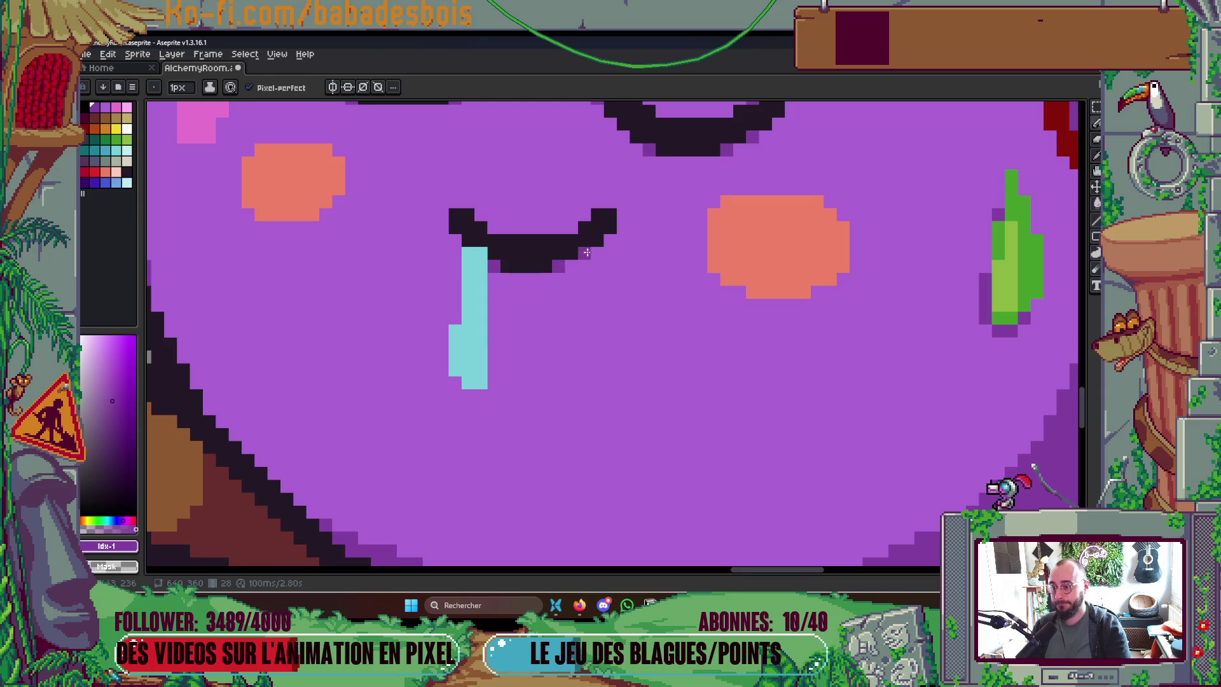
scroll(688, 228, down, 5)
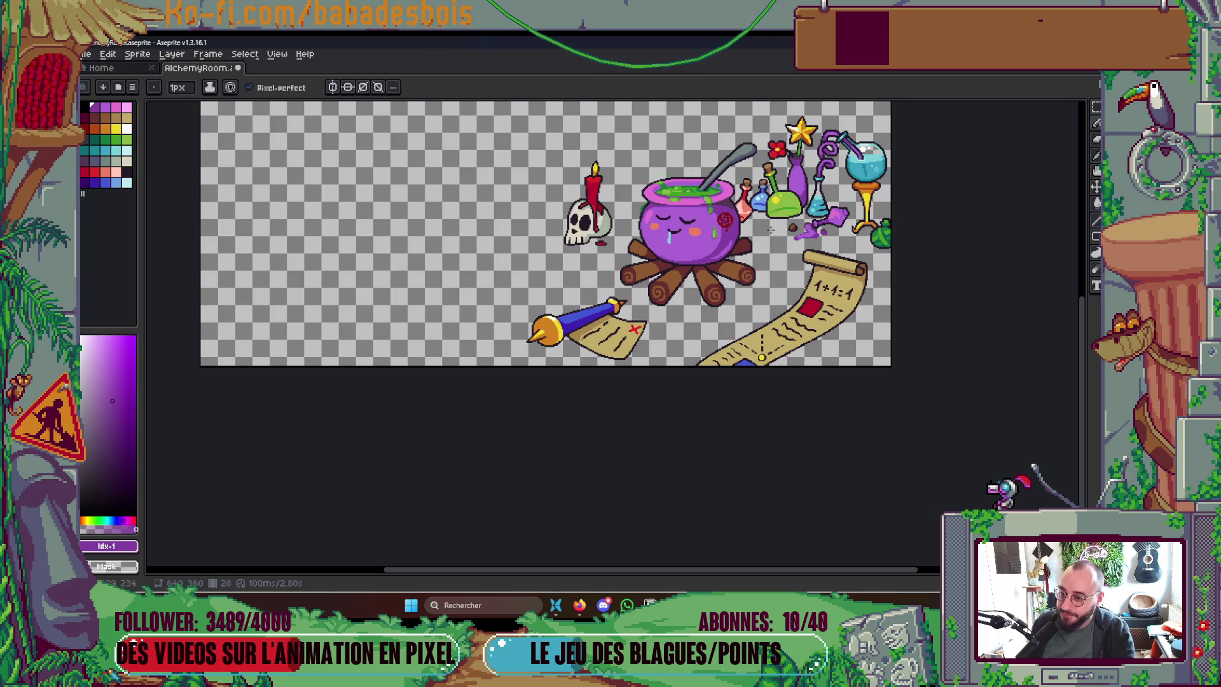
scroll(753, 234, up, 4)
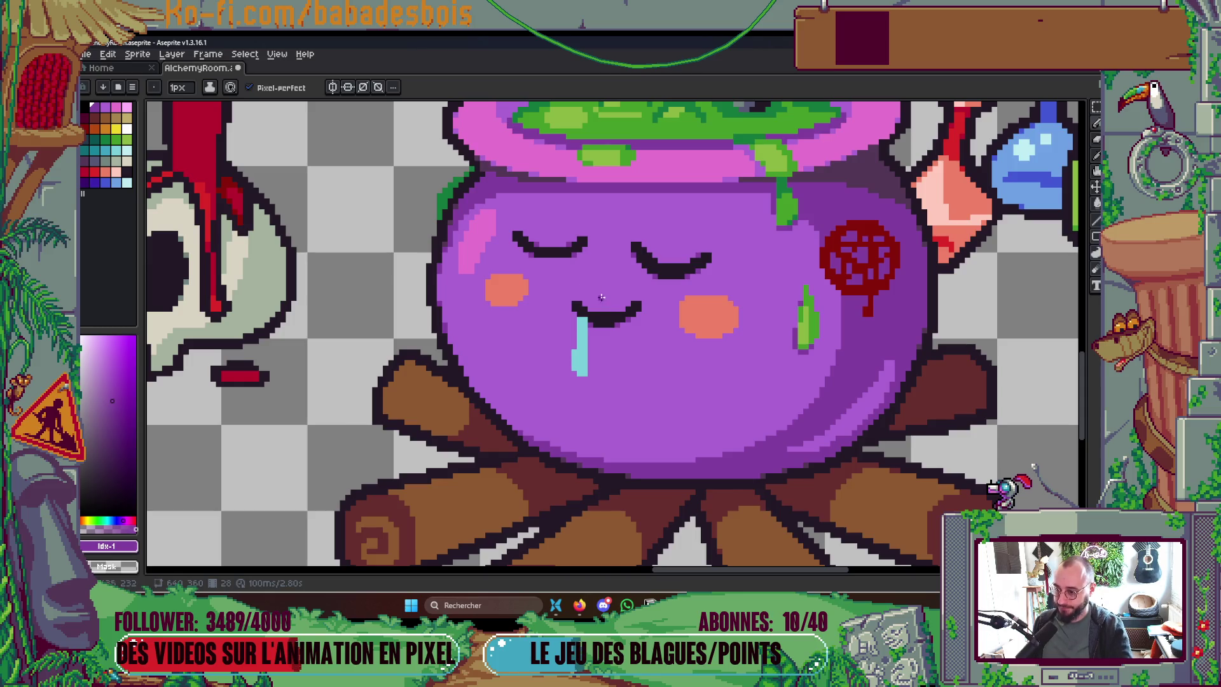
scroll(590, 284, up, 3)
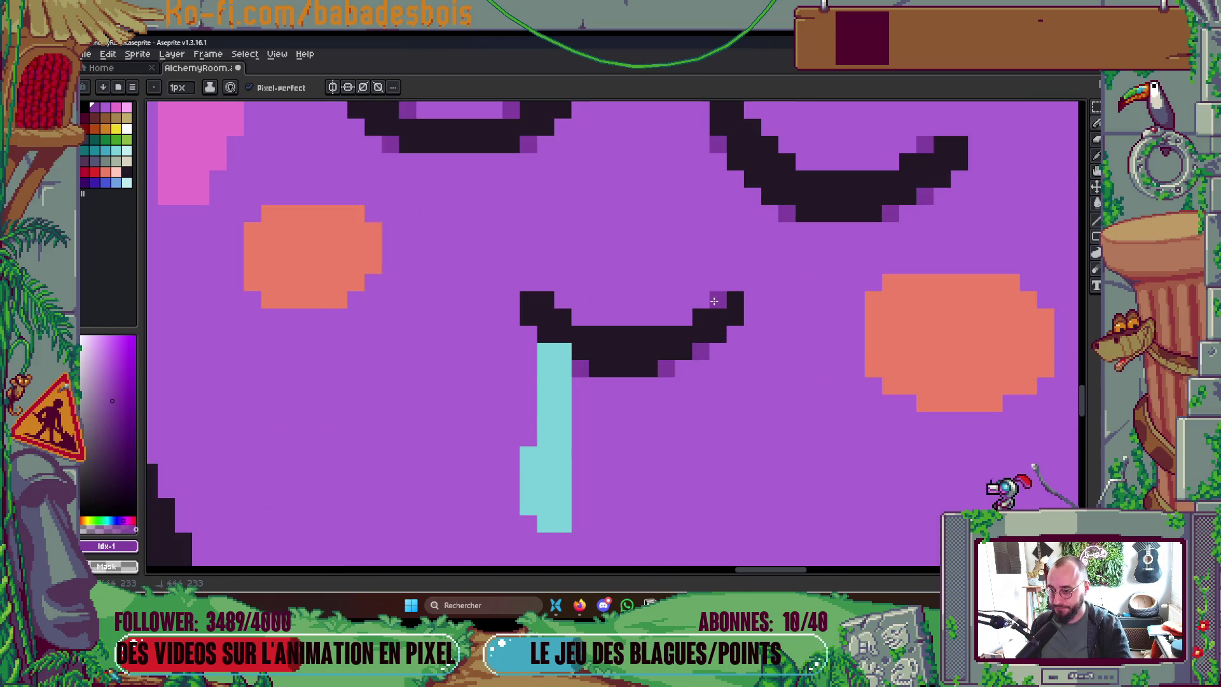
scroll(668, 288, down, 5)
Step: Save the sprite, play the animation to preview the refined face, and save again
key(ctrl+s)
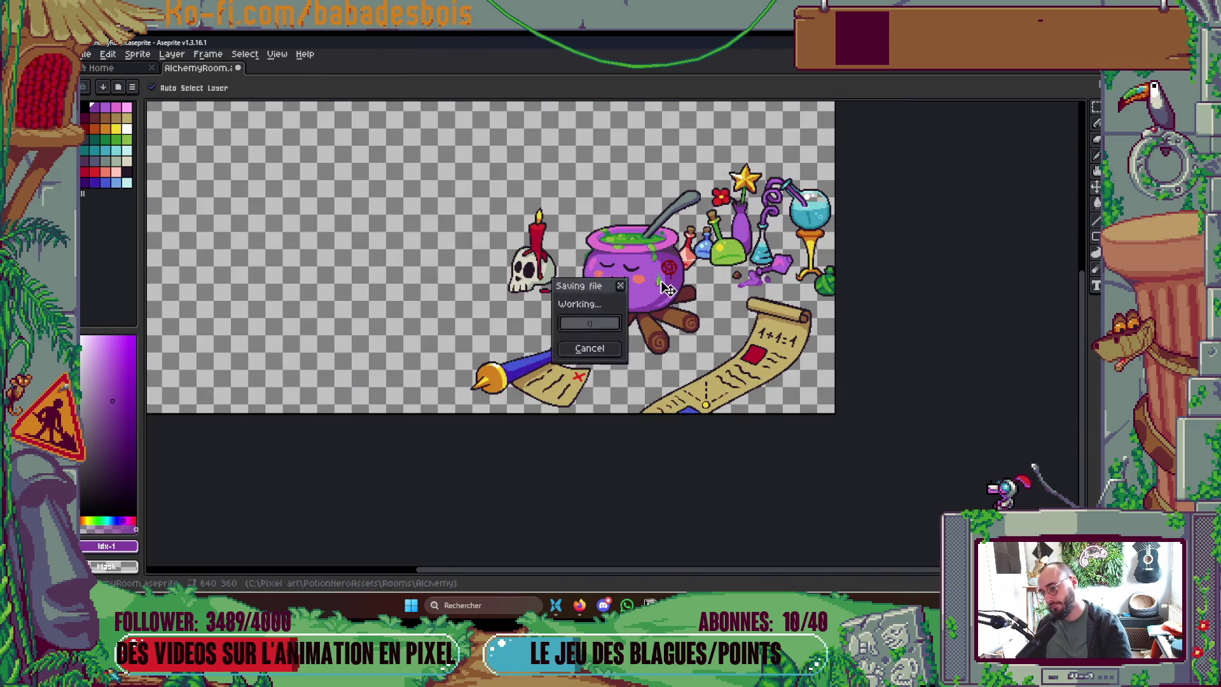
scroll(618, 267, up, 5)
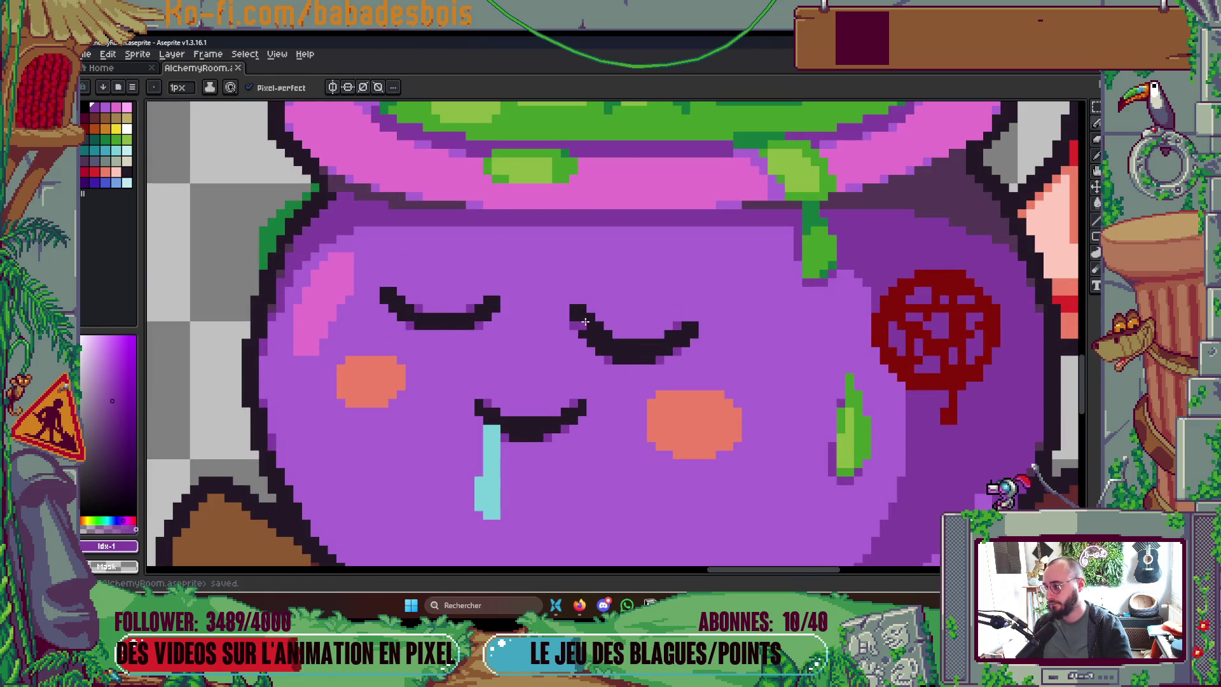
scroll(580, 313, down, 2)
scroll(649, 373, down, 3)
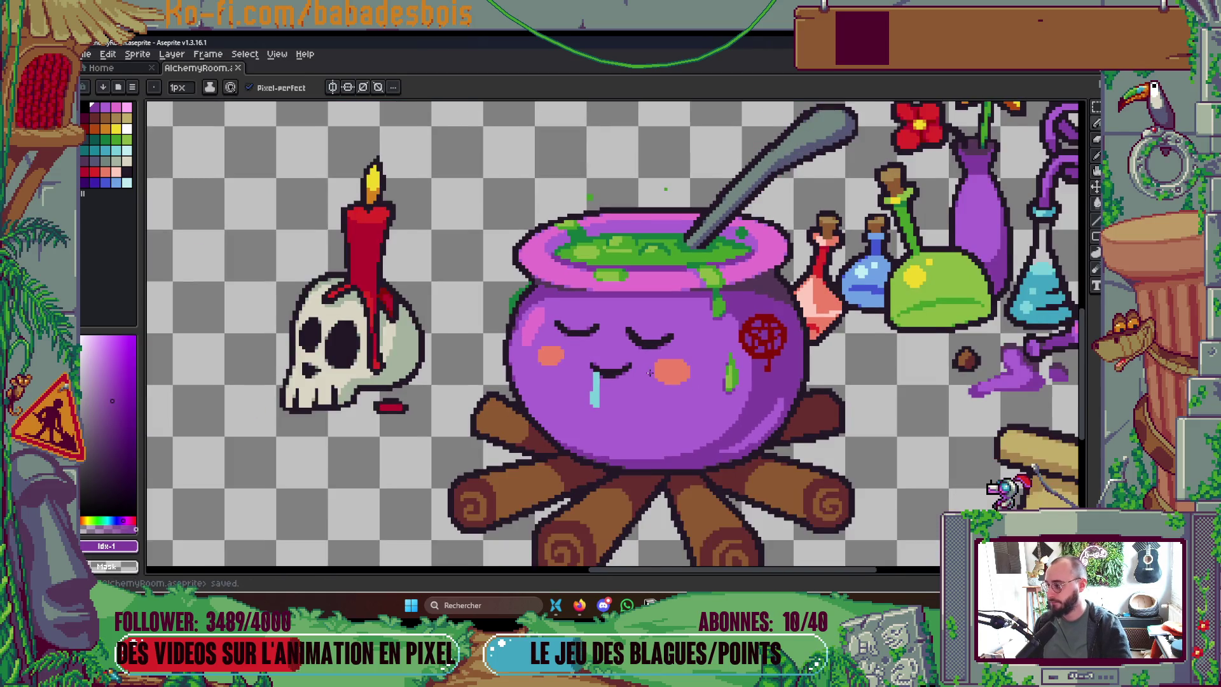
drag(650, 373, 675, 347)
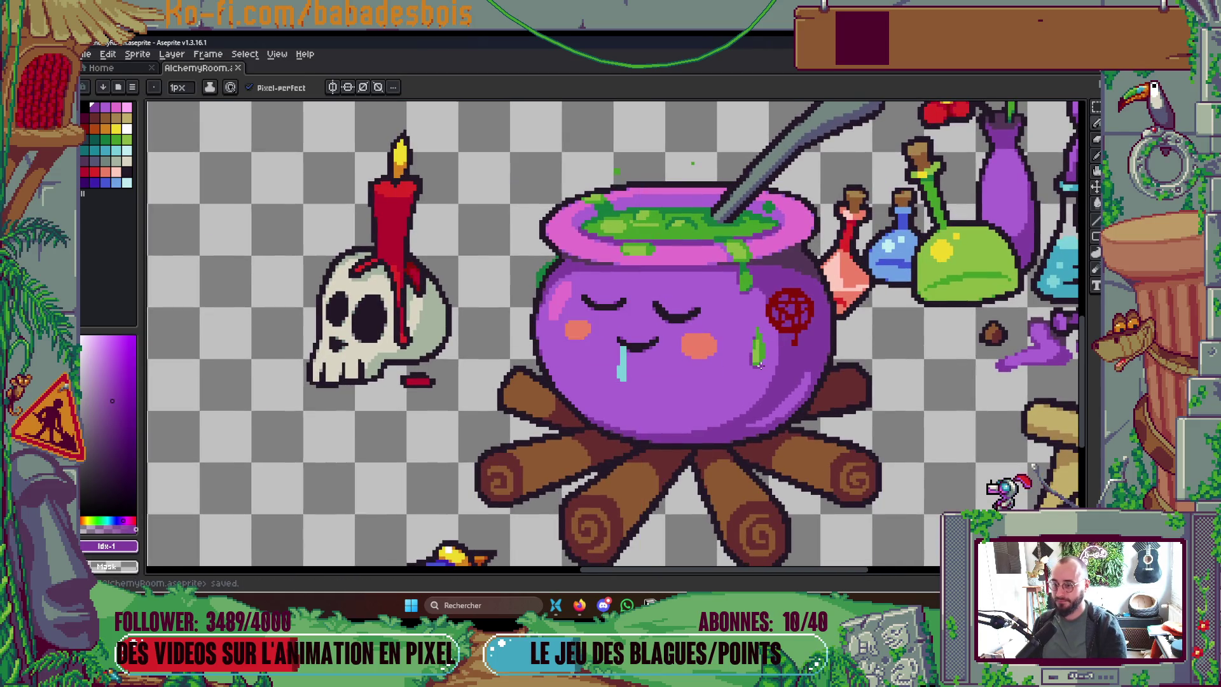
key(Return)
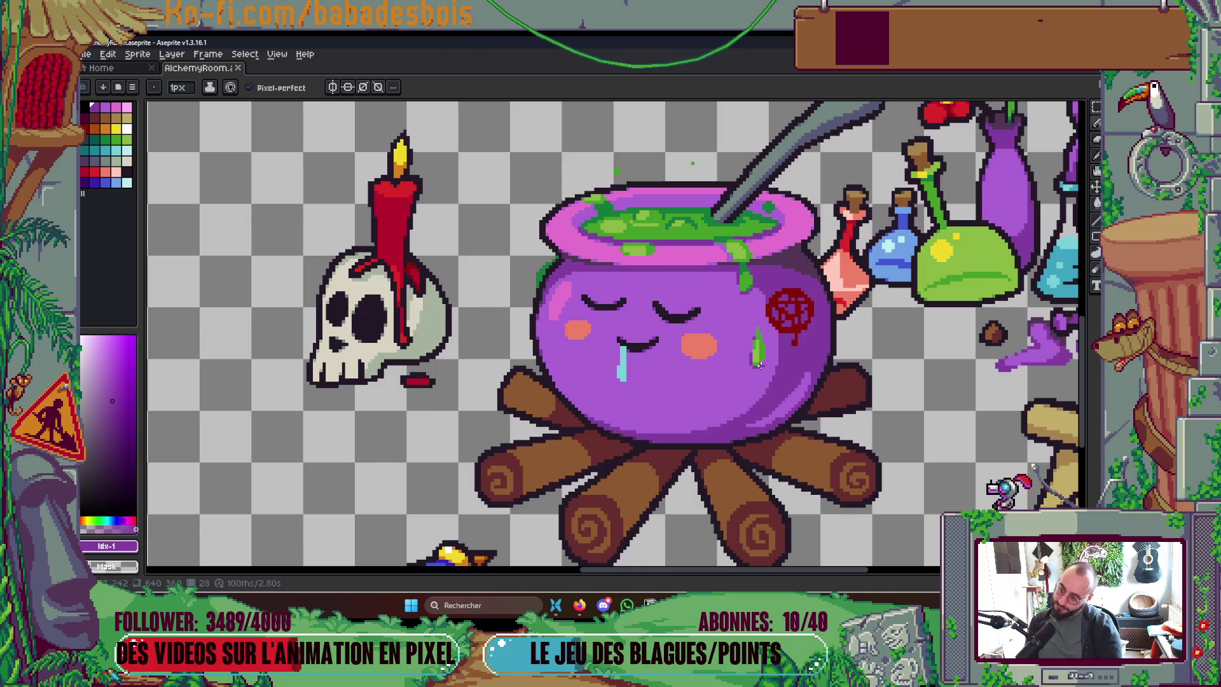
scroll(759, 364, down, 2)
key(ctrl+s)
scroll(759, 364, down, 2)
scroll(789, 378, up, 2)
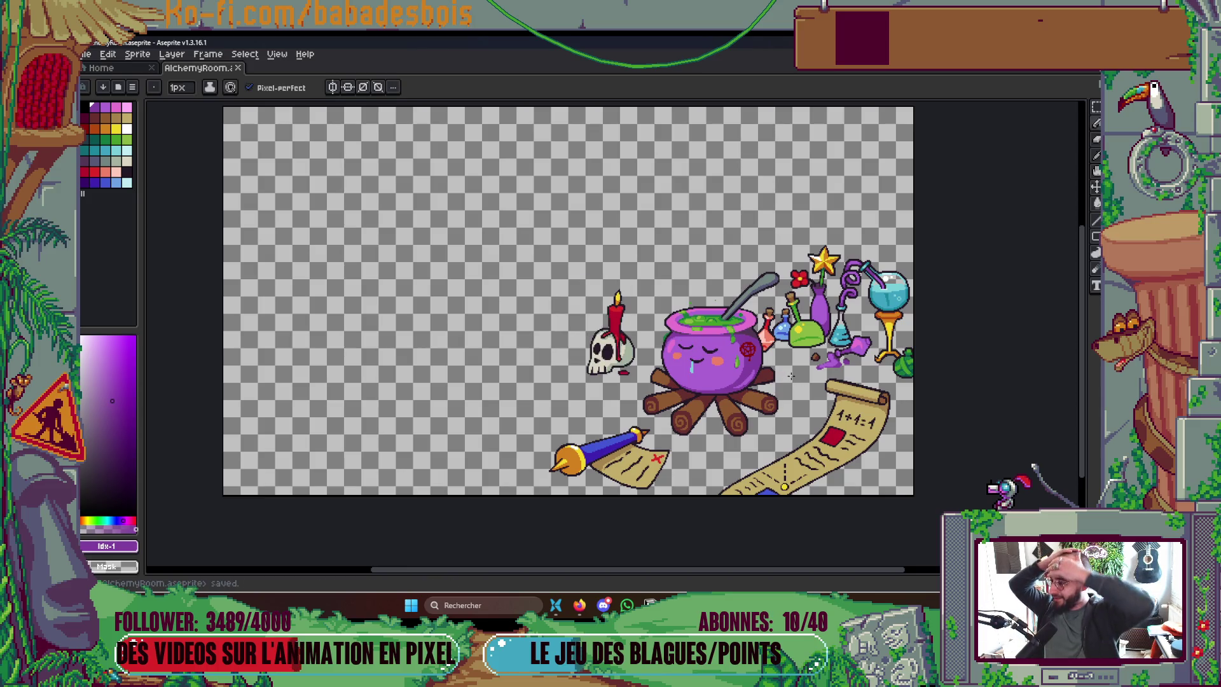
Step: Toggle the timeline while the animation plays, then step back to the first frame
key(Tab)
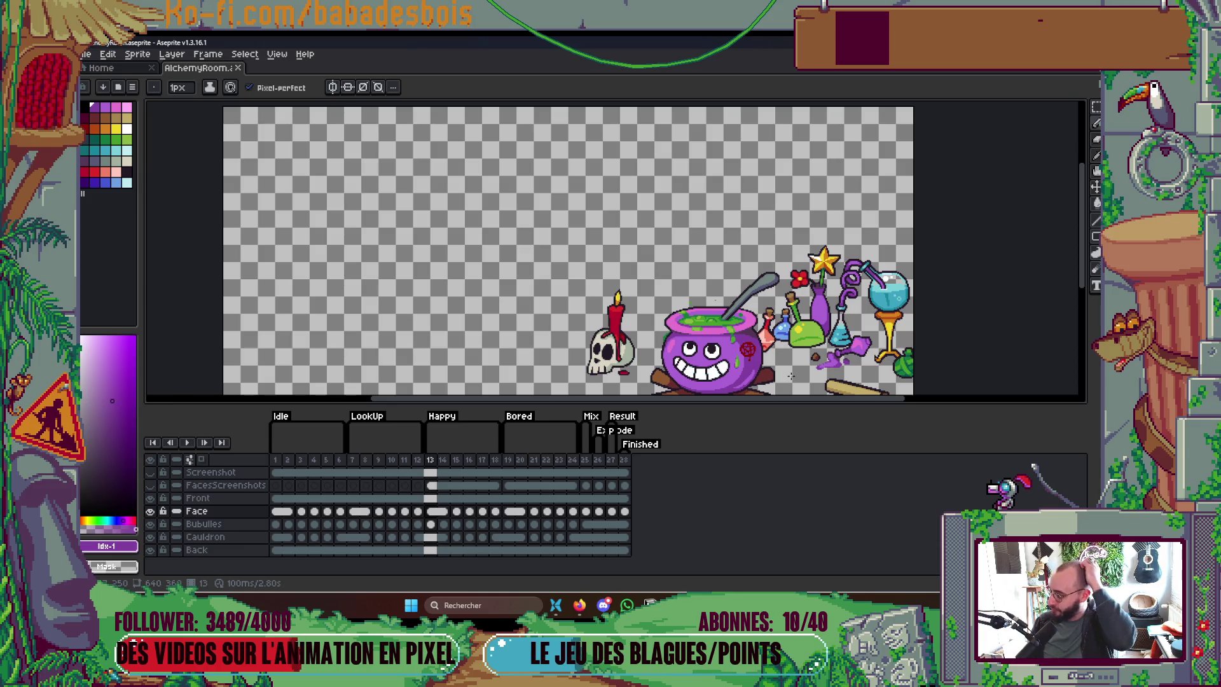
key(Tab)
key(Tab)
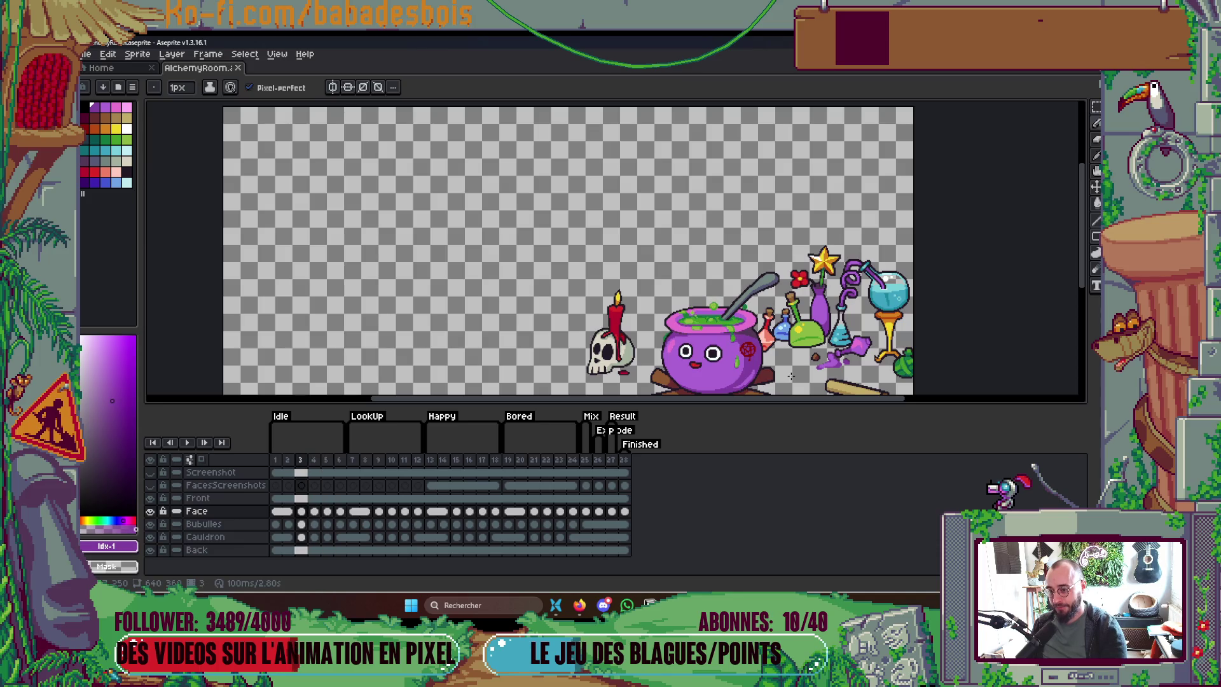
key(Tab)
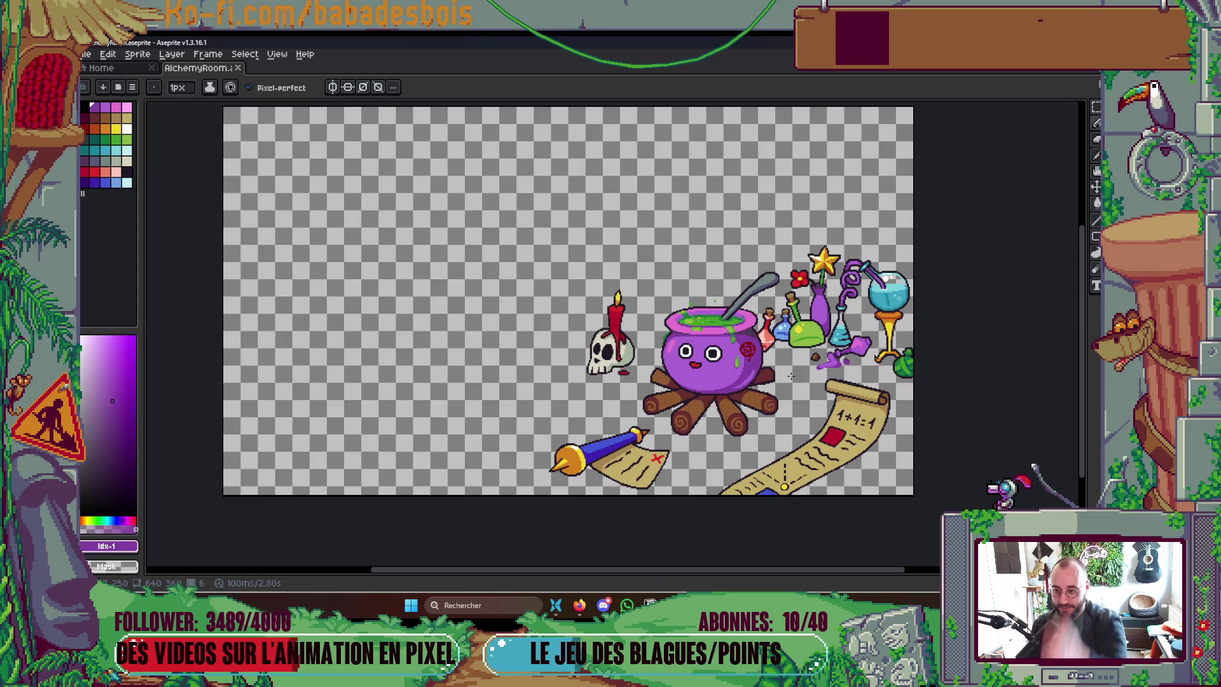
key(Tab)
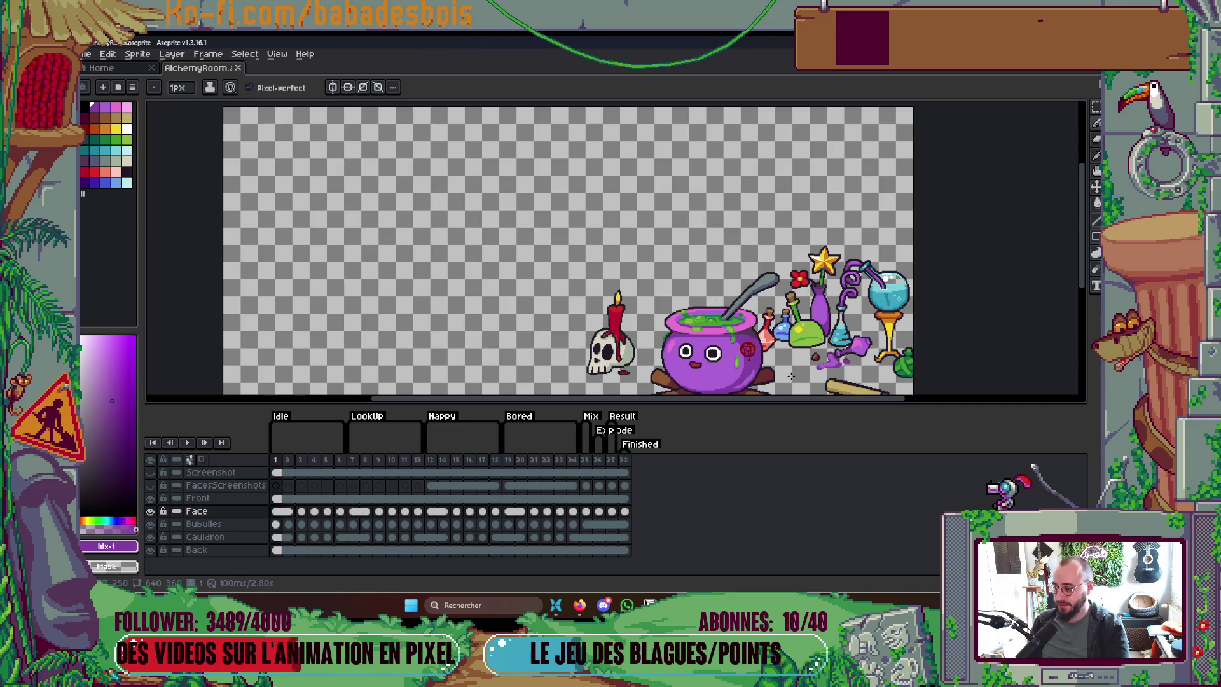
scroll(568, 255, down, 3)
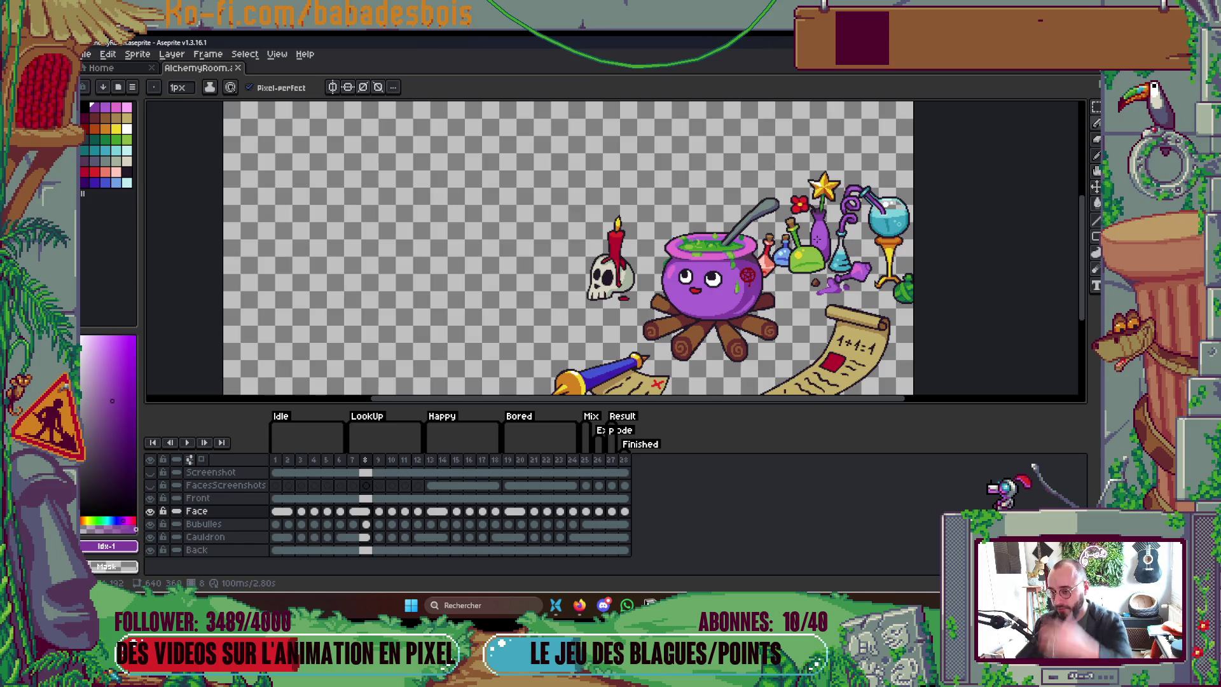
key(Left)
key(Left)
key(Left)
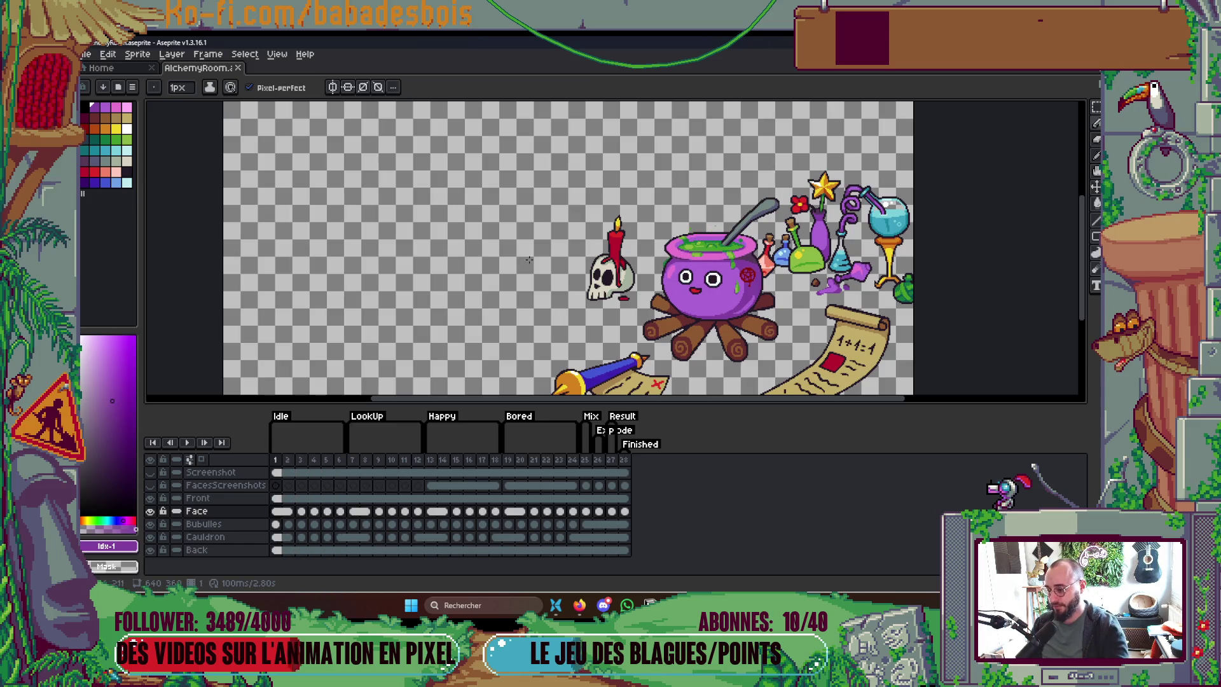
Step: Jump through the LookUp, Happy, Bored and Mix frames to the last sleepy-face frame
click(353, 459)
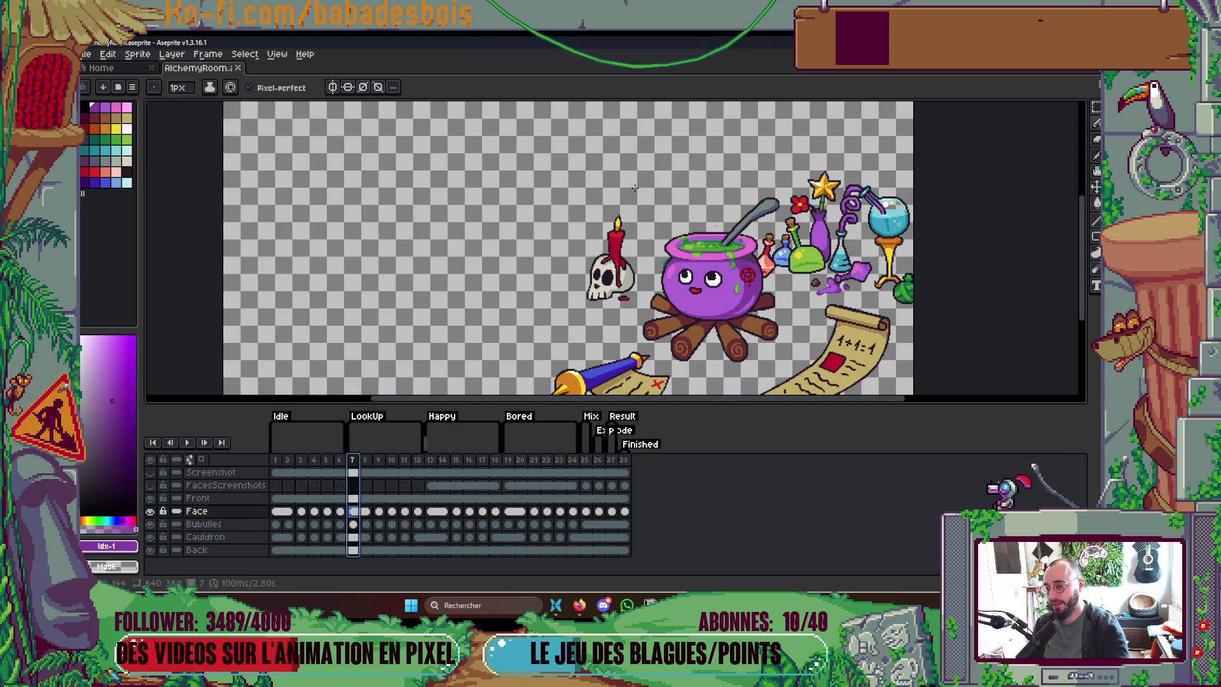
click(431, 459)
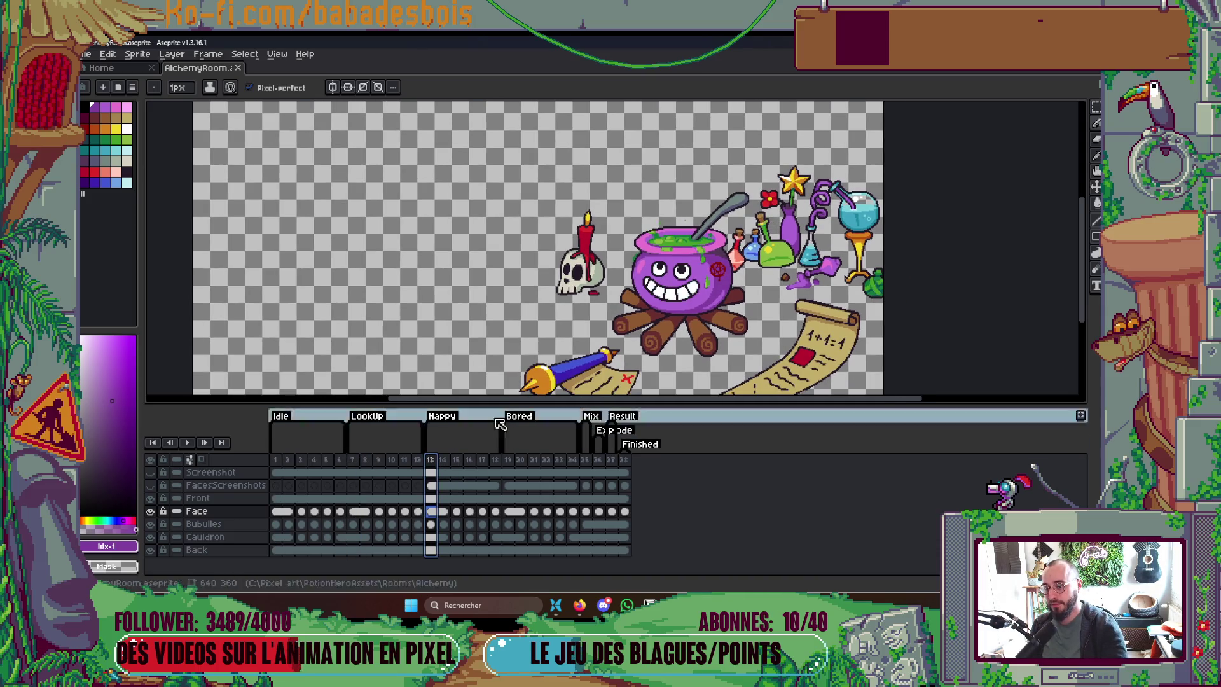
click(507, 459)
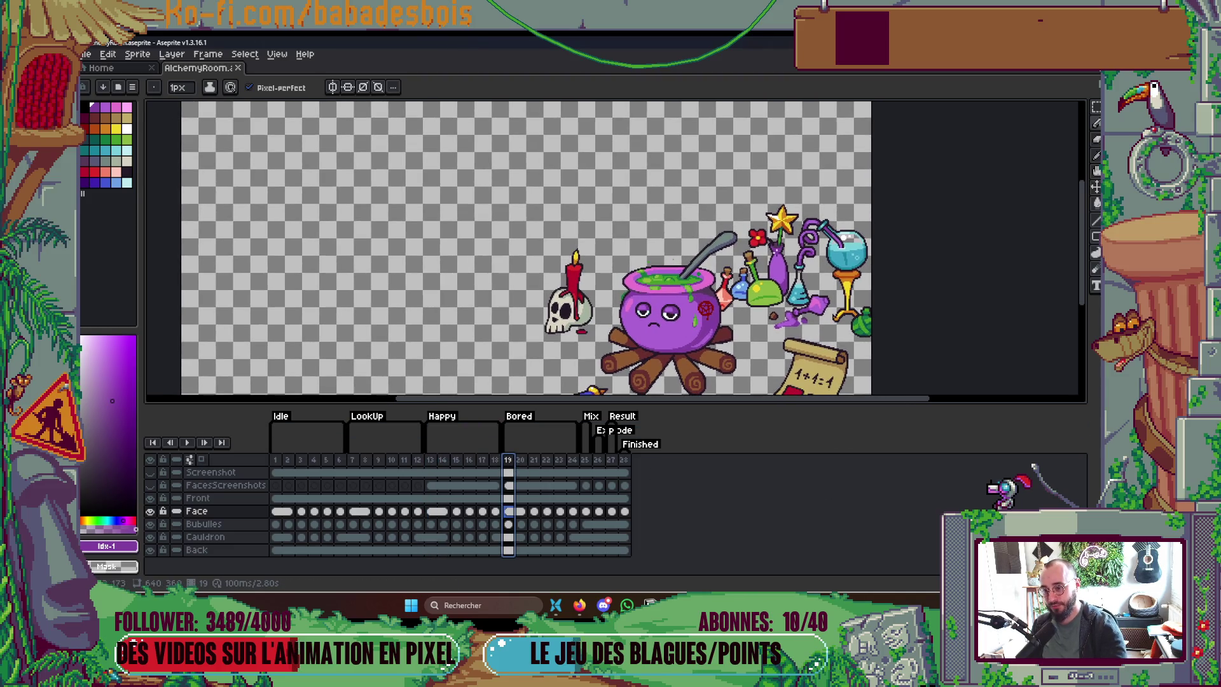
click(585, 460)
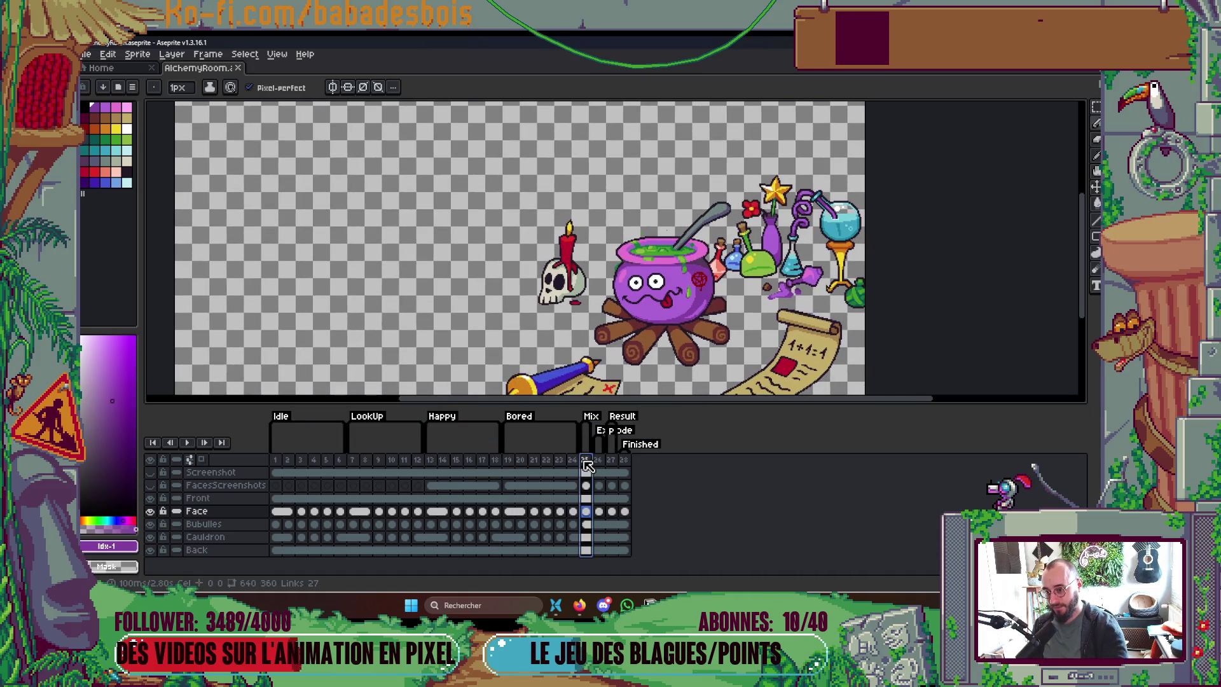
click(598, 460)
click(611, 460)
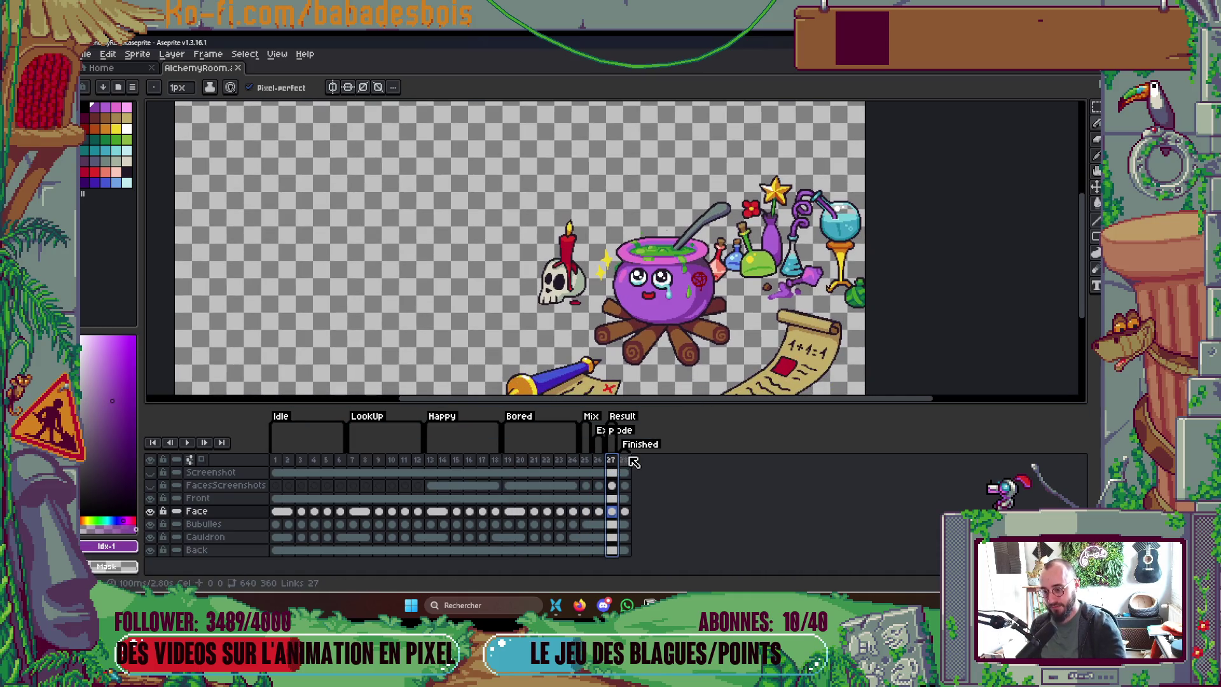
click(626, 459)
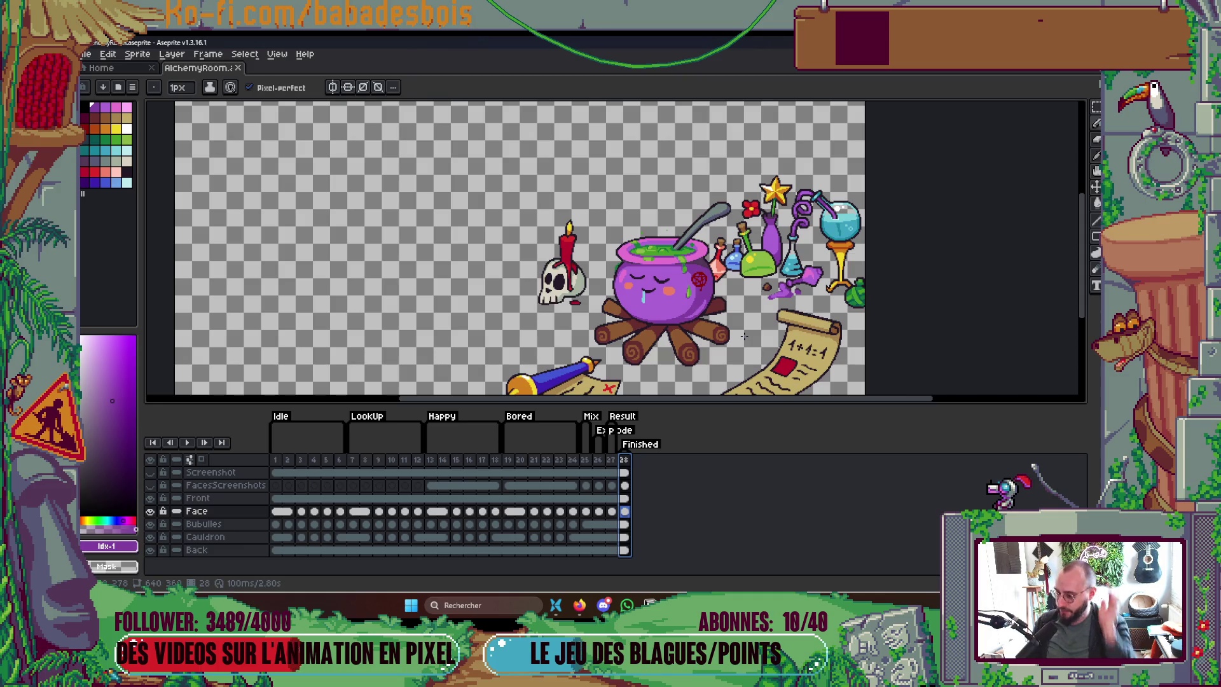
Step: Revisit the first, LookUp and Happy frames, then go from frame 25 to frame 28
click(275, 459)
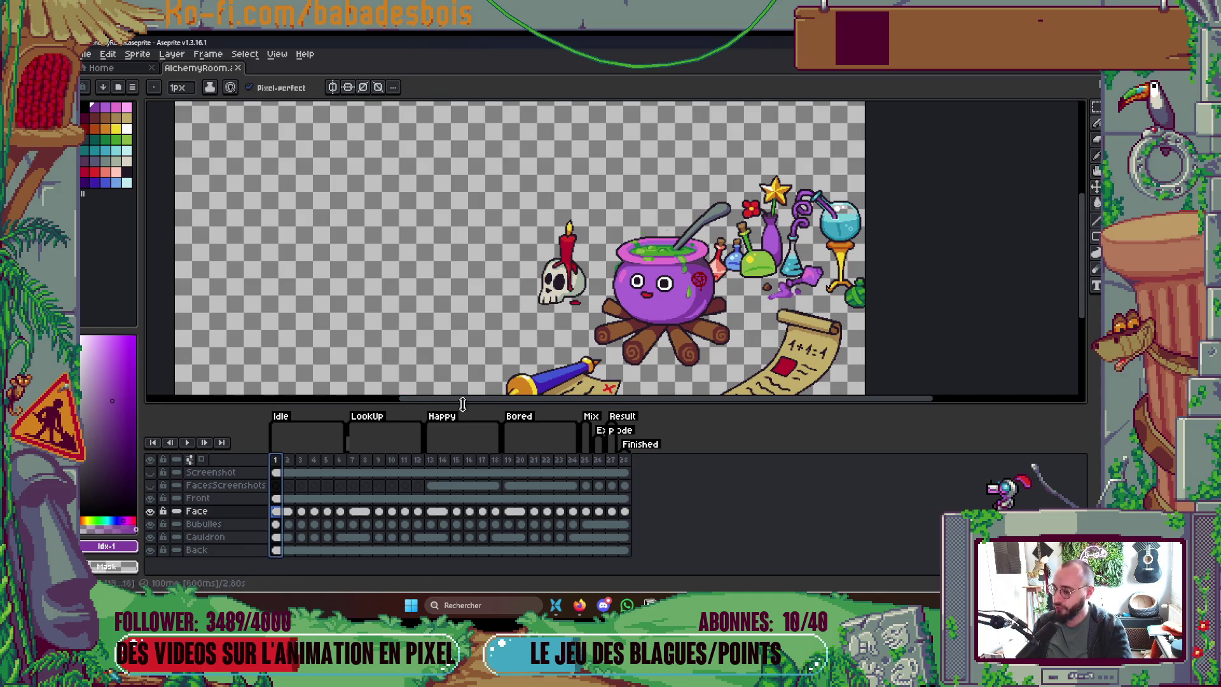
click(354, 462)
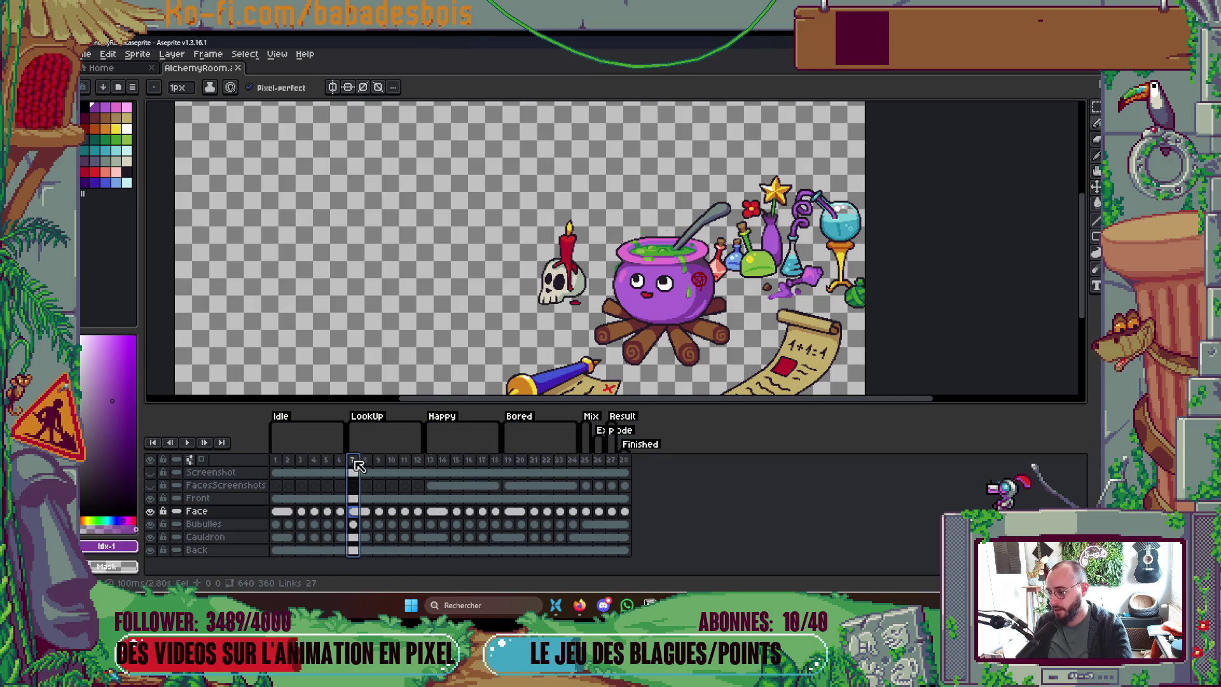
click(431, 460)
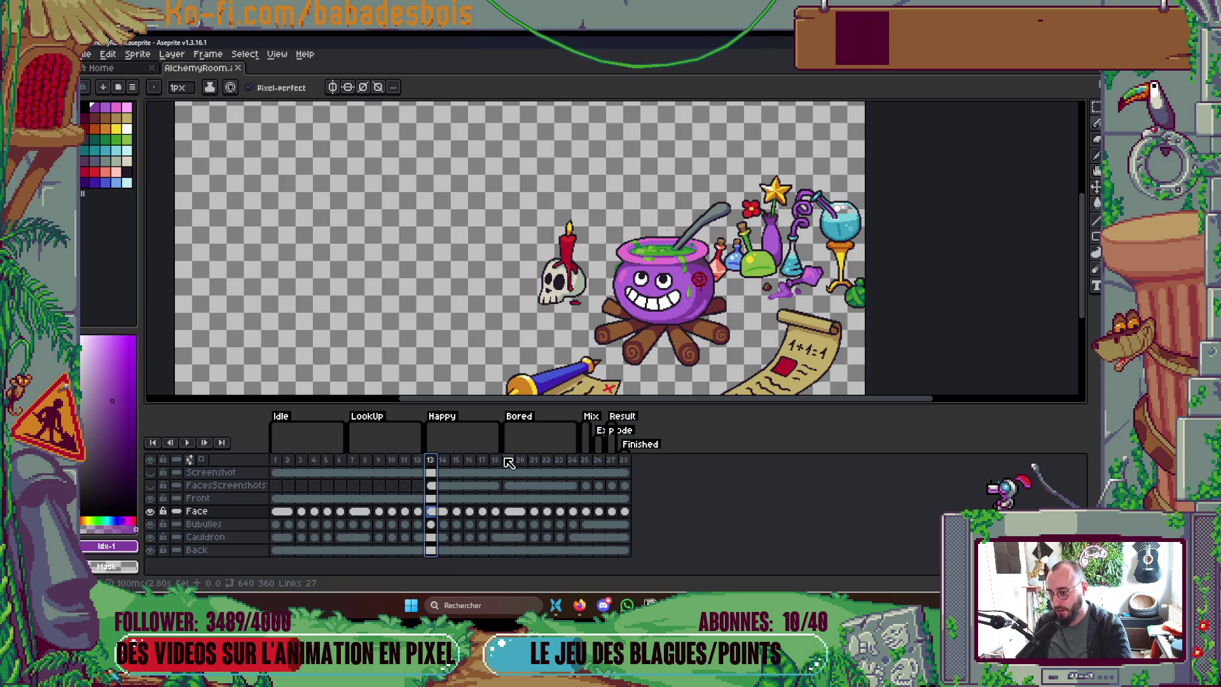
click(507, 461)
click(586, 462)
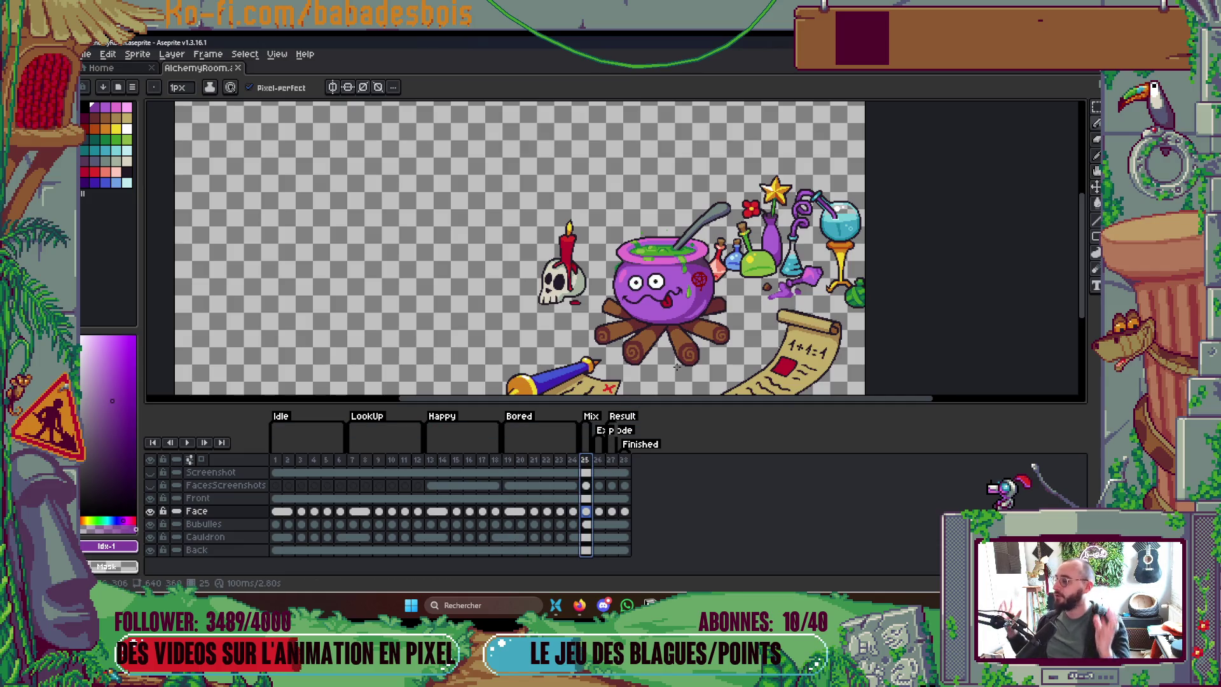
key(Right)
key(Right)
key(Right)
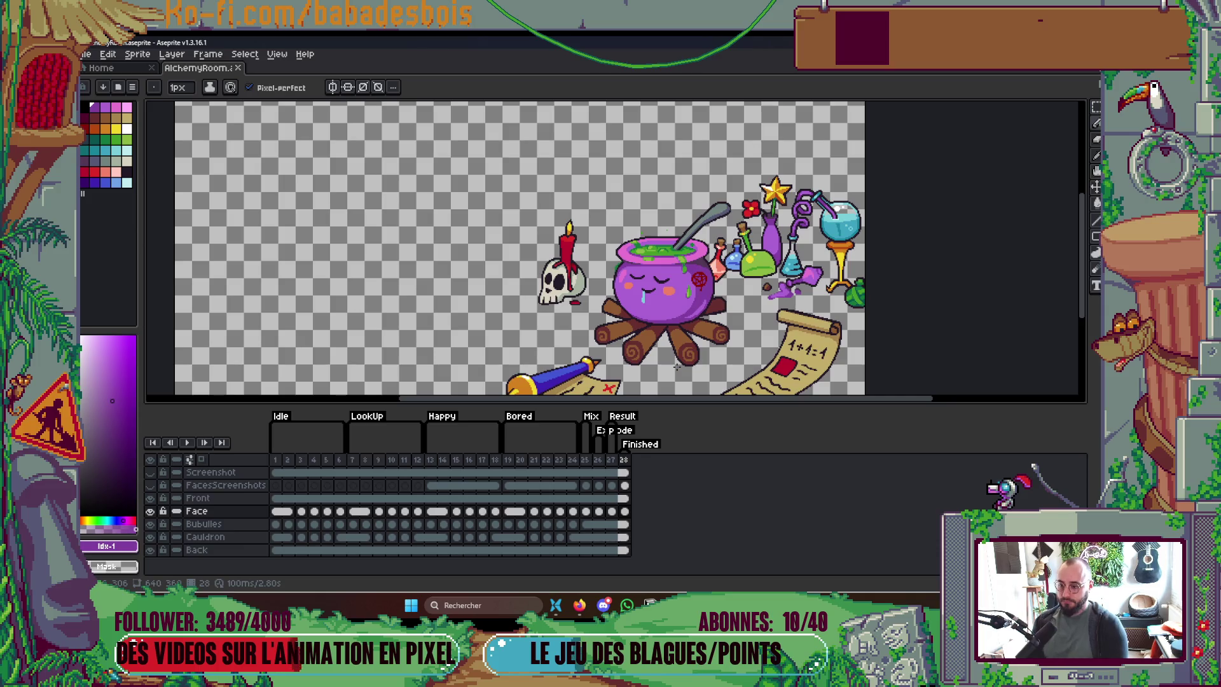
Step: Touch up two pixels of the cauldron's closed sleepy eyes
scroll(655, 306, up, 3)
scroll(656, 307, up, 3)
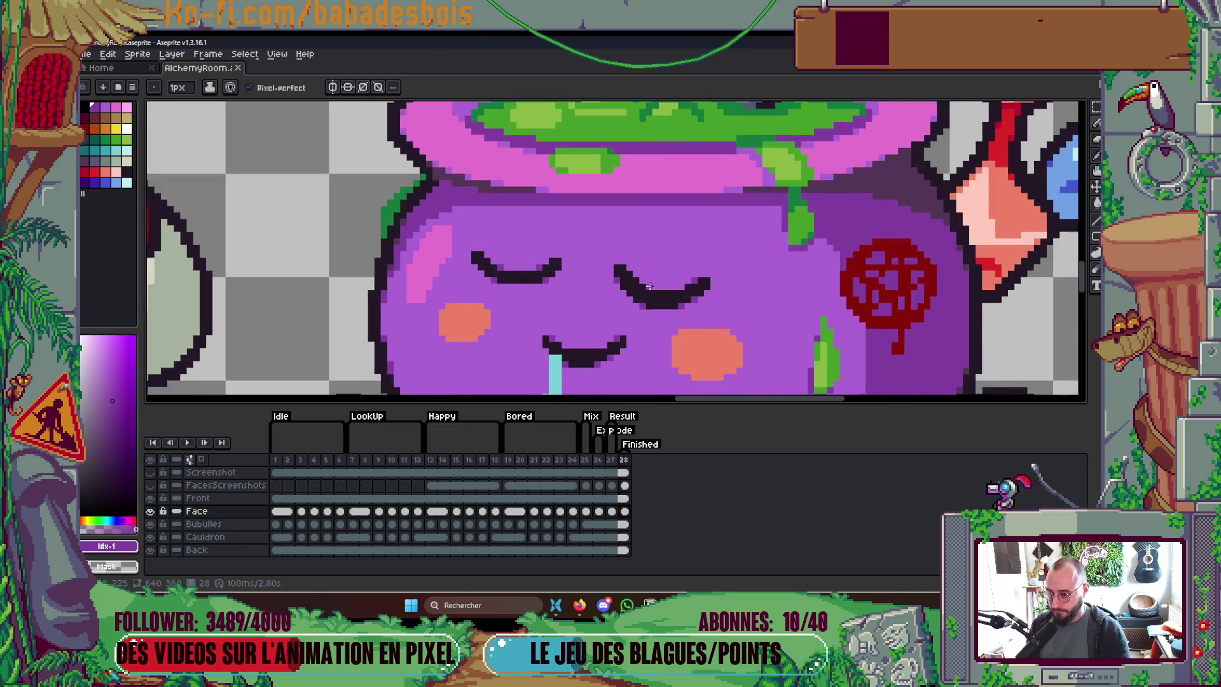
key(ctrl)
click(621, 273)
click(607, 261)
scroll(673, 236, down, 2)
scroll(673, 237, down, 6)
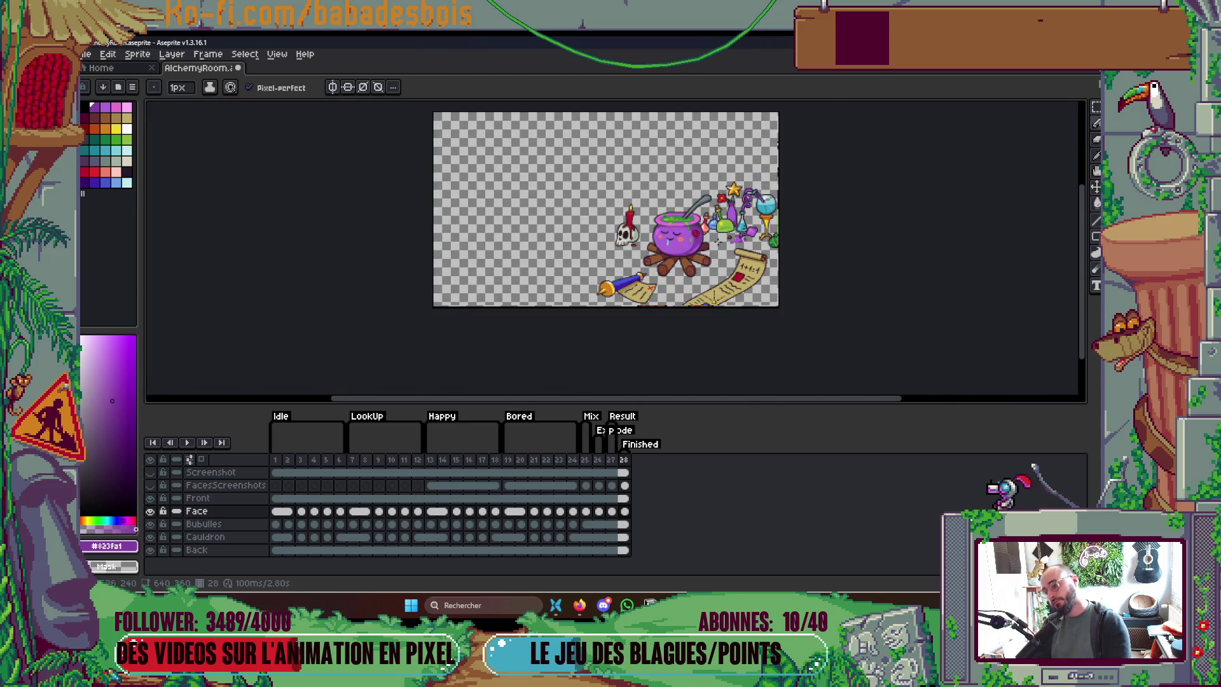
scroll(687, 229, up, 2)
Step: Preview the animation, save AlchemyRoom, and play it again
key(Return)
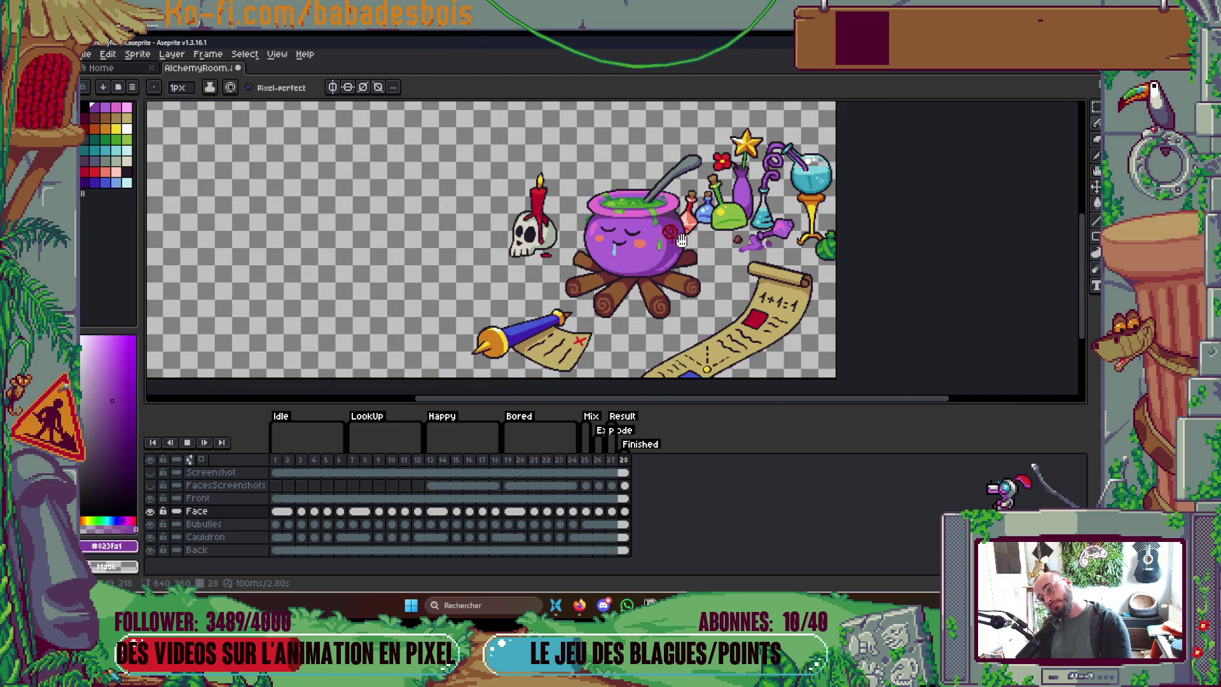
drag(738, 256, 799, 342)
key(Tab)
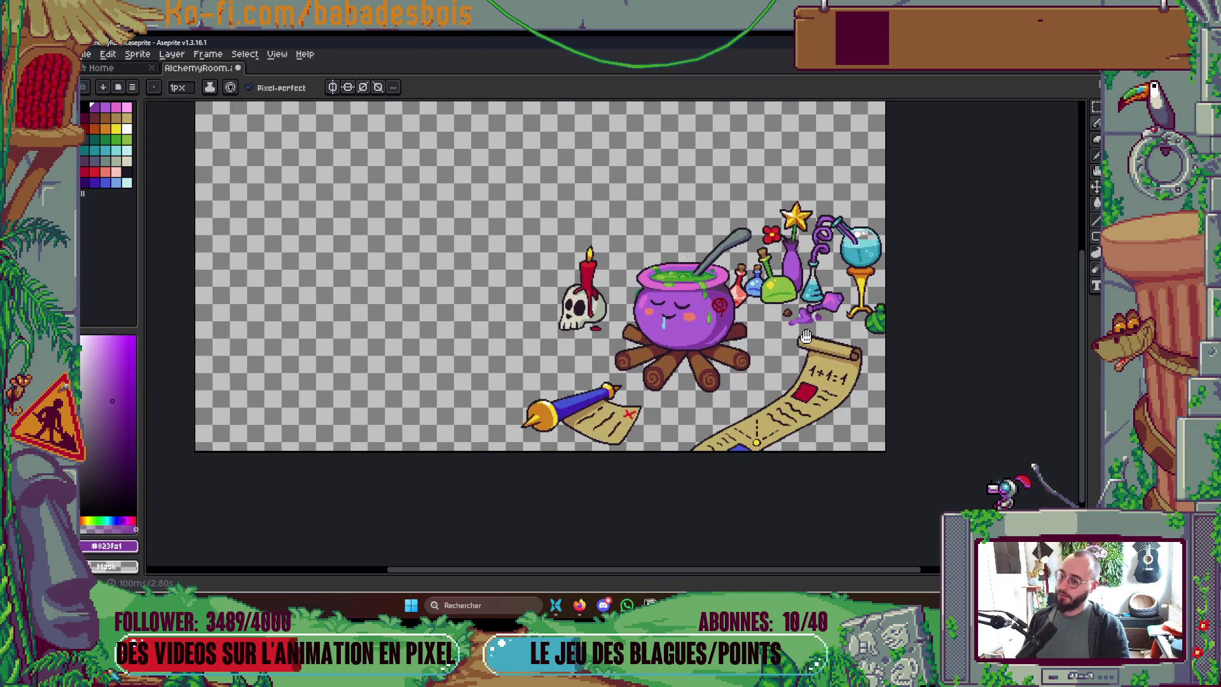
key(ctrl+s)
key(Tab)
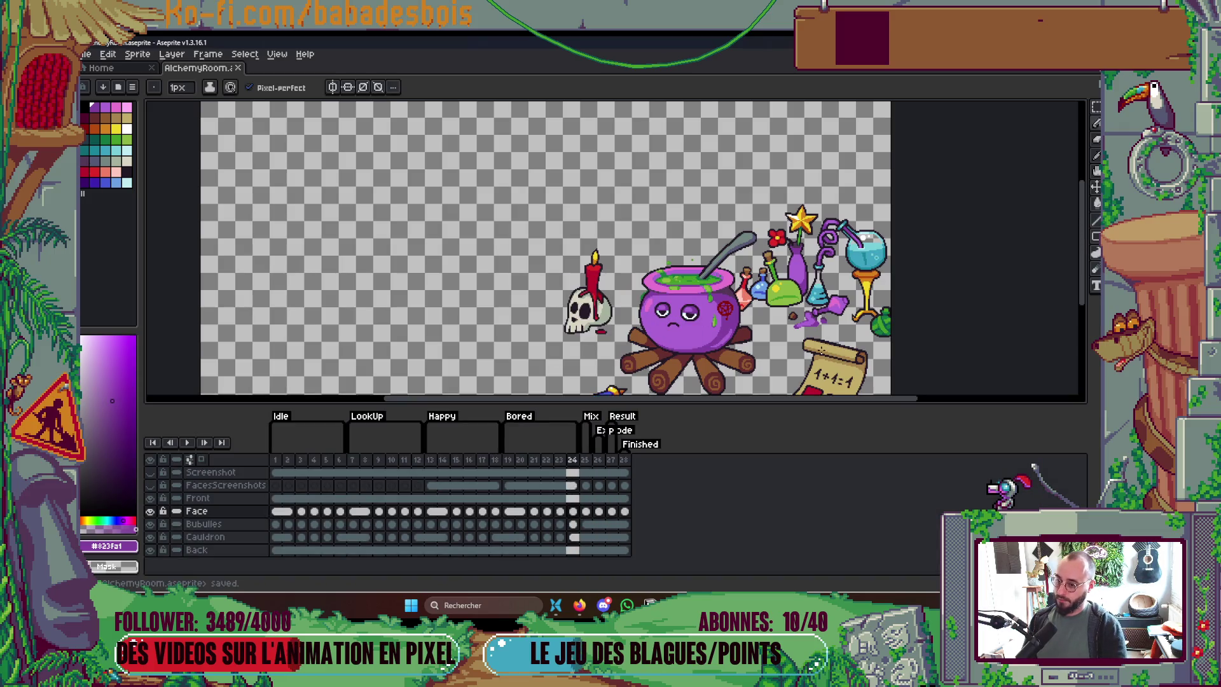
key(Return)
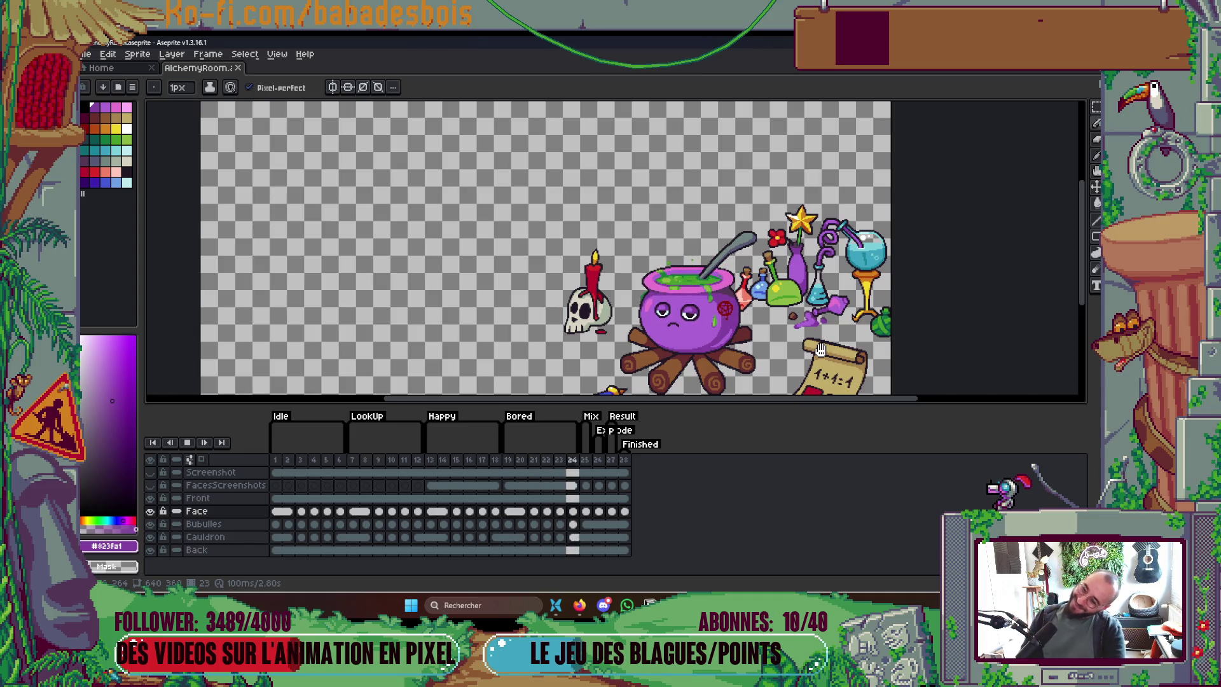
Step: Watch playback with the timeline hidden, then switch to the Miro board in Firefox
key(Tab)
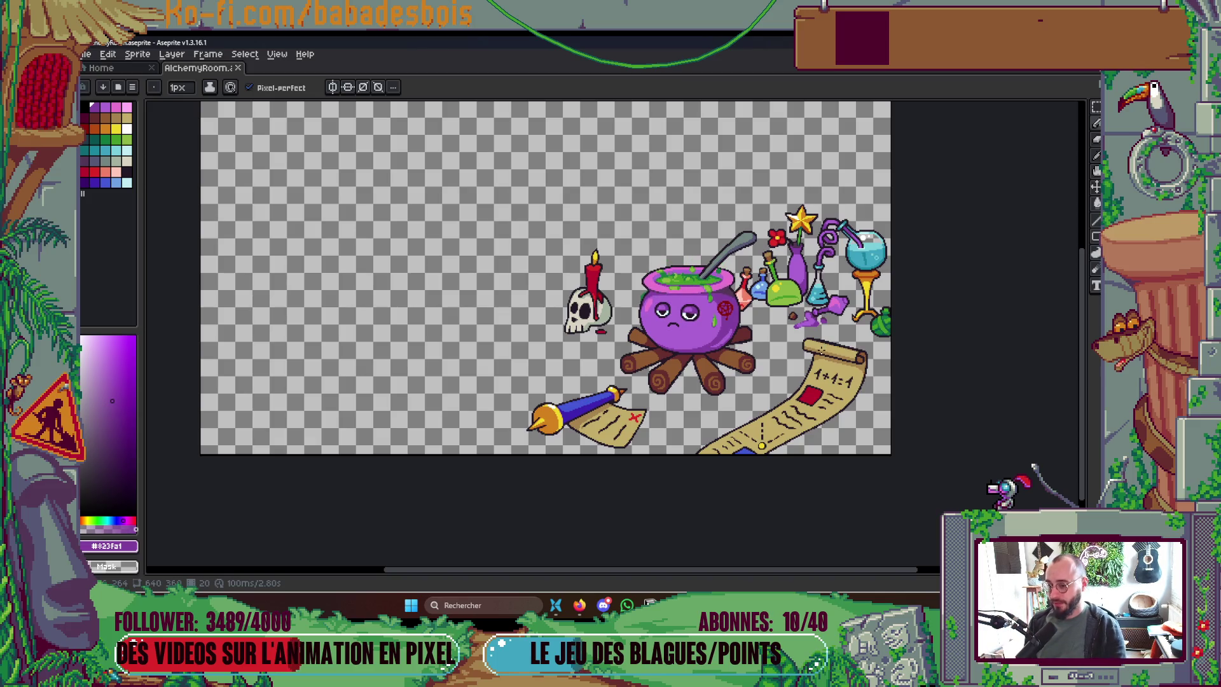
key(Tab)
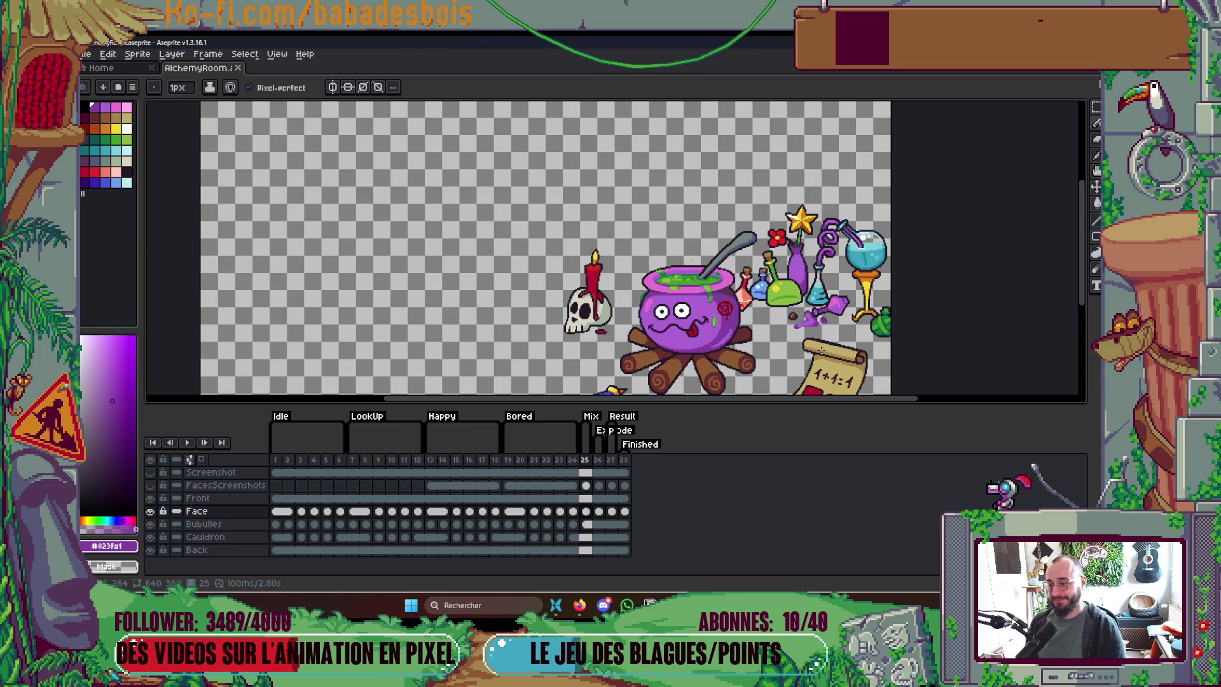
key(Tab)
key(Tab)
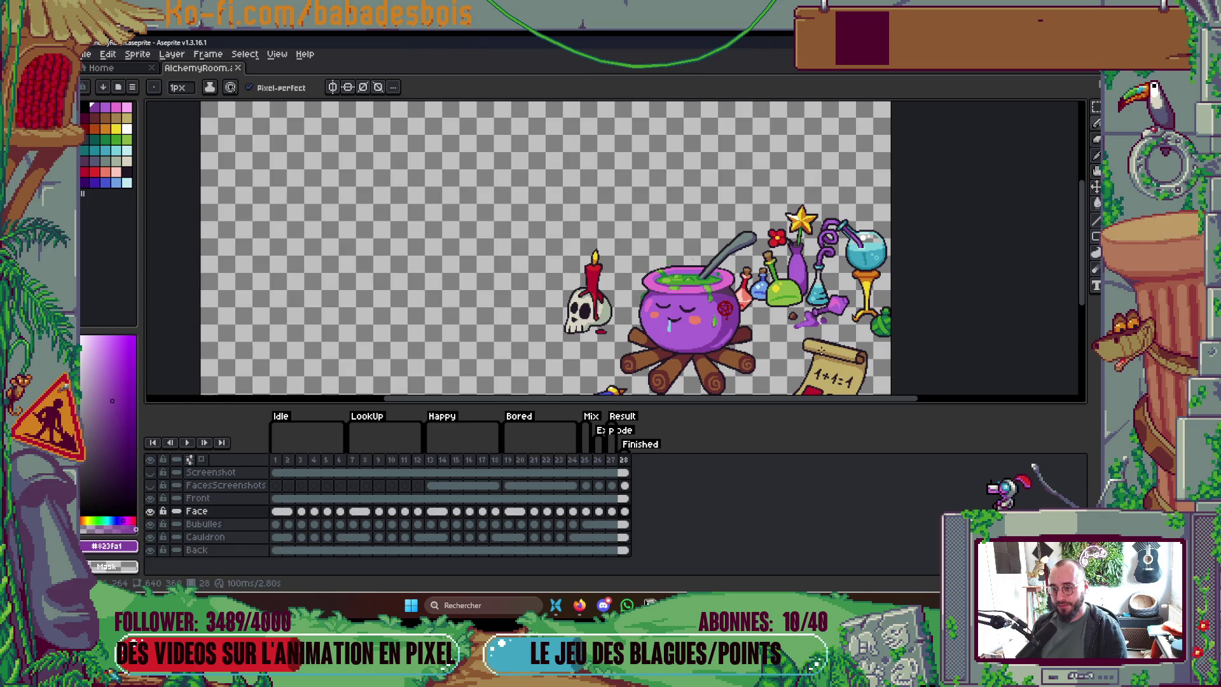
key(Tab)
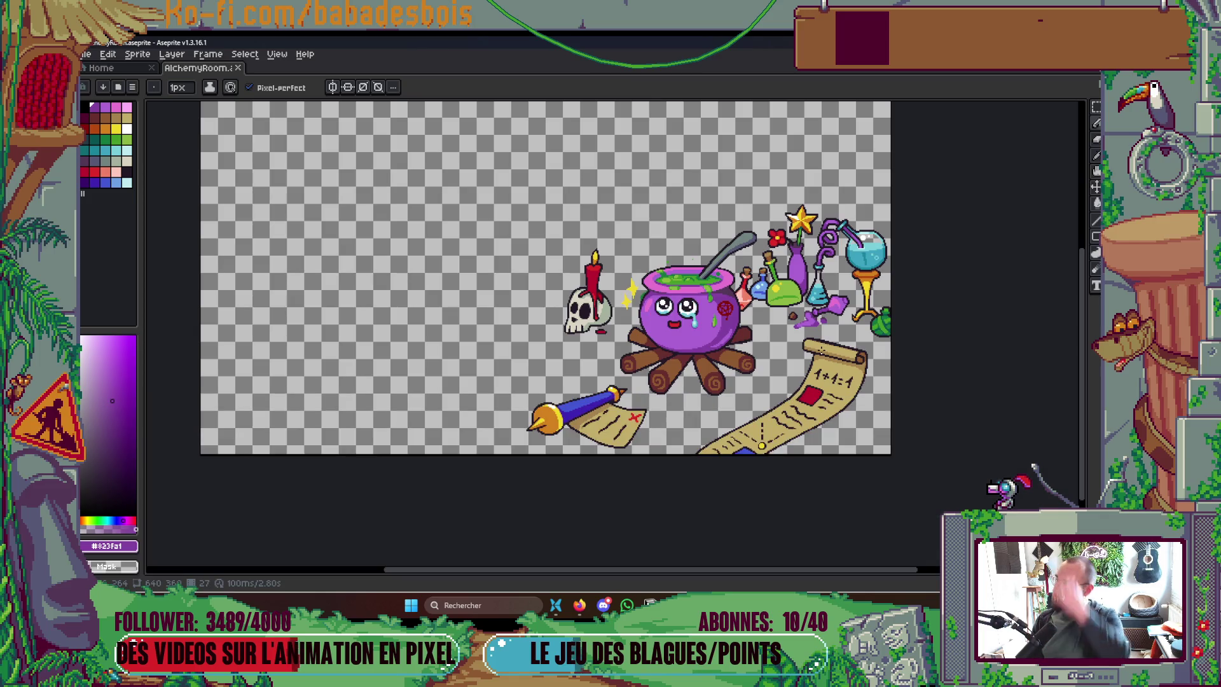
key(alt+Tab)
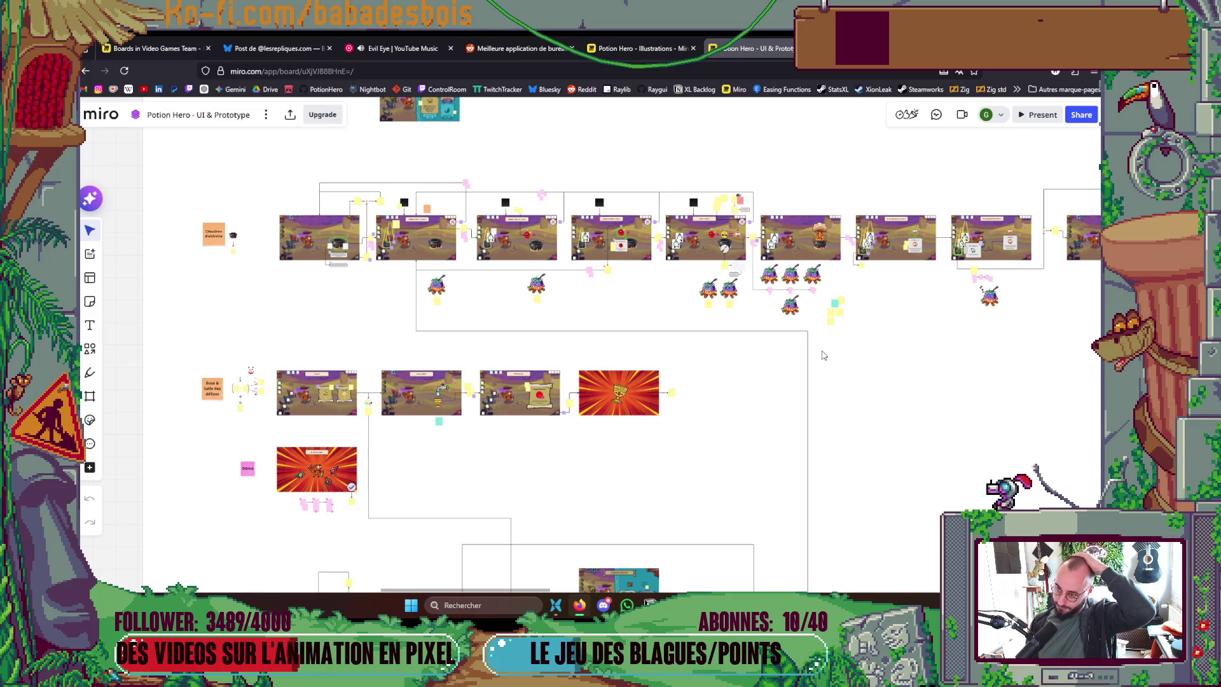
Step: Zoom onto the Miro cauldron sketches, then return to Aseprite and play the animation
scroll(732, 267, up, 5)
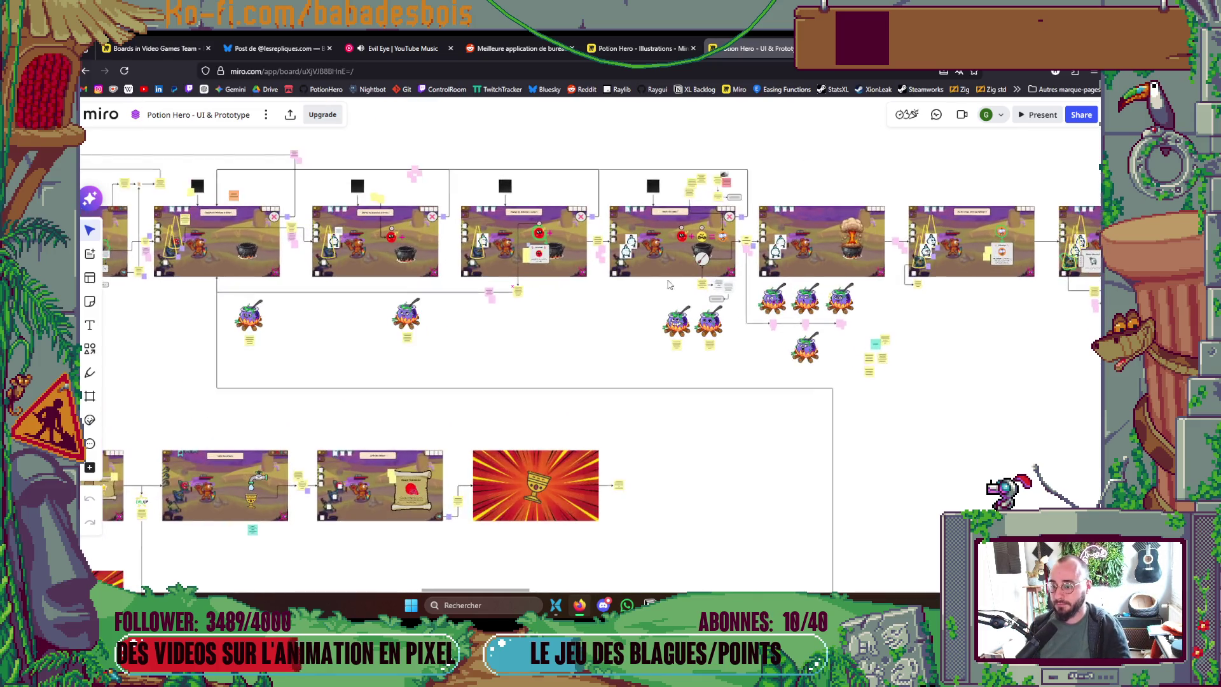
scroll(738, 318, up, 8)
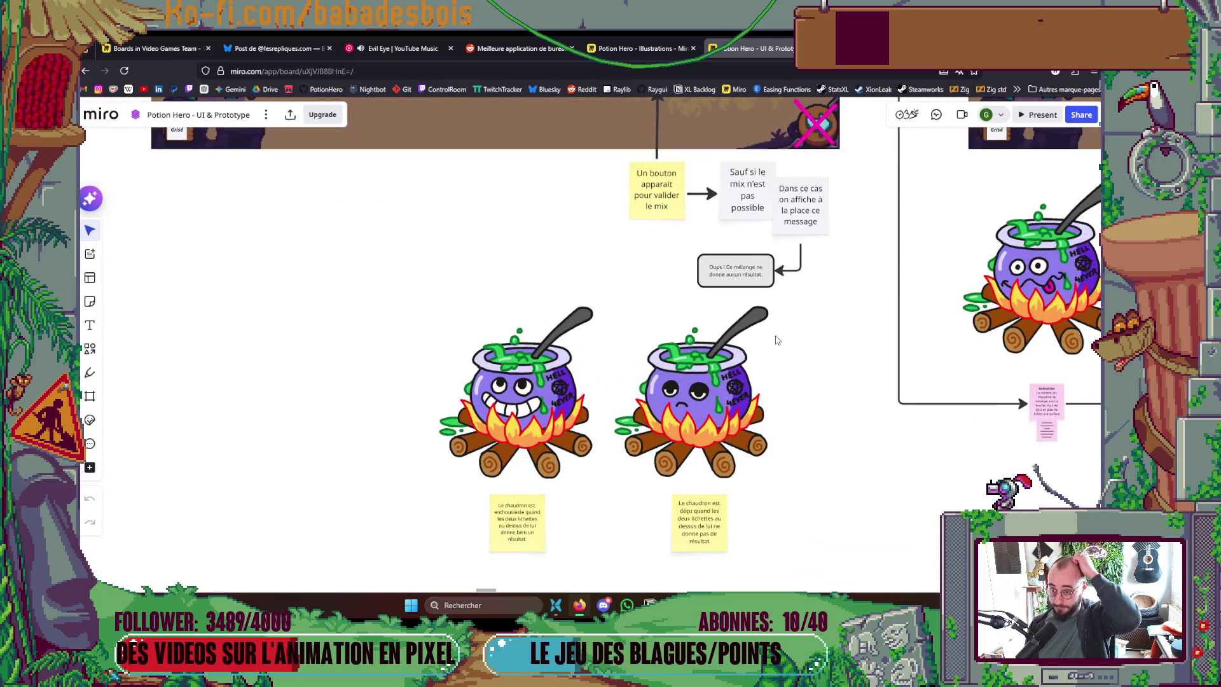
scroll(777, 344, down, 5)
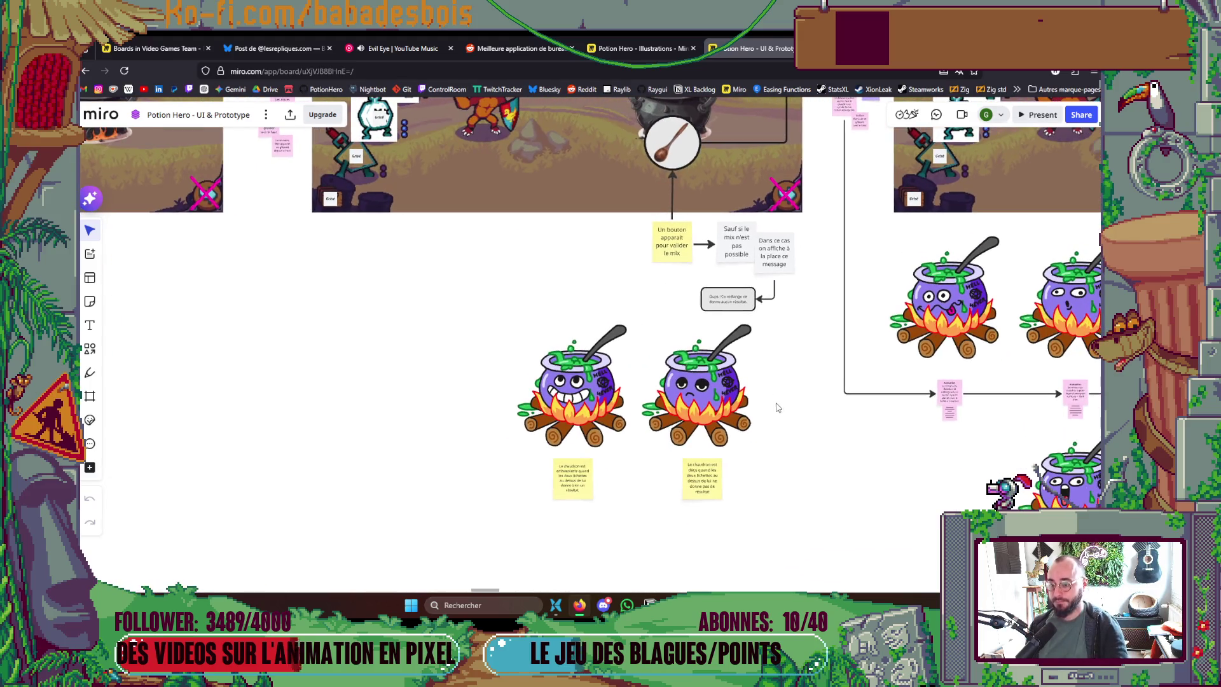
key(alt+Tab)
key(Right)
key(Return)
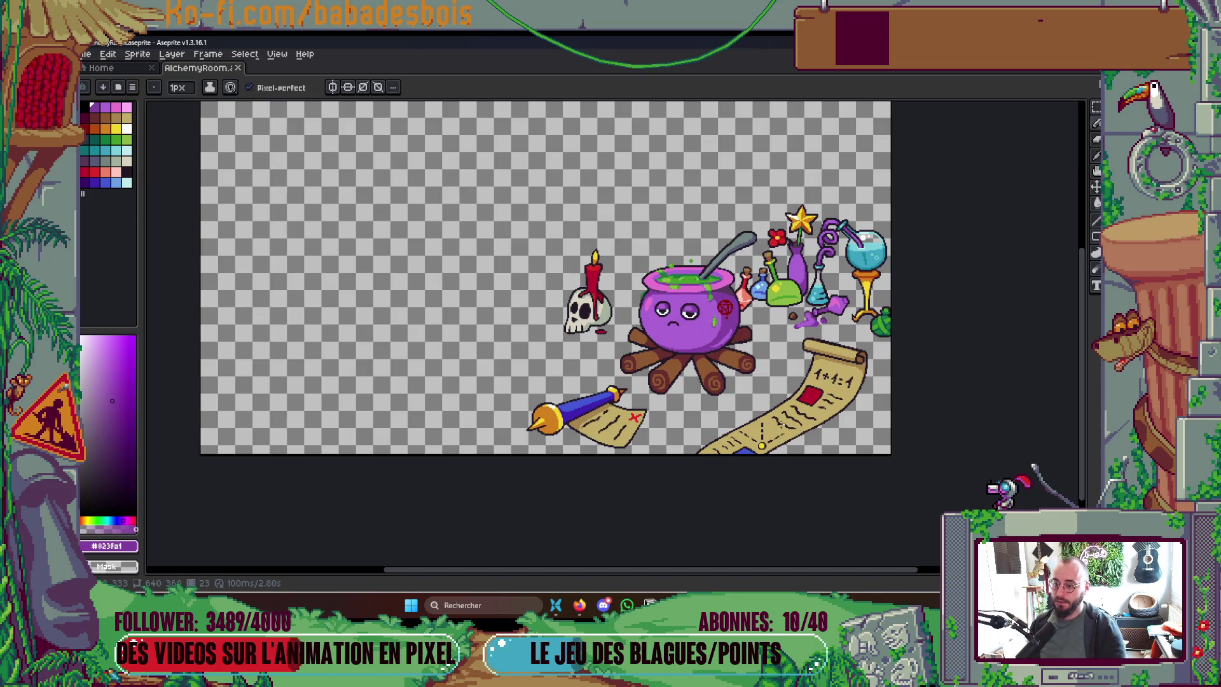
Step: With the timeline shown, flip between Mix frames 25 and 26, end on frame 25, and save
key(Tab)
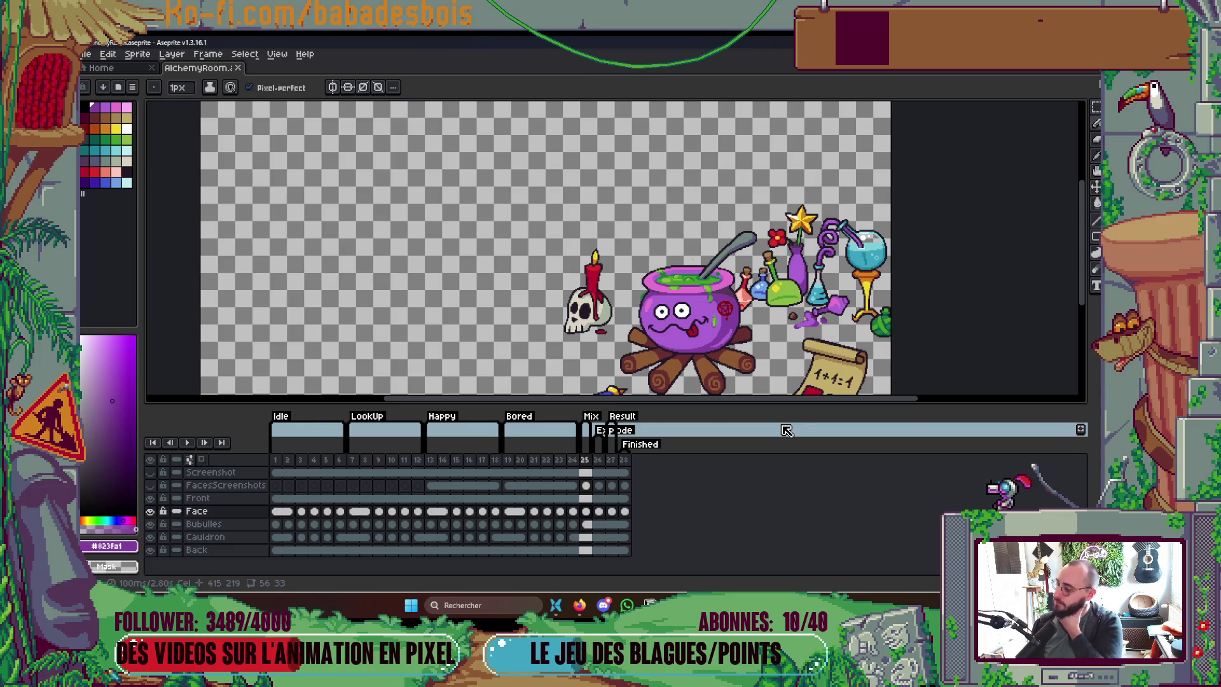
key(Right)
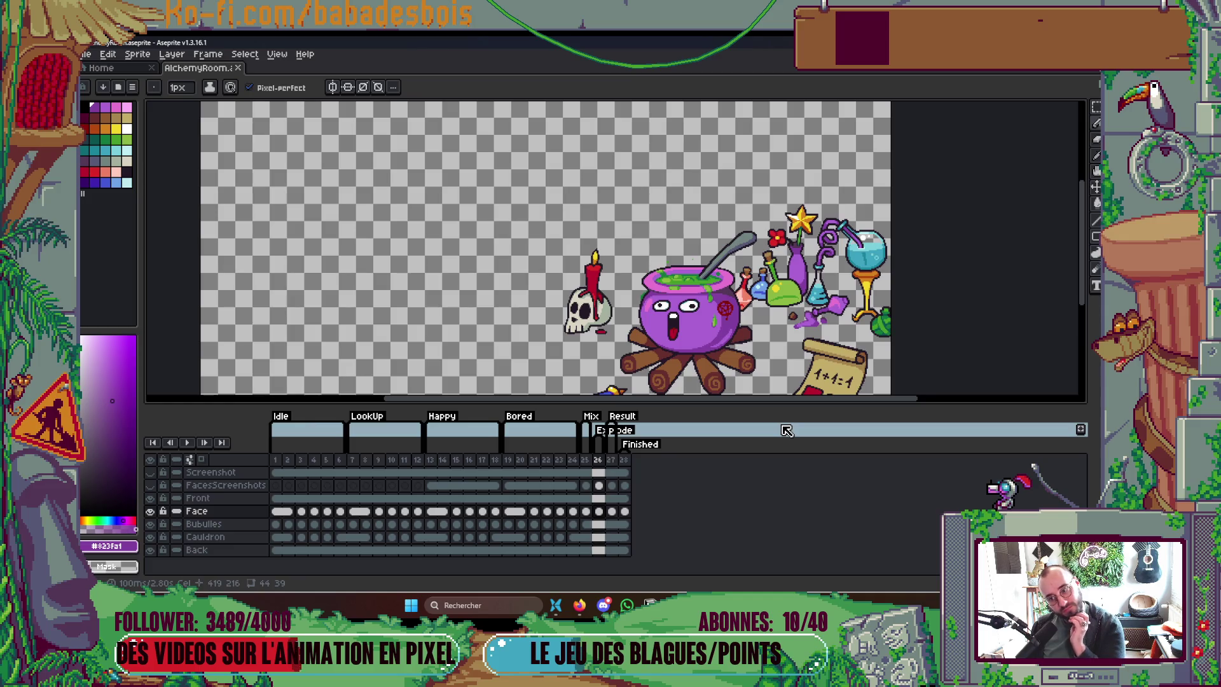
key(Left)
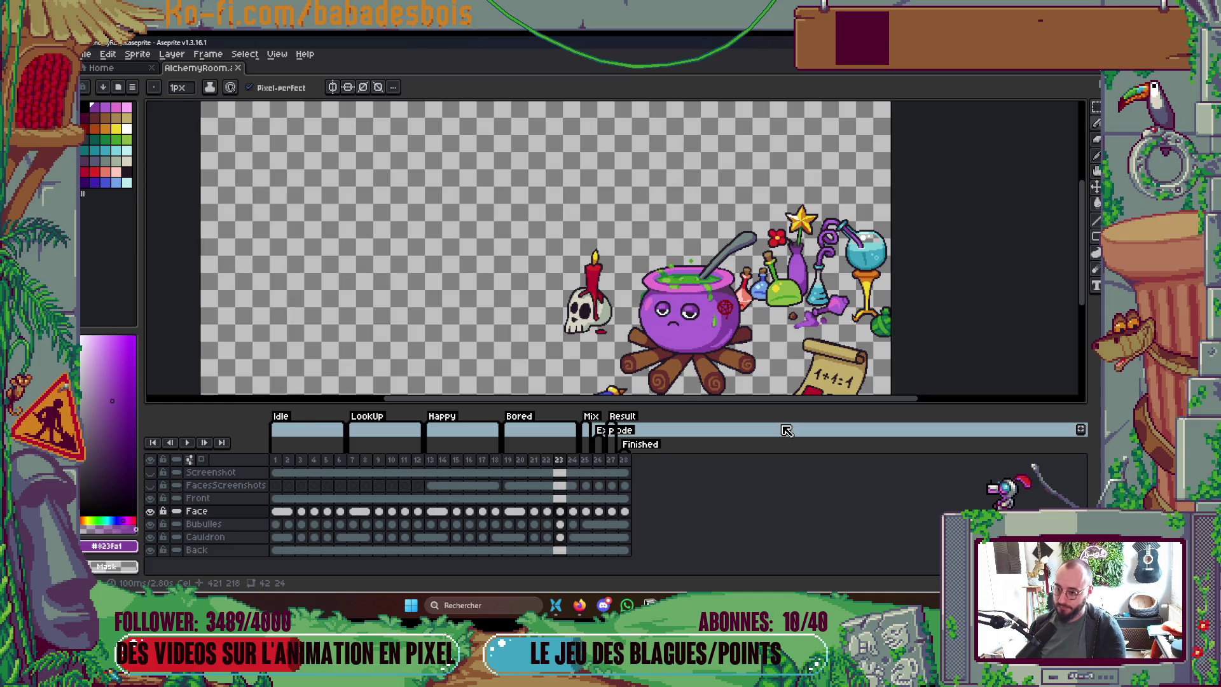
key(Right)
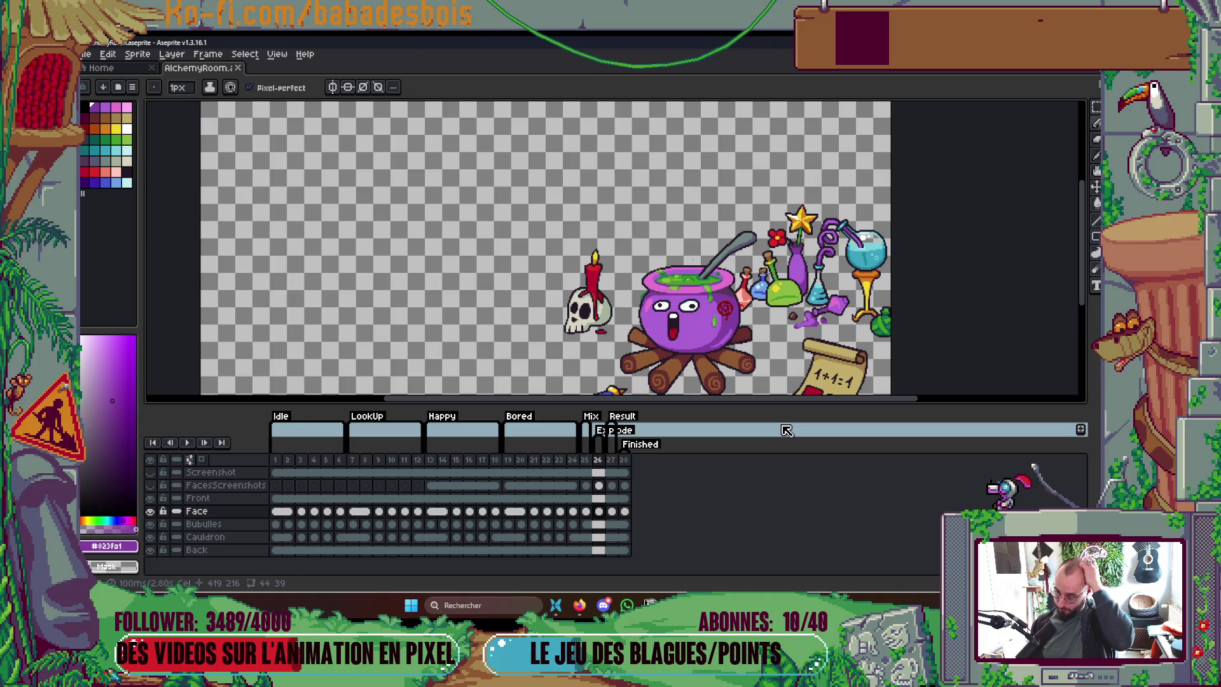
key(Left)
key(Right)
key(Left)
key(Right)
key(Left)
key(Right)
key(Left)
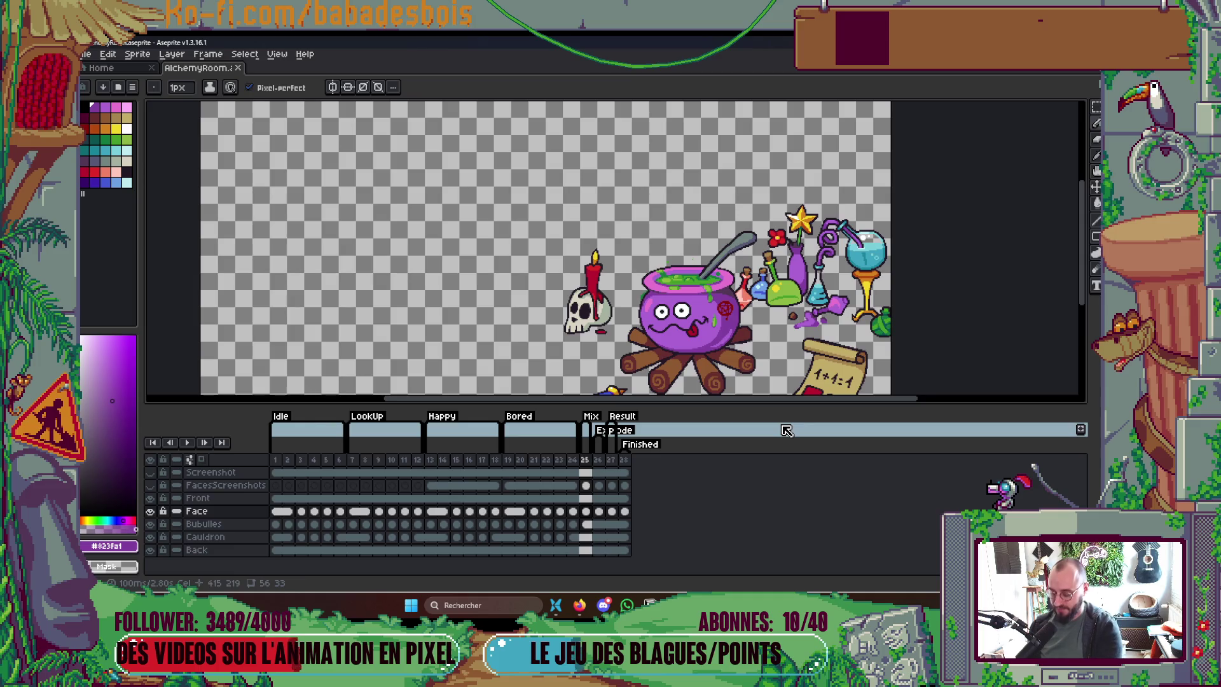
scroll(795, 262, down, 2)
key(ctrl+s)
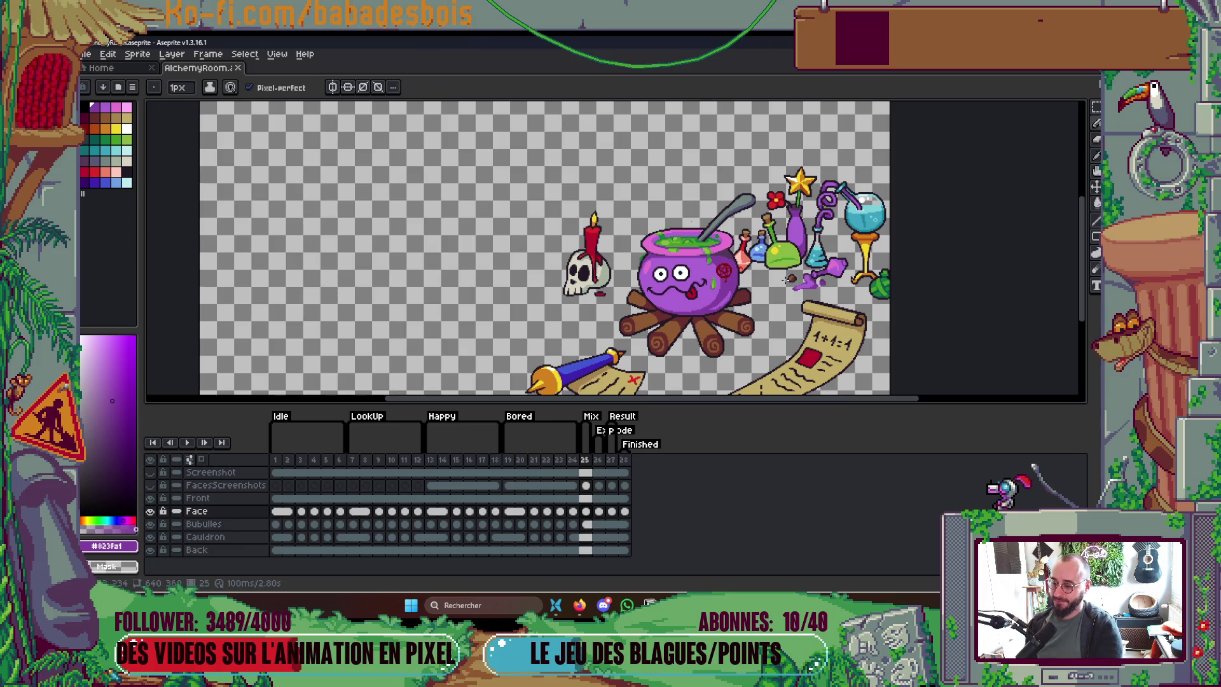
Step: Add a new frame after frame 25, save, and make its Bubulles cel on frame 26 independent
key(alt+n)
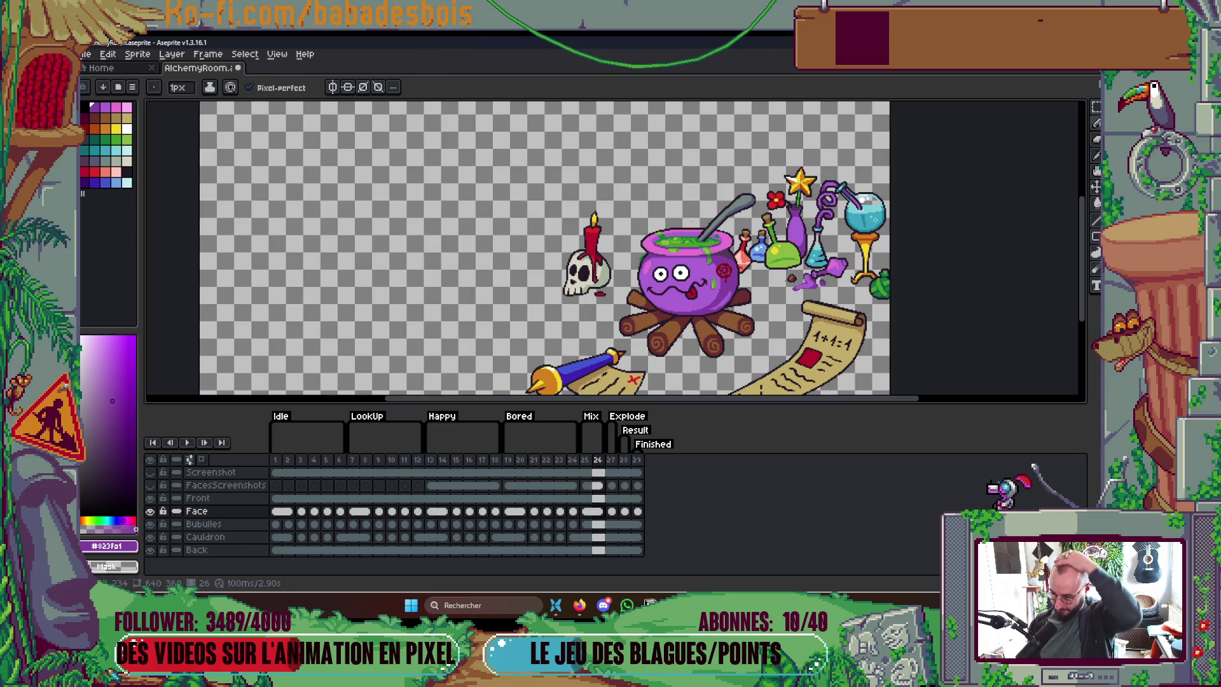
key(ctrl+s)
scroll(515, 248, down, 1)
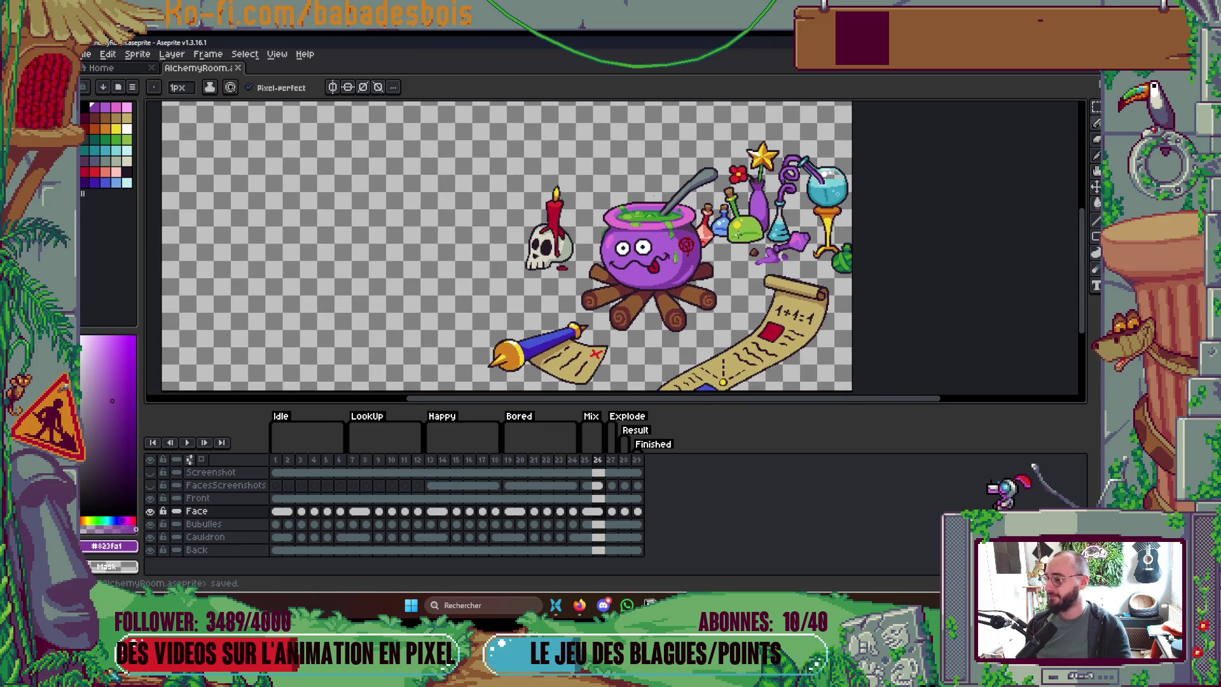
key(Left)
key(Left)
key(Left)
key(Right)
key(Right)
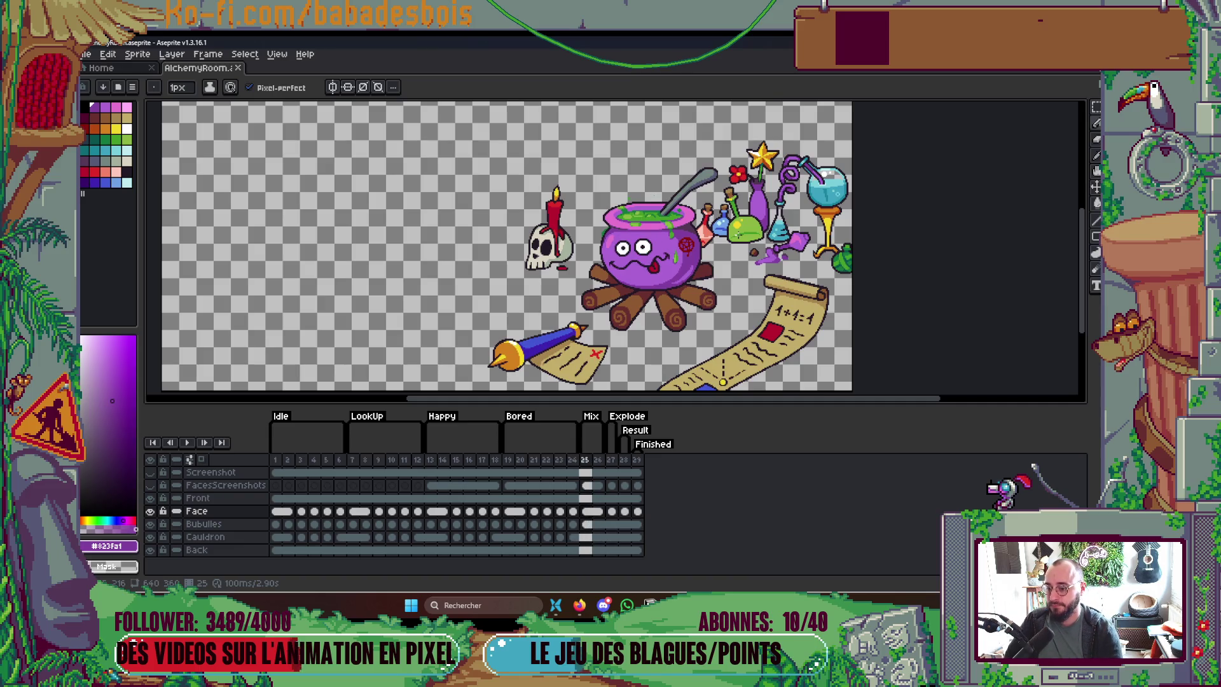
key(Right)
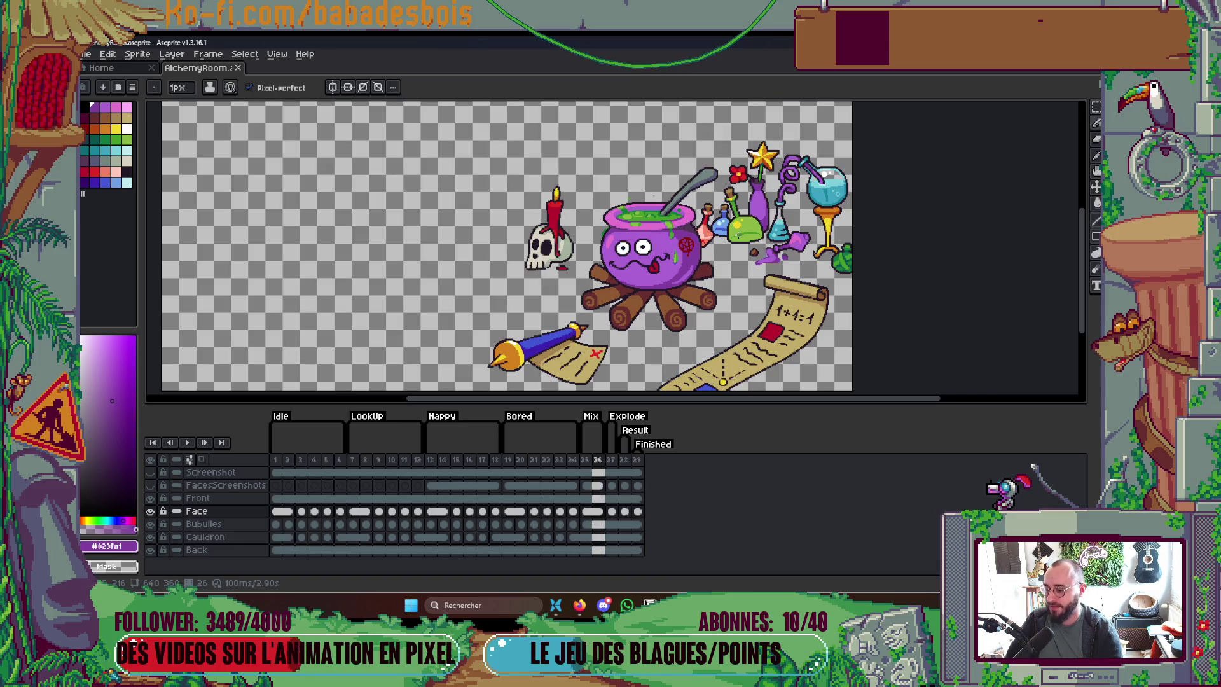
right_click(605, 525)
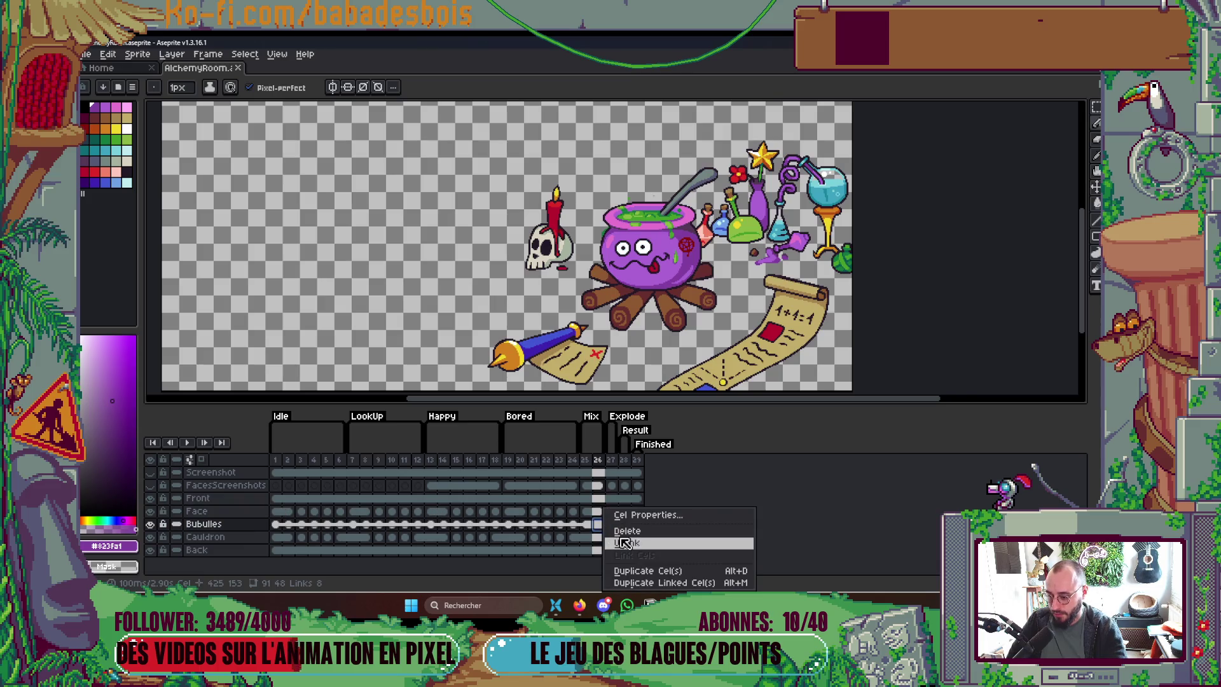
click(628, 546)
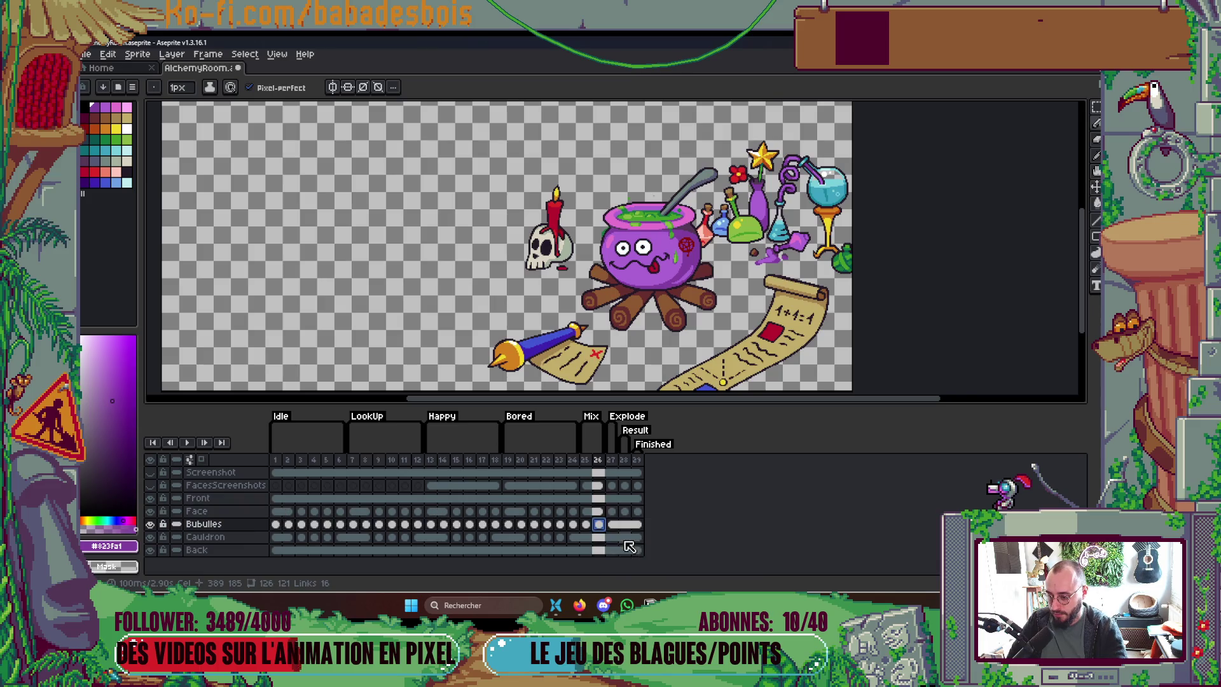
click(586, 524)
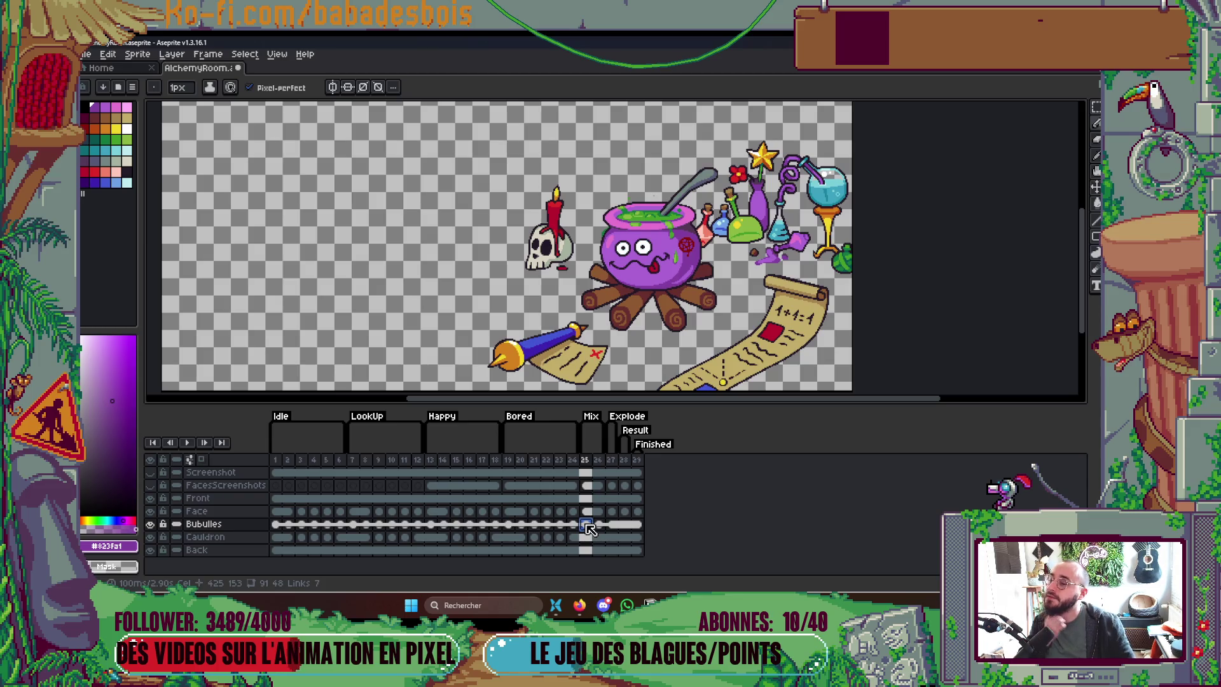
Step: Add more frames after frame 26, then bring up the YouTube Music tab in the browser
click(598, 460)
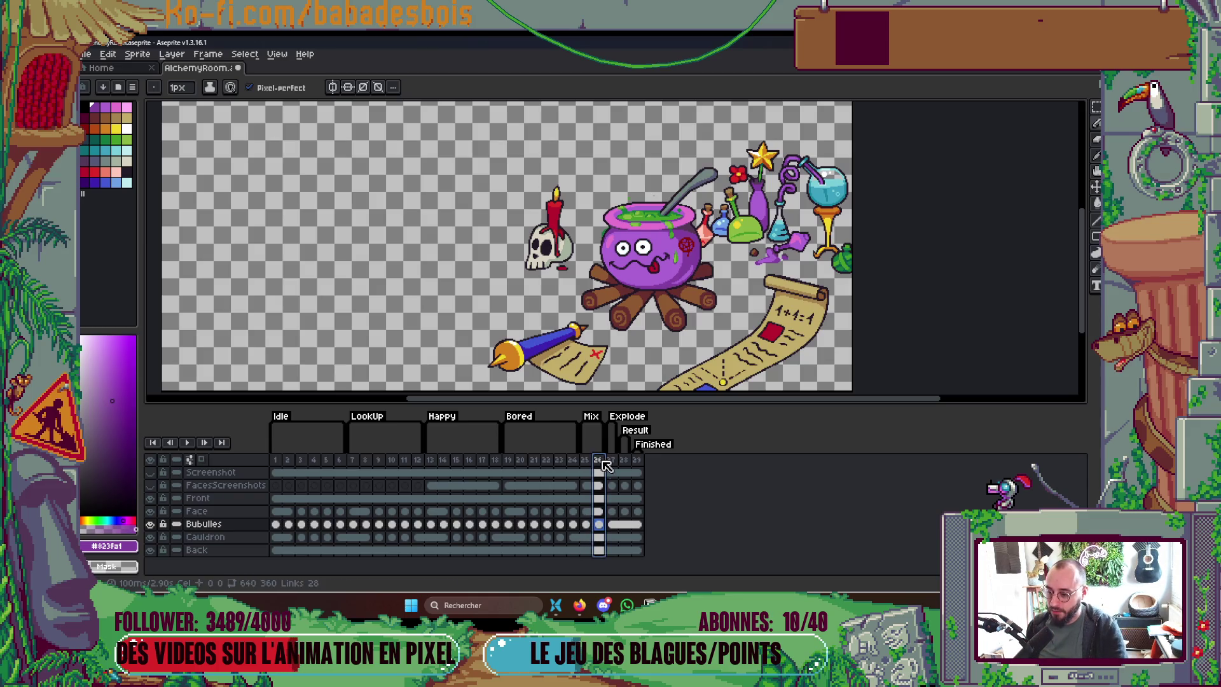
key(alt+n)
key(alt+n)
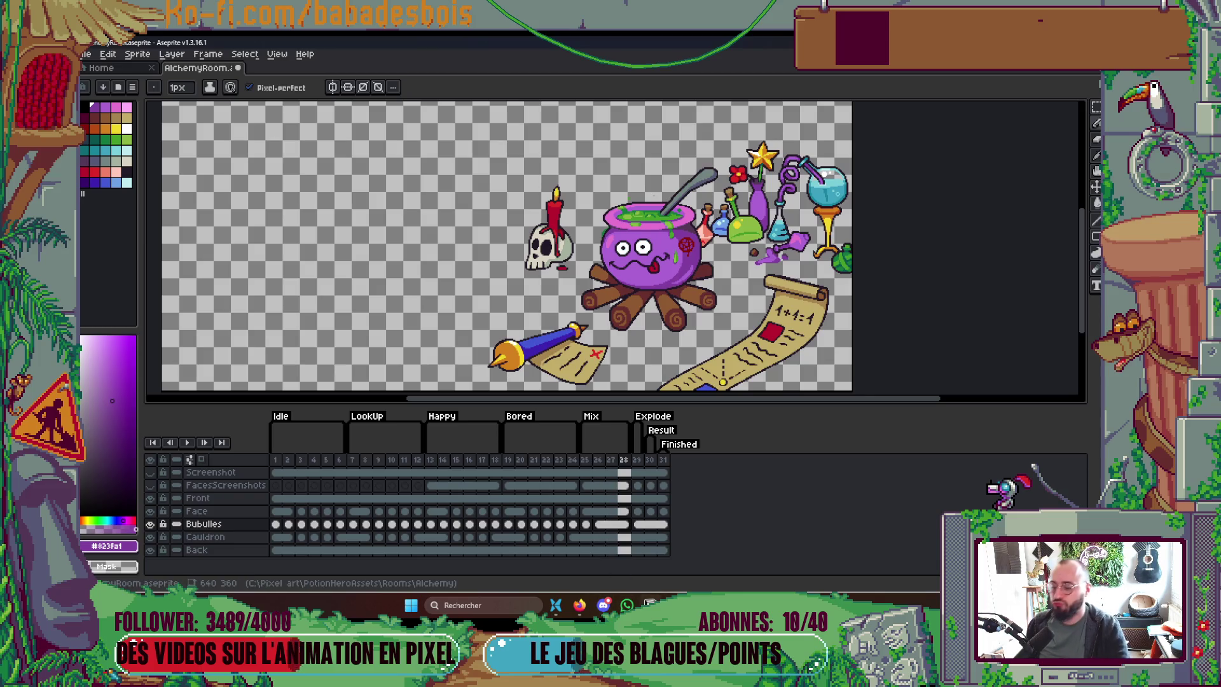
click(588, 606)
click(395, 47)
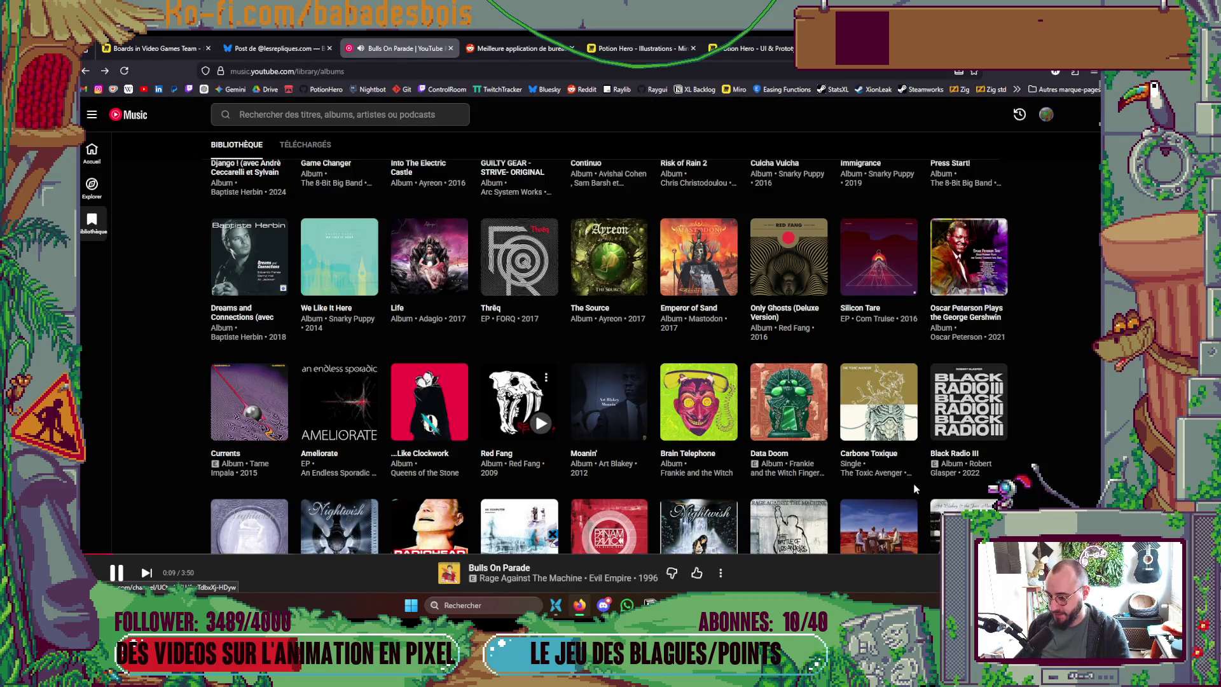
Step: Scroll down the YouTube Music album library, then minimise the browser back to Aseprite
scroll(914, 484, down, 2)
scroll(1067, 438, down, 2)
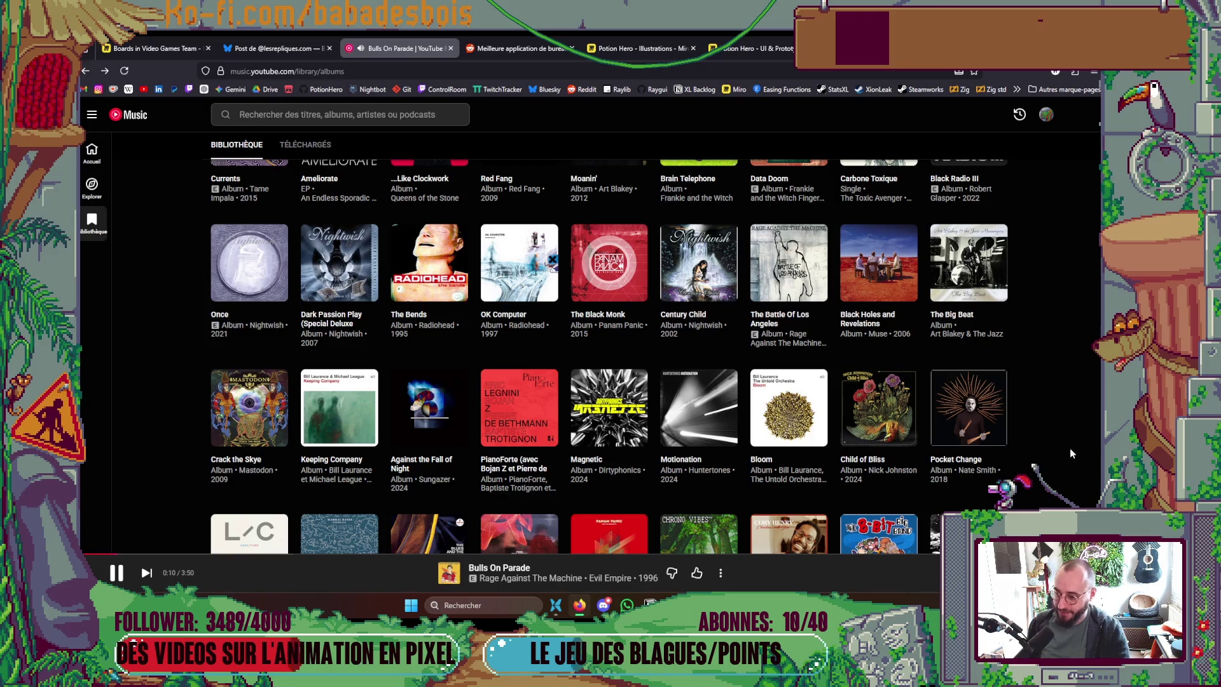
scroll(1025, 449, down, 2)
scroll(1025, 439, down, 2)
scroll(1027, 435, down, 3)
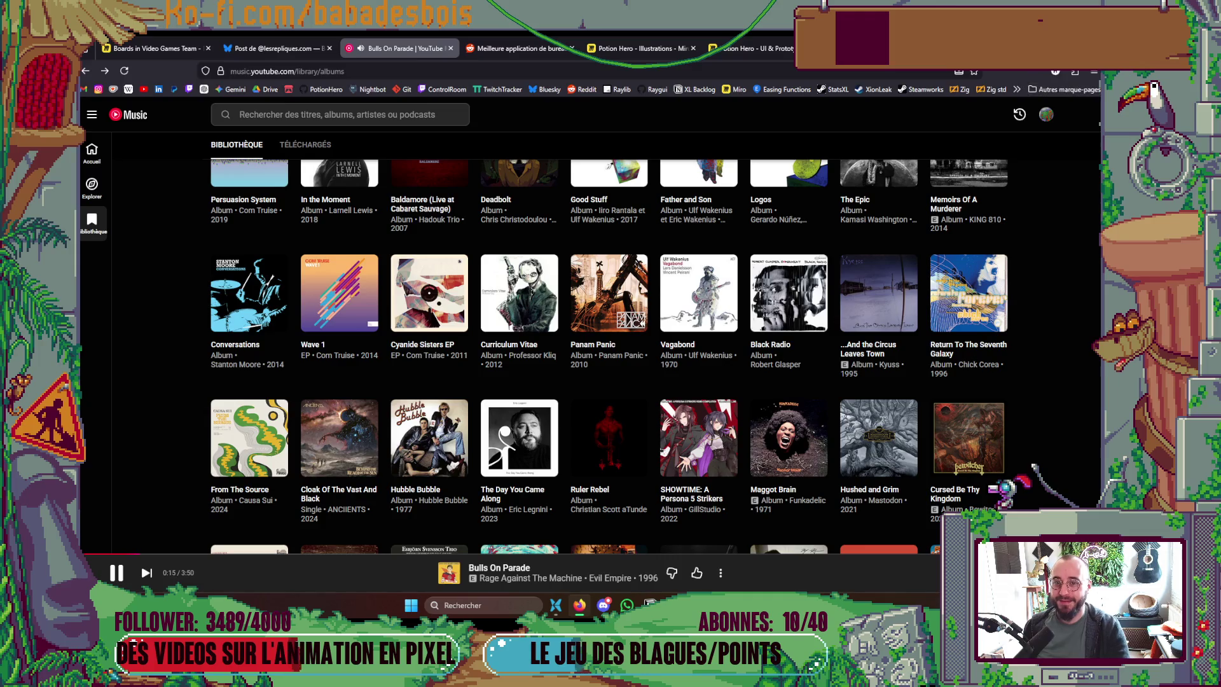
click(579, 604)
scroll(678, 228, up, 2)
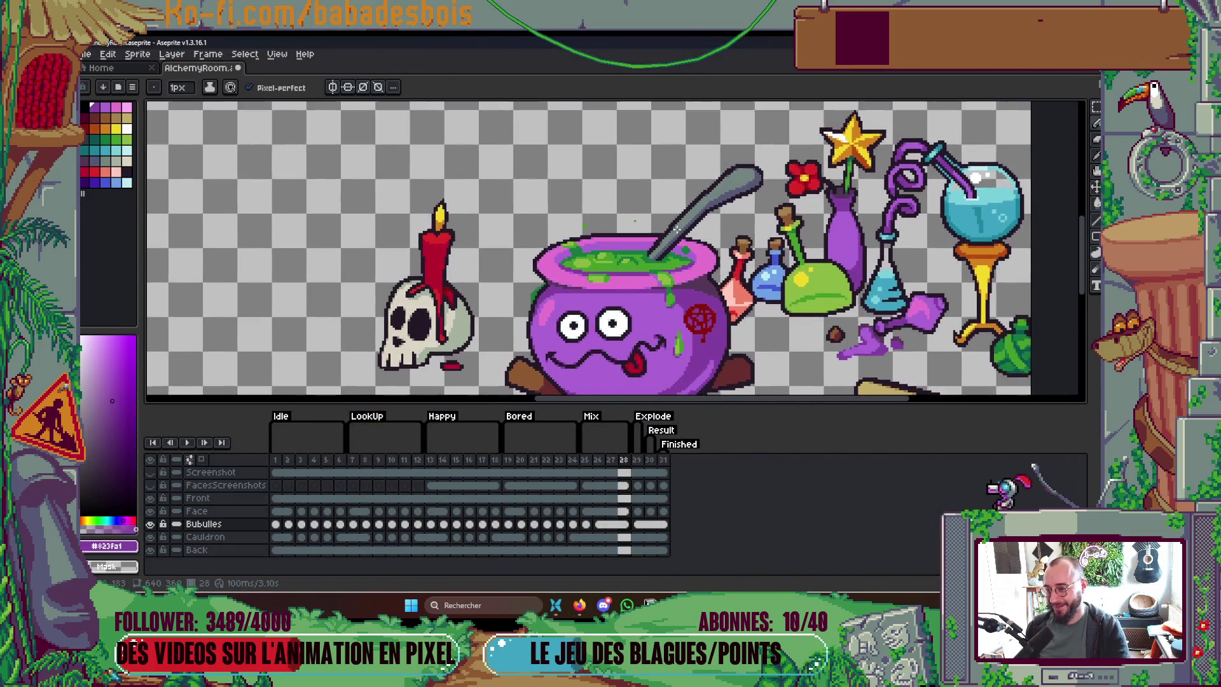
Step: Link the cels of Mix frames 26–28 across layers, then step back to frame 25
scroll(677, 228, up, 1)
click(585, 459)
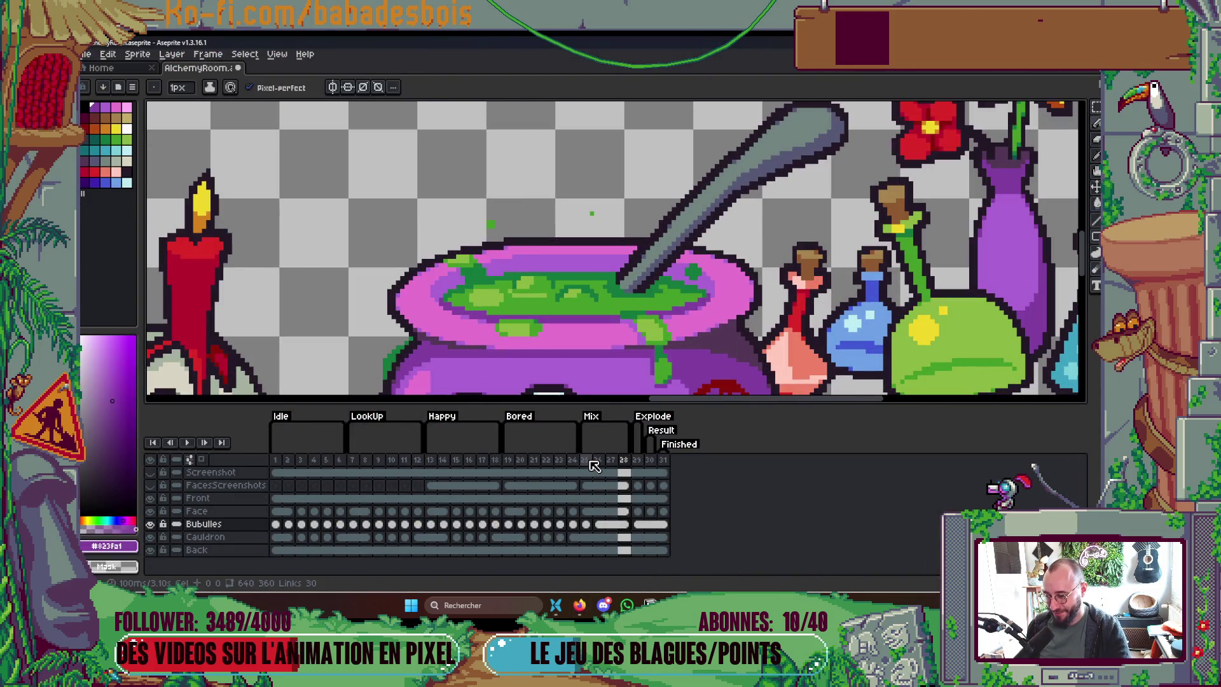
click(601, 525)
drag(622, 529, 625, 474)
right_click(604, 509)
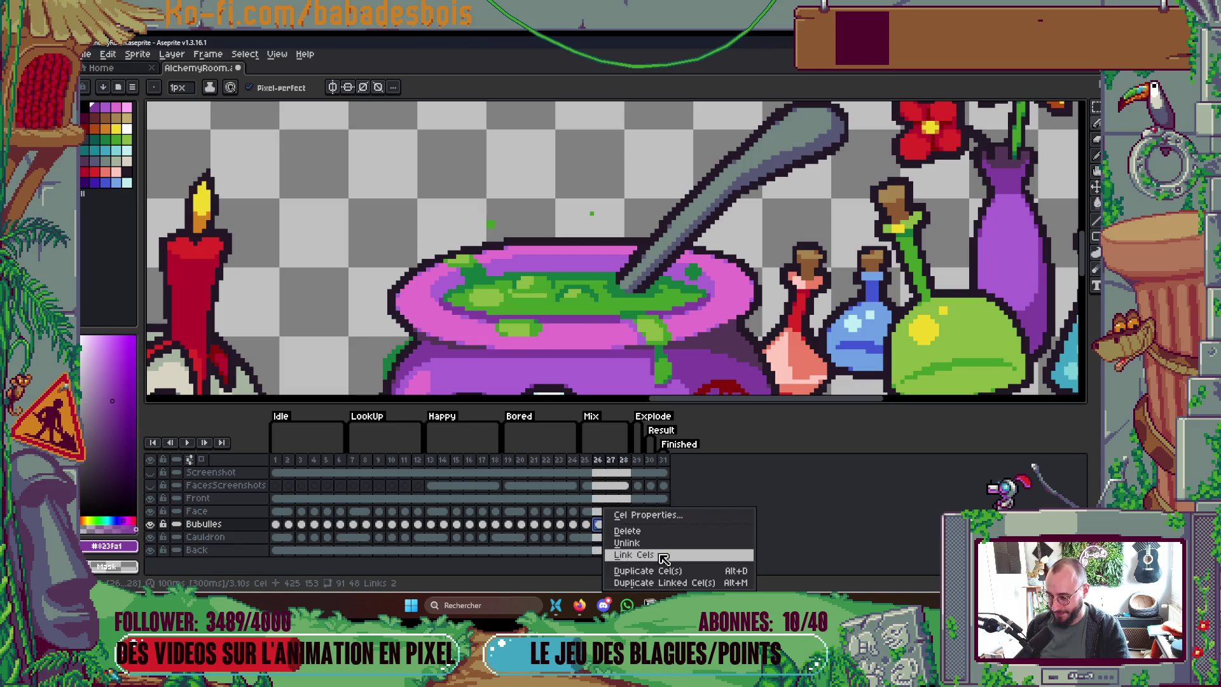
click(661, 555)
scroll(730, 196, down, 2)
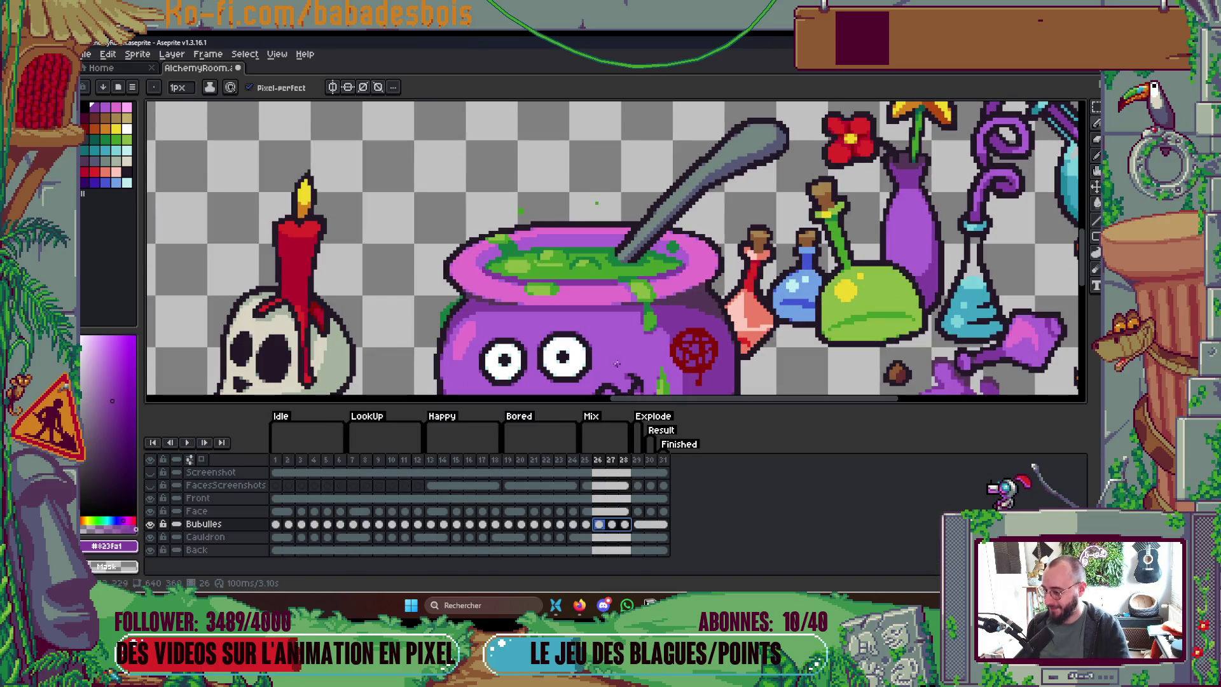
key(Left)
key(Tab)
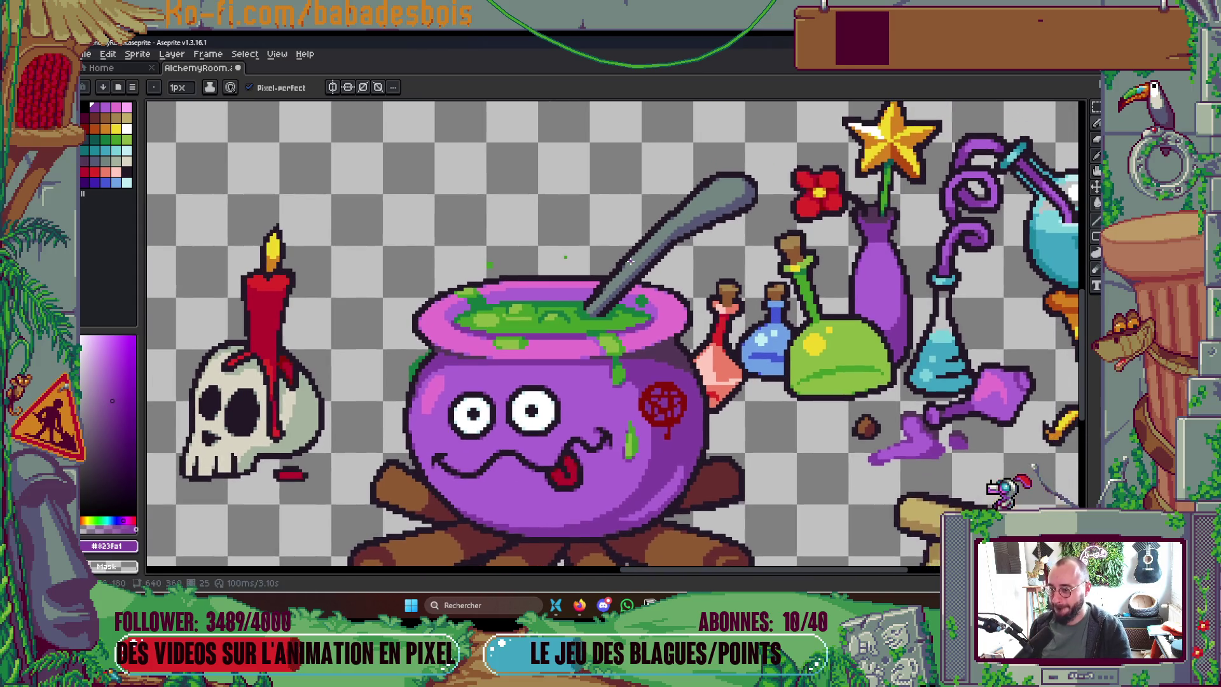
key(Tab)
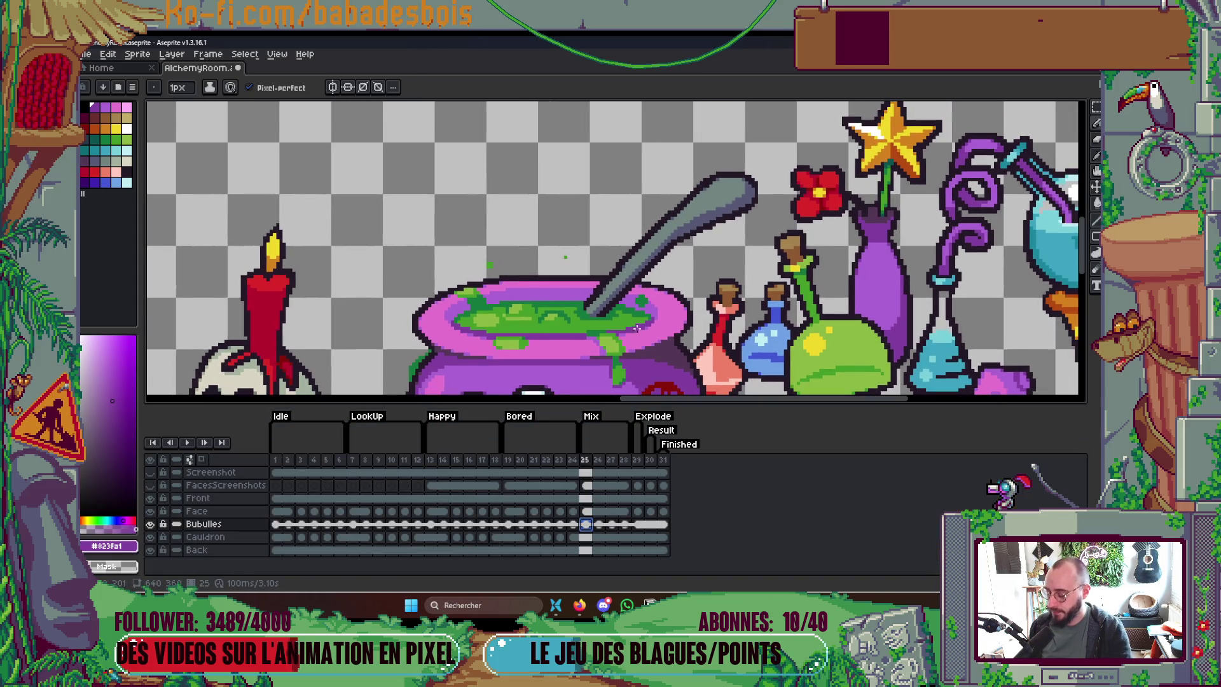
key(w)
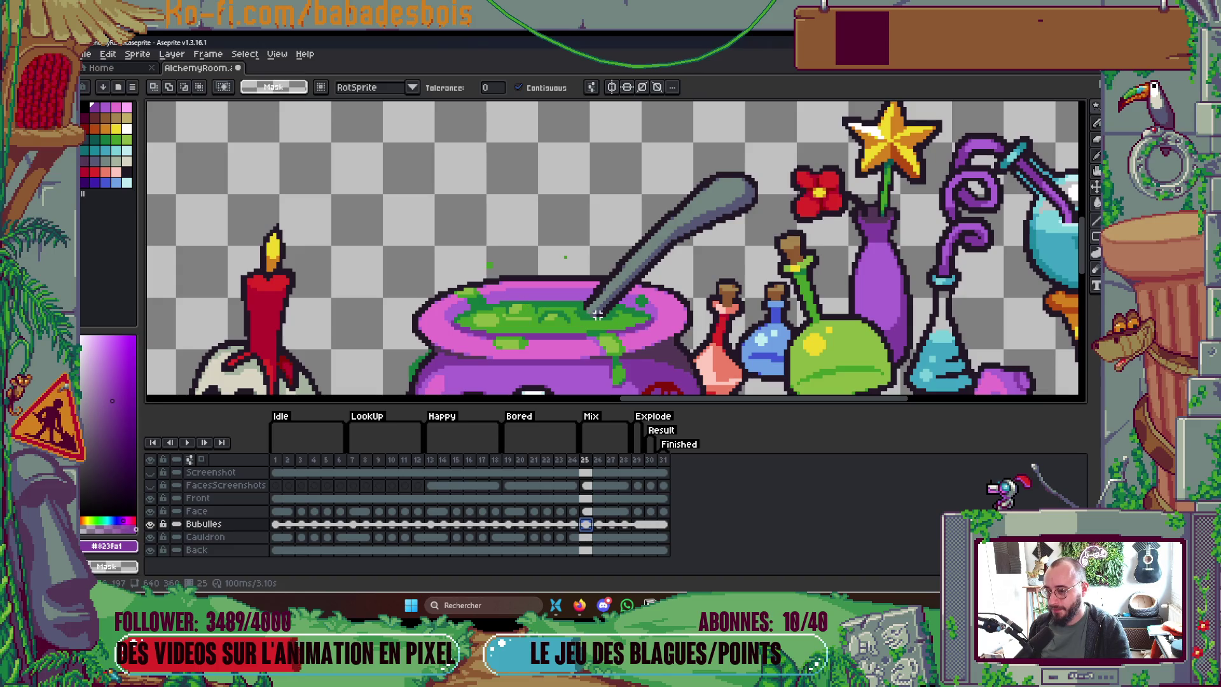
Step: Save the AlchemyRoom file and make the frame 25 Bubulles cel independent
key(q)
key(ctrl+s)
right_click(591, 534)
click(608, 537)
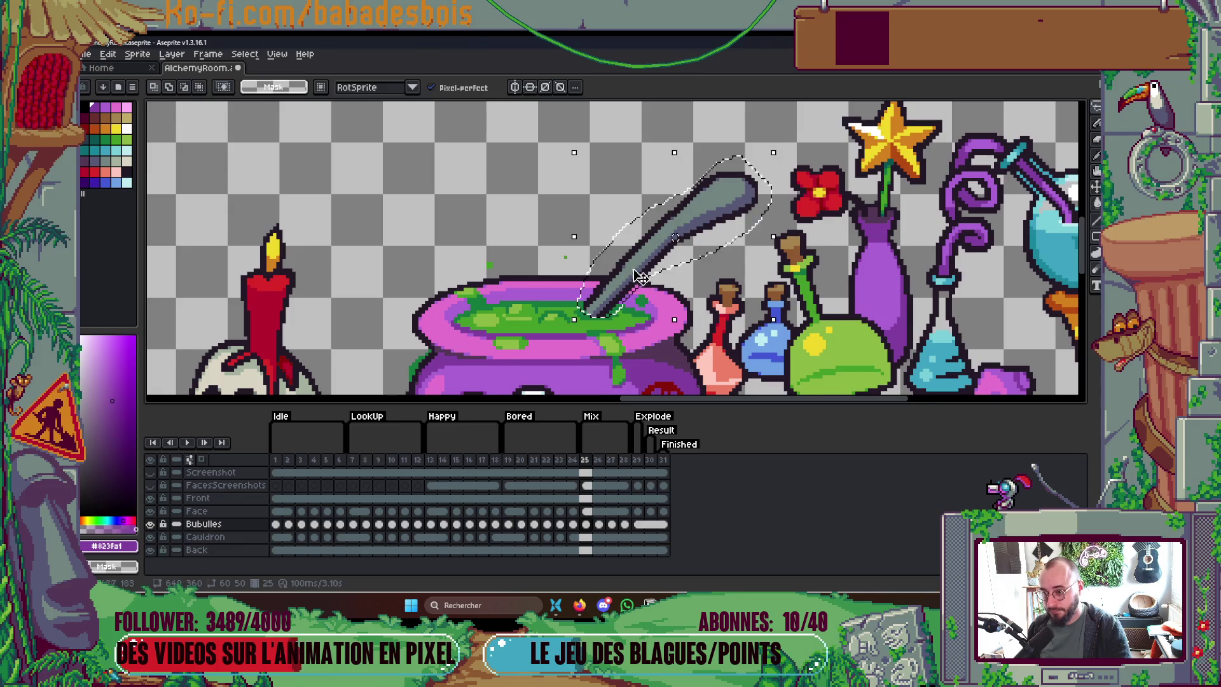
Step: Rotate the selected spoon 46° upright and move it left over the cauldron
scroll(635, 278, down, 1)
key(ctrl+t)
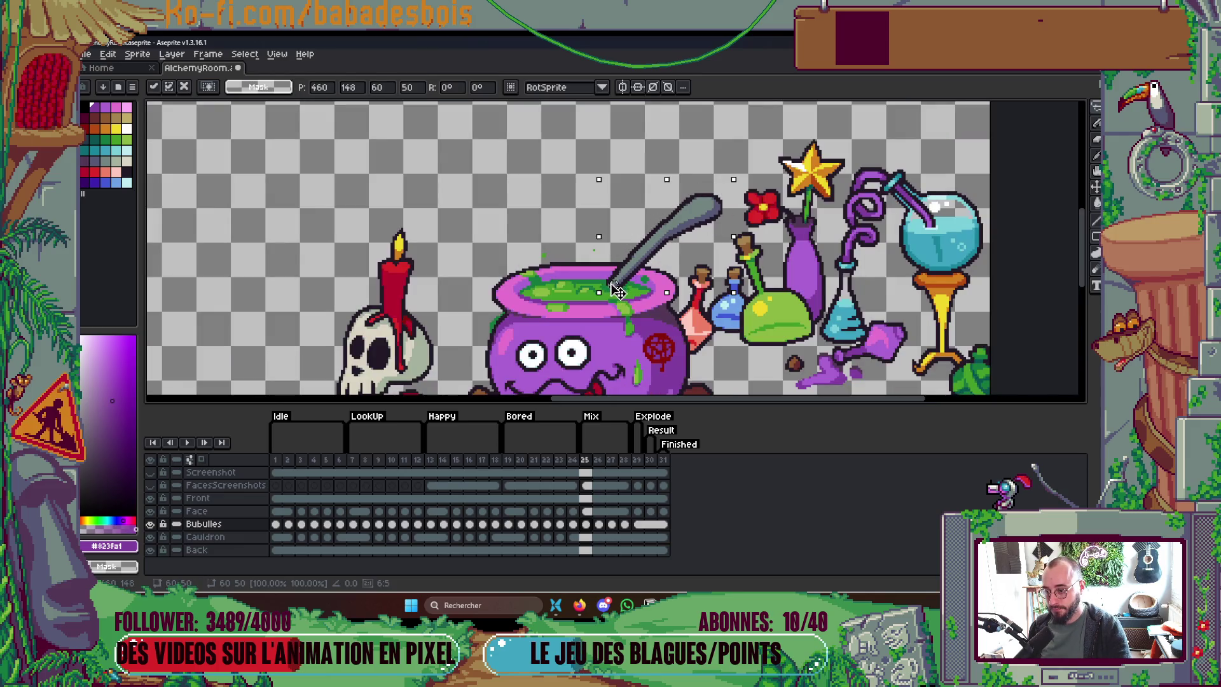
drag(741, 299, 732, 204)
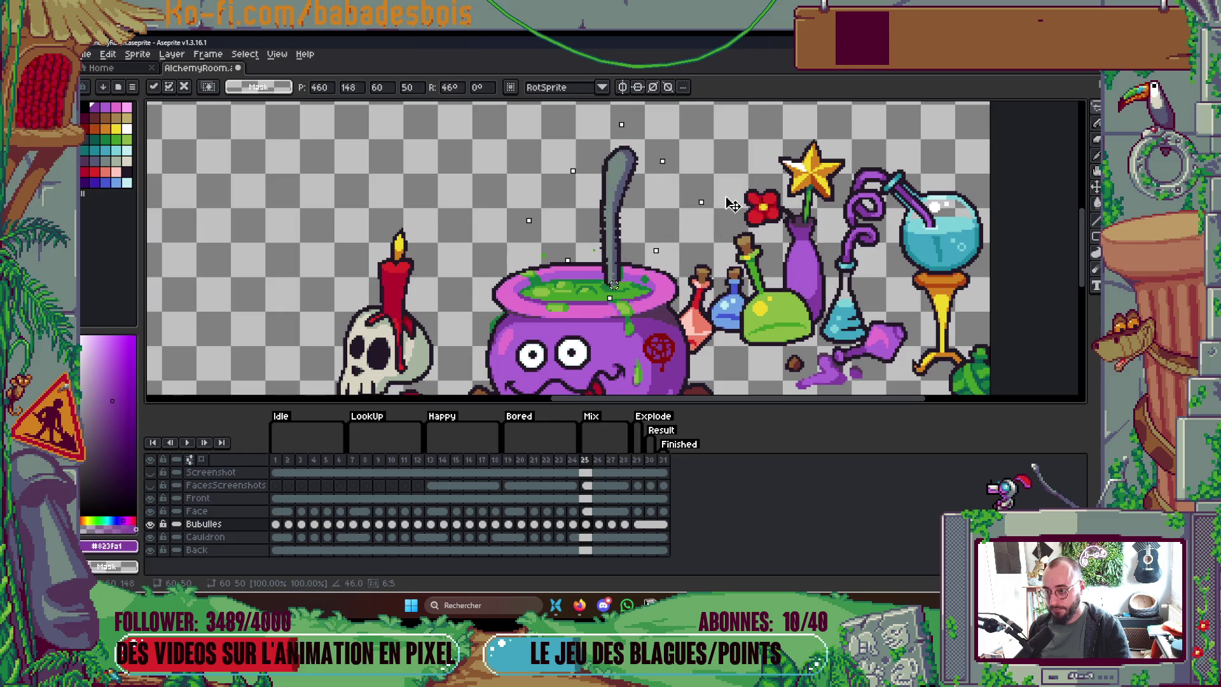
mouse_move(616, 242)
mouse_down()
mouse_move(541, 238)
mouse_move(632, 242)
mouse_up()
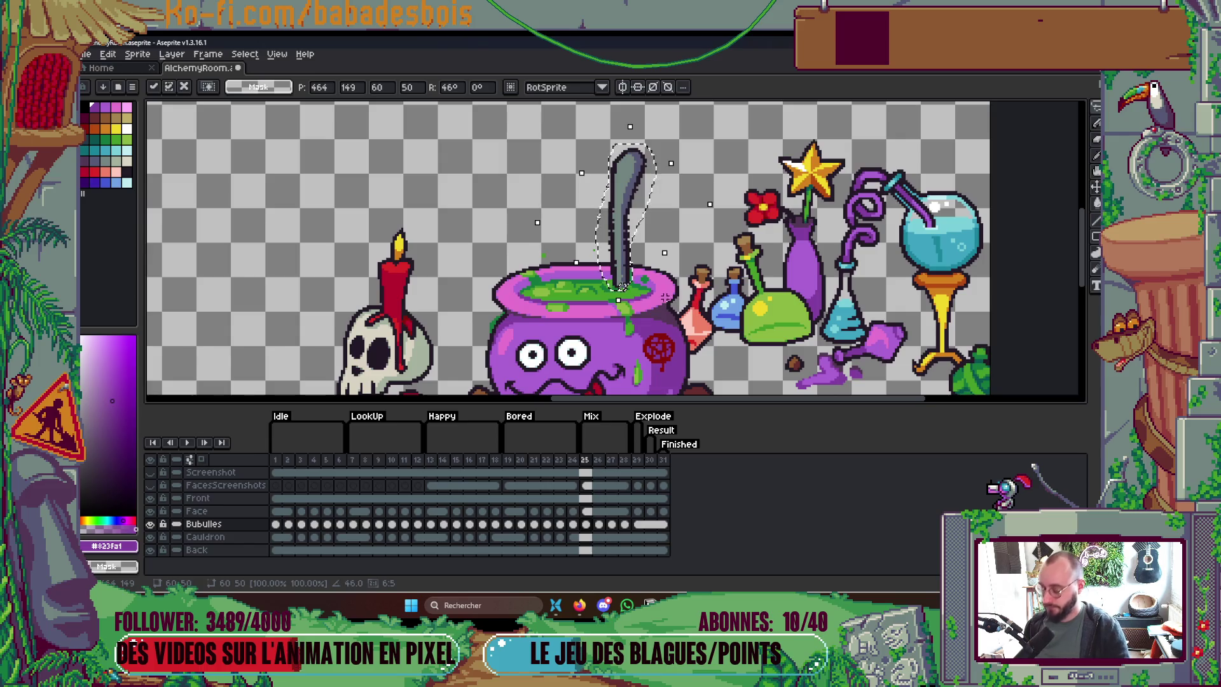
key(Return)
scroll(656, 264, up, 2)
Step: Retouch the spoon with the Pencil using outline #231927 and grey #565876, then select frames 26–28
key(i)
click(613, 219)
key(b)
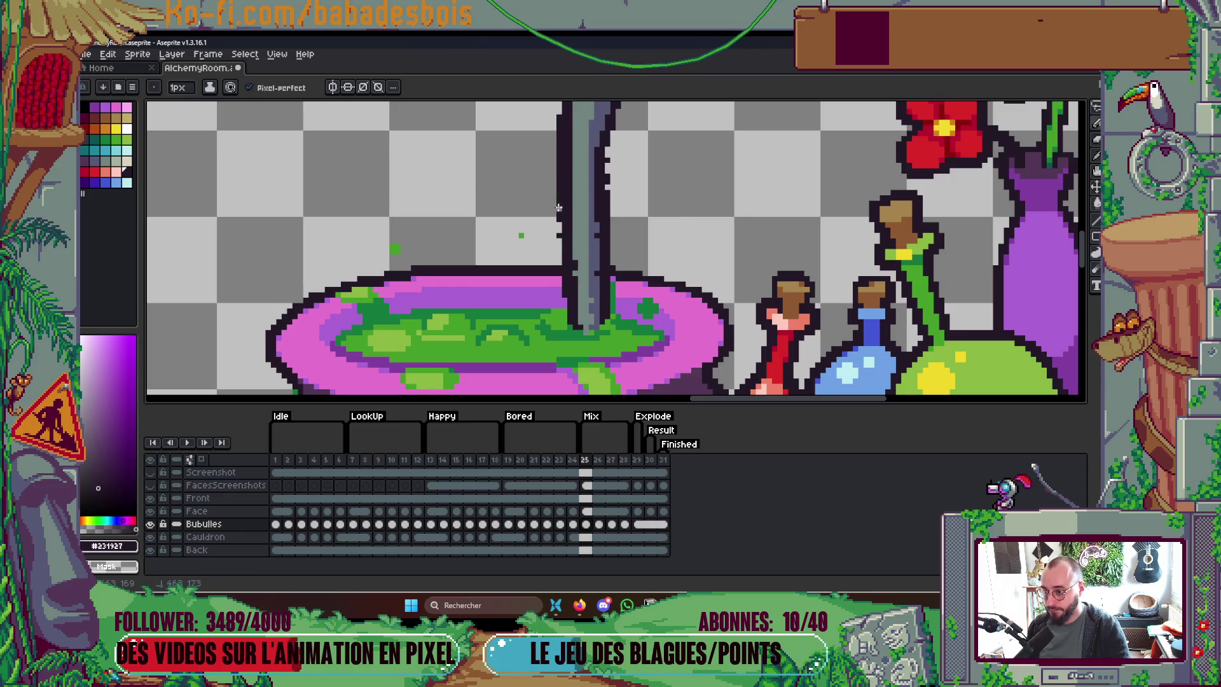
scroll(566, 225, down, 3)
scroll(561, 261, up, 3)
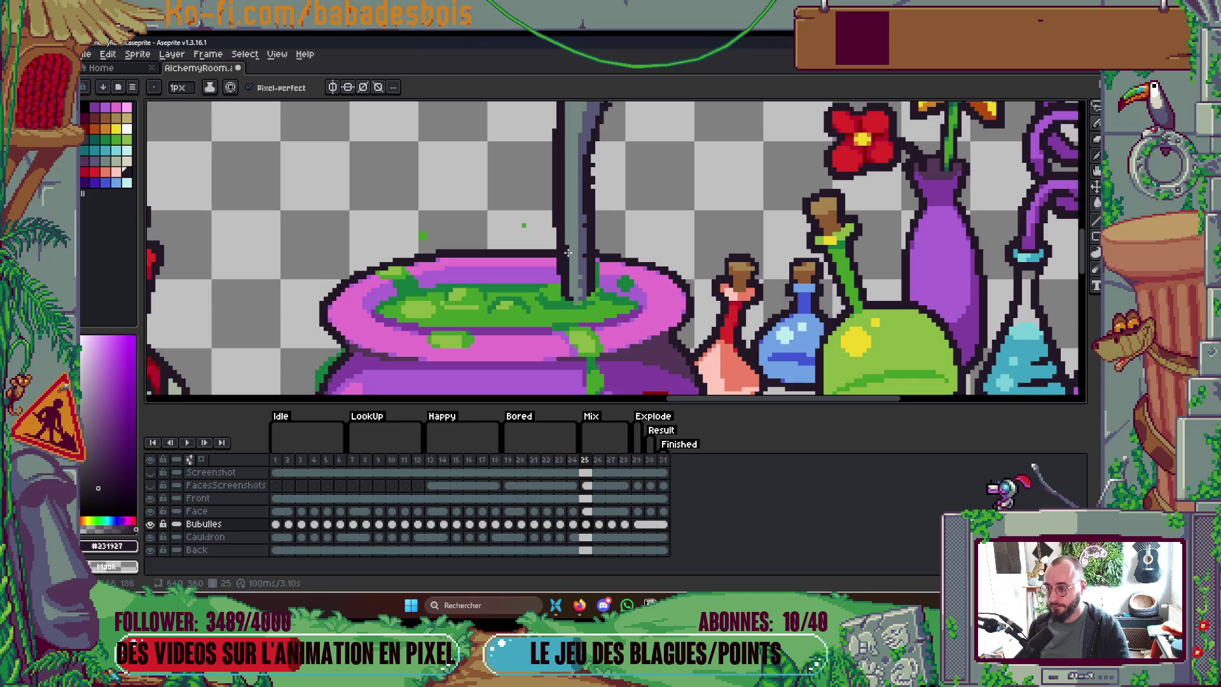
scroll(568, 253, up, 2)
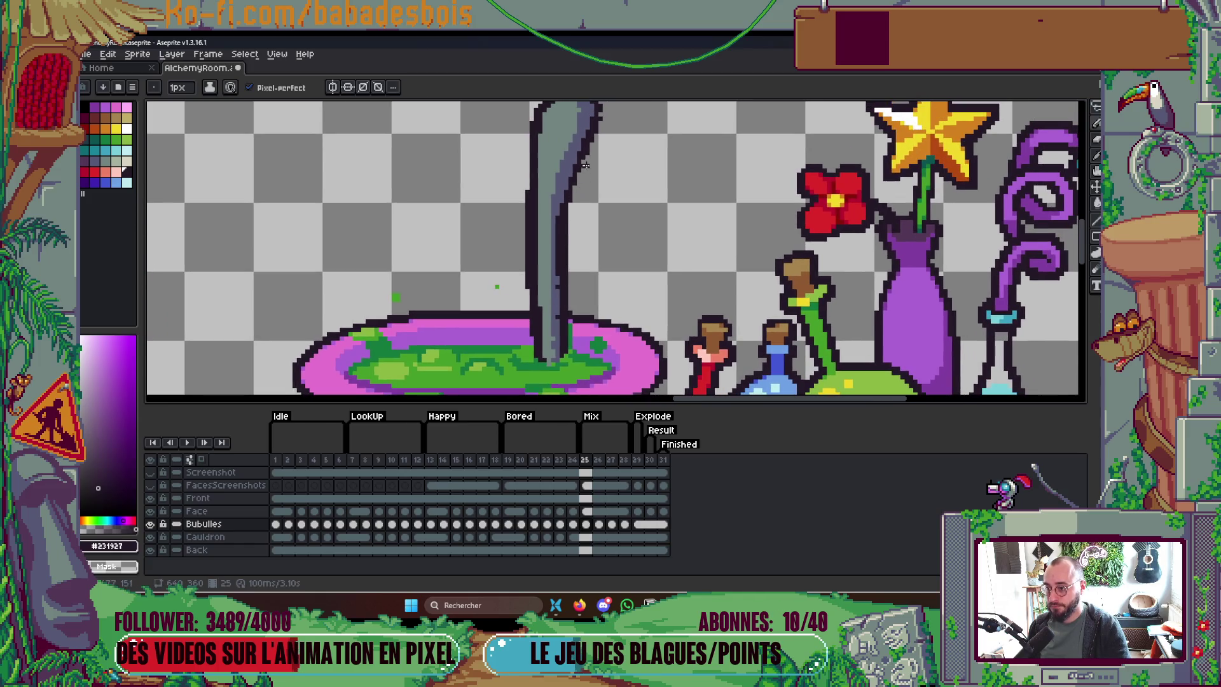
scroll(597, 165, up, 1)
scroll(598, 146, up, 1)
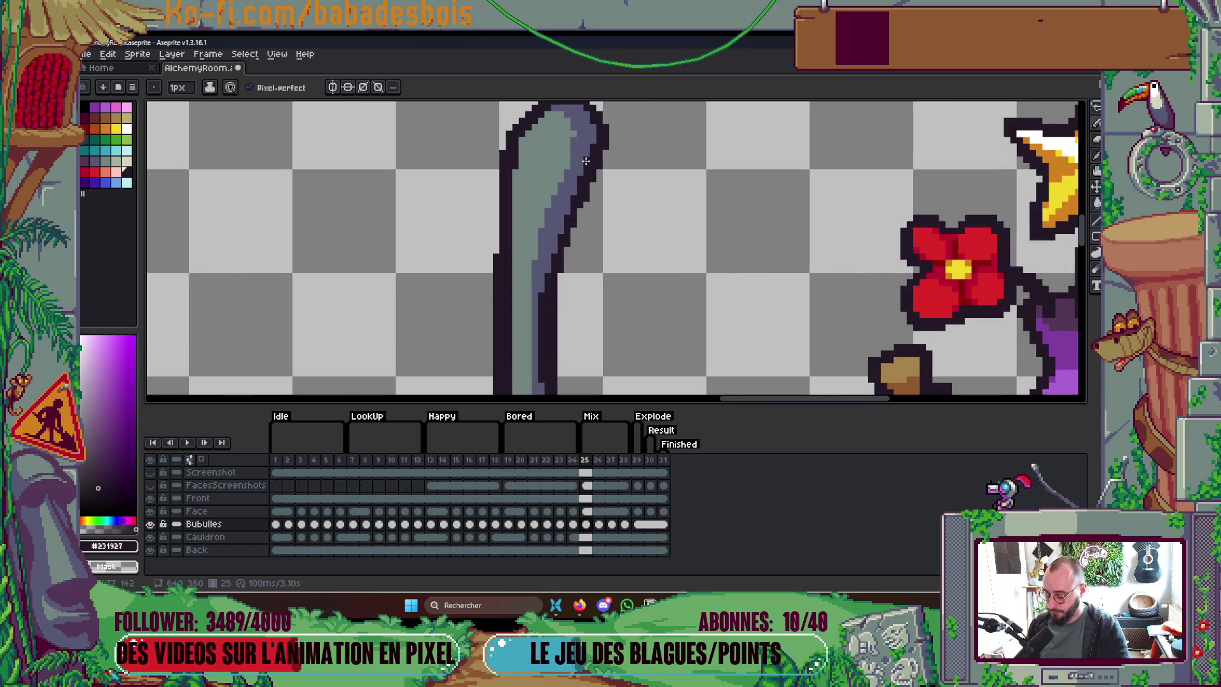
alt+click(575, 141)
scroll(574, 132, down, 4)
scroll(567, 255, up, 3)
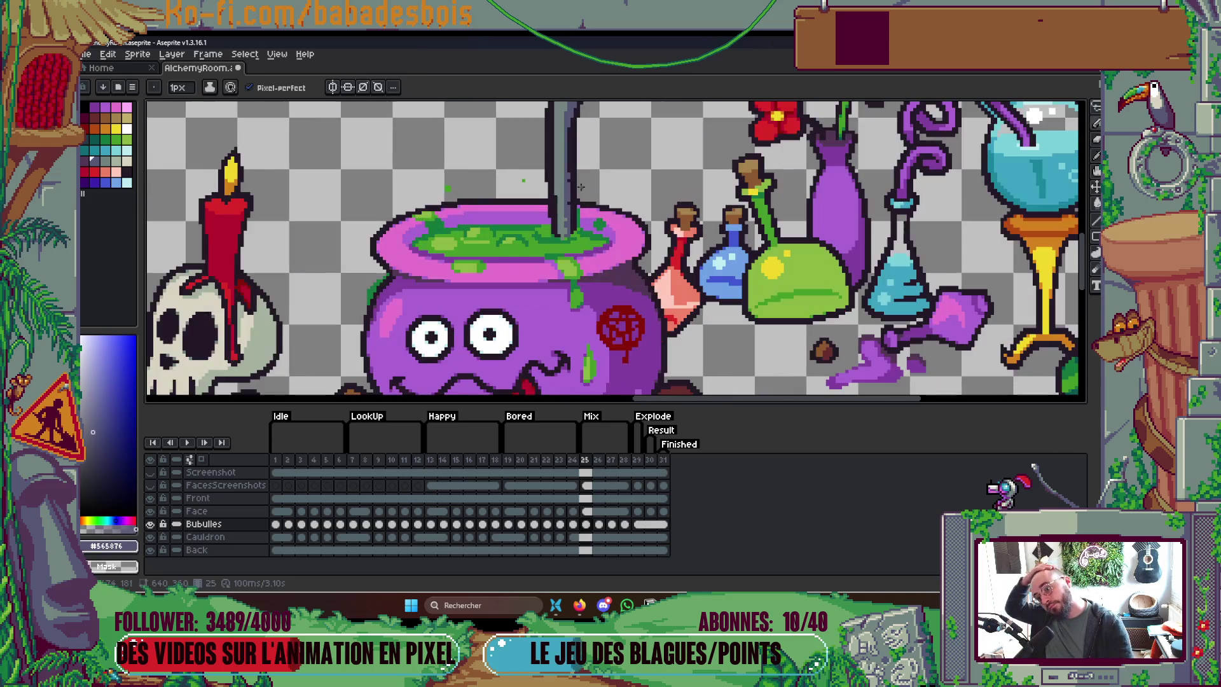
key(b)
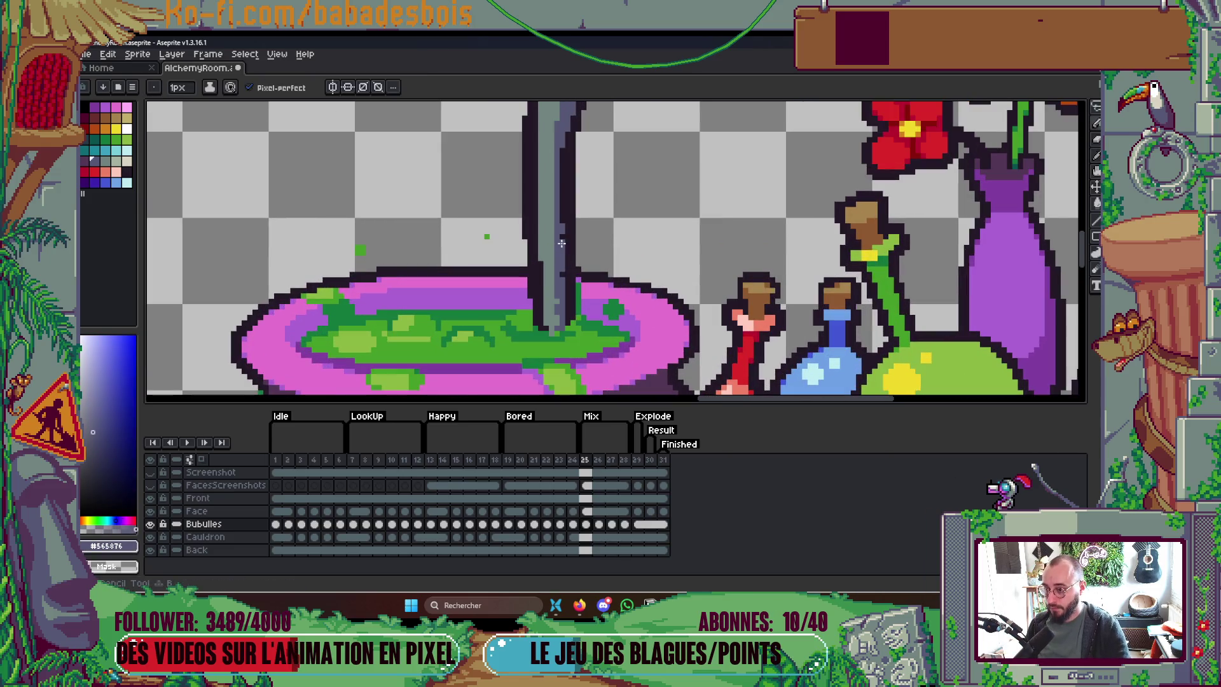
scroll(561, 269, up, 1)
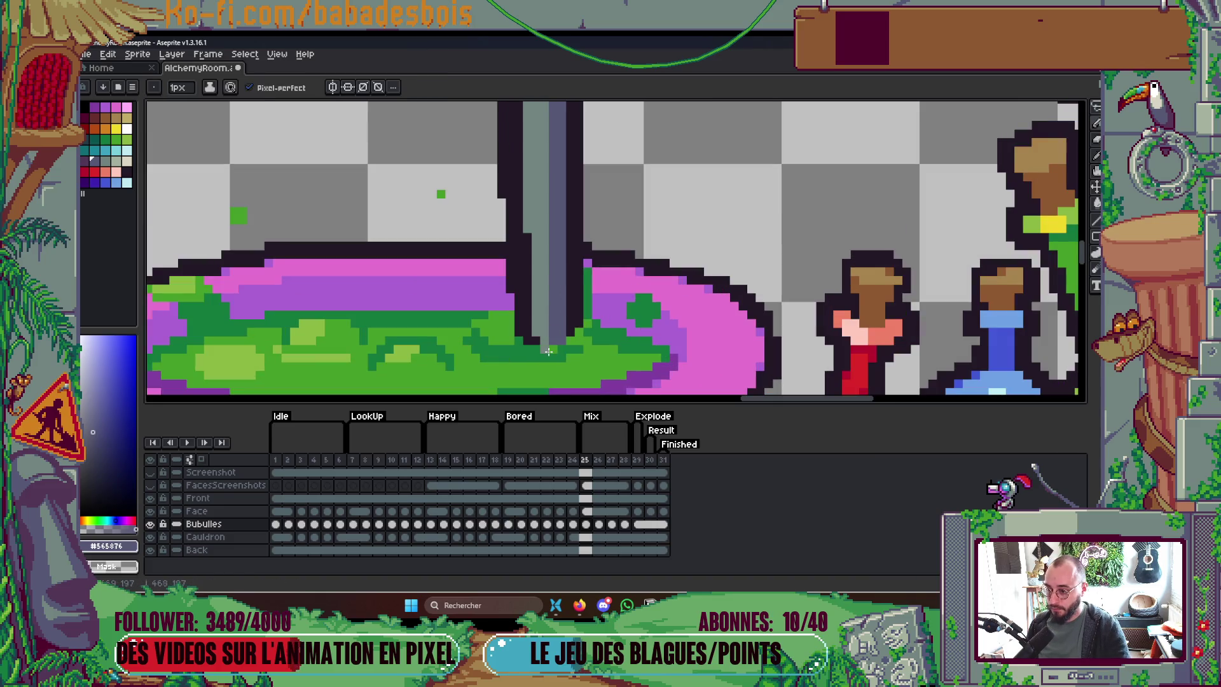
scroll(548, 352, down, 4)
scroll(596, 262, up, 1)
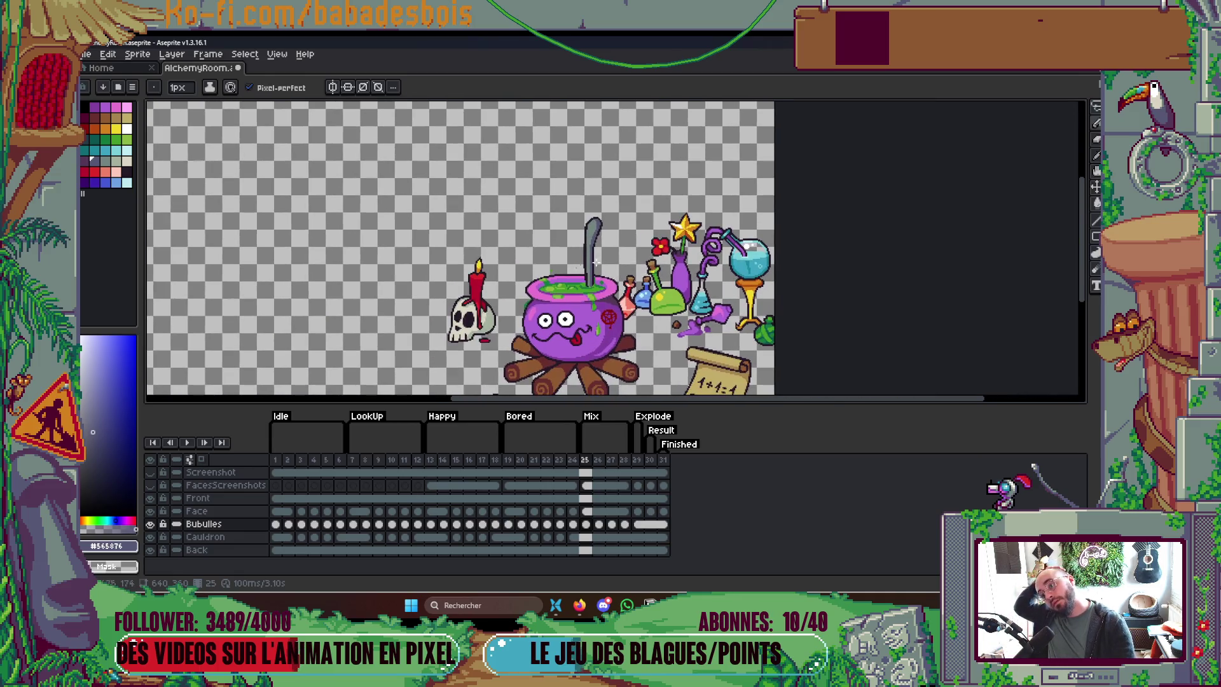
scroll(596, 262, up, 2)
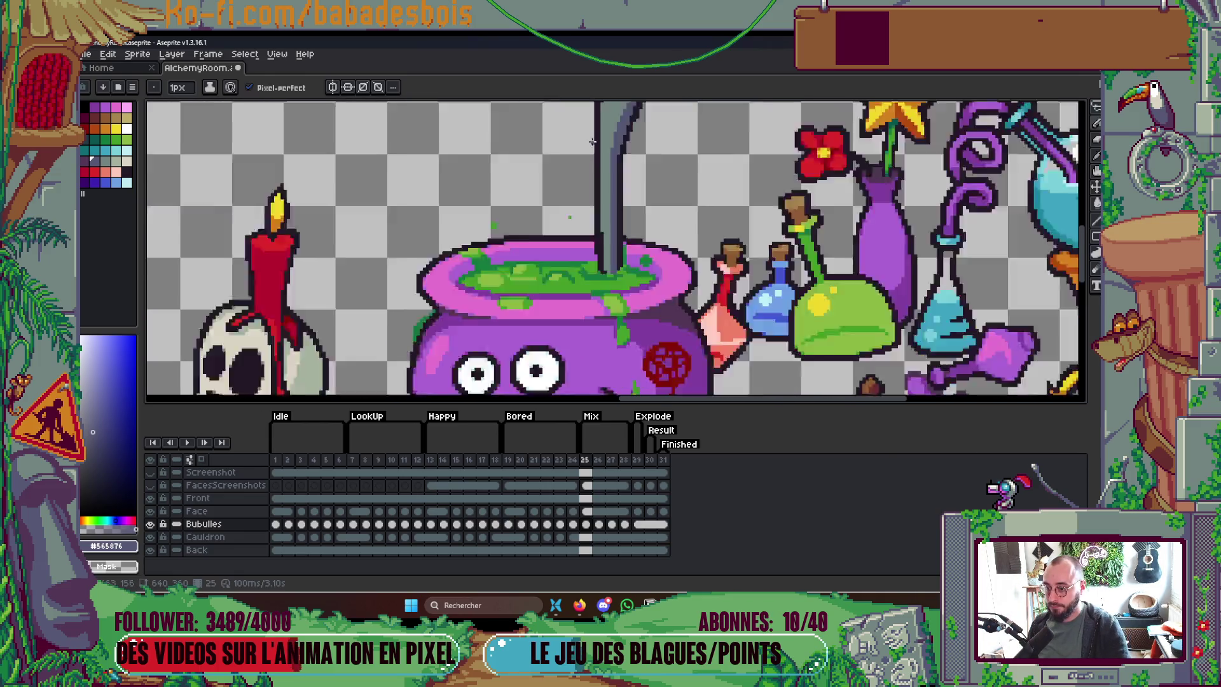
scroll(597, 235, up, 1)
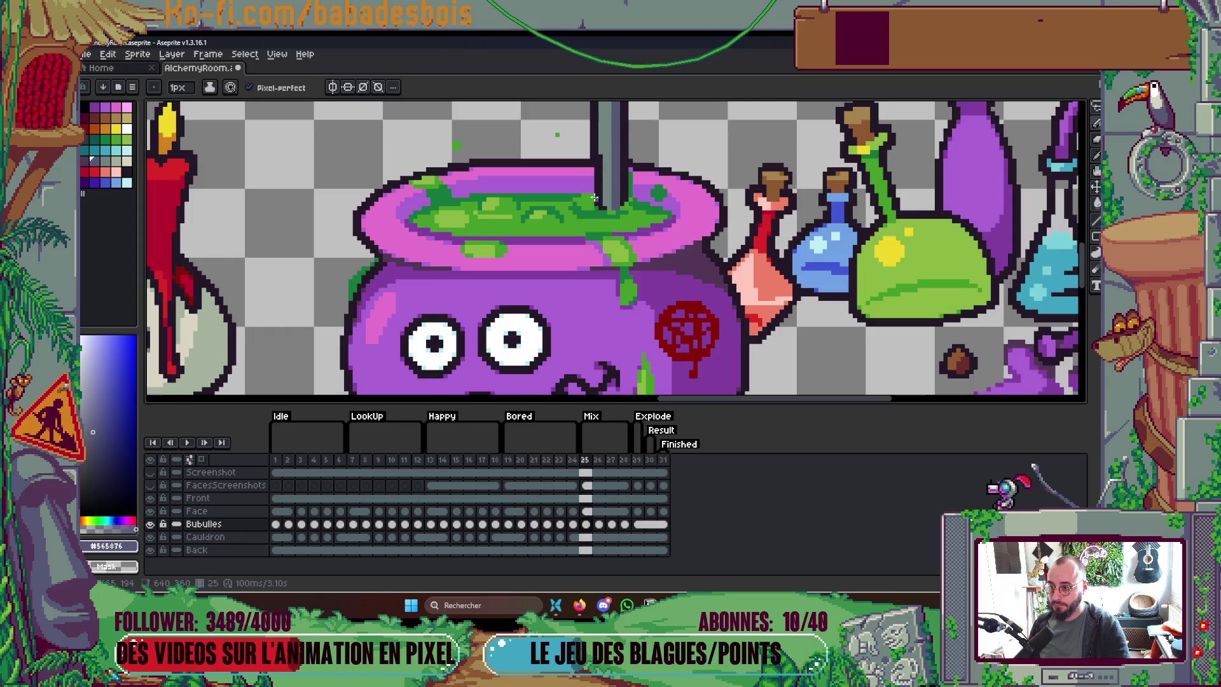
scroll(595, 198, down, 4)
scroll(607, 207, up, 3)
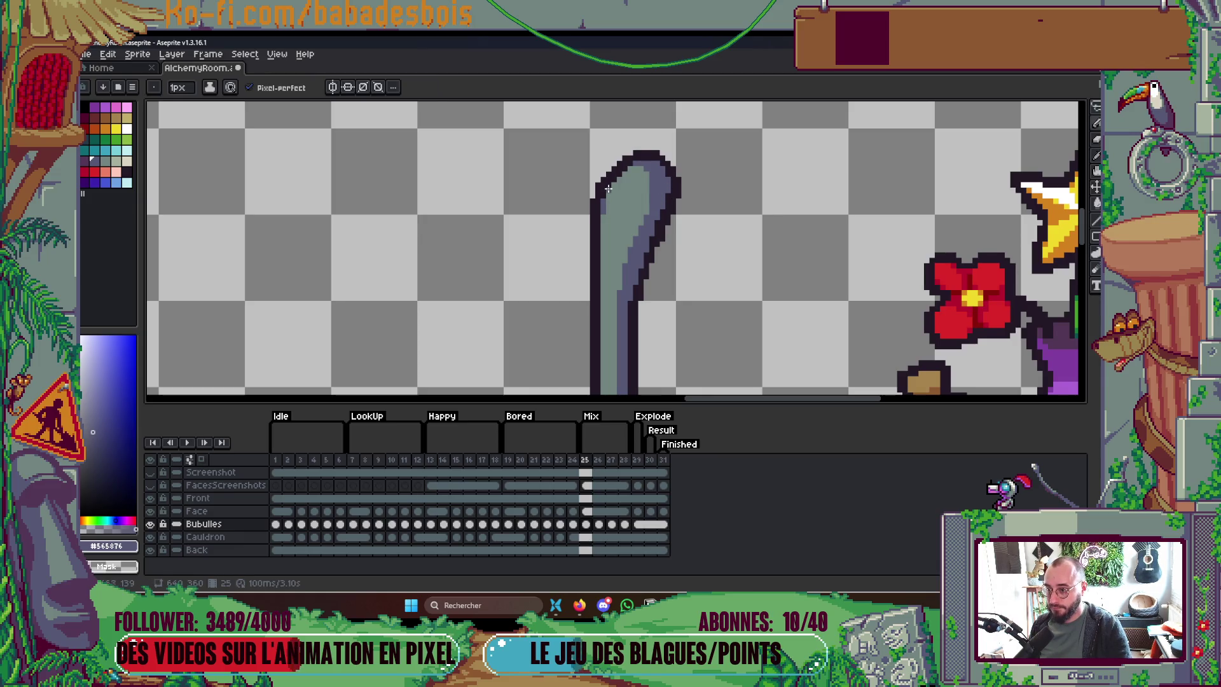
scroll(608, 188, down, 4)
scroll(639, 237, up, 1)
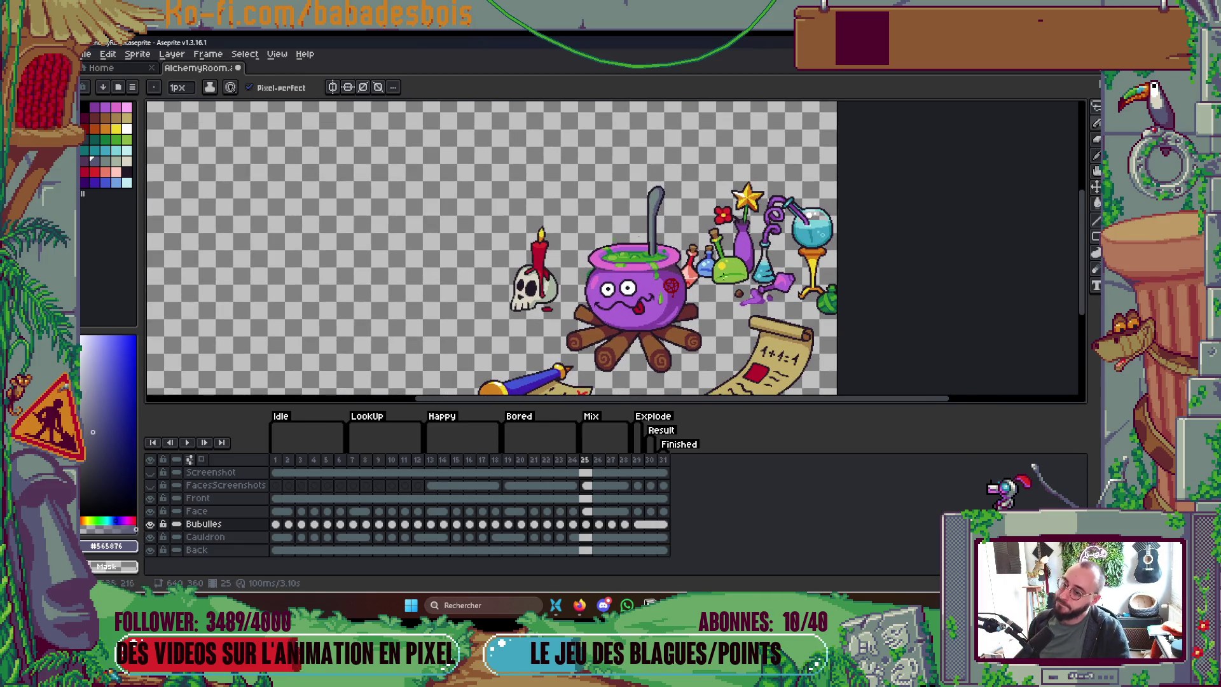
scroll(639, 237, up, 4)
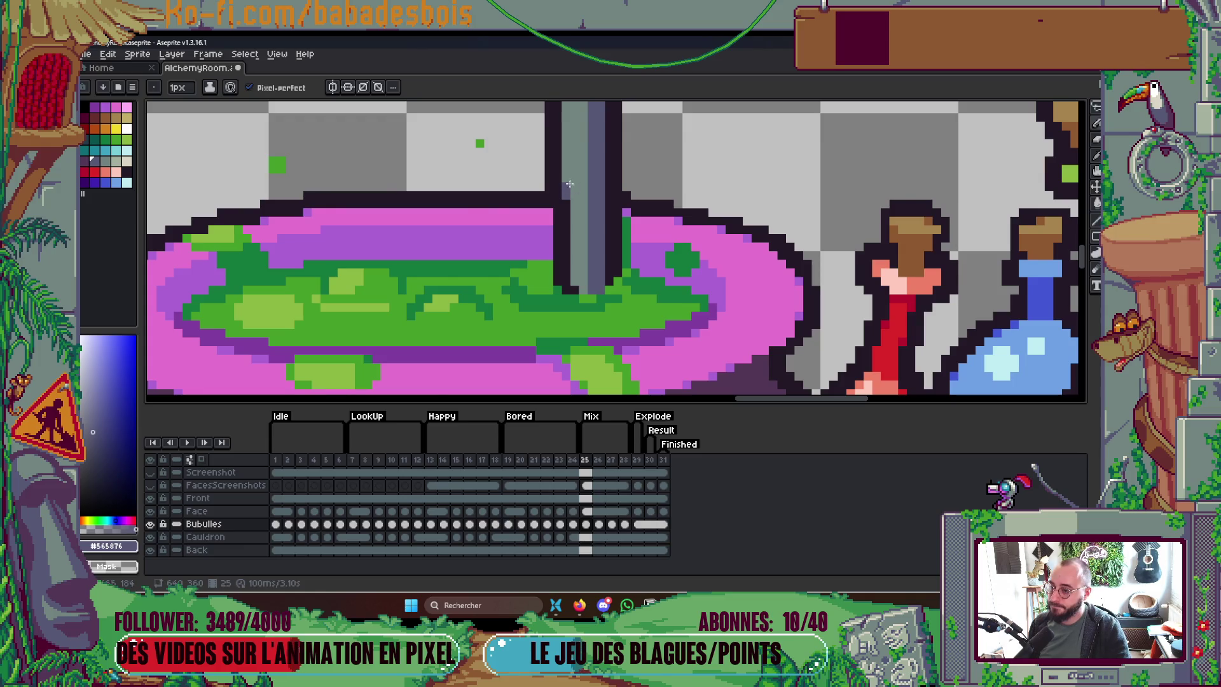
scroll(566, 185, down, 4)
scroll(687, 247, down, 2)
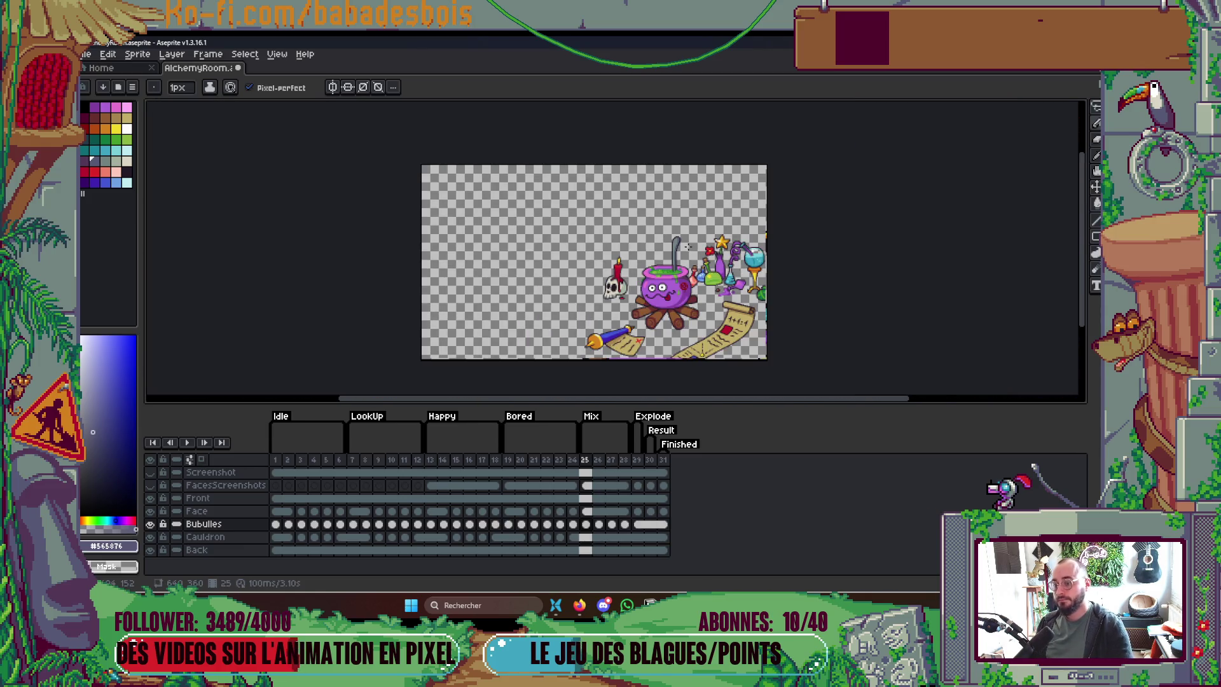
scroll(695, 316, up, 1)
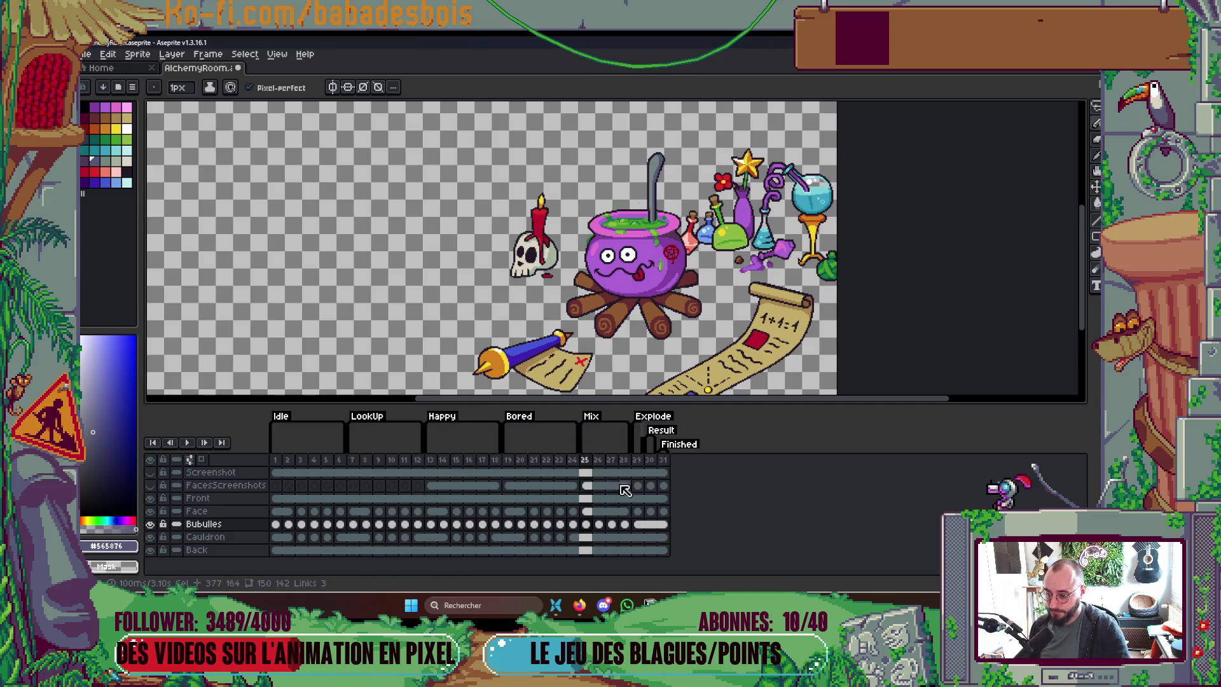
drag(601, 462, 625, 465)
Step: Delete frames 26–28, undo the deletion, and unlink the frame 26 Bubulles cel
key(Delete)
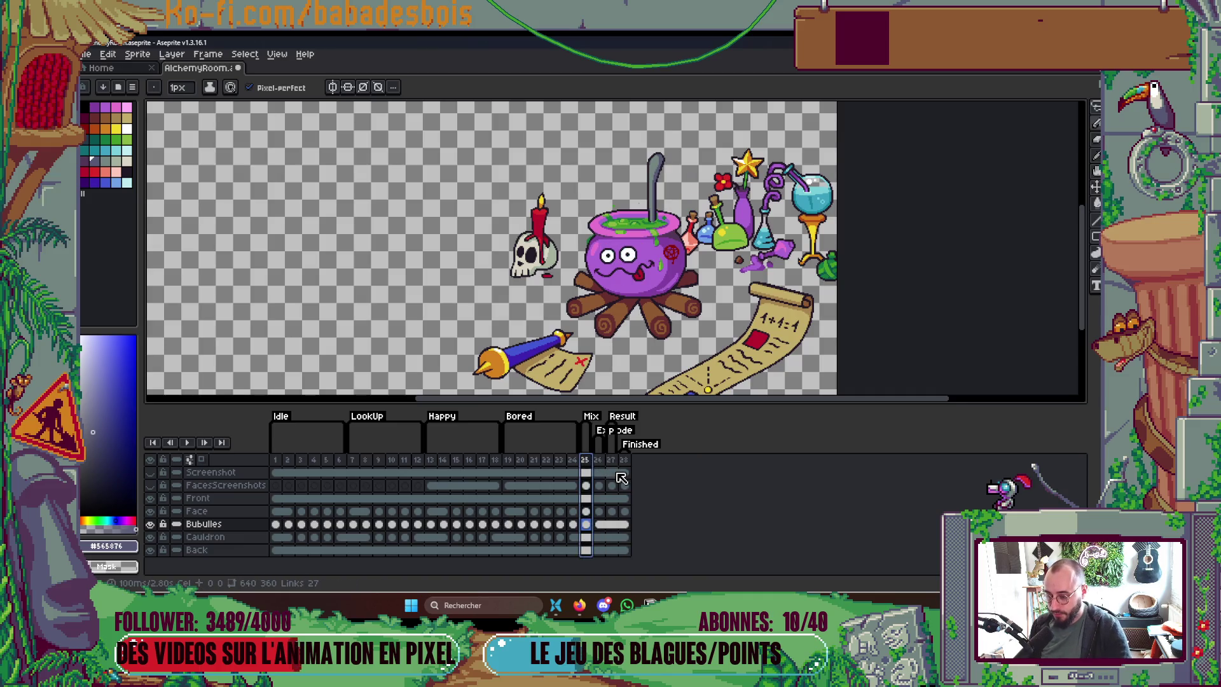
key(ctrl+z)
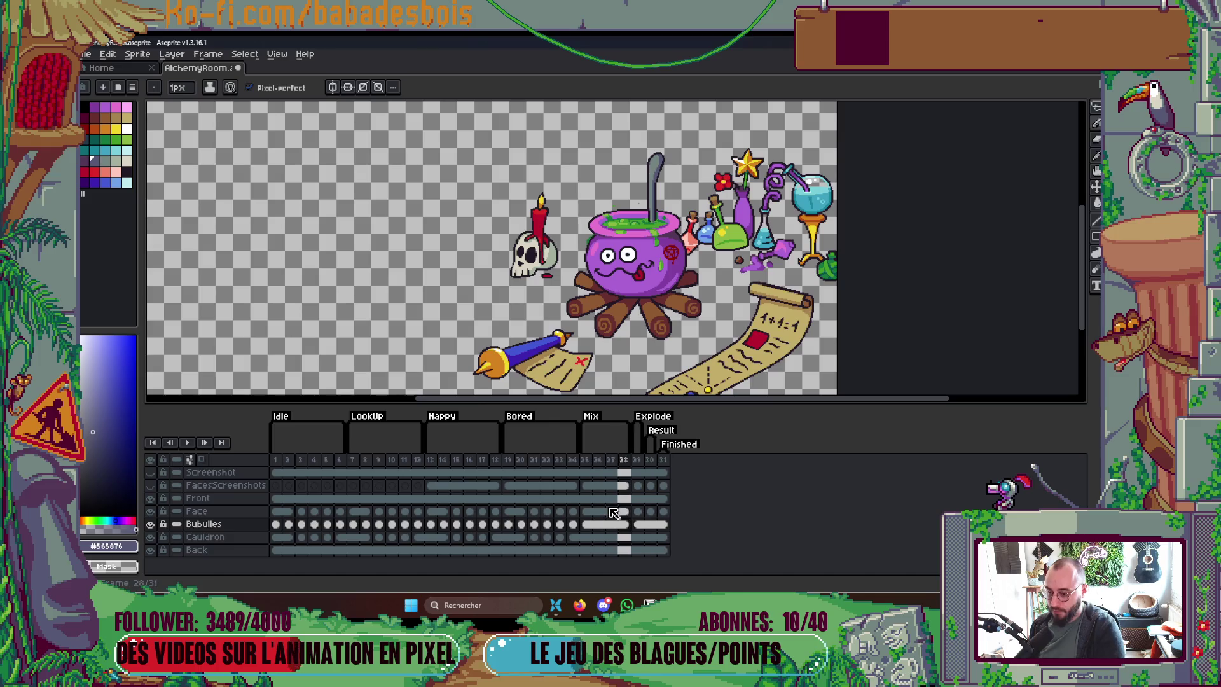
click(599, 524)
right_click(600, 524)
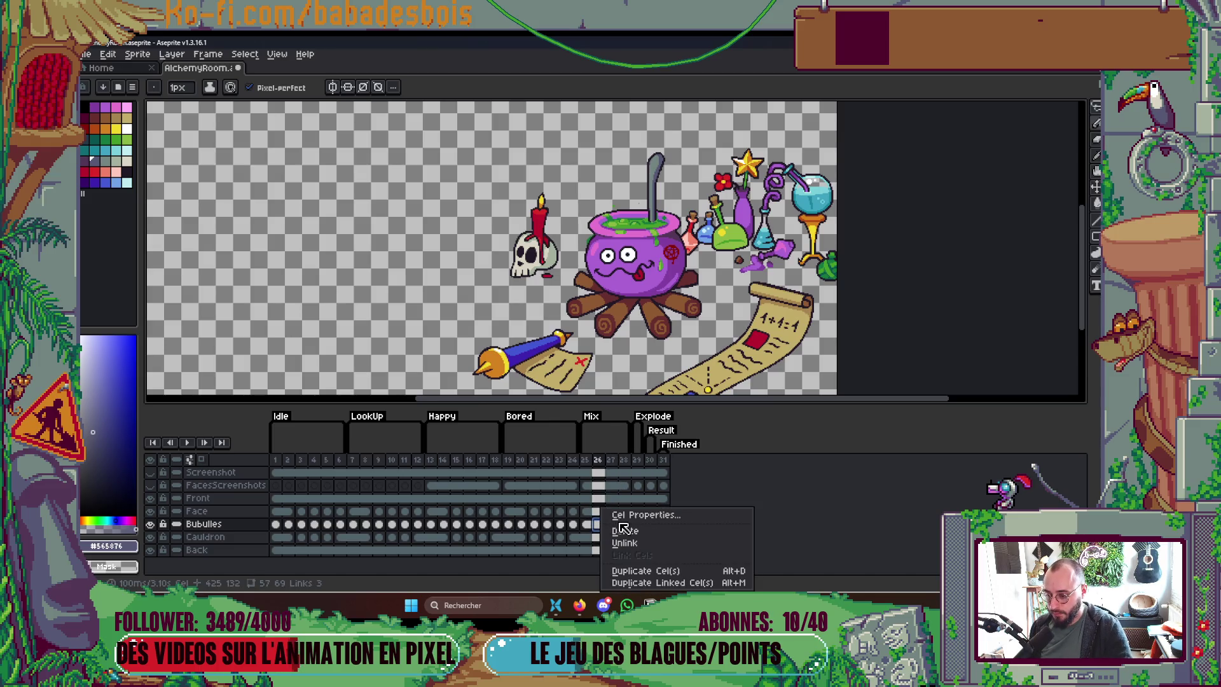
click(617, 536)
Step: Unlink the frame 27 Bubulles cel, then return to frame 26
click(611, 524)
right_click(612, 524)
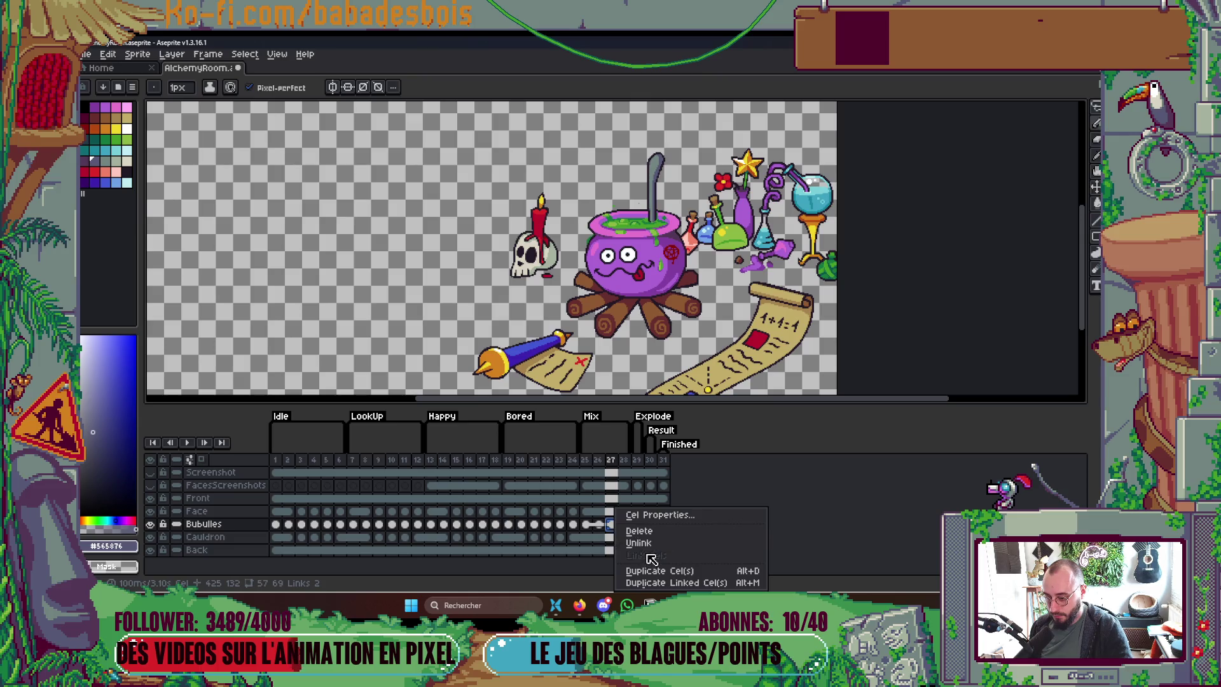
click(634, 536)
right_click(626, 524)
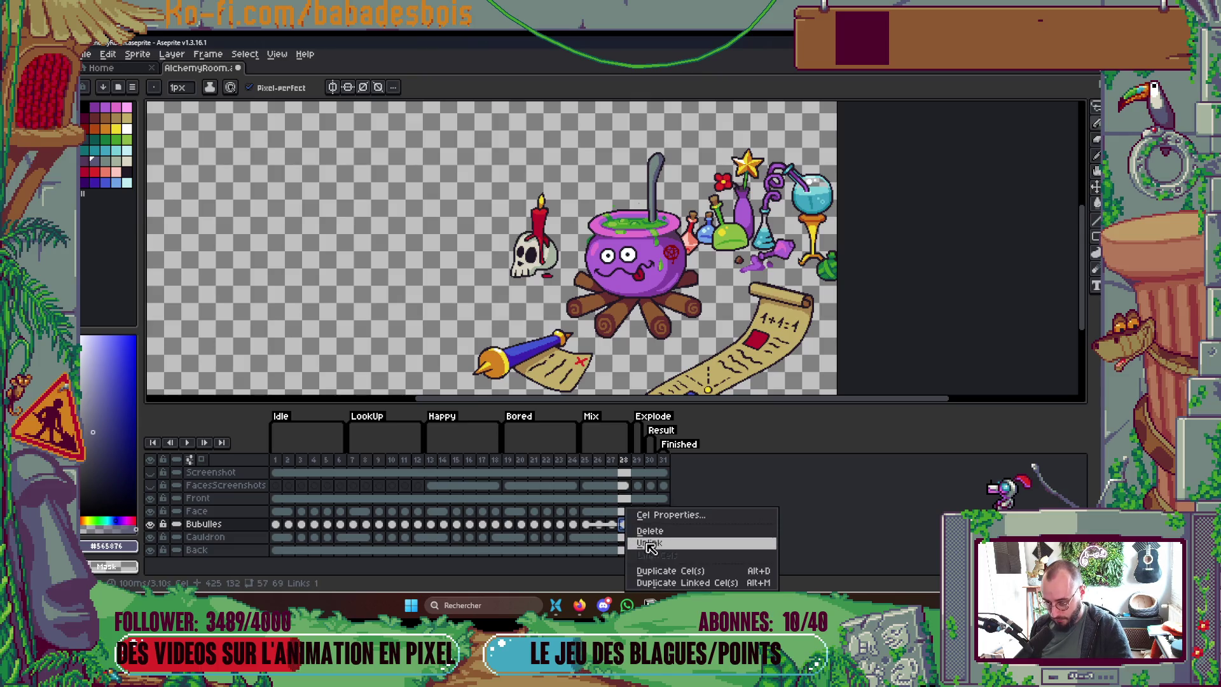
key(Escape)
key(Left)
scroll(622, 260, up, 3)
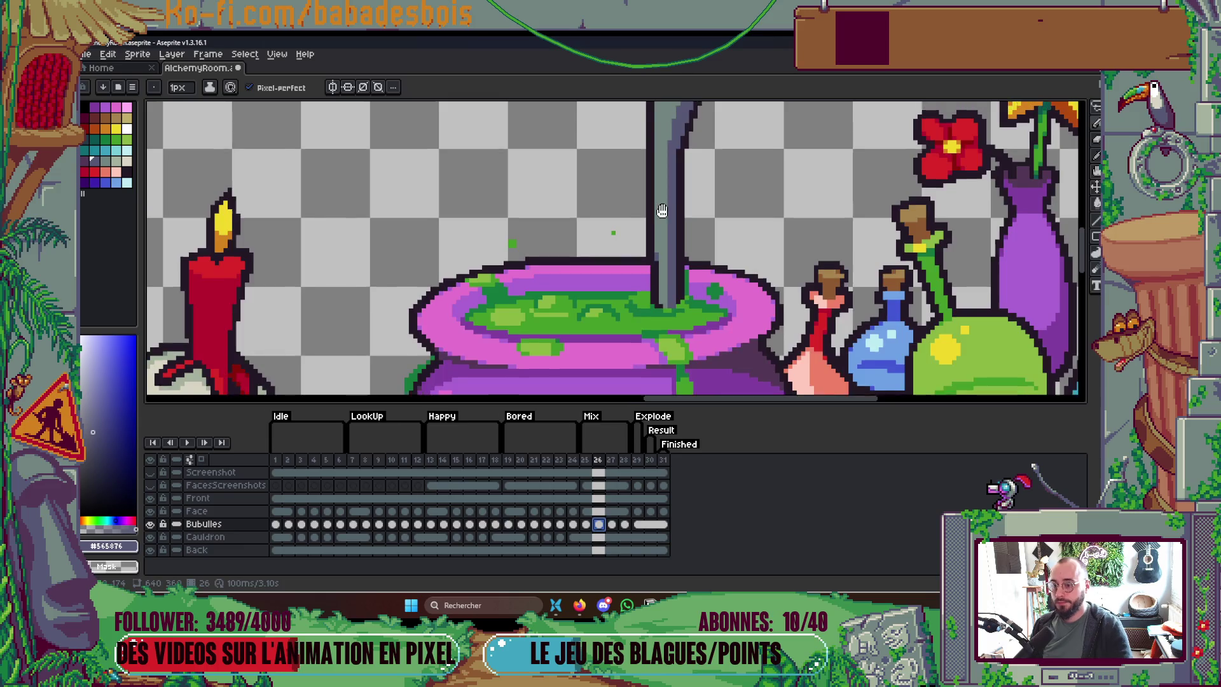
Step: Marquee-select and adjust the spoon on frame 26, then deselect
scroll(636, 223, down, 2)
scroll(649, 194, up, 2)
key(m)
scroll(649, 194, up, 1)
mouse_move(615, 107)
mouse_down()
mouse_move(693, 264)
mouse_move(689, 255)
mouse_move(661, 330)
mouse_move(582, 304)
mouse_up()
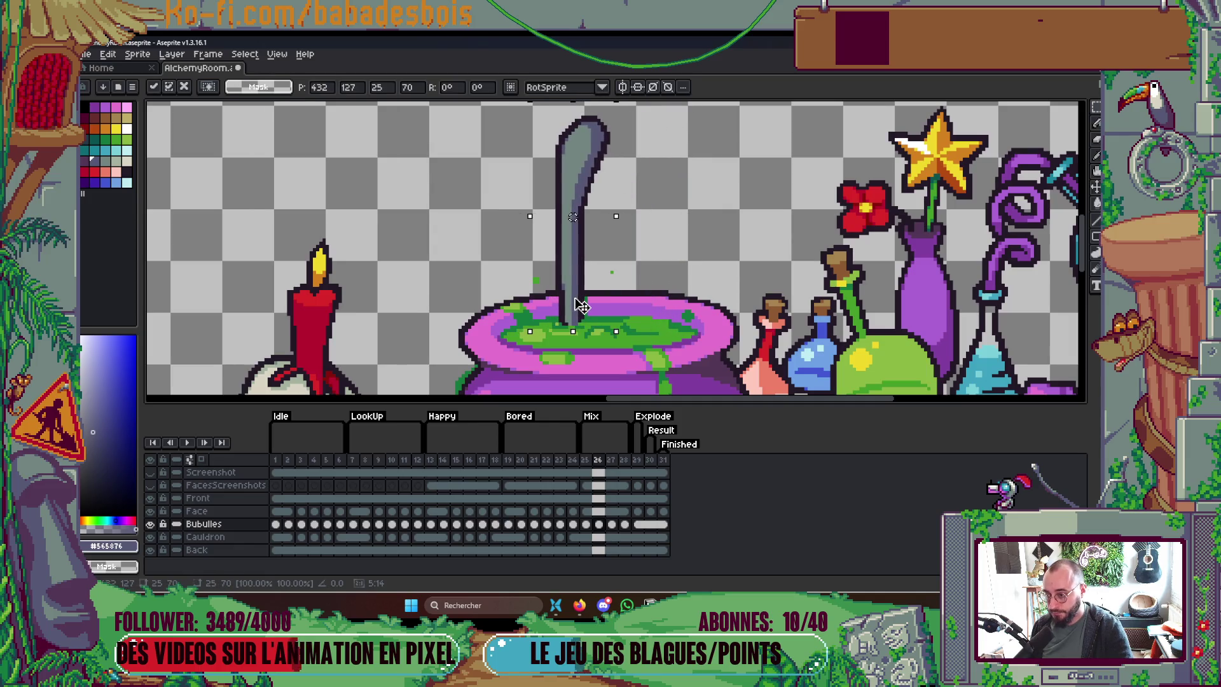
scroll(654, 268, down, 3)
key(ctrl+d)
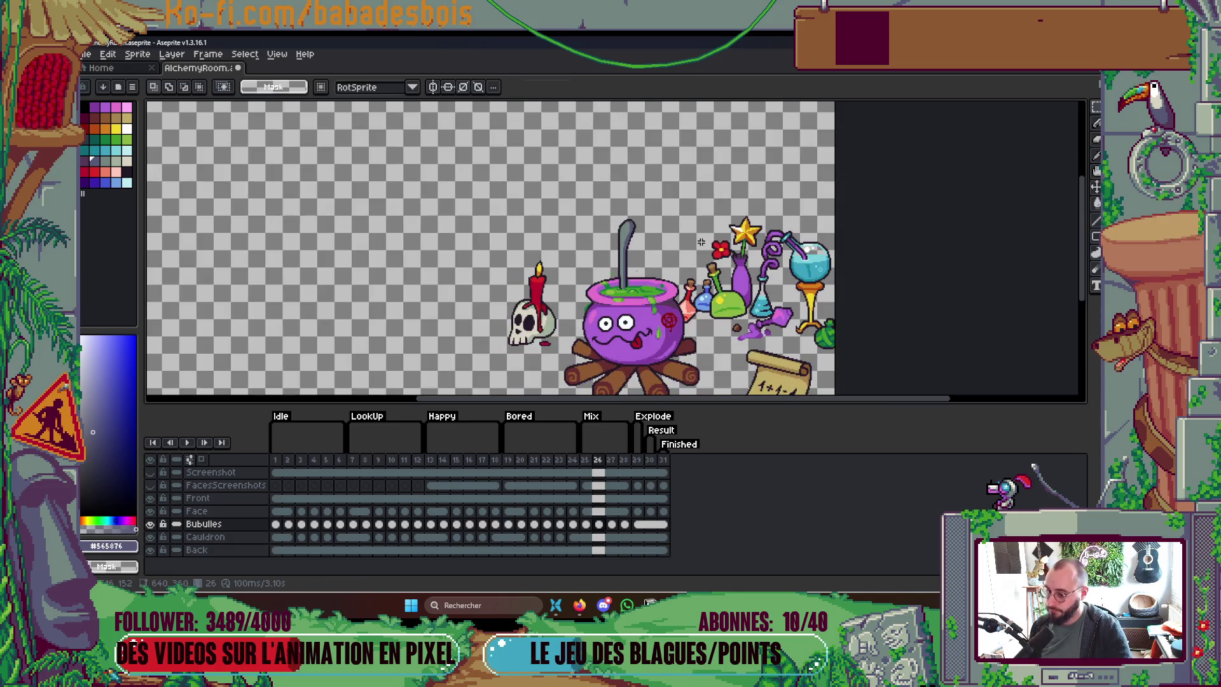
Step: On frame 27, shift the spoon slightly right, bend its tip over, and commit
key(Right)
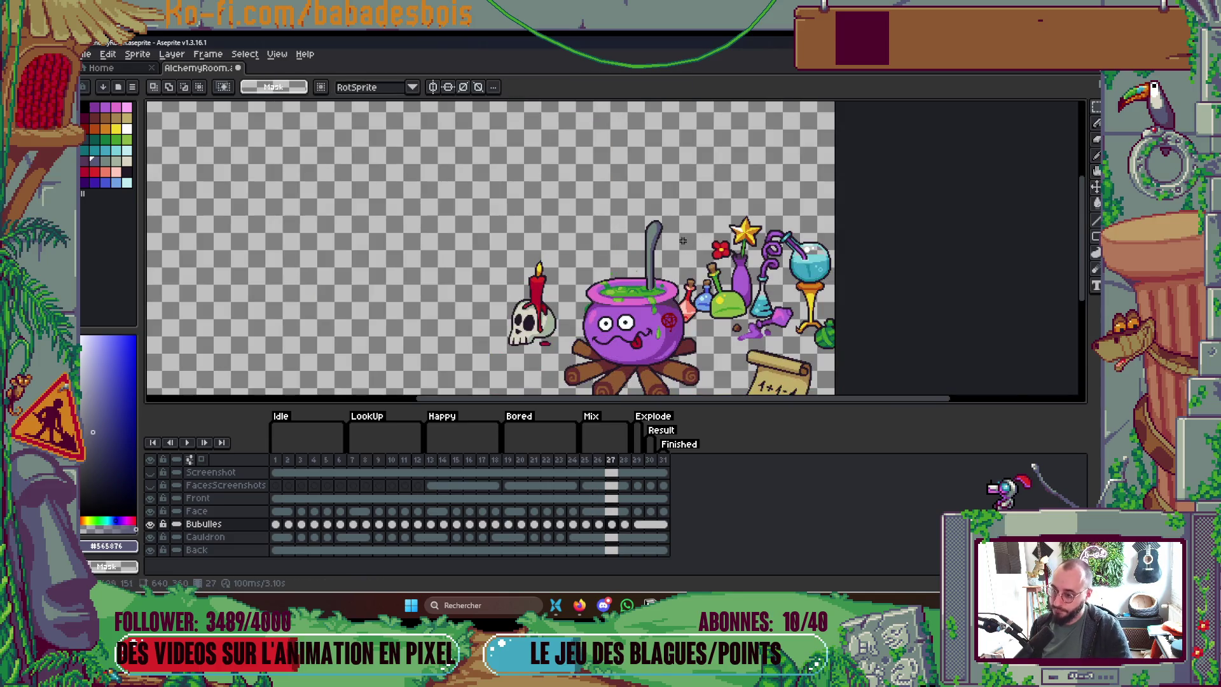
scroll(640, 155, up, 3)
drag(634, 113, 697, 295)
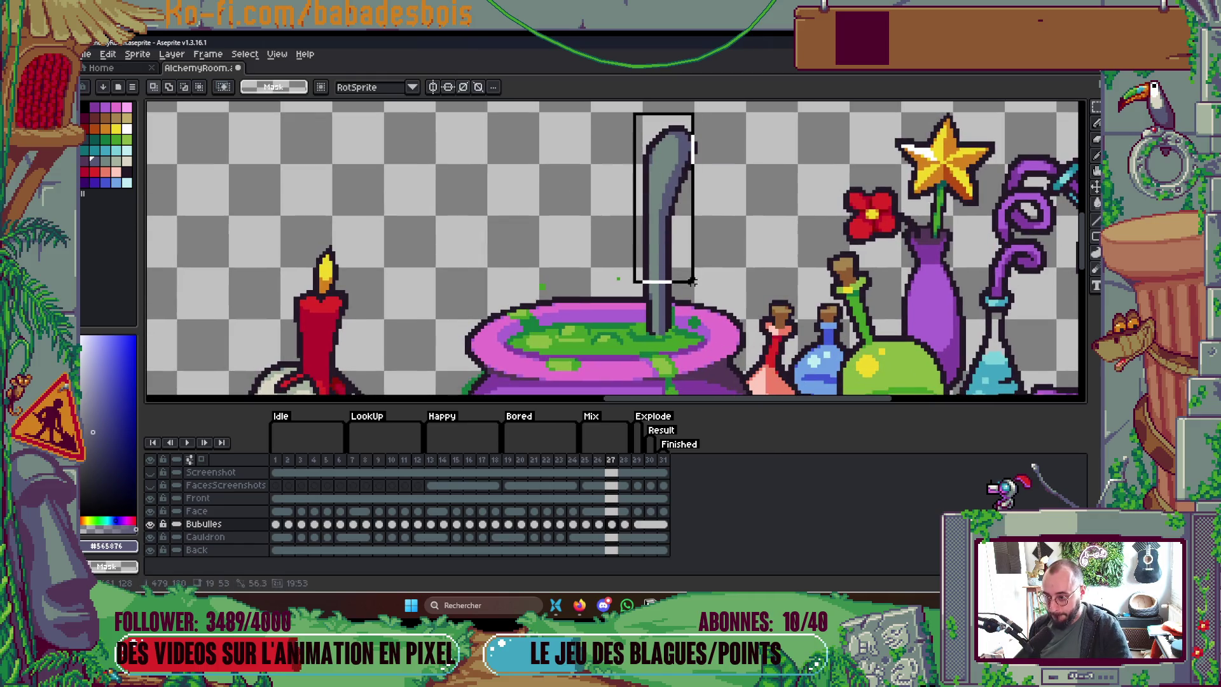
scroll(639, 213, up, 2)
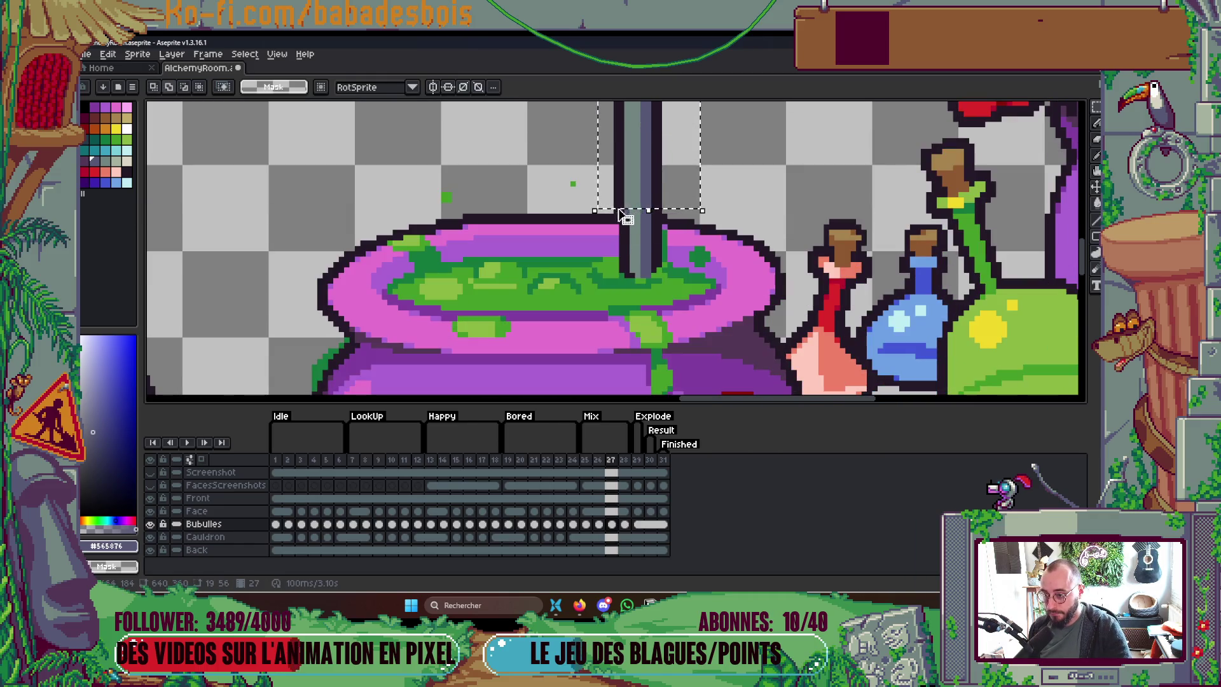
mouse_move(620, 215)
mouse_down()
mouse_move(661, 178)
mouse_move(658, 213)
mouse_move(636, 222)
mouse_move(660, 290)
mouse_move(504, 290)
mouse_move(513, 281)
mouse_up()
scroll(600, 235, down, 2)
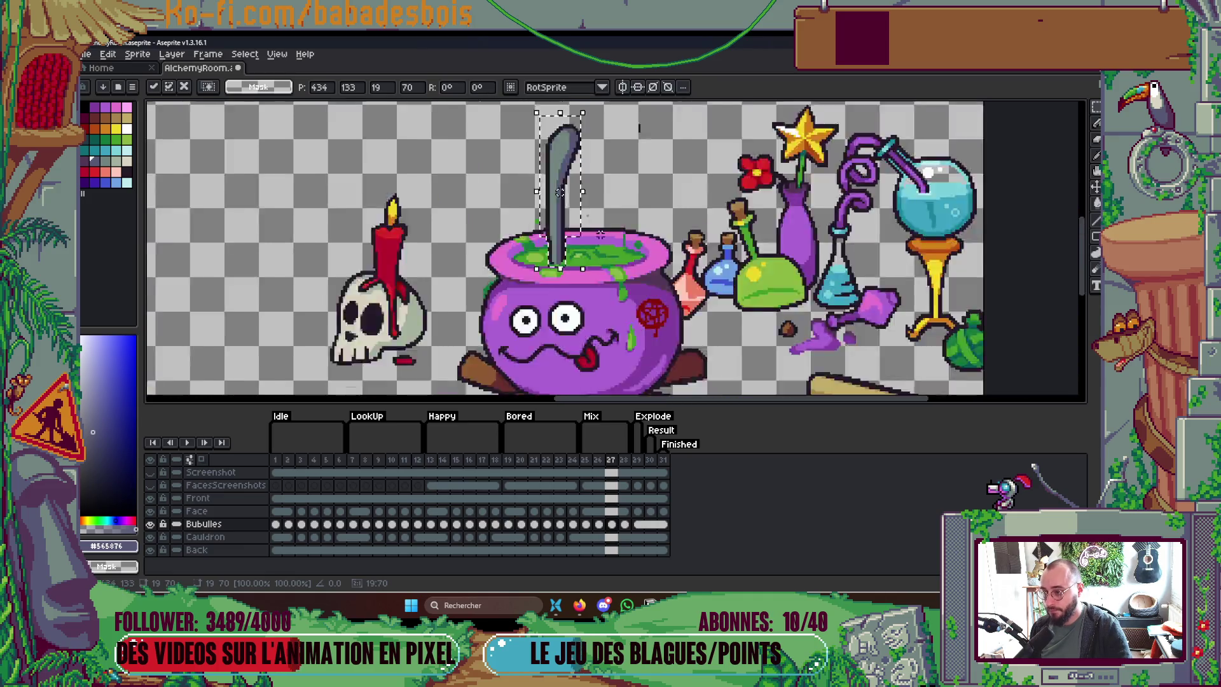
scroll(601, 236, down, 2)
drag(584, 240, 589, 242)
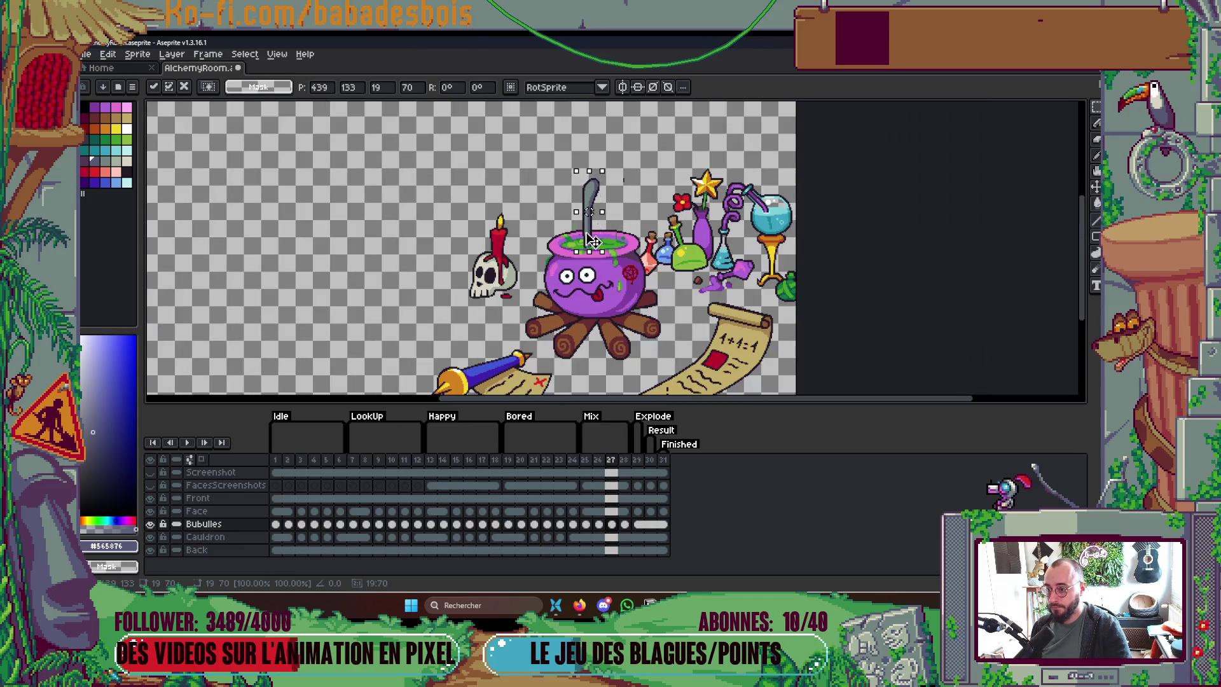
scroll(614, 188, up, 2)
mouse_move(628, 159)
mouse_down()
mouse_move(649, 185)
mouse_move(604, 203)
mouse_up()
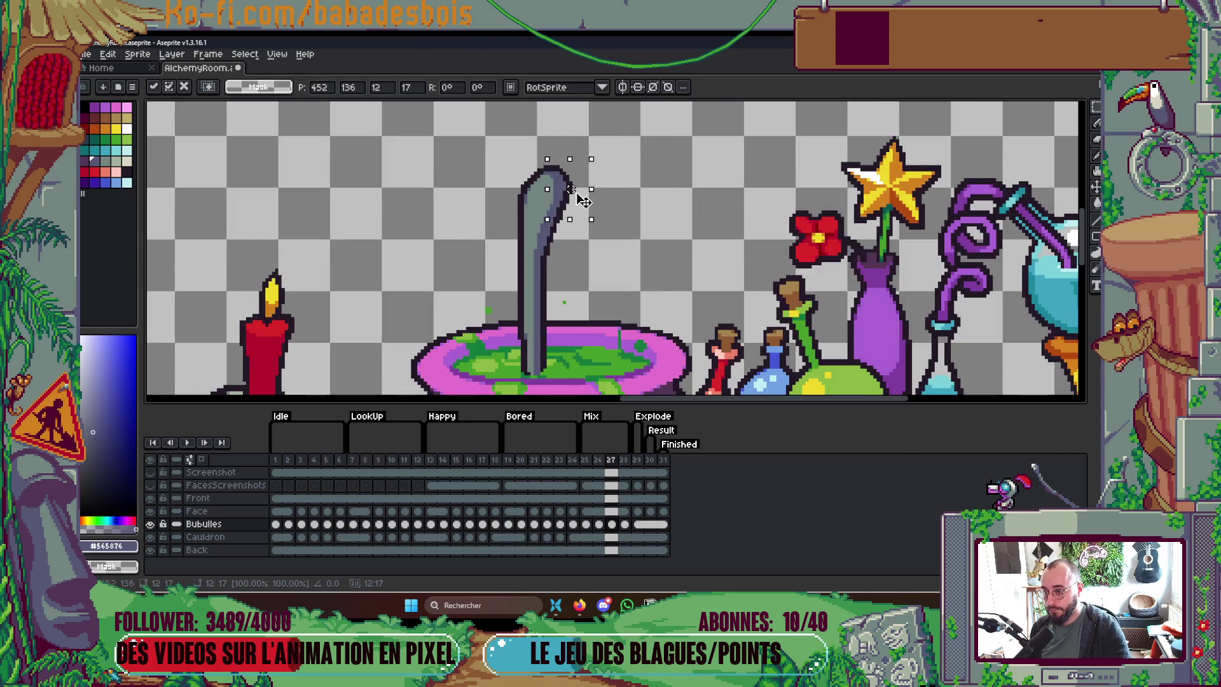
key(Return)
Step: Compare spoon poses across frames 26–28, then pick the cauldron rim pink with the Pencil
scroll(678, 207, down, 5)
scroll(677, 207, up, 1)
key(Left)
key(Left)
key(Right)
key(Right)
key(Right)
key(Left)
scroll(678, 225, up, 3)
scroll(647, 240, up, 1)
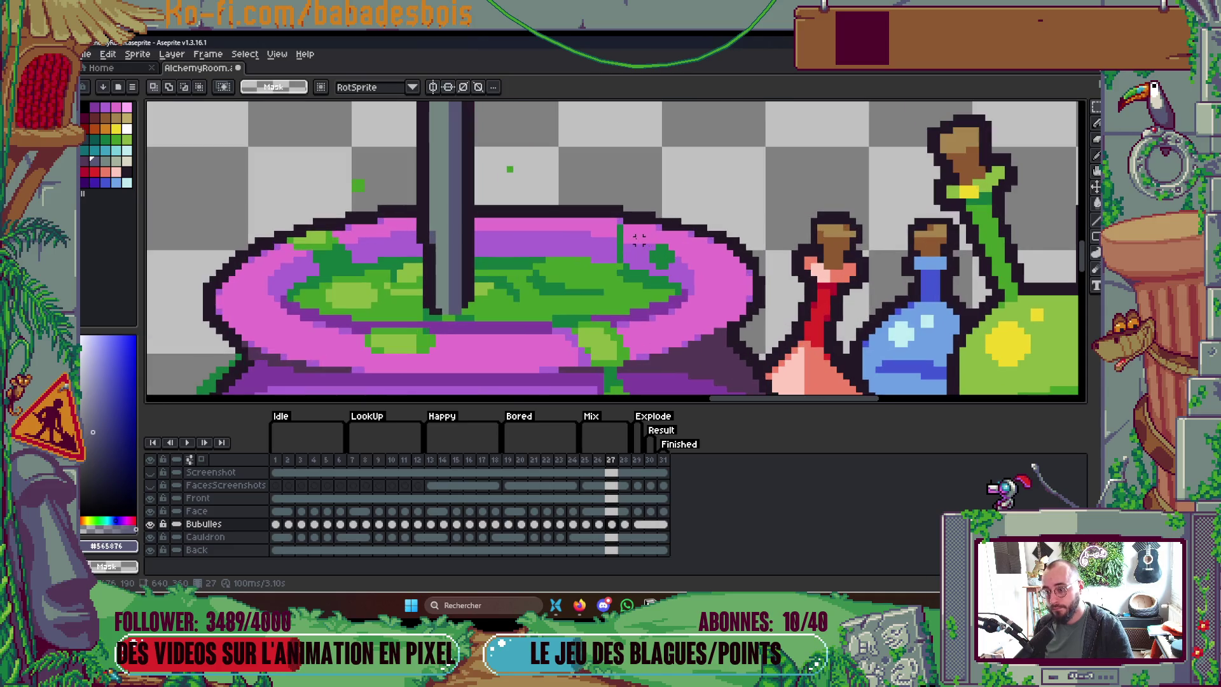
scroll(639, 240, down, 2)
scroll(636, 235, up, 2)
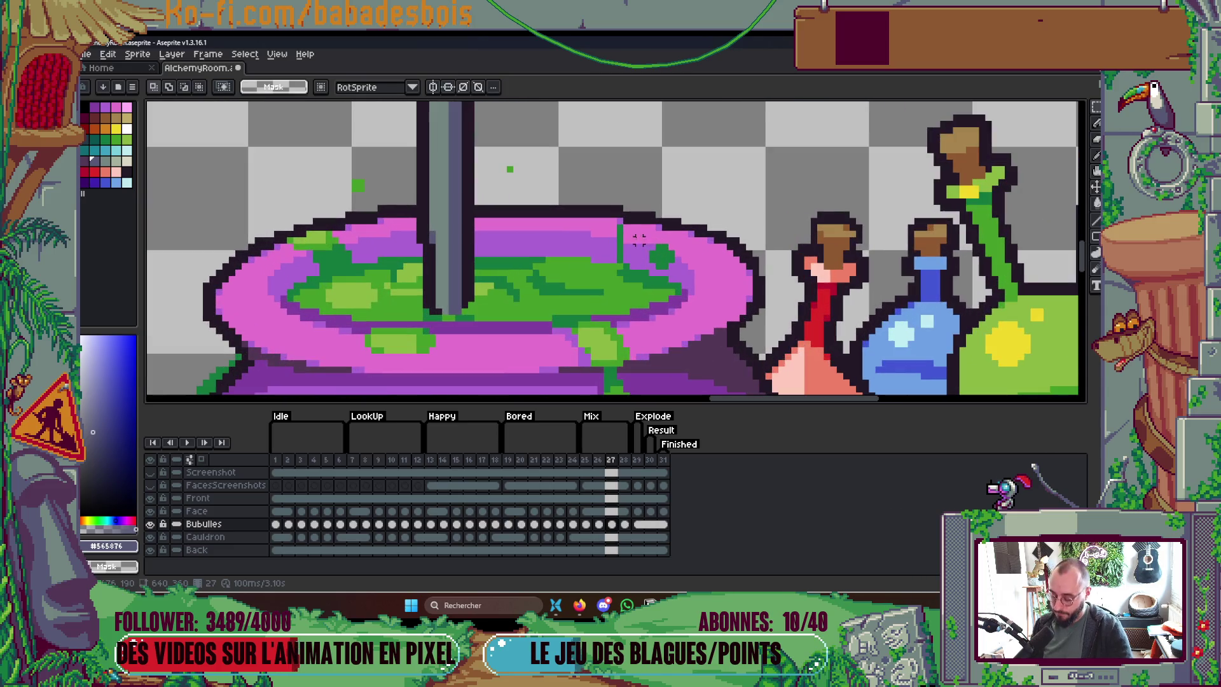
key(b)
alt+click(634, 234)
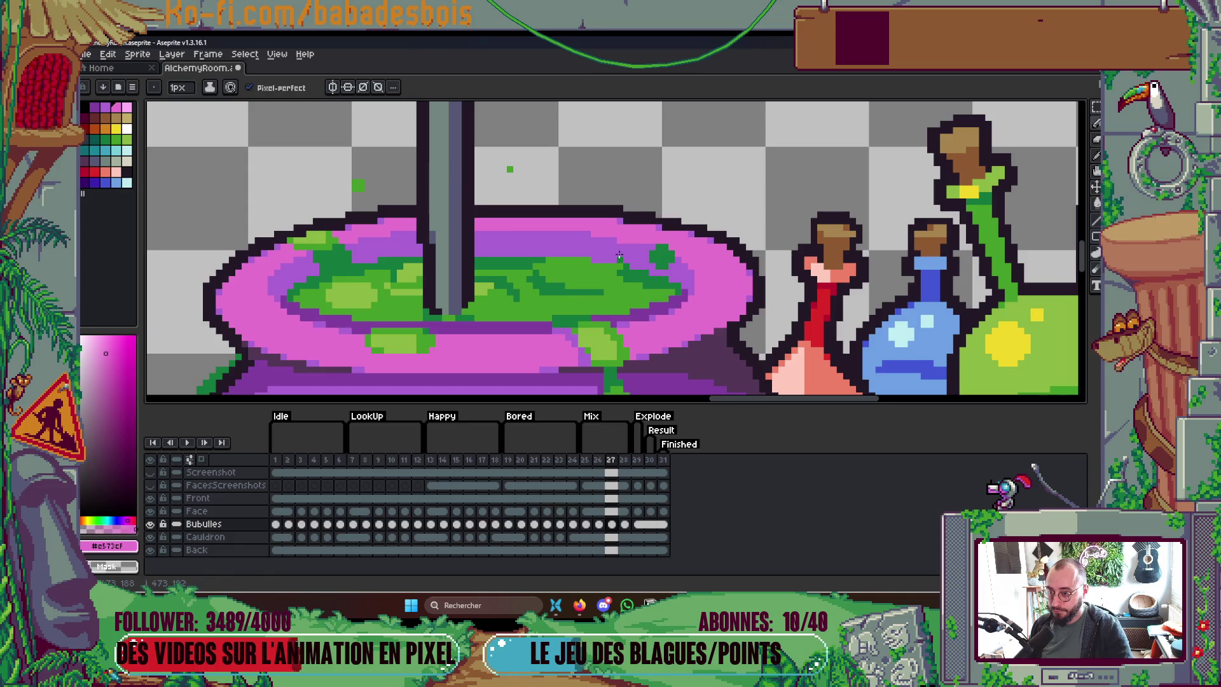
scroll(627, 242, down, 4)
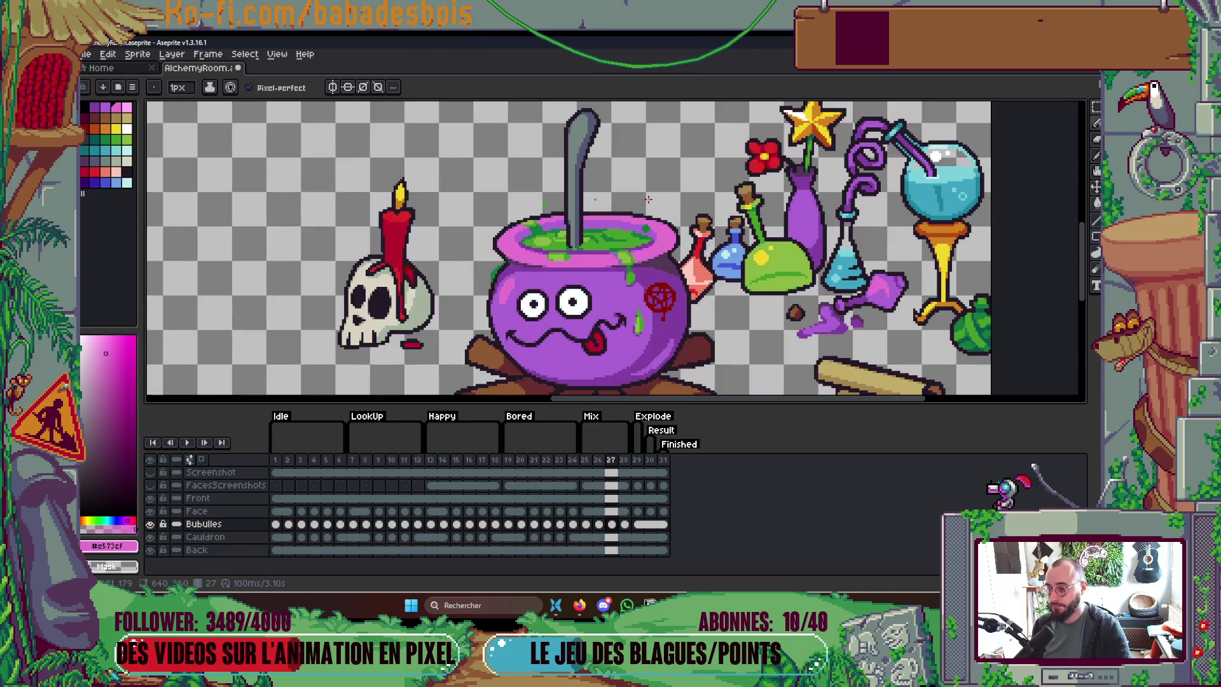
key(Left)
key(Left)
scroll(659, 197, up, 4)
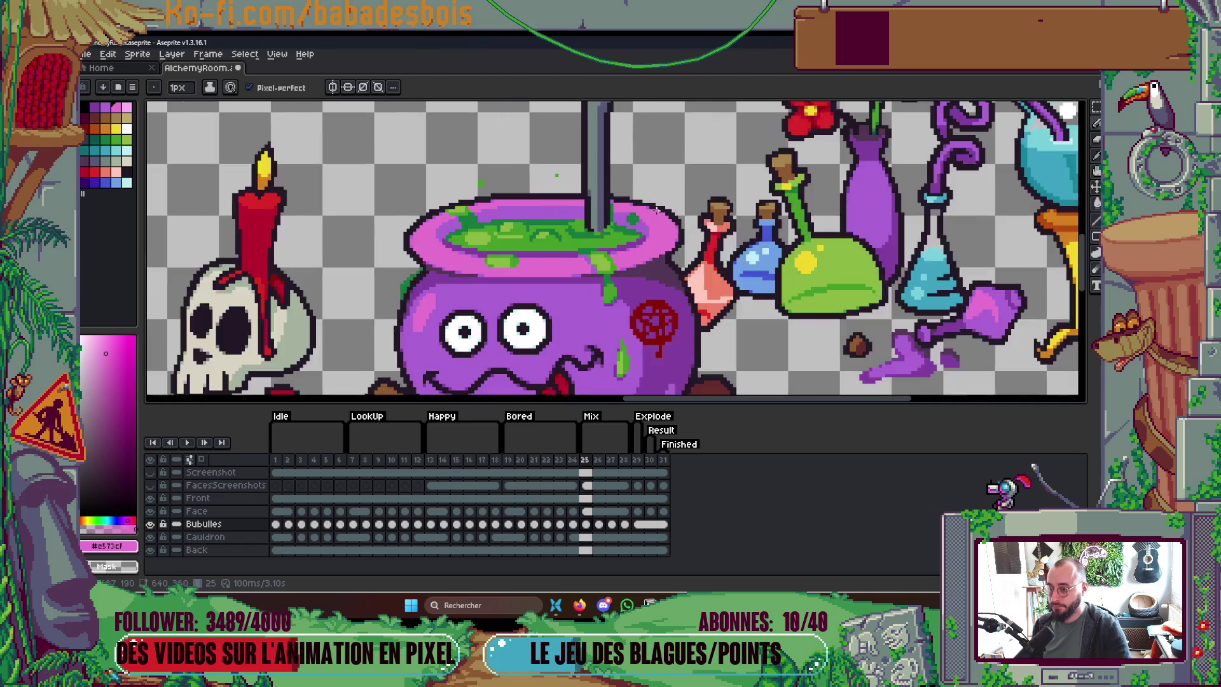
scroll(598, 210, down, 2)
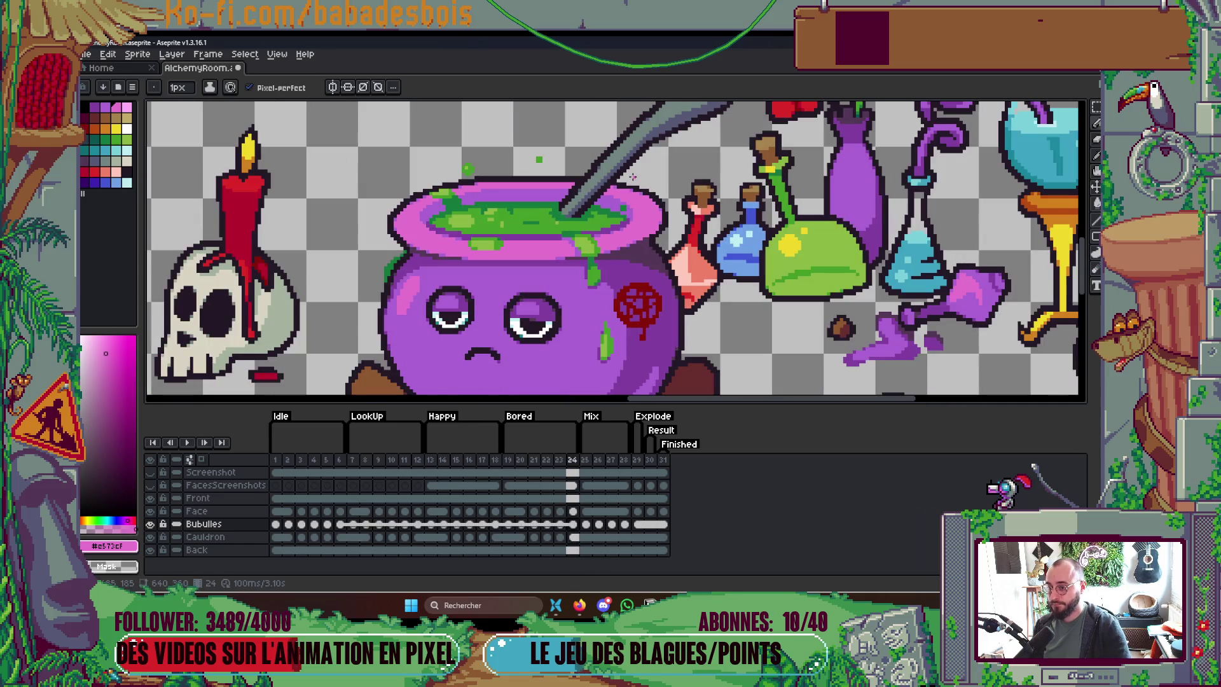
key(Right)
scroll(633, 180, up, 2)
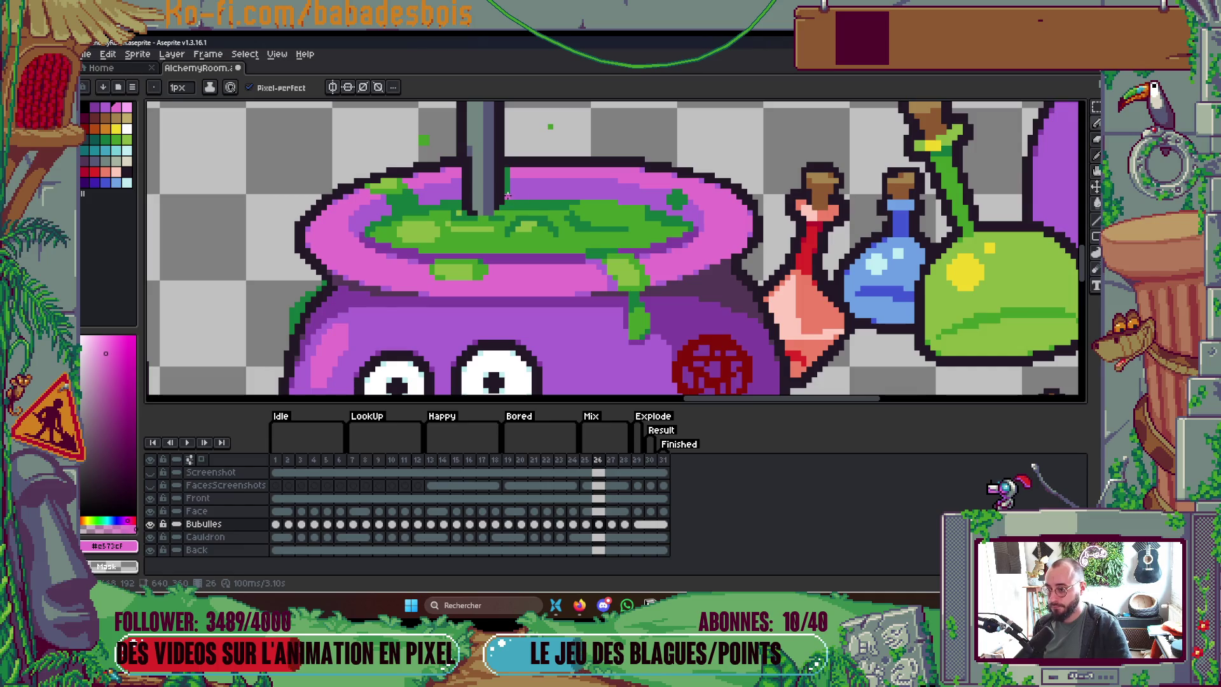
scroll(550, 144, down, 3)
scroll(550, 143, down, 3)
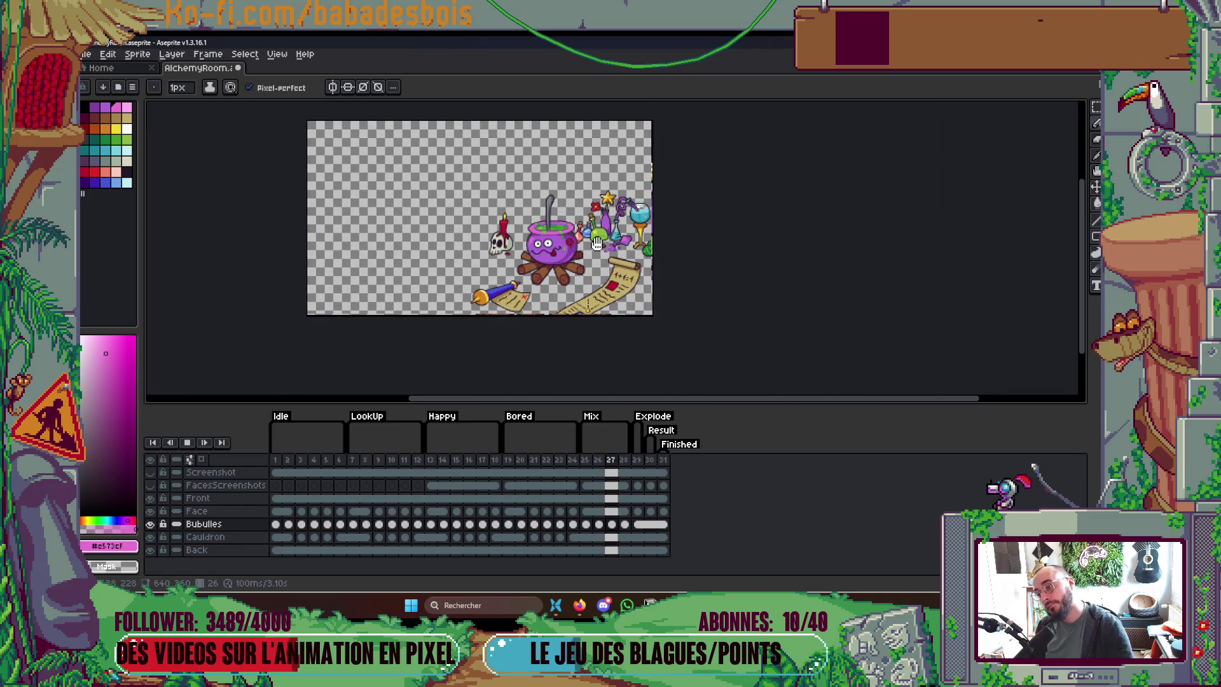
key(Return)
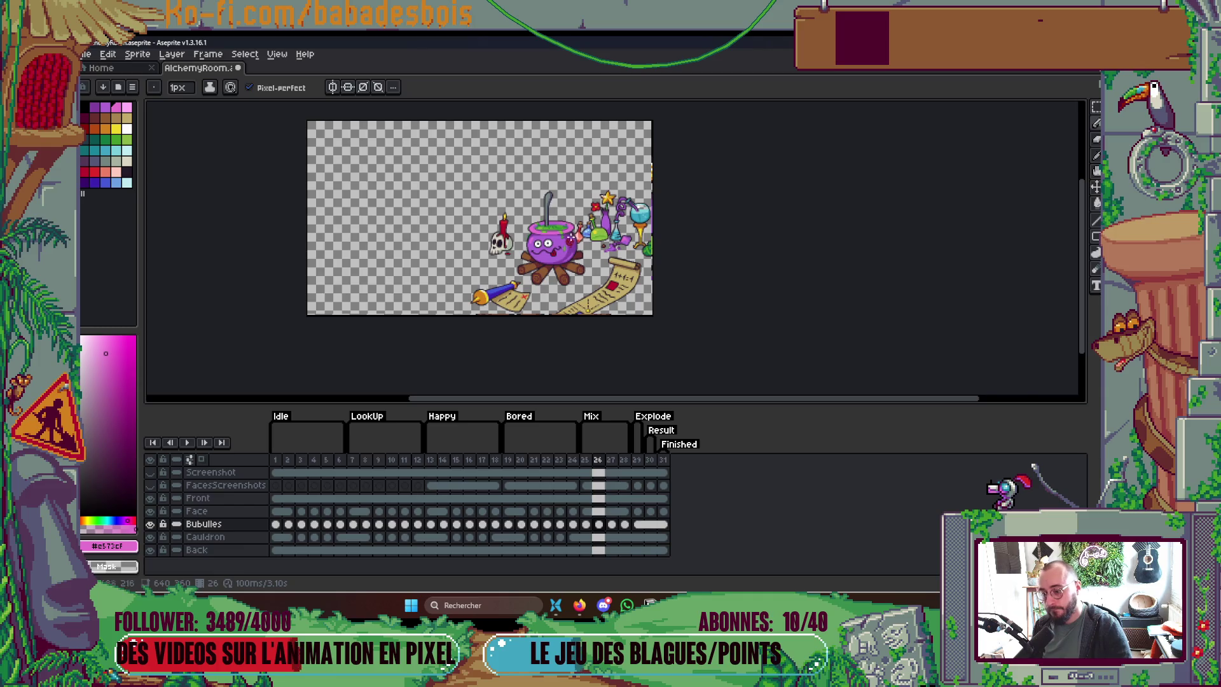
key(Right)
key(Right)
scroll(547, 216, up, 3)
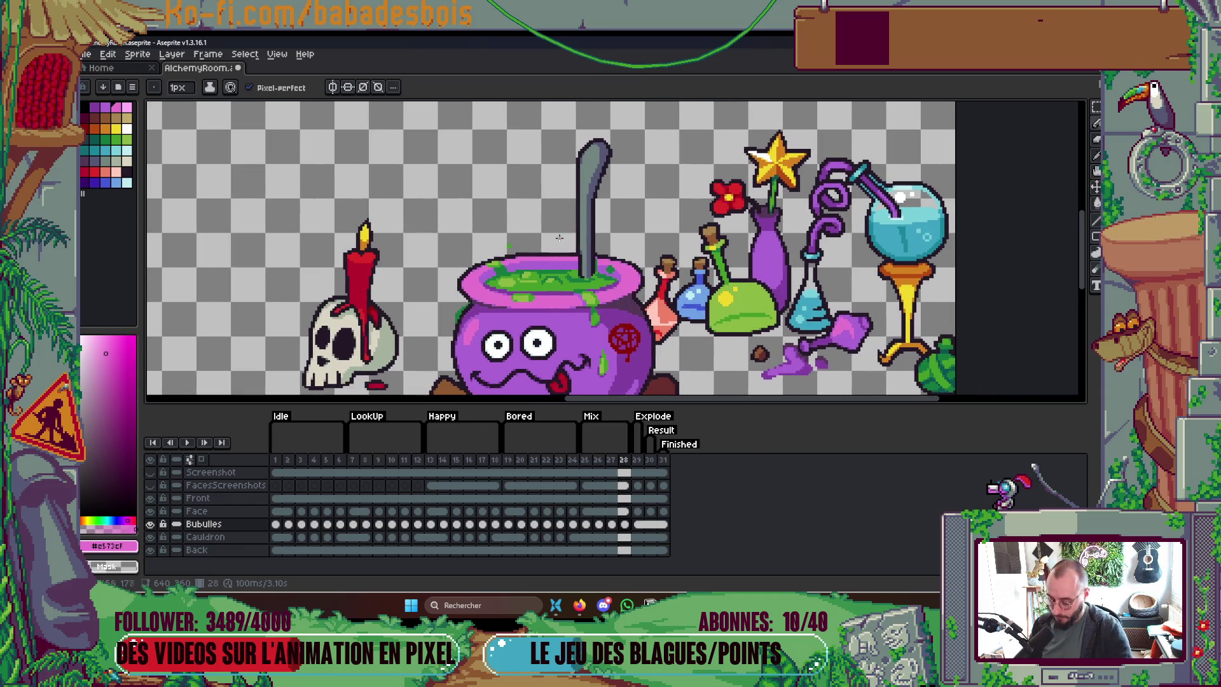
Step: Marquee-select the frame 28 spoon, drag it down-left into the brew, and commit
key(m)
mouse_move(555, 126)
mouse_down()
mouse_move(620, 239)
mouse_move(605, 306)
mouse_up()
scroll(565, 237, up, 2)
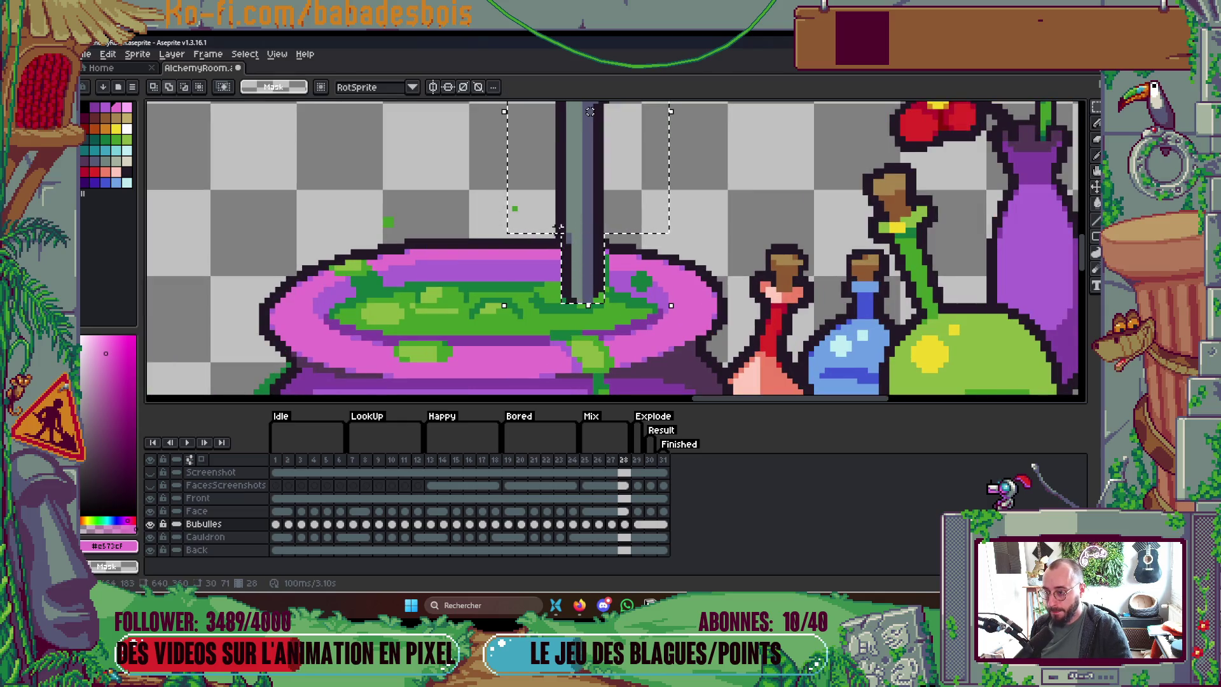
scroll(585, 213, down, 2)
drag(588, 210, 572, 223)
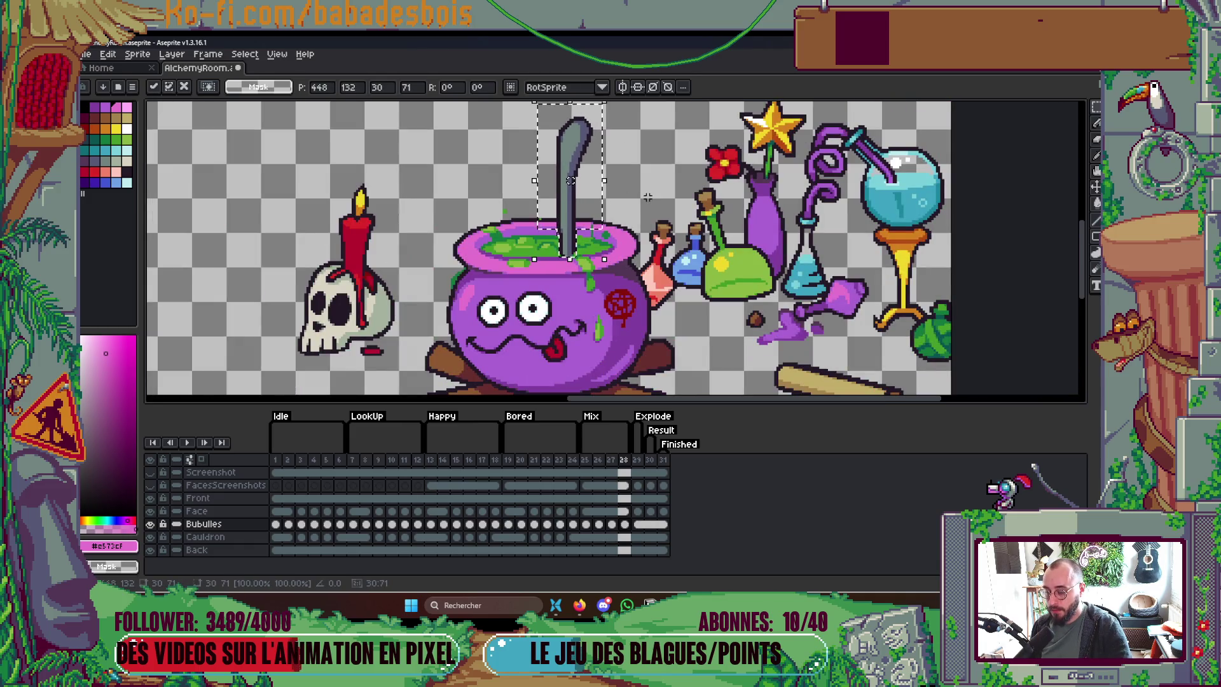
key(Return)
key(Return)
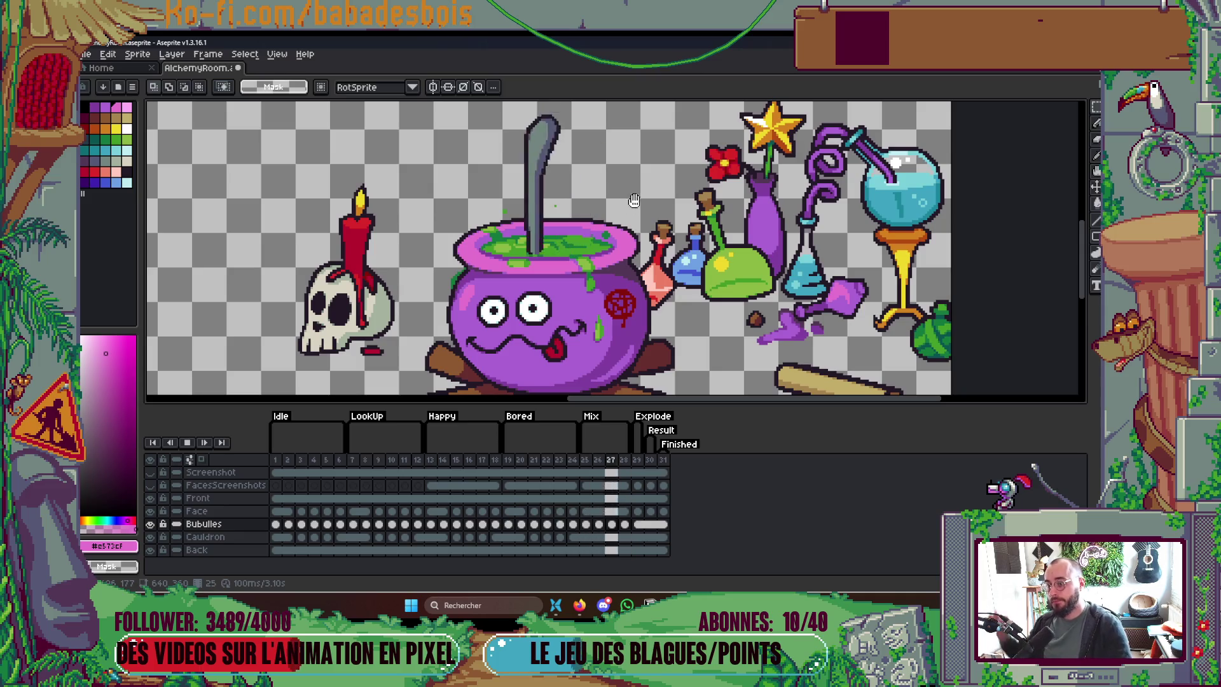
scroll(634, 200, down, 3)
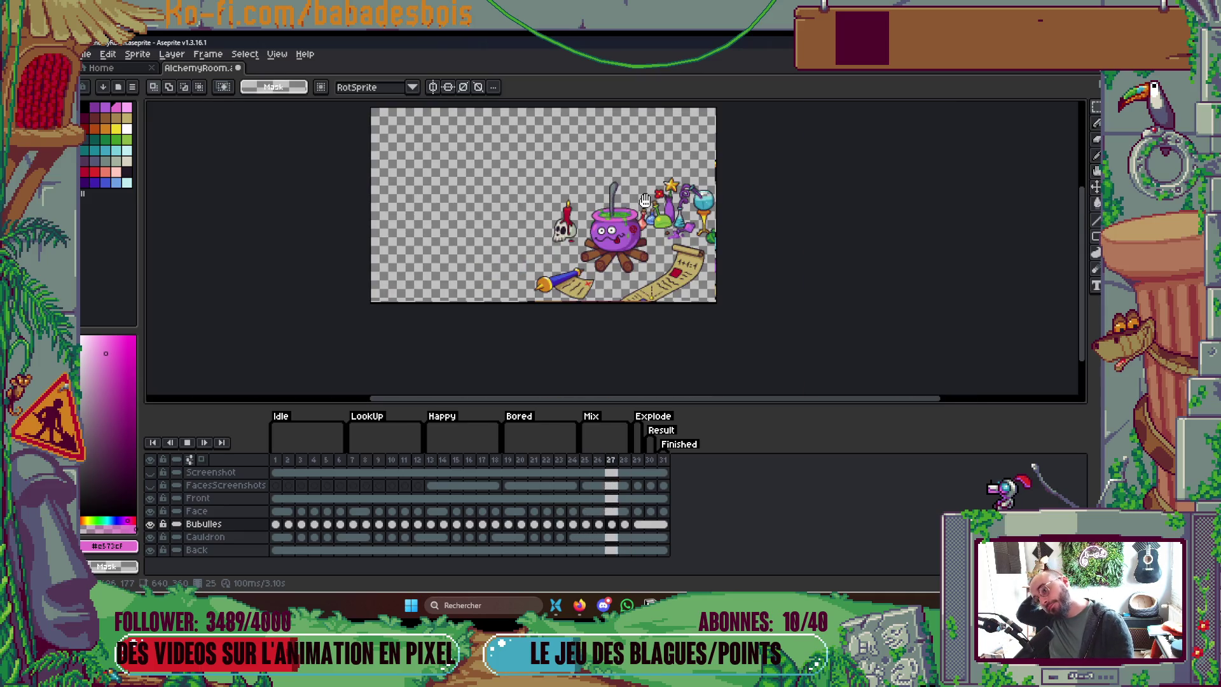
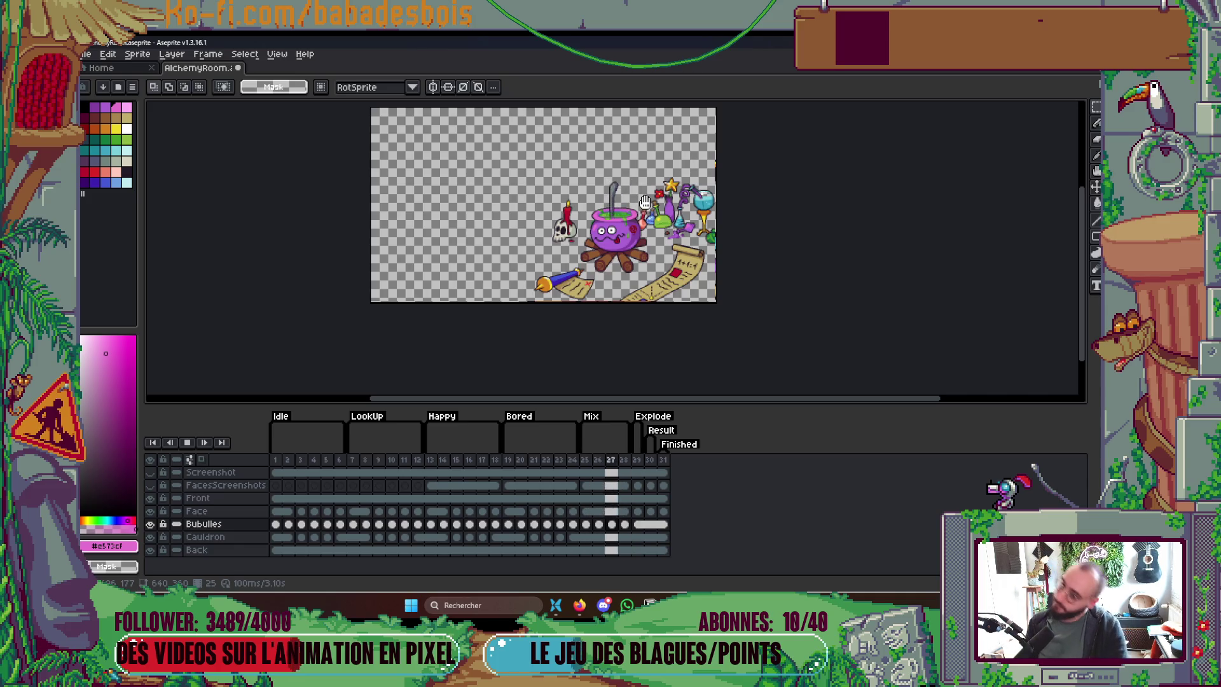
Step: Stop playback, go to frame 26 and zoom in centred on the ladle
key(Return)
scroll(636, 201, up, 2)
key(Right)
key(Right)
scroll(546, 108, up, 2)
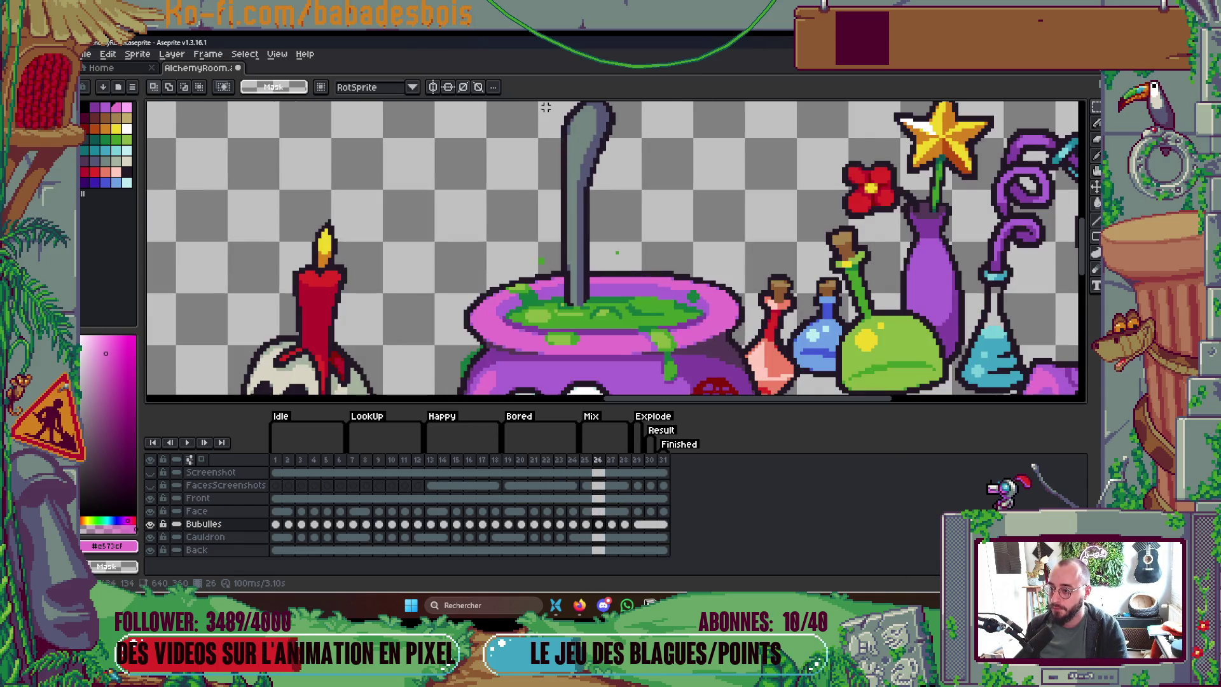
scroll(545, 108, up, 1)
mouse_move(541, 110)
mouse_down()
mouse_move(640, 219)
mouse_move(646, 255)
mouse_up()
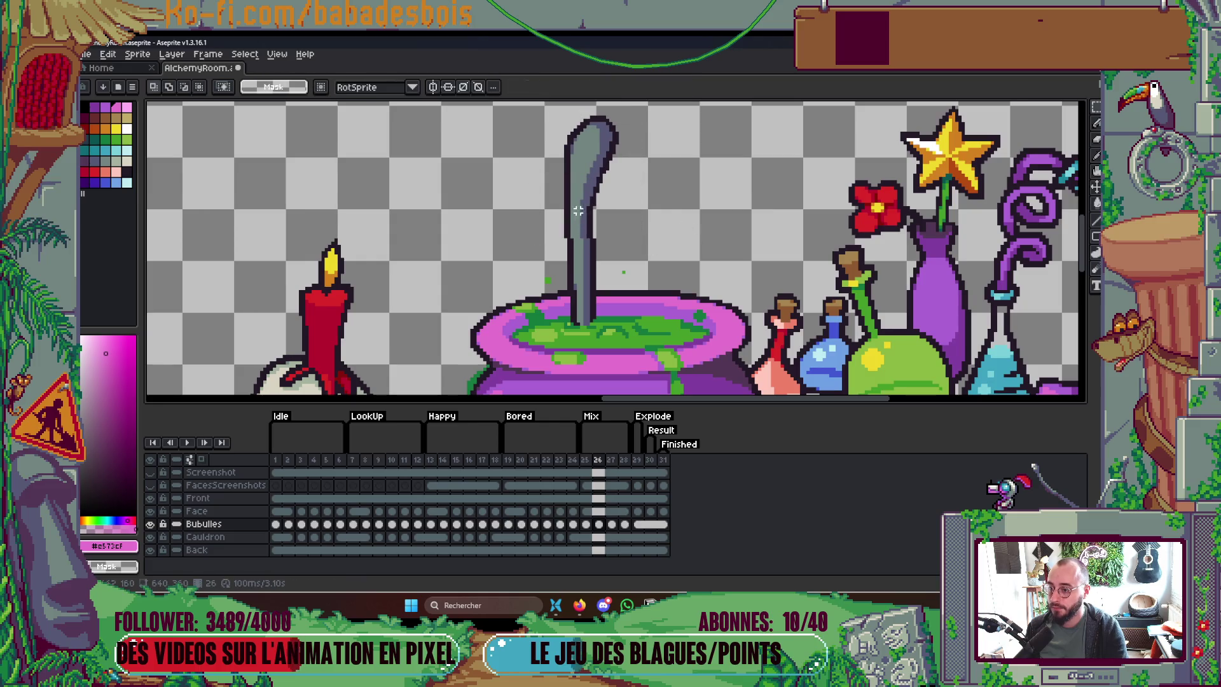
scroll(578, 211, up, 1)
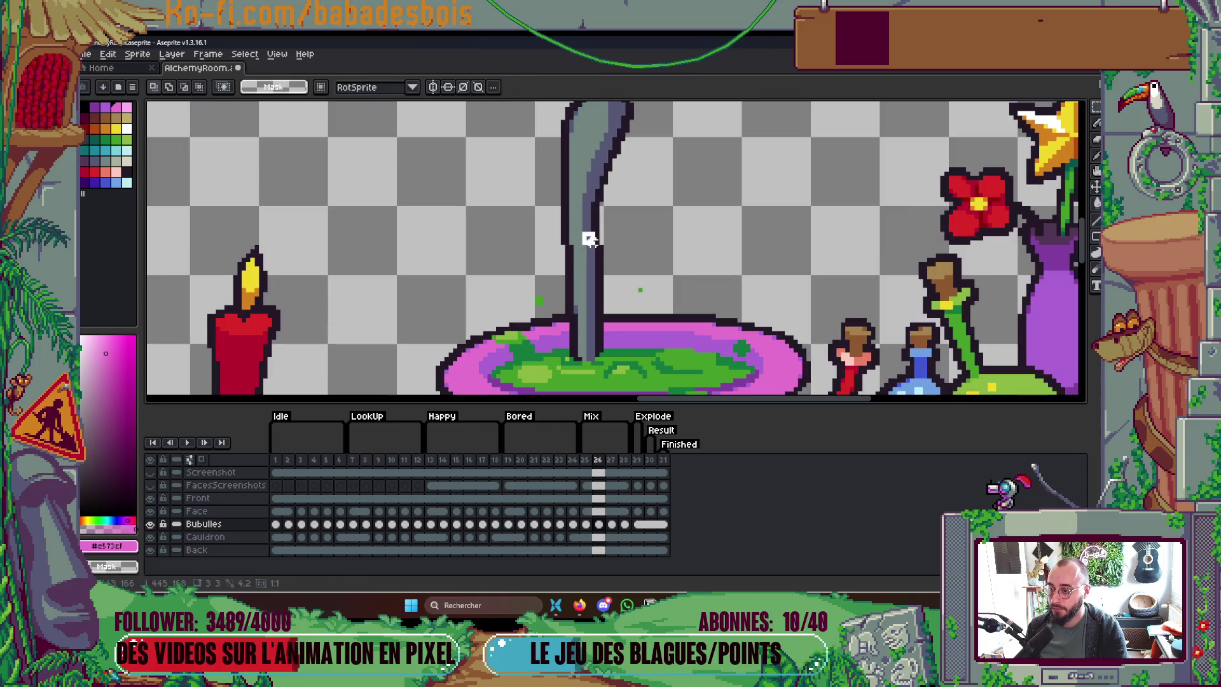
scroll(677, 229, down, 2)
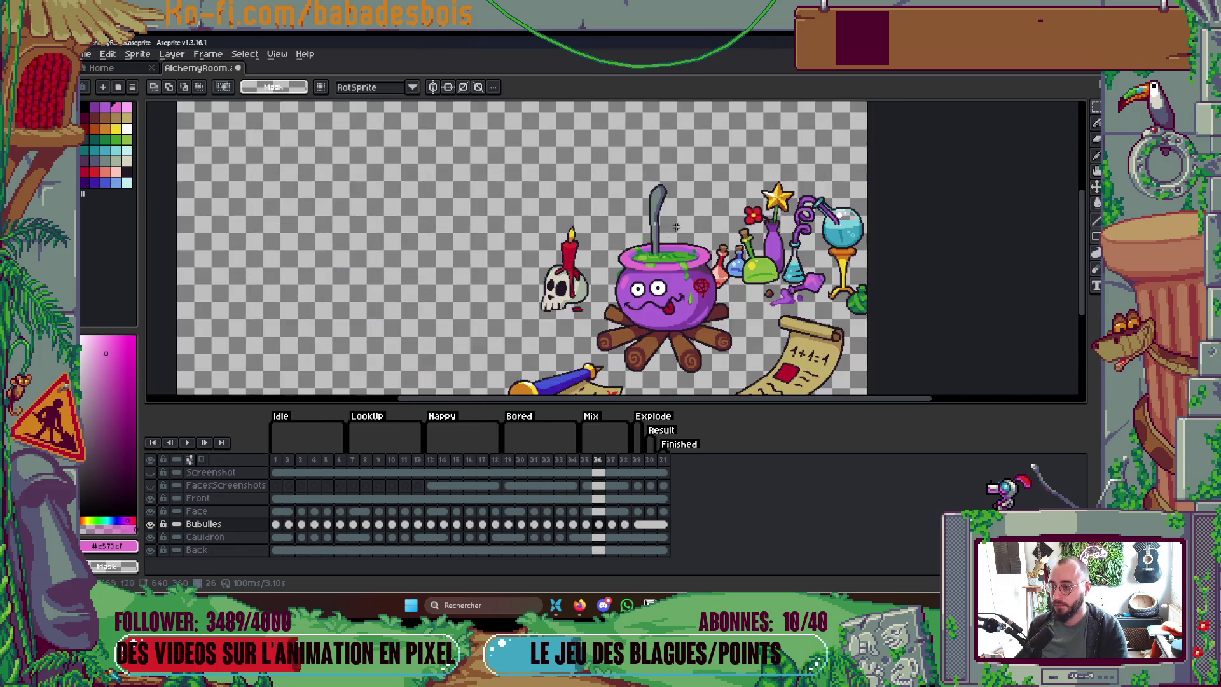
scroll(637, 221, up, 3)
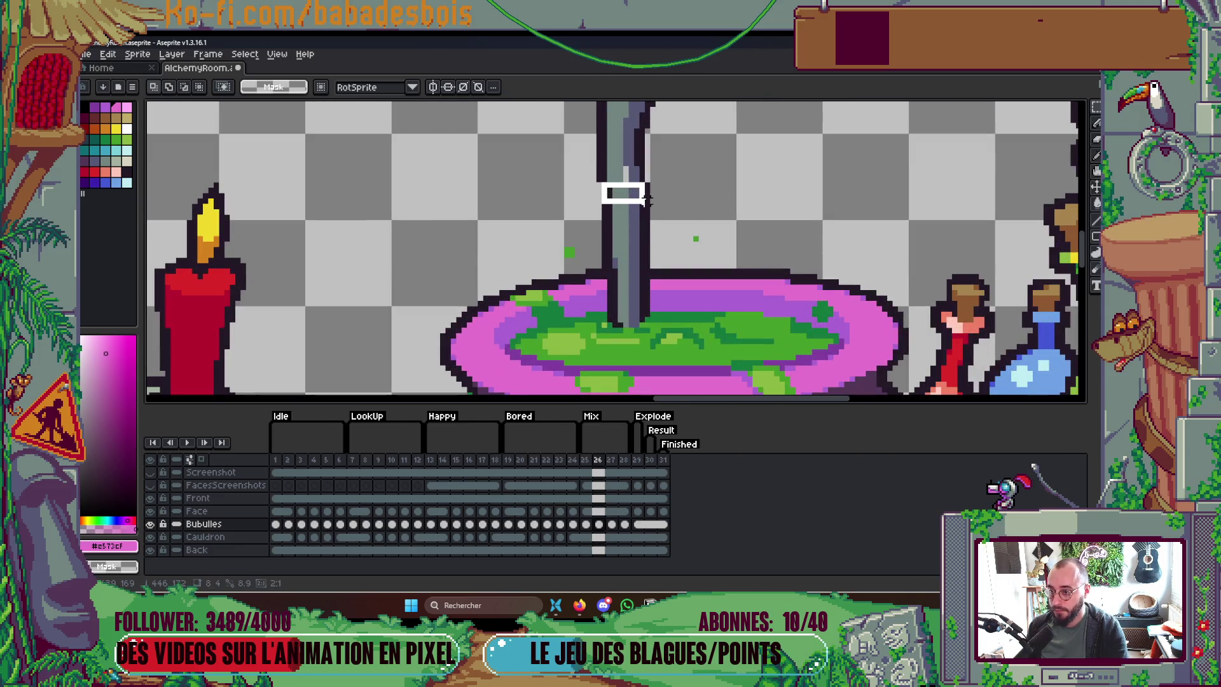
scroll(629, 189, up, 2)
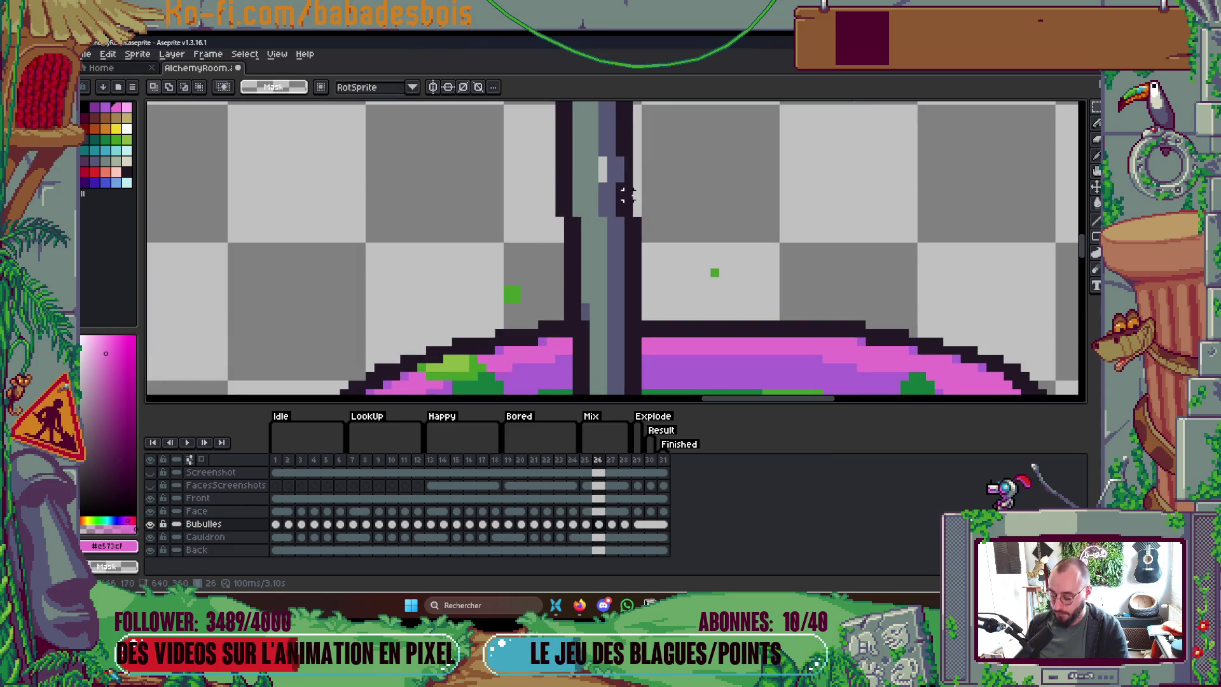
Step: Paint the ladle's light highlight pixel with its sampled bluish grey #565876
key(b)
alt+click(624, 190)
alt+click(607, 186)
click(603, 165)
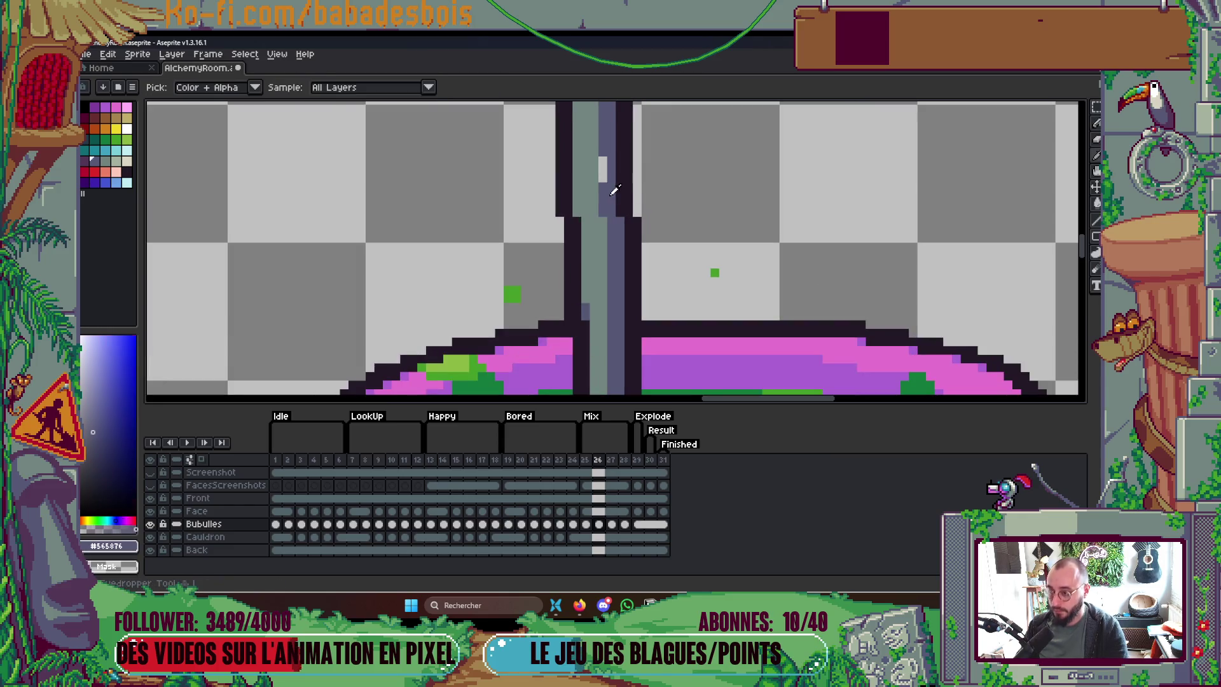
Step: Play the animation and recentre the view on the cauldron scene
scroll(608, 140, down, 3)
key(Return)
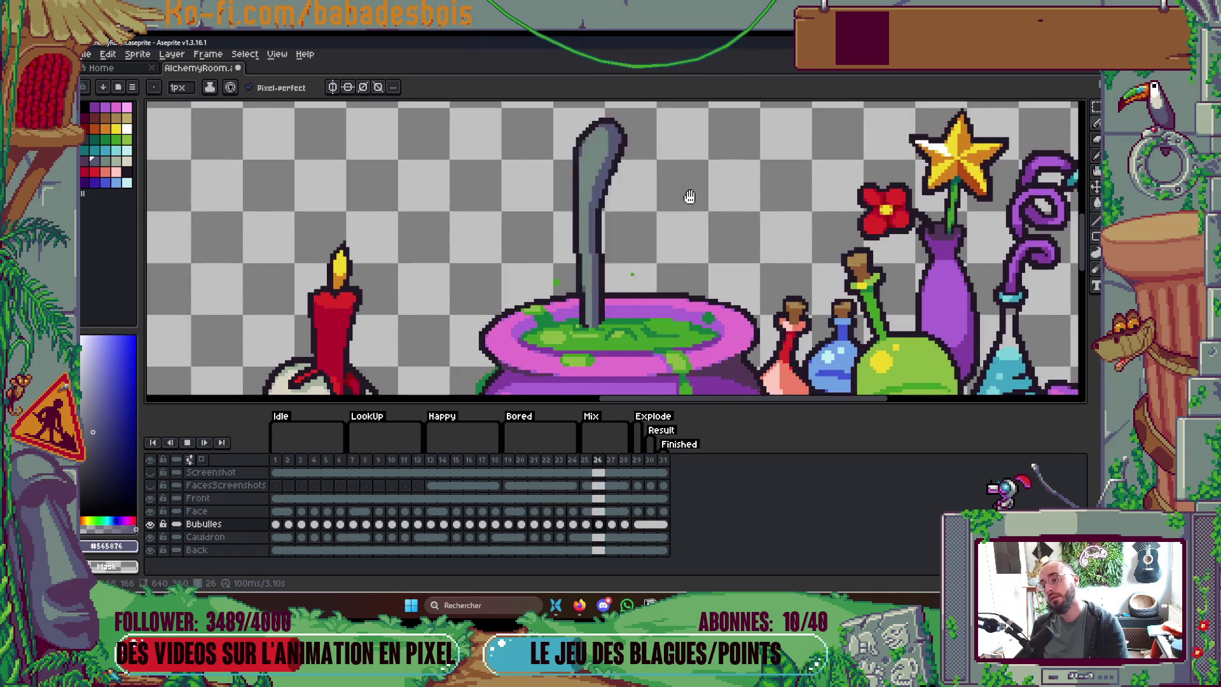
scroll(704, 186, down, 1)
scroll(718, 166, down, 2)
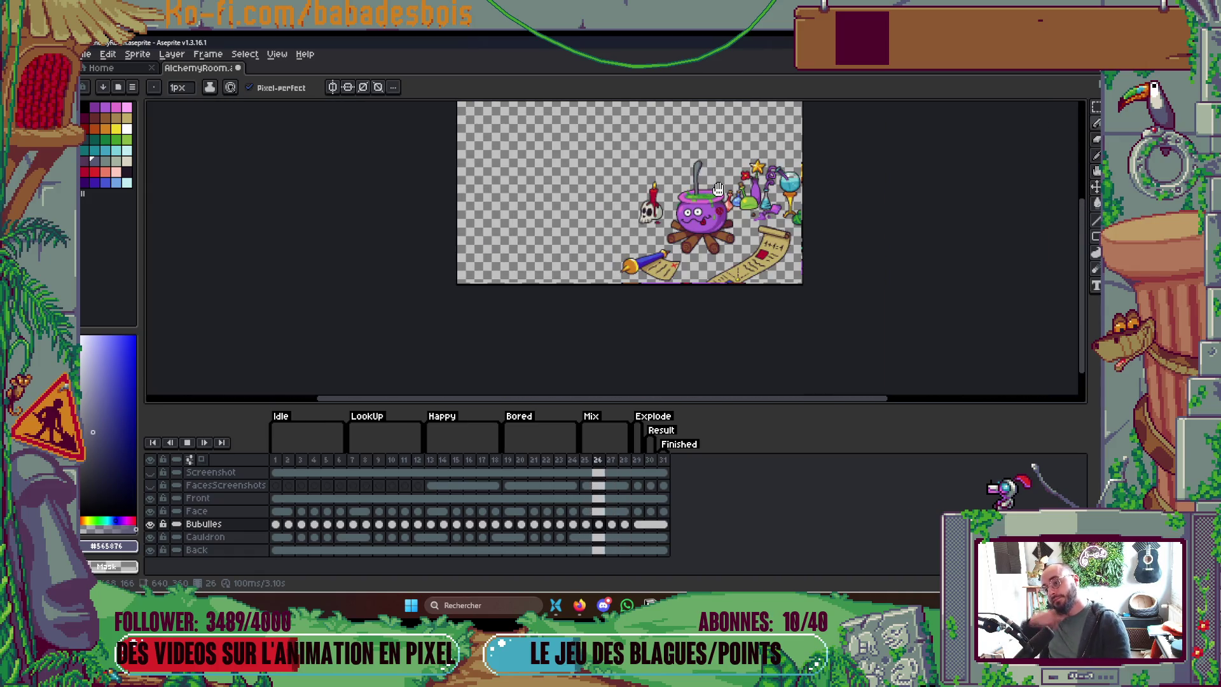
scroll(719, 190, up, 3)
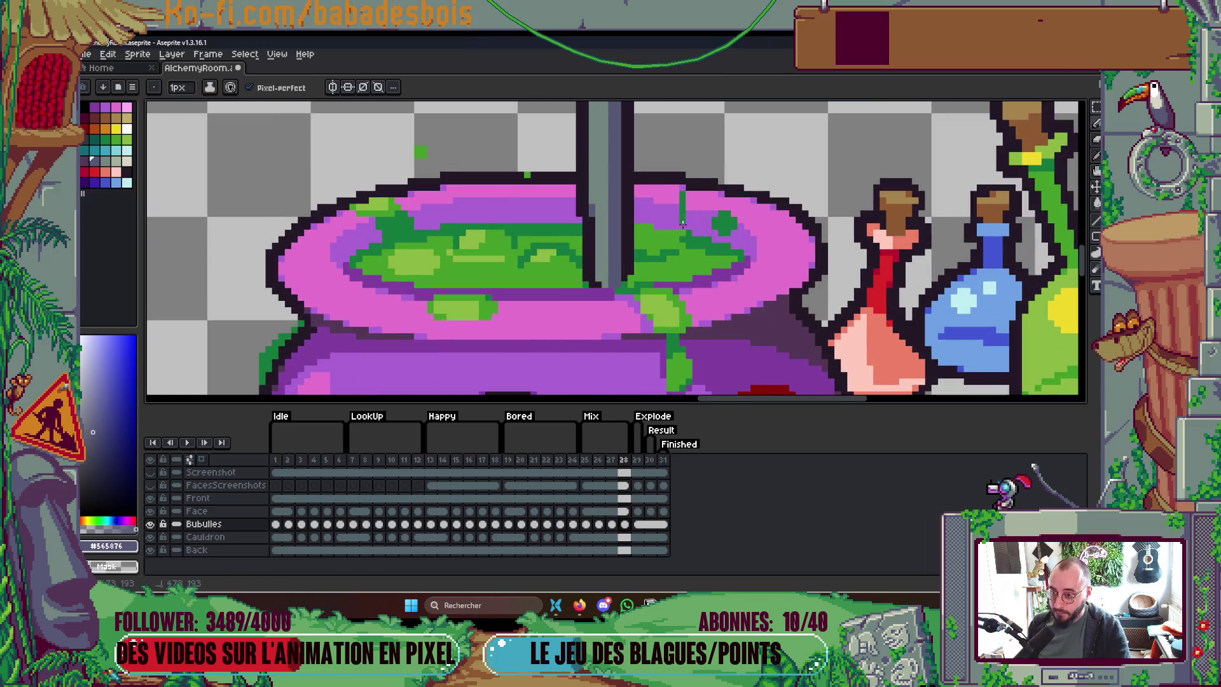
scroll(700, 159, down, 3)
key(Return)
scroll(732, 159, up, 1)
drag(732, 160, 745, 236)
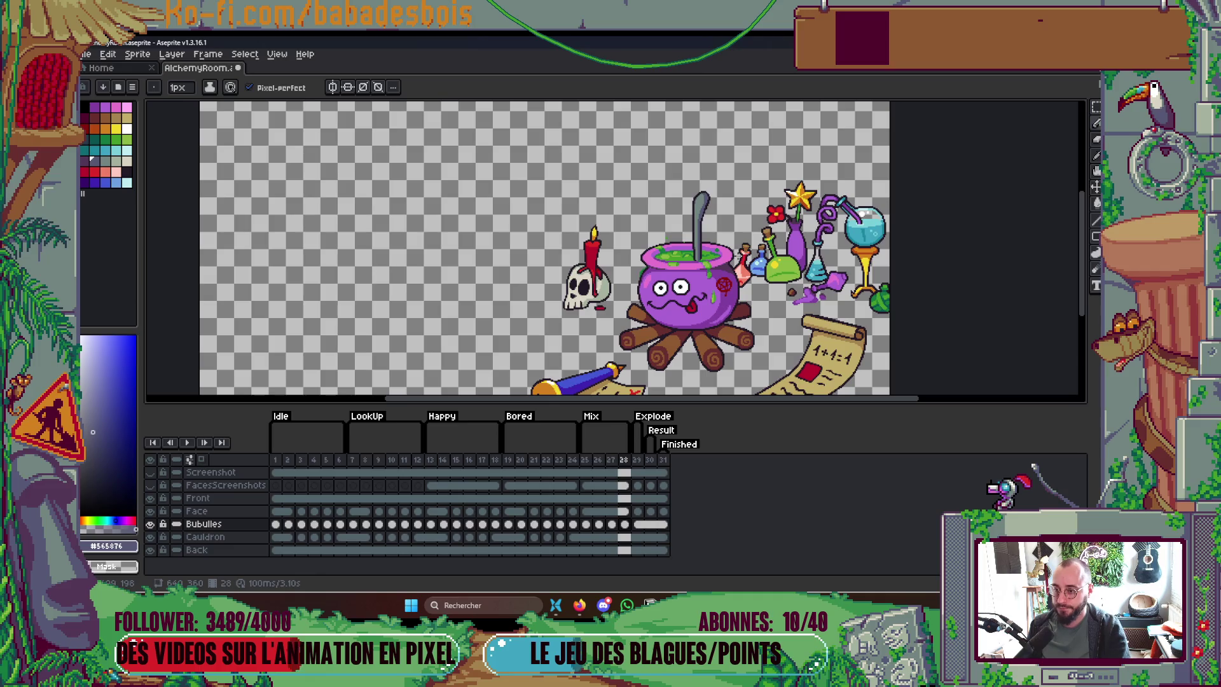
Step: Step between frames 25 and 28 to check the ladle's tilt
key(Left)
key(Right)
key(Left)
key(Right)
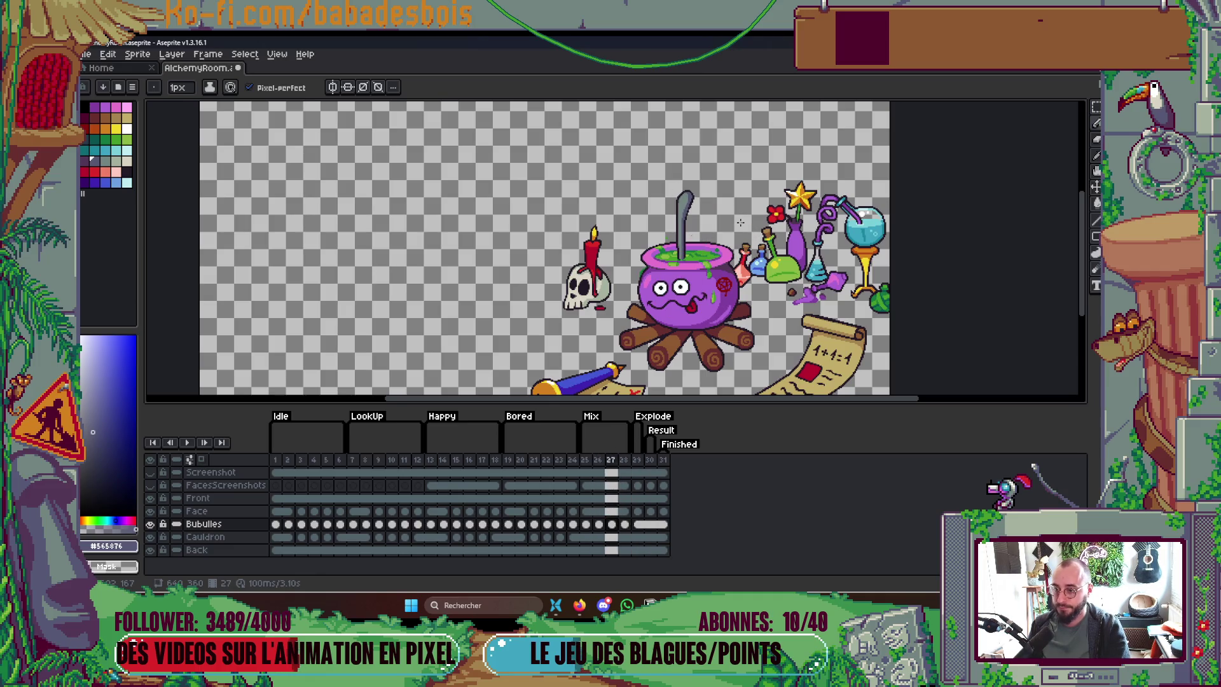
key(Left)
key(Left)
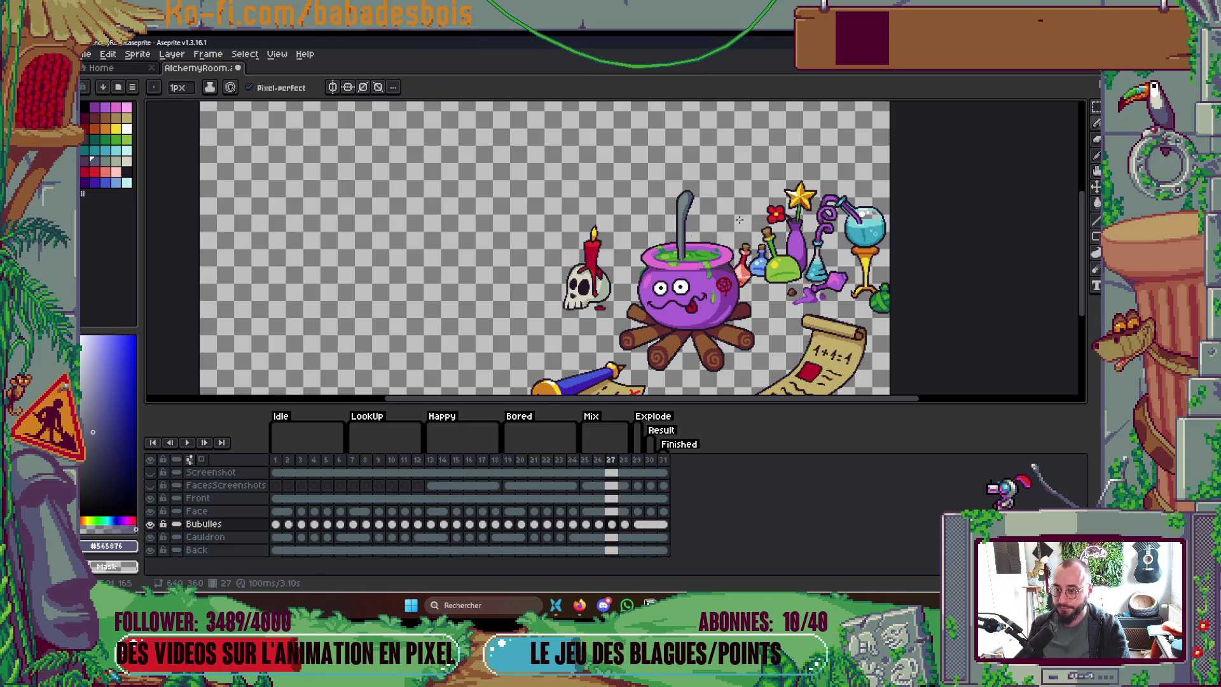
key(Right)
key(Right)
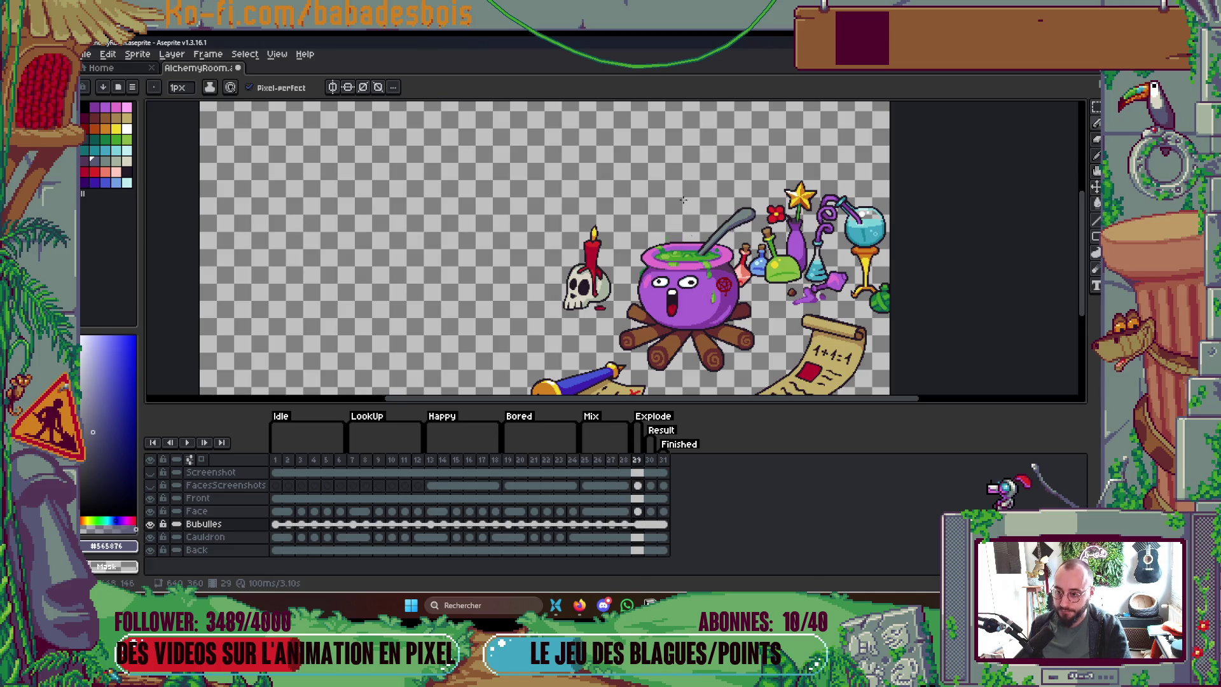
key(Left)
key(Left)
key(Left)
Step: Box-select the ladle above the cauldron, its tip and rim section, then deselect
scroll(692, 199, up, 2)
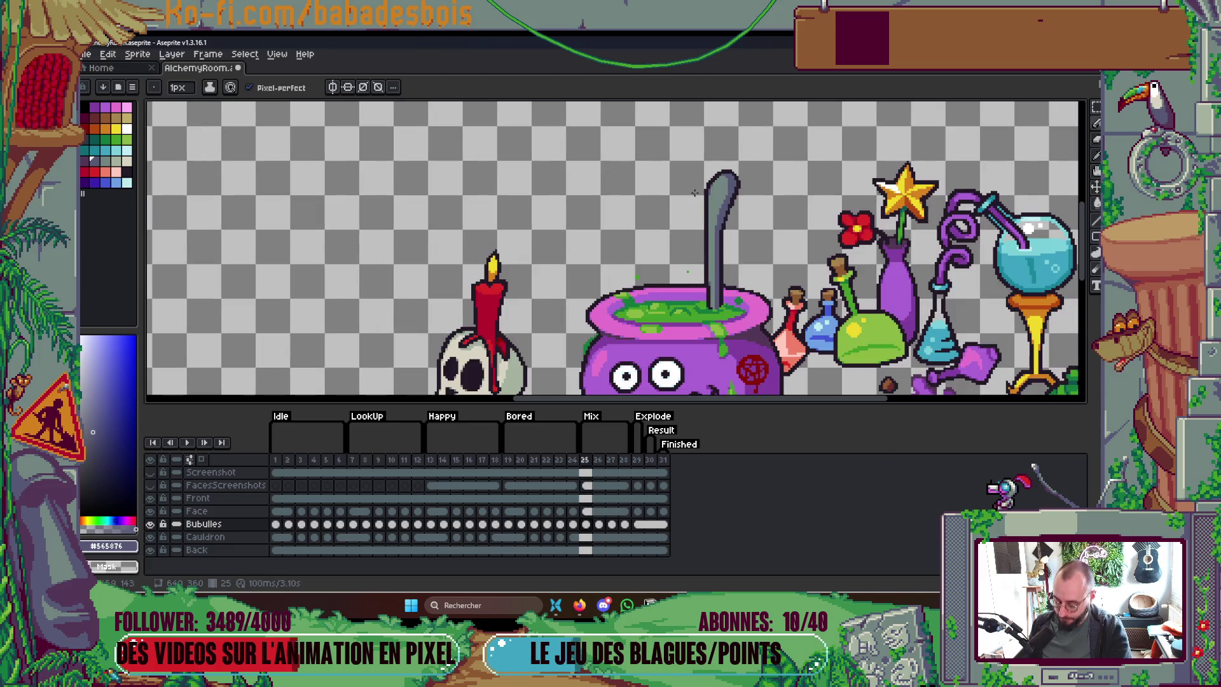
key(m)
drag(709, 144, 785, 223)
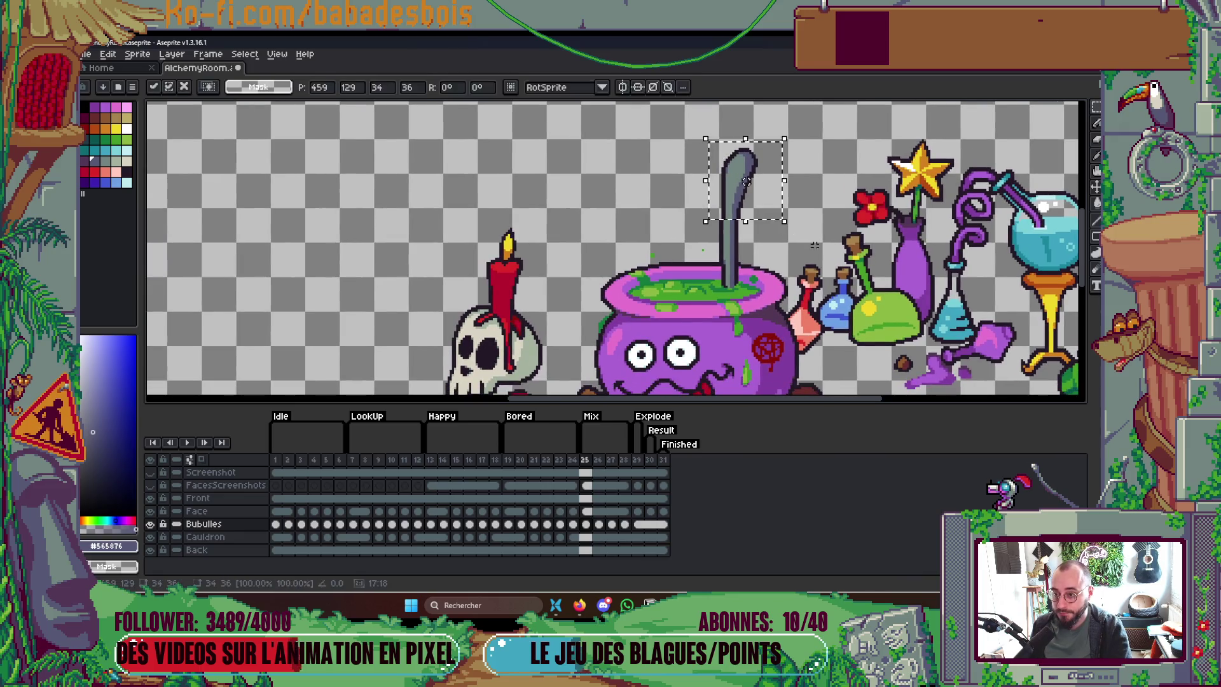
scroll(722, 258, up, 2)
drag(681, 255, 727, 315)
key(ctrl+d)
scroll(731, 255, down, 5)
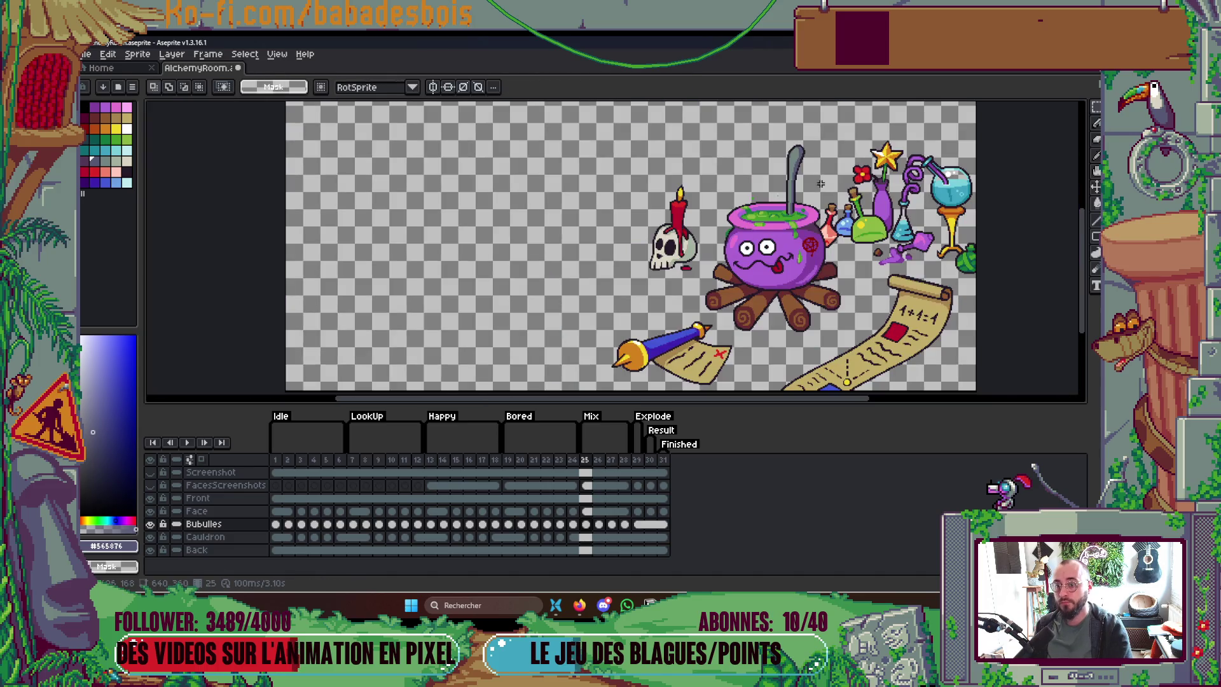
scroll(750, 222, up, 5)
drag(720, 209, 778, 276)
key(ctrl+d)
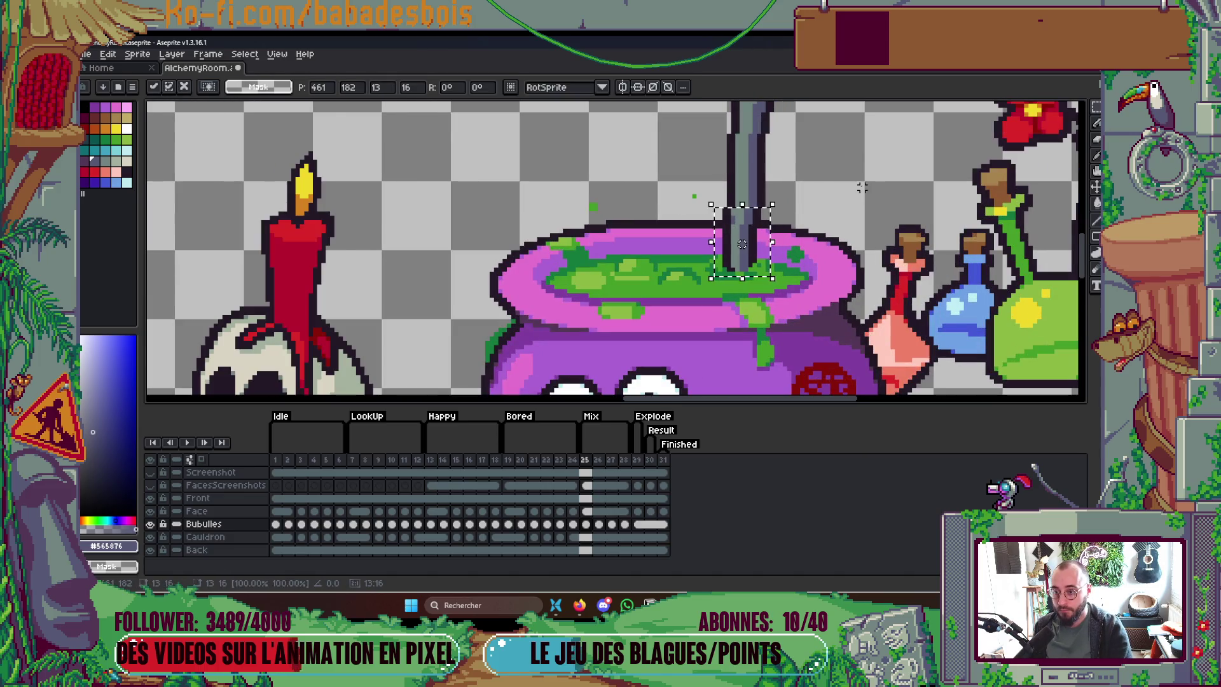
scroll(827, 190, down, 3)
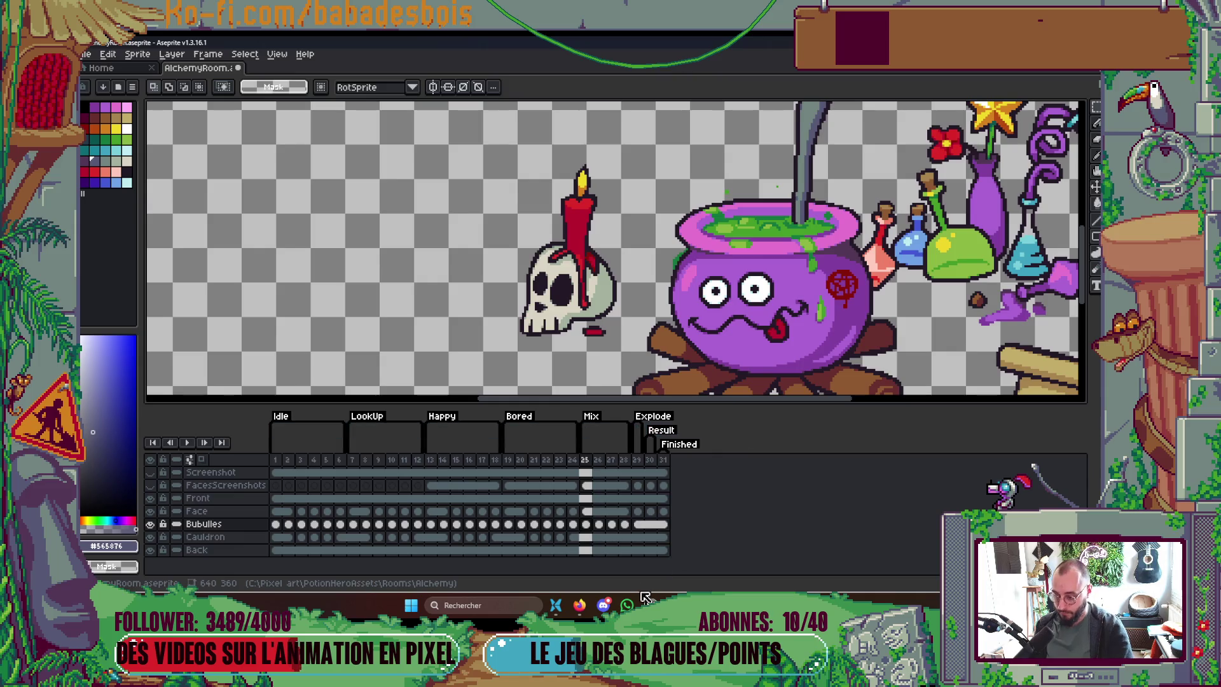
Step: Play FORQ's 'Taizo' from the album Thrêq in YouTube Music, then minimize Firefox
click(584, 607)
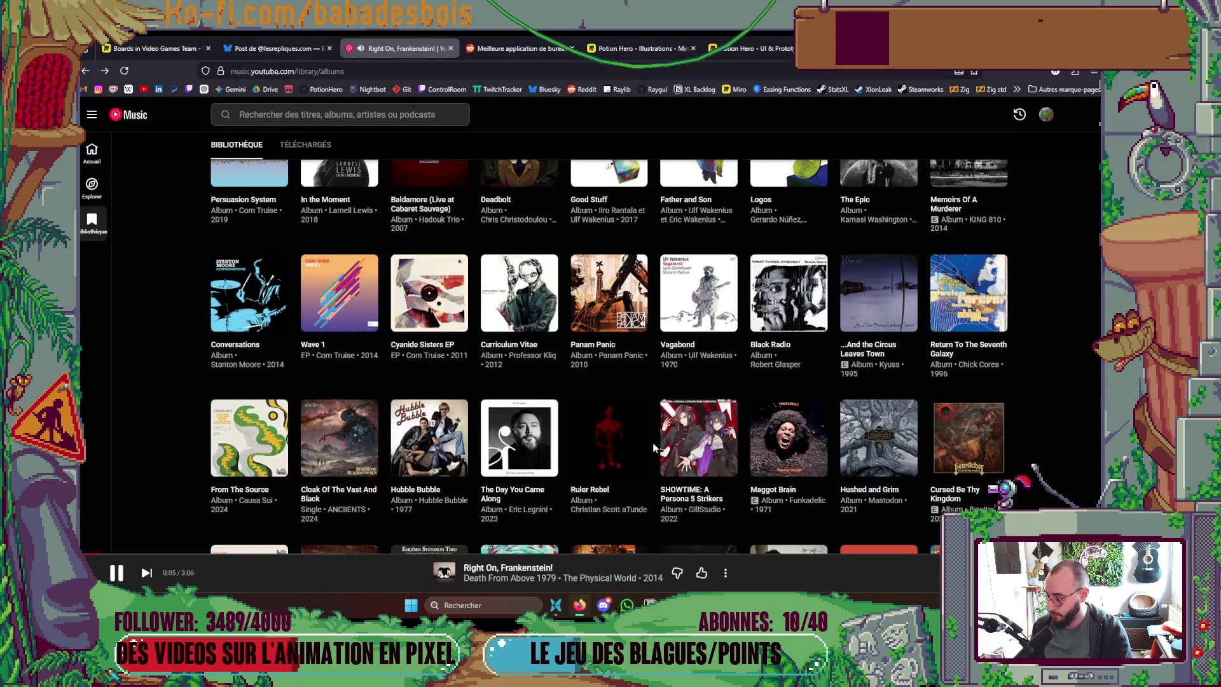
scroll(658, 429, down, 3)
scroll(658, 428, down, 2)
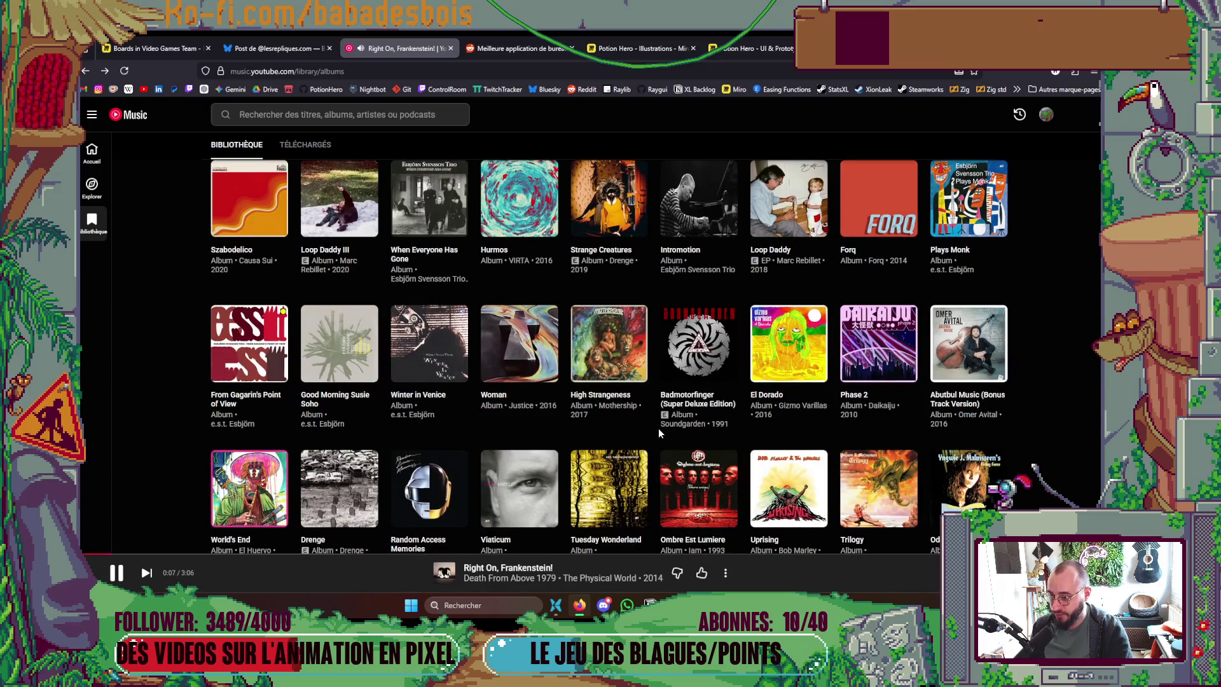
scroll(655, 433, down, 3)
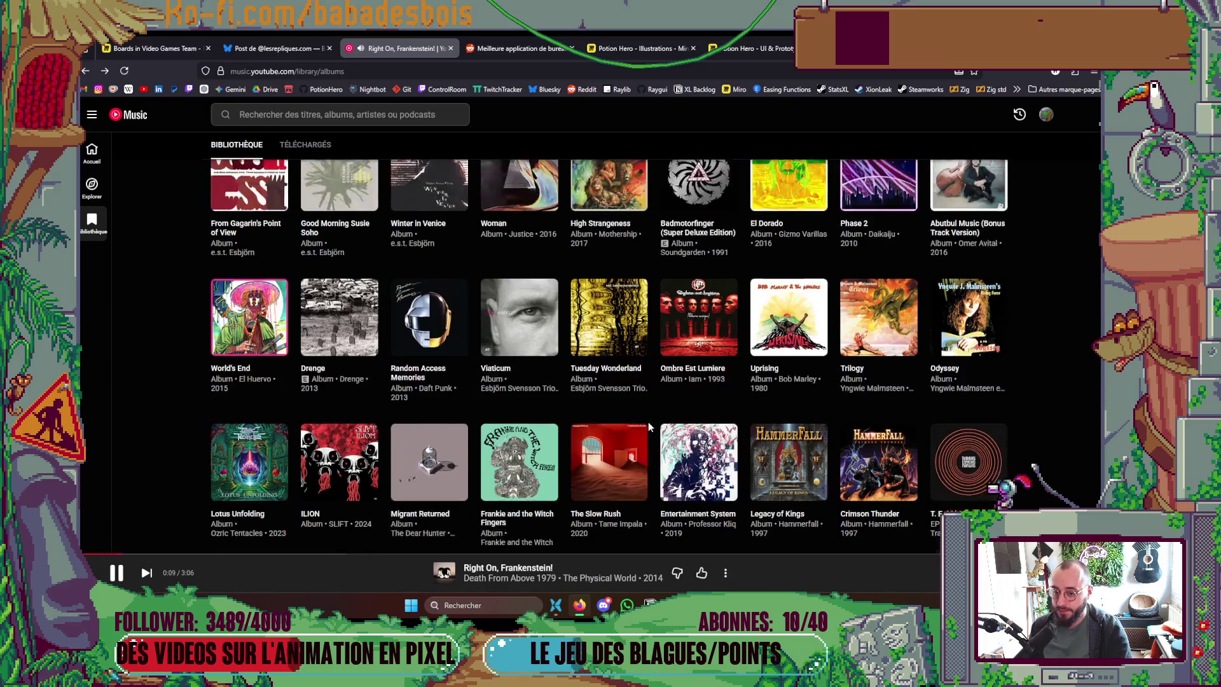
scroll(646, 393, up, 20)
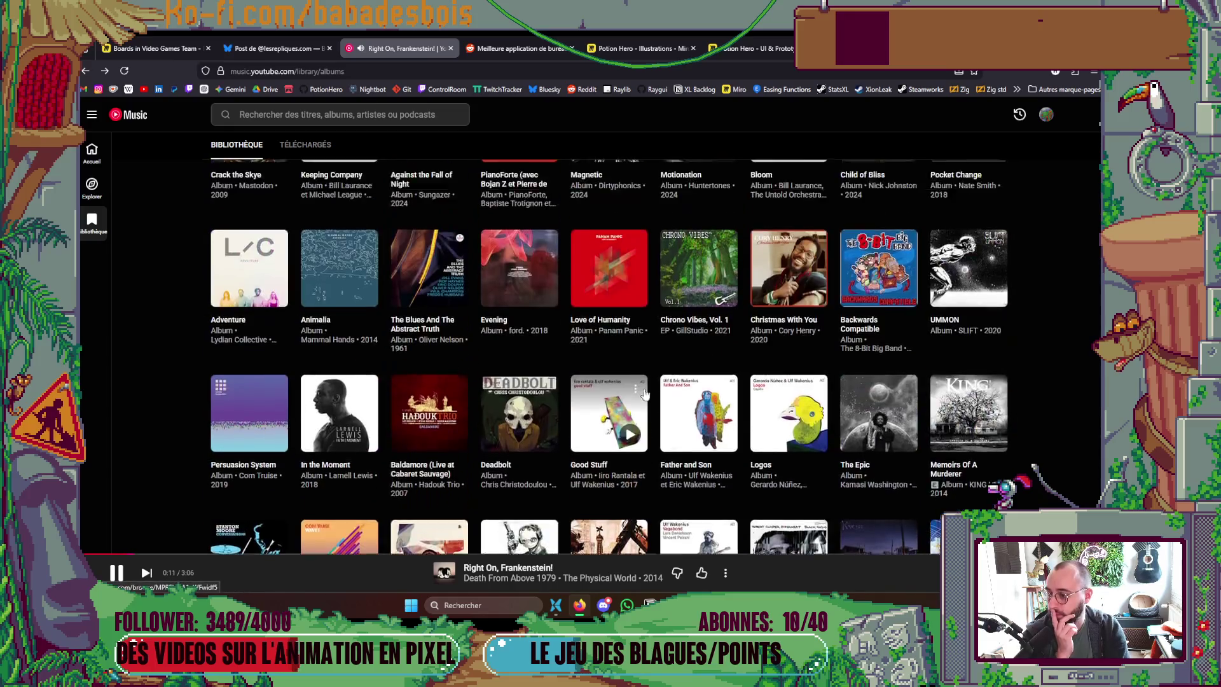
scroll(645, 394, up, 6)
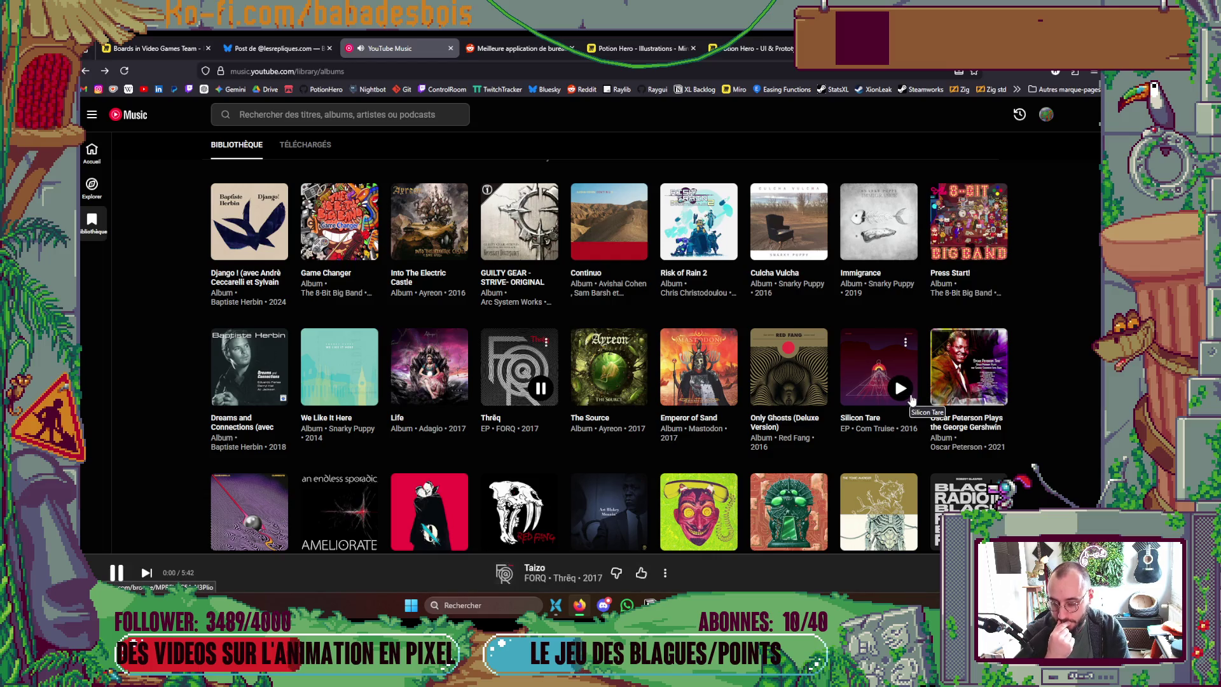
scroll(1085, 379, down, 6)
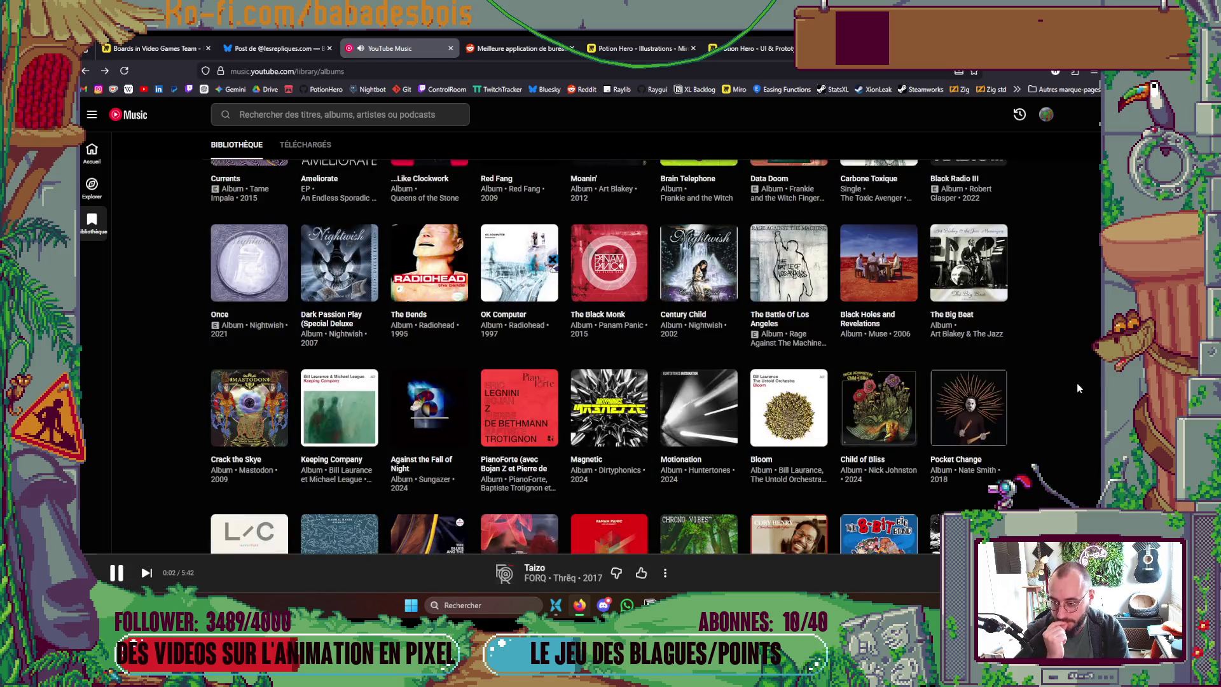
scroll(1078, 384, down, 3)
click(580, 605)
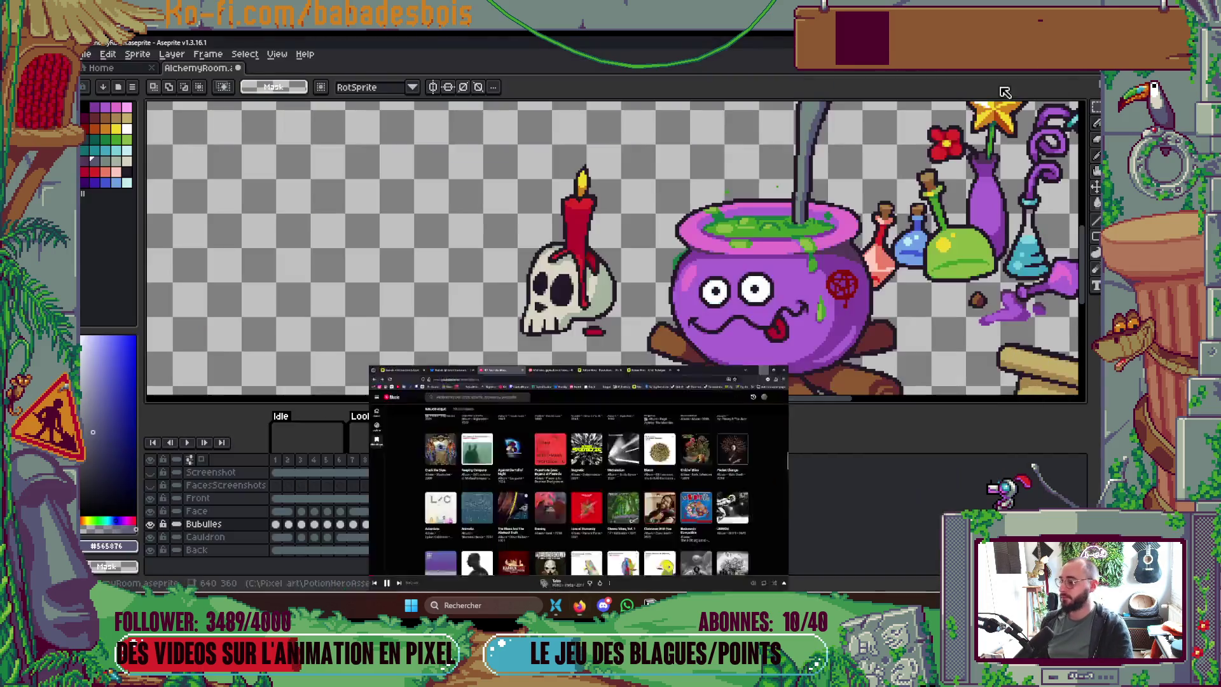
Step: Step through frames 25–29, stop the preview and return zoomed in to frame 25
scroll(792, 229, down, 1)
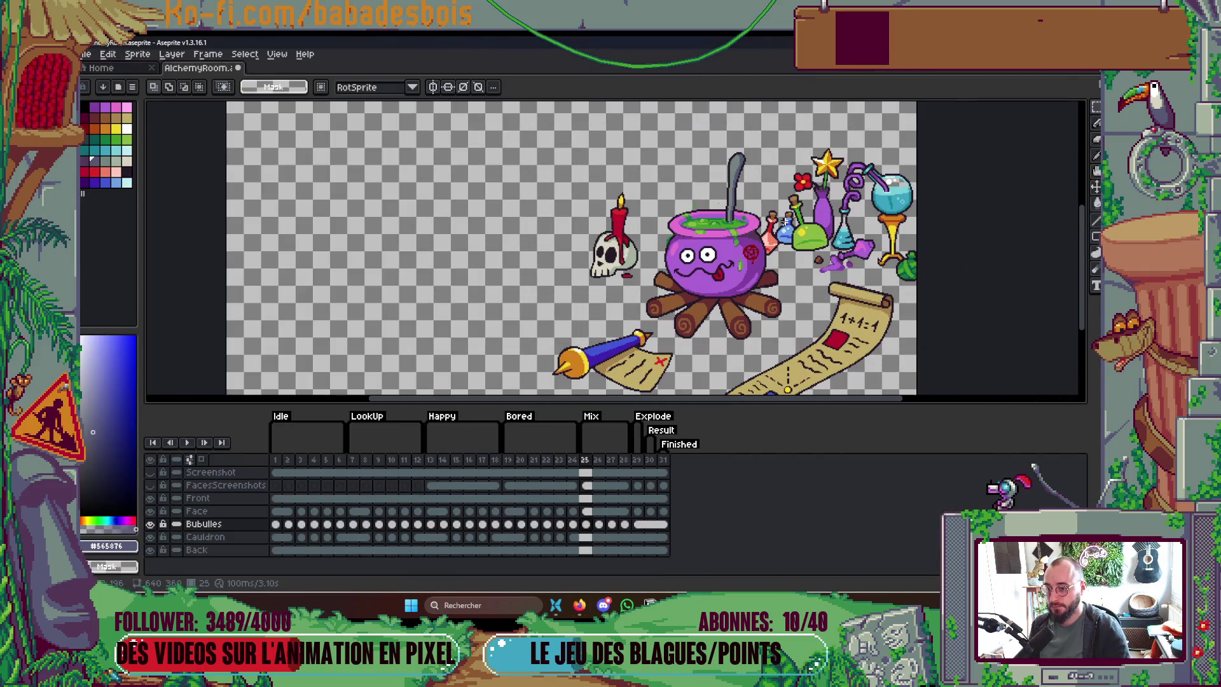
key(Right)
key(Right)
key(Right)
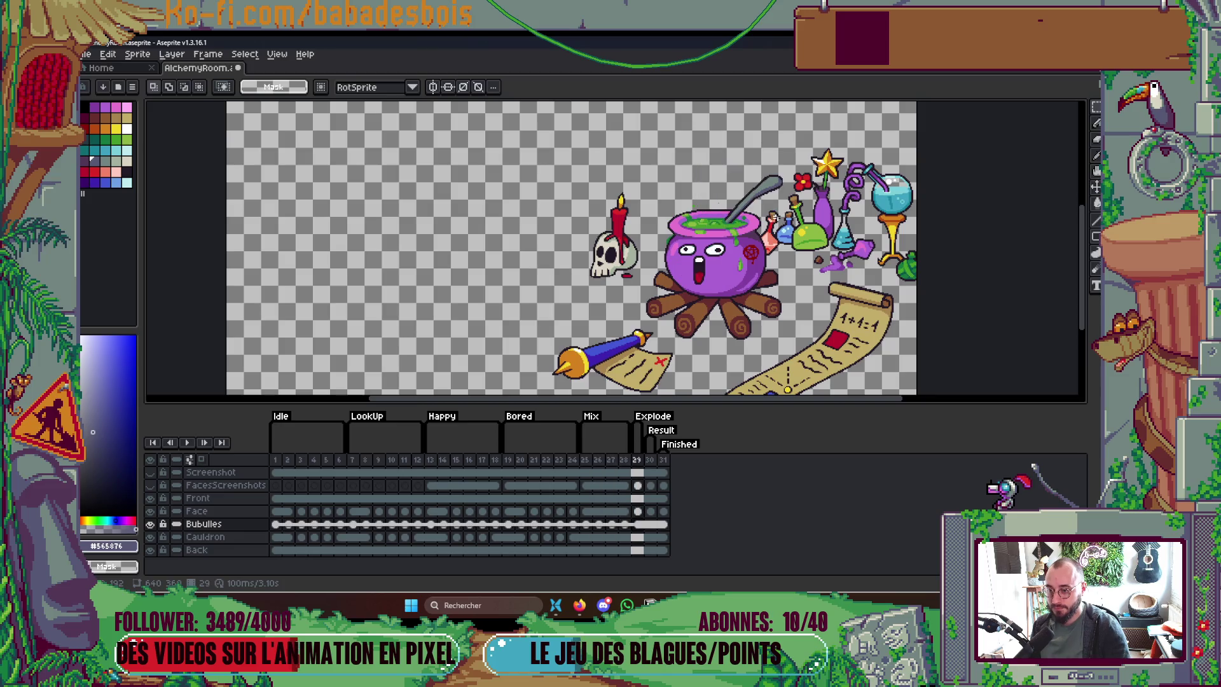
click(610, 459)
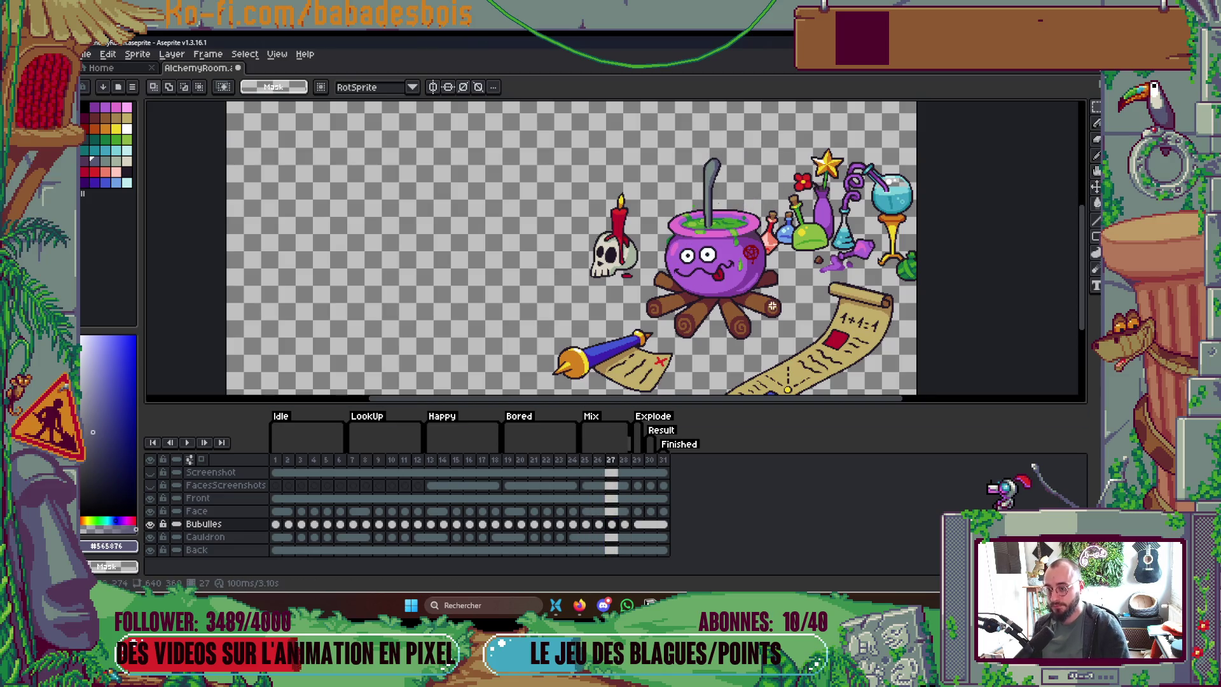
key(Right)
scroll(855, 230, up, 1)
scroll(867, 218, down, 1)
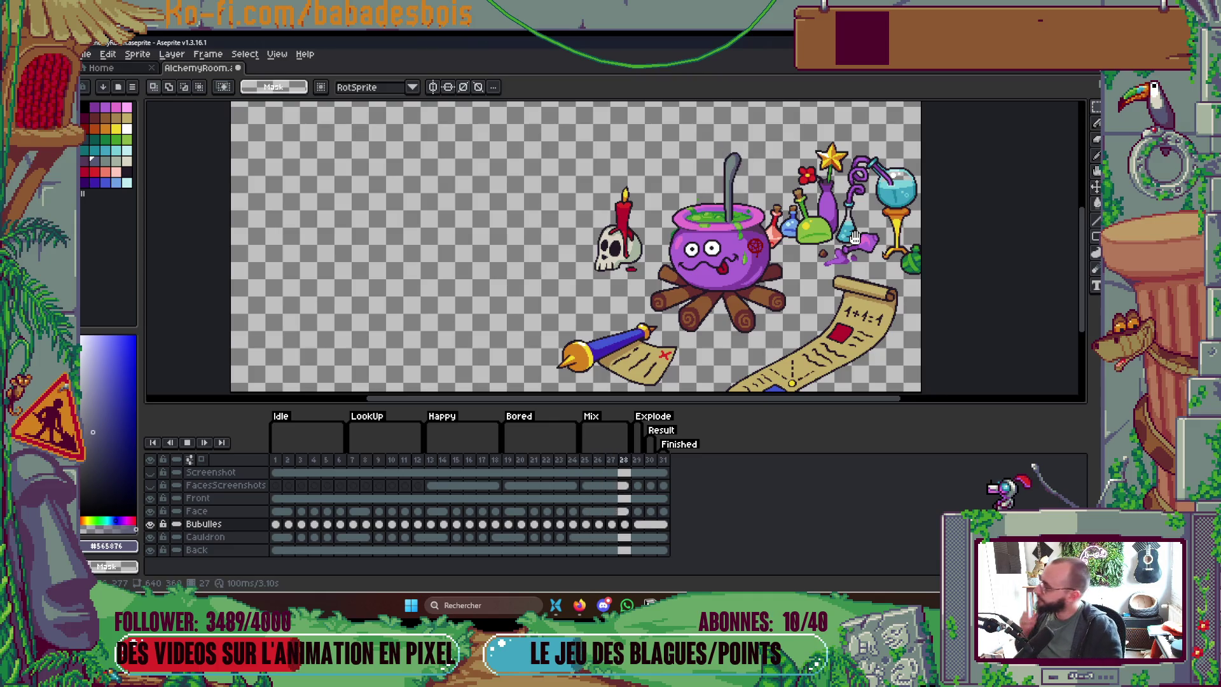
key(Return)
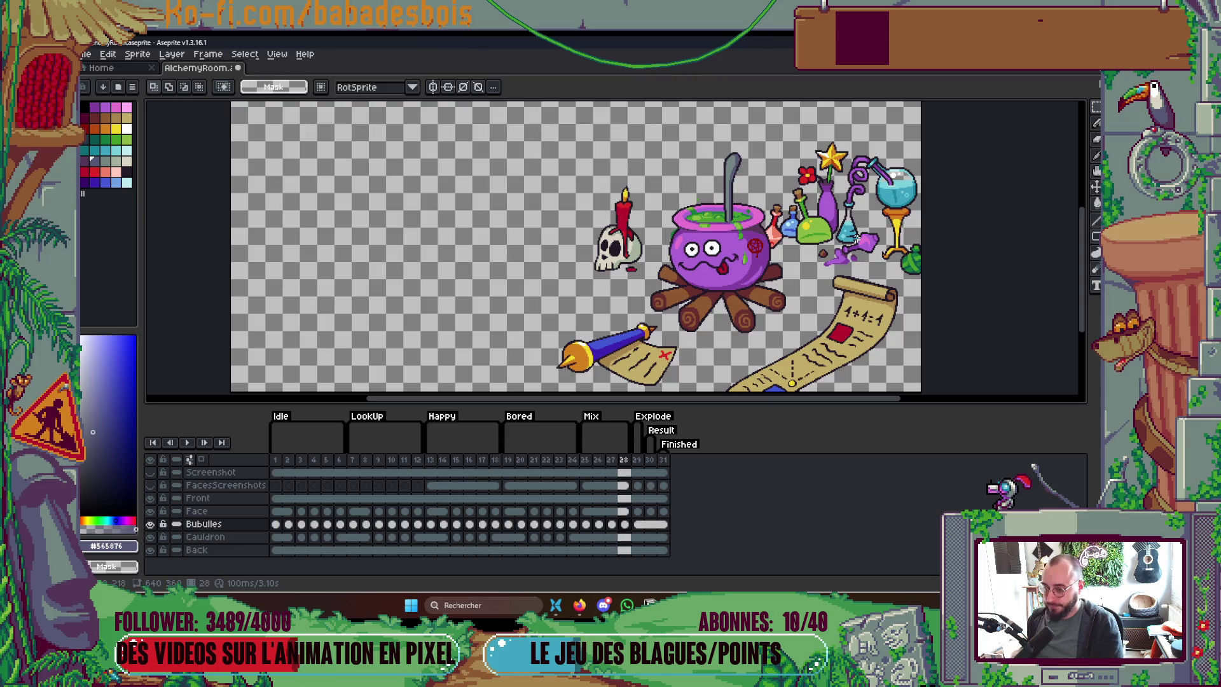
key(Left)
key(Left)
key(Left)
scroll(658, 246, up, 4)
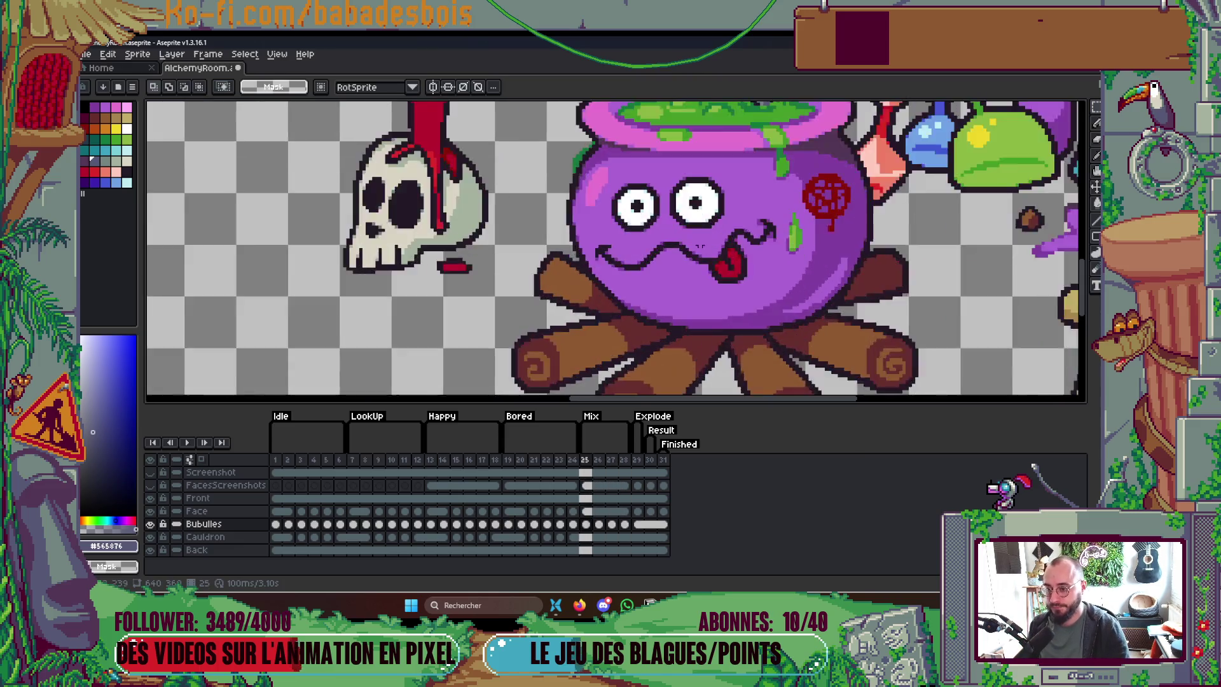
Step: Shift the left pupil and unlink the Face layer cels for frames 25–28
scroll(659, 246, up, 2)
drag(594, 212, 634, 212)
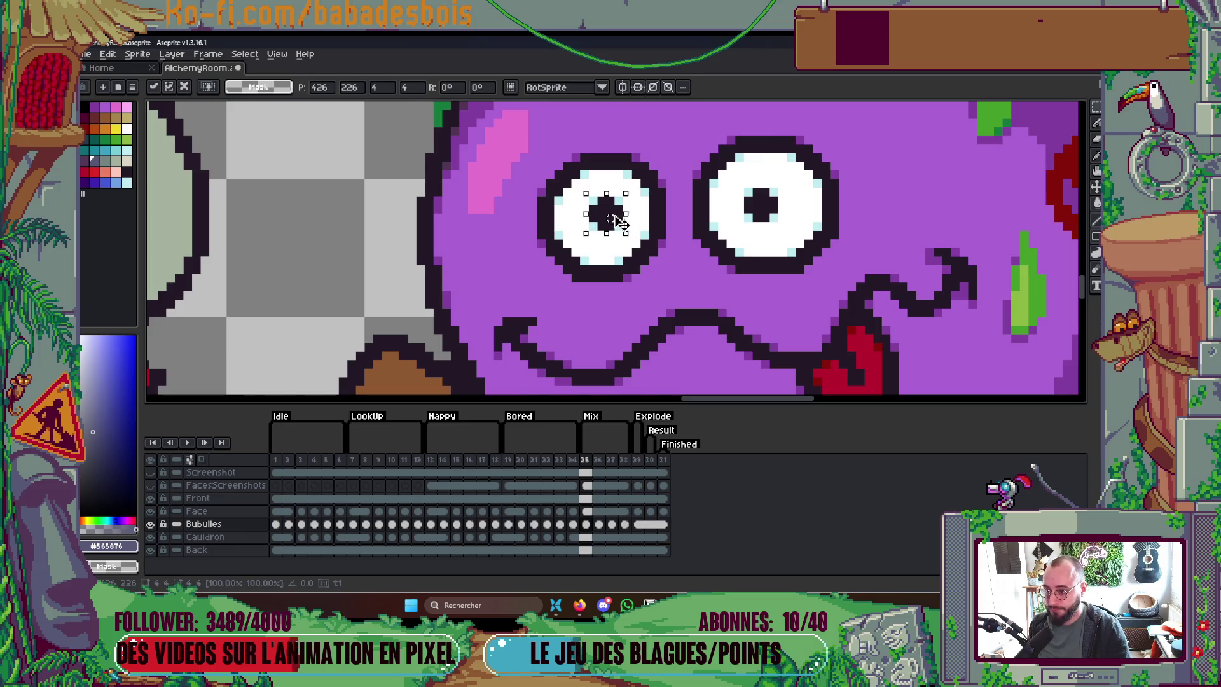
click(217, 512)
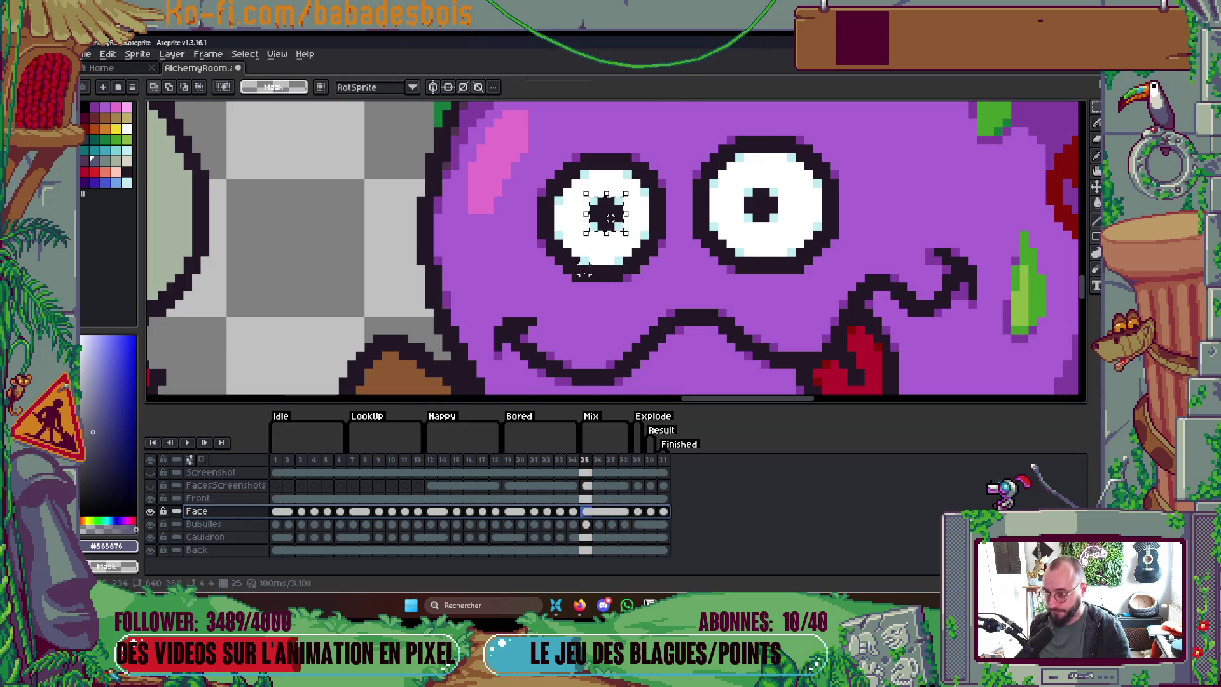
right_click(586, 512)
click(615, 540)
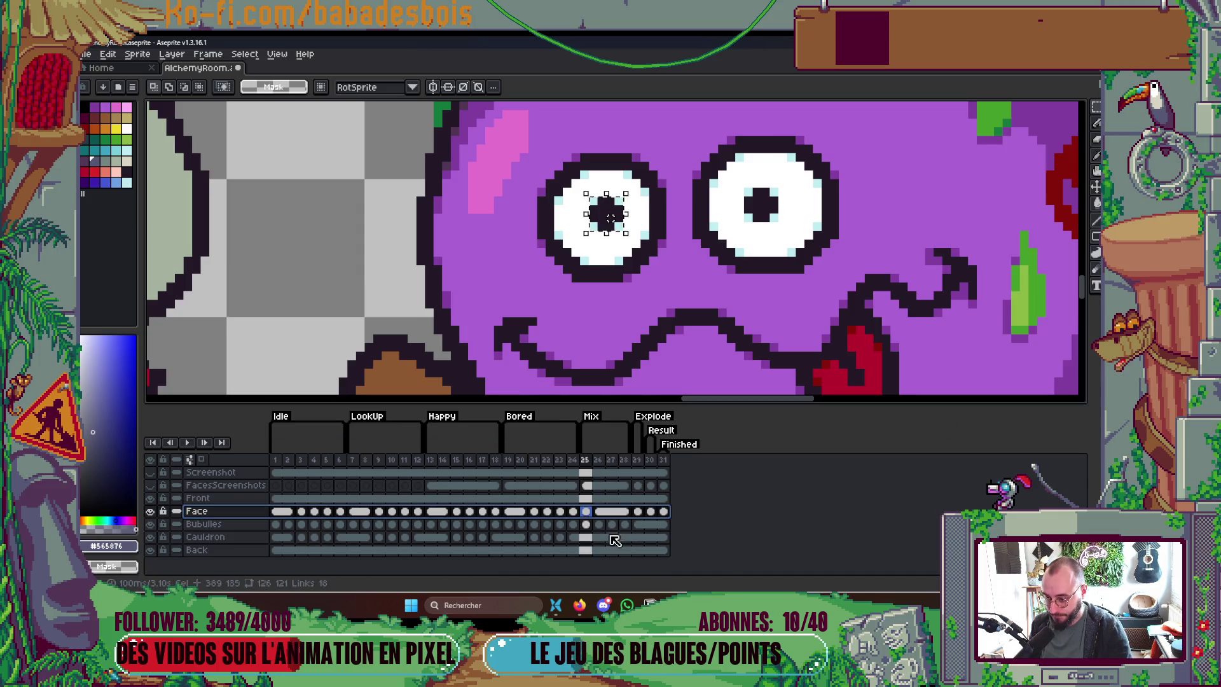
drag(598, 537, 624, 472)
right_click(603, 511)
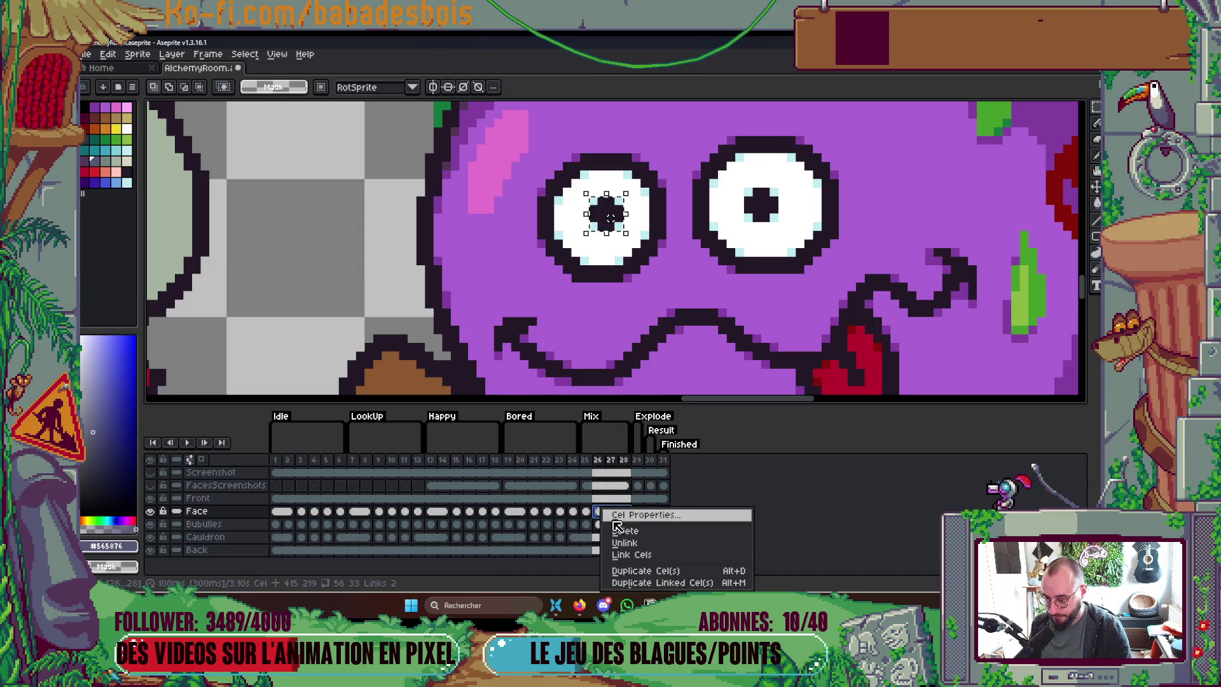
click(625, 543)
Step: On frame 25, raise the left pupil two pixels and fill the right eye's gap with white
click(586, 512)
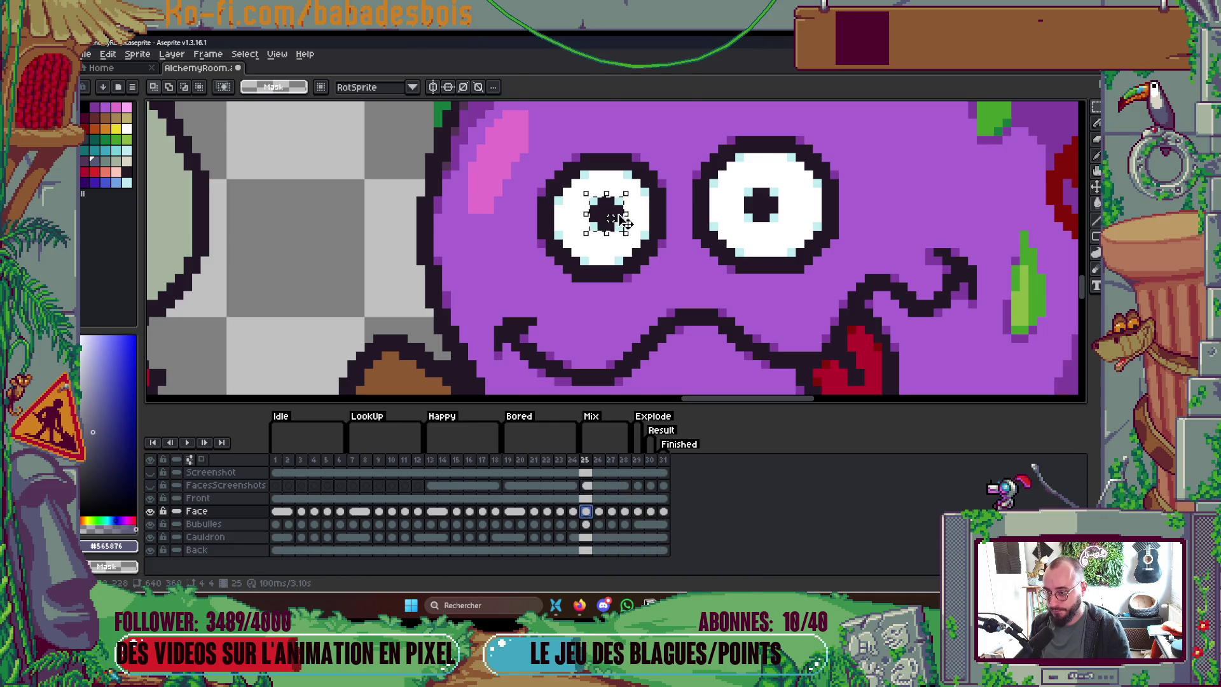
drag(625, 220, 627, 211)
key(Return)
mouse_move(741, 184)
mouse_down()
mouse_move(781, 225)
mouse_move(754, 232)
mouse_up()
key(i)
click(787, 194)
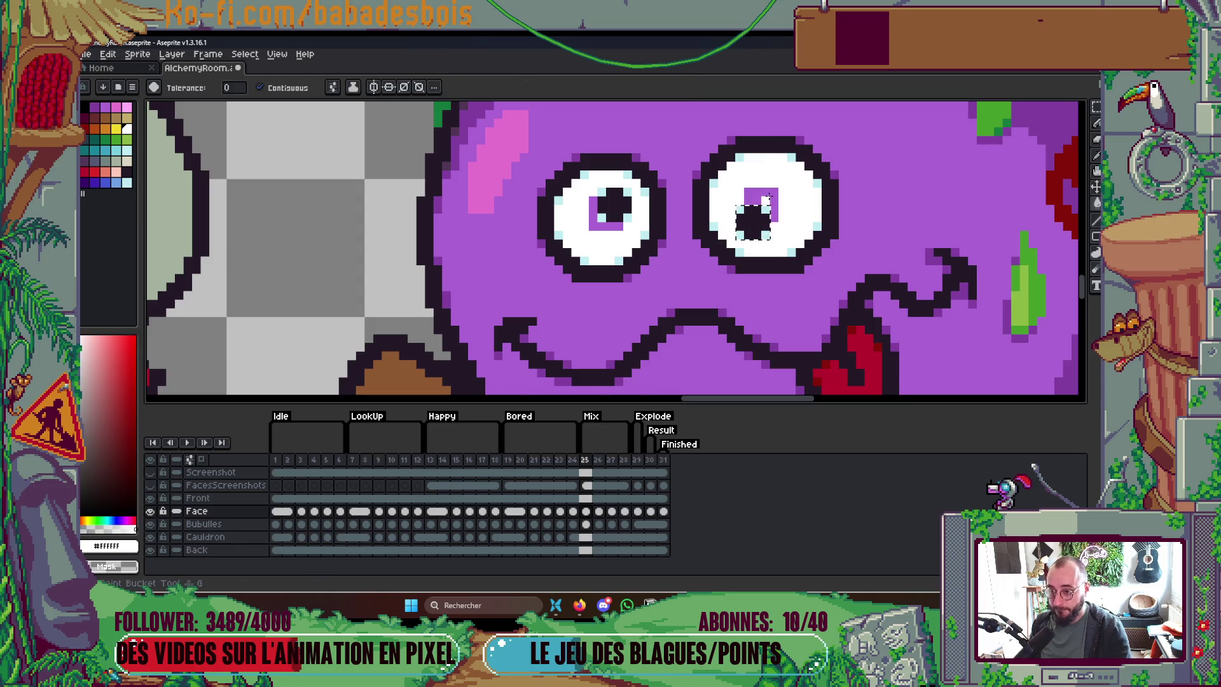
key(g)
click(760, 197)
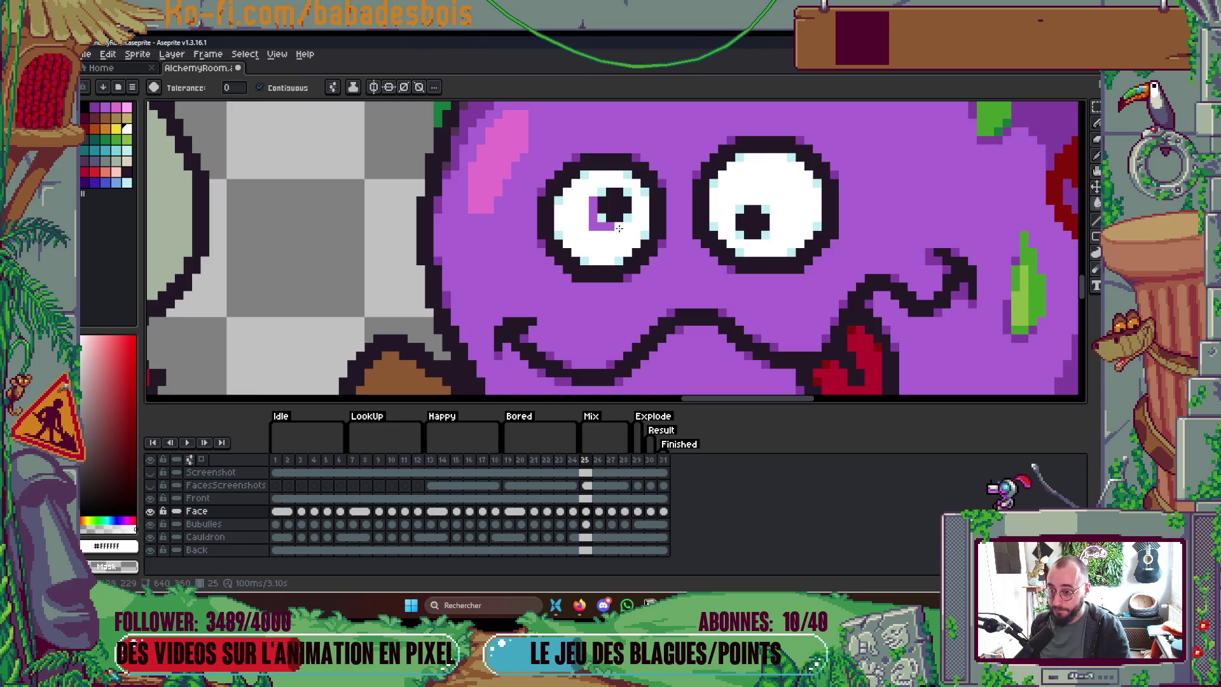
scroll(605, 229, down, 5)
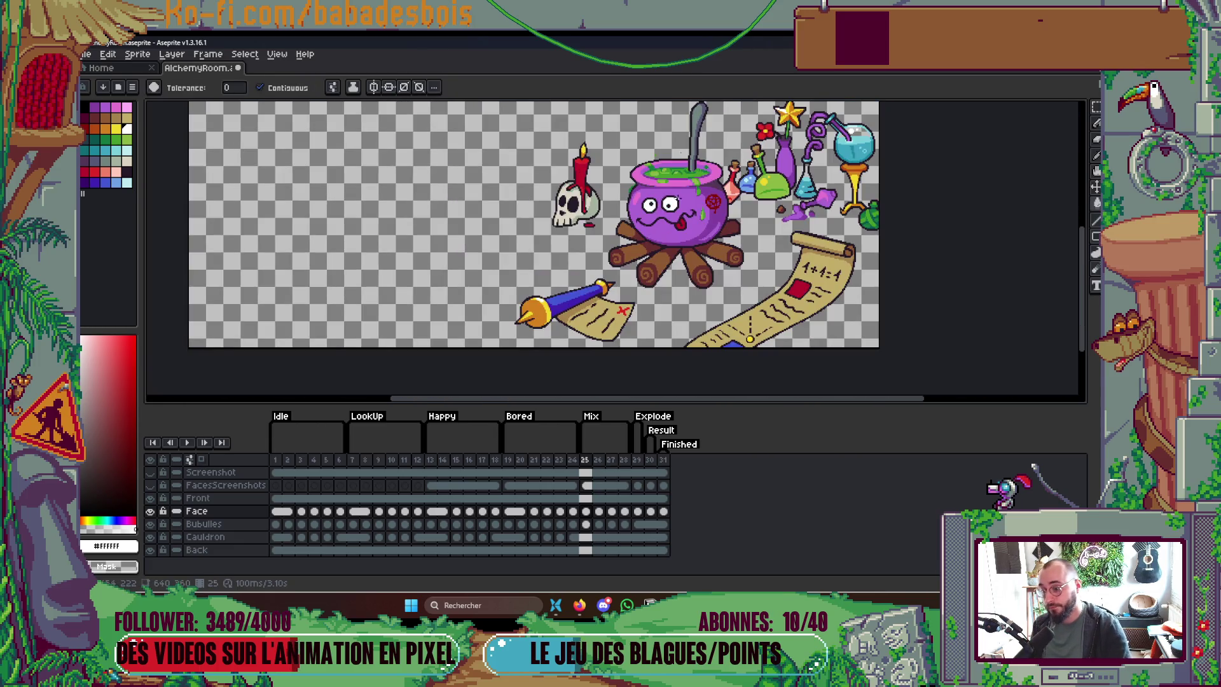
Step: On frame 26, shift the left pupil to the left
key(Right)
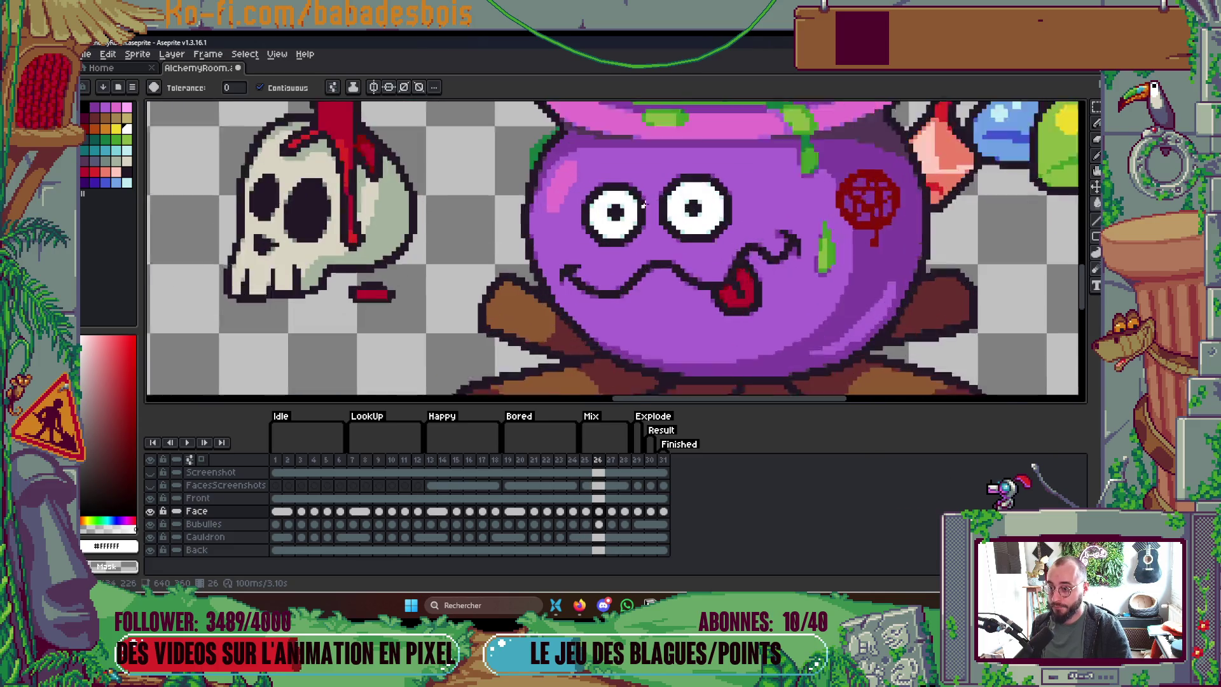
scroll(649, 210, up, 5)
key(m)
mouse_move(588, 178)
mouse_down()
mouse_move(628, 219)
mouse_move(608, 207)
mouse_up()
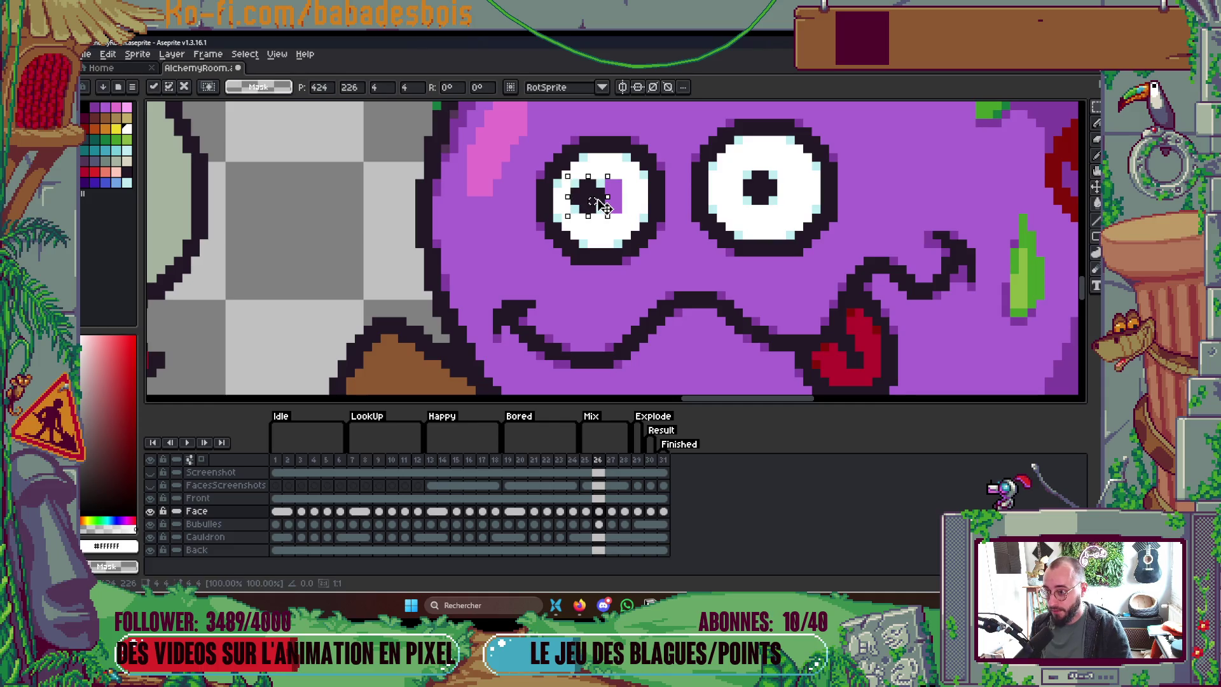
key(Return)
key(g)
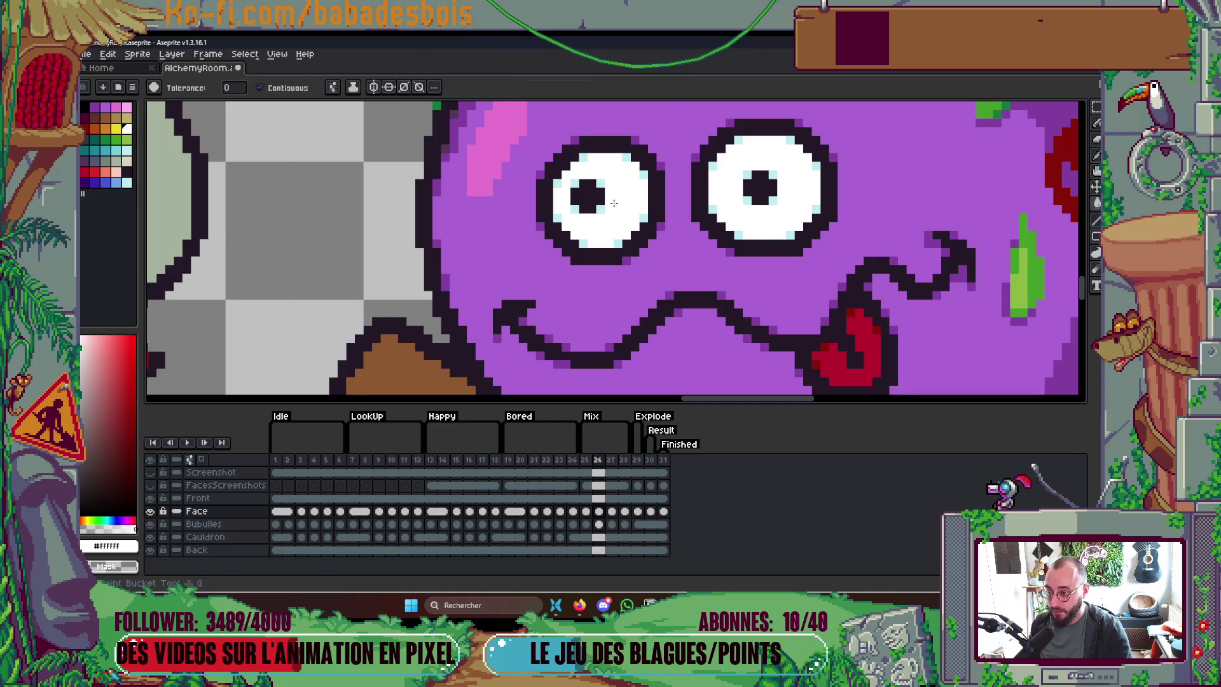
Step: Flip between frames 24, 25 and 26 to compare the pupil positions
key(comma)
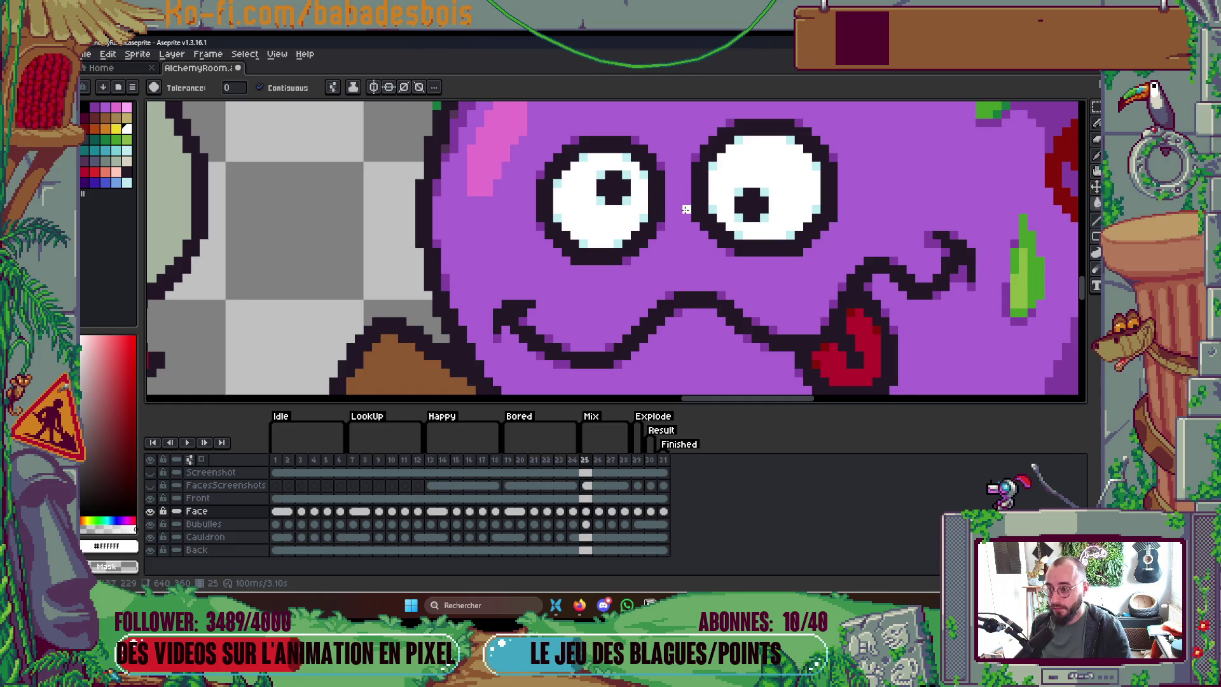
key(period)
key(comma)
key(period)
key(comma)
key(period)
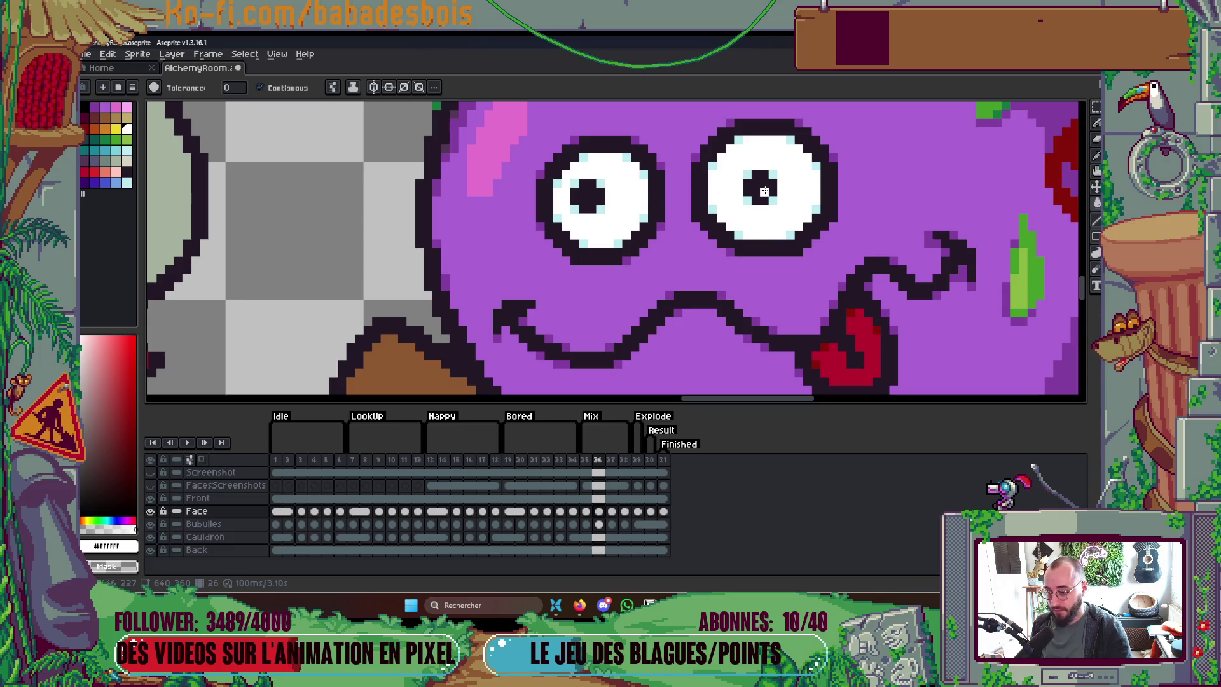
key(comma)
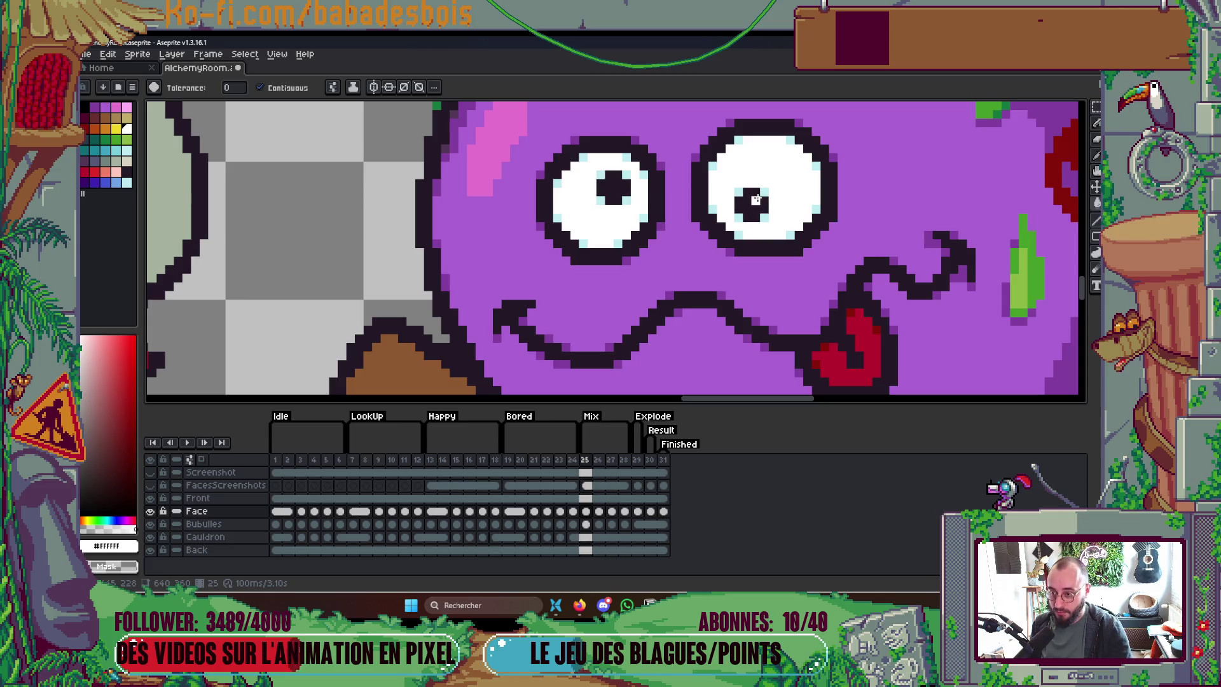
key(comma)
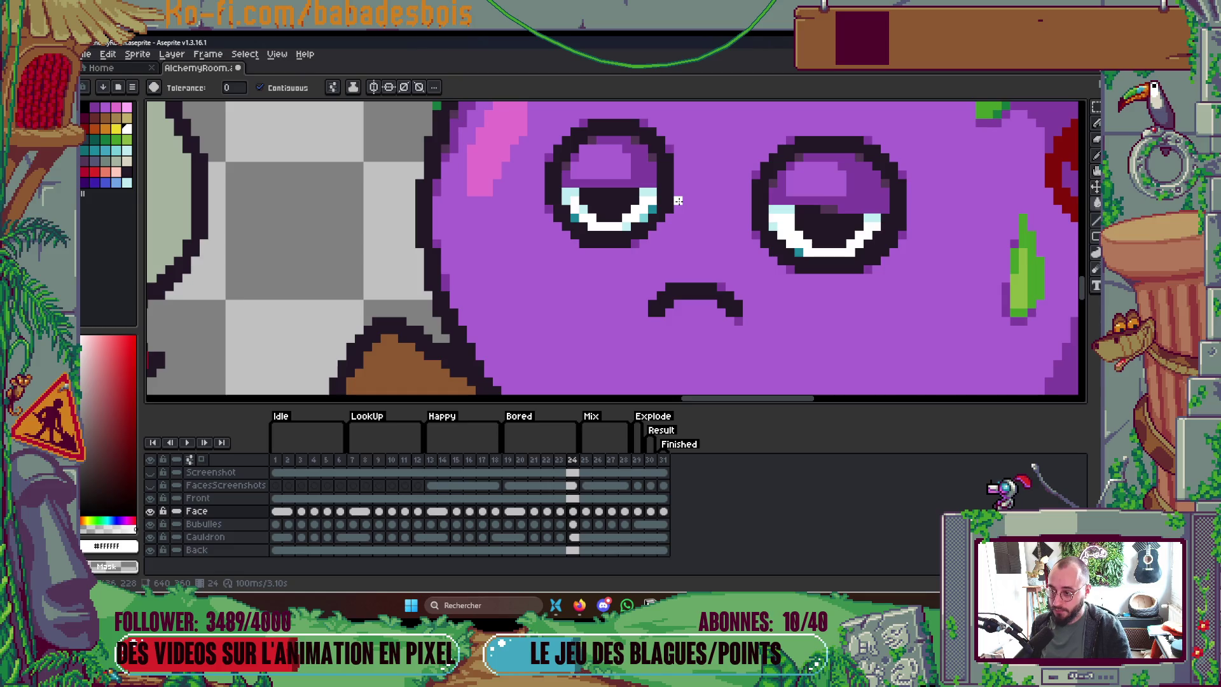
key(period)
key(period)
key(comma)
key(period)
key(comma)
key(period)
key(comma)
key(period)
scroll(758, 217, up, 3)
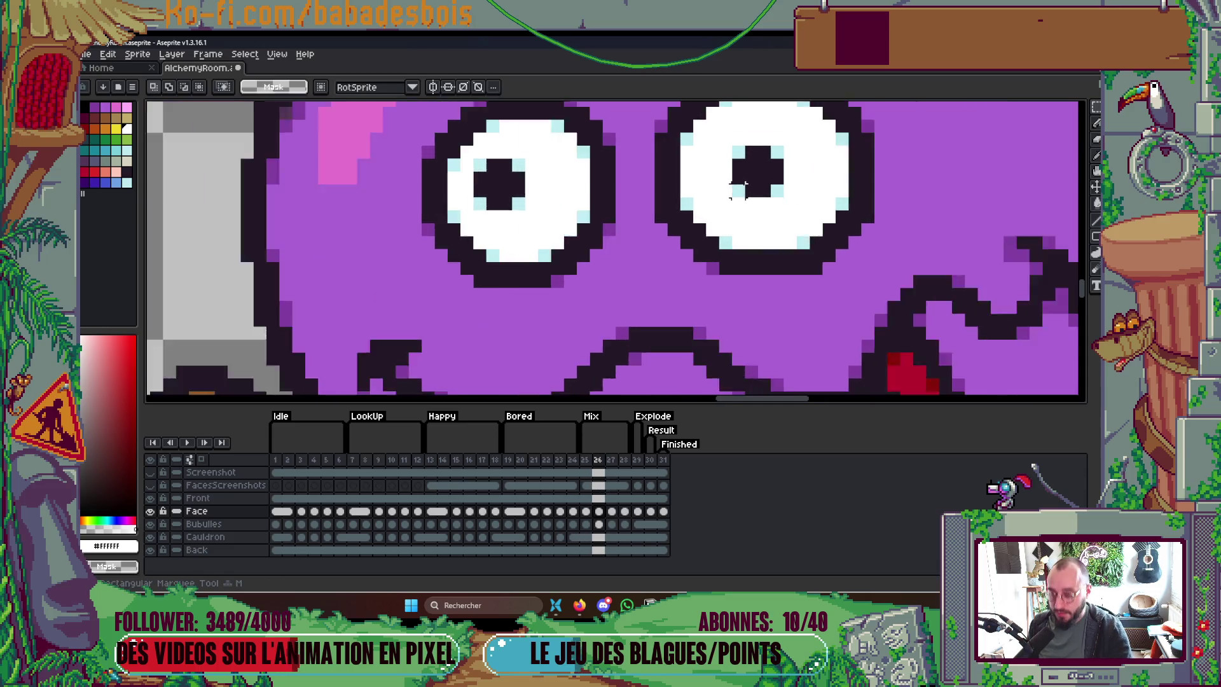
Step: Reposition the right pupil, fill the purple gap in its eye white, and preview
key(m)
mouse_move(728, 134)
mouse_down()
mouse_move(787, 189)
mouse_move(787, 224)
mouse_move(822, 219)
mouse_up()
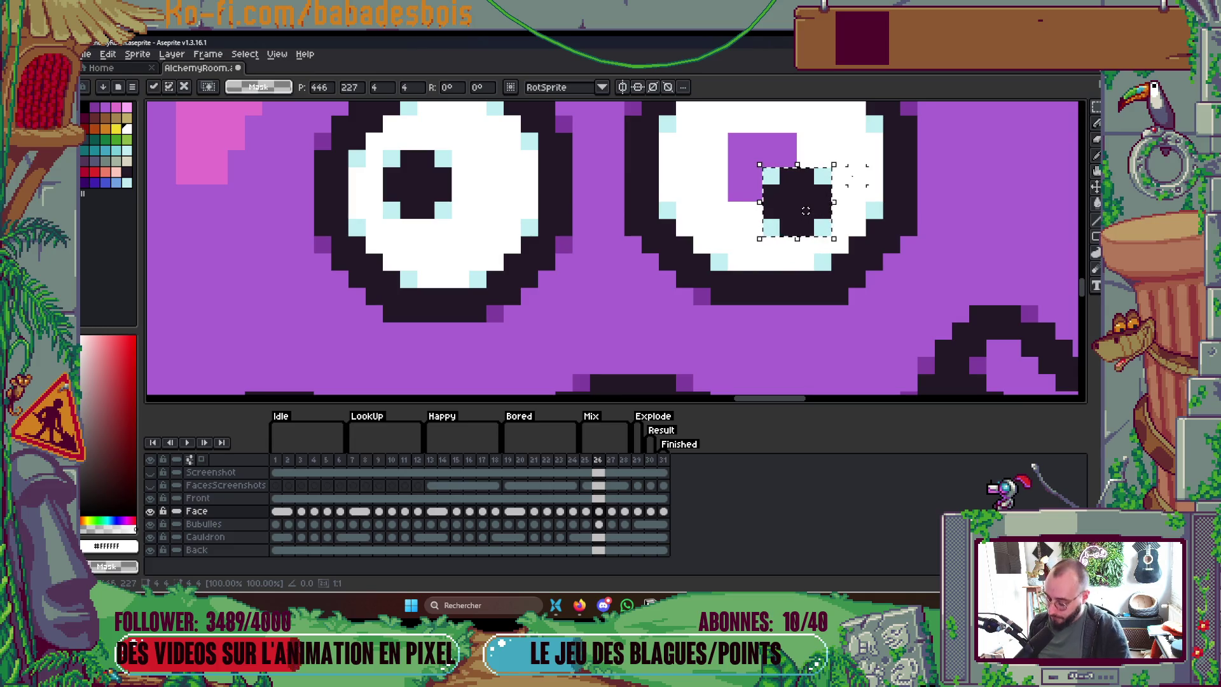
key(ctrl+d)
key(g)
click(792, 151)
scroll(800, 151, down, 3)
scroll(800, 151, down, 2)
key(Return)
scroll(827, 204, down, 2)
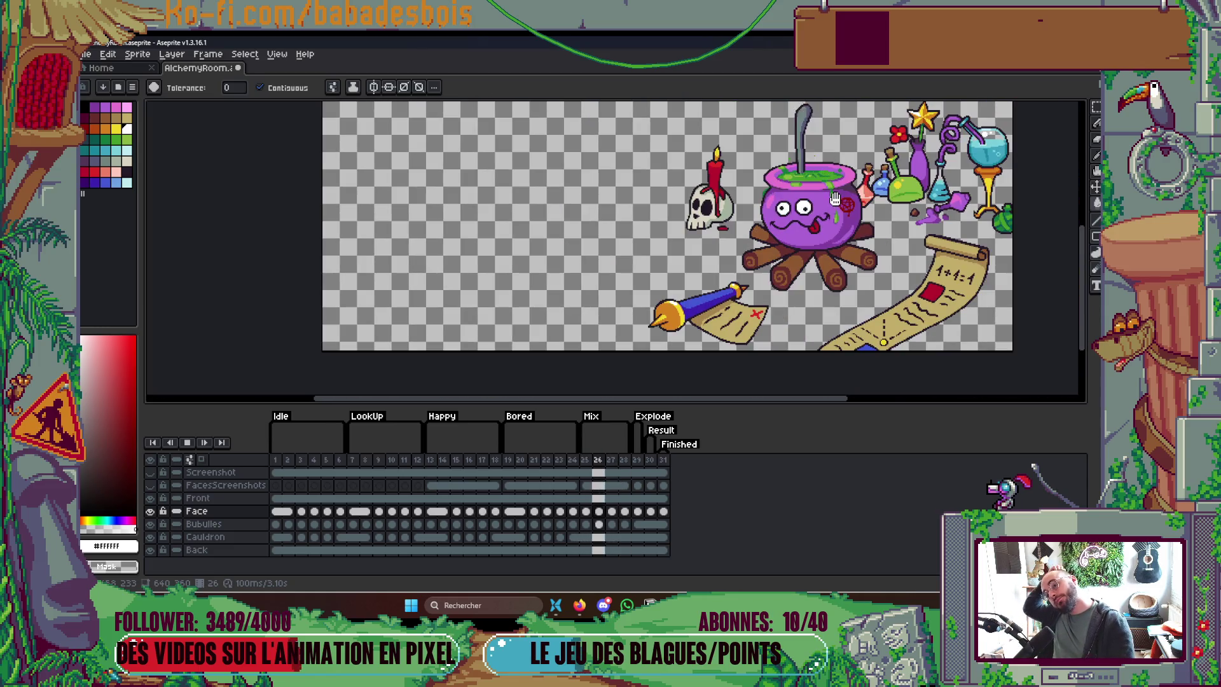
key(Return)
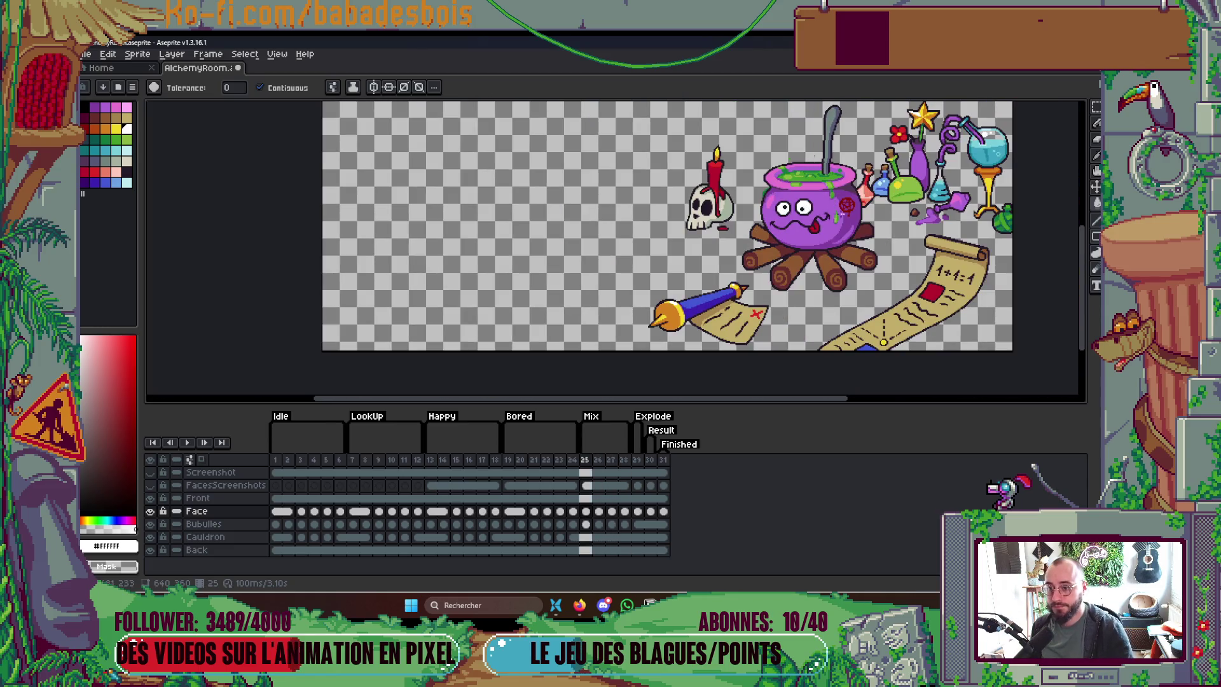
Step: Step between frames 25 and 27 to review the pupils
key(Right)
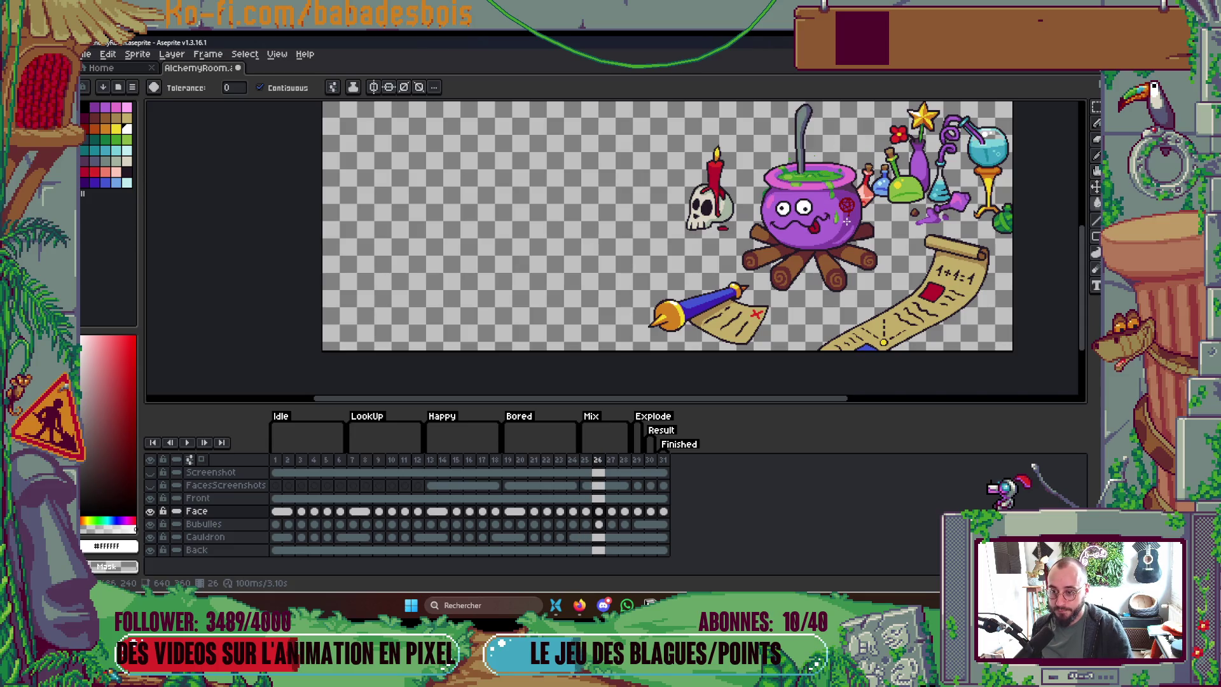
key(Right)
scroll(782, 213, up, 4)
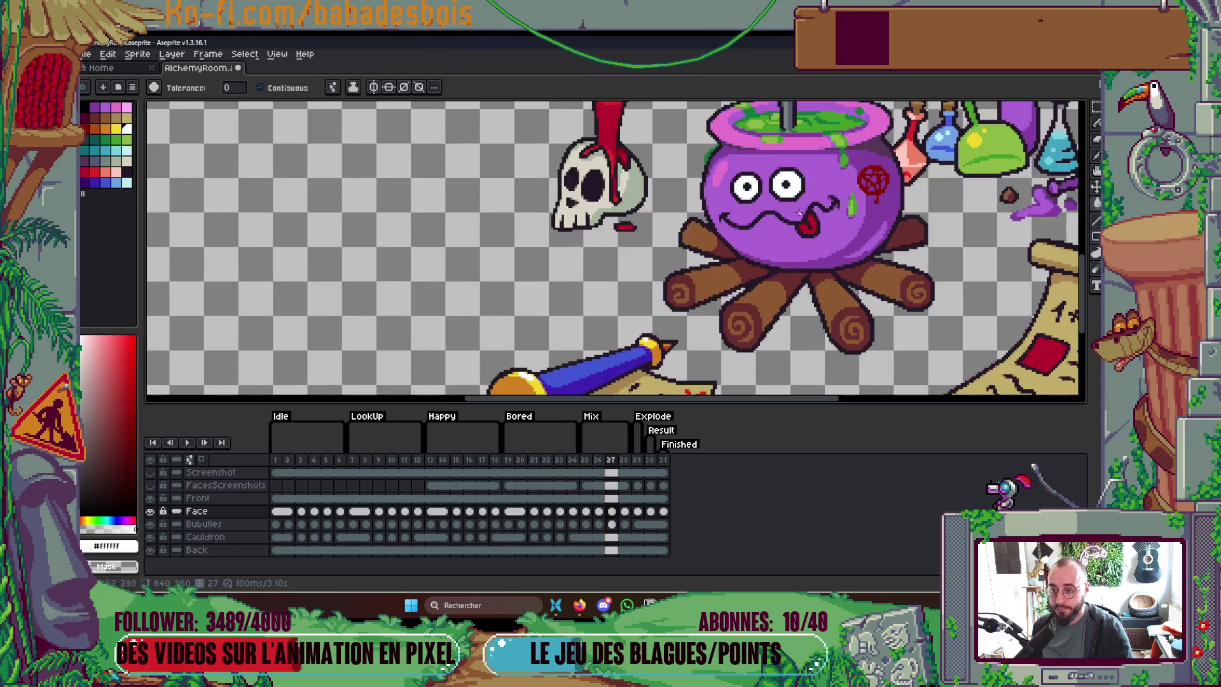
key(m)
key(Left)
key(Right)
key(Left)
key(Left)
key(Right)
key(Right)
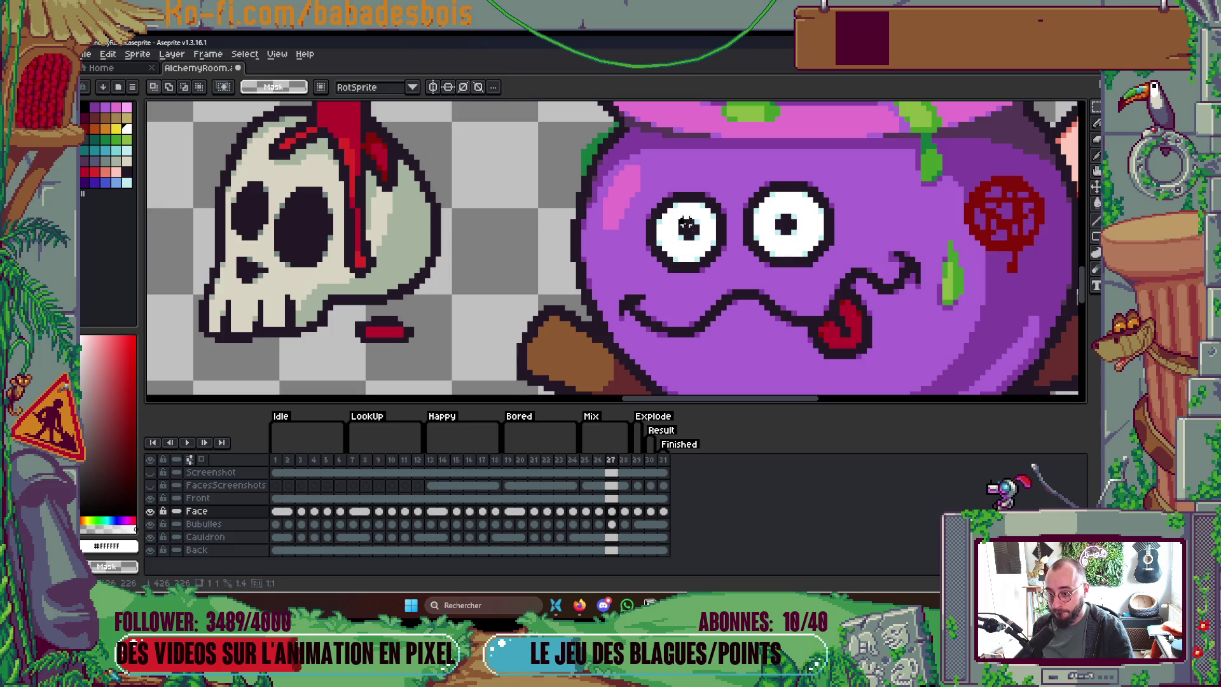
Step: Move the left pupil down within its eye
scroll(696, 237, up, 1)
drag(682, 243, 687, 254)
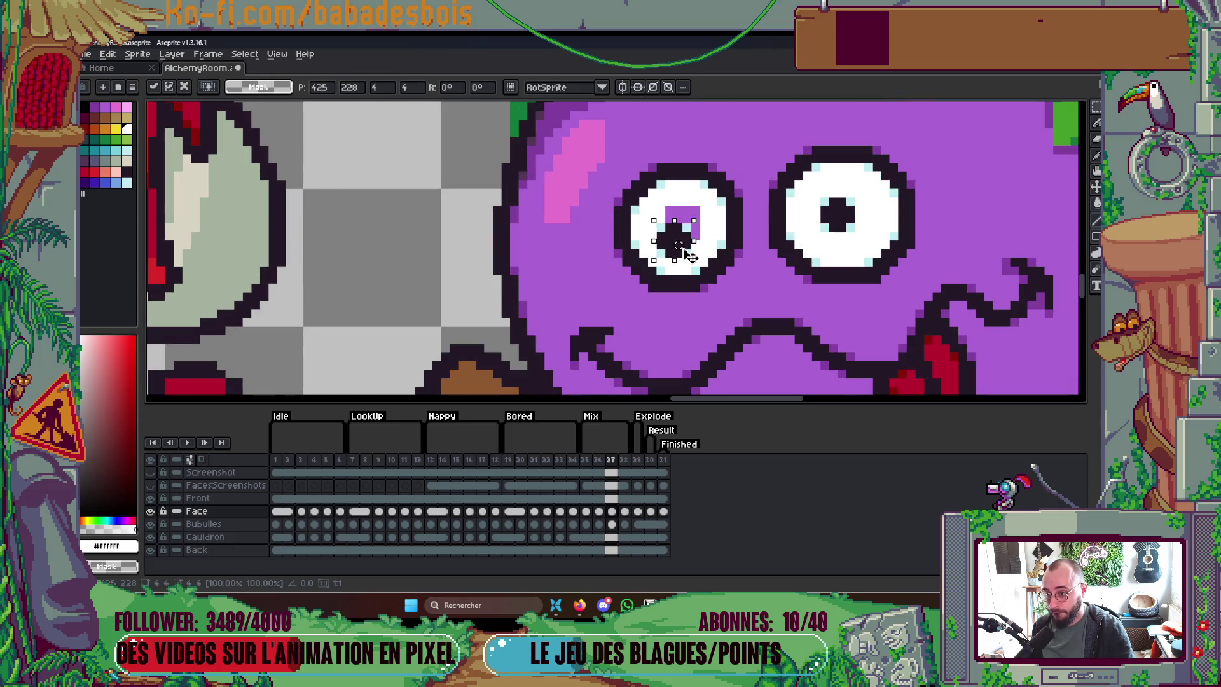
key(Return)
key(w)
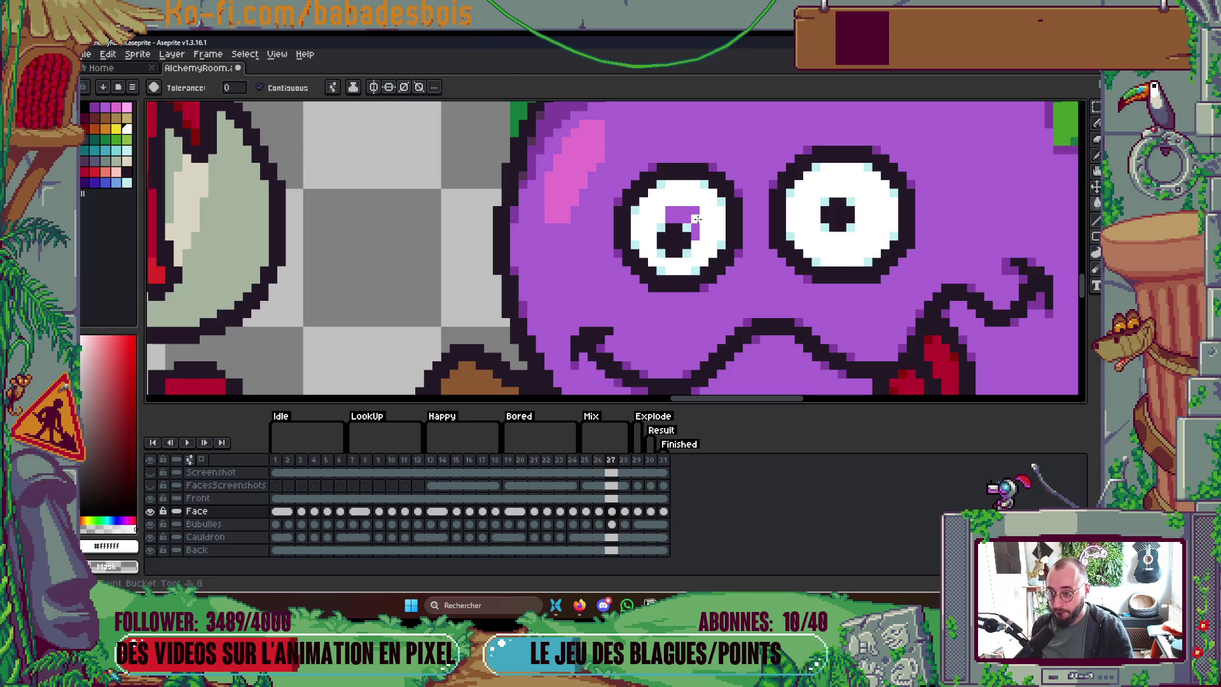
scroll(696, 219, down, 1)
scroll(696, 220, down, 4)
Step: On frame 28, select and move the left pupil to adjust its gaze
key(Left)
key(Right)
key(Right)
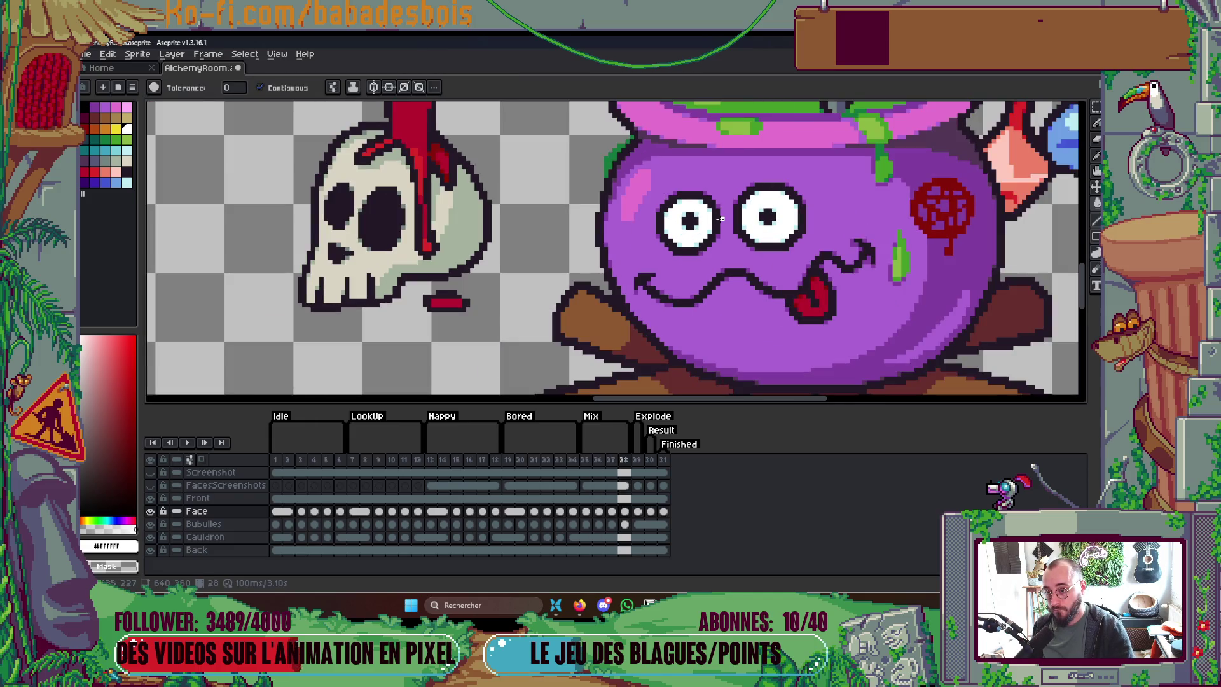
scroll(712, 223, up, 3)
scroll(713, 222, up, 2)
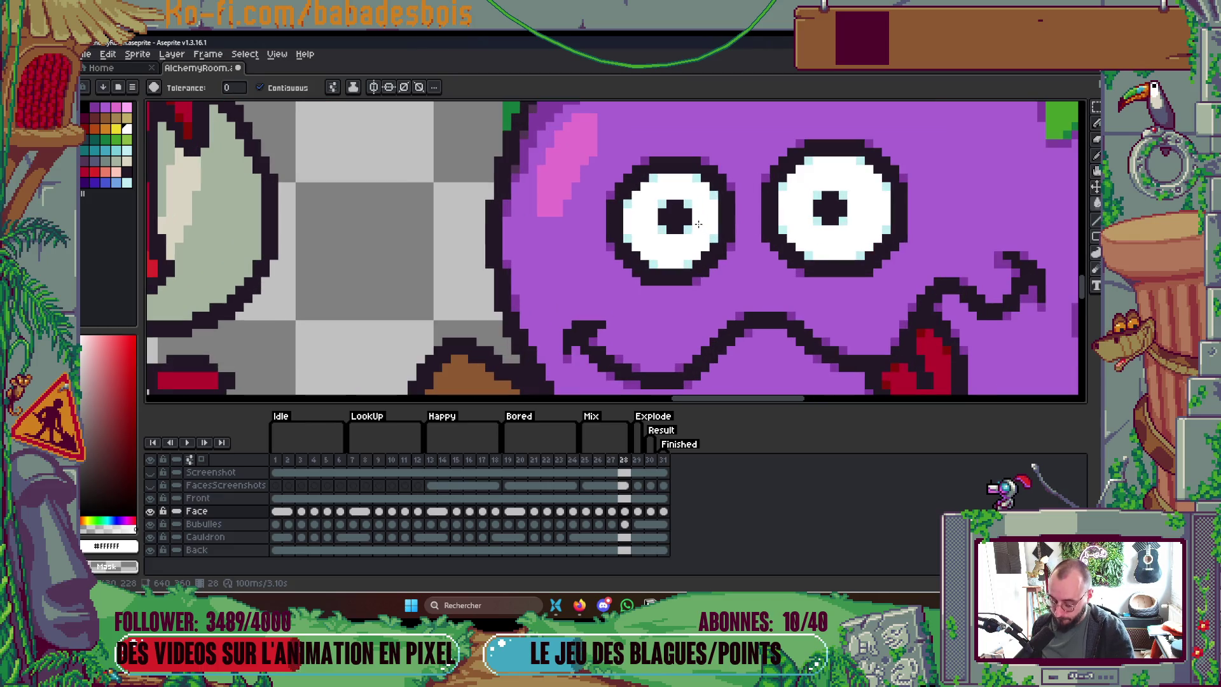
key(m)
drag(656, 196, 693, 220)
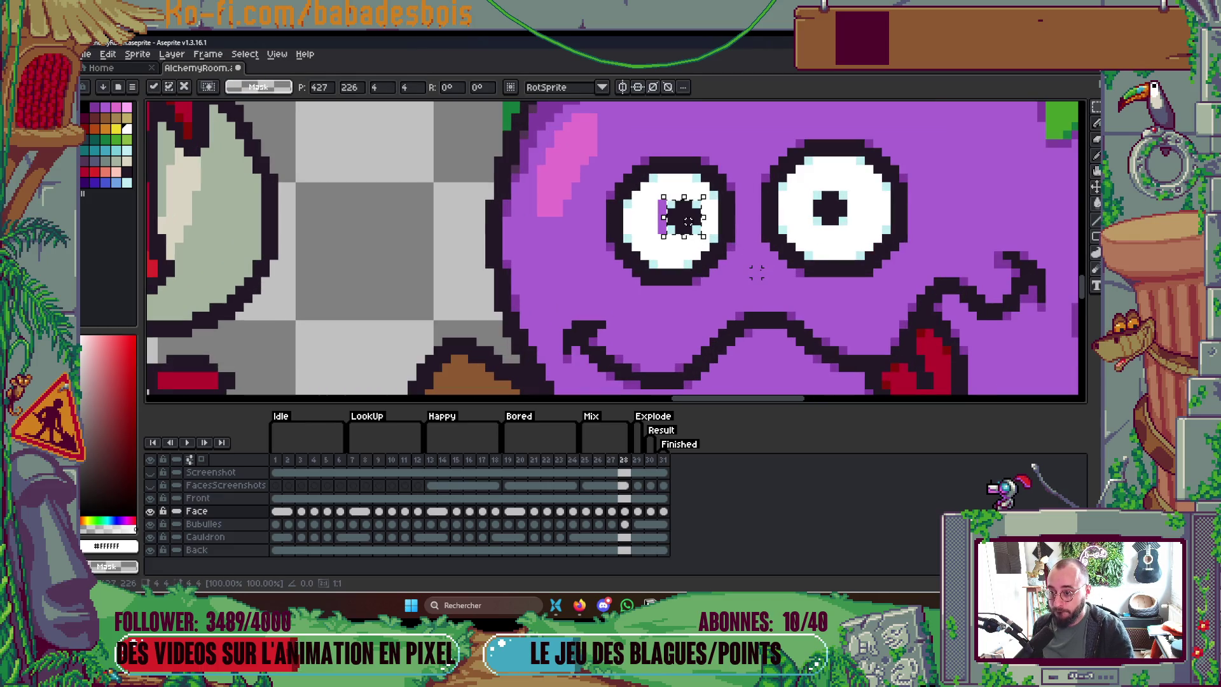
key(Left)
key(Right)
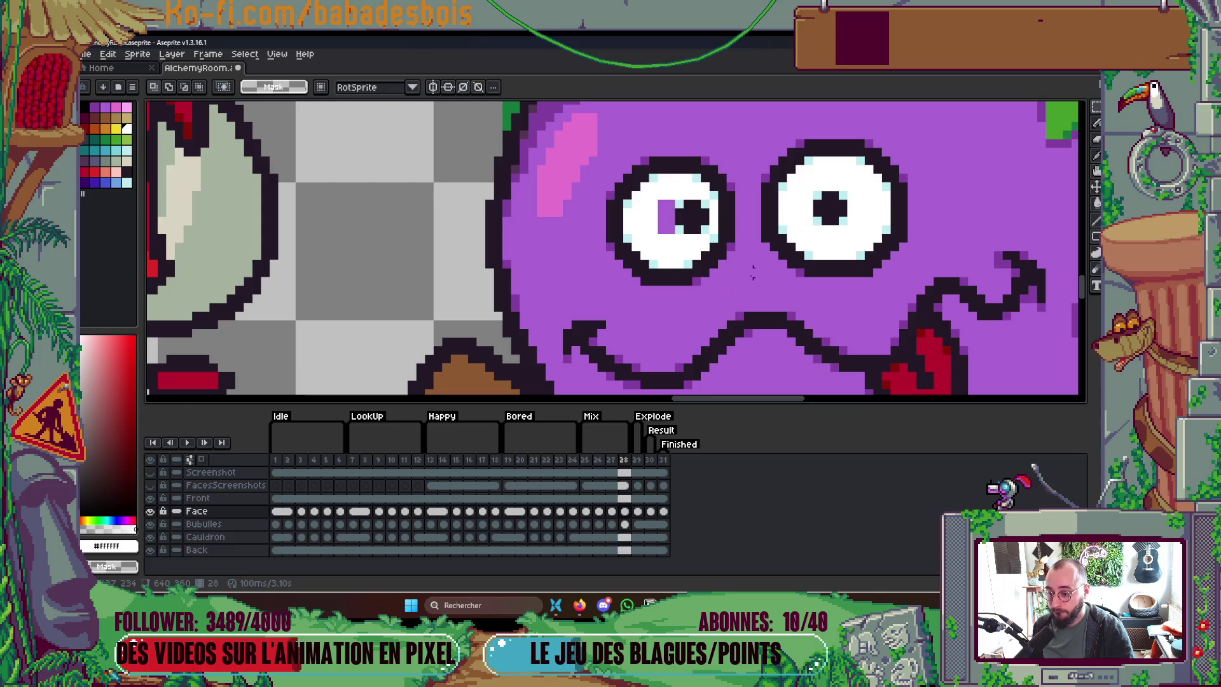
Step: Play the eye animation from frame 25 to preview the darting pupils
click(588, 464)
click(598, 463)
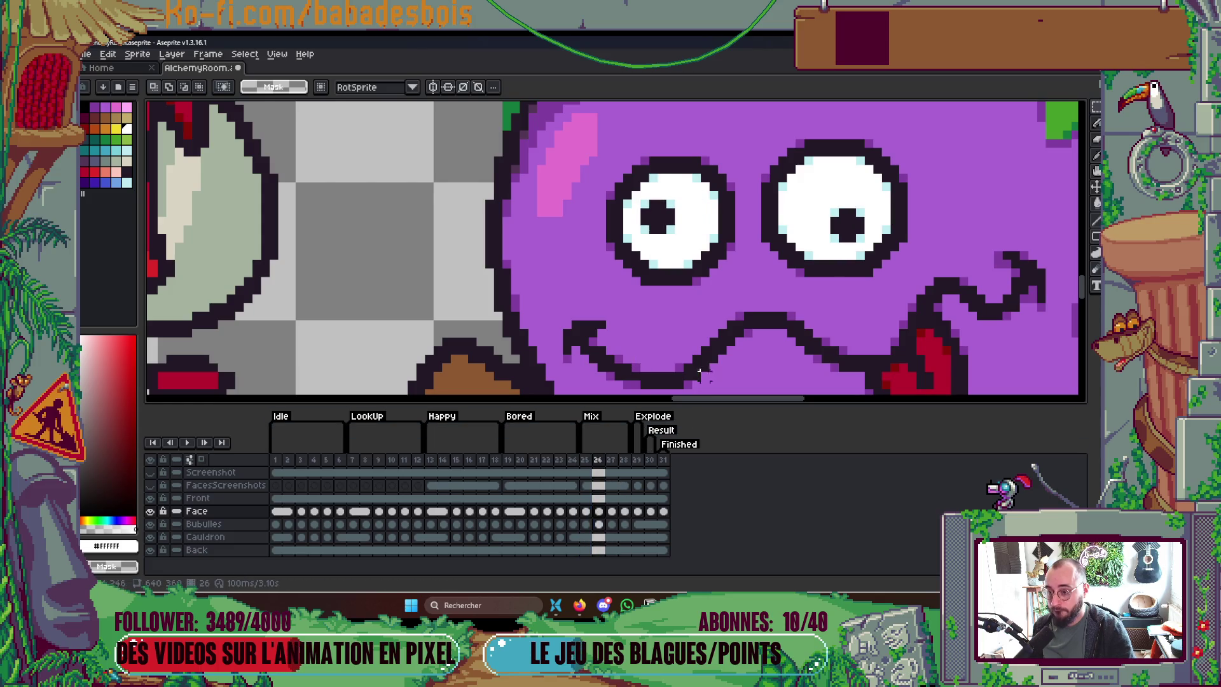
key(Return)
scroll(759, 235, down, 3)
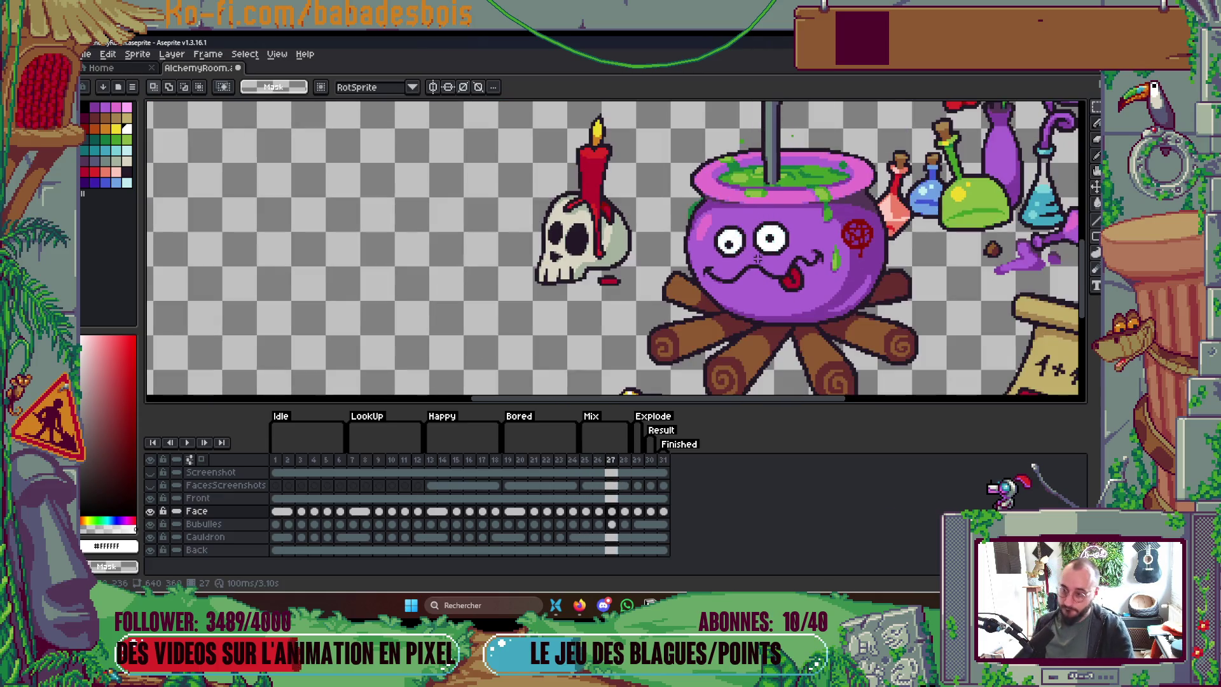
Step: Step through the frames and replay the animation from frame 26 to check the pupils
key(Return)
scroll(751, 245, up, 2)
key(Right)
scroll(713, 235, up, 2)
key(g)
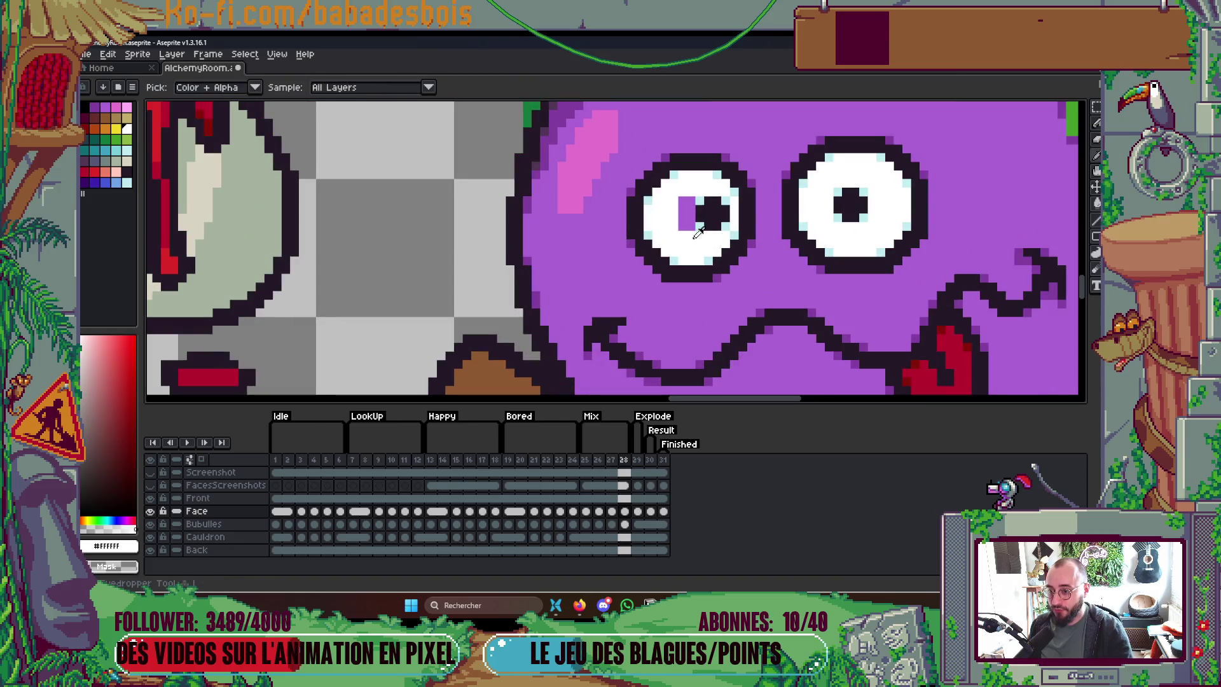
scroll(692, 223, down, 3)
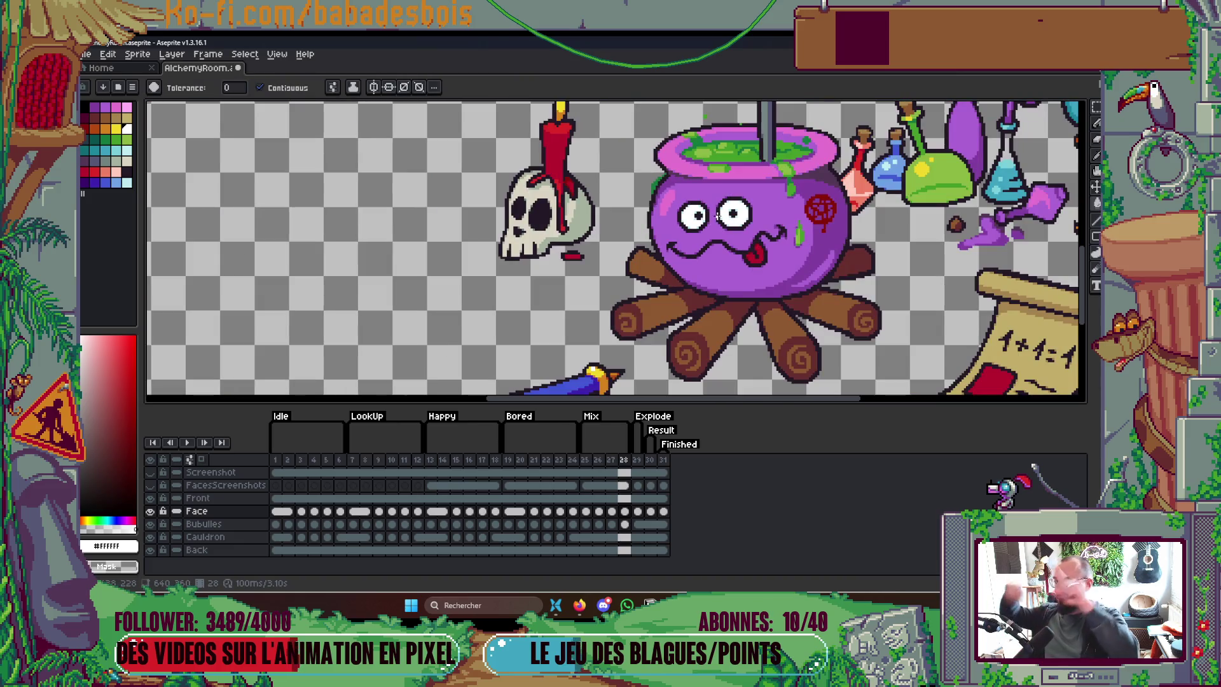
scroll(719, 204, down, 1)
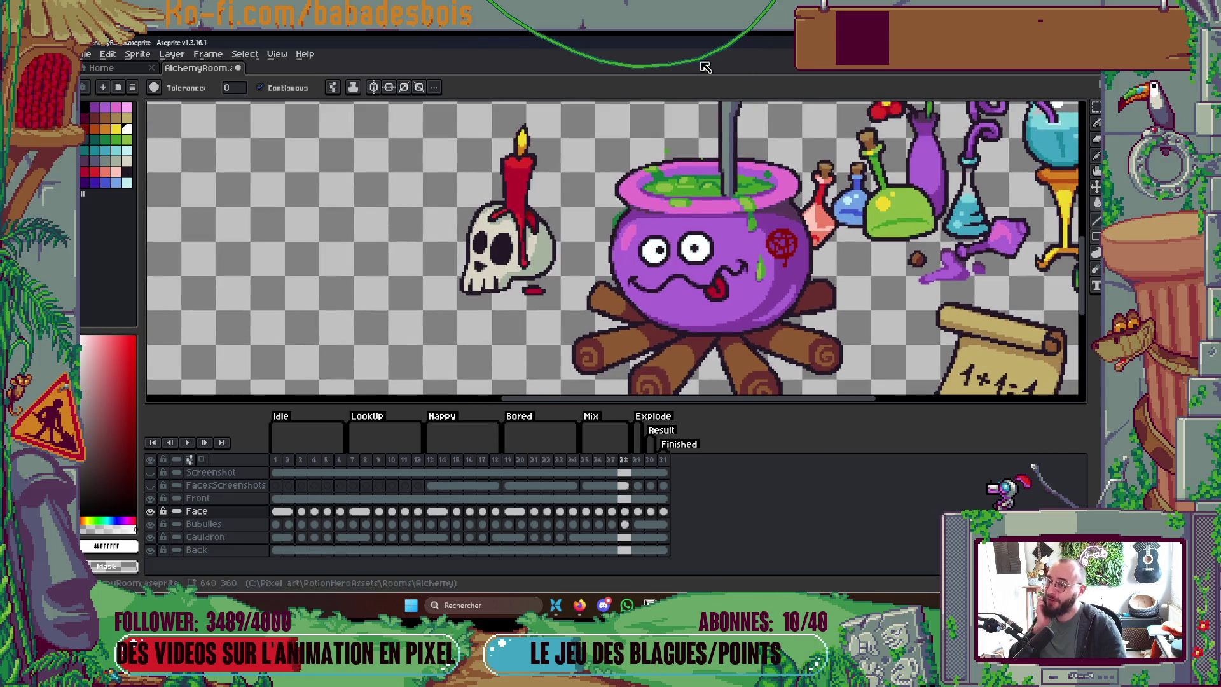
scroll(717, 164, down, 1)
click(591, 467)
key(Return)
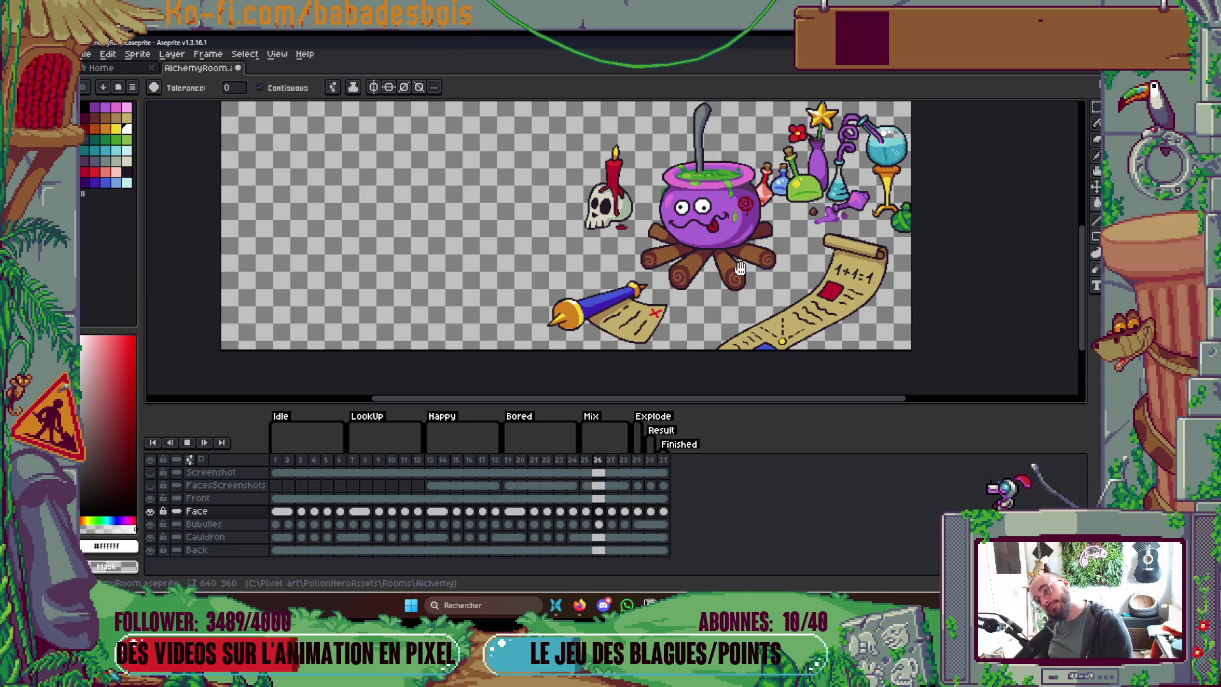
key(Return)
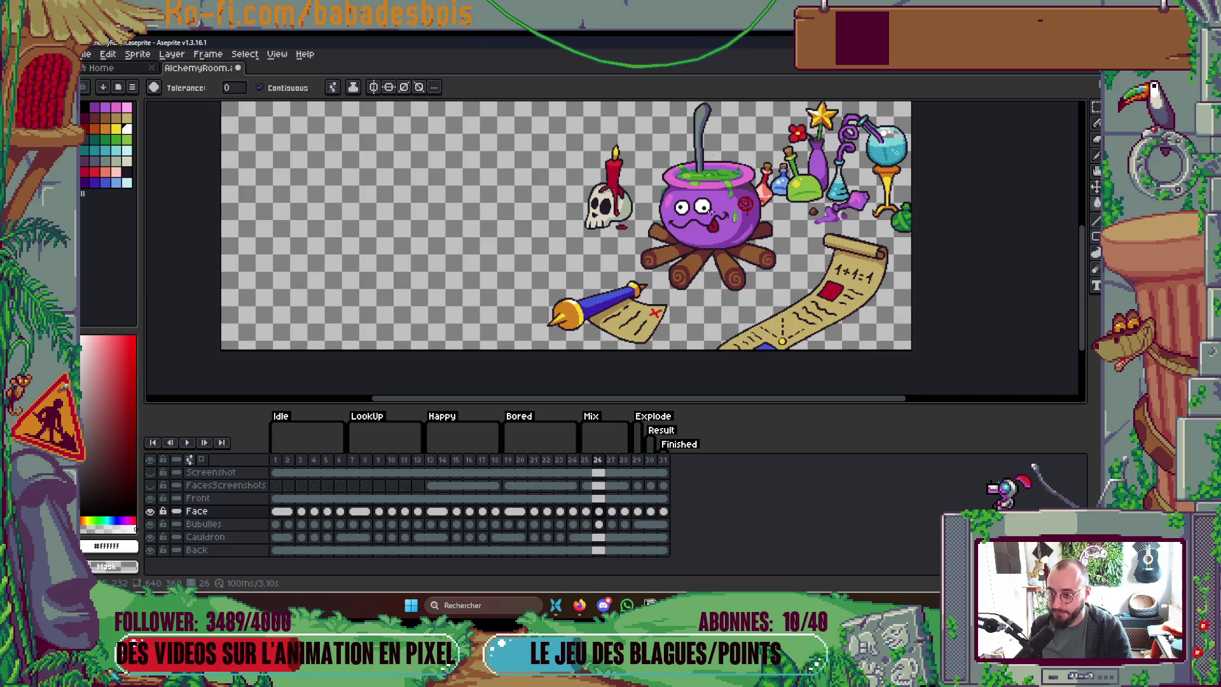
Step: On frame 27, select the right pupil and move it up and to the right
key(Right)
scroll(697, 208, up, 3)
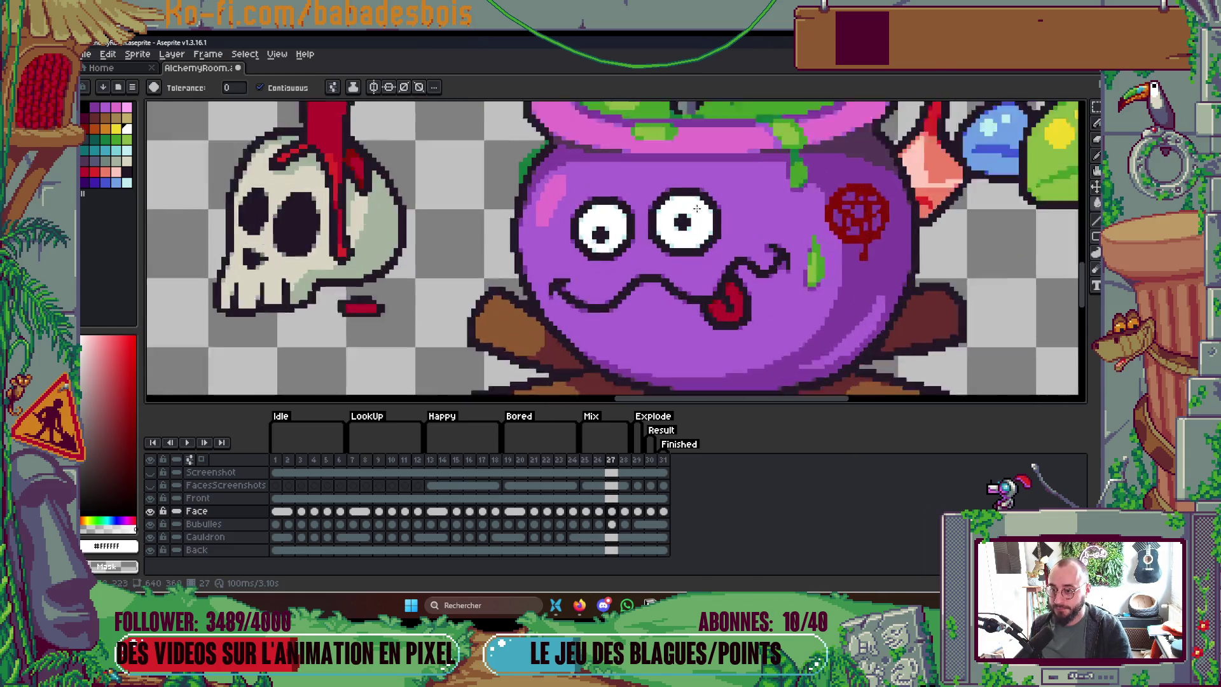
scroll(697, 208, up, 2)
key(m)
drag(653, 206, 694, 239)
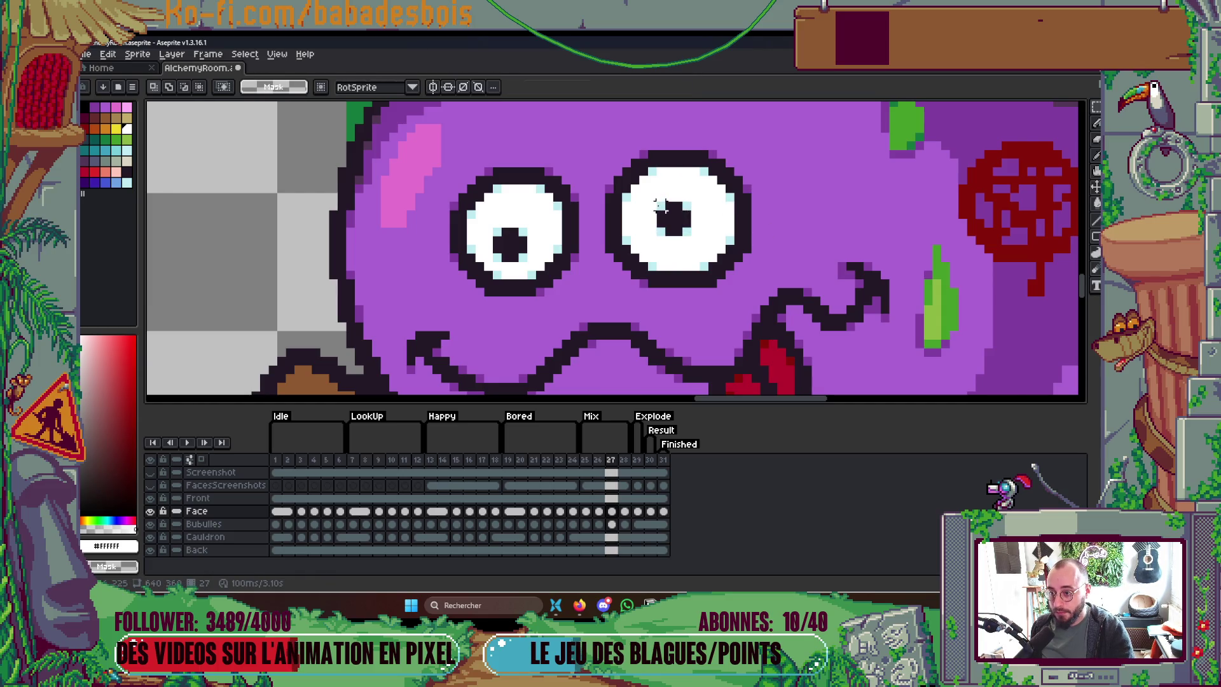
drag(691, 221, 697, 215)
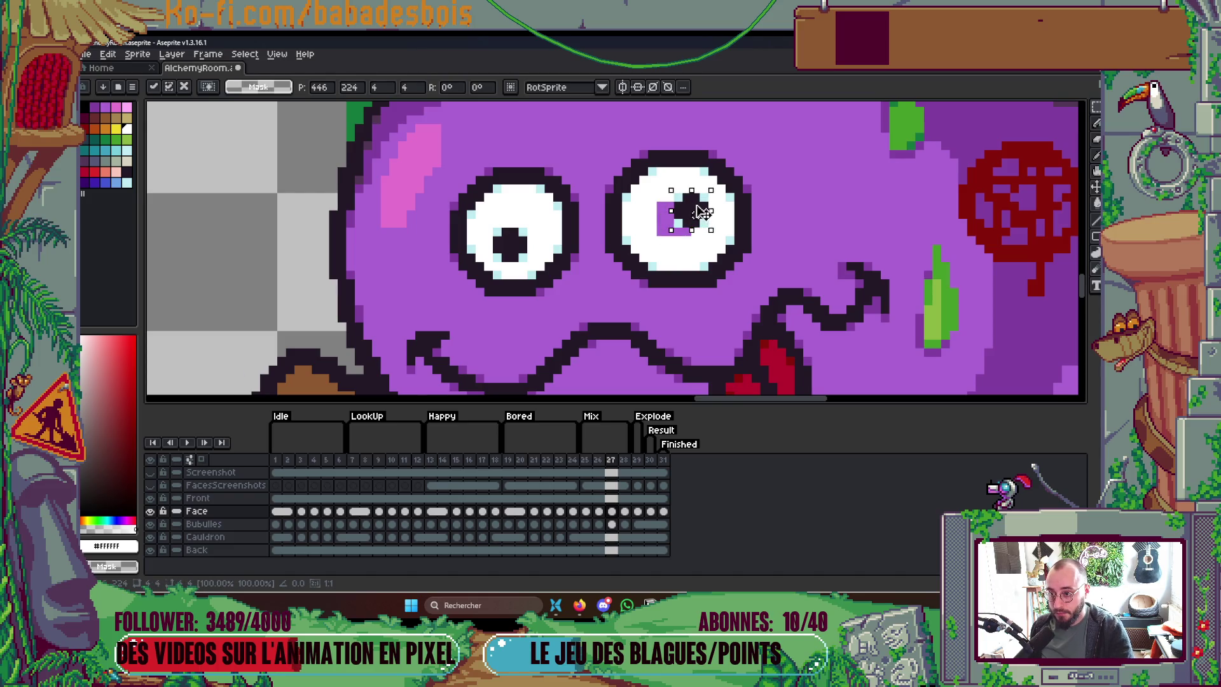
key(ctrl+d)
key(g)
Step: On frame 28, move the right pupil up-left, fill the leftover gap white, and preview
key(Right)
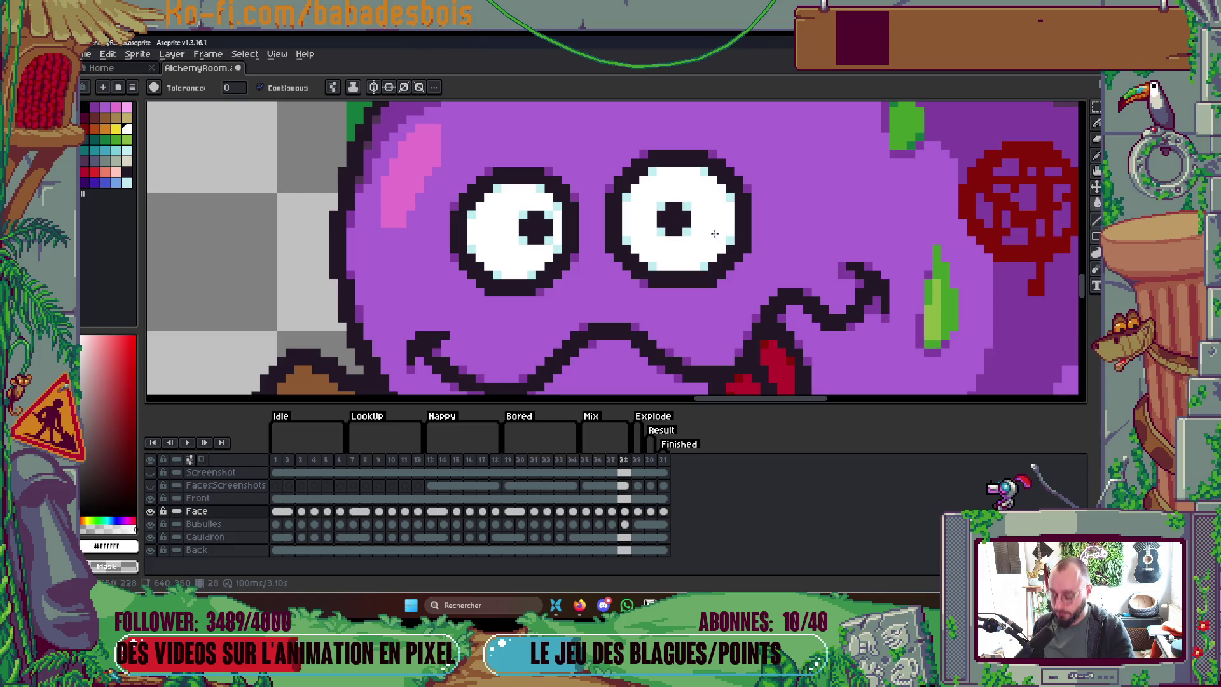
key(m)
mouse_move(687, 232)
mouse_down()
mouse_move(656, 203)
mouse_move(677, 210)
mouse_up()
key(Return)
key(g)
click(687, 226)
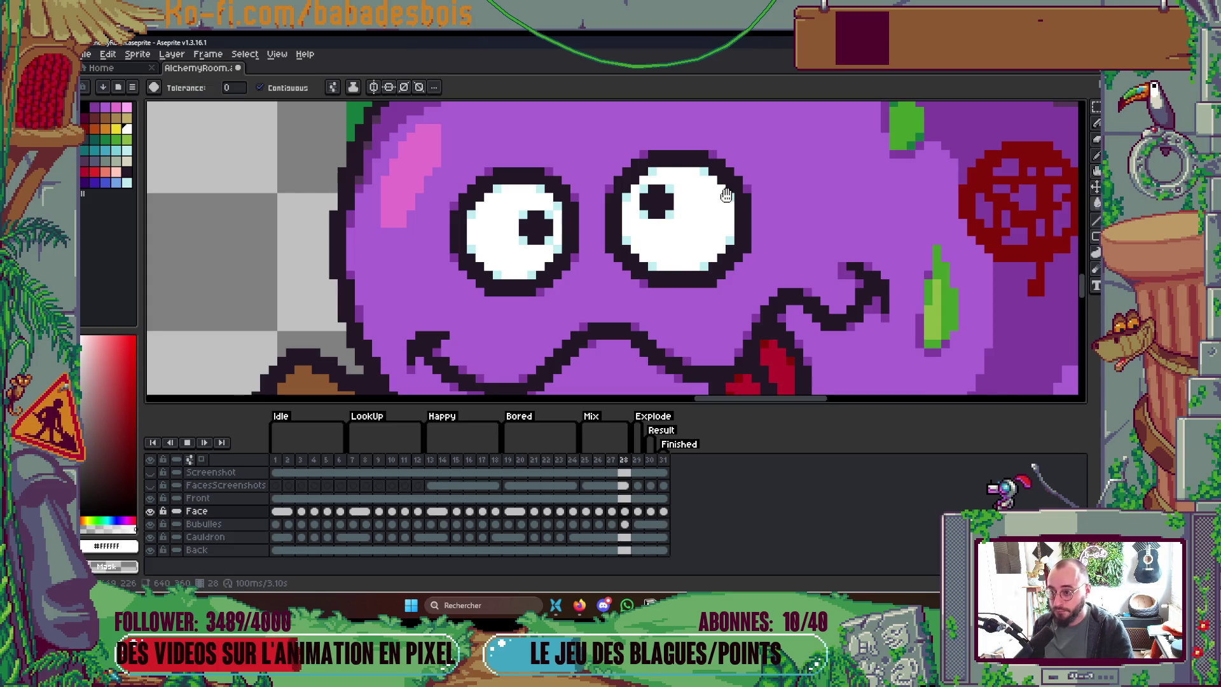
key(Return)
scroll(777, 181, down, 6)
drag(777, 181, 762, 213)
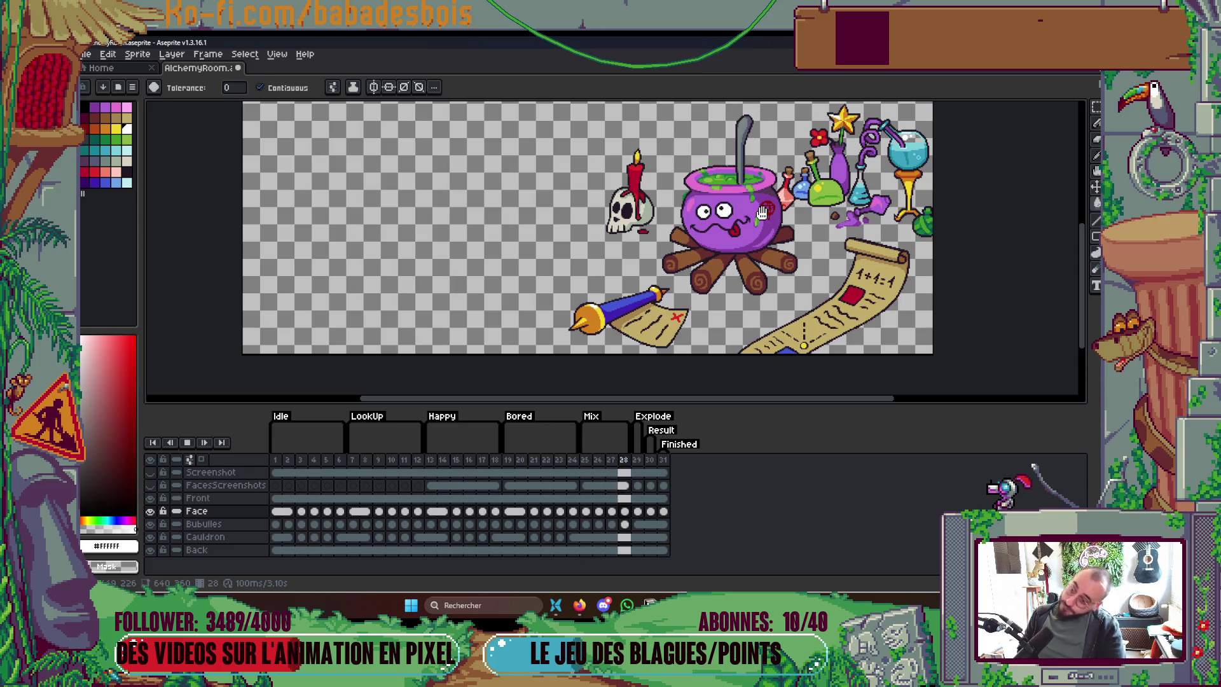
Step: Give Mix frames 25–28 a 75 ms duration each, bringing the animation to 3.00 seconds
key(Return)
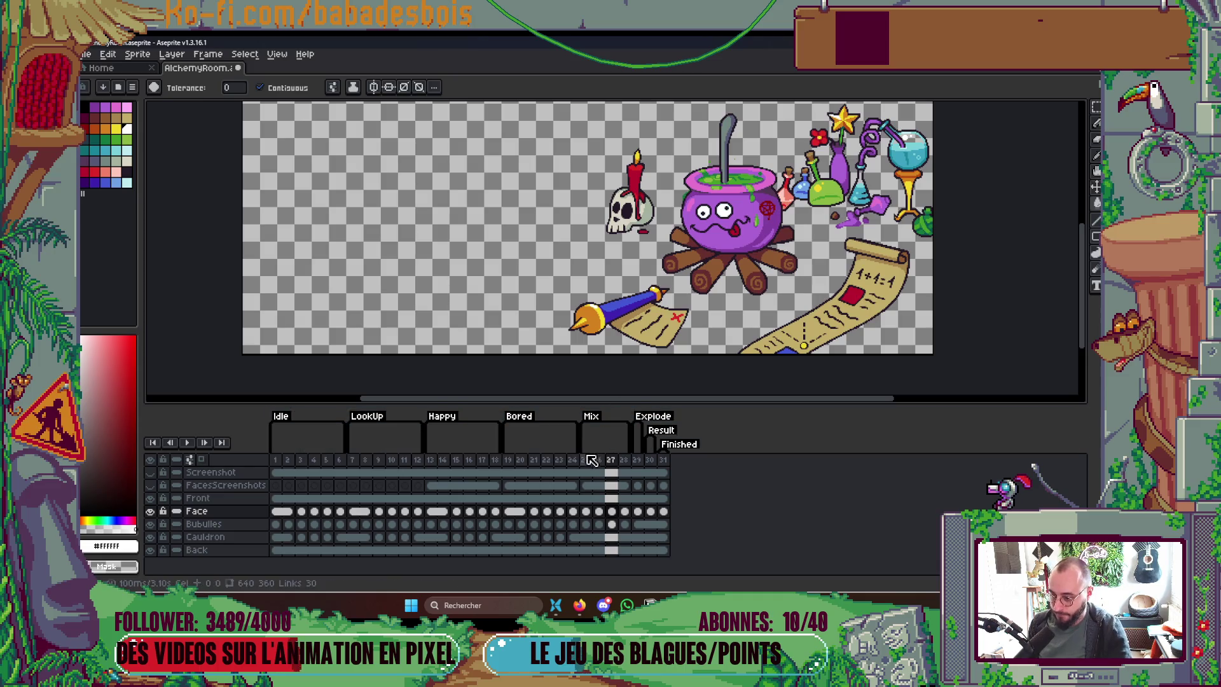
drag(584, 459, 611, 459)
right_click(624, 462)
click(639, 467)
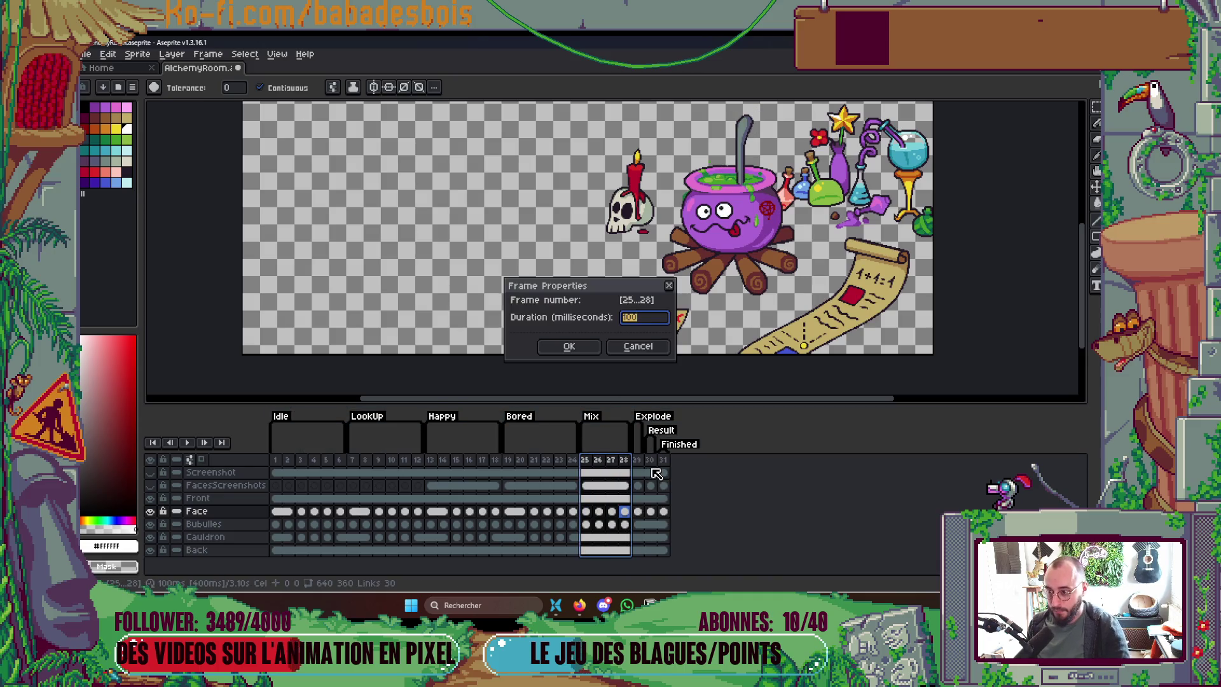
text(0)
key(Return)
key(Tab)
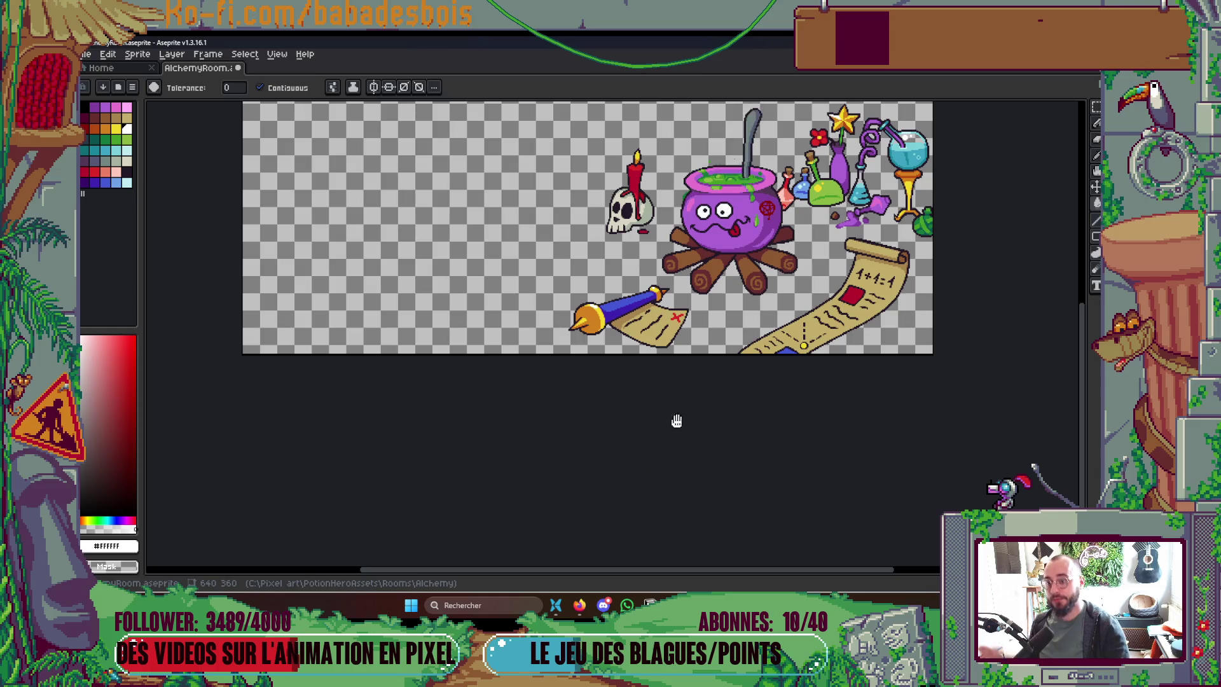
scroll(725, 381, down, 1)
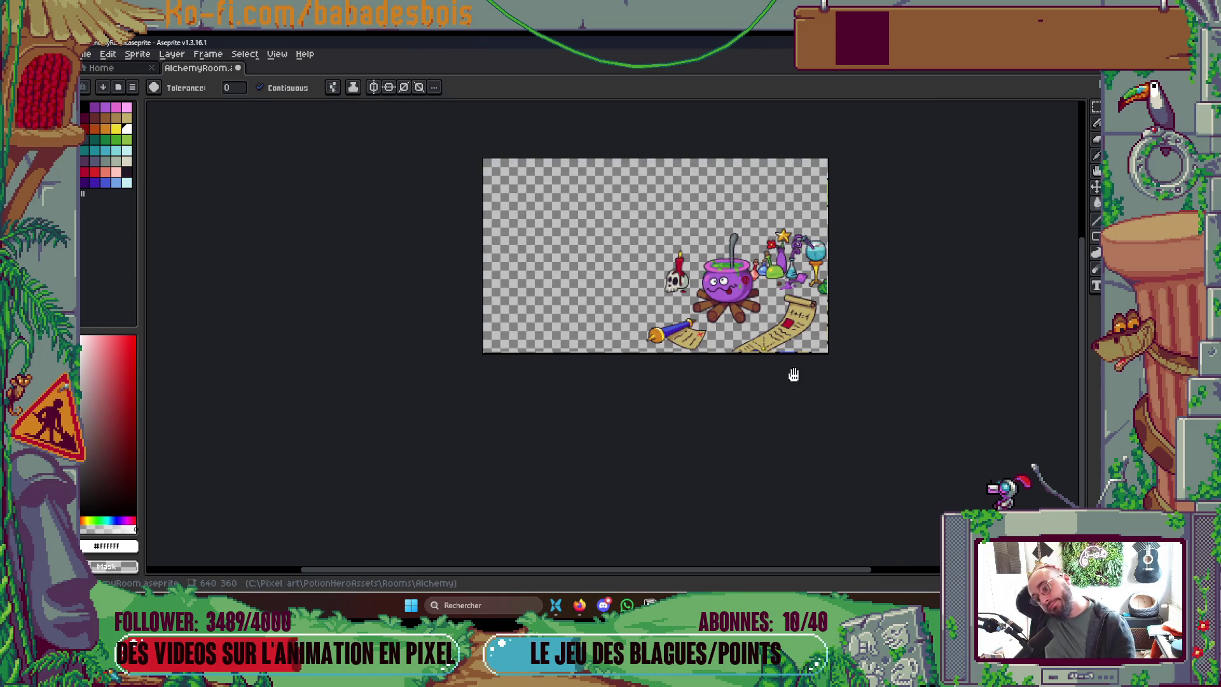
drag(793, 375, 766, 351)
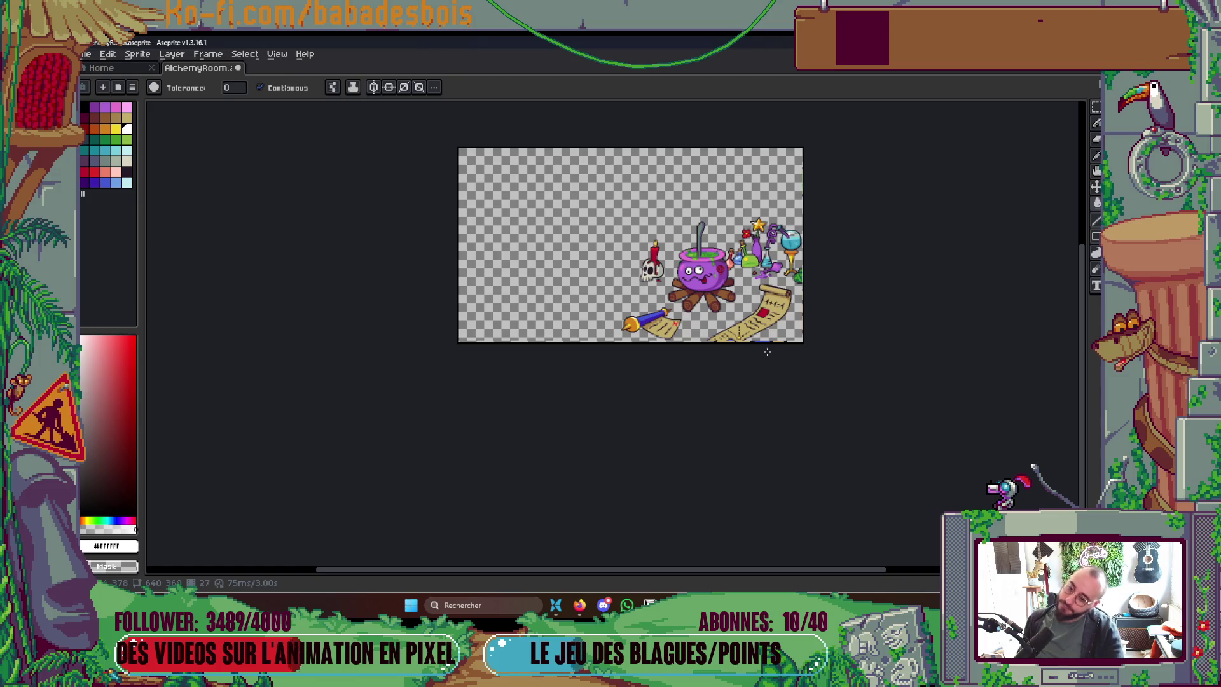
scroll(706, 248, up, 8)
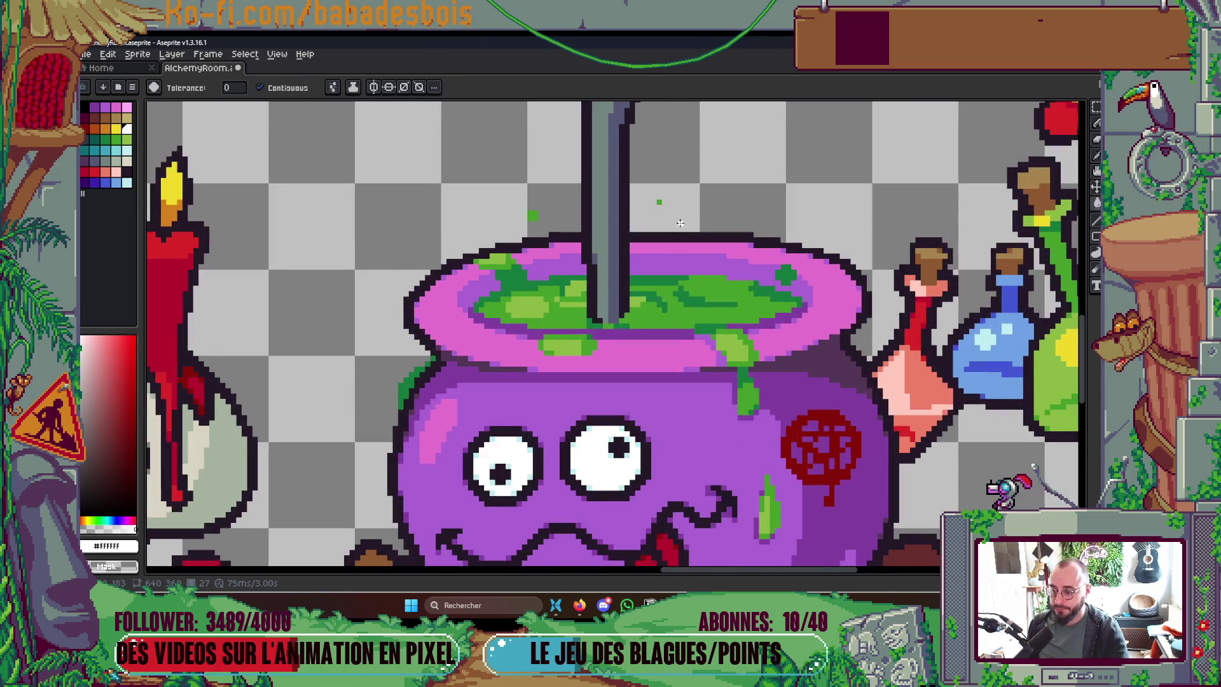
Step: Erase the two stray green pixels above the cauldron with the Pencil
key(b)
right_click(655, 198)
right_click(502, 213)
scroll(506, 217, down, 1)
Step: Play the finished animation with the timeline shown, then recentre the scene
key(Right)
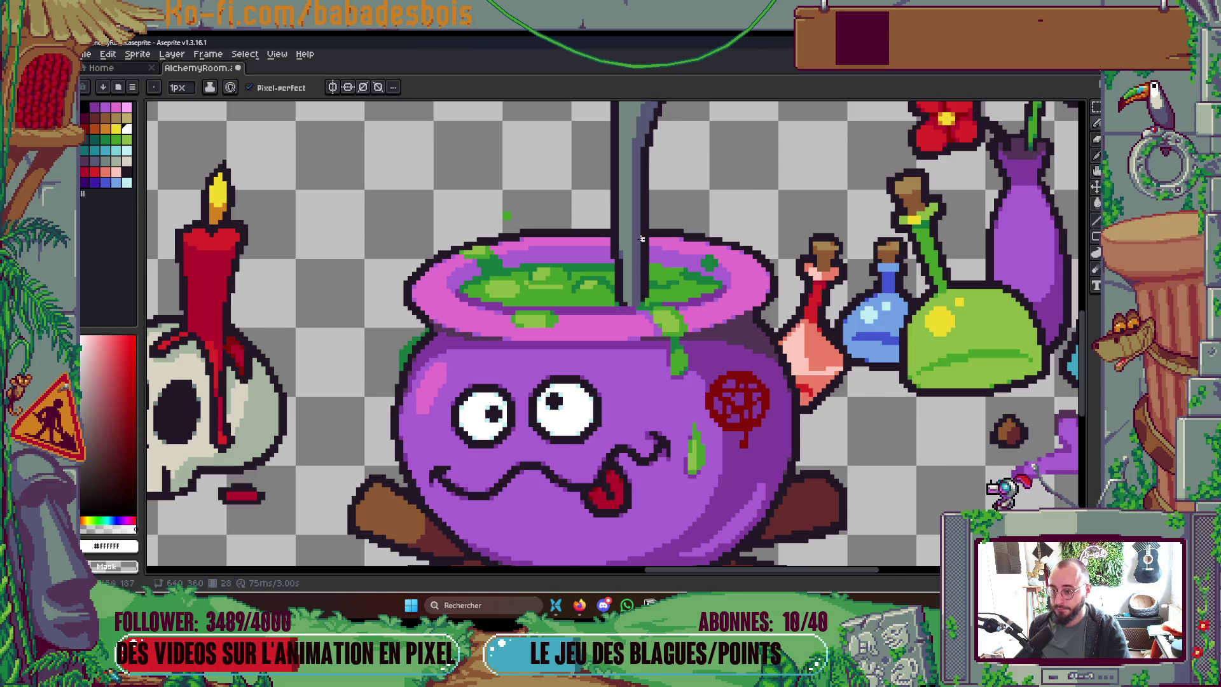
key(Return)
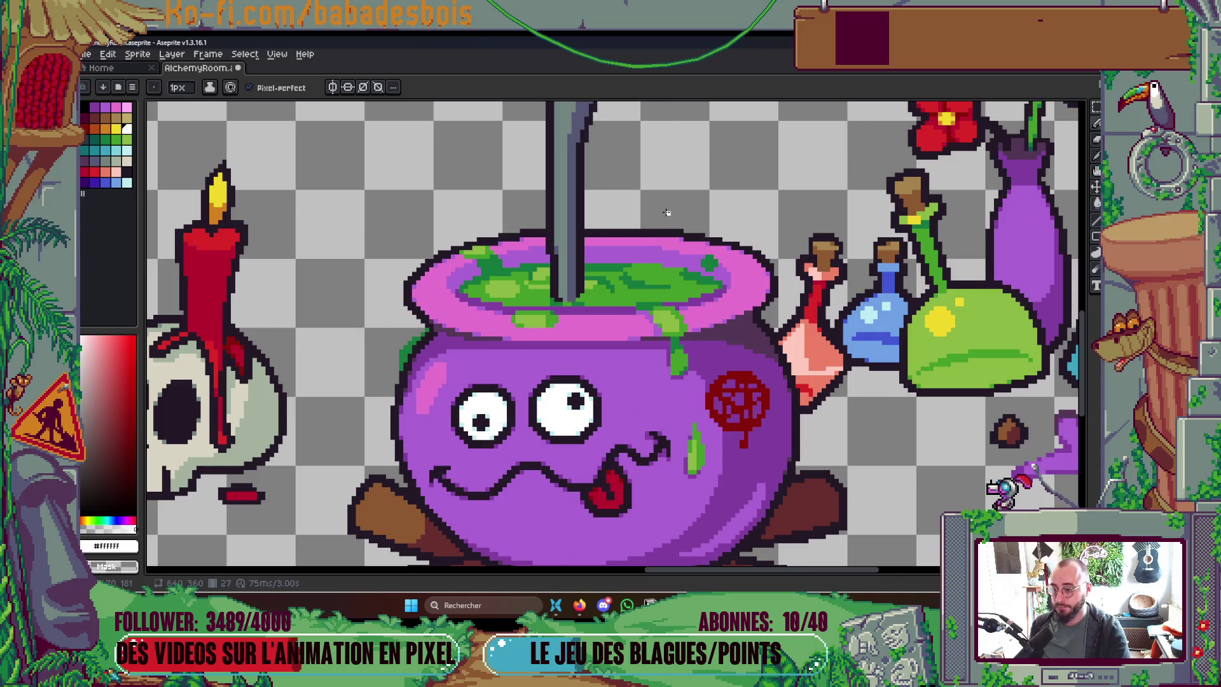
scroll(666, 212, up, 1)
scroll(586, 291, down, 3)
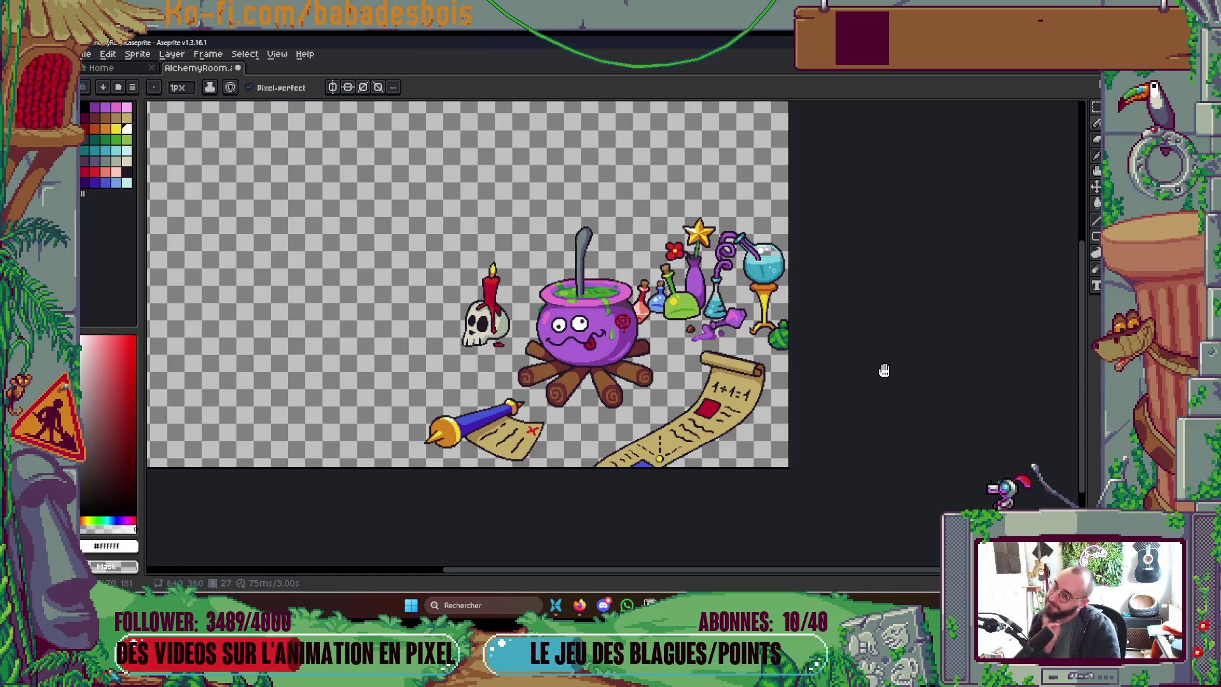
key(Tab)
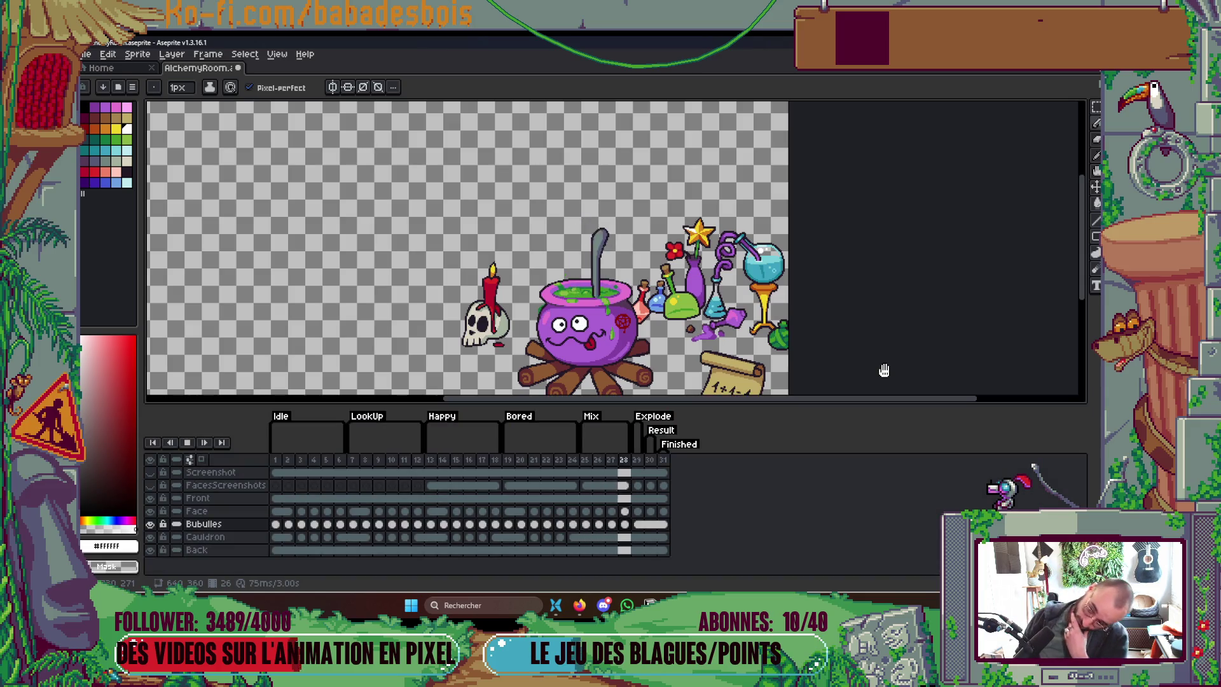
key(Return)
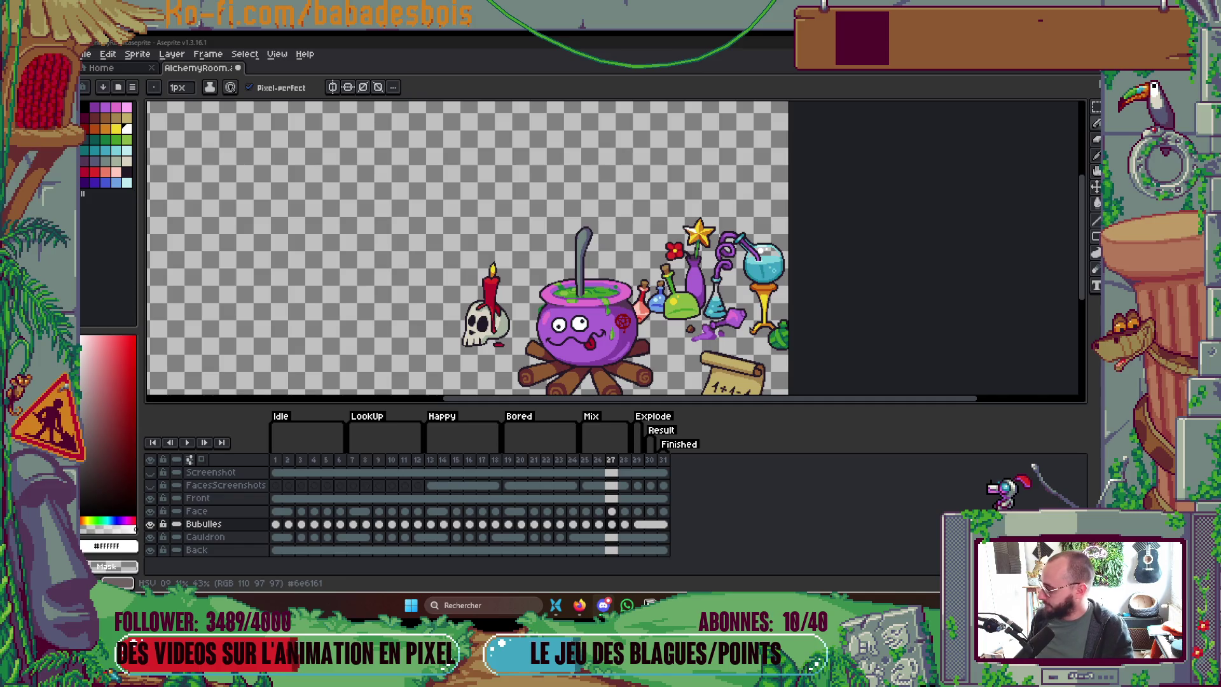
click(579, 605)
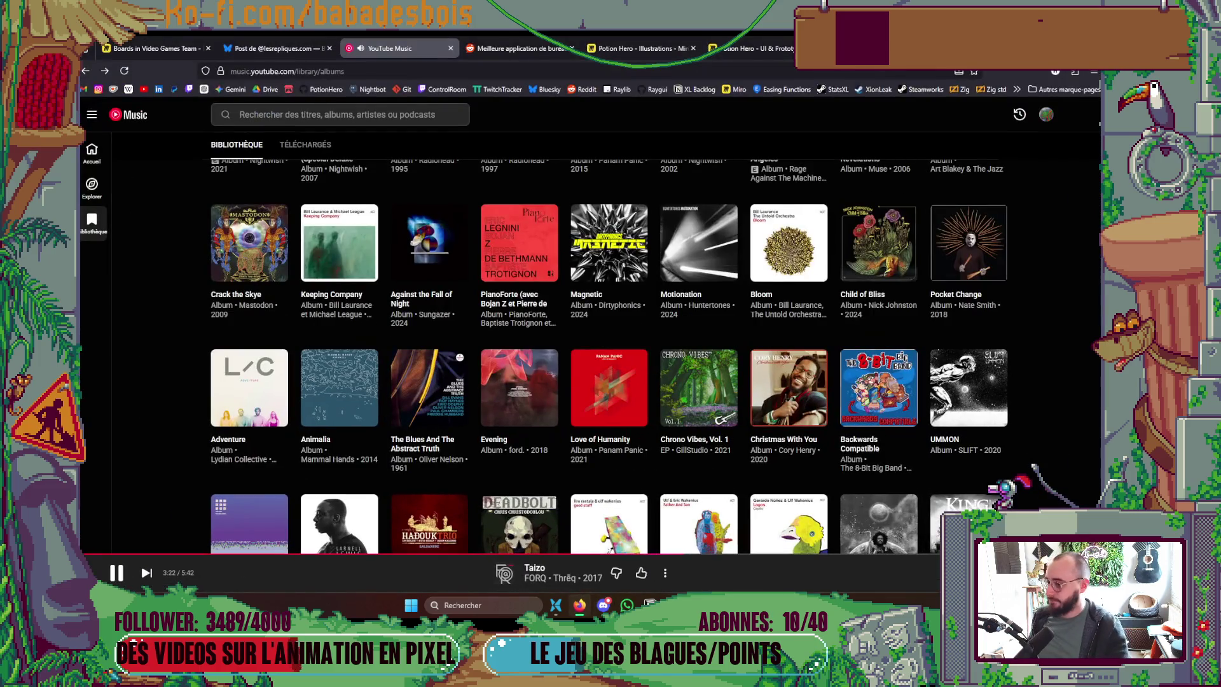
click(579, 605)
drag(524, 275, 563, 221)
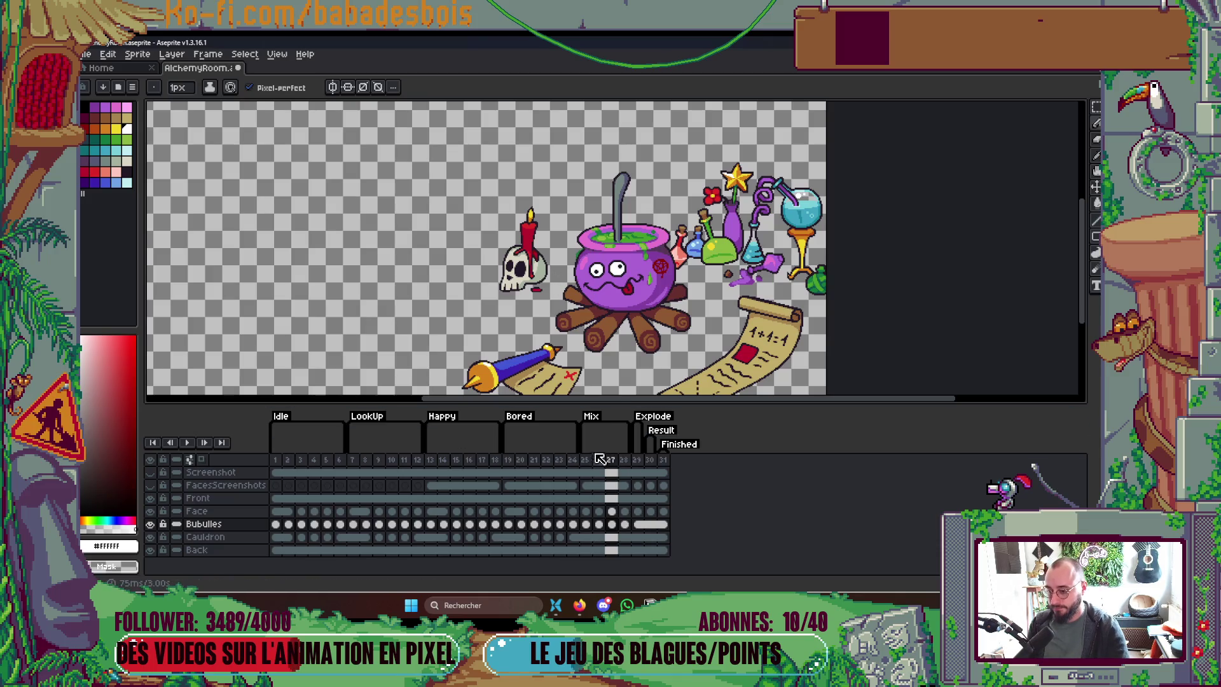
Step: Clear the frame range, preview the animation, and return to frame 25
click(624, 459)
click(683, 432)
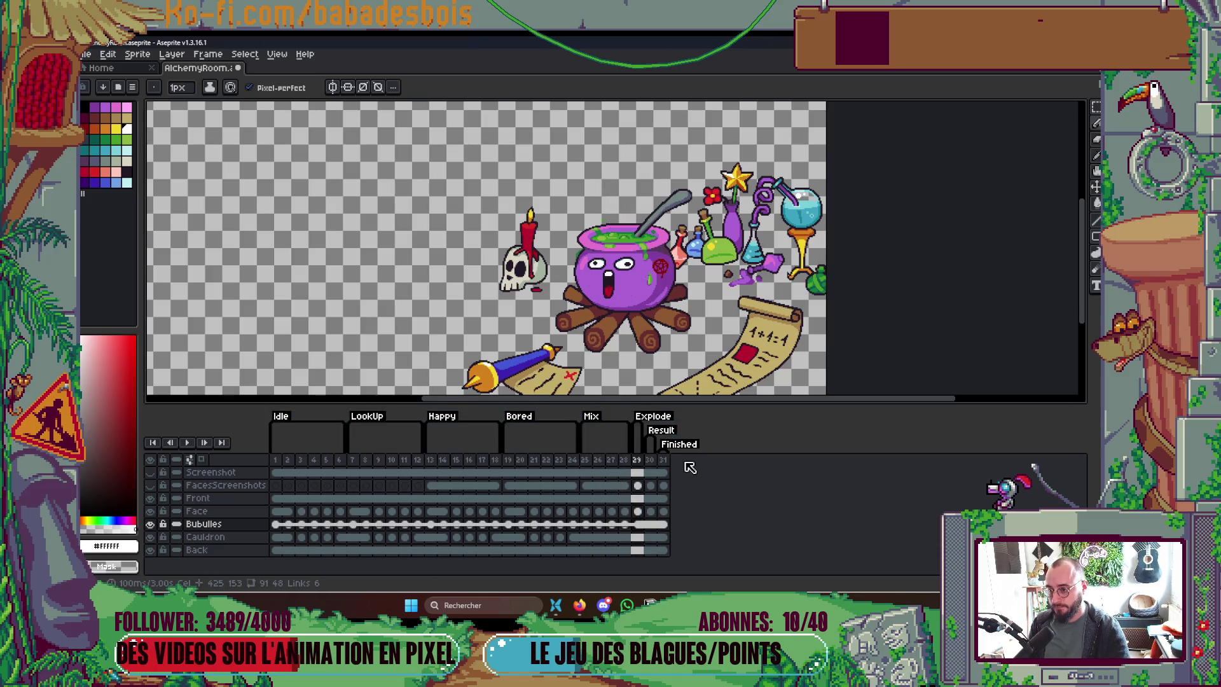
click(321, 571)
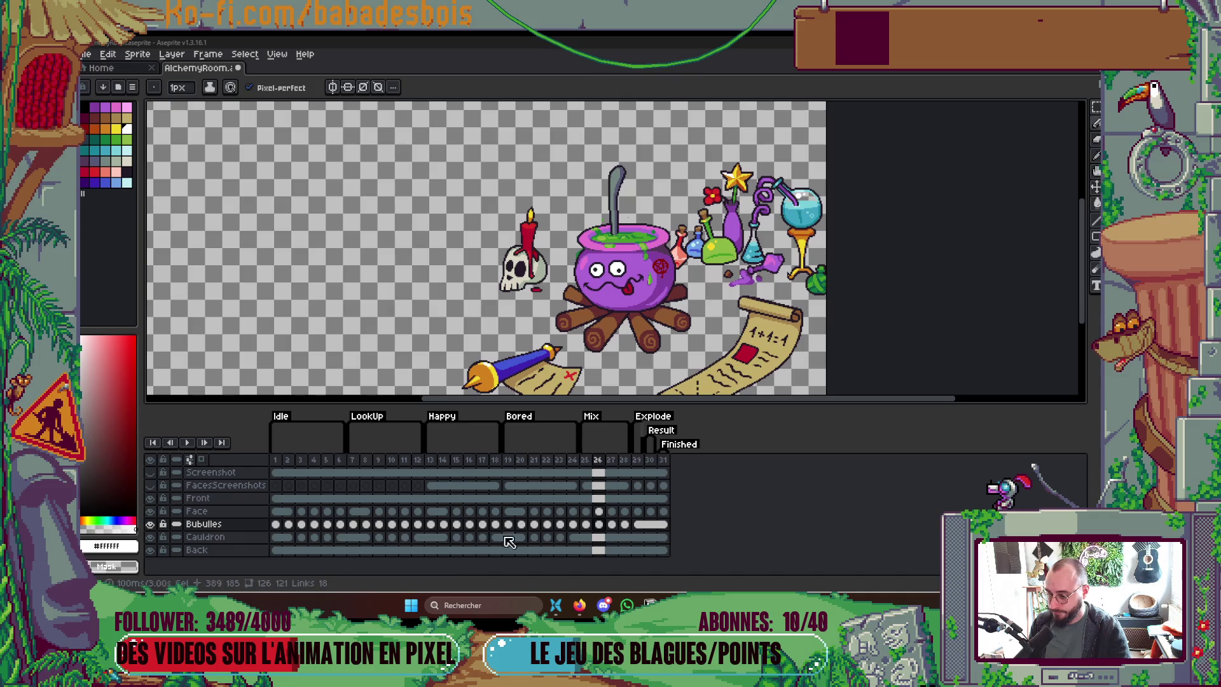
key(Right)
key(Right)
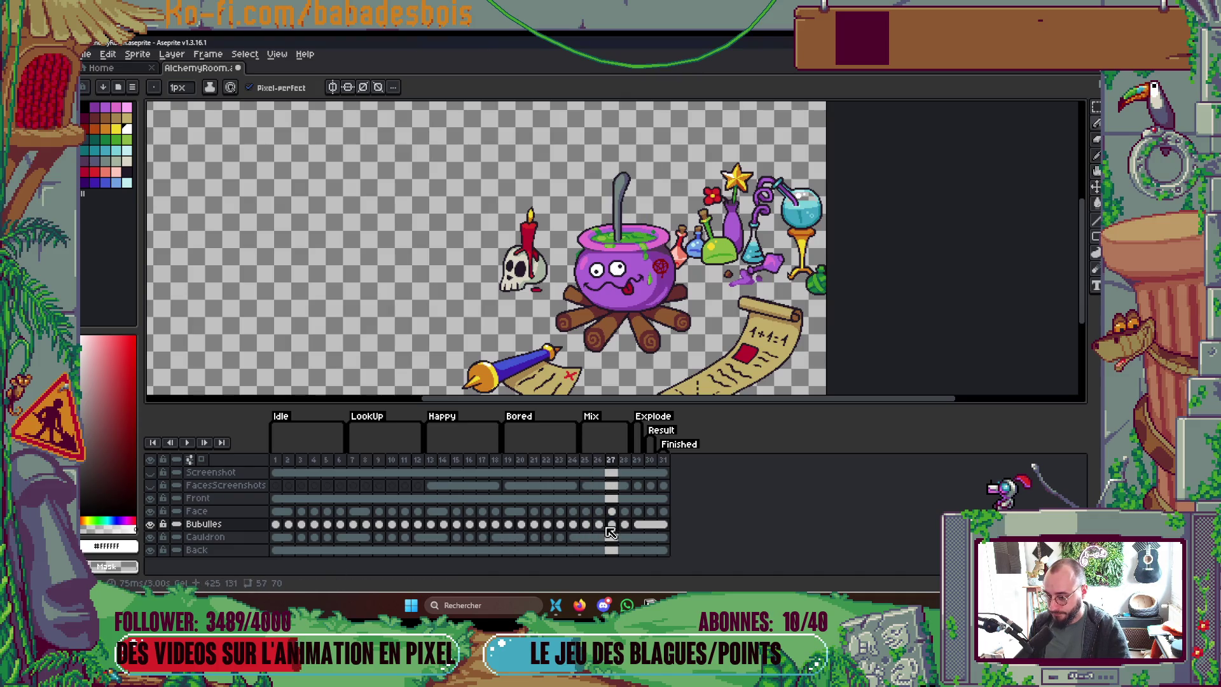
key(Left)
key(Left)
key(Left)
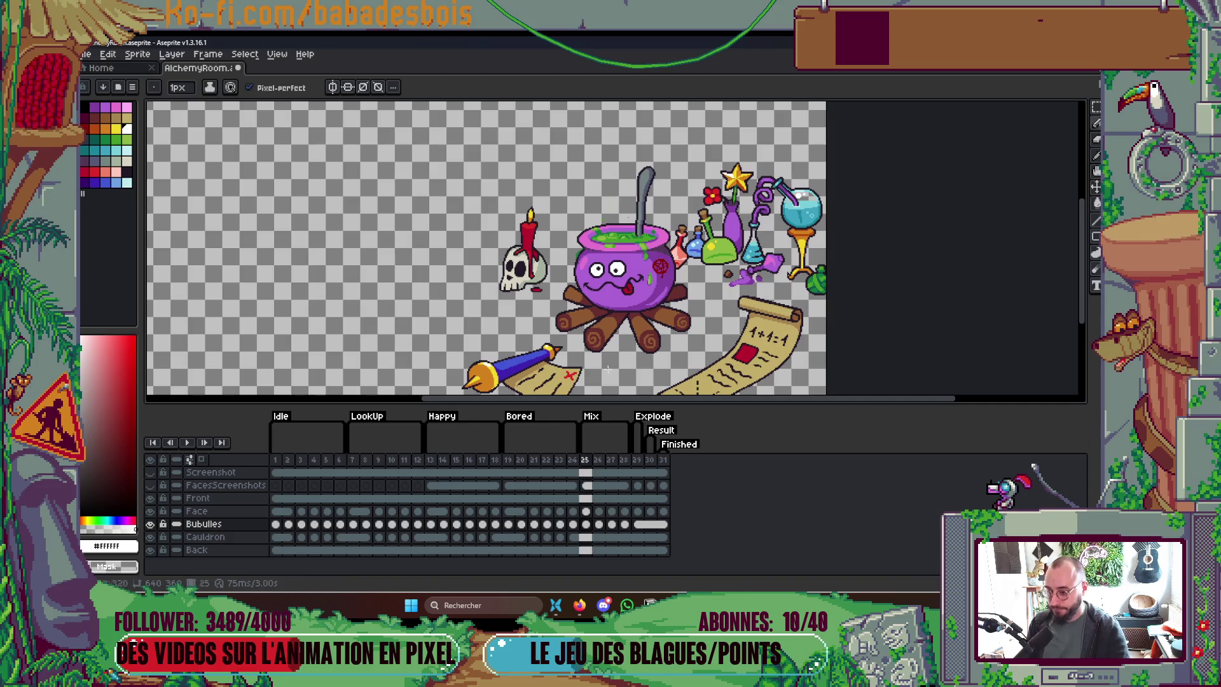
Step: Paint over the soup's spots in mid green #459c28 with a 2px brush
scroll(587, 250, up, 3)
scroll(587, 250, up, 2)
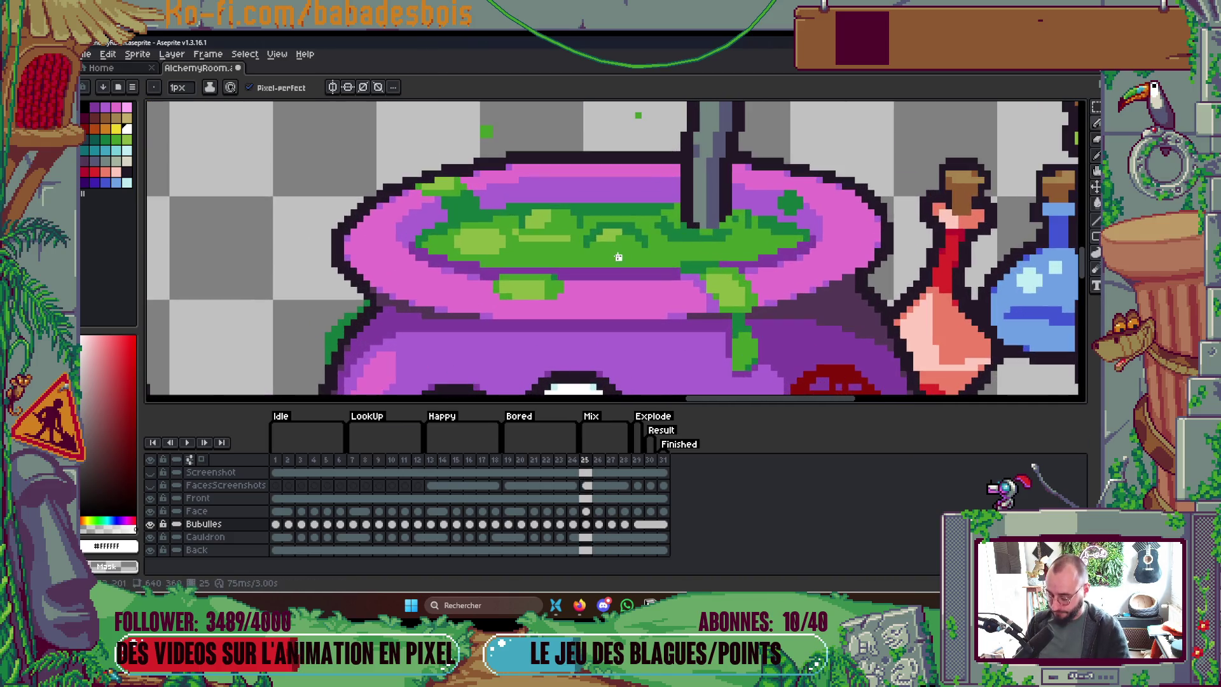
alt+click(647, 241)
key(plus)
mouse_move(591, 228)
mouse_down()
mouse_move(629, 237)
mouse_move(562, 246)
mouse_move(575, 233)
mouse_up()
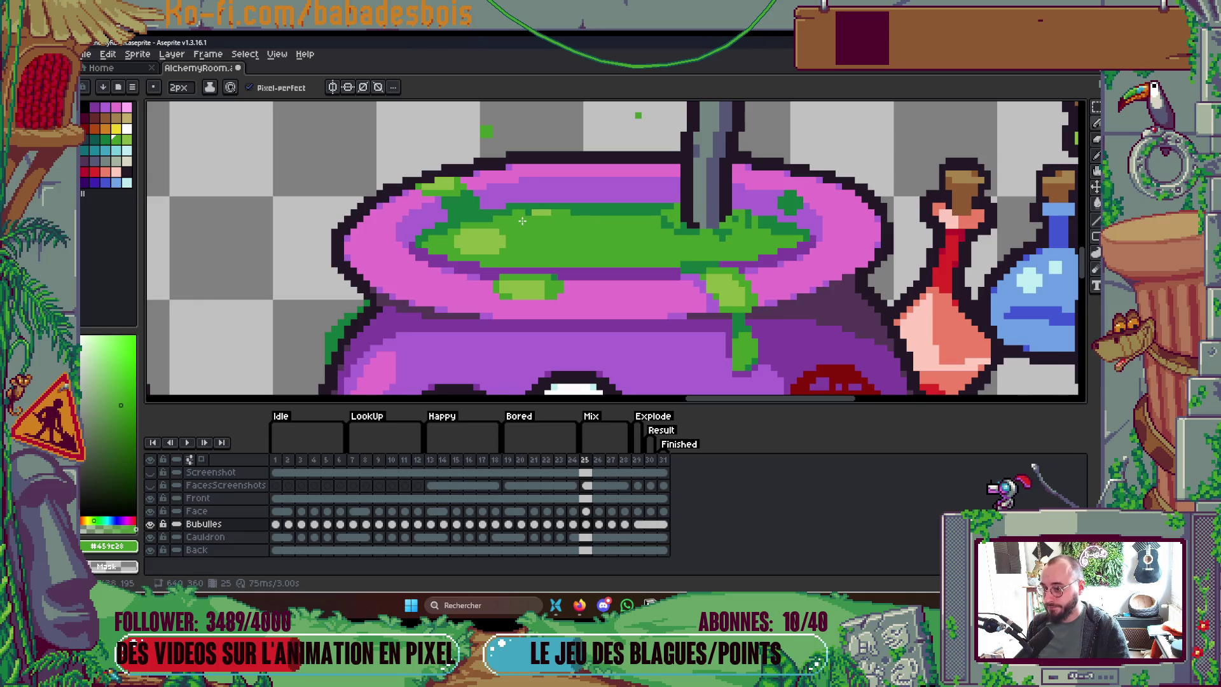
alt+click(591, 210)
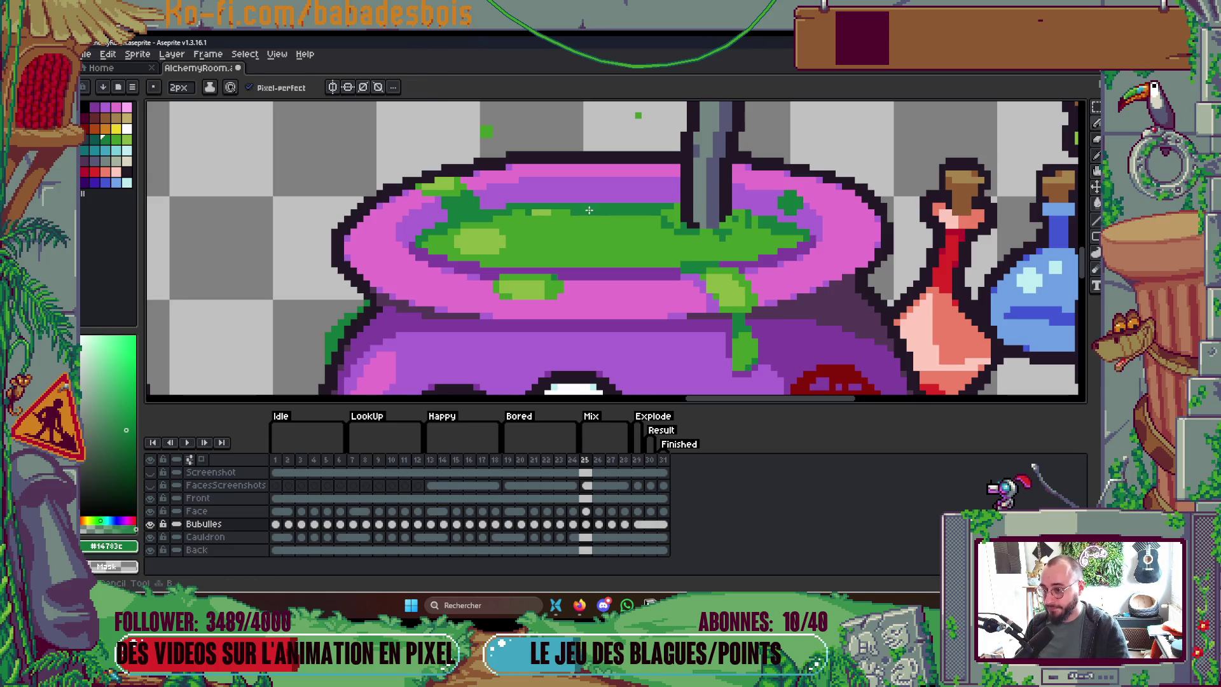
Step: Erase the two stray bubble pixels above the cauldron
right_click(486, 132)
right_click(638, 115)
scroll(670, 179, down, 1)
scroll(510, 238, up, 1)
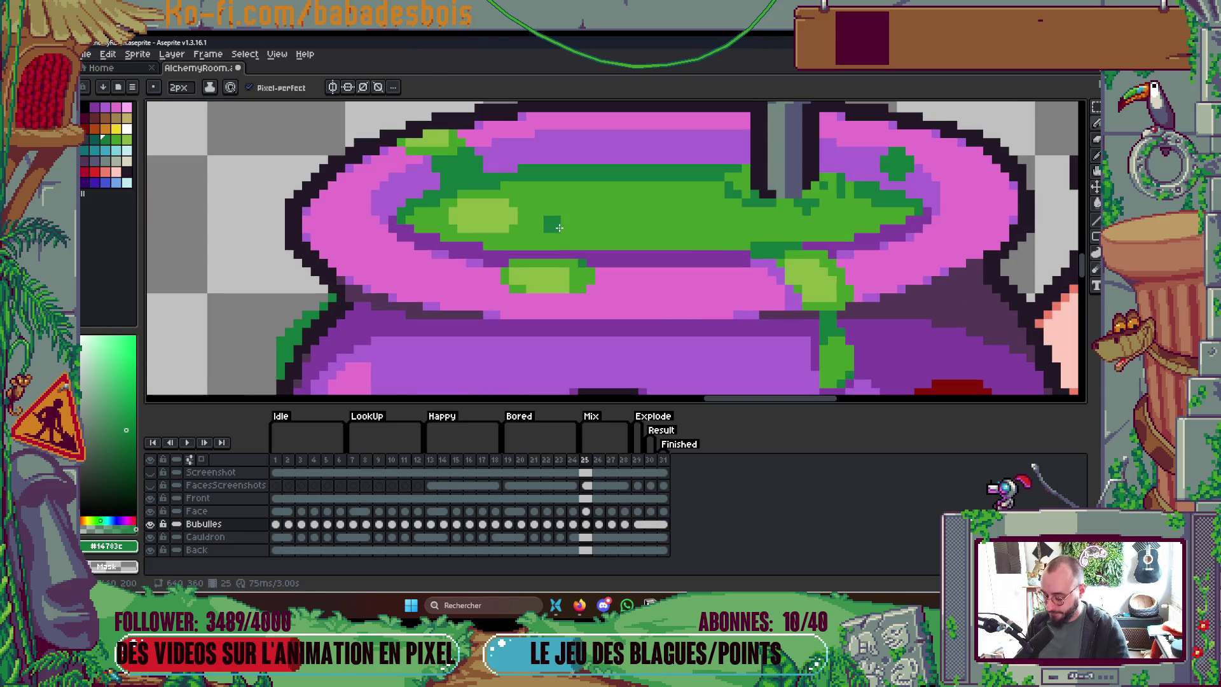
Step: Repaint the inner light-green blob in mid green and compare with the next frames
alt+click(484, 217)
drag(461, 217, 482, 225)
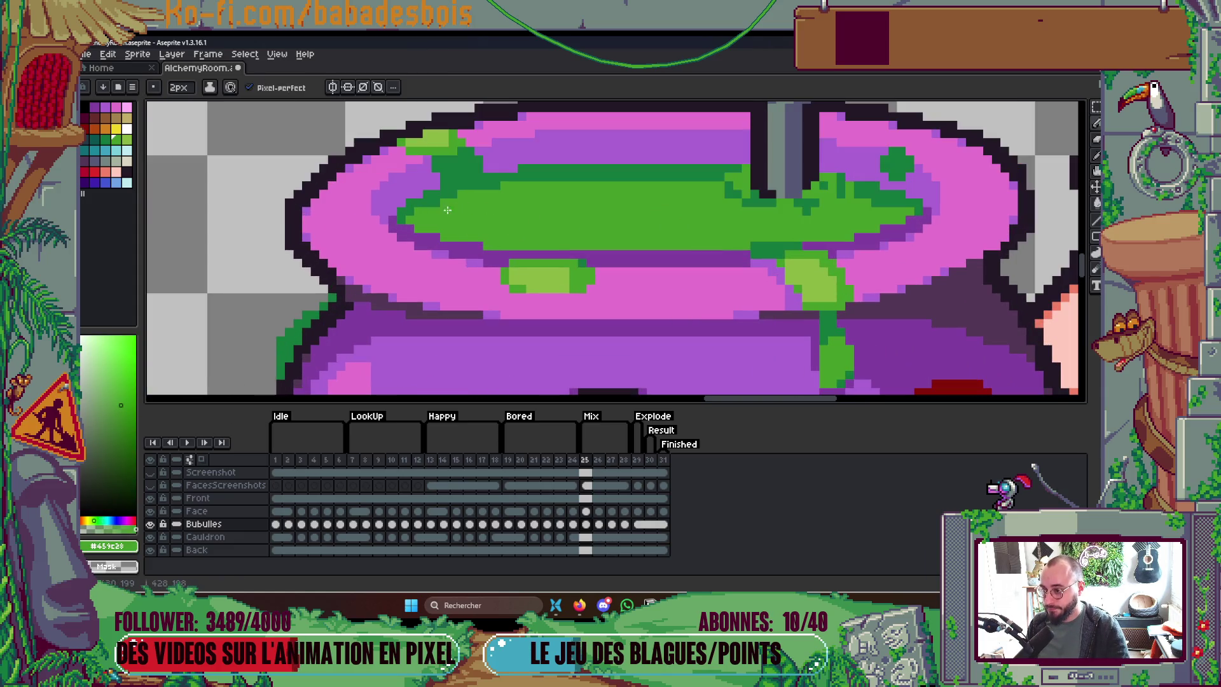
scroll(656, 170, down, 4)
scroll(656, 170, up, 2)
scroll(656, 170, up, 2)
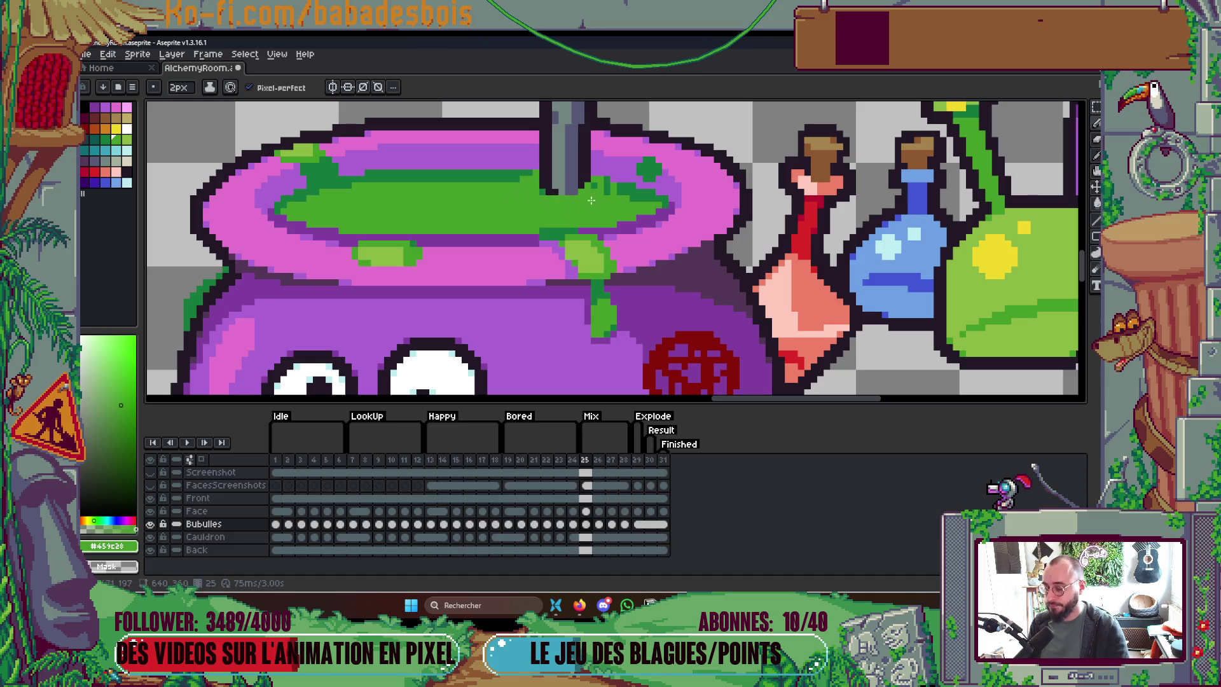
key(Right)
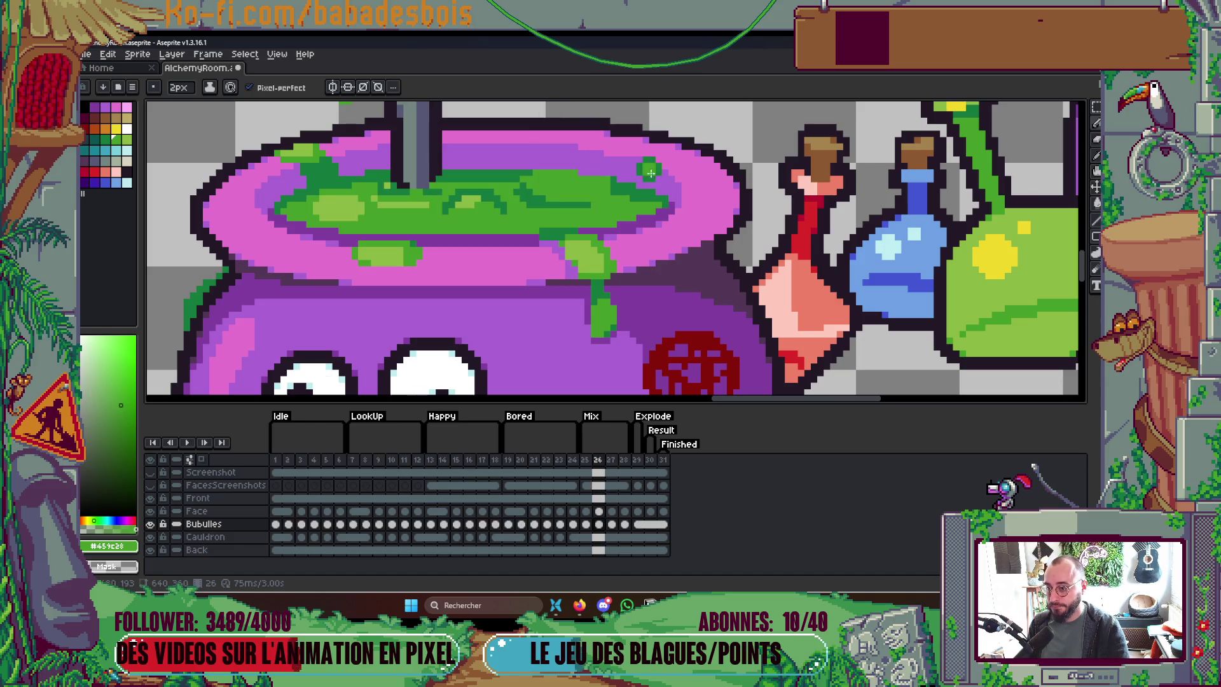
key(Right)
key(Right)
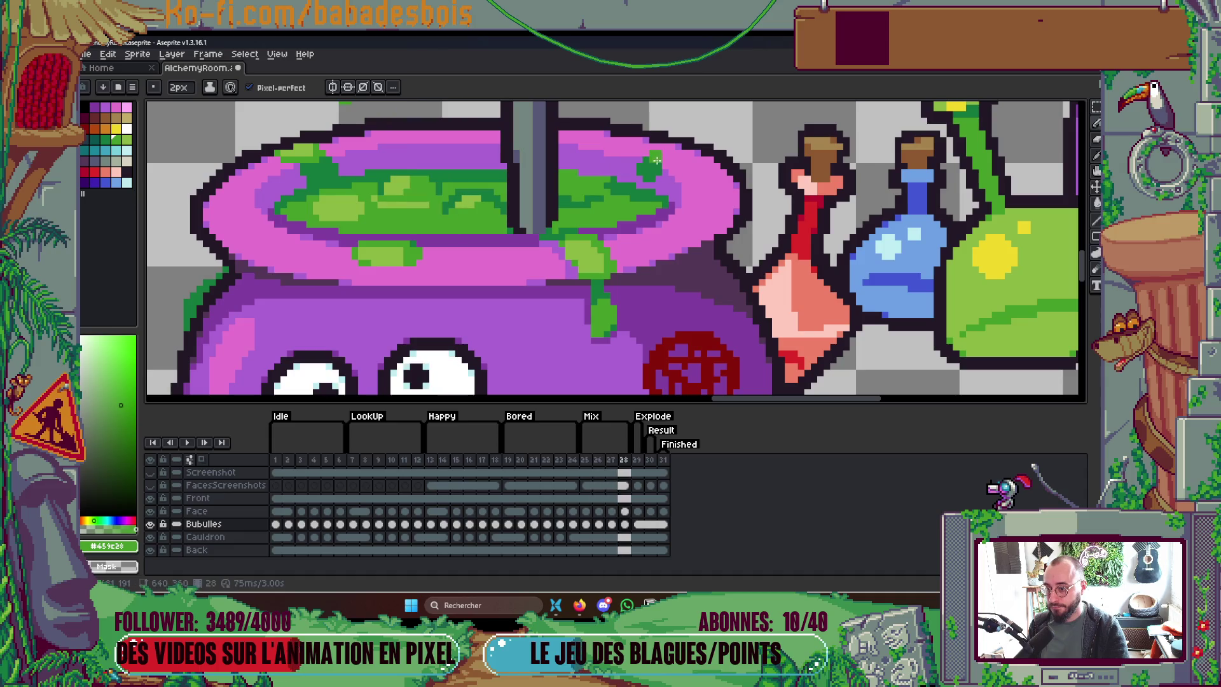
key(Left)
key(Left)
key(Left)
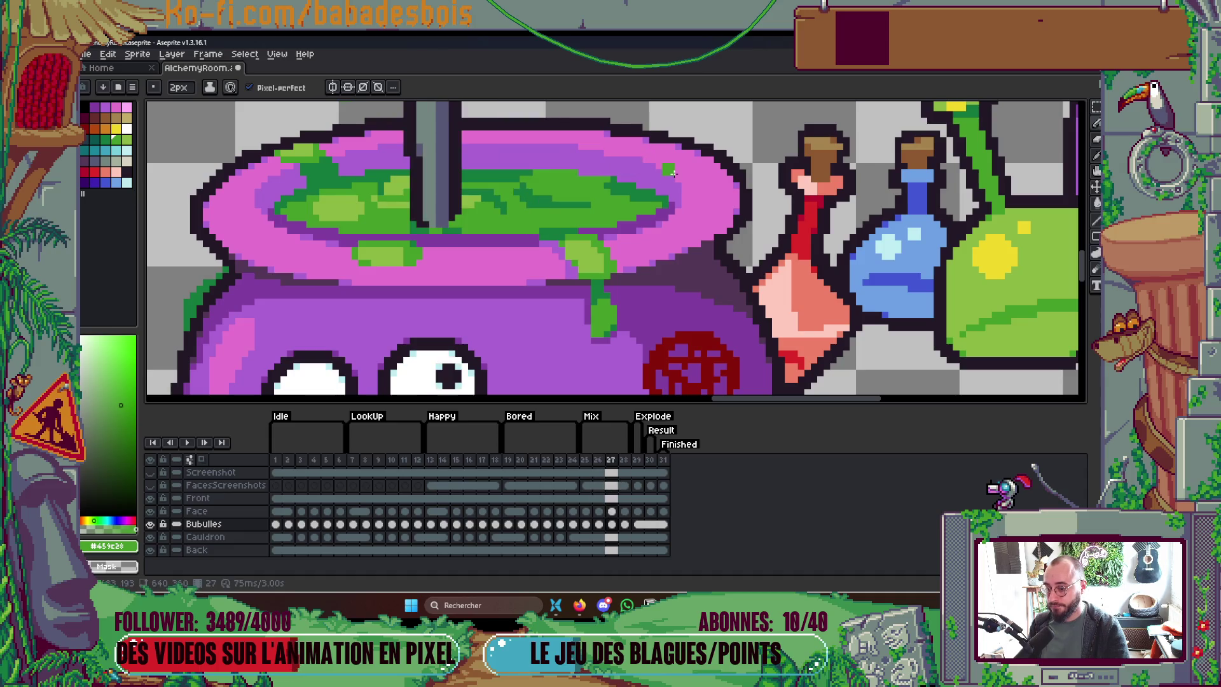
scroll(659, 177, down, 1)
scroll(521, 216, up, 2)
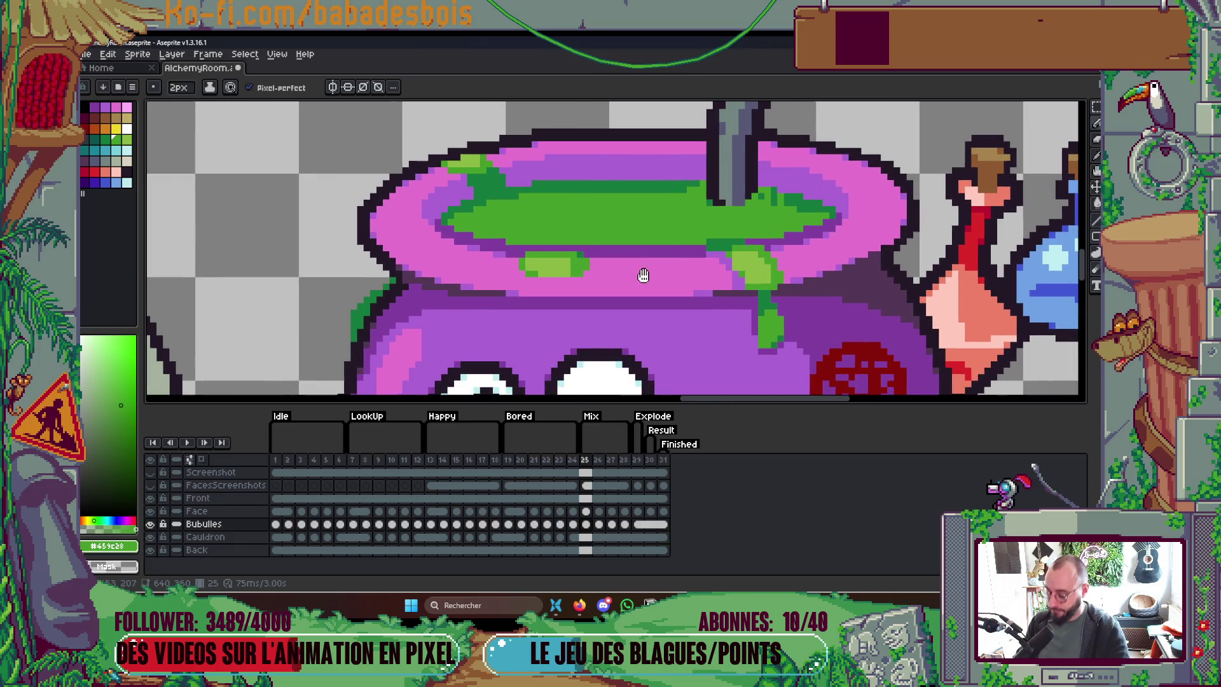
Step: Draw dark green #14783c swirl lines along the lower soup edge and across the brew
mouse_move(521, 216)
mouse_down()
mouse_move(513, 230)
mouse_move(709, 238)
mouse_up()
mouse_move(520, 220)
mouse_down()
mouse_move(620, 197)
mouse_move(547, 207)
mouse_up()
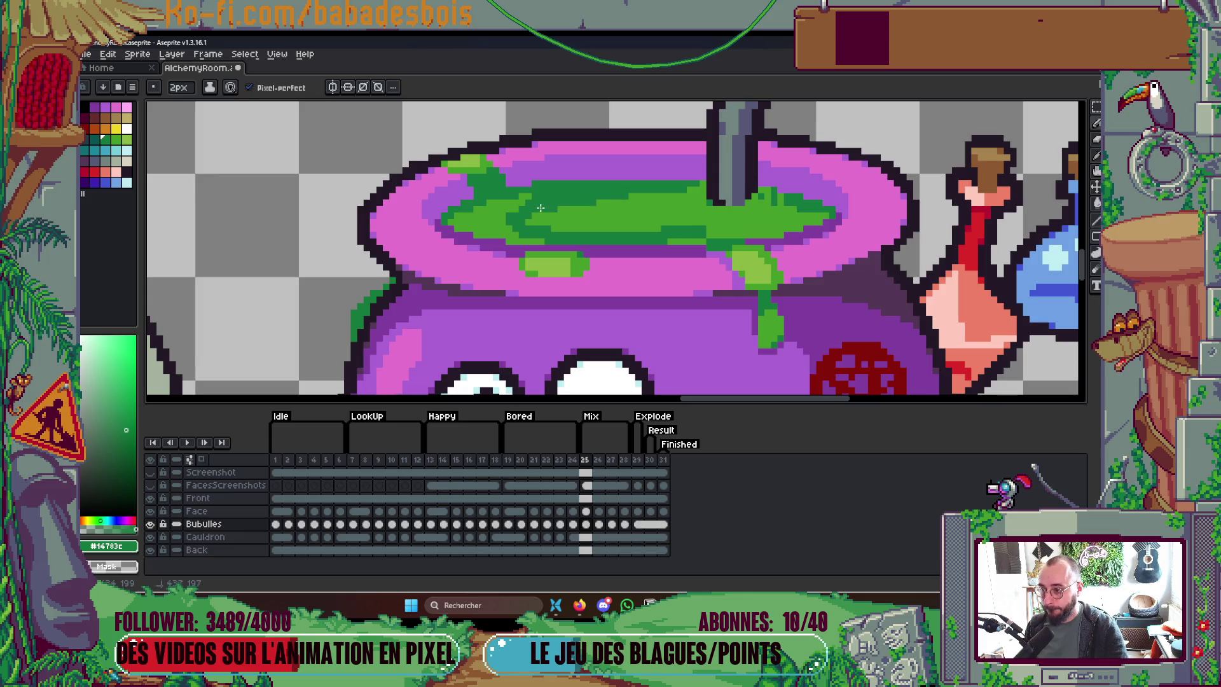
mouse_move(675, 210)
mouse_down()
mouse_move(662, 231)
mouse_move(590, 219)
mouse_move(700, 214)
mouse_move(734, 231)
mouse_up()
scroll(714, 234, down, 1)
scroll(636, 225, up, 3)
Step: Sample the soup's lighter and dark greens from the canvas
key(alt)
click(620, 224)
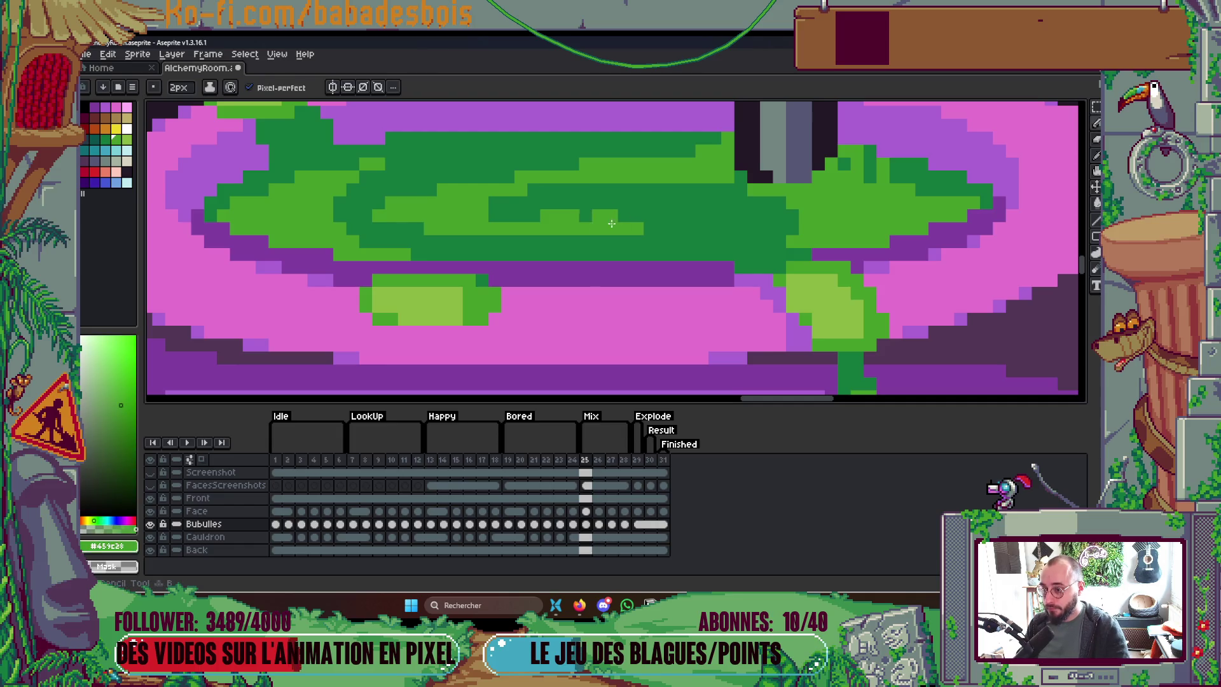
scroll(598, 202, down, 3)
scroll(644, 196, down, 5)
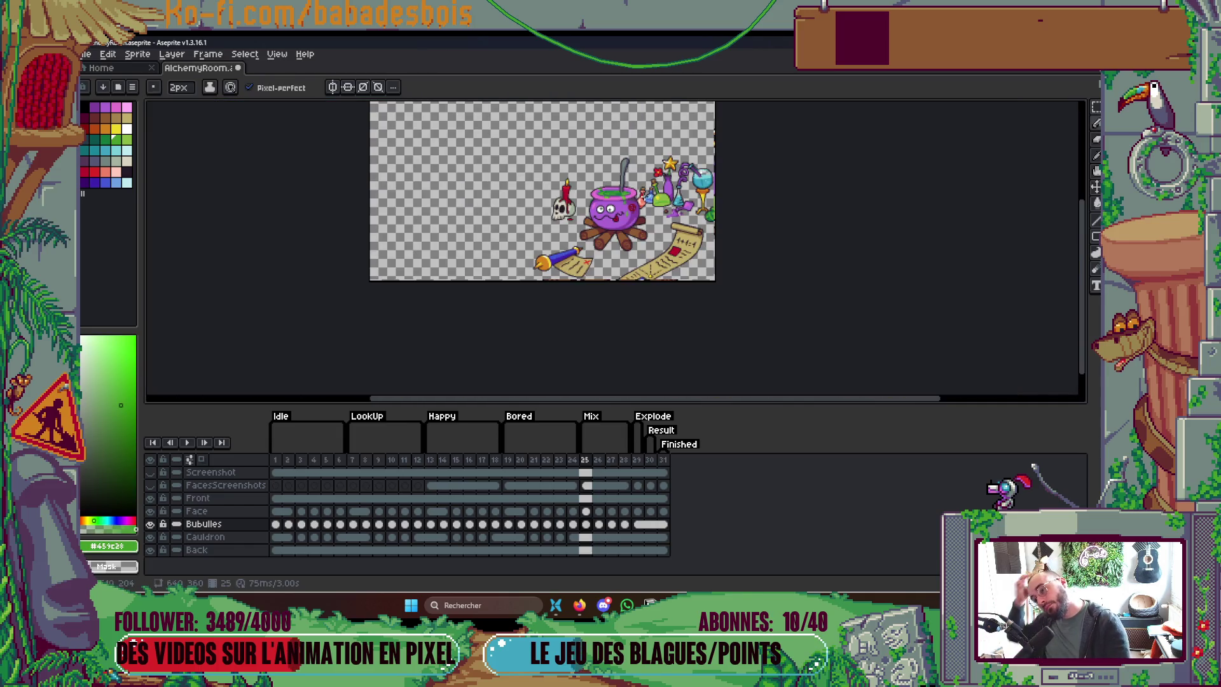
scroll(644, 191, up, 2)
scroll(578, 219, up, 3)
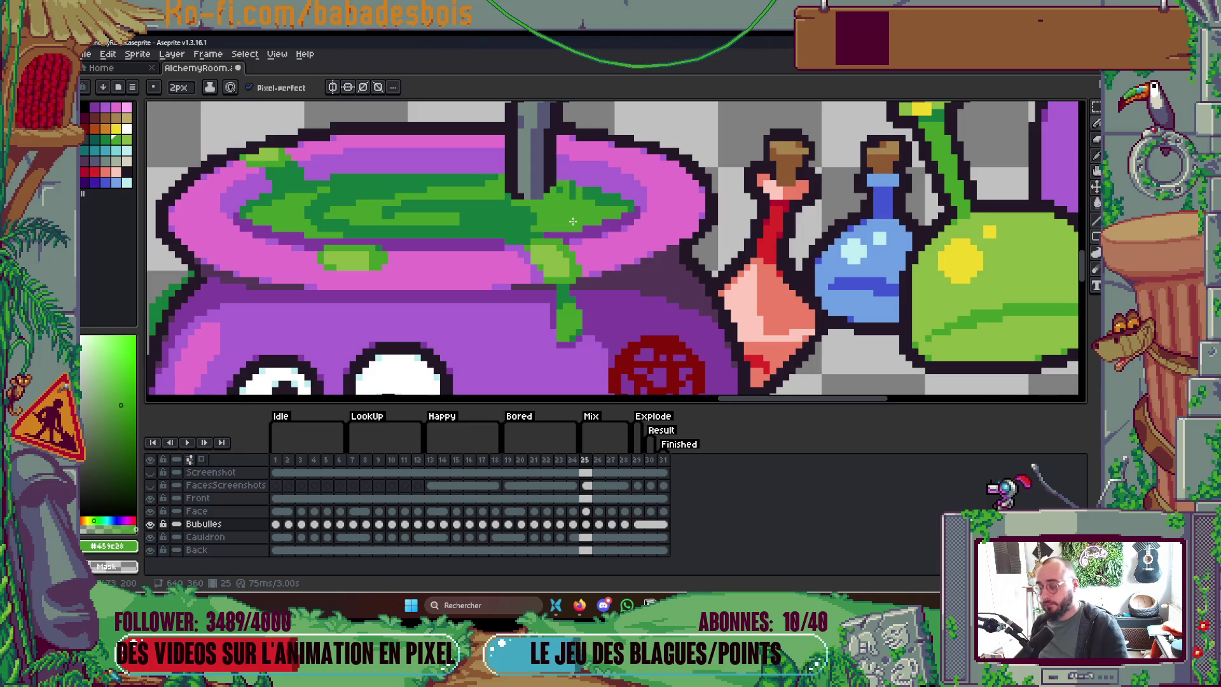
alt+click(670, 189)
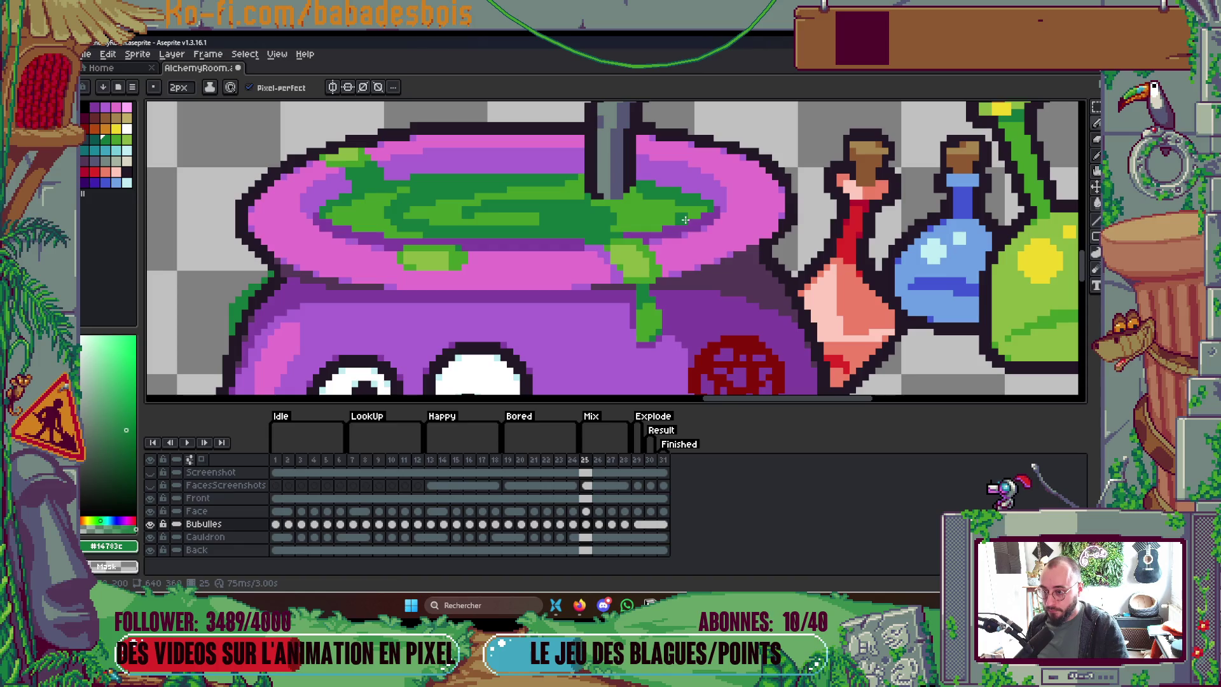
scroll(701, 209, down, 5)
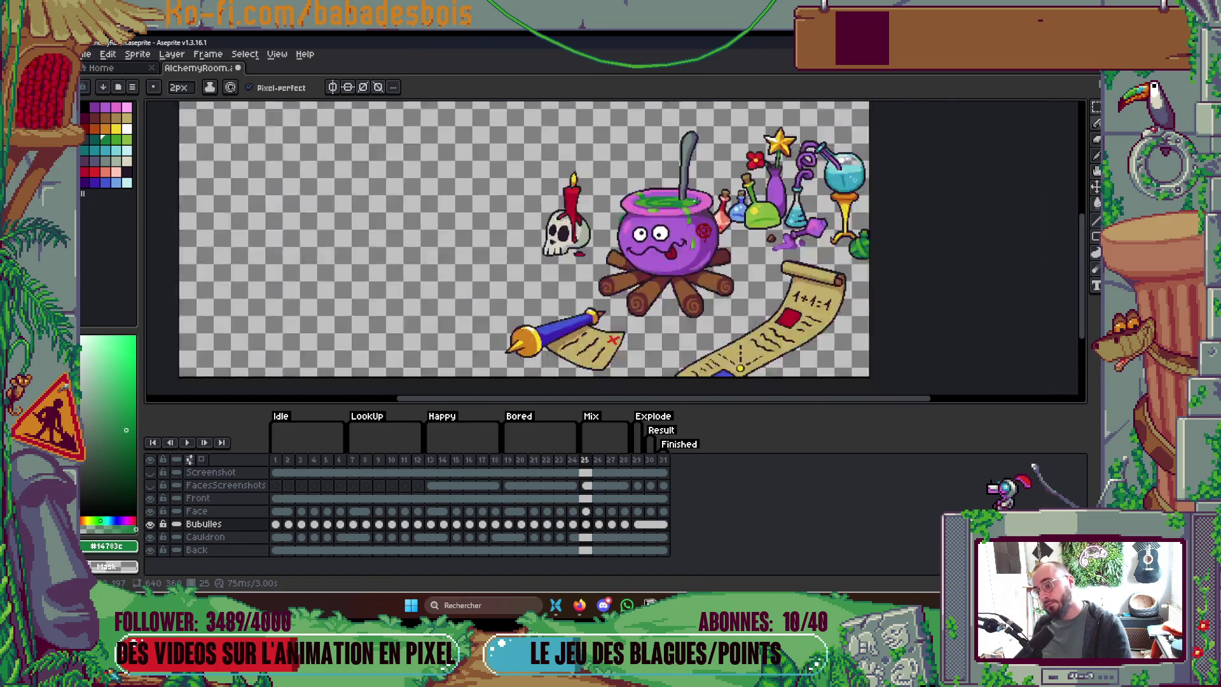
scroll(701, 209, up, 1)
scroll(673, 205, up, 8)
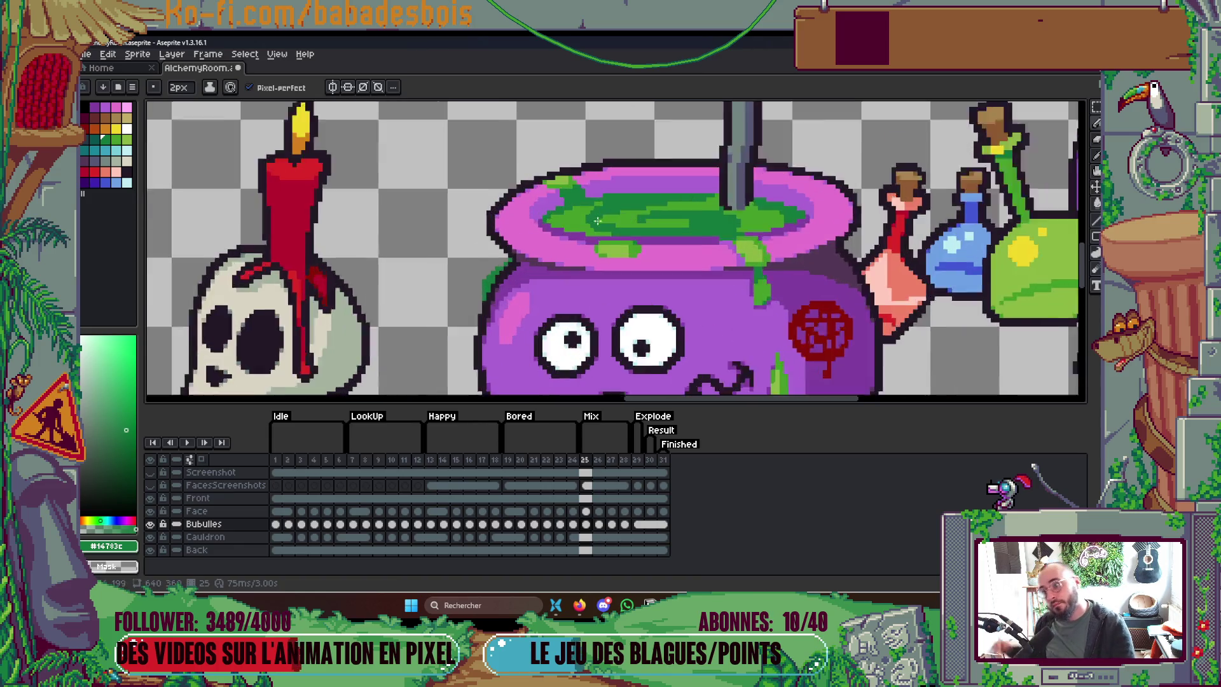
Step: Choose the light green swatch and paint horizontal highlight strokes across the soup
click(126, 140)
click(675, 210)
key(v)
drag(667, 197, 808, 189)
drag(699, 232, 803, 223)
scroll(802, 223, down, 5)
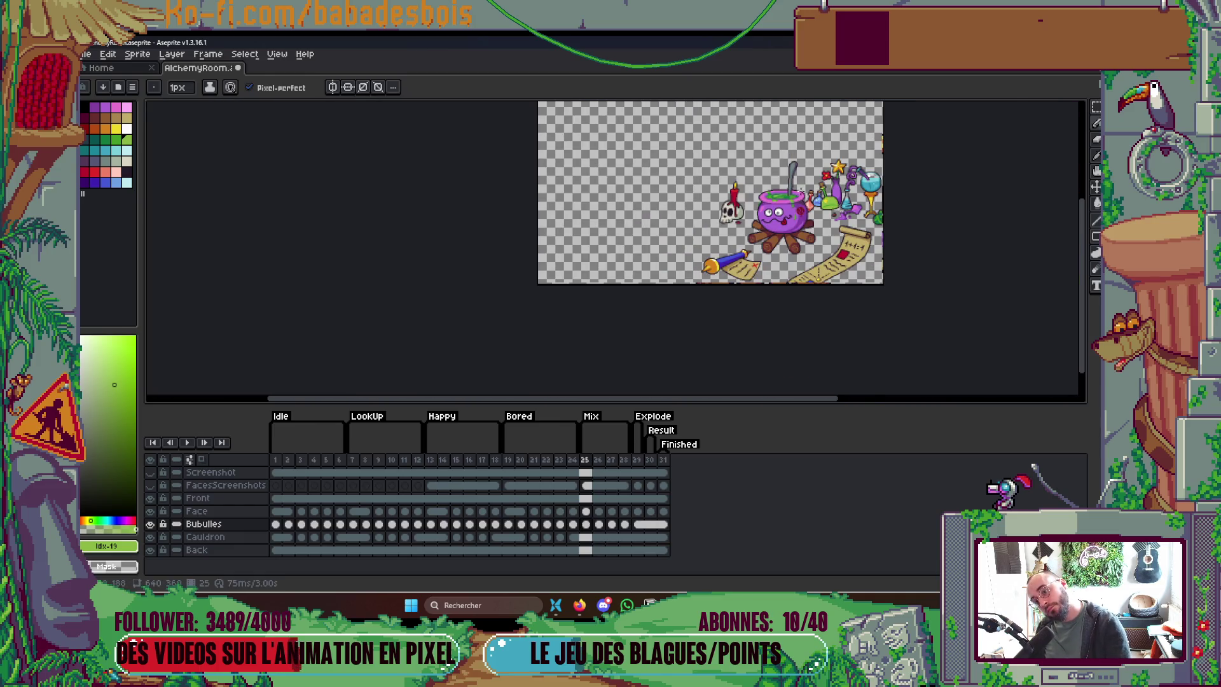
scroll(719, 192, up, 4)
scroll(718, 193, up, 1)
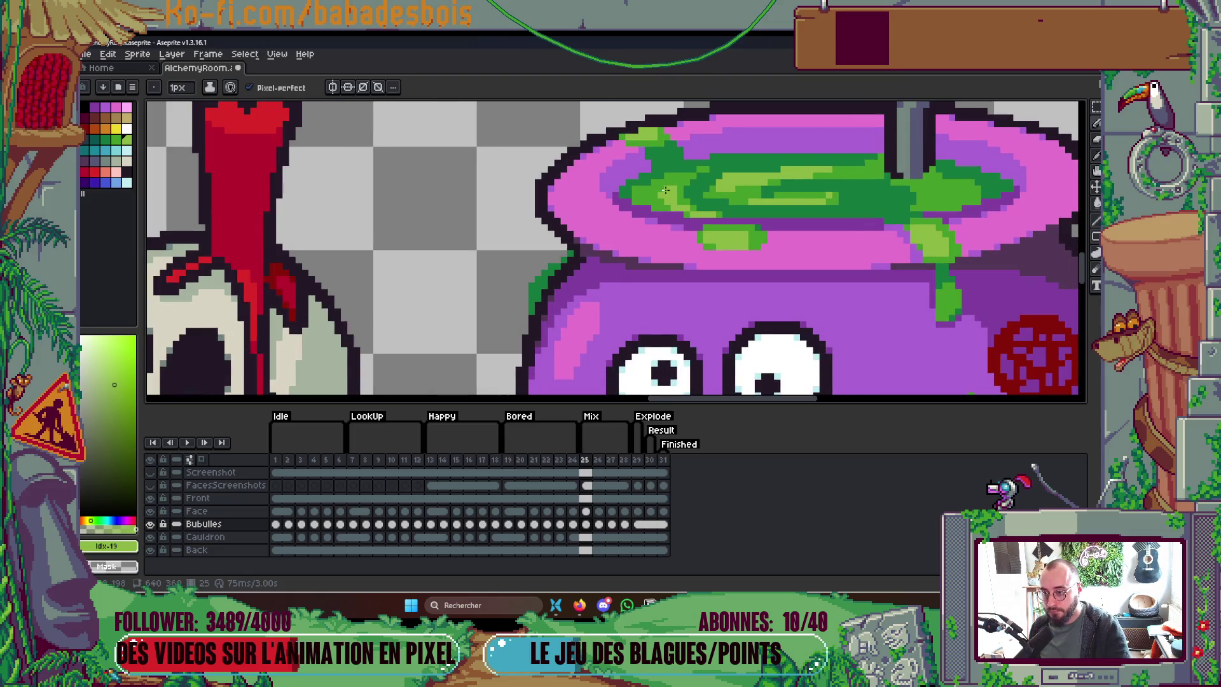
Step: Add a 2px vertical light-green highlight stroke down the liquid
scroll(661, 191, right, 5)
scroll(754, 188, up, 1)
drag(756, 185, 756, 203)
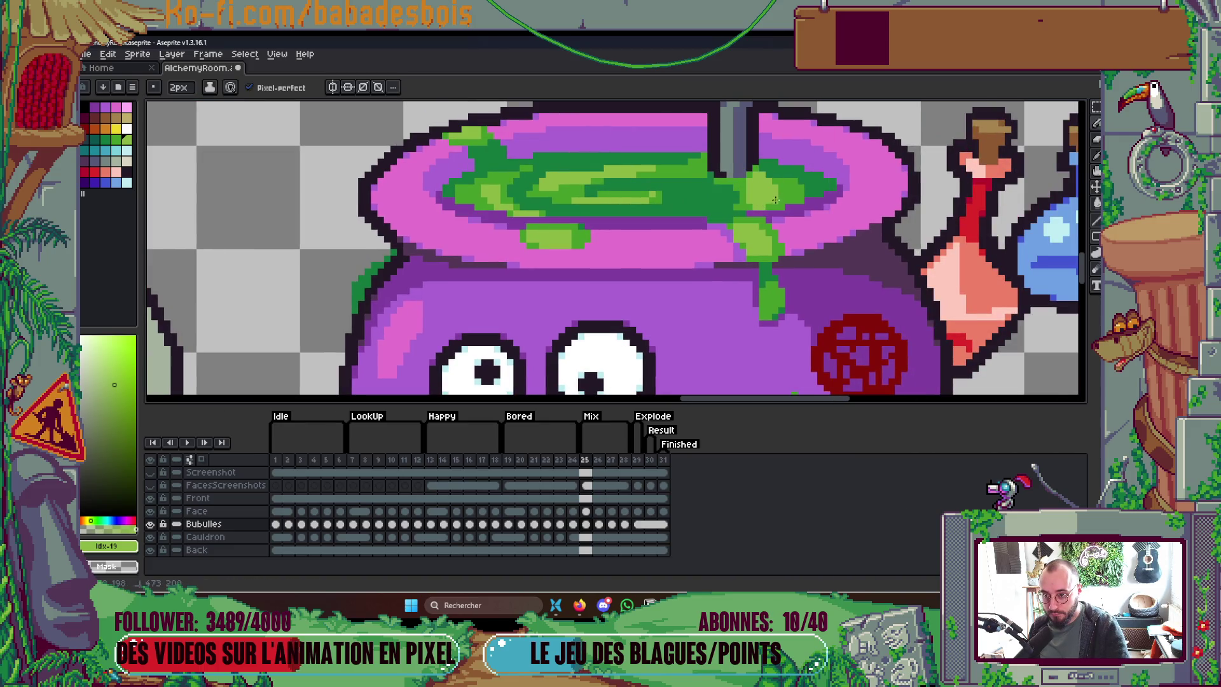
scroll(775, 199, down, 5)
scroll(809, 162, up, 2)
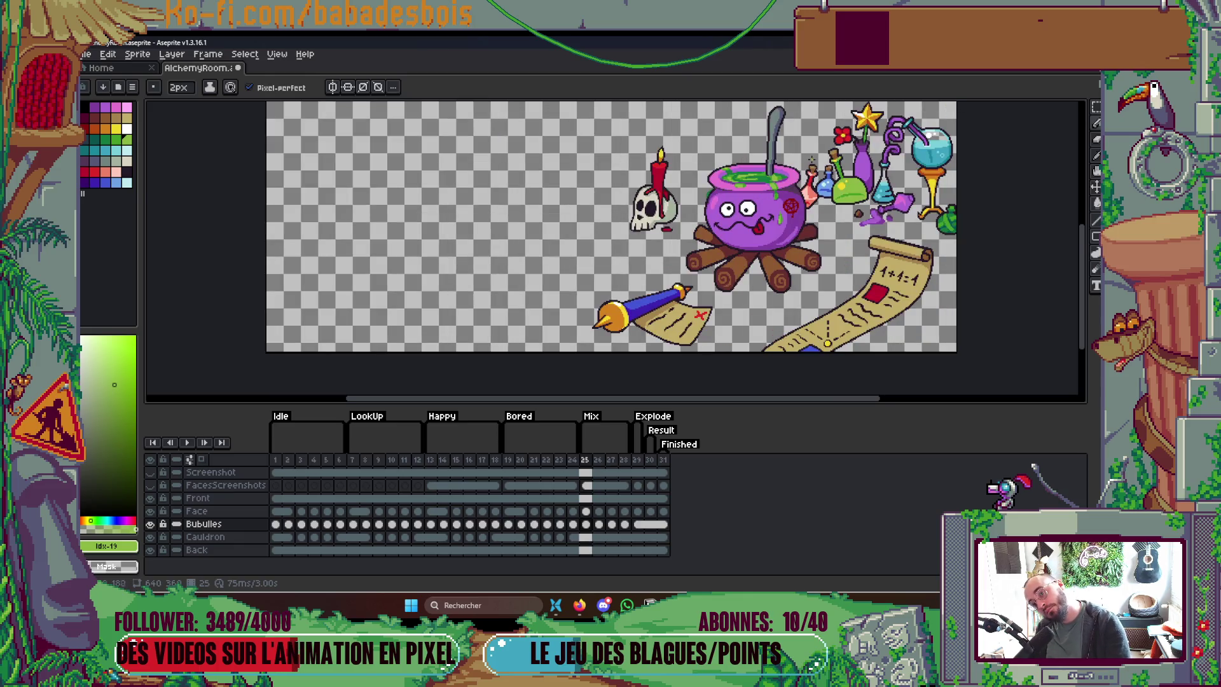
scroll(754, 178, up, 4)
key(alt)
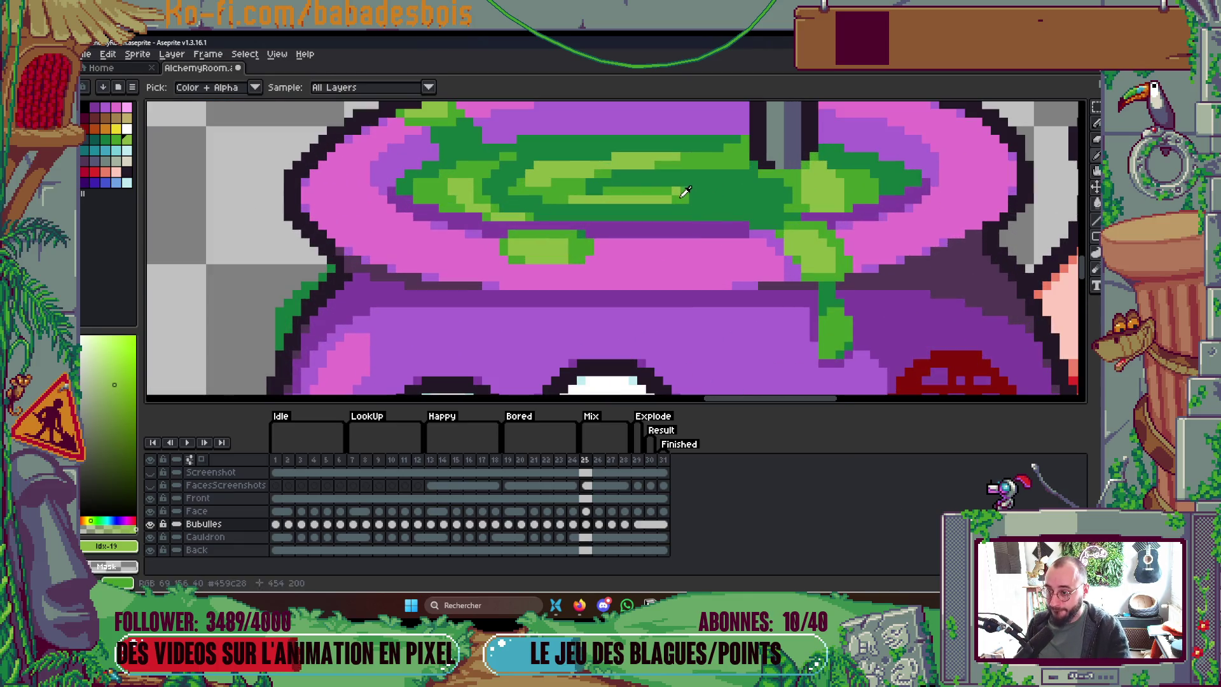
Step: Sample the brew greens #8bb842, #459c28 and #14783c from the canvas
click(685, 192)
scroll(636, 217, up, 2)
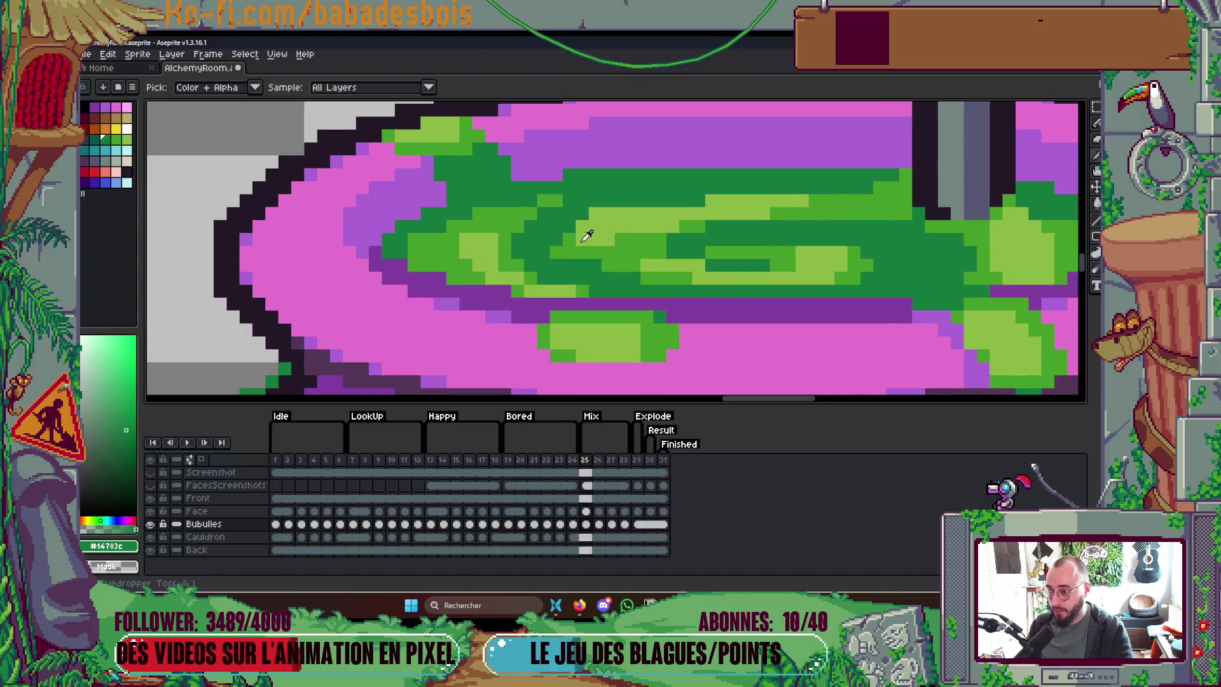
click(582, 240)
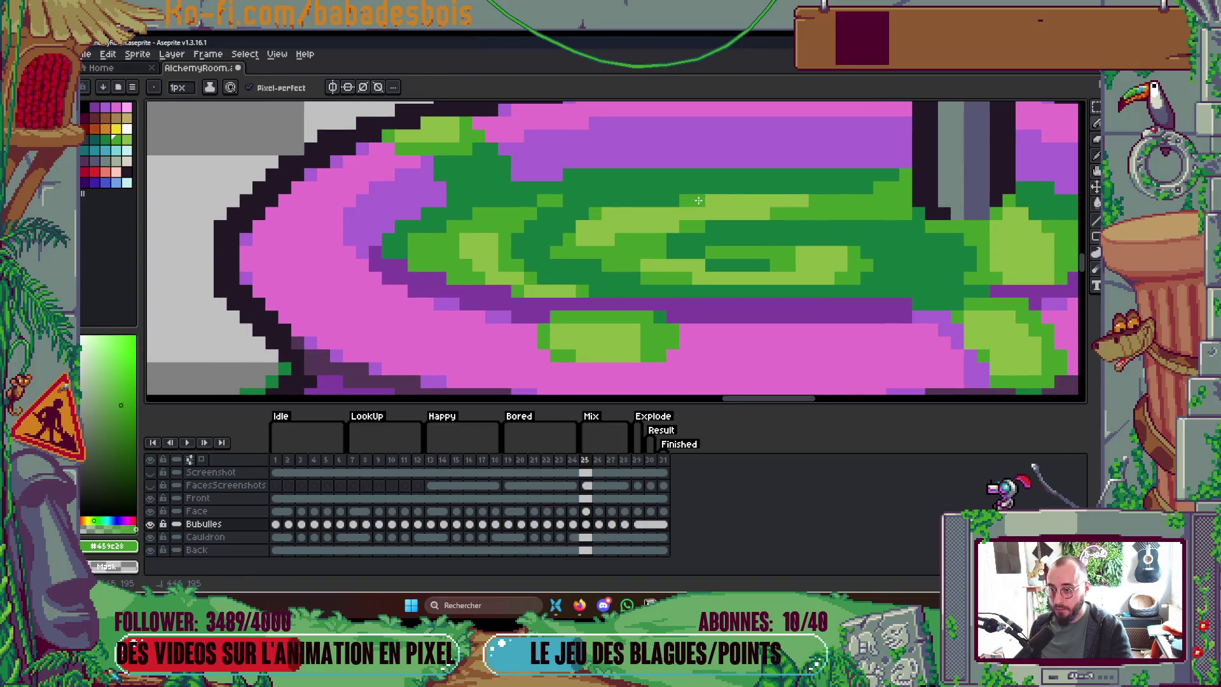
scroll(693, 203, down, 5)
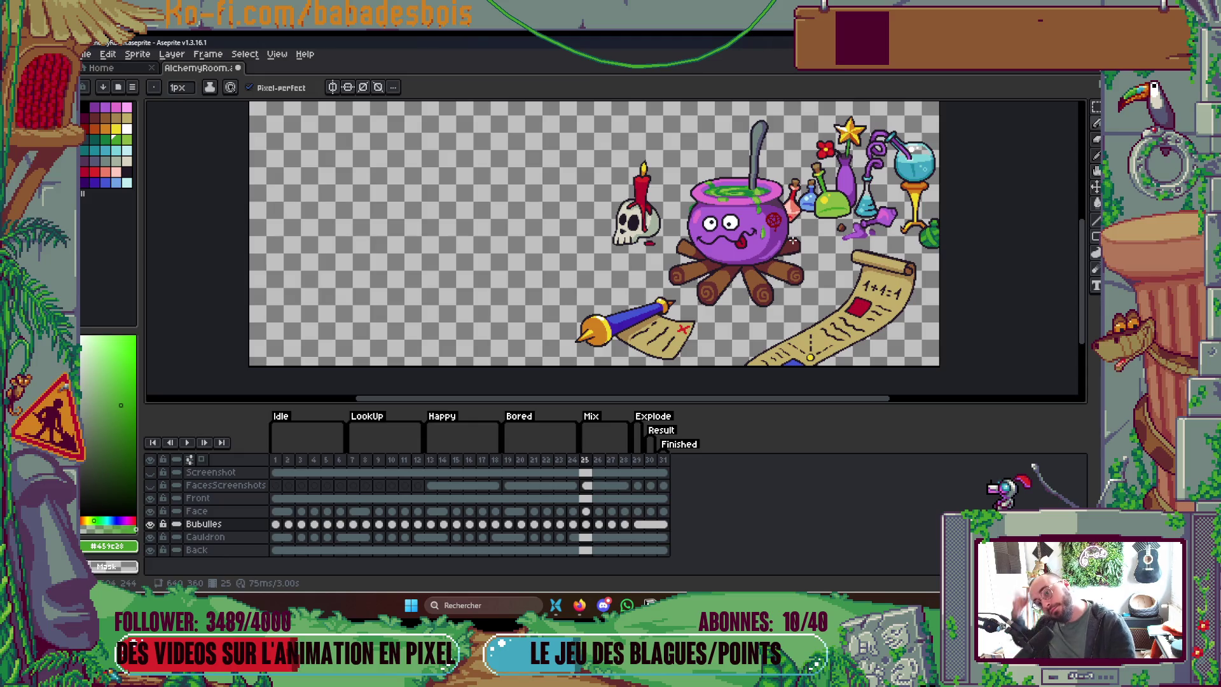
scroll(763, 191, up, 5)
key(alt)
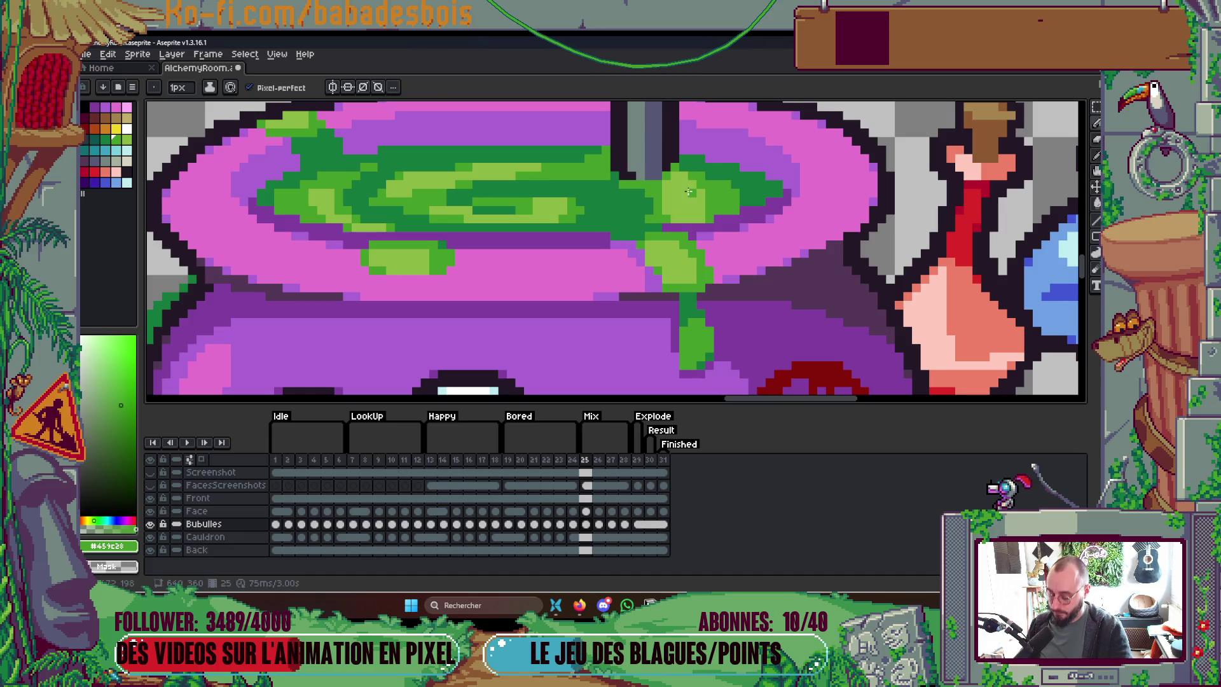
alt+click(696, 189)
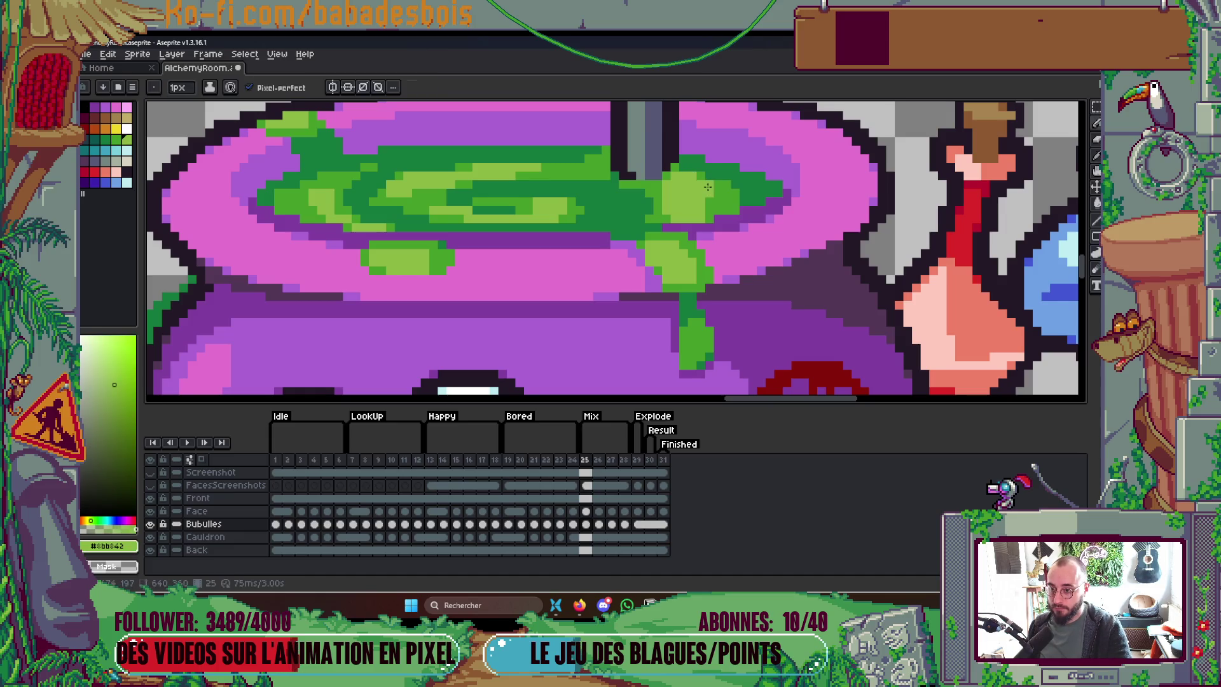
alt+click(658, 191)
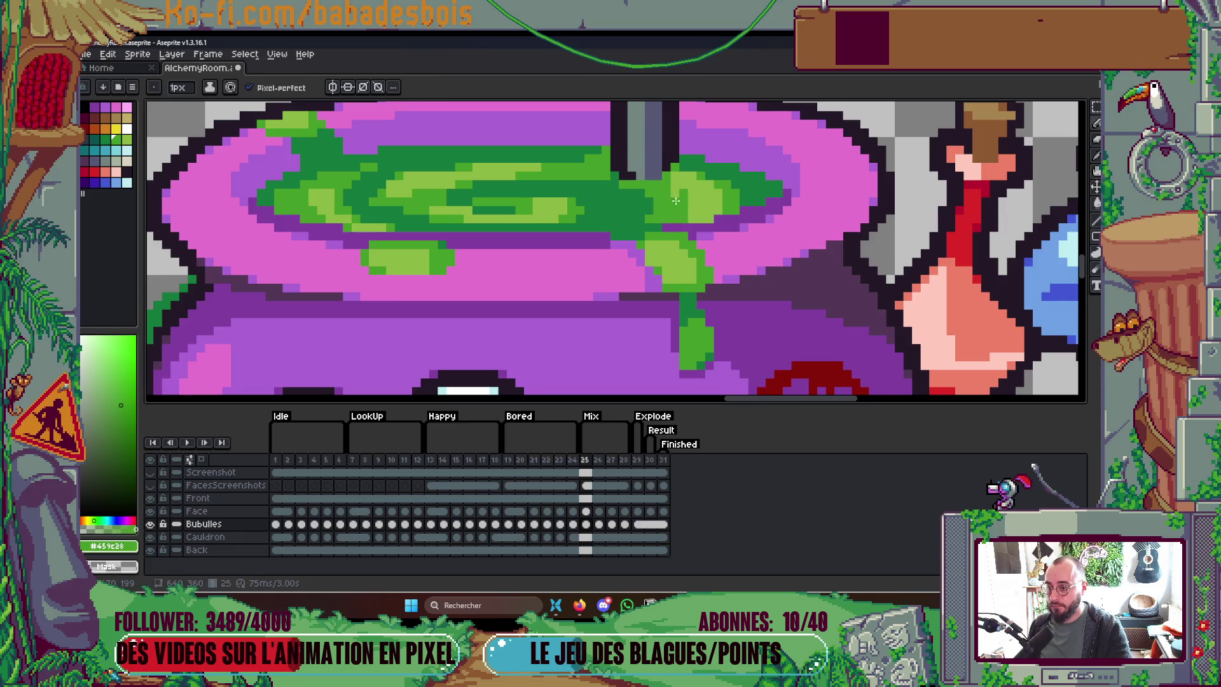
alt+click(638, 183)
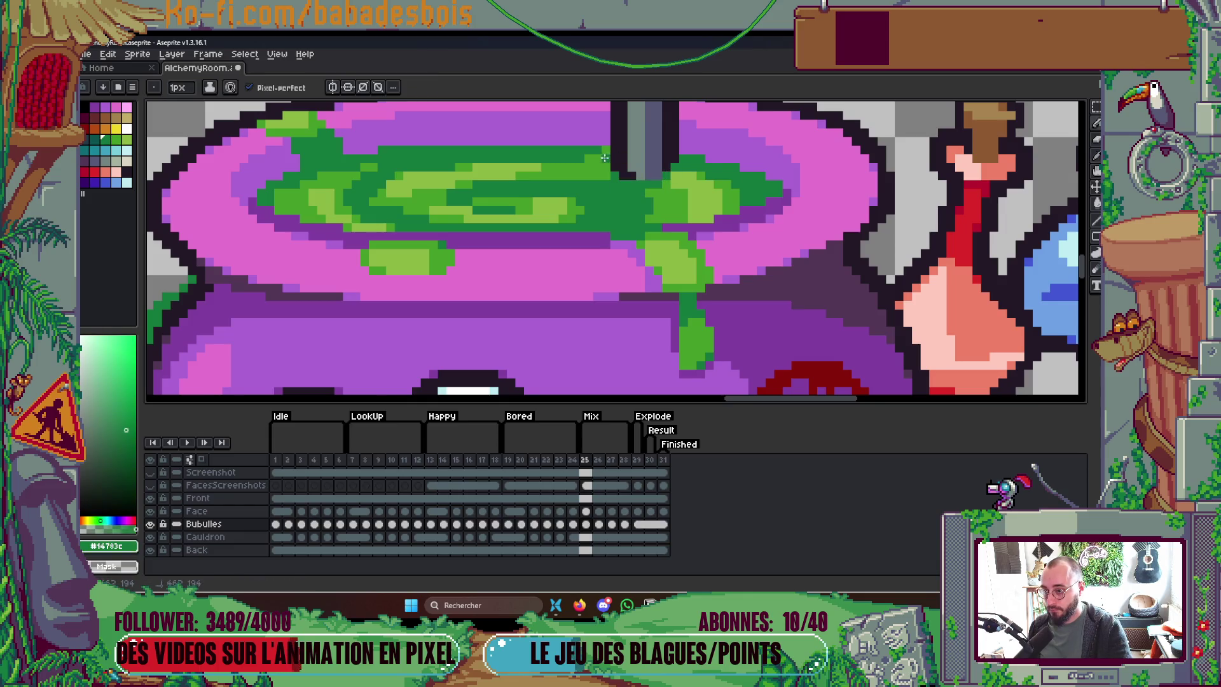
scroll(663, 150, down, 3)
scroll(663, 150, down, 2)
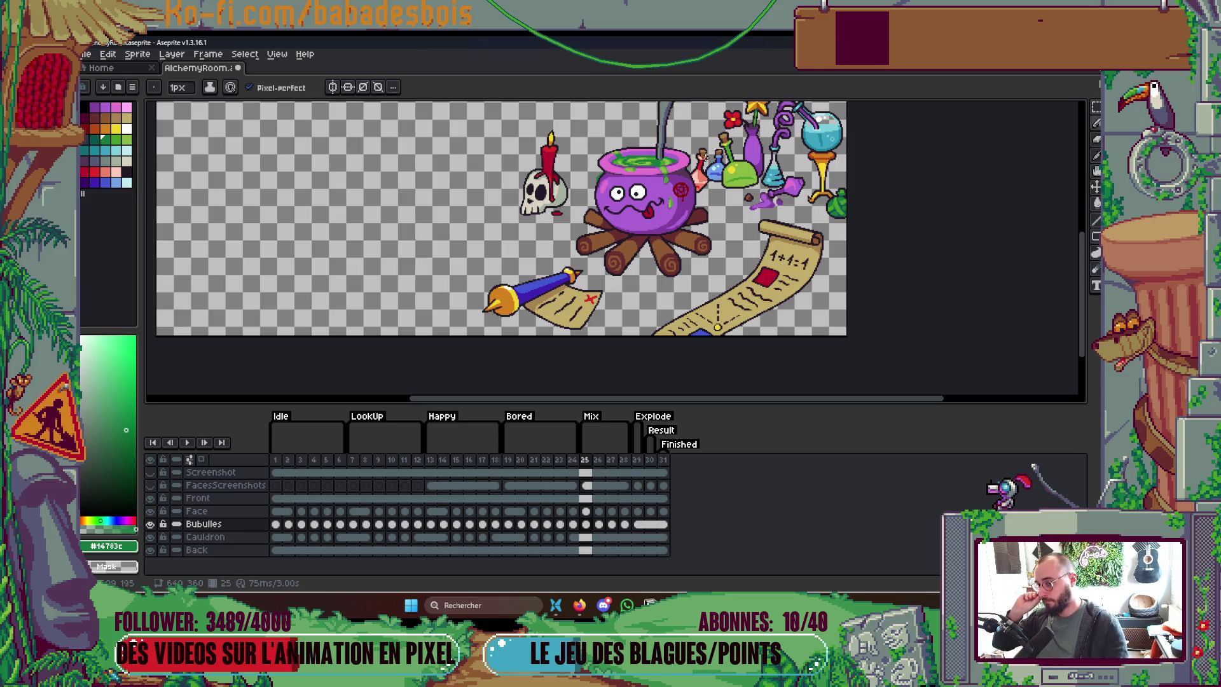
scroll(664, 151, up, 6)
Step: Dot light-green pixels into the brew swirl on the left side
alt+click(544, 235)
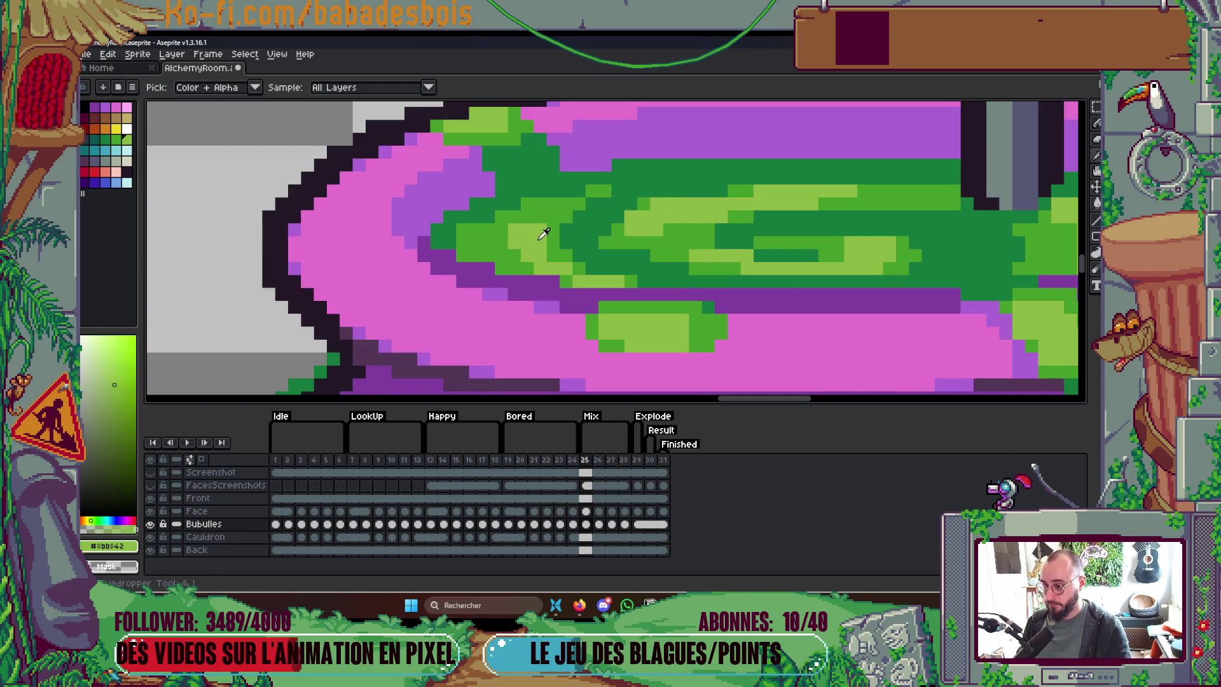
click(530, 217)
click(553, 204)
click(551, 215)
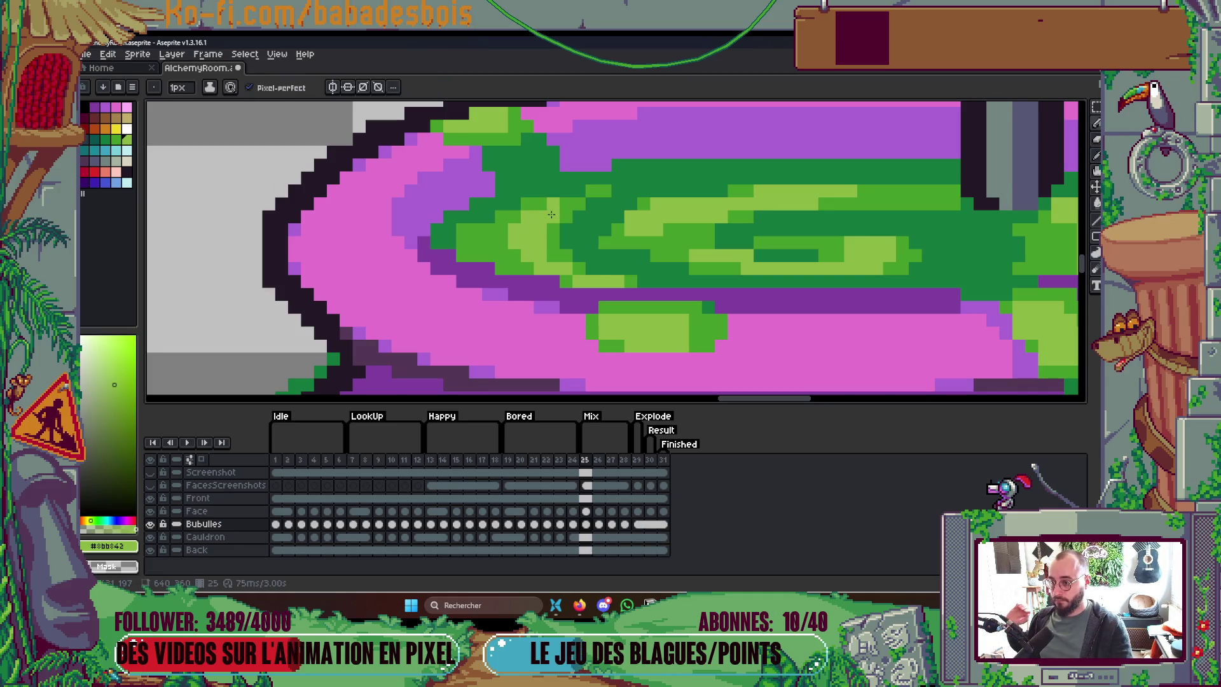
scroll(551, 214, down, 5)
scroll(552, 215, up, 2)
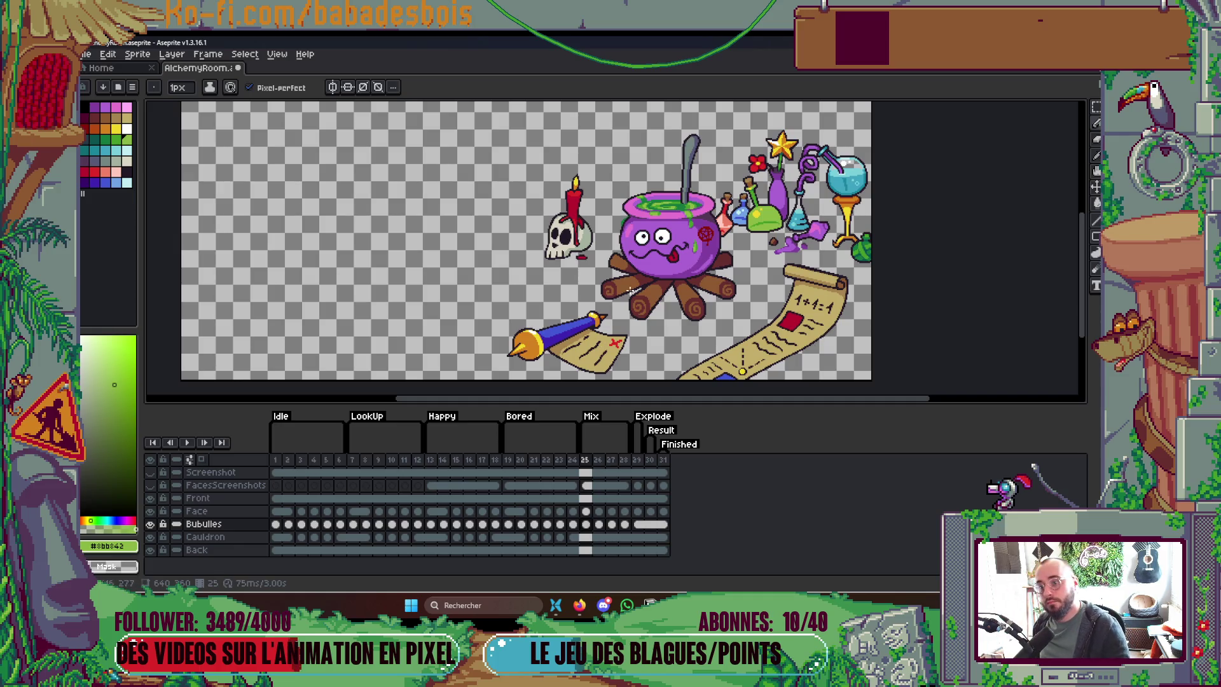
scroll(681, 204, up, 5)
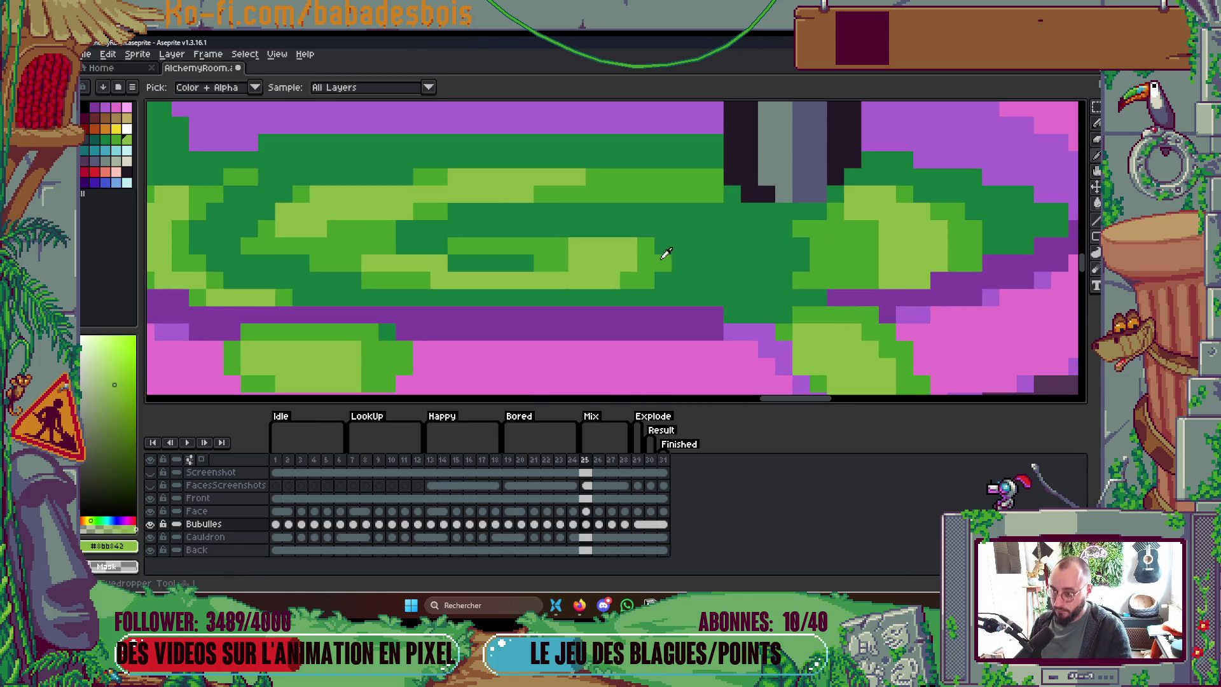
Step: Paint a darker green stroke down through the brew, then pick dark green #14783c
alt+click(665, 246)
mouse_move(665, 246)
mouse_down()
mouse_move(680, 270)
mouse_move(665, 283)
mouse_up()
scroll(633, 209, down, 4)
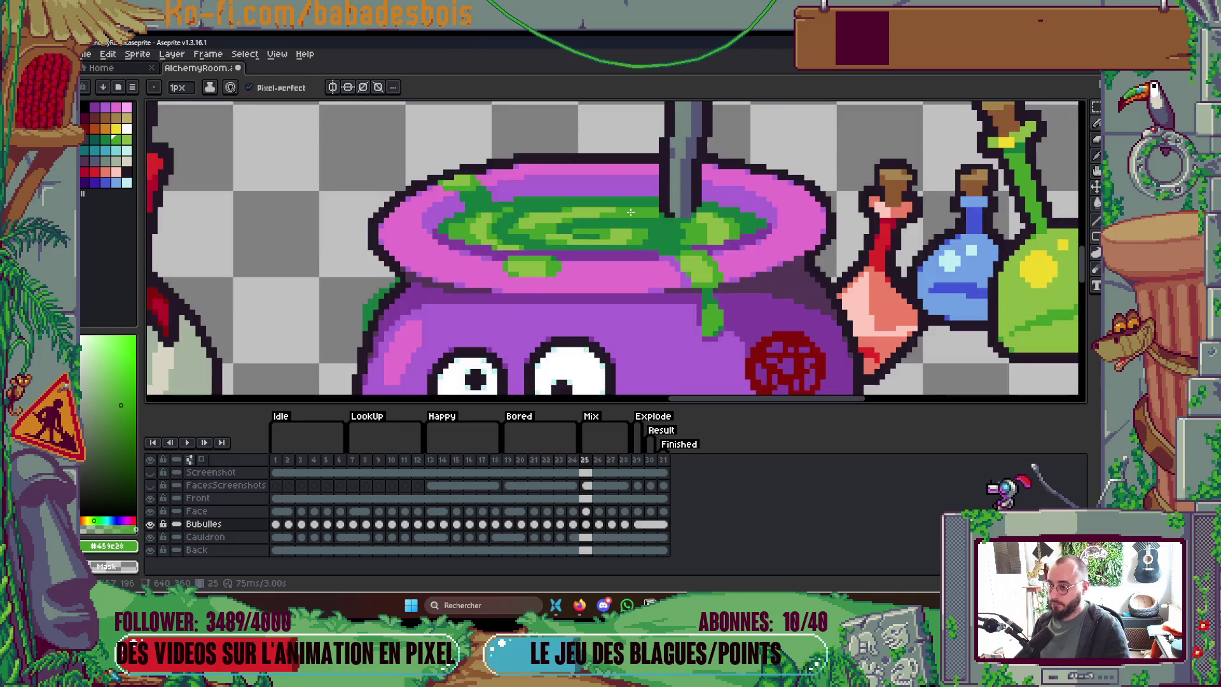
scroll(572, 205, up, 4)
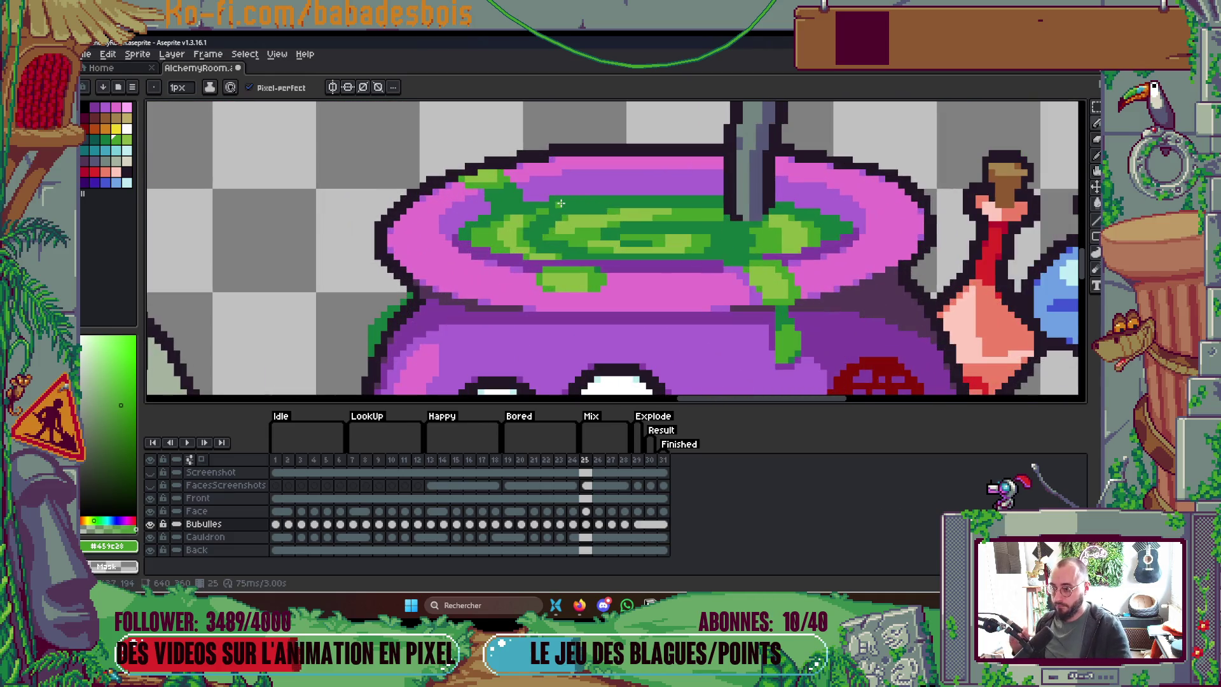
scroll(561, 203, down, 3)
scroll(559, 199, down, 1)
scroll(555, 198, up, 5)
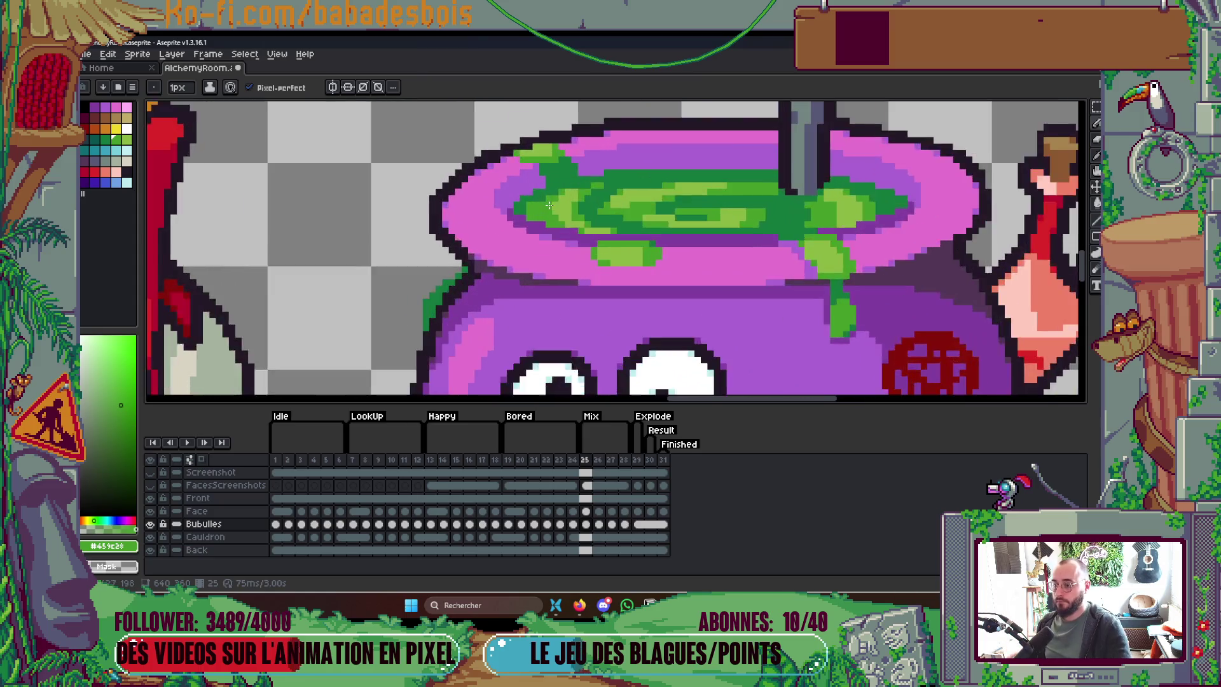
alt+click(515, 204)
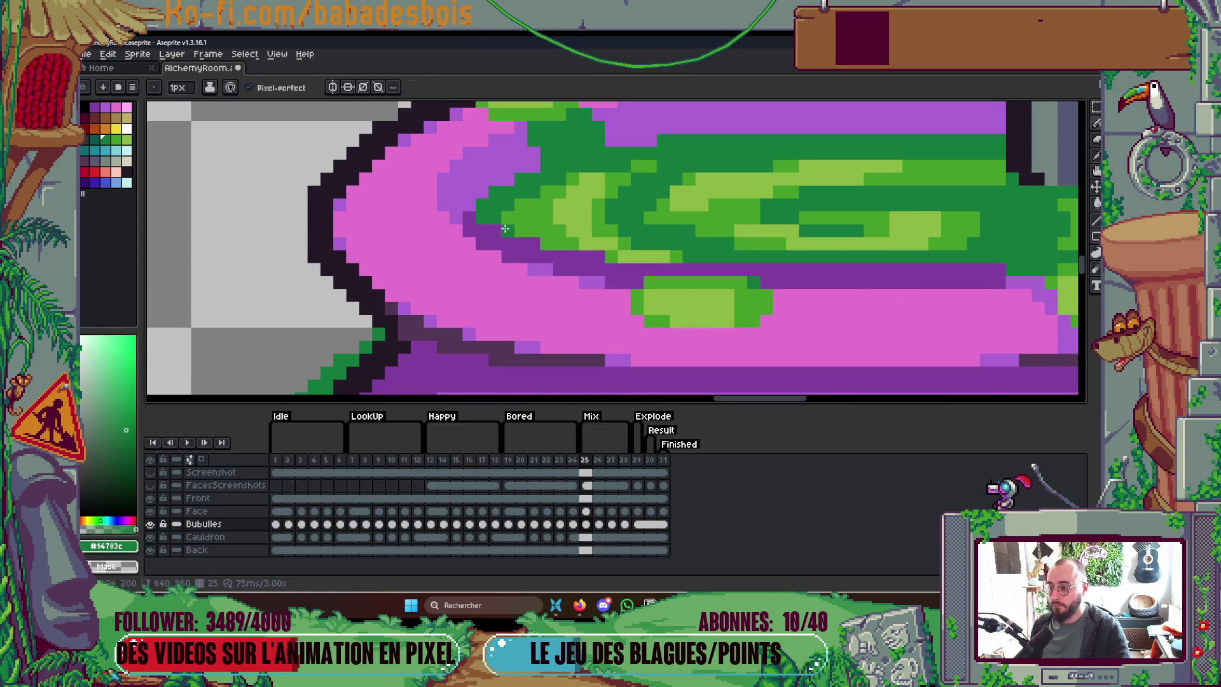
scroll(631, 175, down, 4)
scroll(630, 175, down, 1)
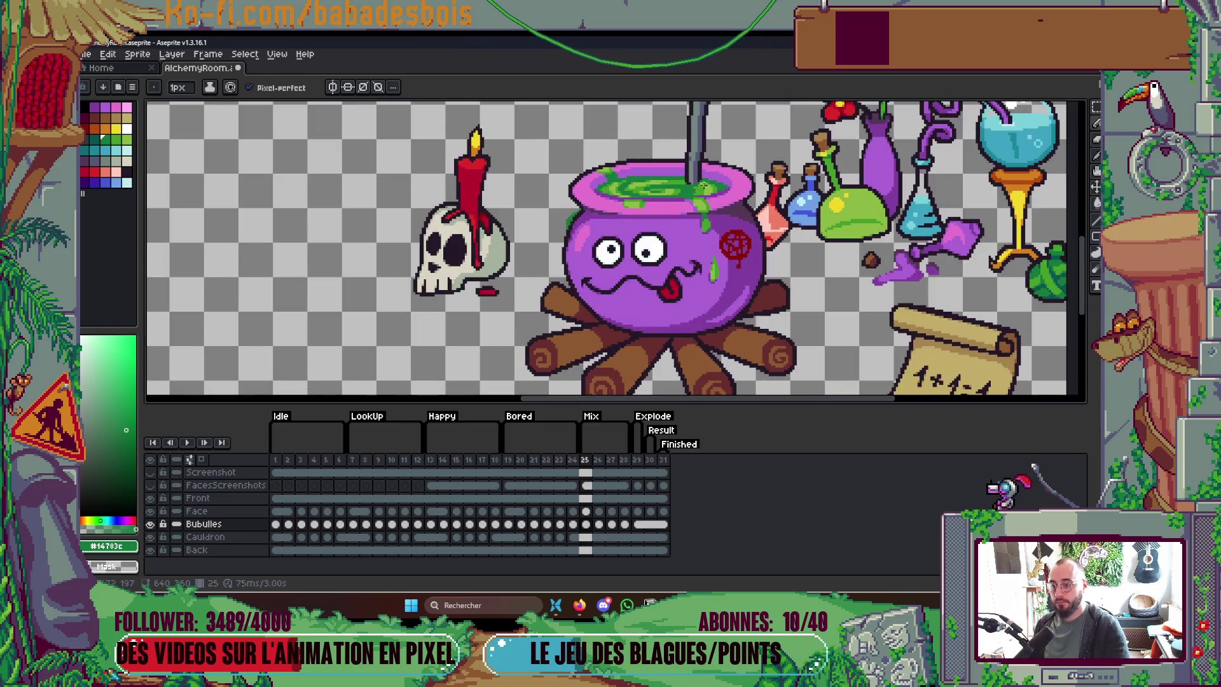
scroll(723, 199, up, 5)
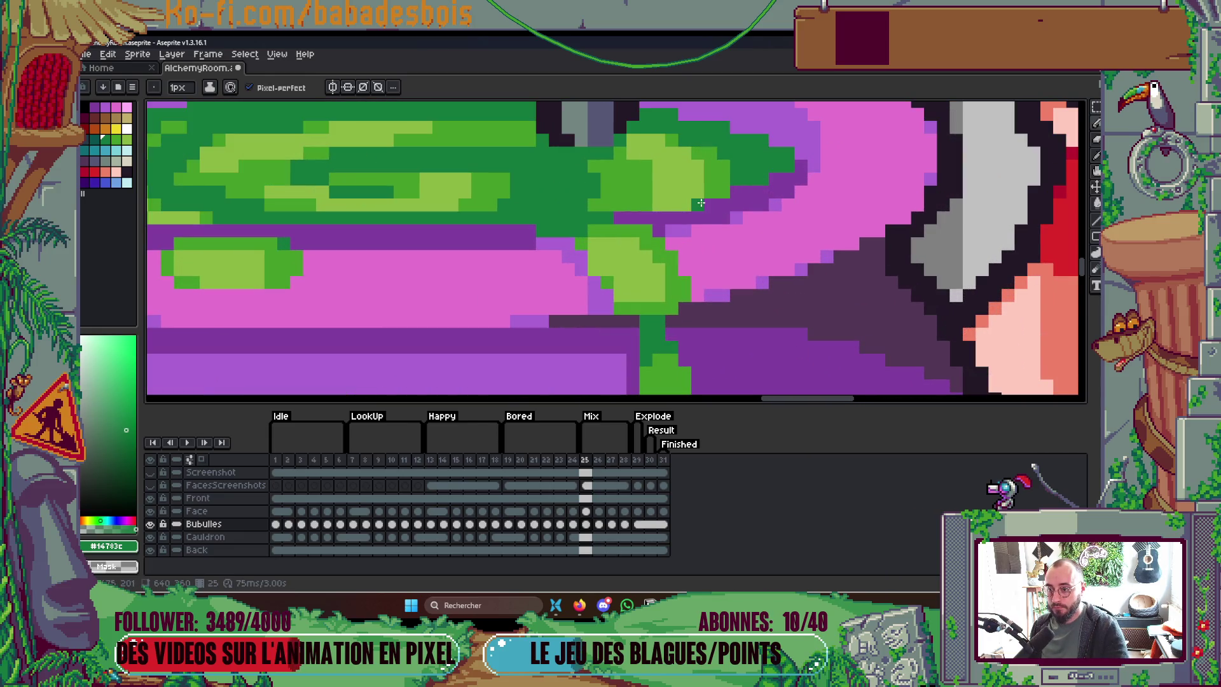
scroll(700, 192, down, 5)
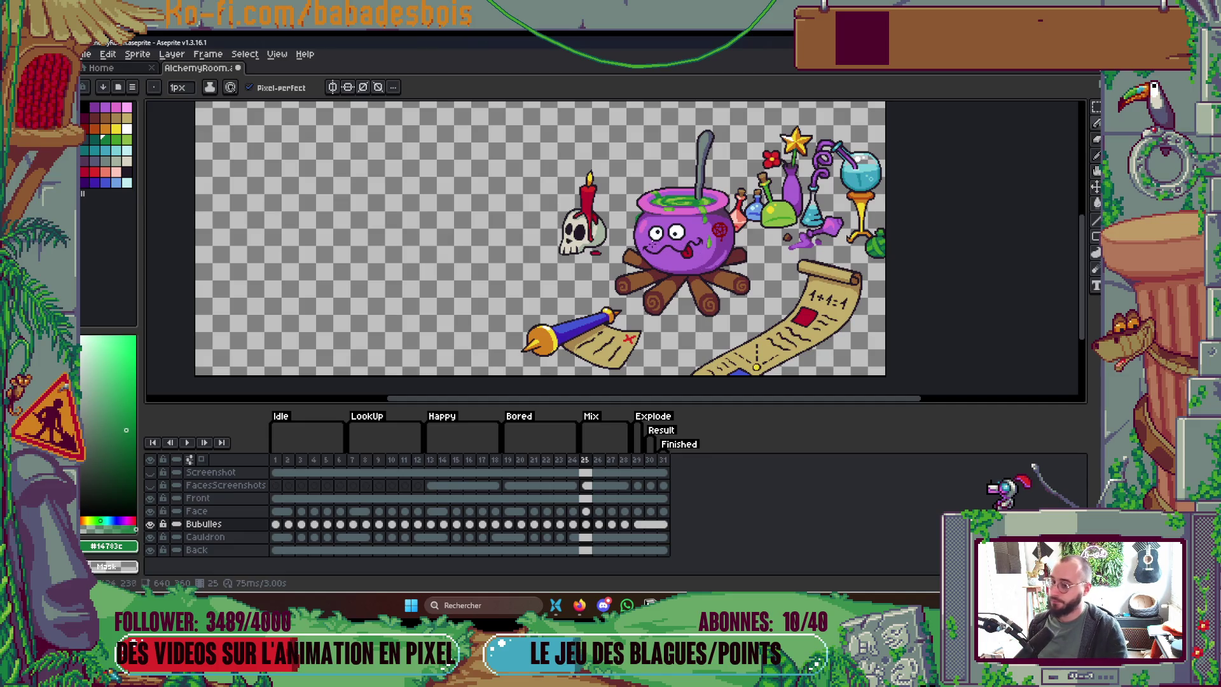
scroll(614, 194, up, 5)
Step: Marquee-select the whole green brew swirl in the cauldron on frame 25
key(m)
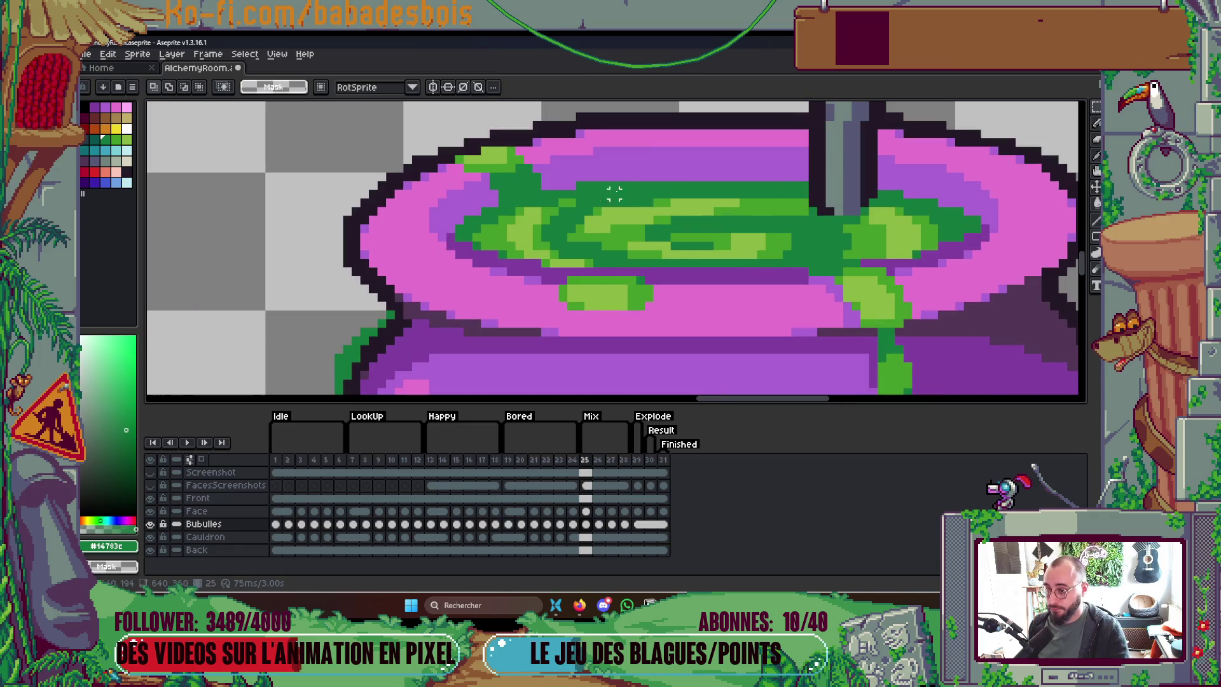
drag(580, 186, 809, 260)
drag(490, 208, 607, 252)
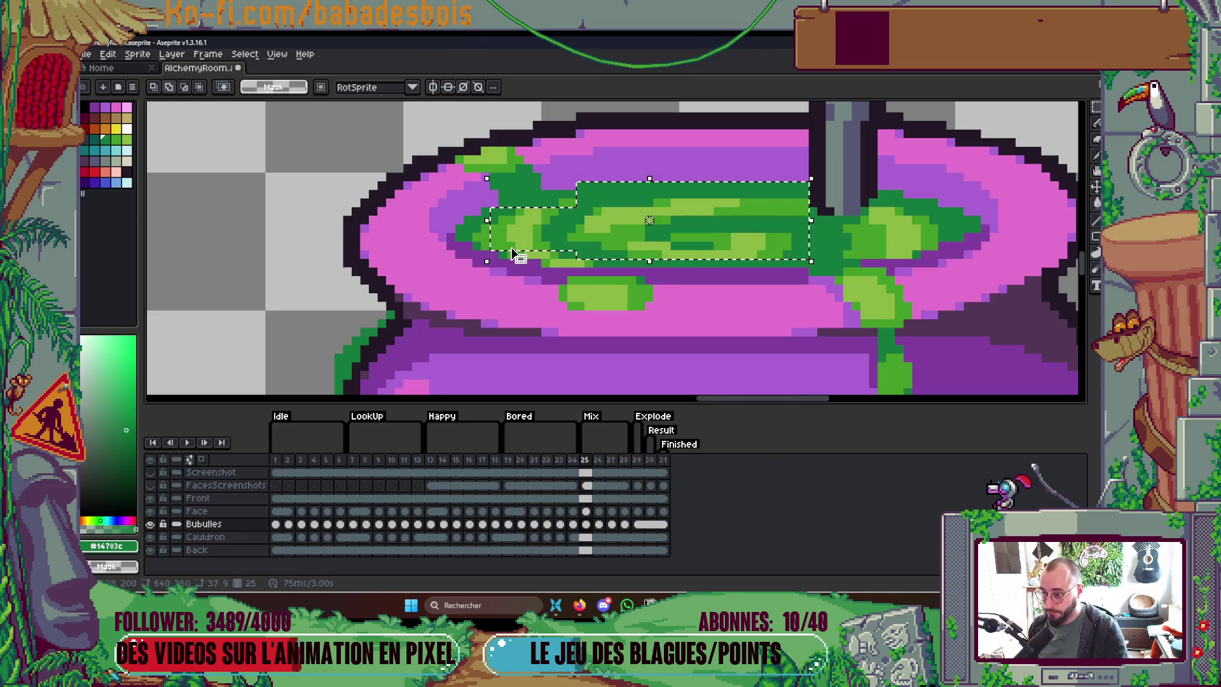
drag(551, 259, 646, 268)
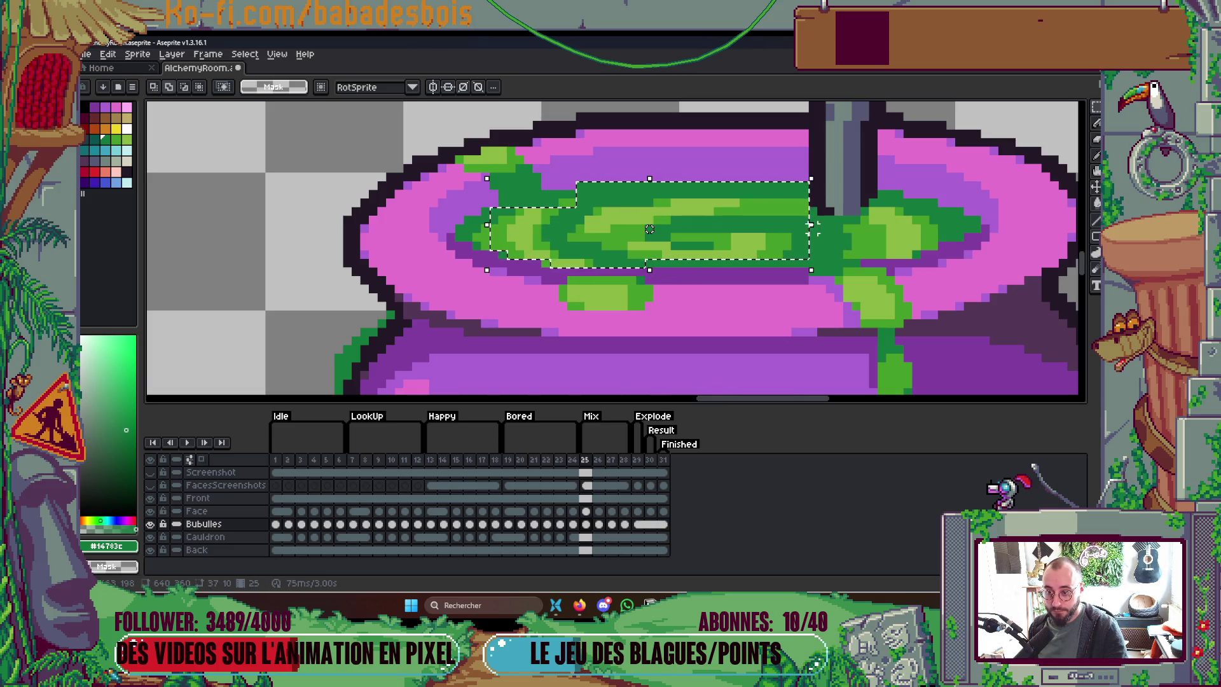
mouse_move(803, 218)
mouse_down()
mouse_move(922, 259)
mouse_move(886, 210)
mouse_move(861, 207)
mouse_up()
Step: Paste the brew swirl into frames 26, 27 and 28, then play the animation to check it
scroll(874, 227, down, 3)
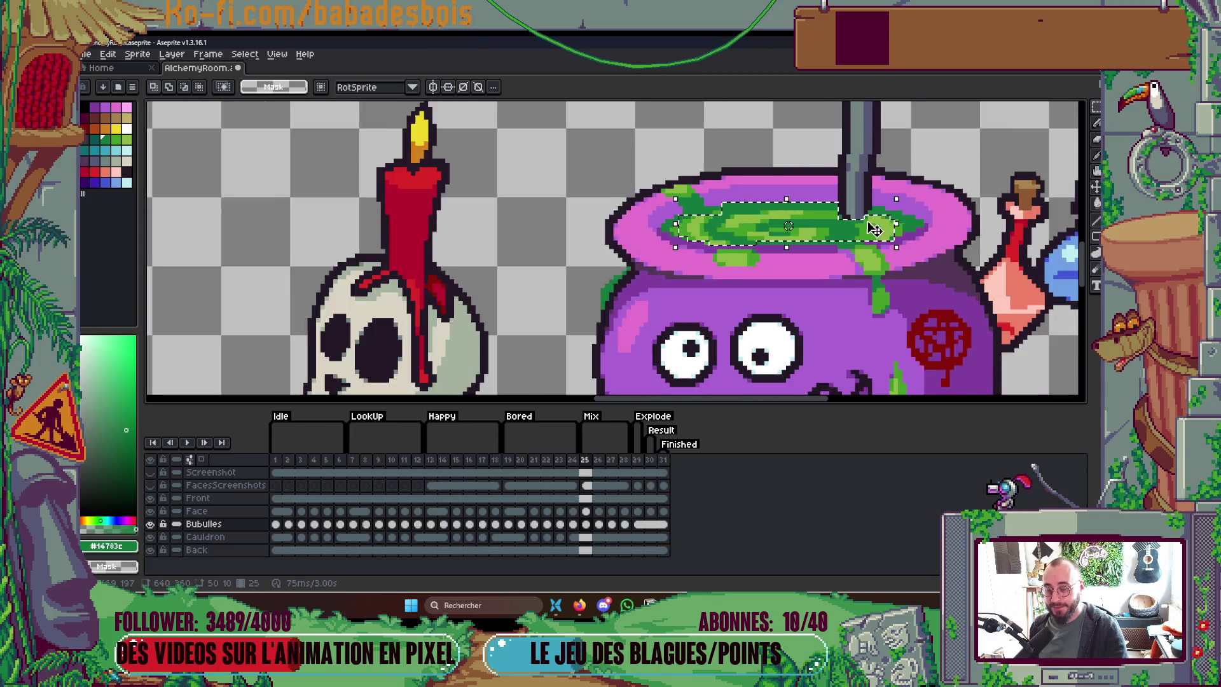
click(929, 272)
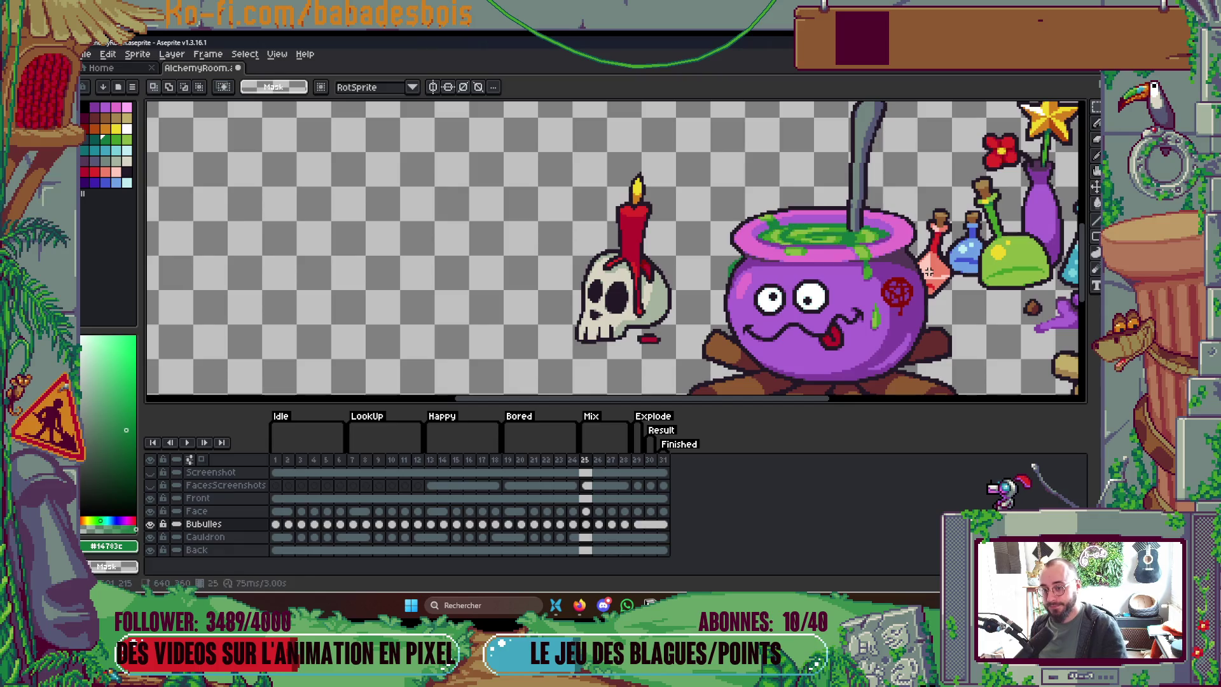
key(ctrl+z)
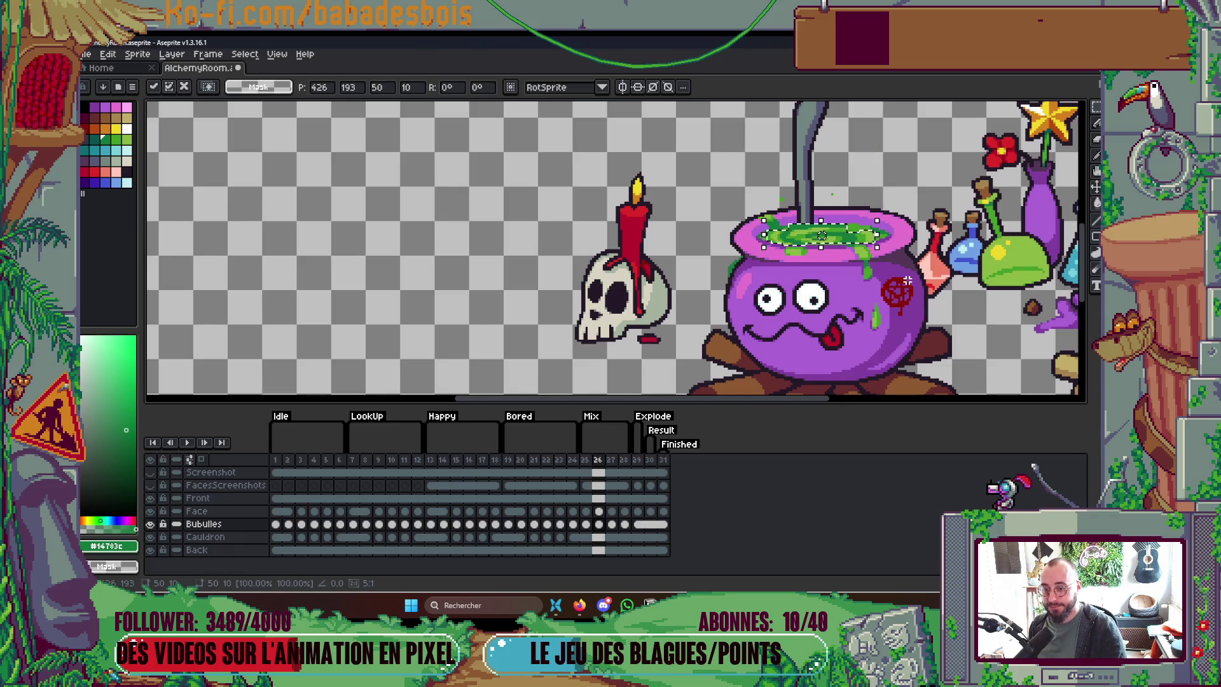
key(ctrl+d)
key(Right)
key(ctrl+shift+d)
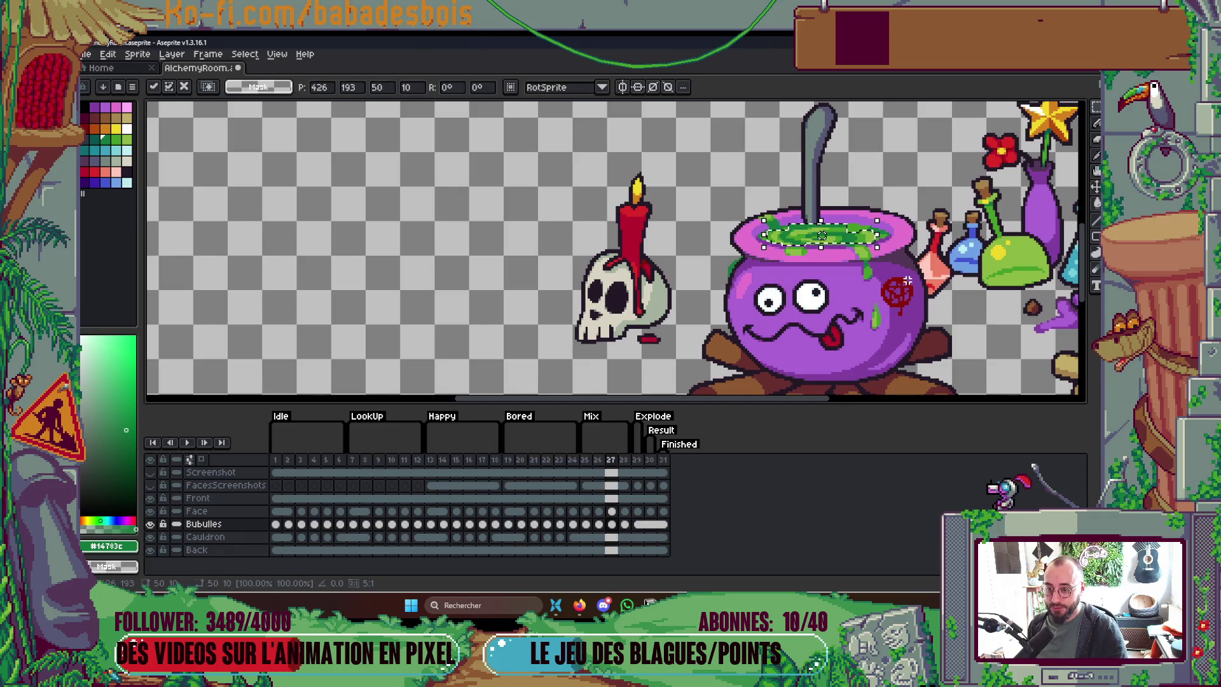
key(ctrl+d)
key(Right)
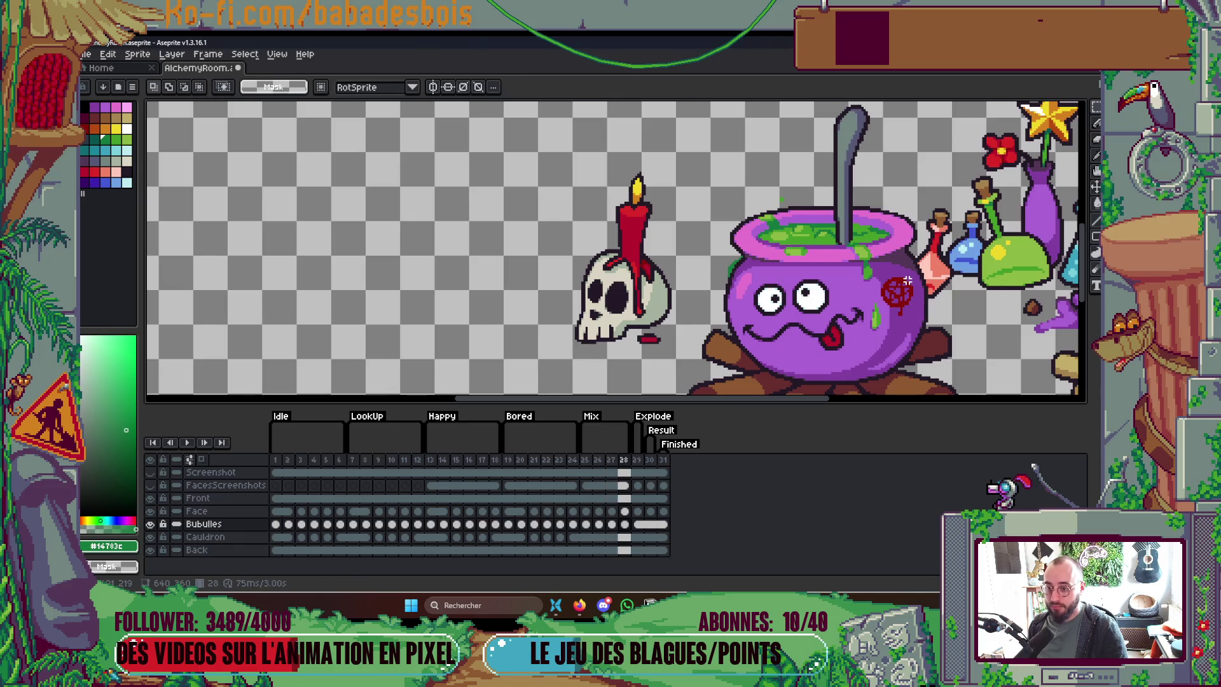
key(ctrl+shift+d)
key(ctrl+d)
key(Return)
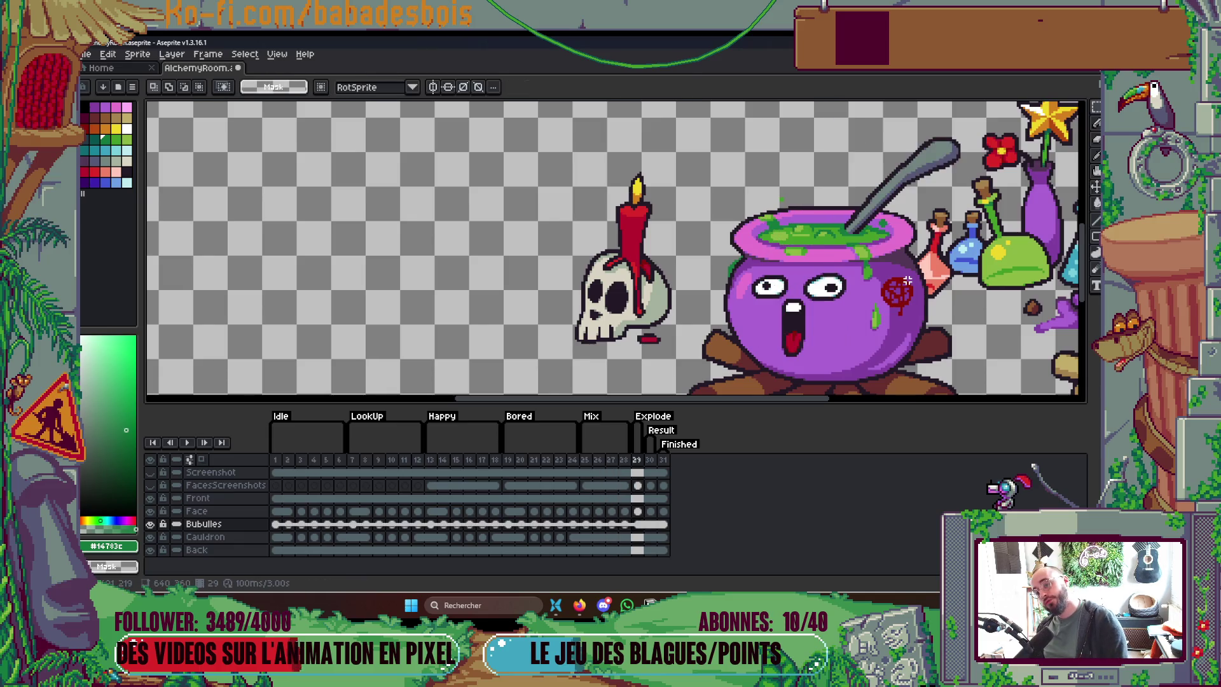
key(Return)
key(Return)
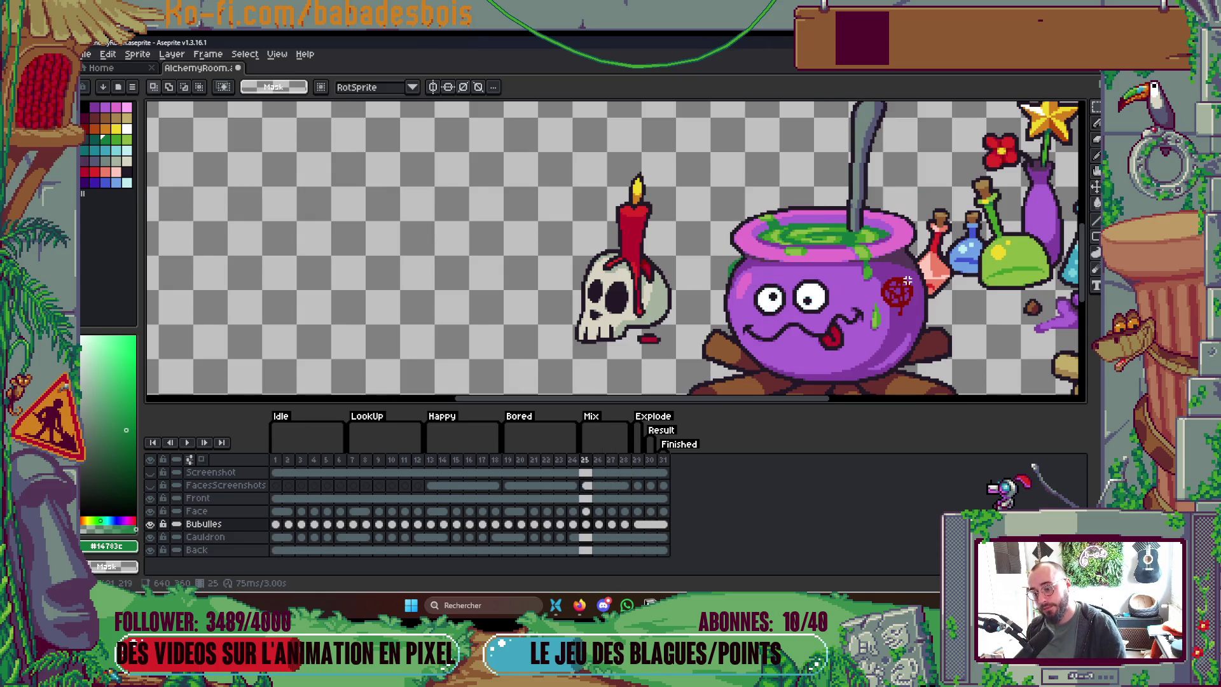
scroll(855, 267, down, 3)
scroll(855, 267, up, 2)
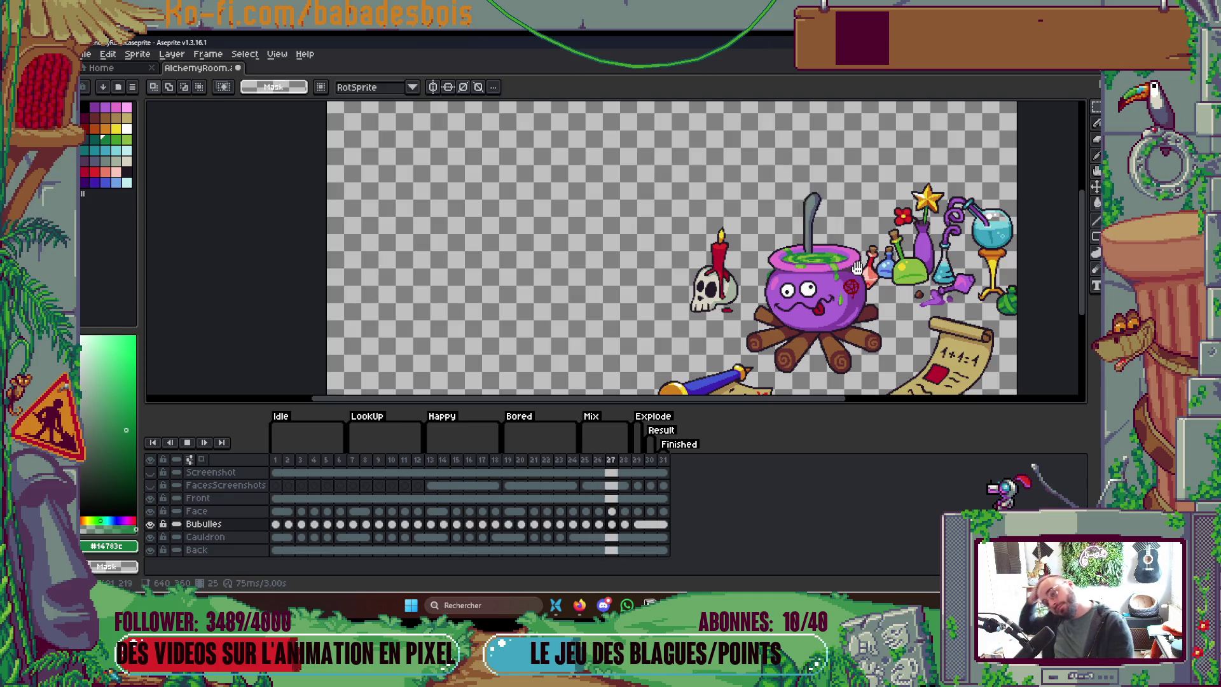
key(Return)
key(Left)
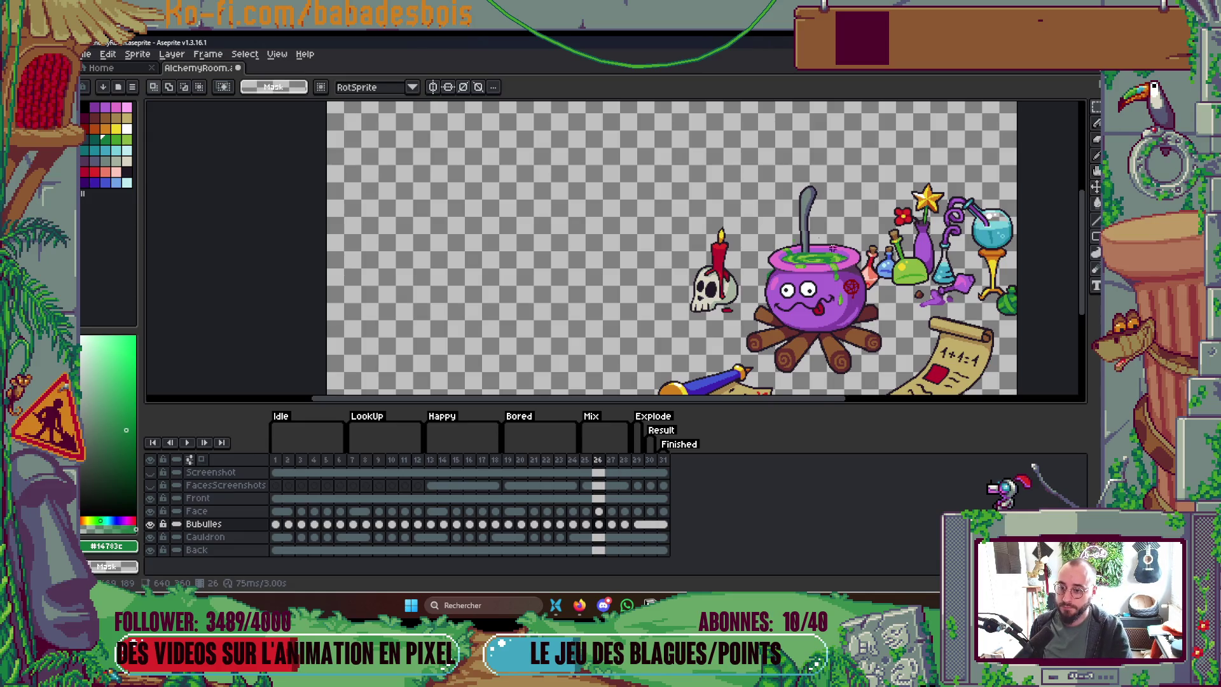
scroll(814, 237, up, 4)
key(b)
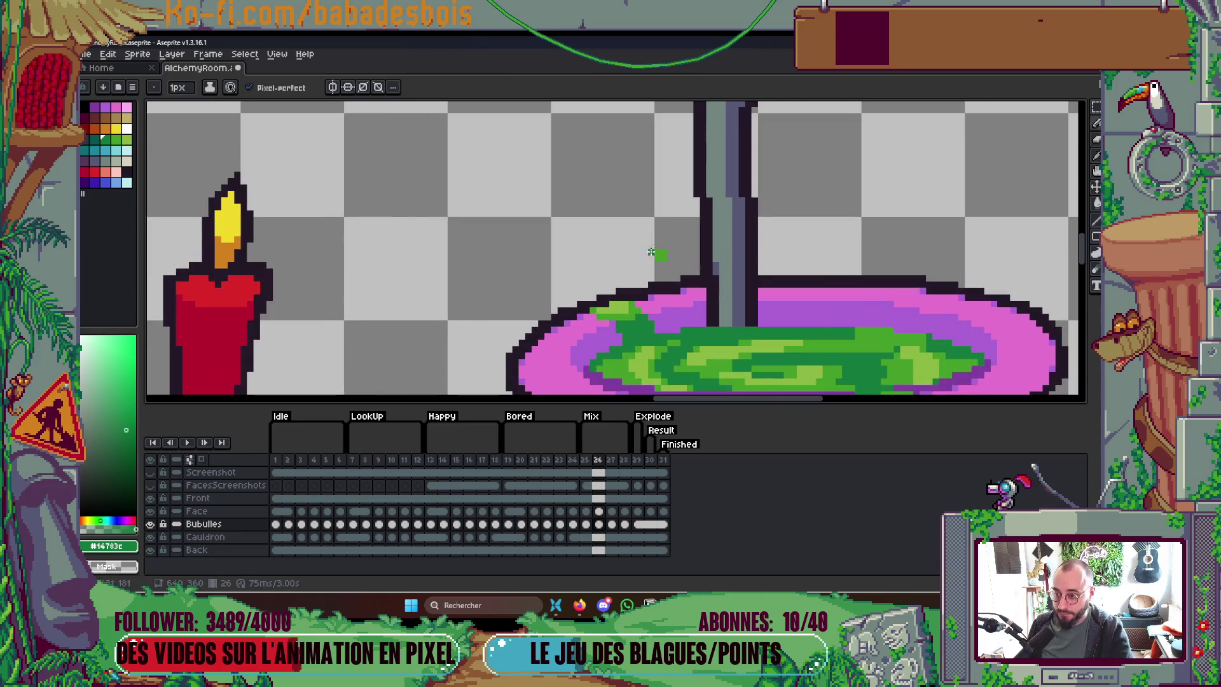
scroll(686, 253, down, 1)
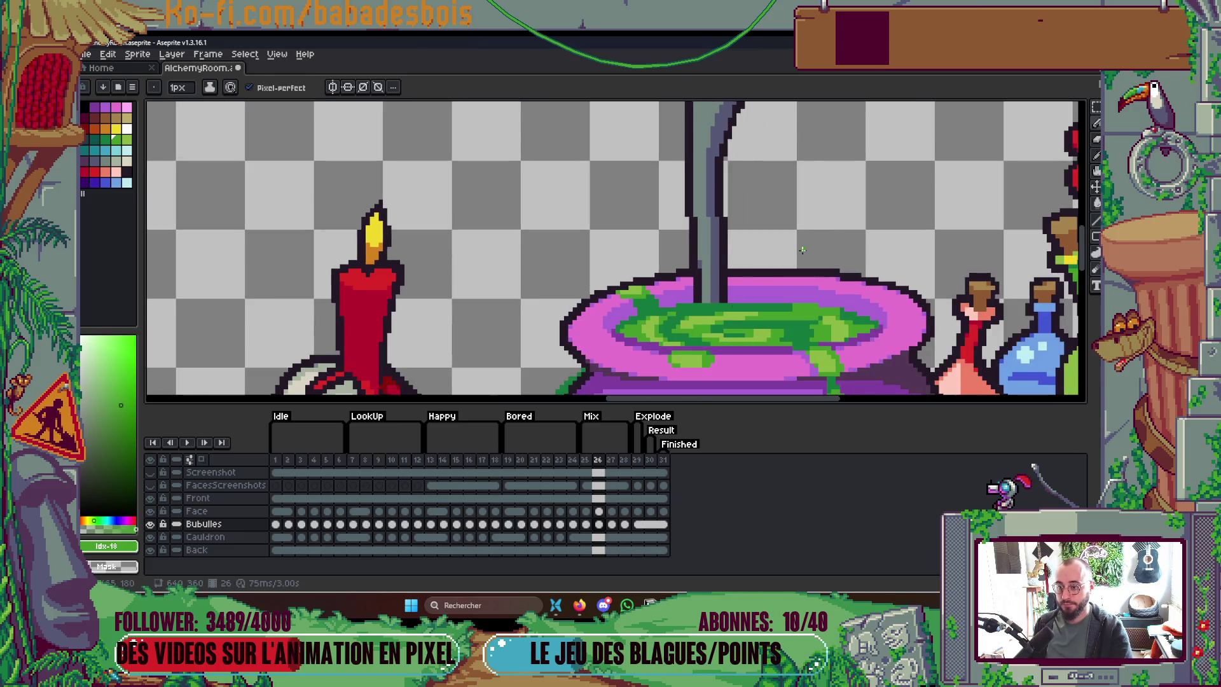
key(Right)
key(Right)
scroll(773, 253, down, 3)
key(Return)
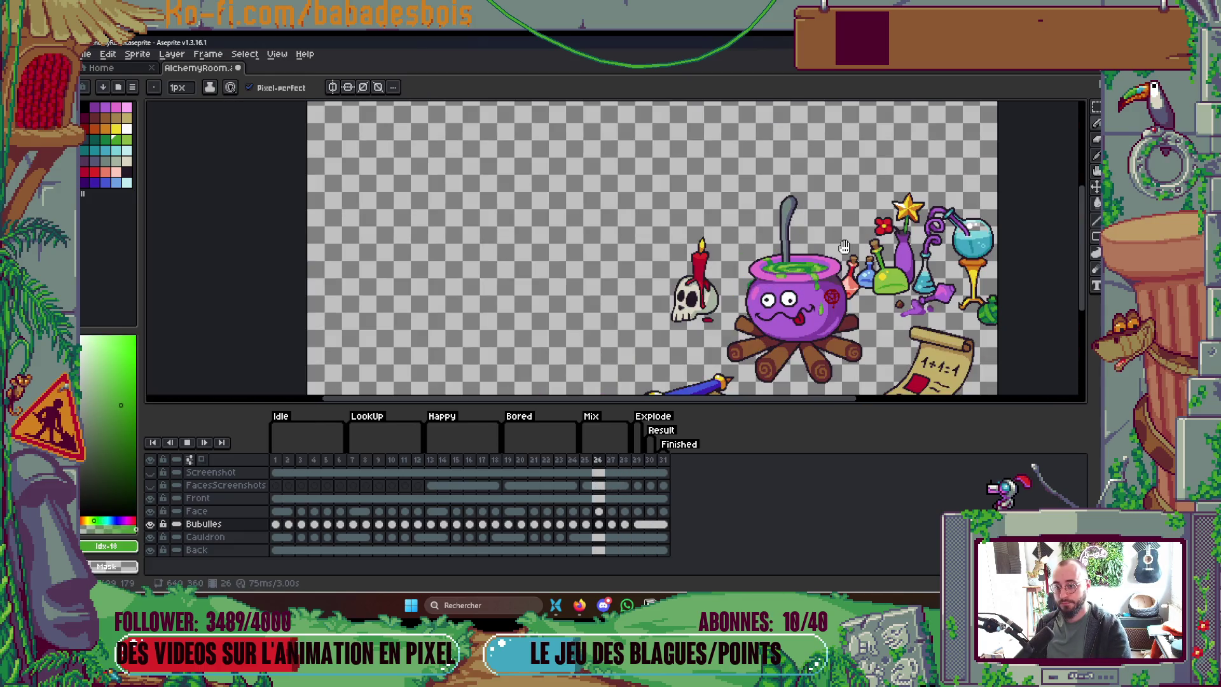
scroll(848, 241, down, 2)
scroll(848, 242, up, 2)
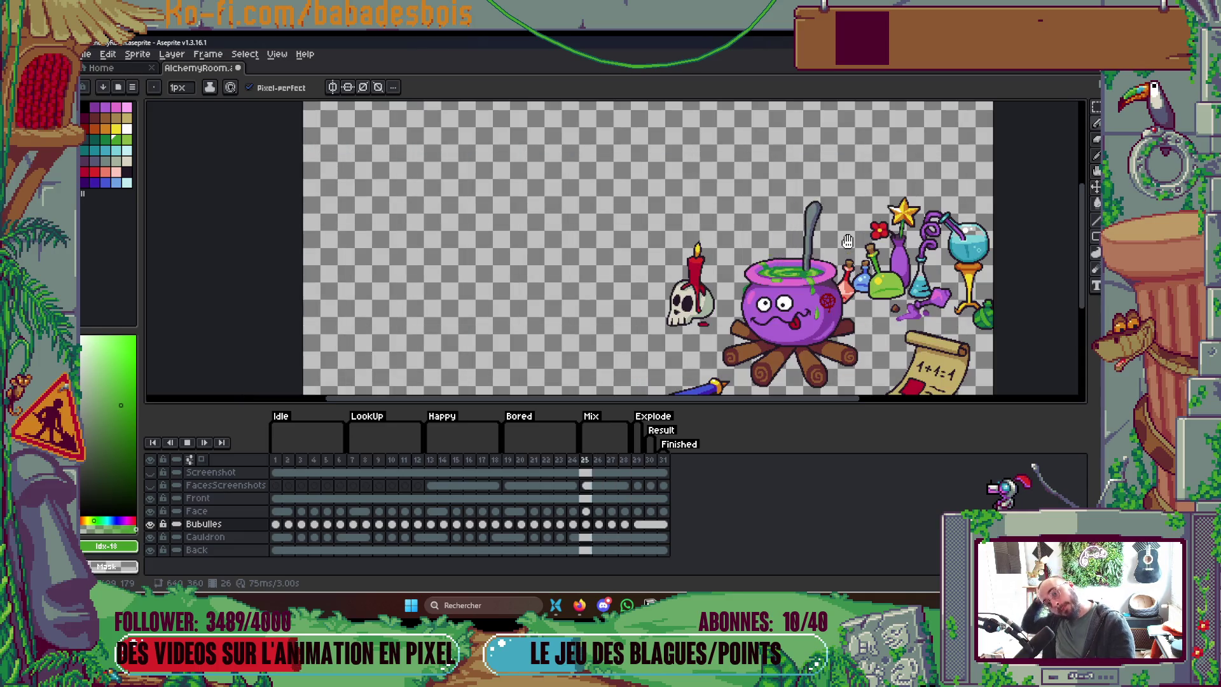
key(Return)
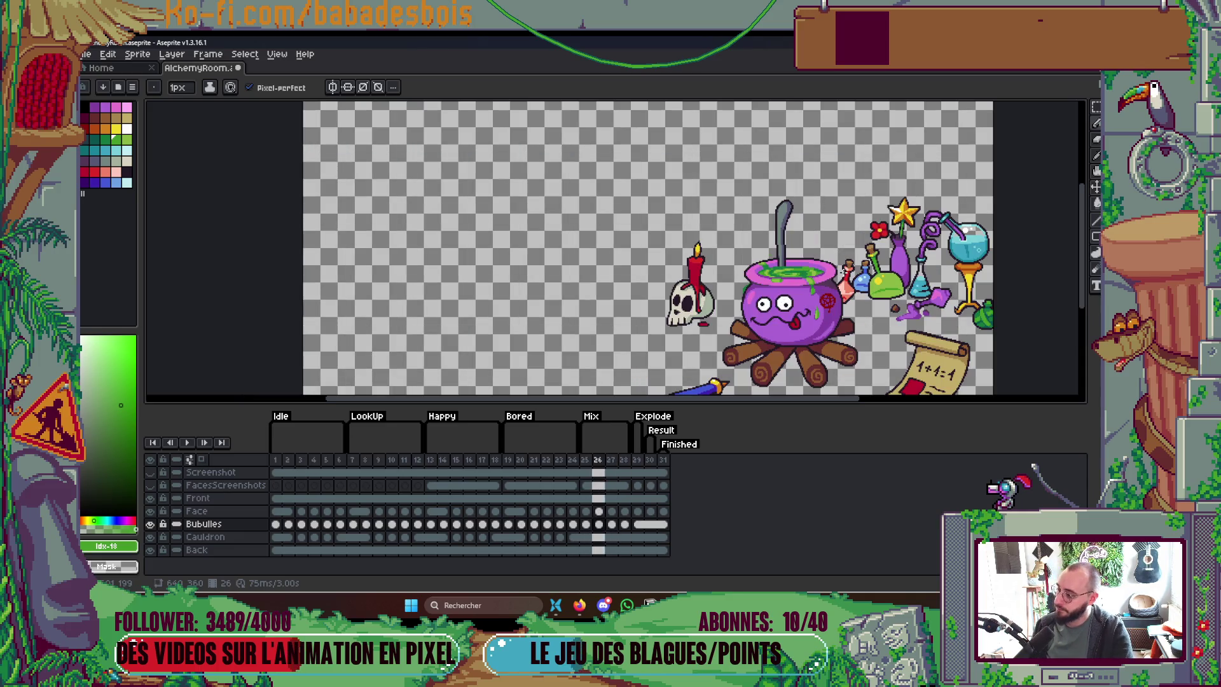
scroll(761, 275, up, 3)
scroll(724, 273, up, 1)
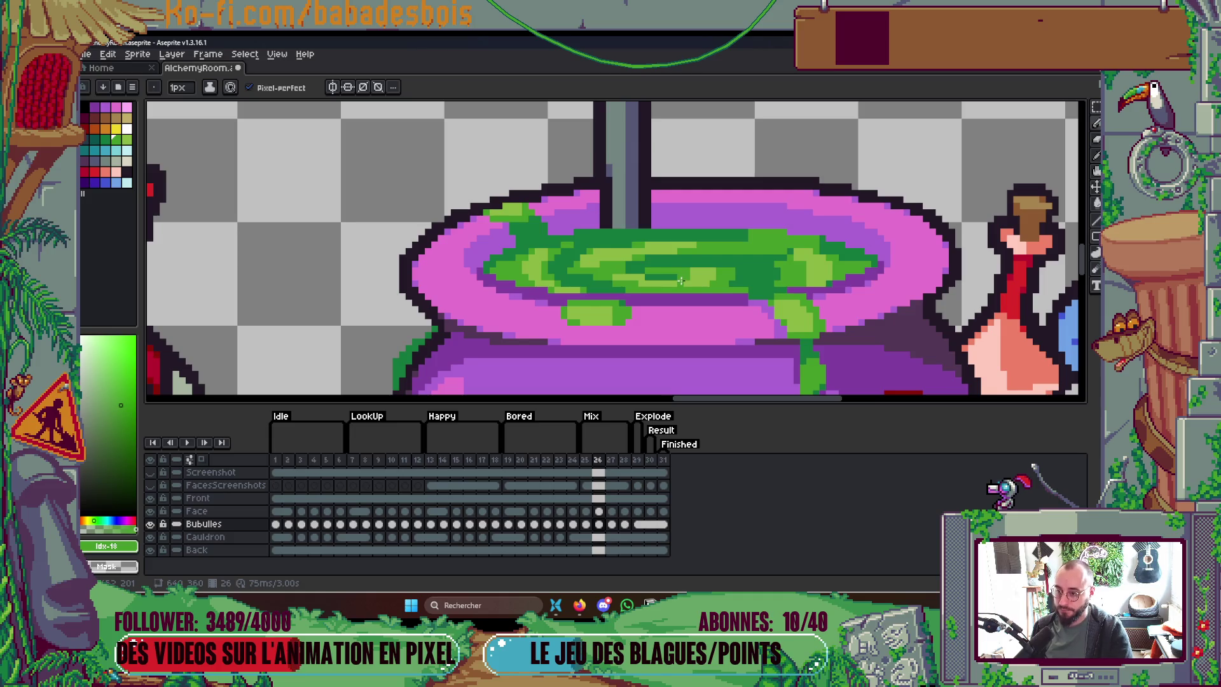
Step: Sample the dark and mid greens from the cauldron liquid on frame 26
scroll(682, 281, up, 1)
alt+click(641, 260)
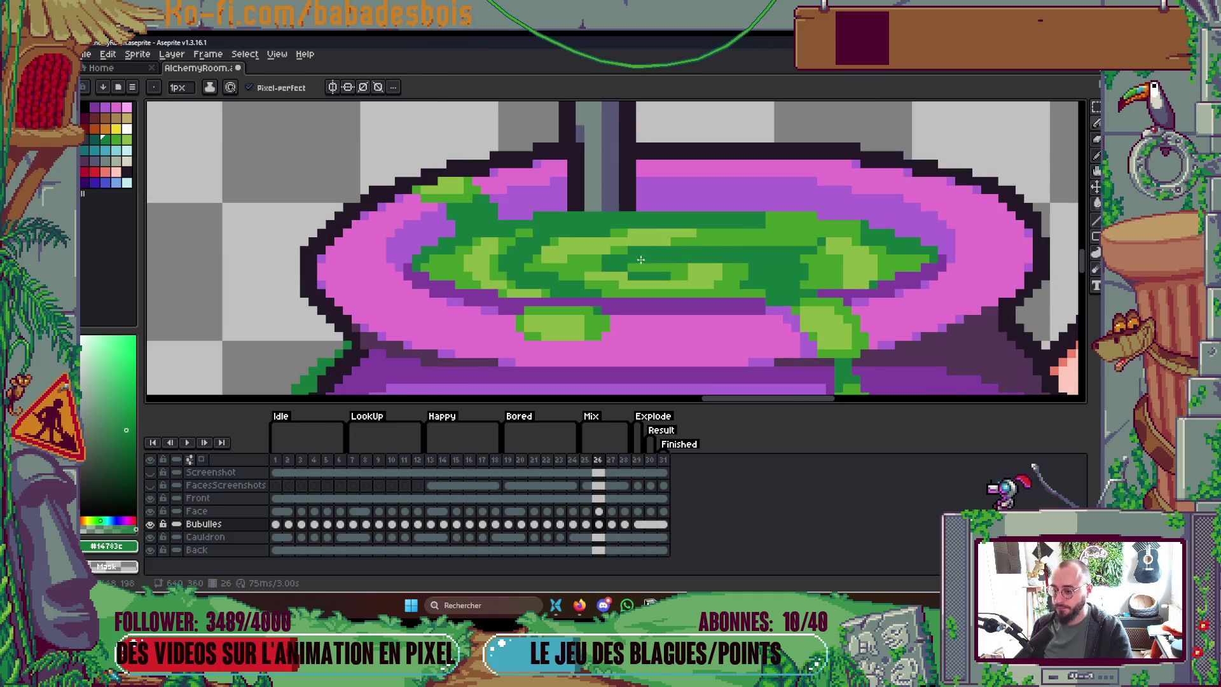
scroll(599, 256, down, 1)
scroll(598, 257, up, 1)
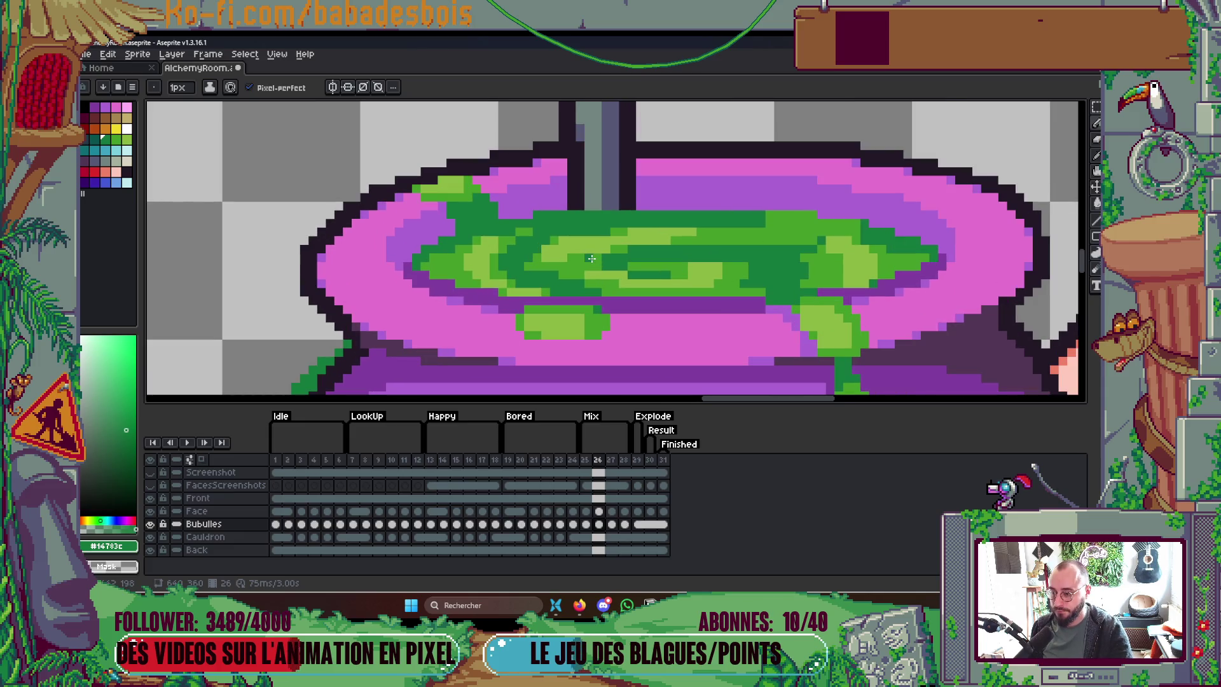
alt+click(697, 262)
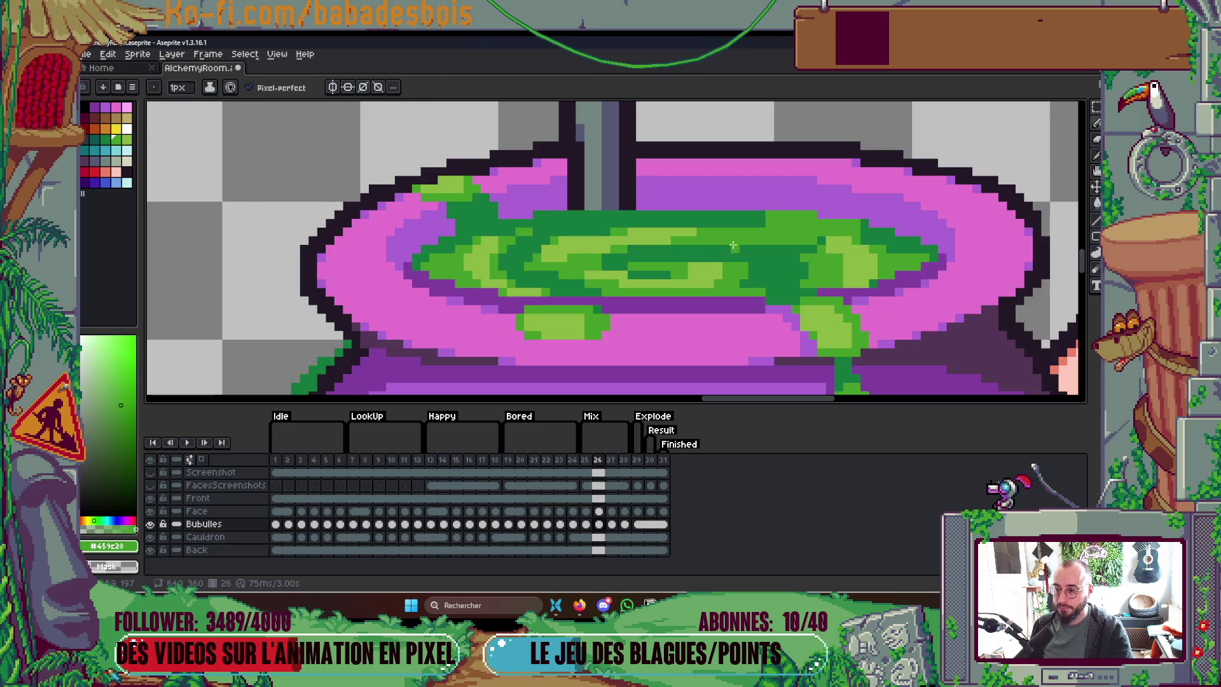
key(alt)
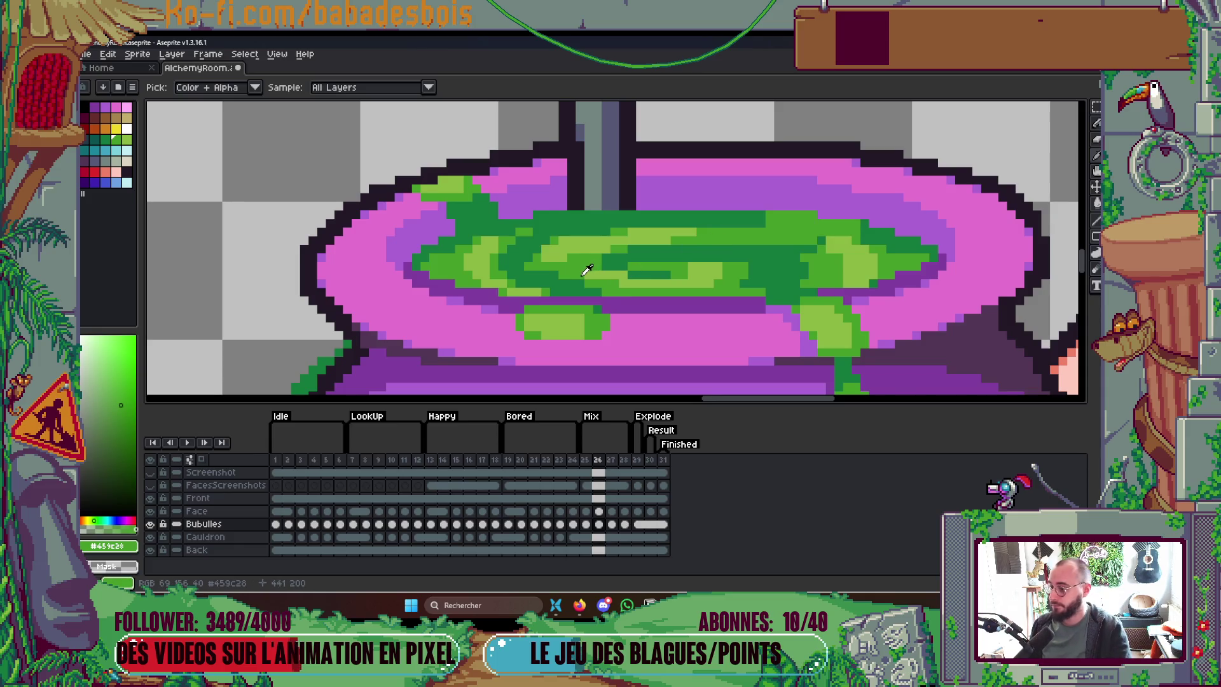
scroll(615, 257, down, 3)
Step: Play the animation briefly to review the brew, then stop it
key(Return)
scroll(662, 251, down, 2)
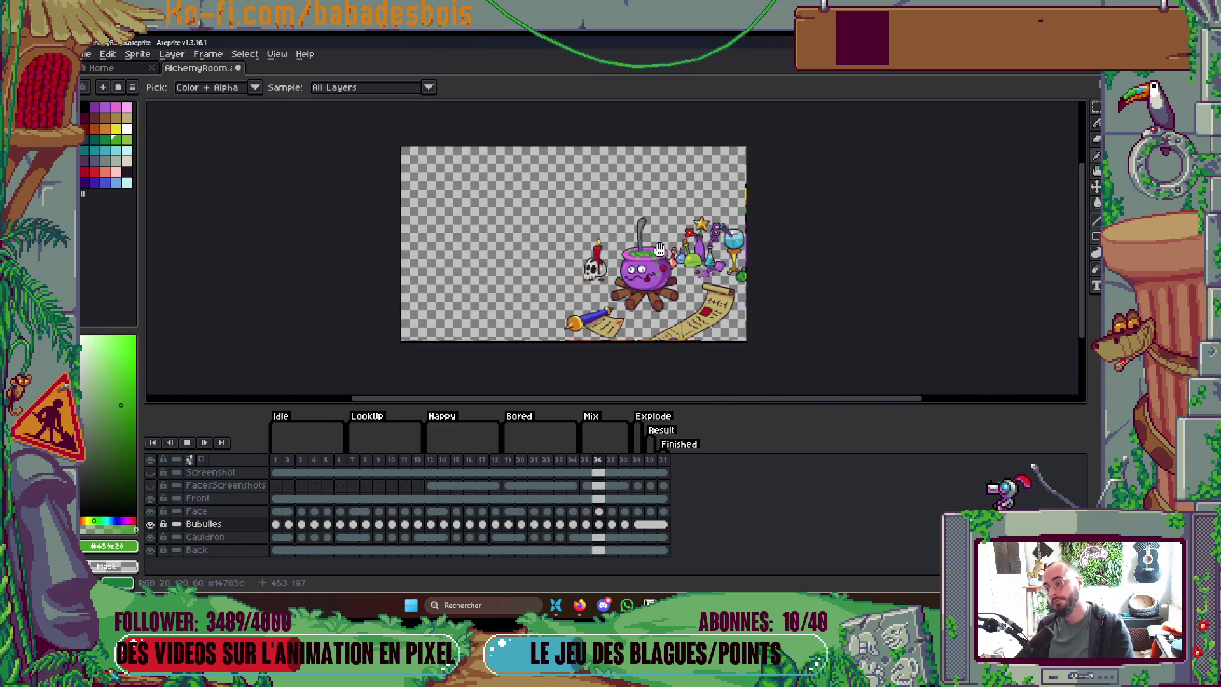
scroll(669, 252, up, 2)
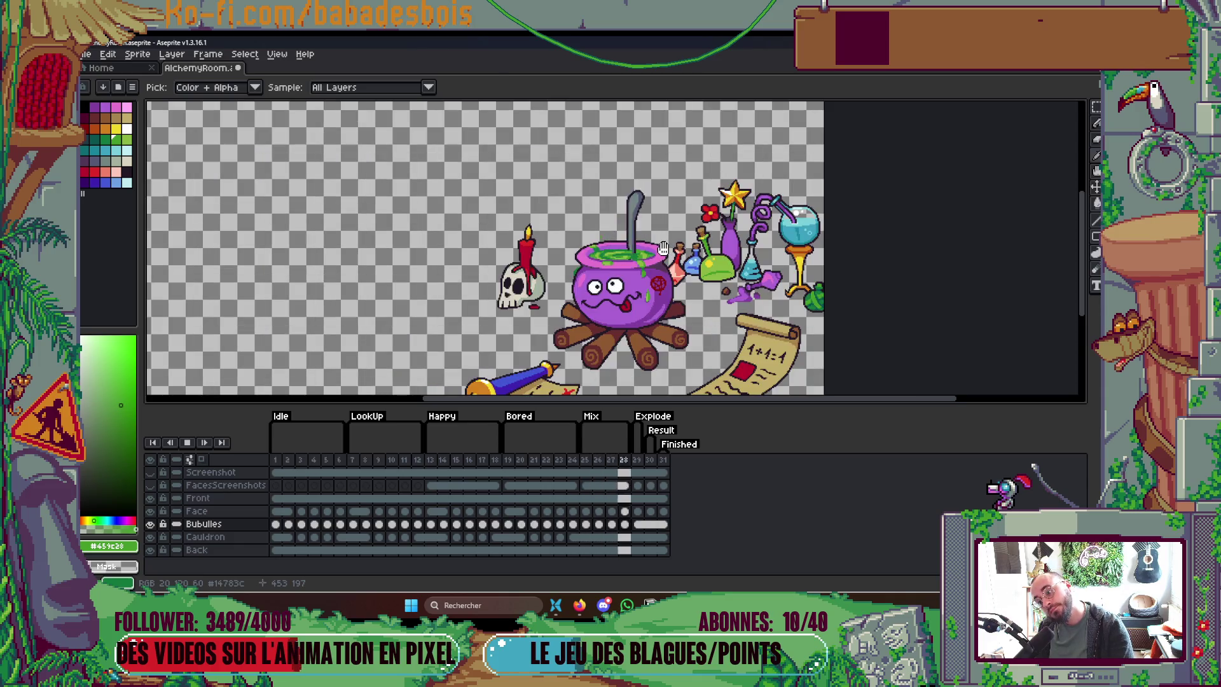
key(Return)
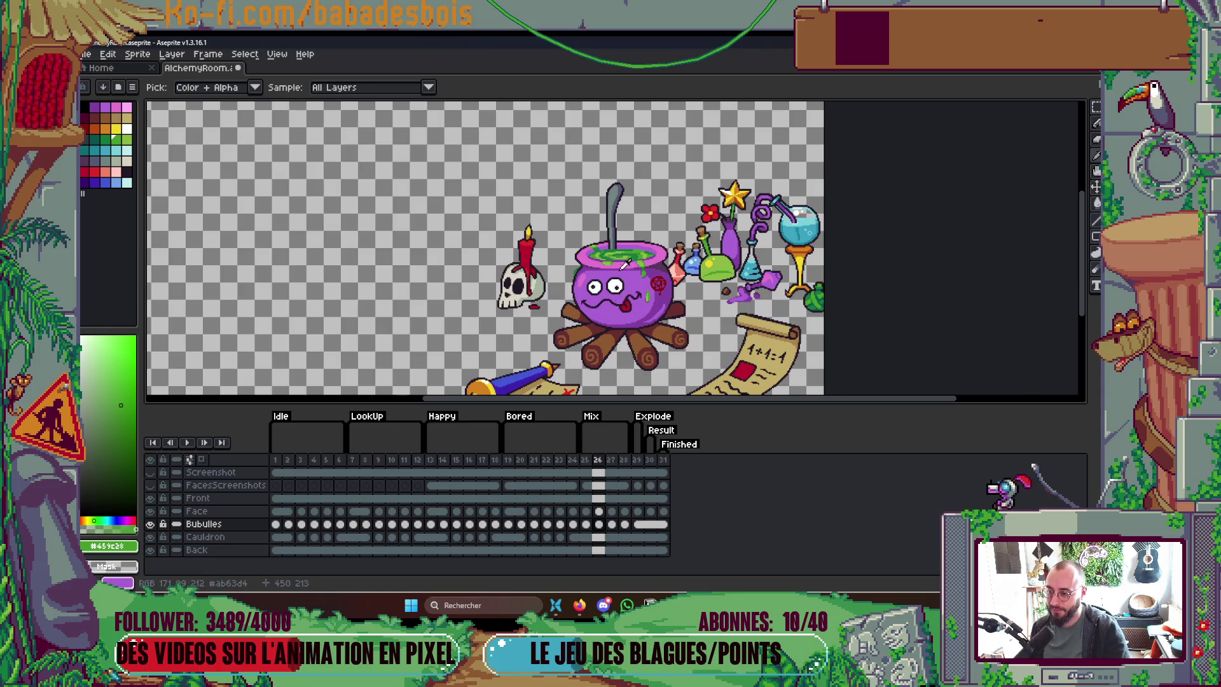
scroll(624, 266, up, 5)
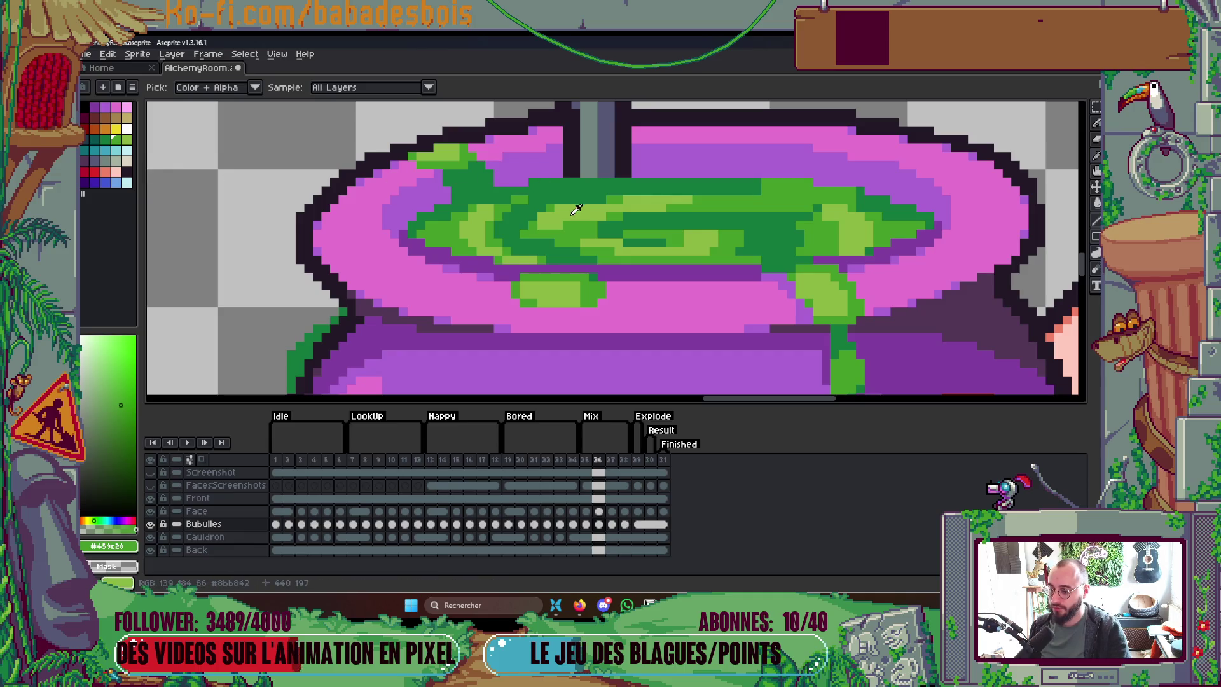
Step: Repaint light-green swirl pixels with mid and dark green on the left and right
alt+click(575, 210)
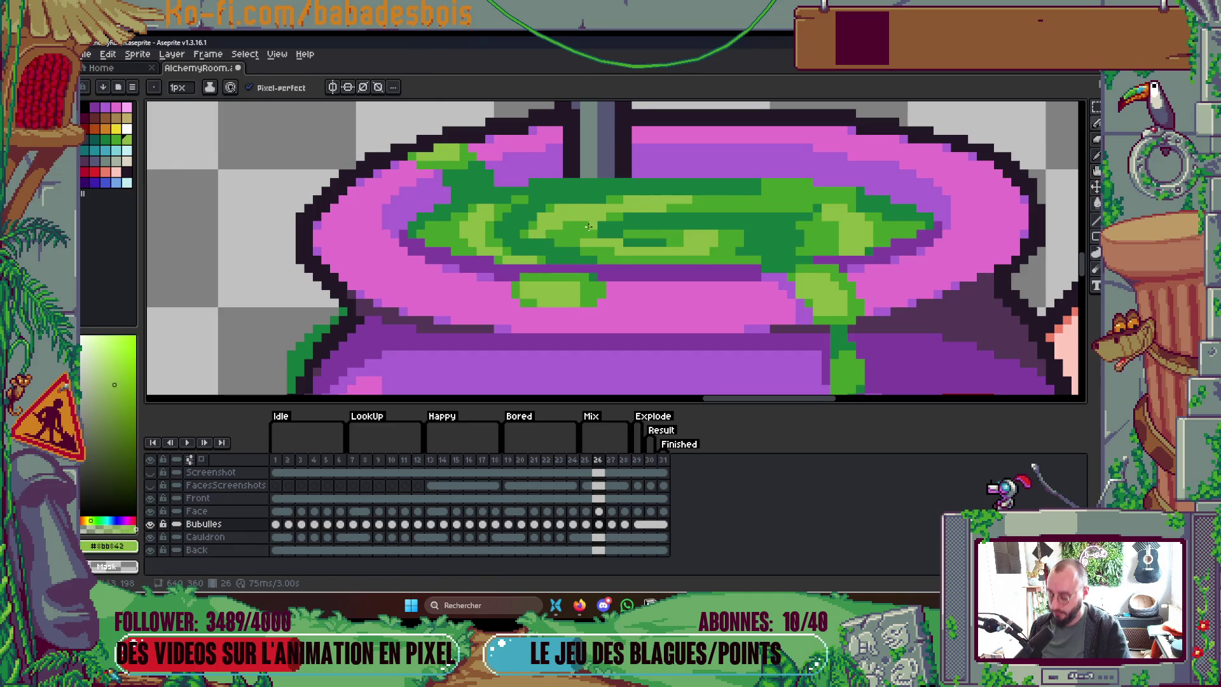
scroll(588, 227, up, 1)
alt+click(595, 213)
drag(706, 185, 731, 185)
alt+click(608, 227)
drag(595, 236, 636, 247)
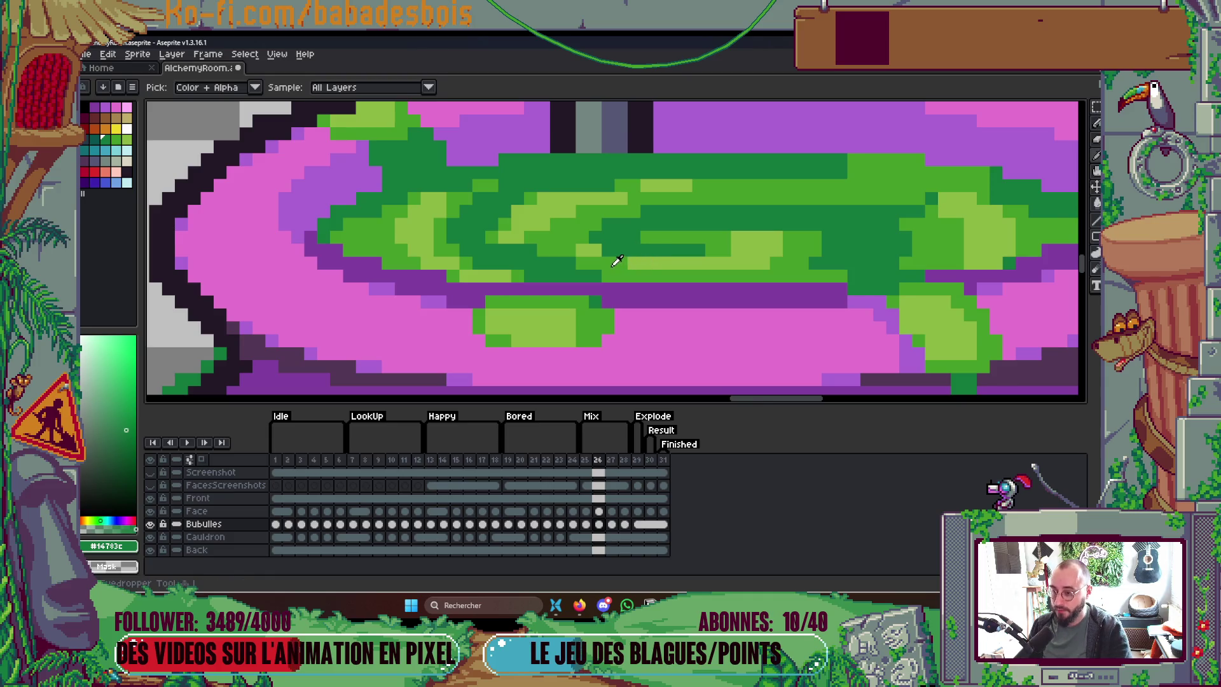
alt+click(616, 261)
drag(738, 246, 739, 238)
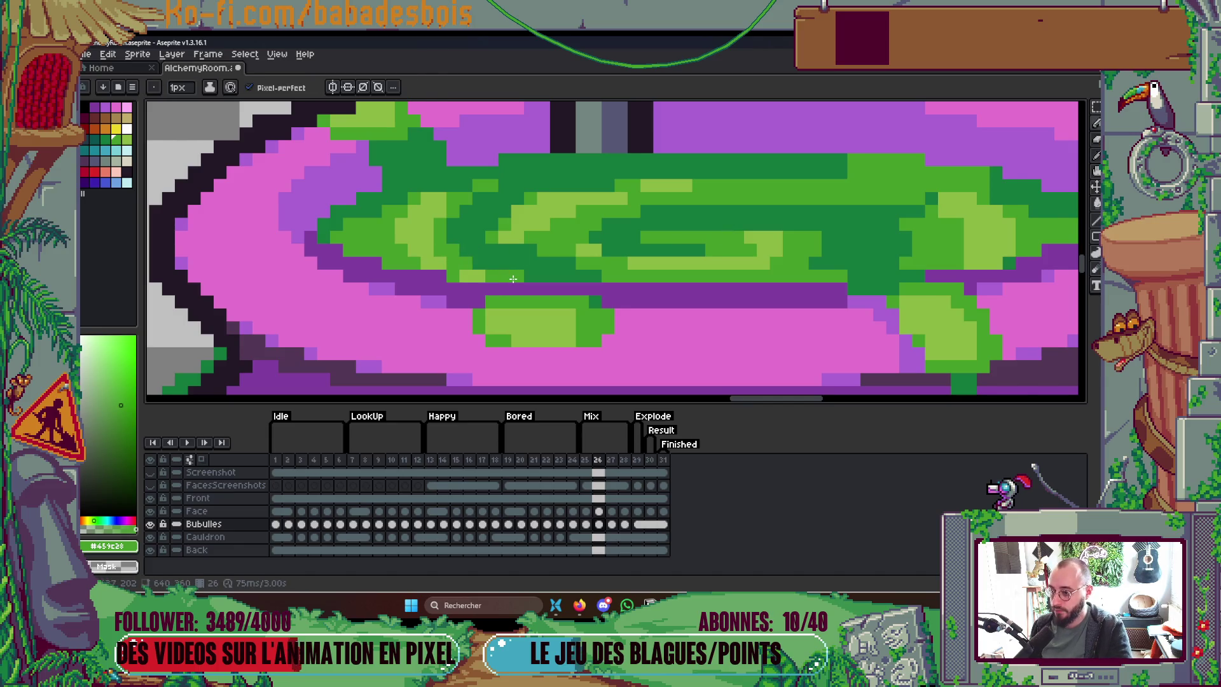
Step: Draw a light-green stripe across the upper-right swirl and cover its block with dark green
scroll(627, 280, right, 2)
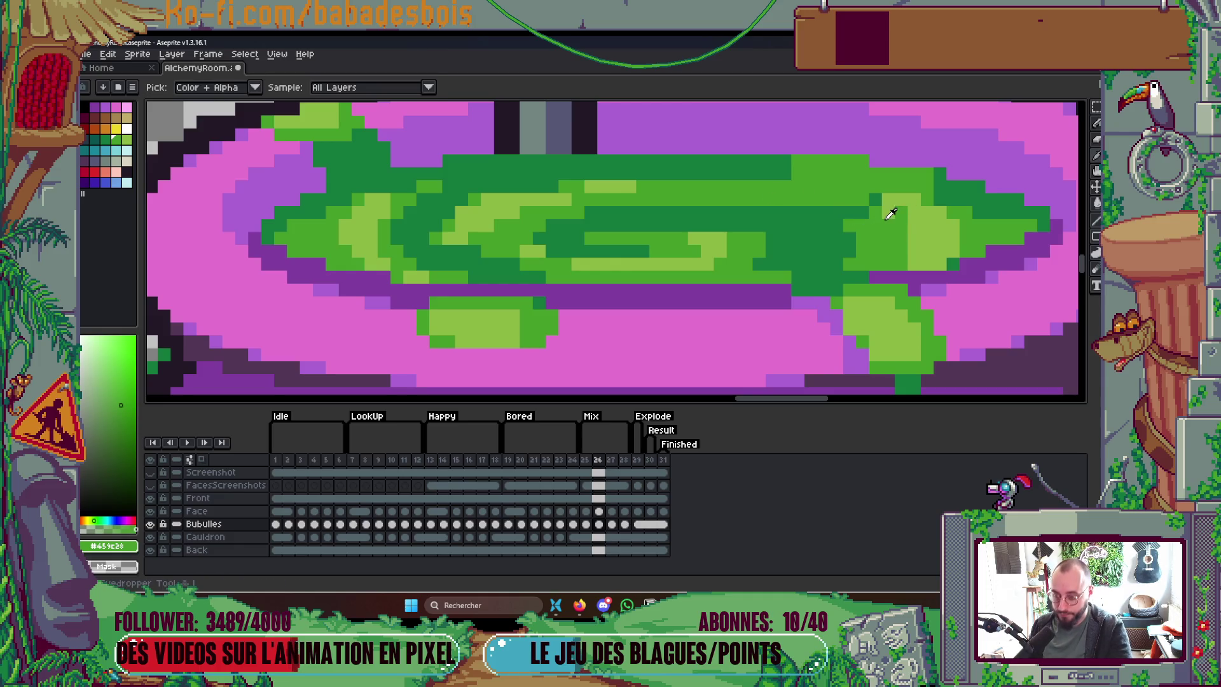
alt+click(924, 198)
drag(759, 186, 859, 186)
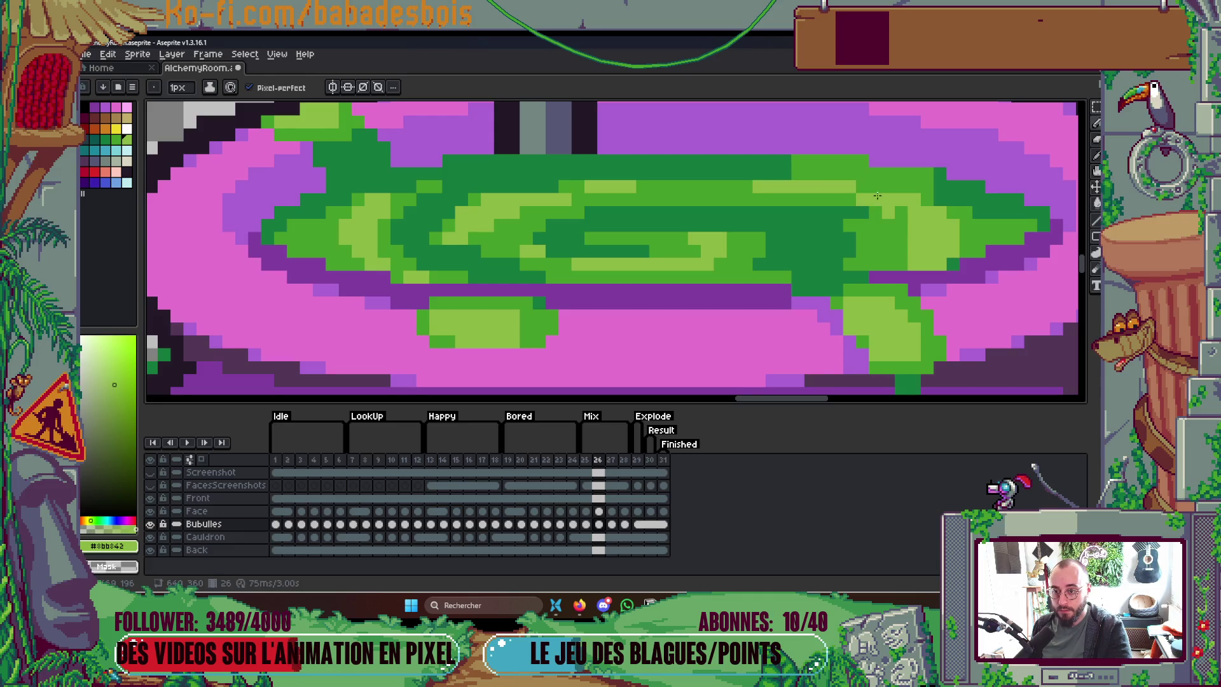
alt+click(945, 200)
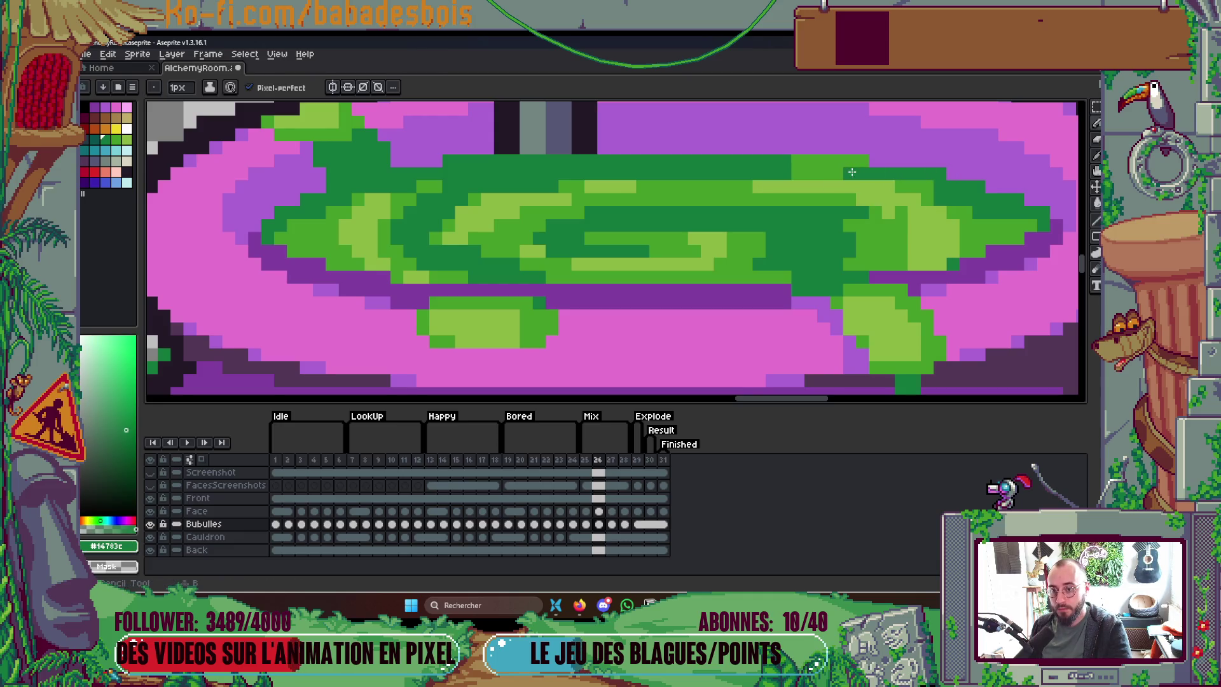
mouse_move(857, 164)
mouse_down()
mouse_move(798, 163)
mouse_move(805, 175)
mouse_move(840, 175)
mouse_up()
scroll(846, 177, down, 4)
Step: Flip between frames 25, 26 and 27 to compare the brew, ending on frame 26
key(Left)
key(Right)
key(Left)
key(Right)
key(Left)
key(Right)
key(Right)
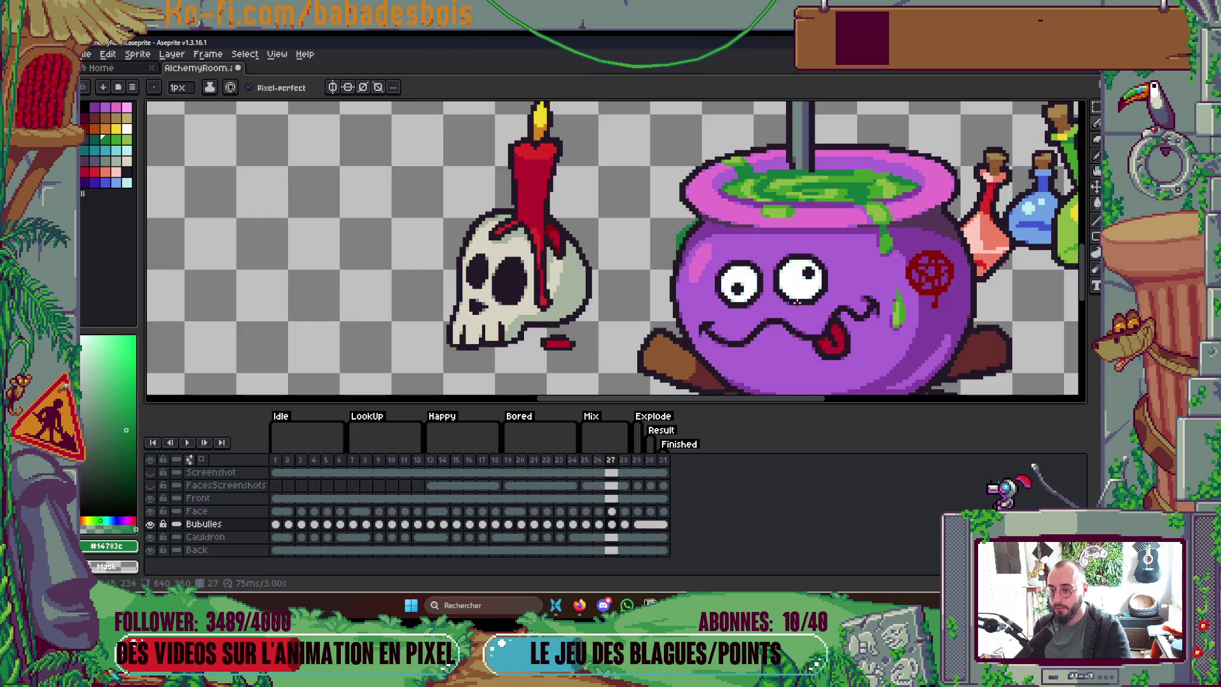
key(Left)
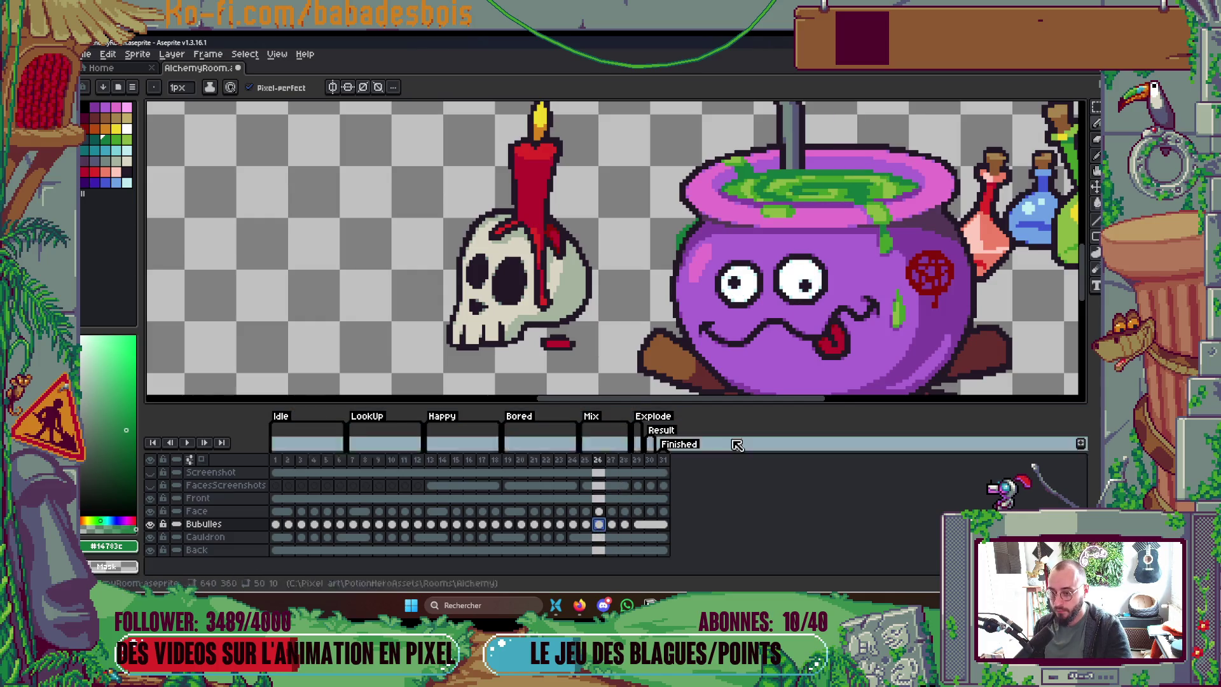
scroll(606, 245, up, 2)
Step: Marquee-select the cauldron liquid, hide the interface with Ctrl+F, and stop playback
key(m)
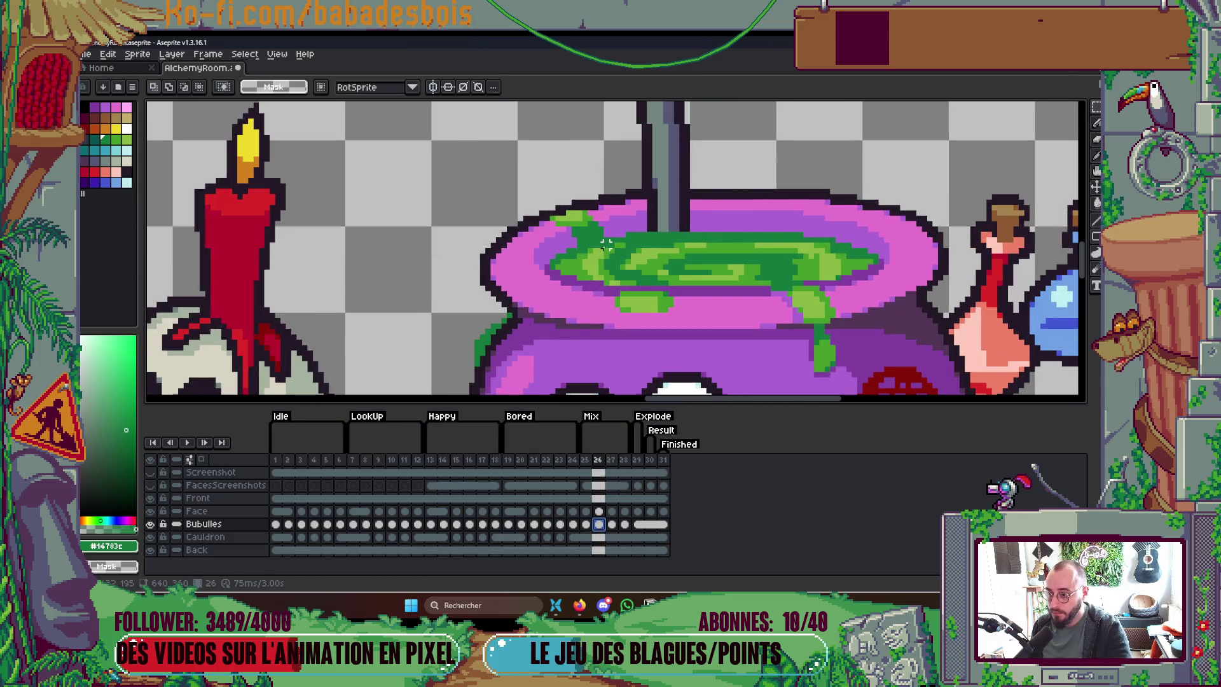
drag(584, 244, 839, 278)
key(ctrl+d)
key(ctrl+z)
key(ctrl+f)
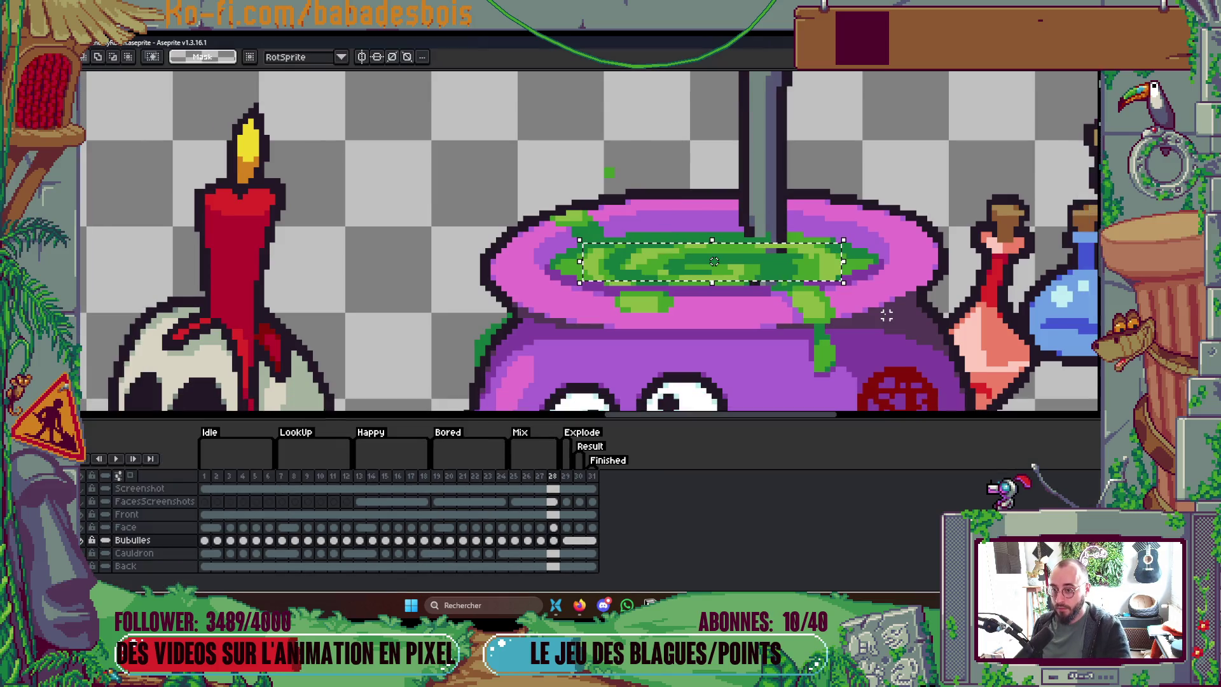
scroll(783, 242, down, 5)
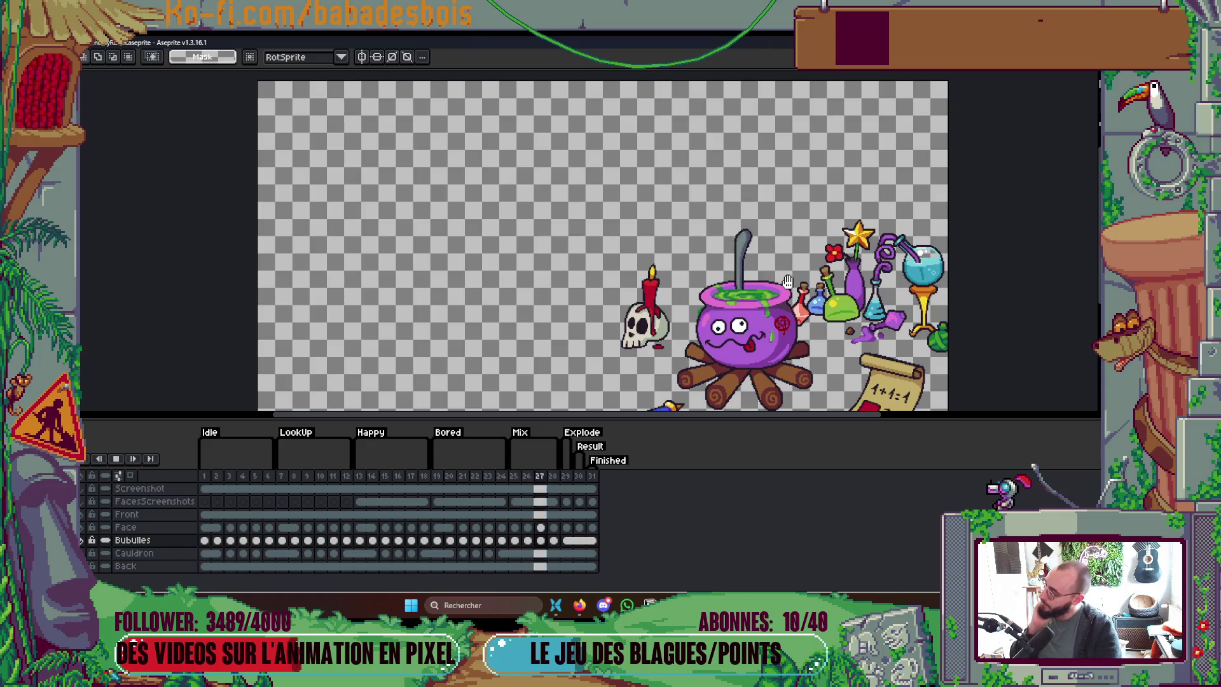
key(Return)
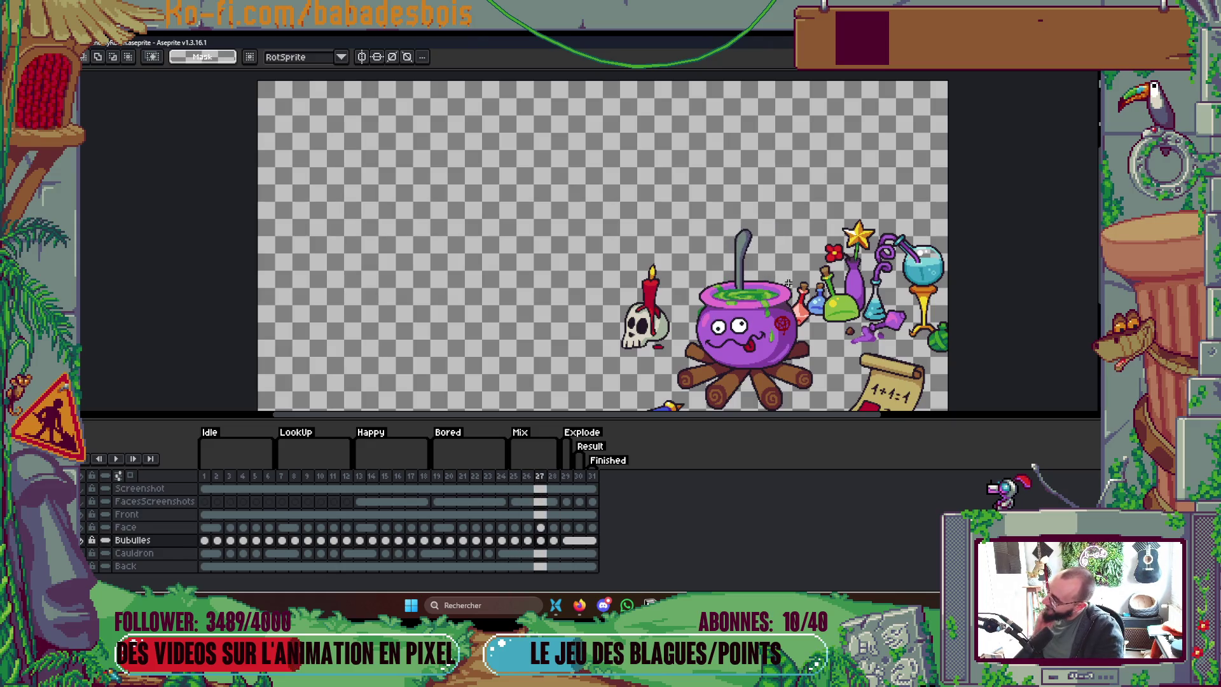
scroll(744, 304, up, 6)
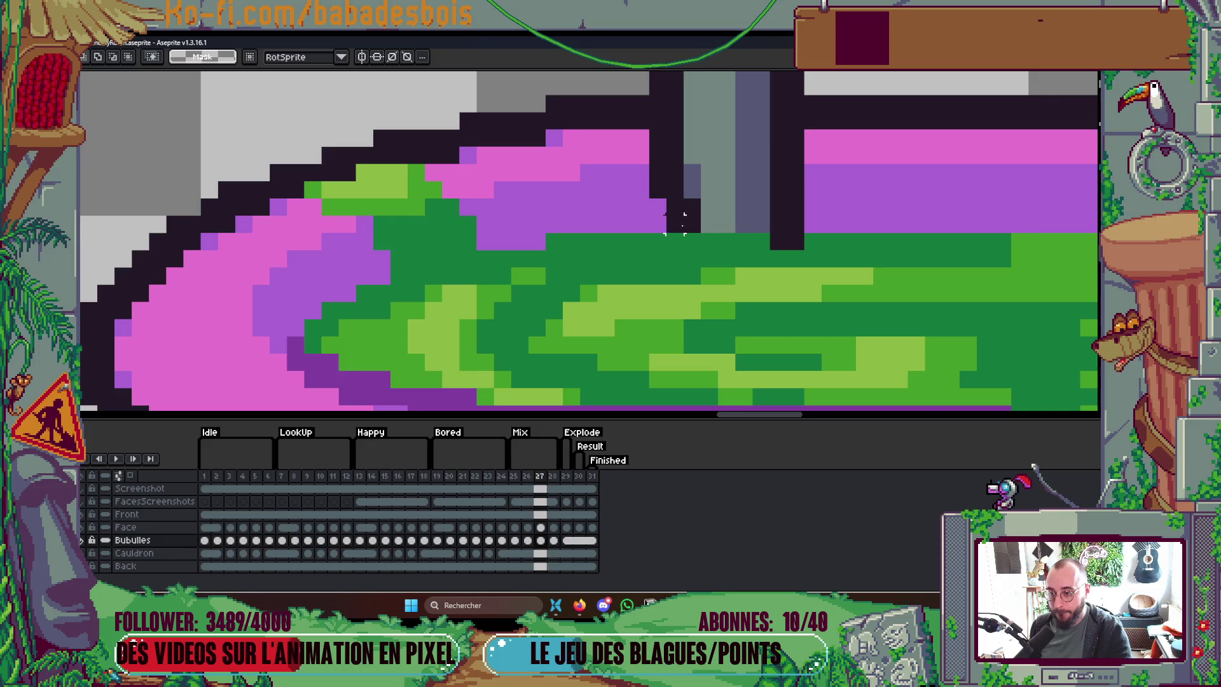
Step: Select a one-pixel row across the stirring stick, then return to the Pencil on frame 26
drag(675, 224, 793, 223)
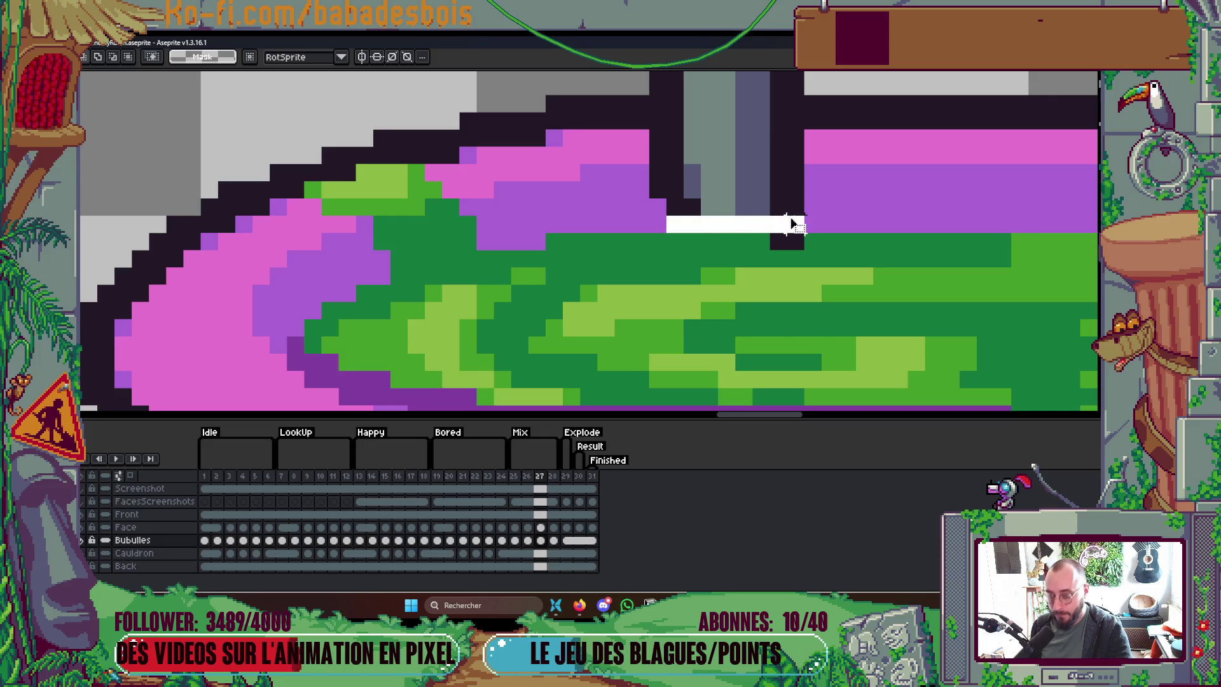
key(b)
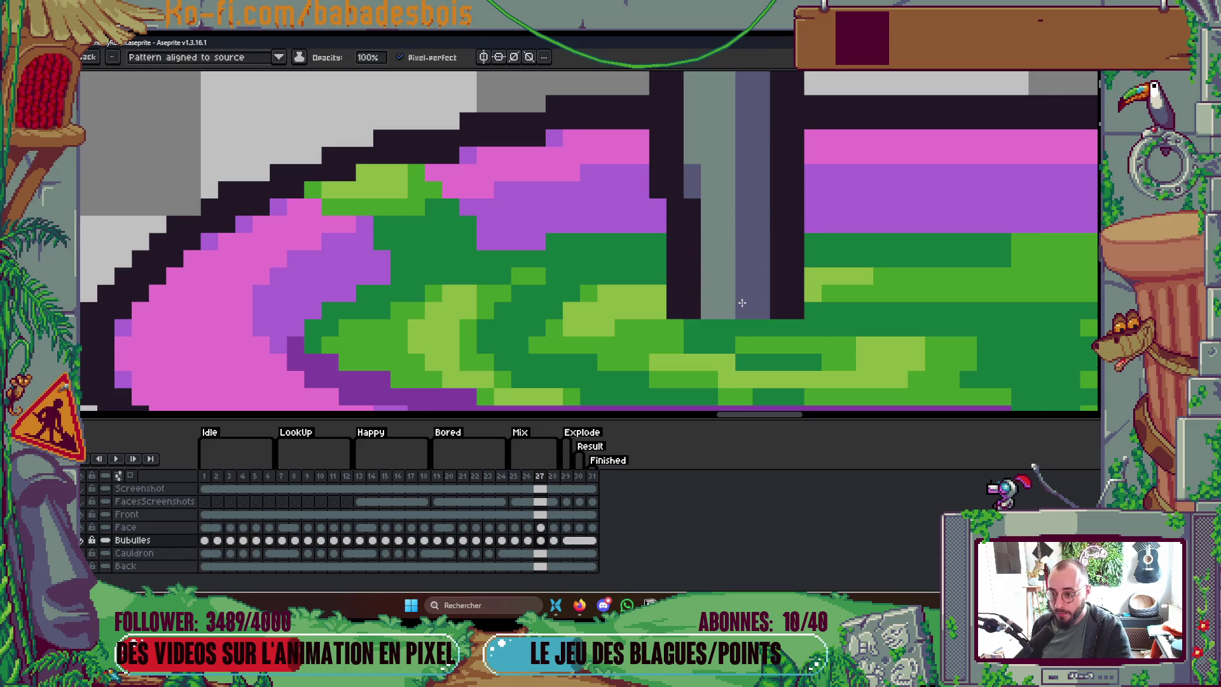
scroll(770, 225, down, 5)
scroll(799, 213, down, 2)
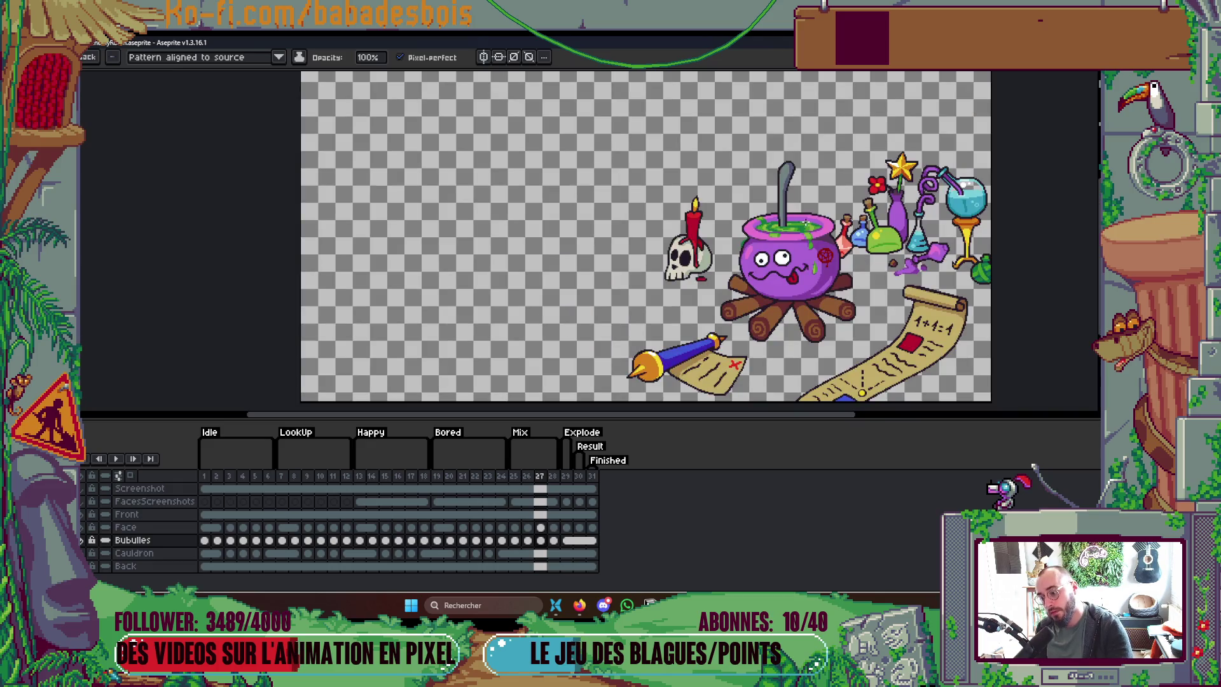
key(comma)
scroll(789, 219, up, 3)
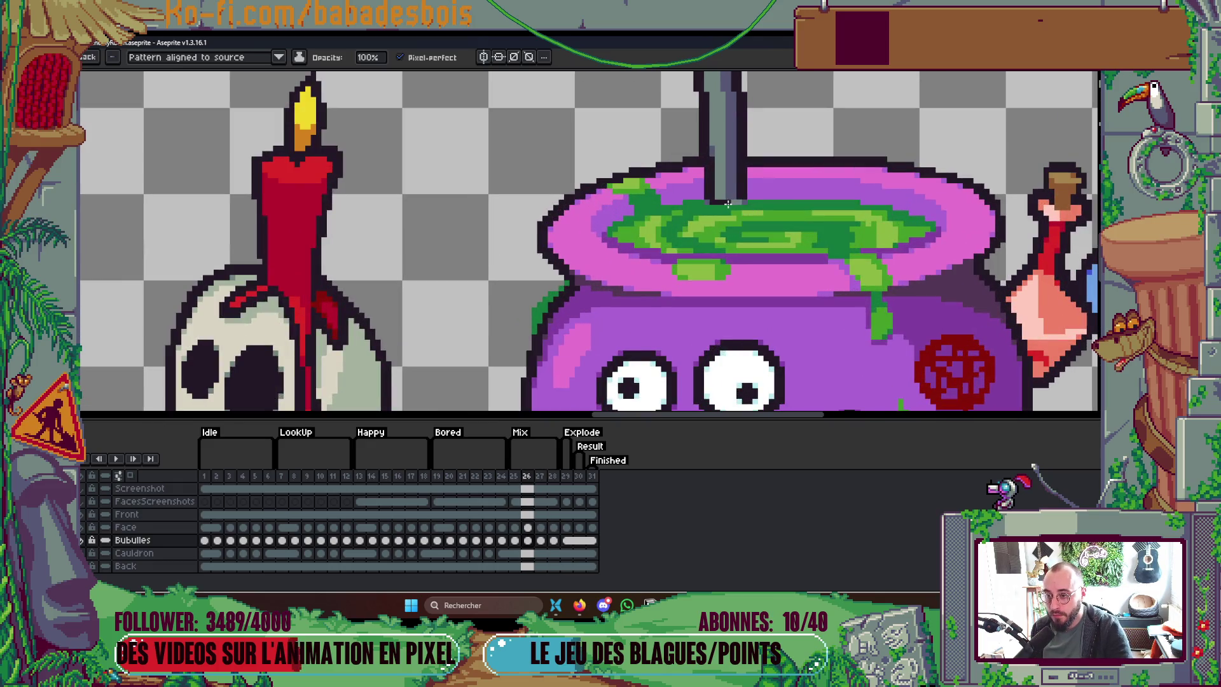
scroll(727, 205, up, 1)
Step: Step from frame 25 through frame 27 to frame 28 to compare the ladle
key(m)
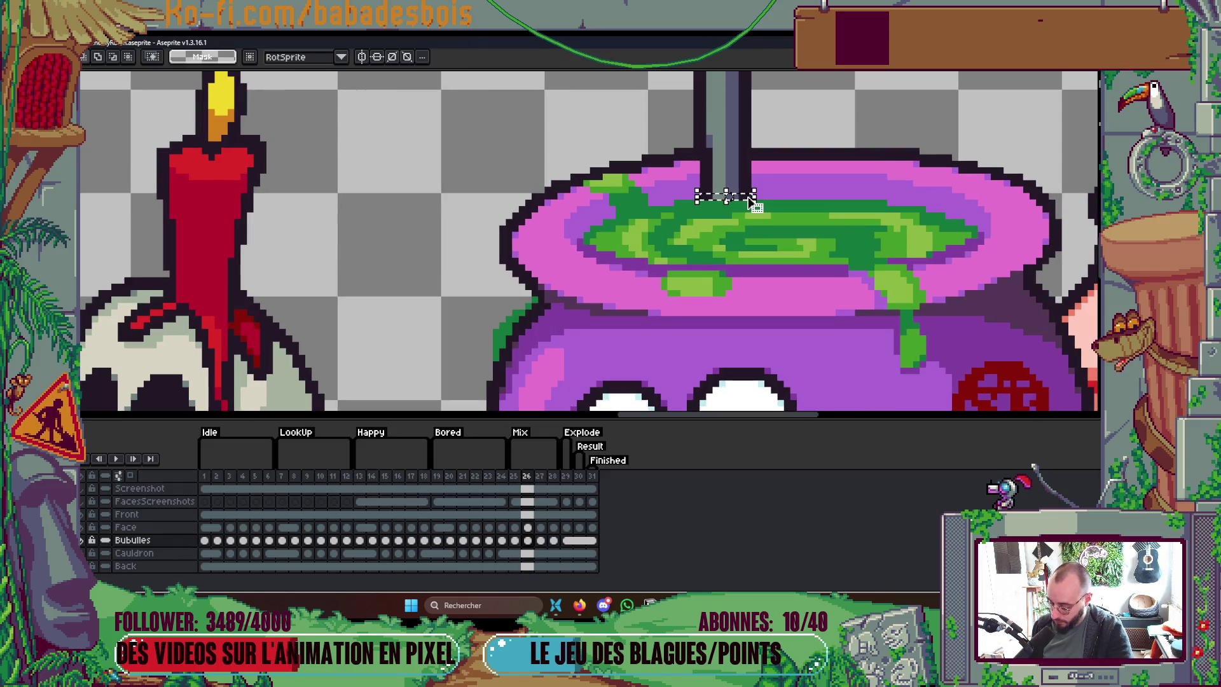
key(b)
scroll(728, 210, down, 2)
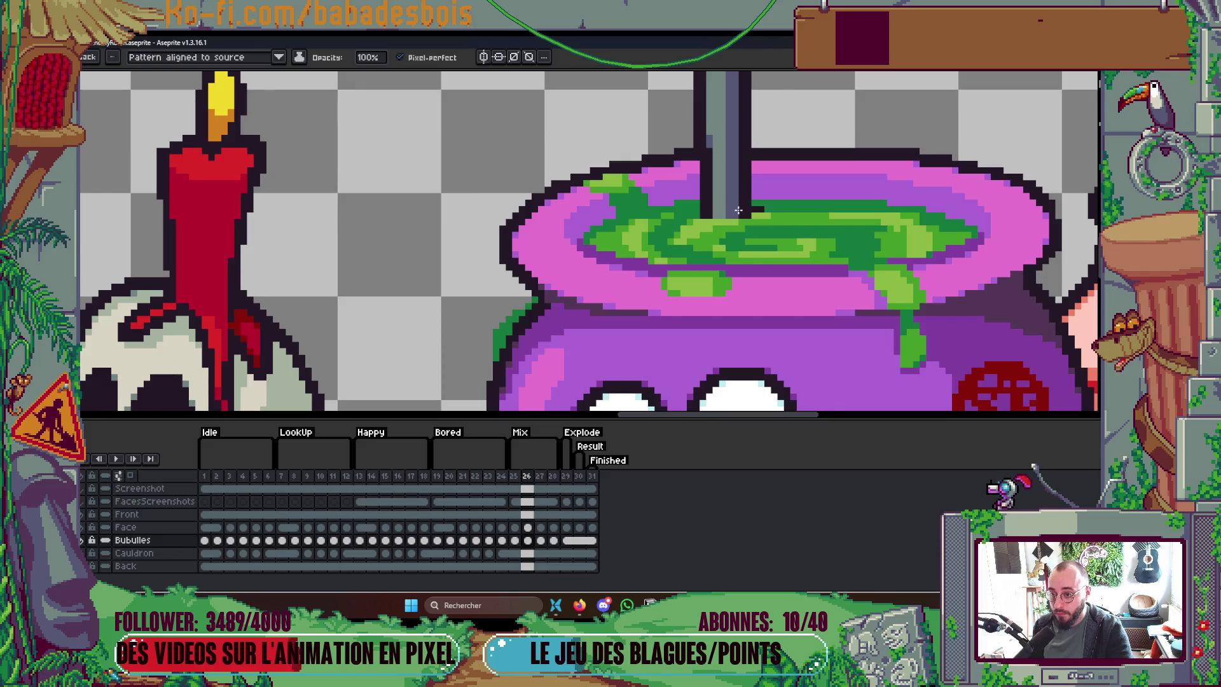
key(Left)
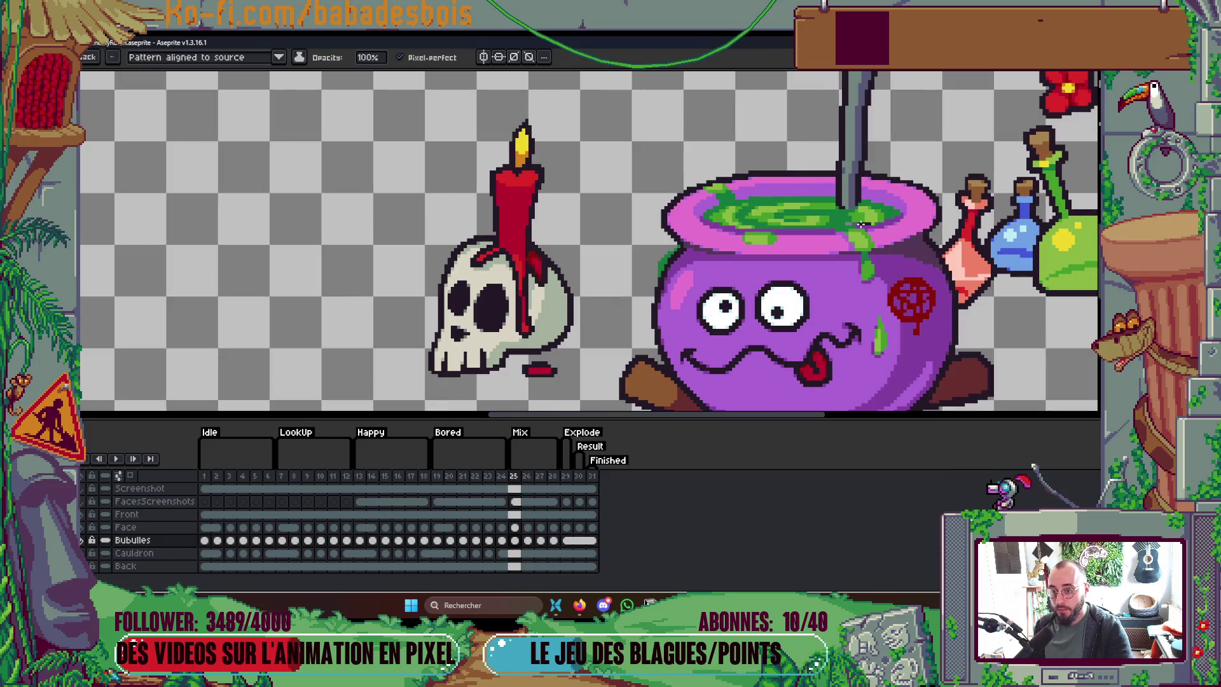
key(Right)
key(Right)
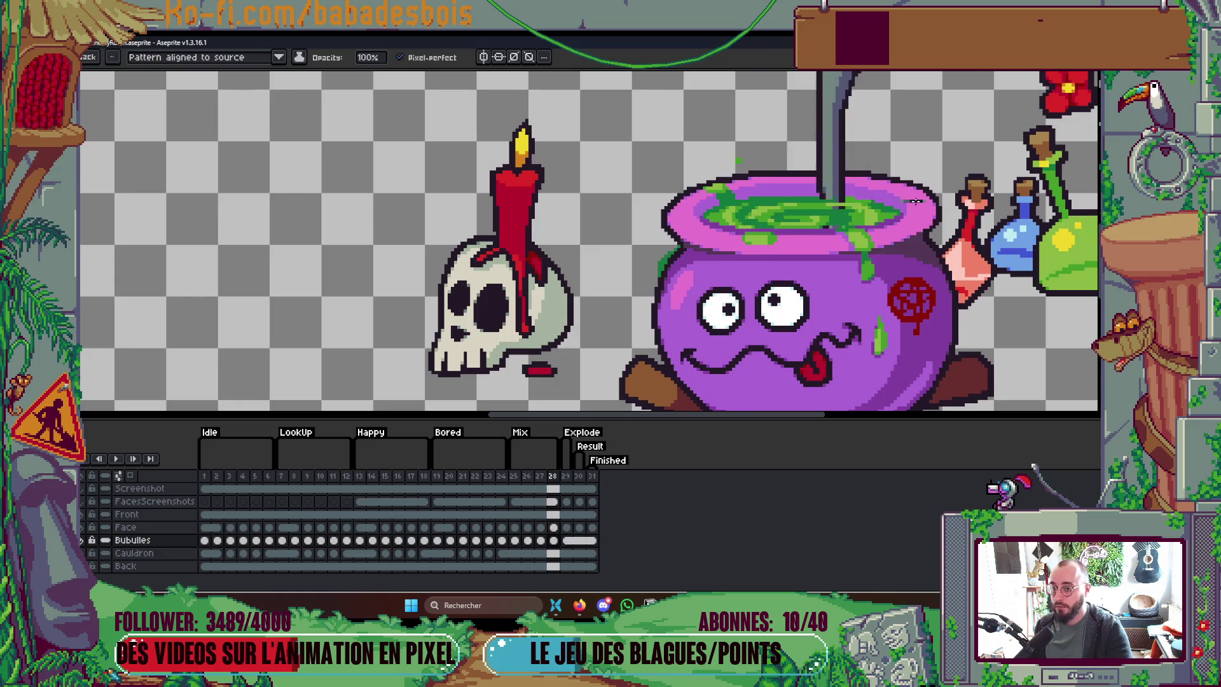
scroll(860, 224, down, 3)
key(Right)
scroll(896, 201, up, 4)
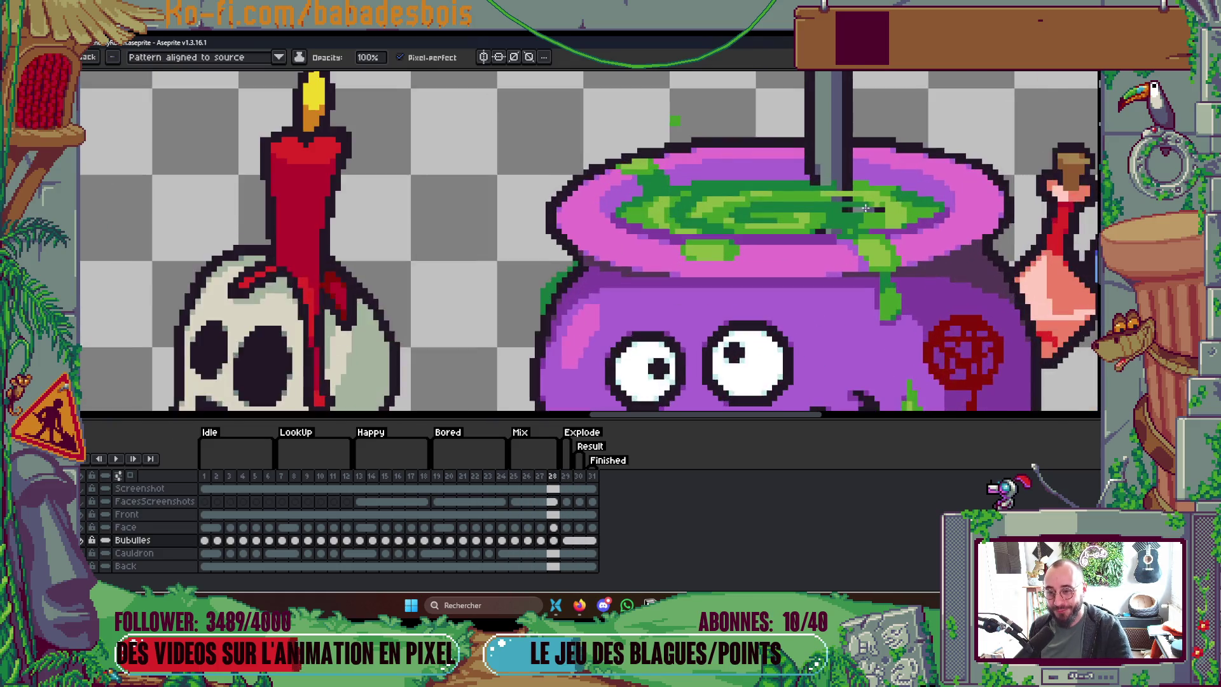
Step: Set the brush pattern to Paint brush and draw the grey handle down into the liquid
key(m)
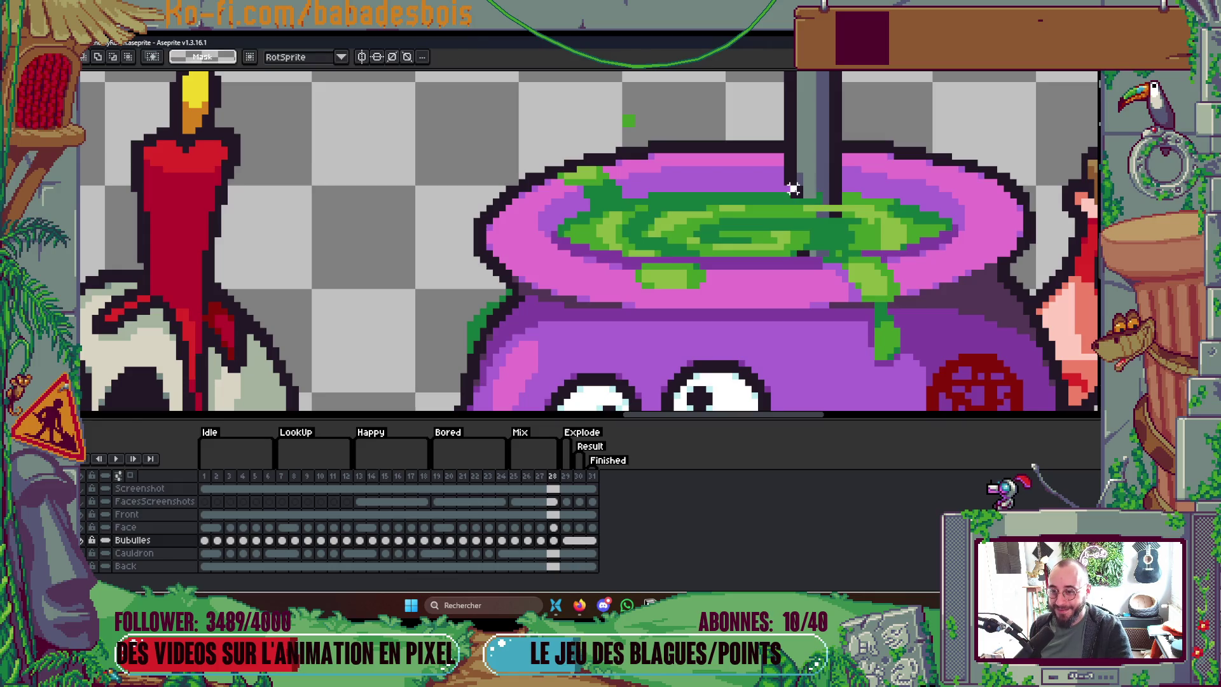
key(b)
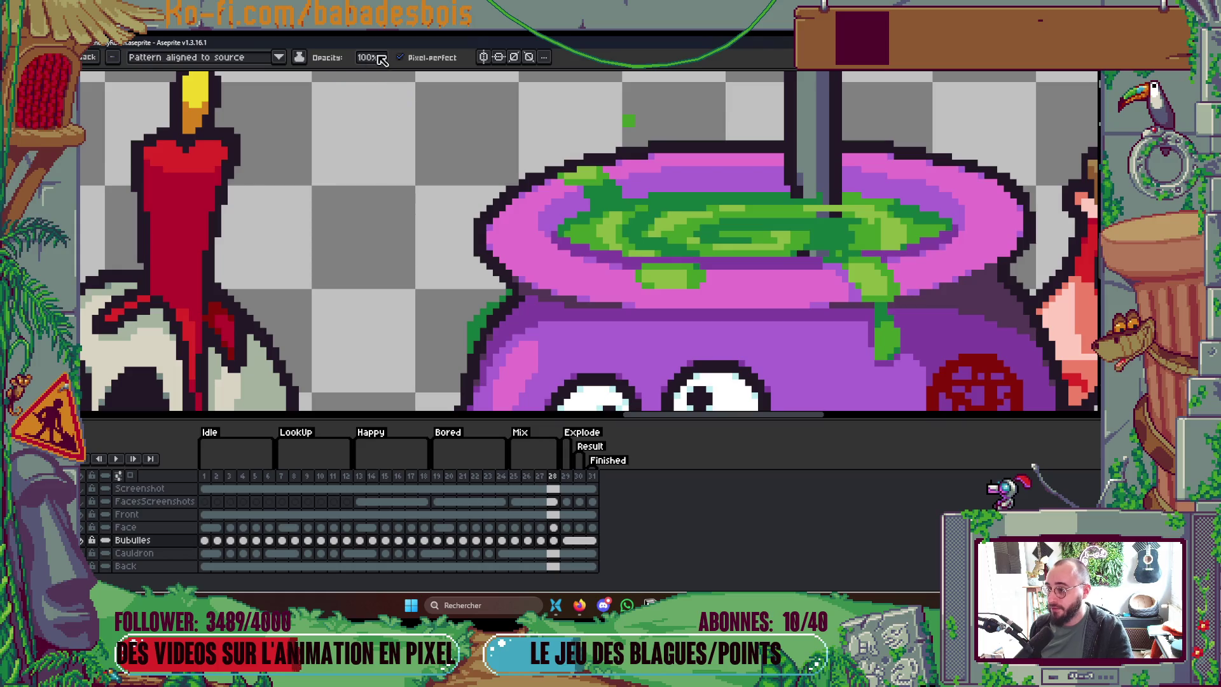
click(279, 57)
click(267, 95)
drag(819, 198, 819, 254)
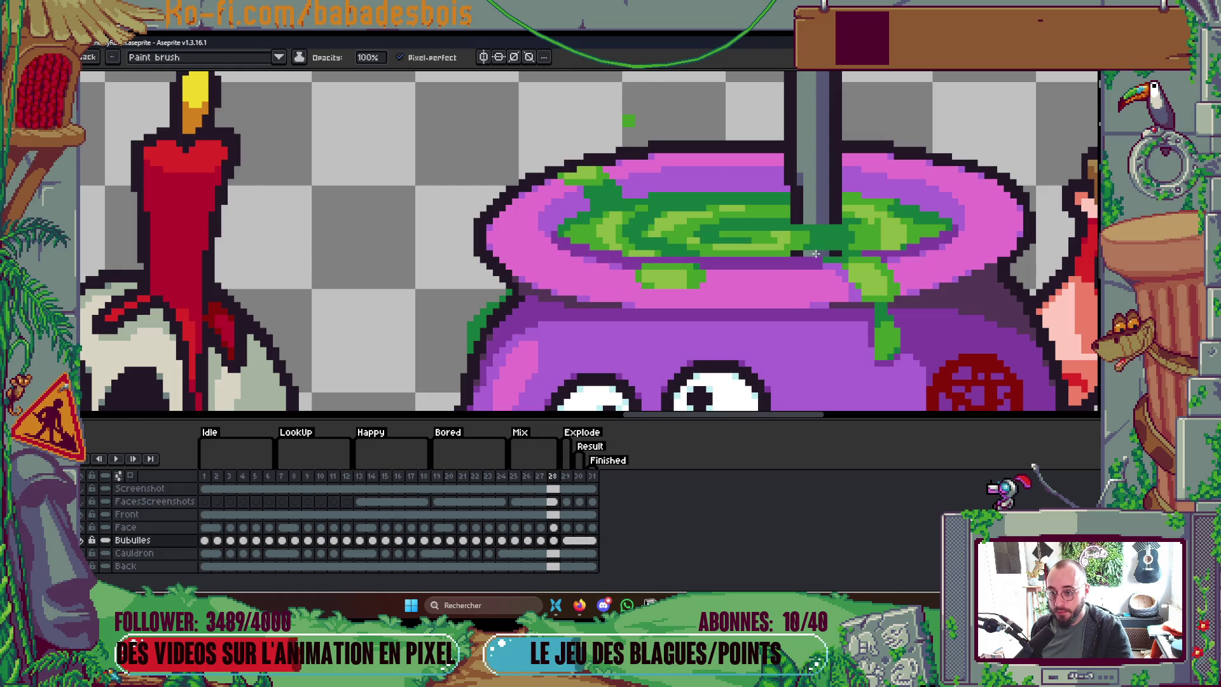
scroll(819, 254, down, 3)
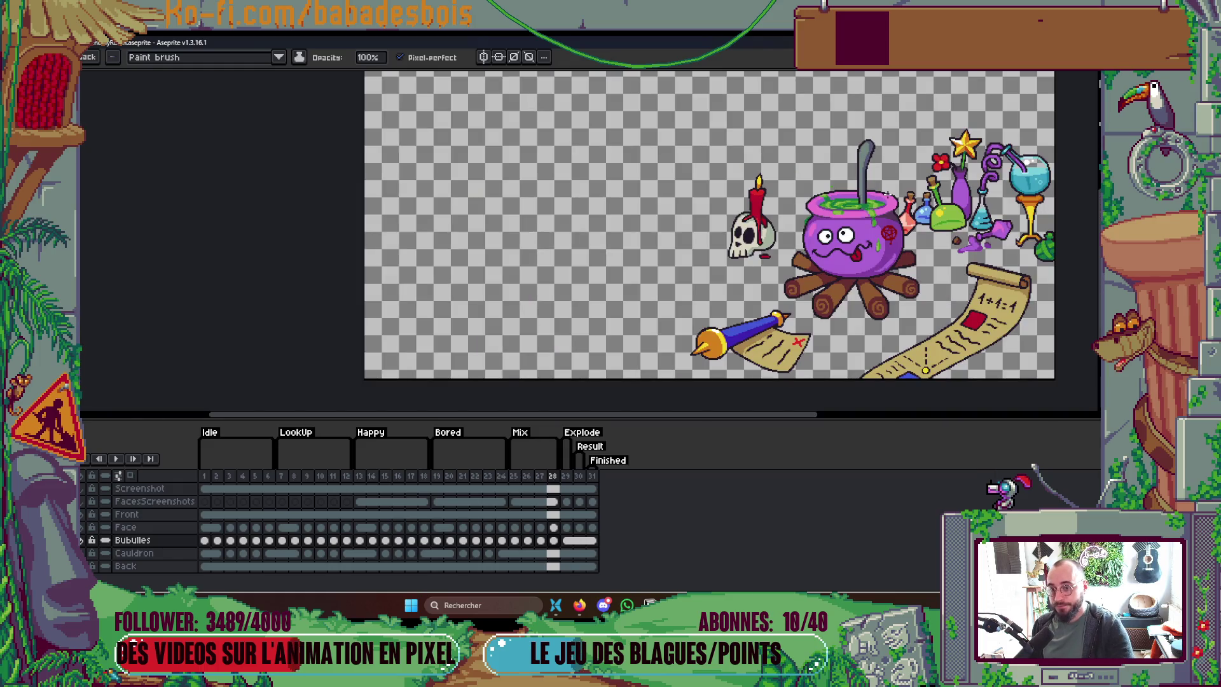
Step: Step between frames to frame 27, then play and stop the animation
key(Left)
key(Left)
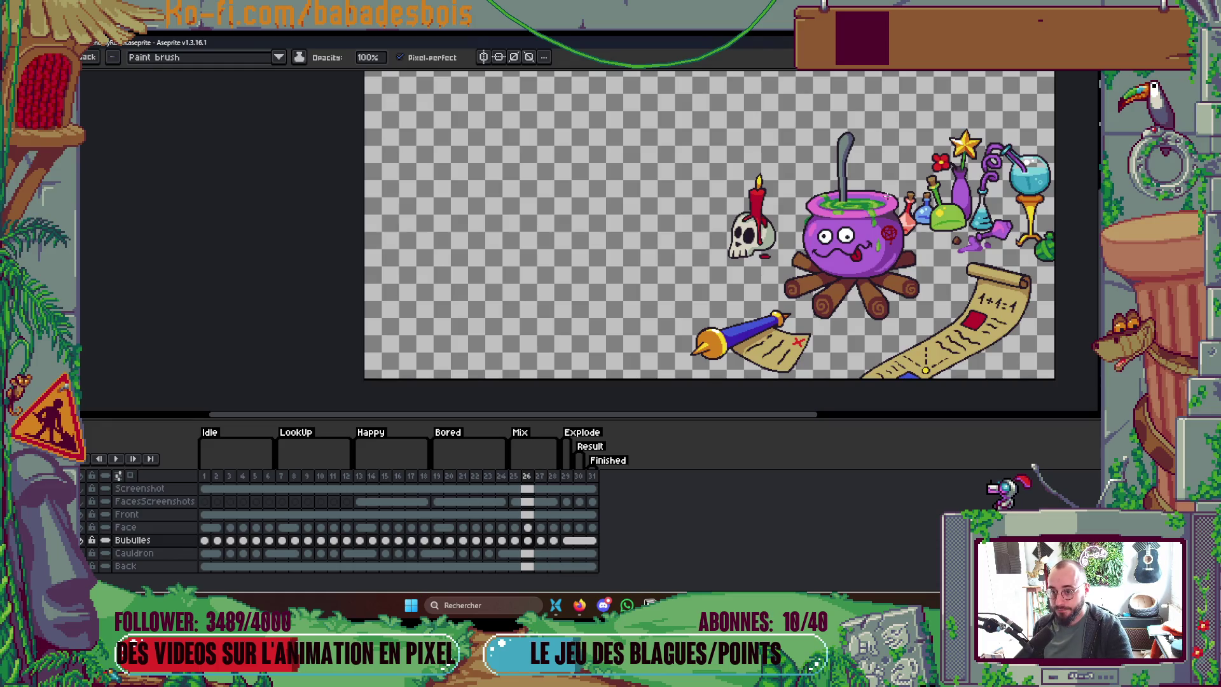
key(Right)
key(Right)
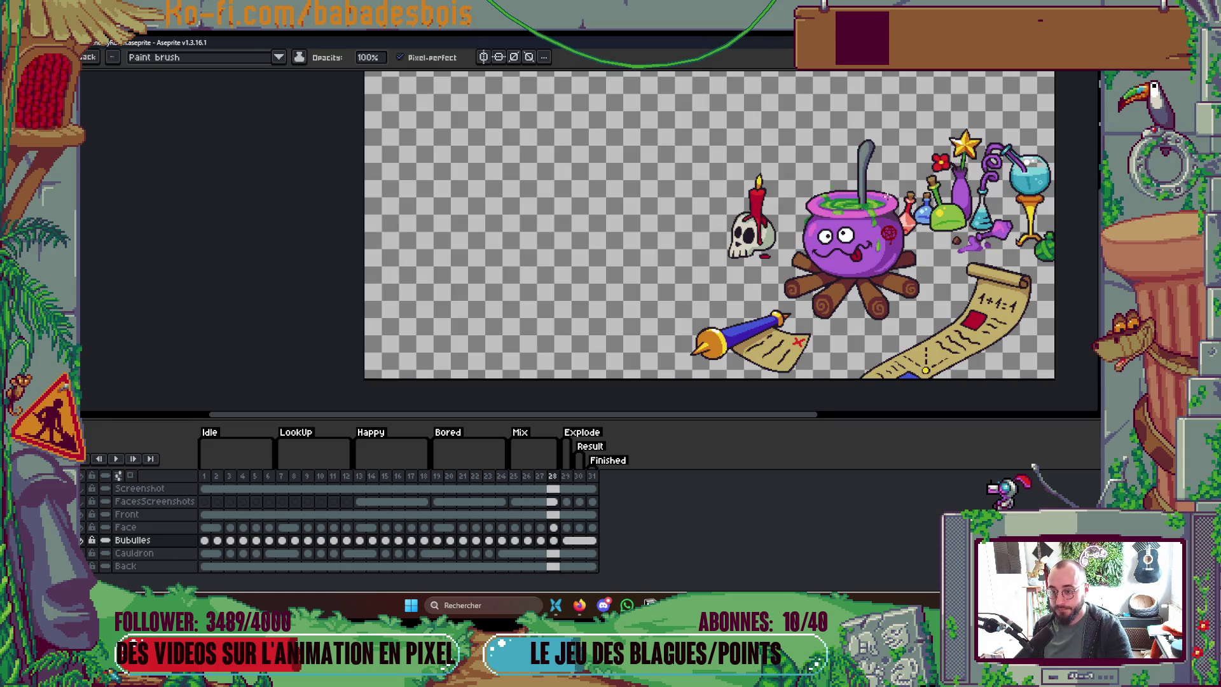
key(Return)
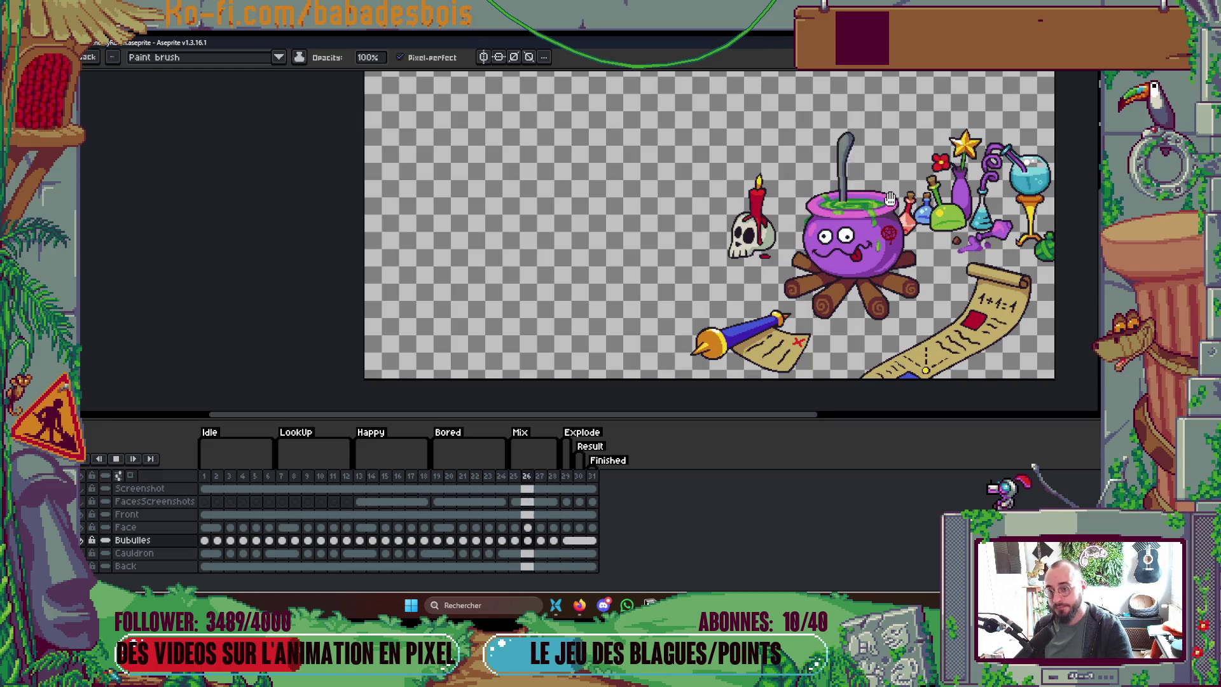
scroll(900, 197, down, 2)
scroll(900, 197, up, 2)
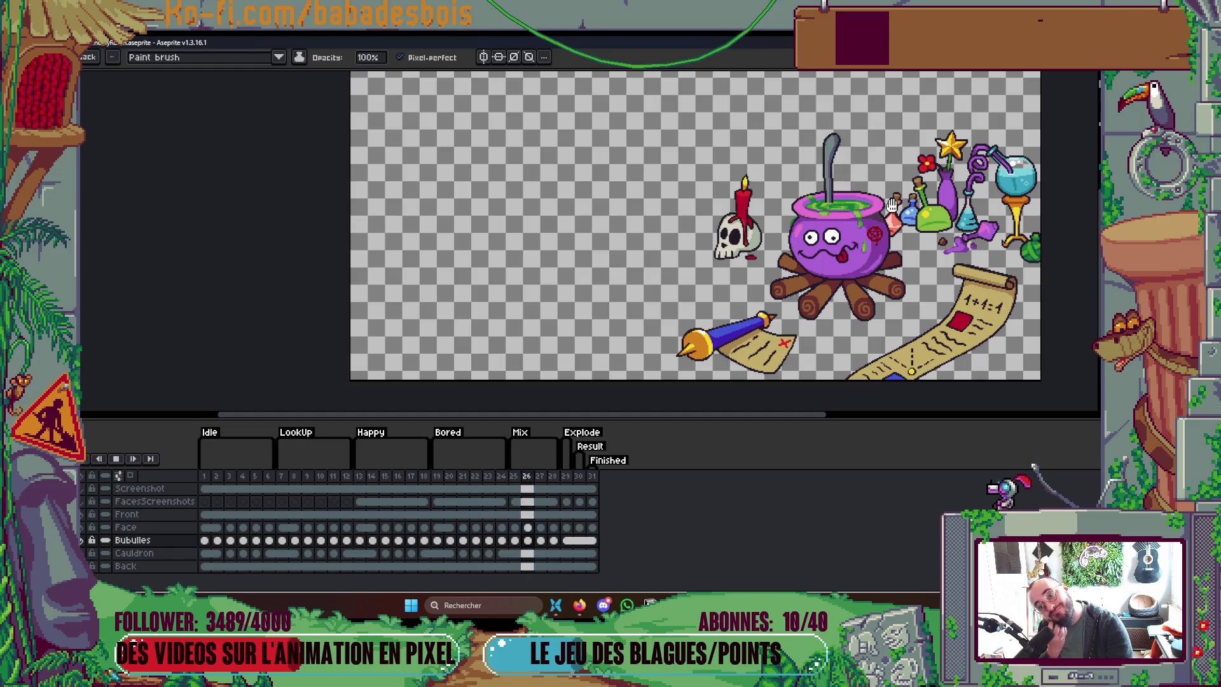
key(Return)
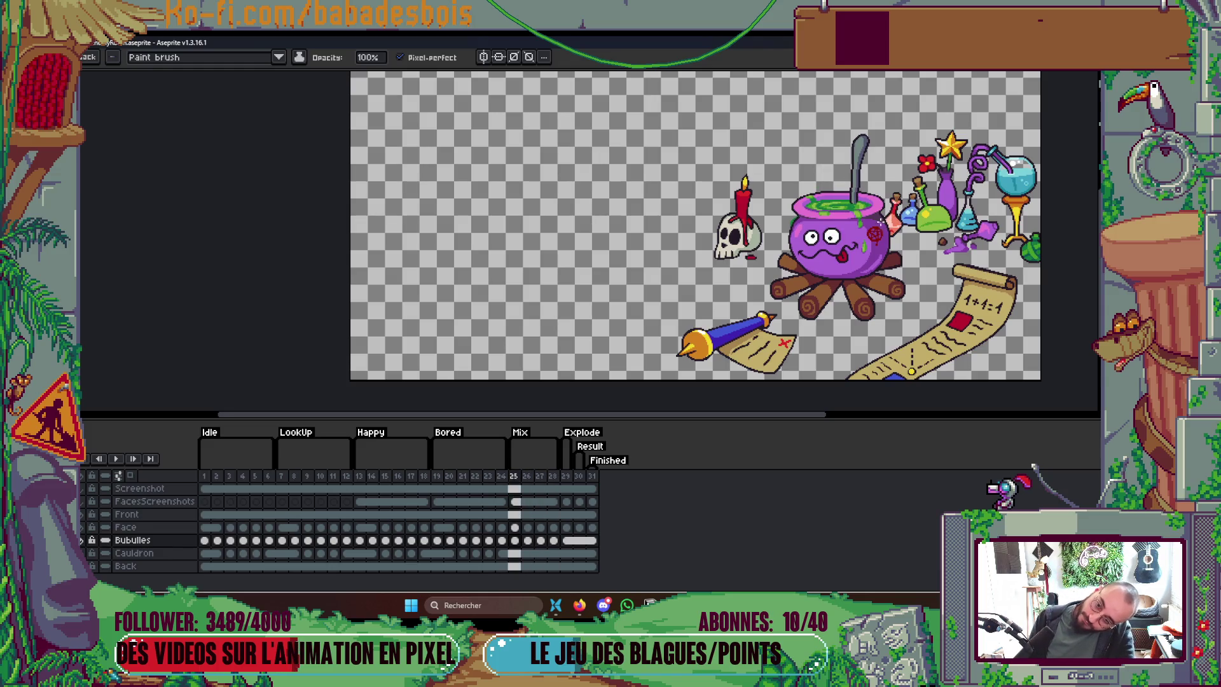
scroll(878, 215, up, 4)
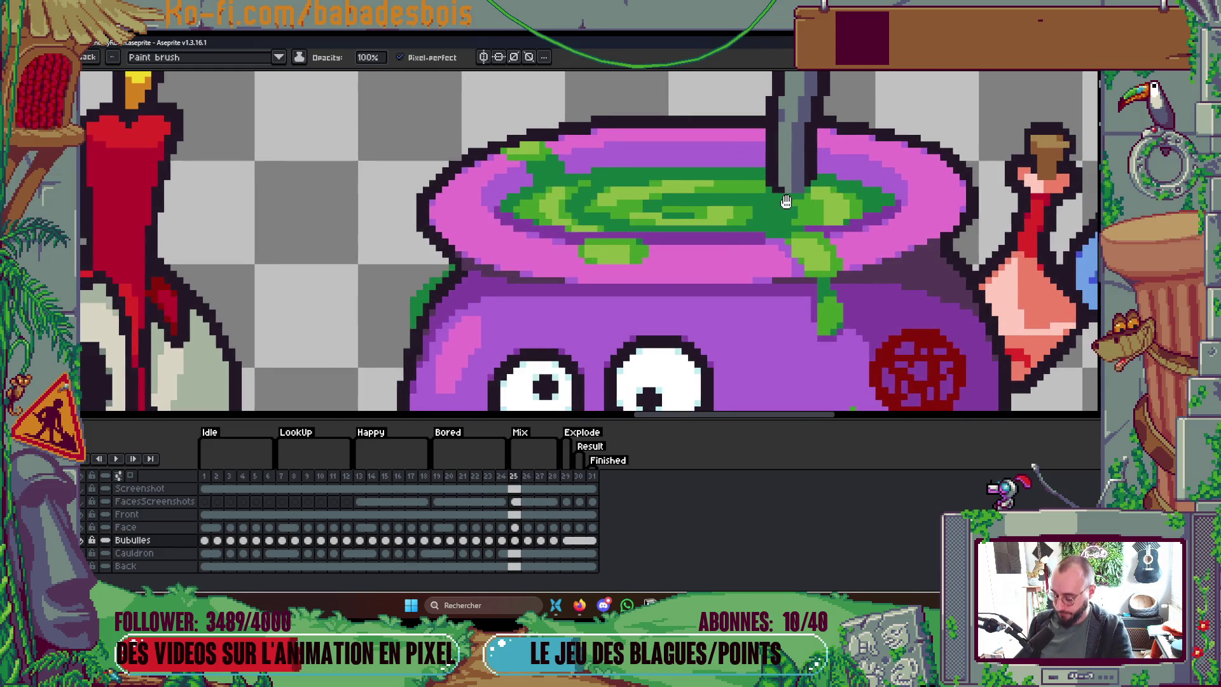
Step: Sample a canvas colour with the eyedropper, pan onto the cauldron rim, and return to the Pencil
key(i)
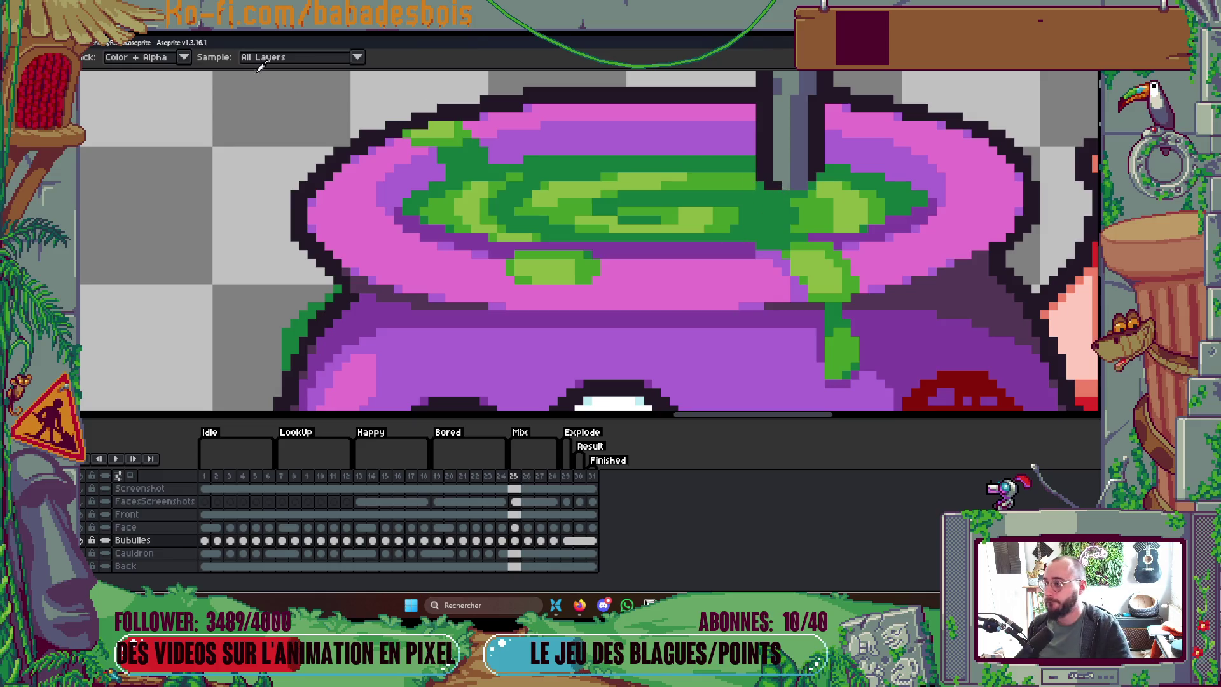
drag(703, 189, 695, 210)
key(b)
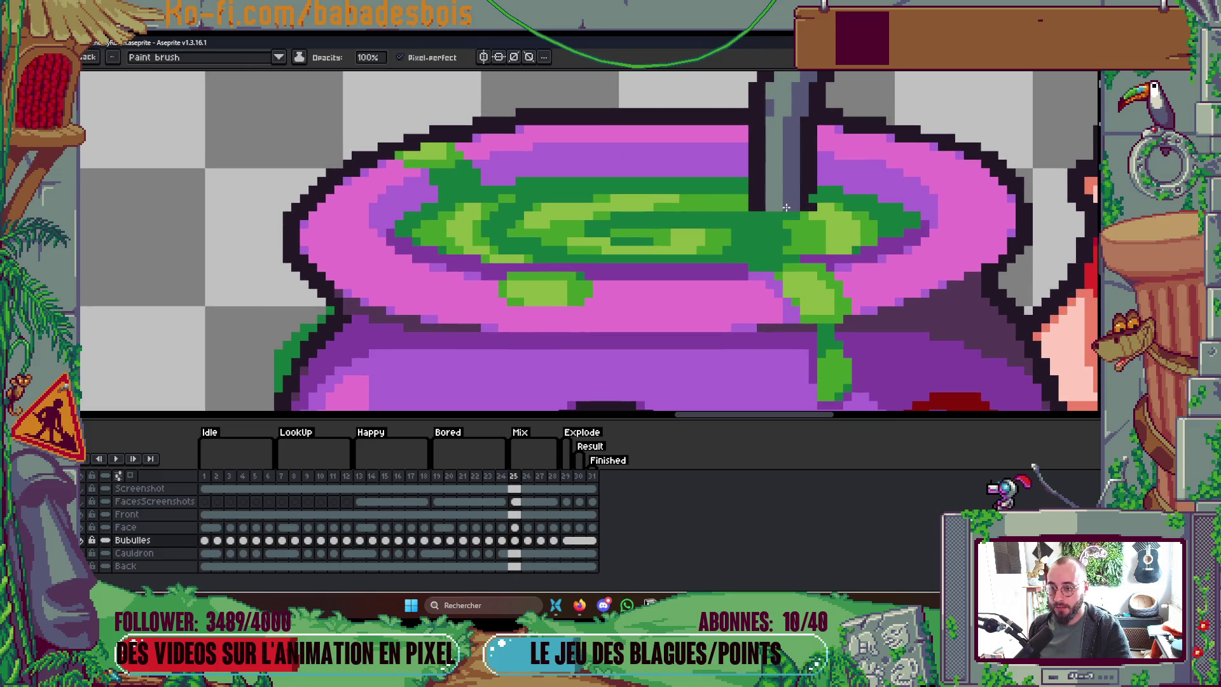
scroll(784, 197, down, 3)
scroll(803, 187, up, 2)
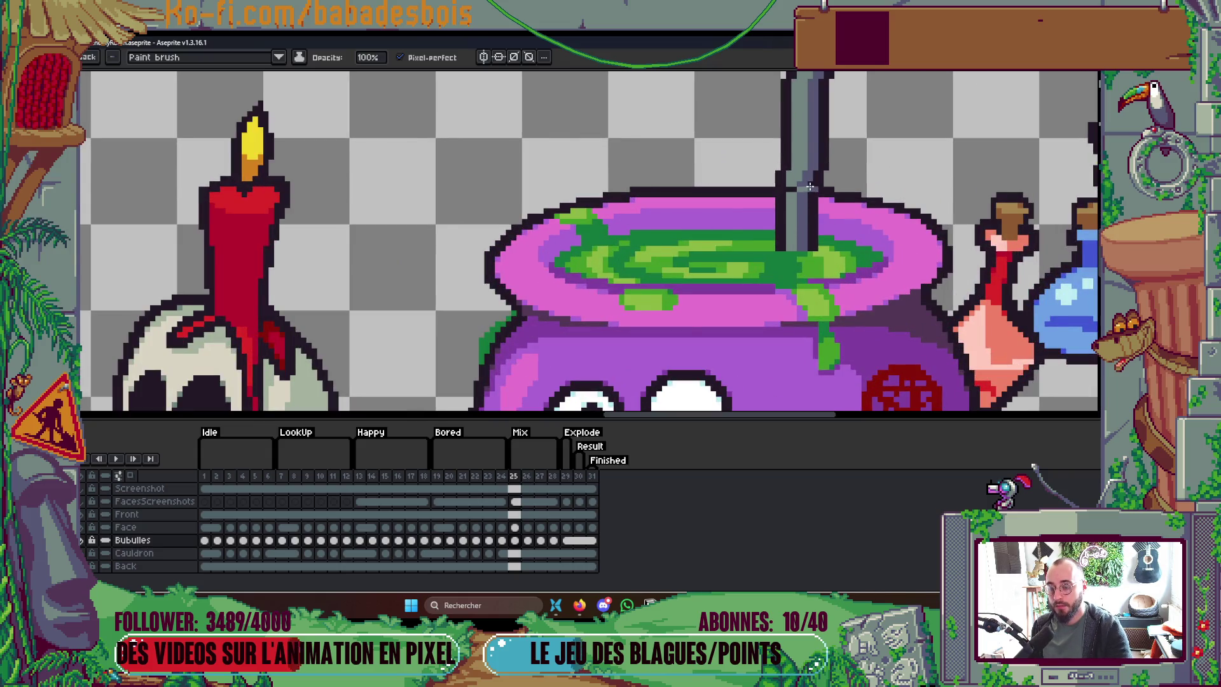
scroll(798, 184, down, 2)
Step: Advance through frames 27 and 28 and play the animation again
key(Right)
key(Right)
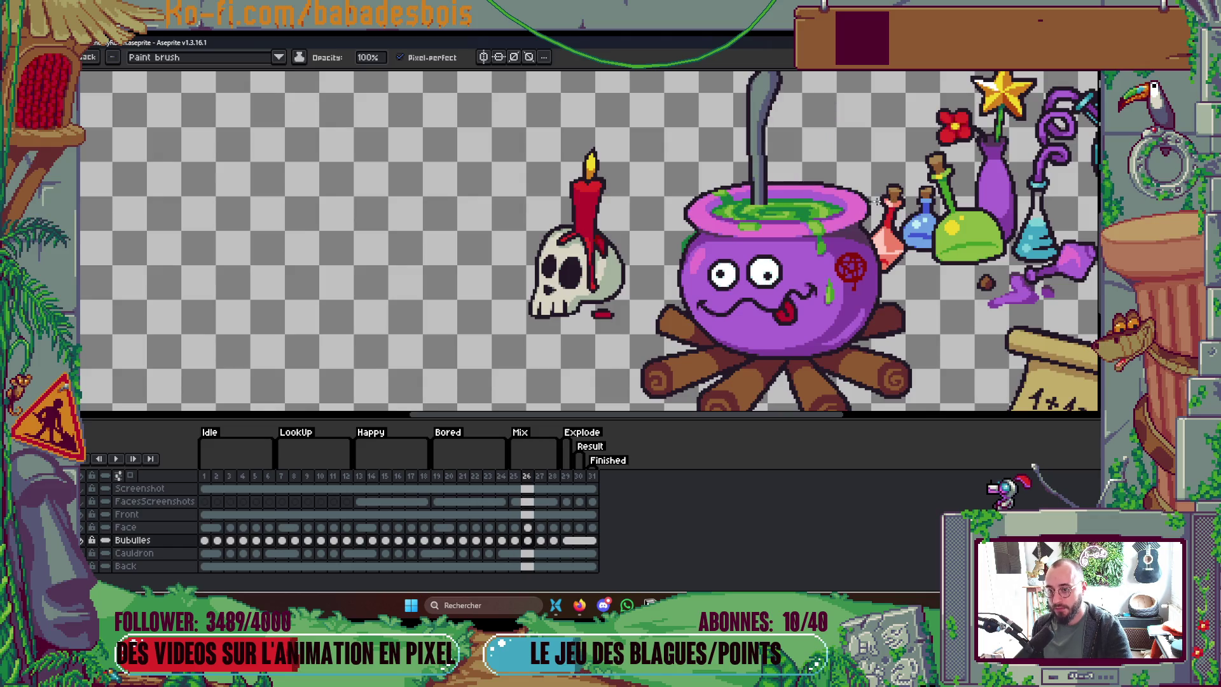
scroll(767, 214, up, 2)
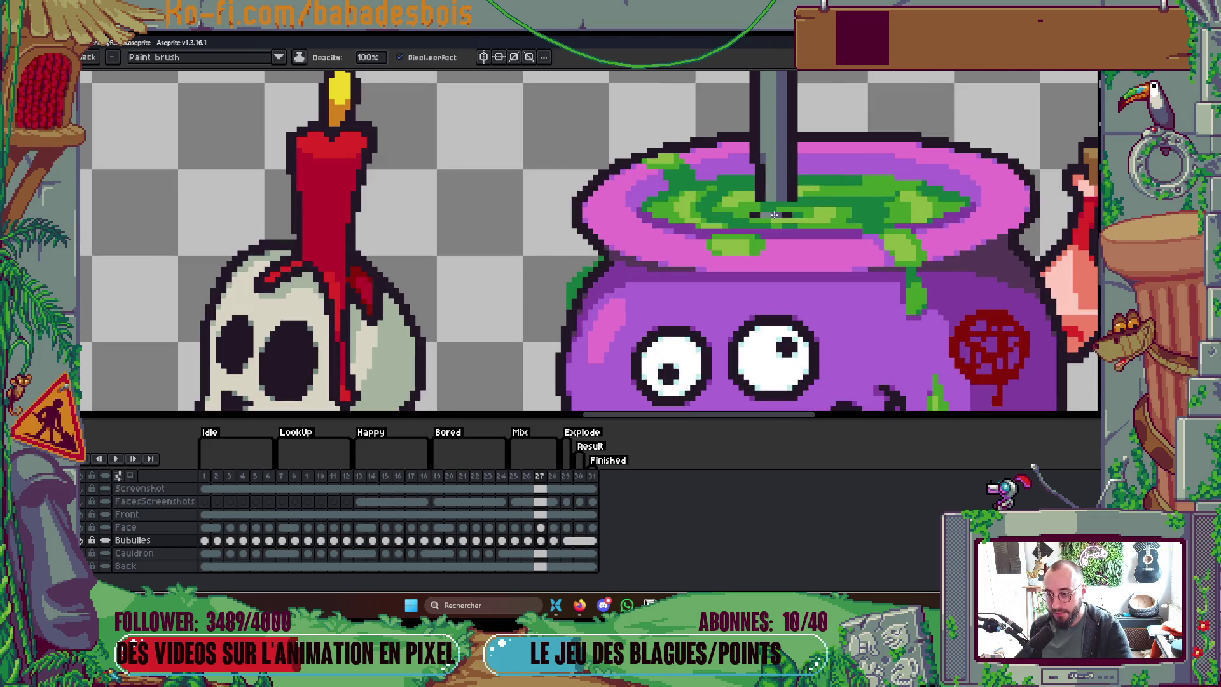
scroll(779, 202, down, 2)
key(Right)
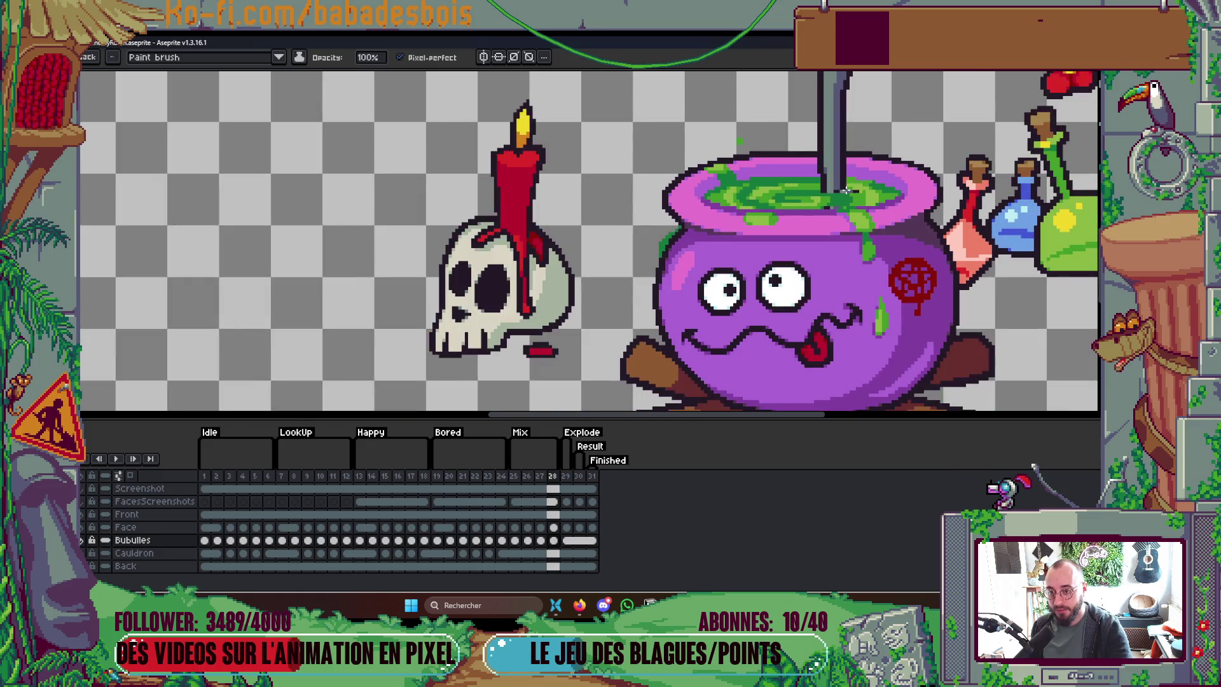
scroll(833, 197, up, 2)
key(Return)
scroll(891, 198, down, 3)
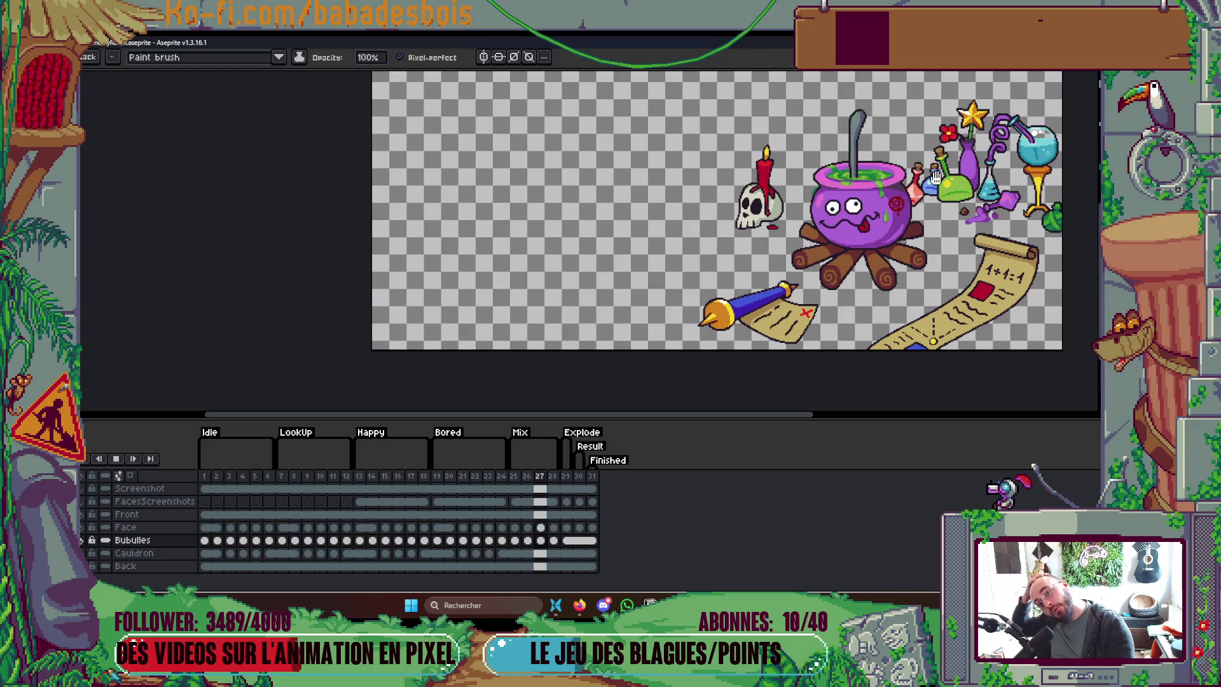
Step: Recentre the view on the scene and halt the playback on frame 28
drag(908, 201, 777, 224)
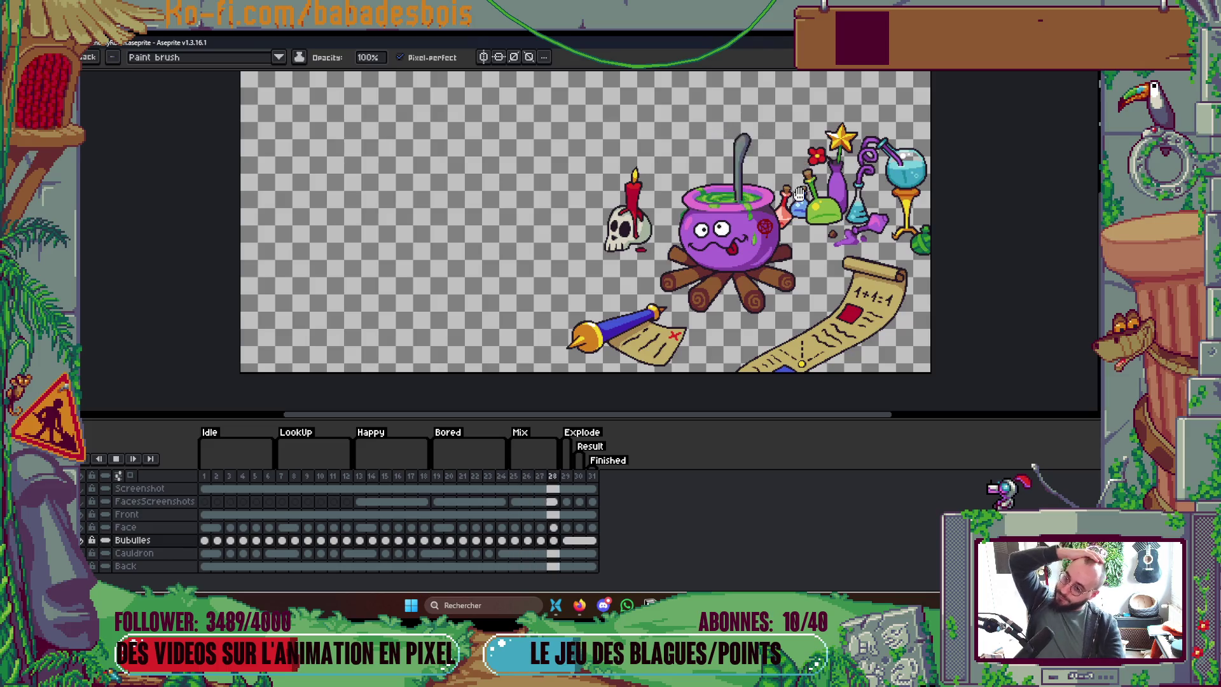
drag(804, 166, 763, 187)
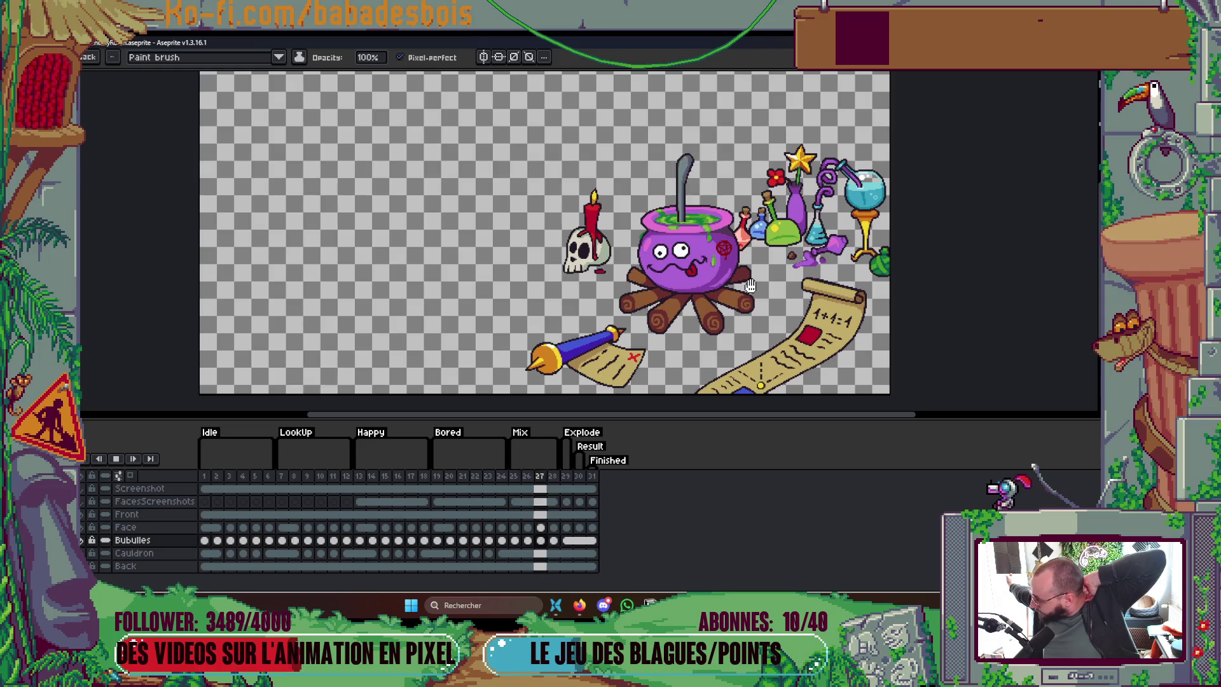
key(Return)
scroll(757, 261, up, 3)
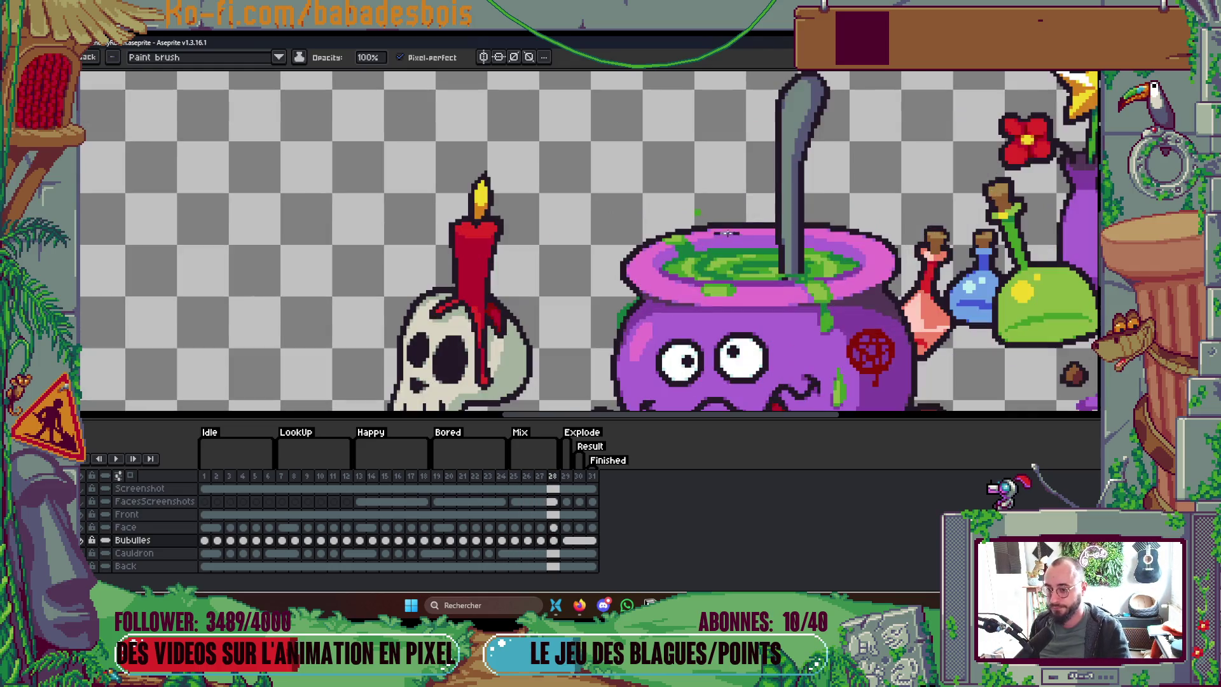
Step: Touch up a pixel in the green liquid on frame 28 and compare it with frame 27
scroll(710, 241, down, 1)
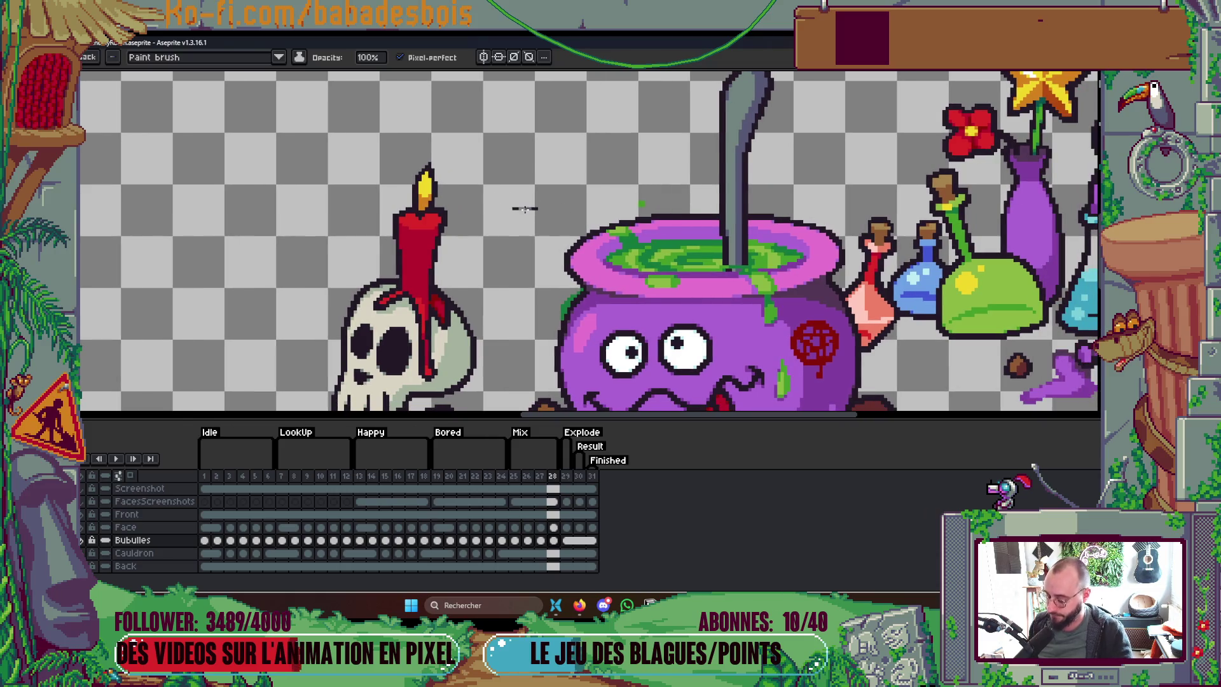
scroll(684, 259, up, 3)
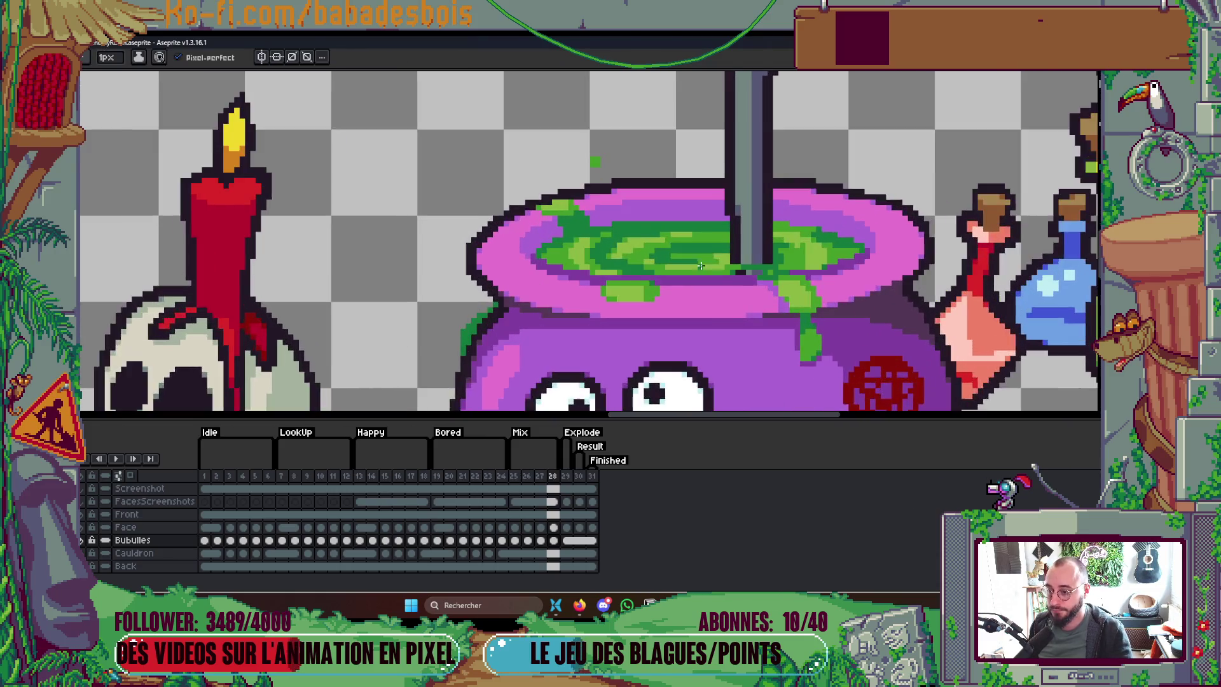
scroll(684, 259, up, 2)
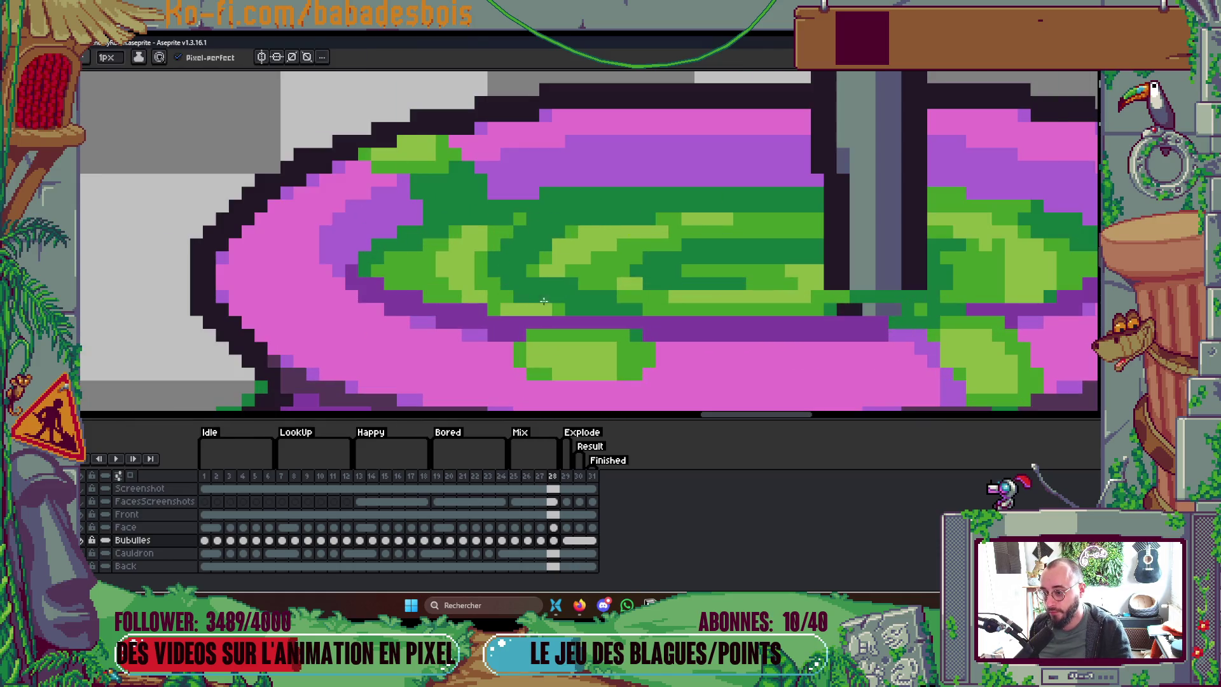
click(767, 271)
scroll(809, 298, down, 4)
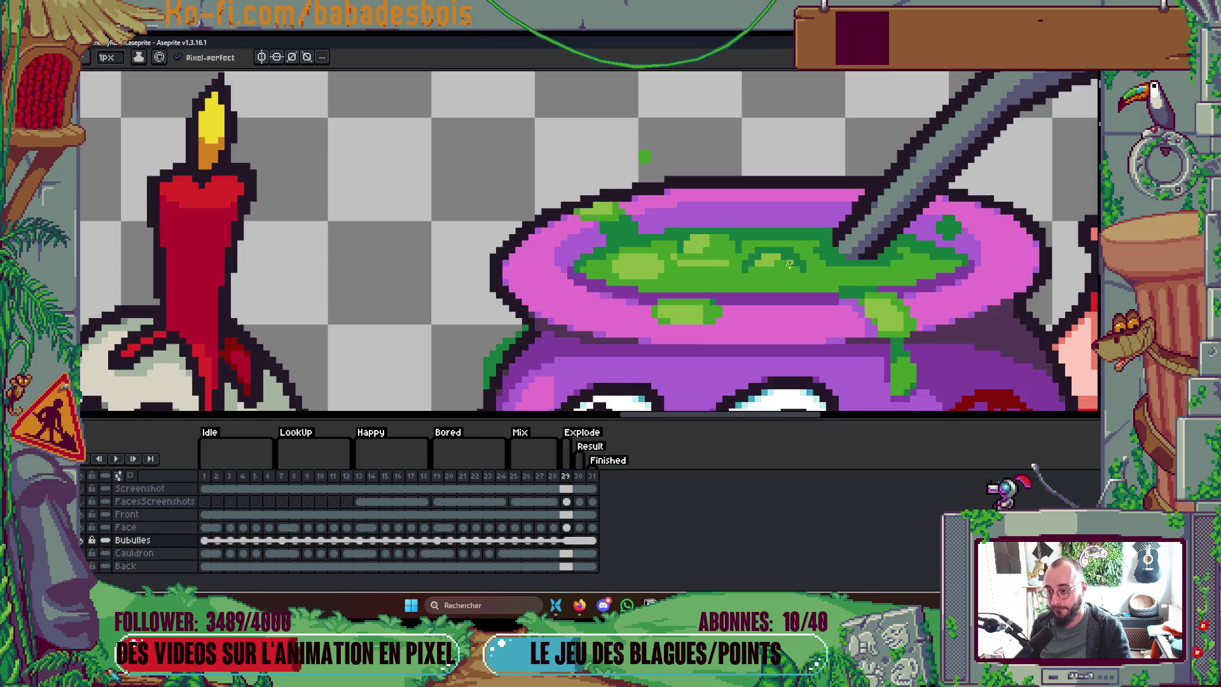
key(Left)
key(Right)
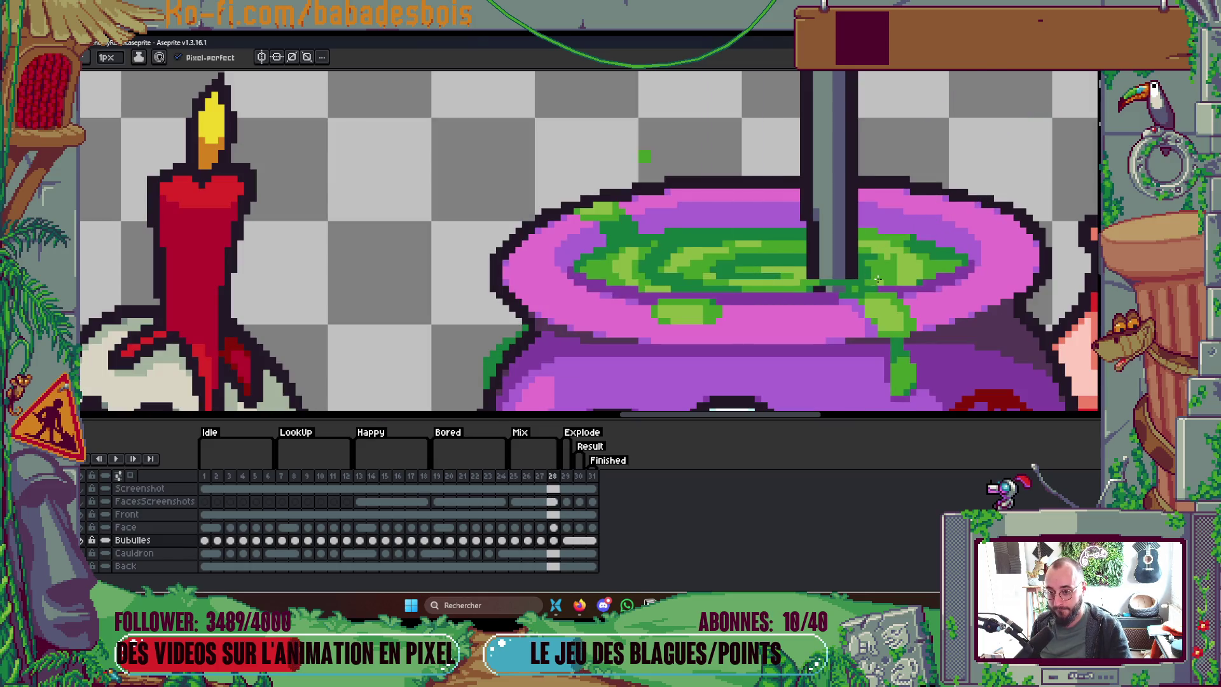
scroll(878, 273, up, 3)
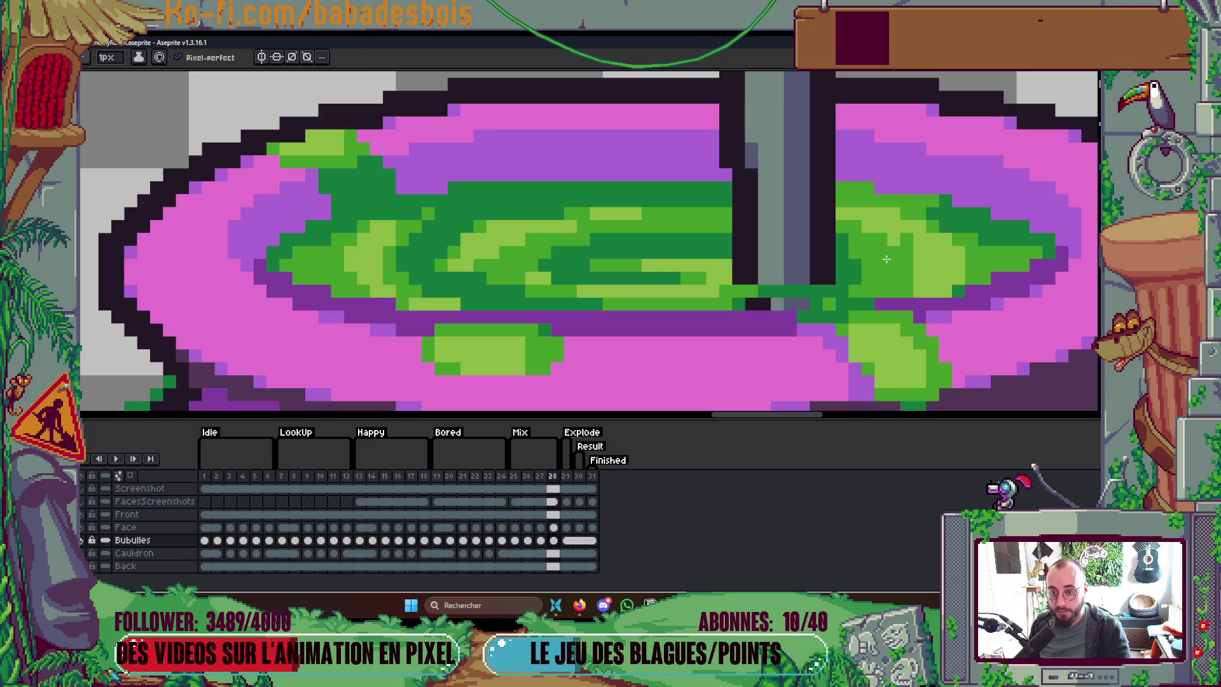
Step: Repaint two runs of dark-green swirl pixels light green, then zoom out and step to frame 27
mouse_move(737, 290)
mouse_down()
mouse_move(854, 281)
mouse_move(733, 301)
mouse_up()
drag(620, 302, 649, 304)
key(ctrl+0)
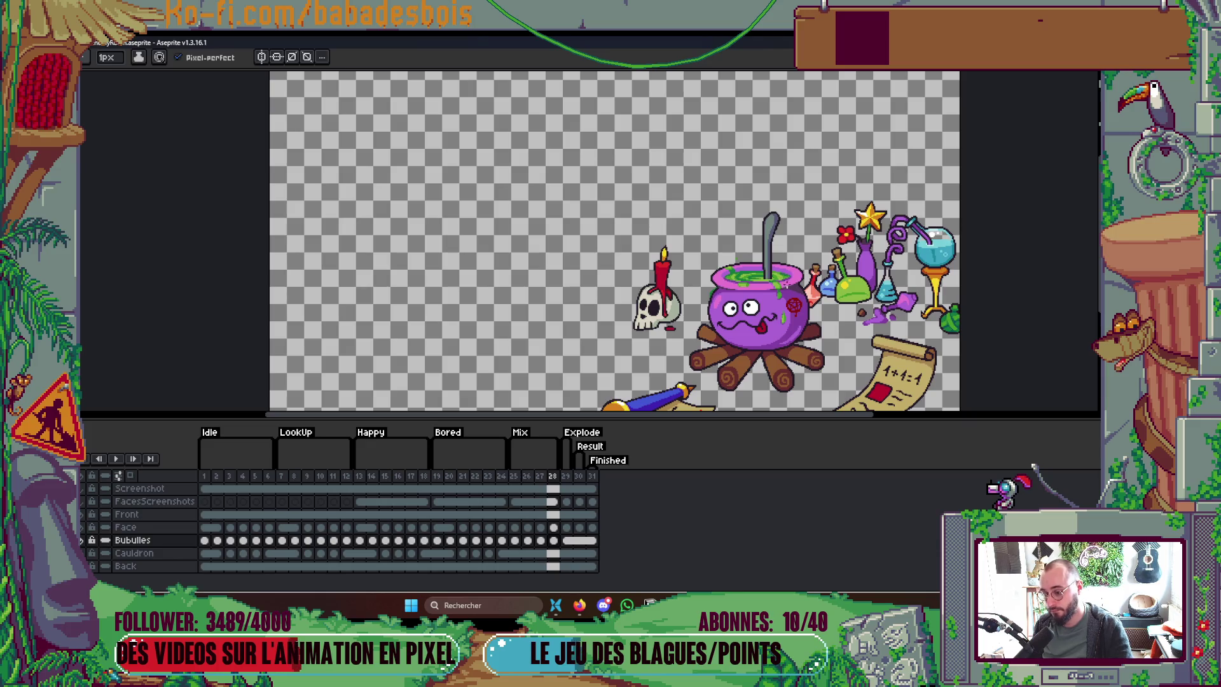
key(Left)
scroll(764, 280, up, 3)
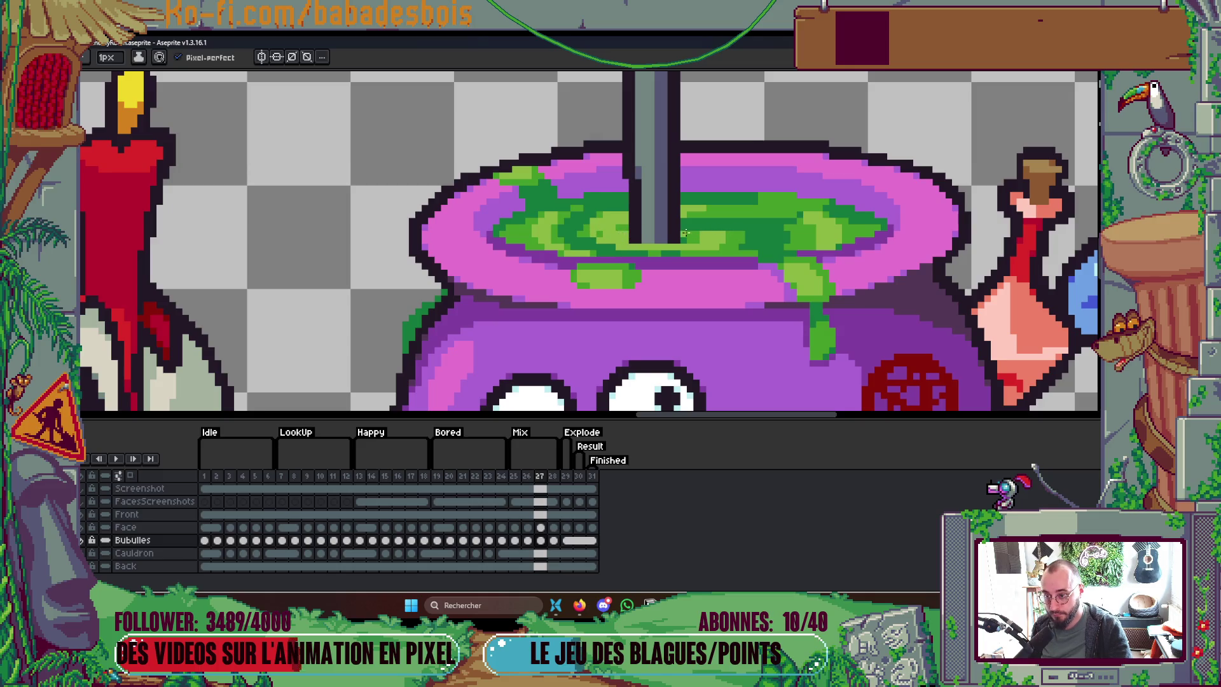
Step: Sample dark green and paint dark-green pixels into the swirl, then go to frame 26
scroll(696, 240, up, 2)
key(alt)
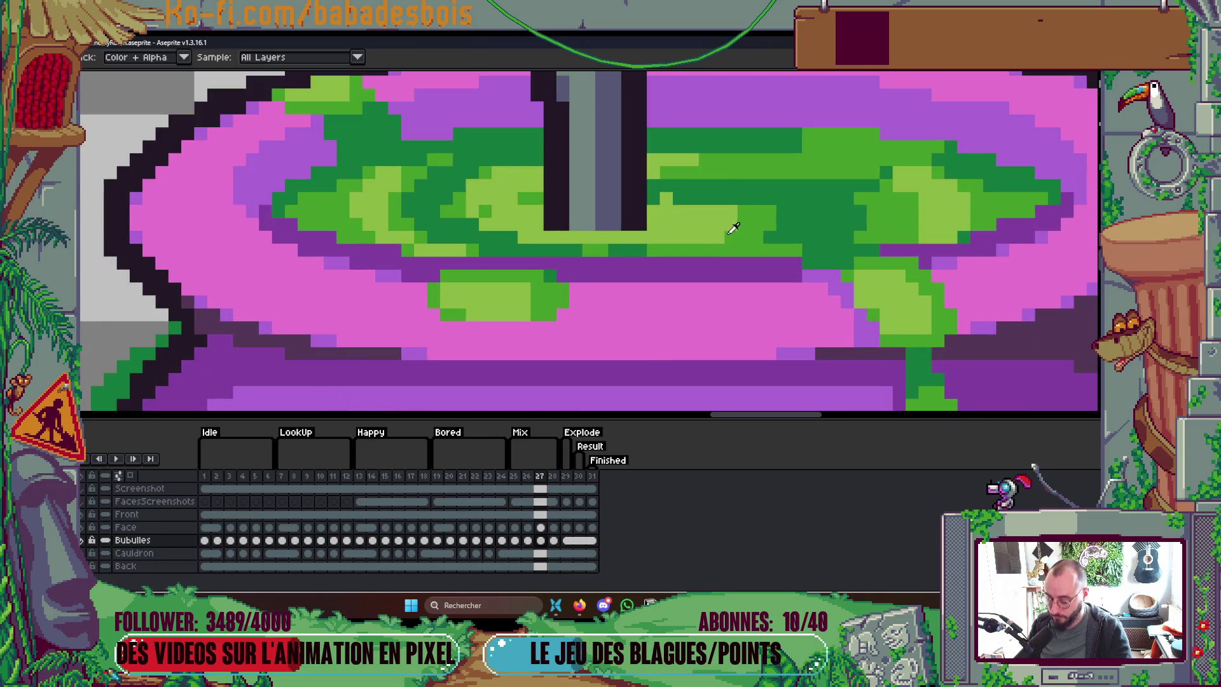
alt+click(748, 218)
mouse_move(719, 215)
mouse_down()
mouse_move(707, 226)
mouse_move(730, 226)
mouse_up()
alt+click(654, 199)
scroll(660, 197, down, 5)
key(Left)
scroll(670, 154, up, 4)
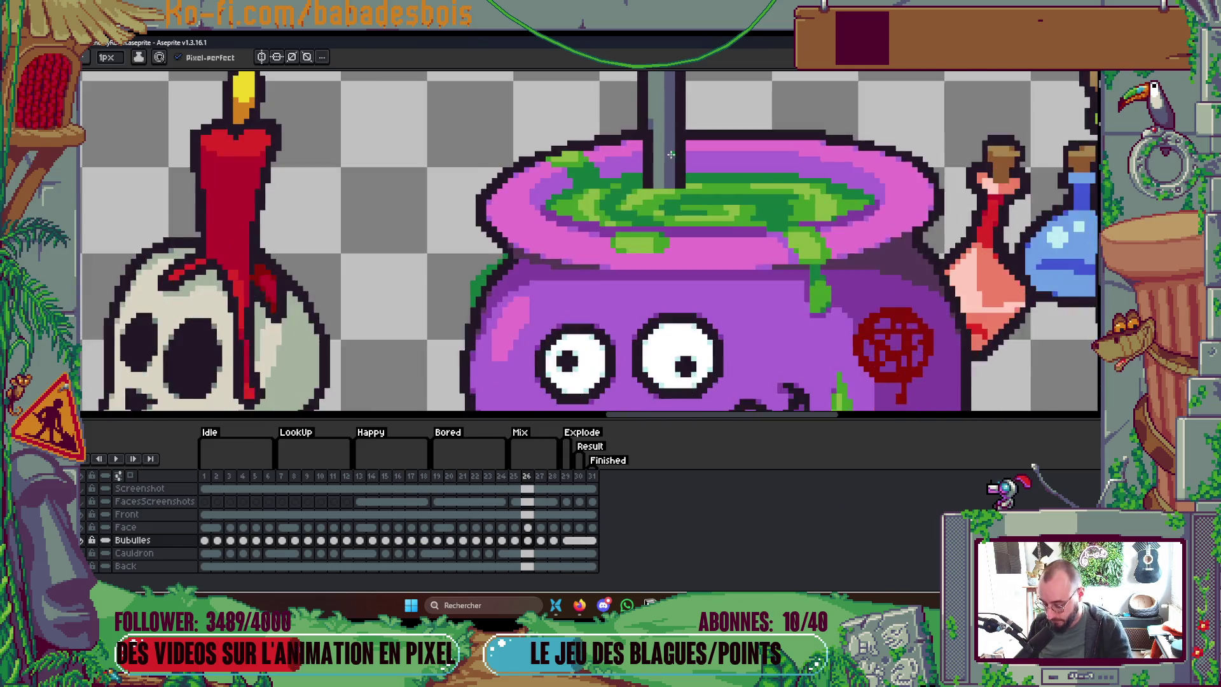
scroll(670, 154, up, 1)
scroll(665, 191, up, 2)
Step: Paint light-green pixels and a zigzag light-green stroke along the swirl
click(601, 170)
drag(584, 170, 566, 187)
click(601, 153)
mouse_move(757, 153)
mouse_down()
mouse_move(871, 151)
mouse_move(738, 187)
mouse_move(890, 186)
mouse_up()
Step: Dot more light green into the liquid and repaint some light-green pixels medium green
click(722, 204)
click(705, 203)
click(670, 239)
key(alt)
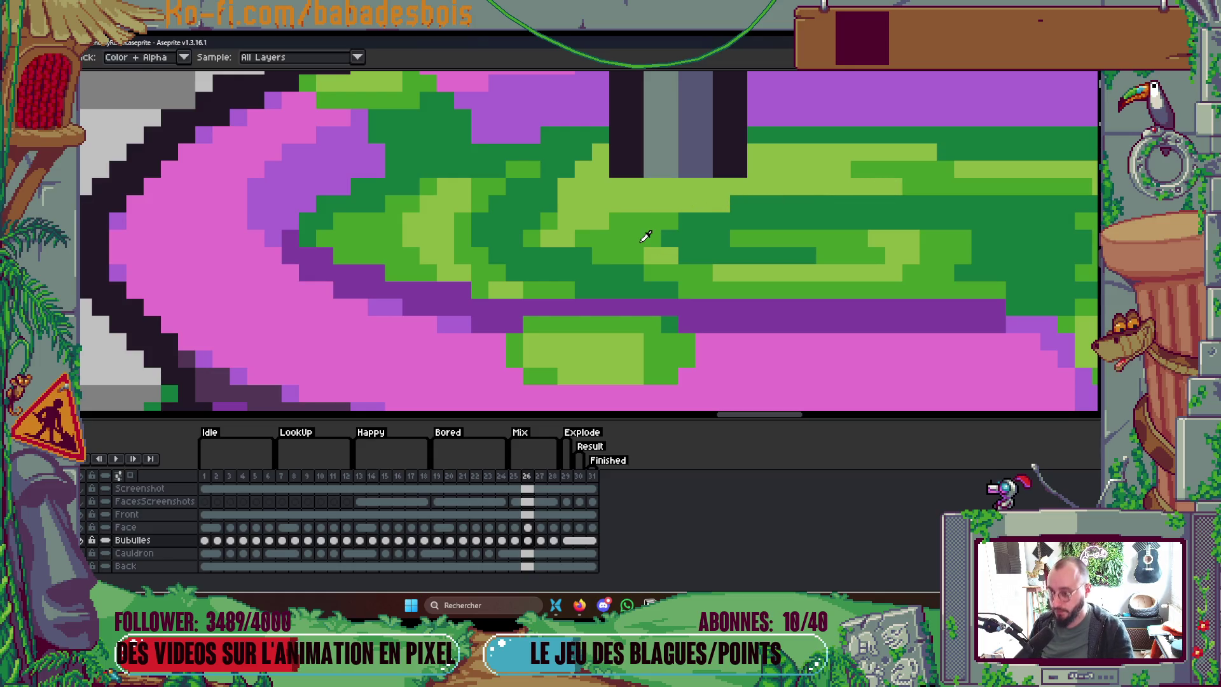
mouse_move(584, 222)
mouse_down()
mouse_move(550, 238)
mouse_move(582, 187)
mouse_move(601, 187)
mouse_up()
scroll(601, 187, down, 3)
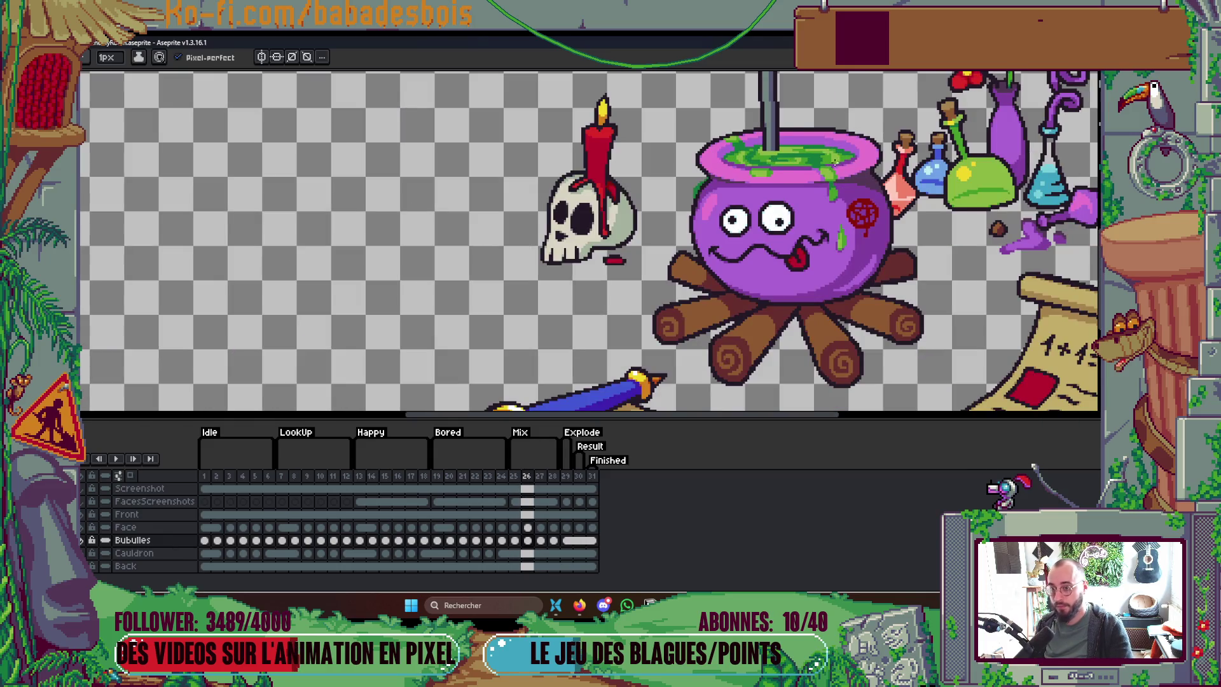
Step: On frame 27, sample the liquid's green and paint a dark-green run along the cauldron rim
key(Right)
scroll(807, 150, up, 4)
key(i)
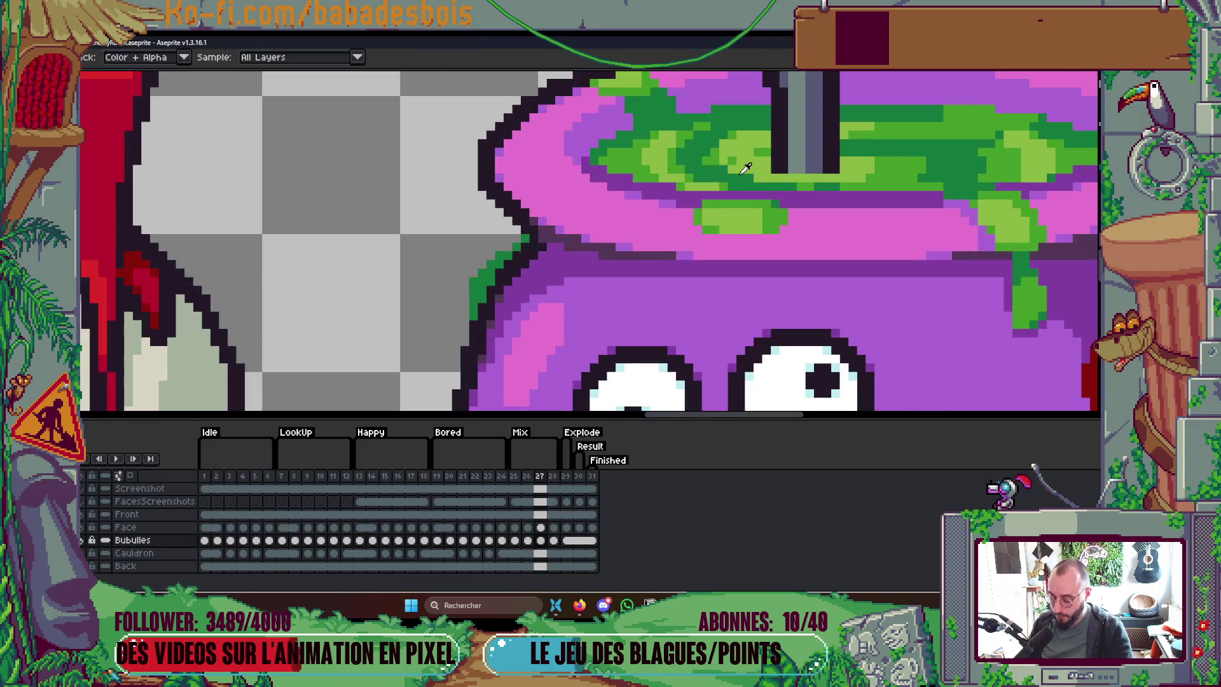
key(b)
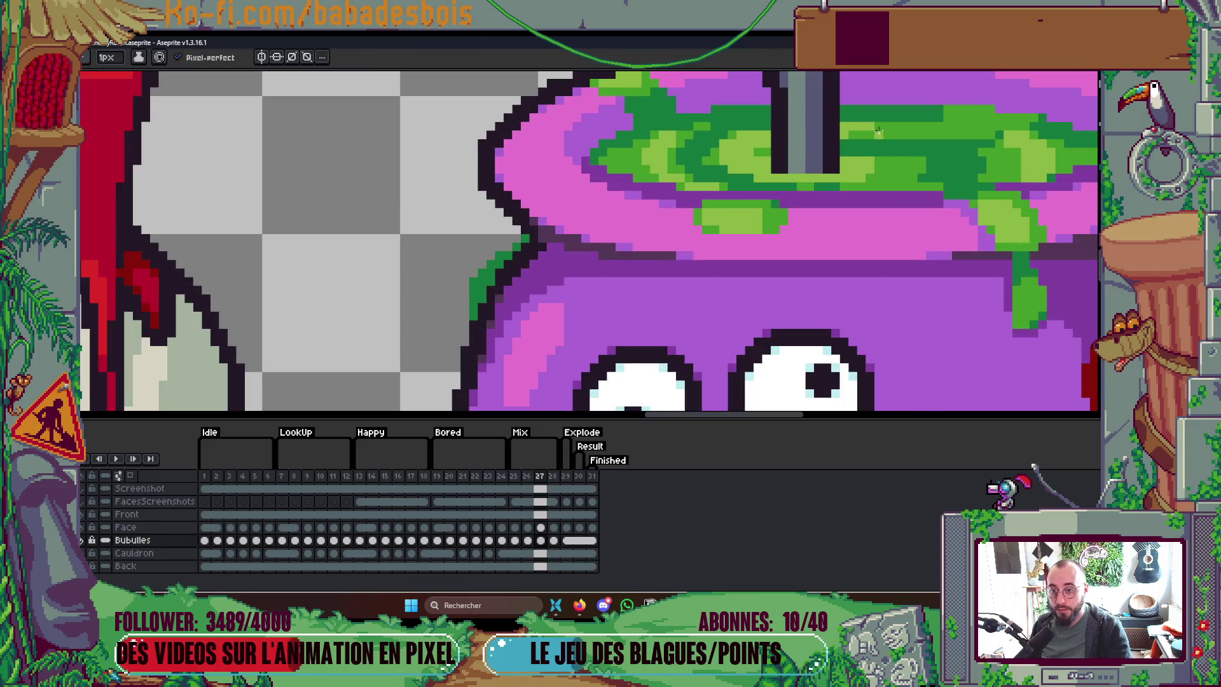
drag(929, 167, 796, 186)
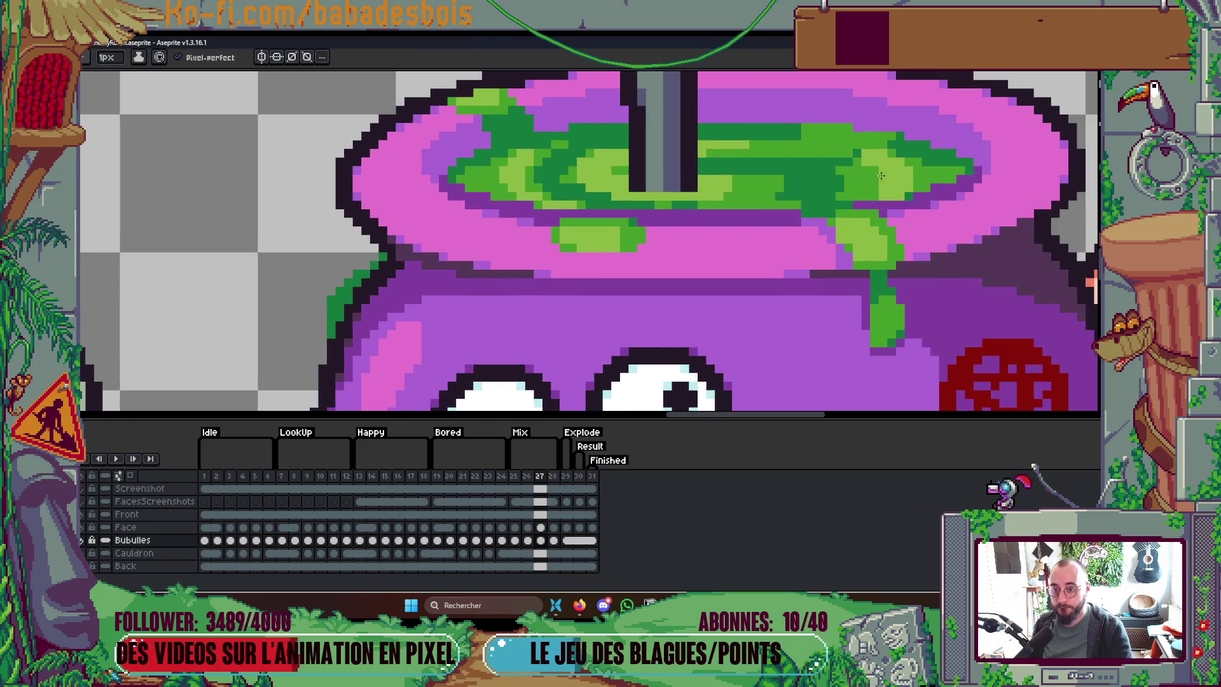
scroll(814, 146, up, 2)
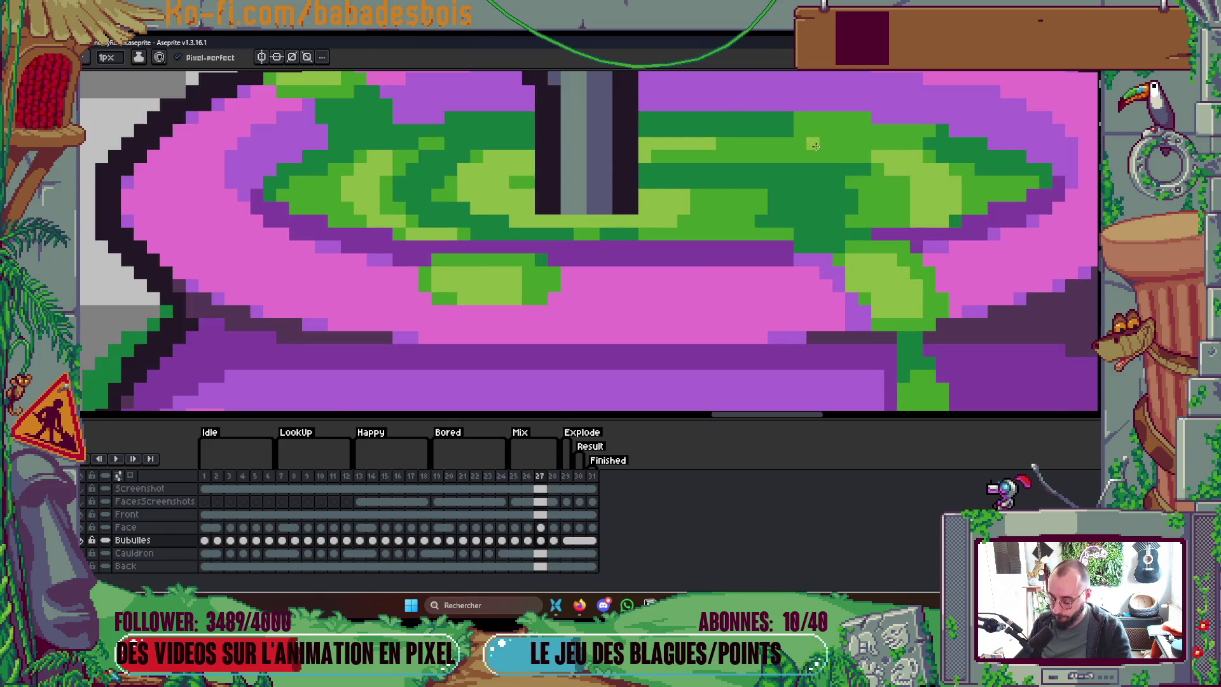
mouse_move(912, 137)
mouse_down()
mouse_move(851, 138)
mouse_move(787, 119)
mouse_up()
click(825, 144)
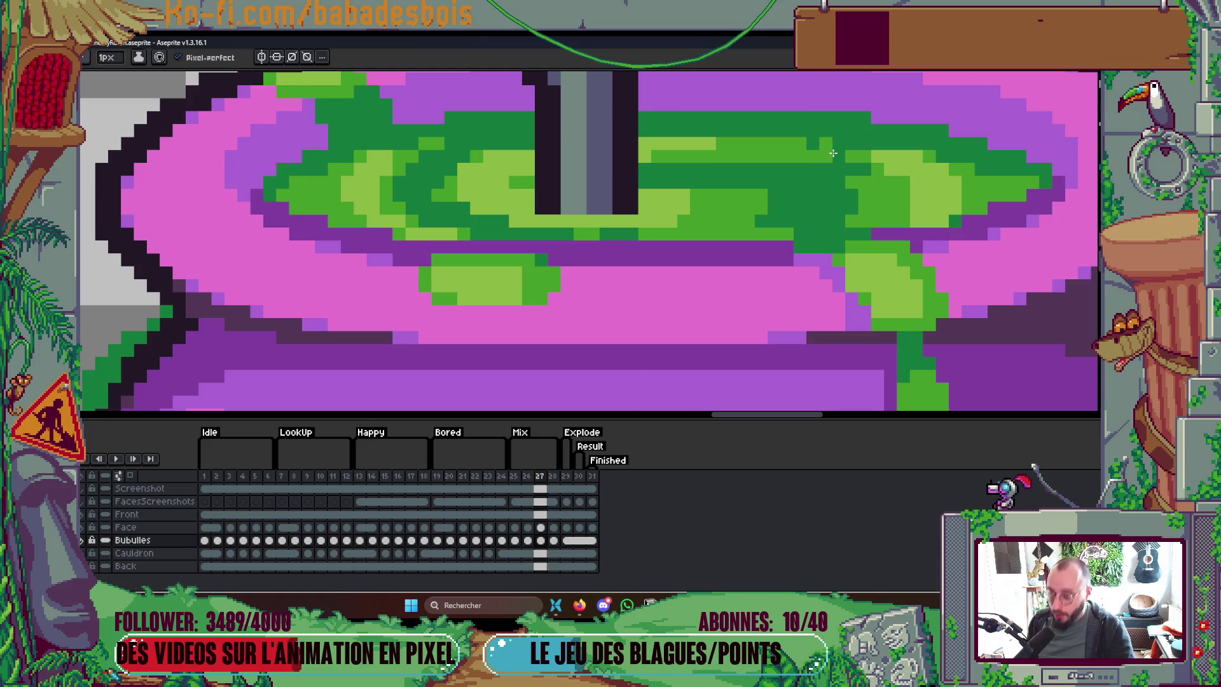
Step: Flip between the neighbouring frames to compare the darkened swirl
scroll(870, 178, up, 1)
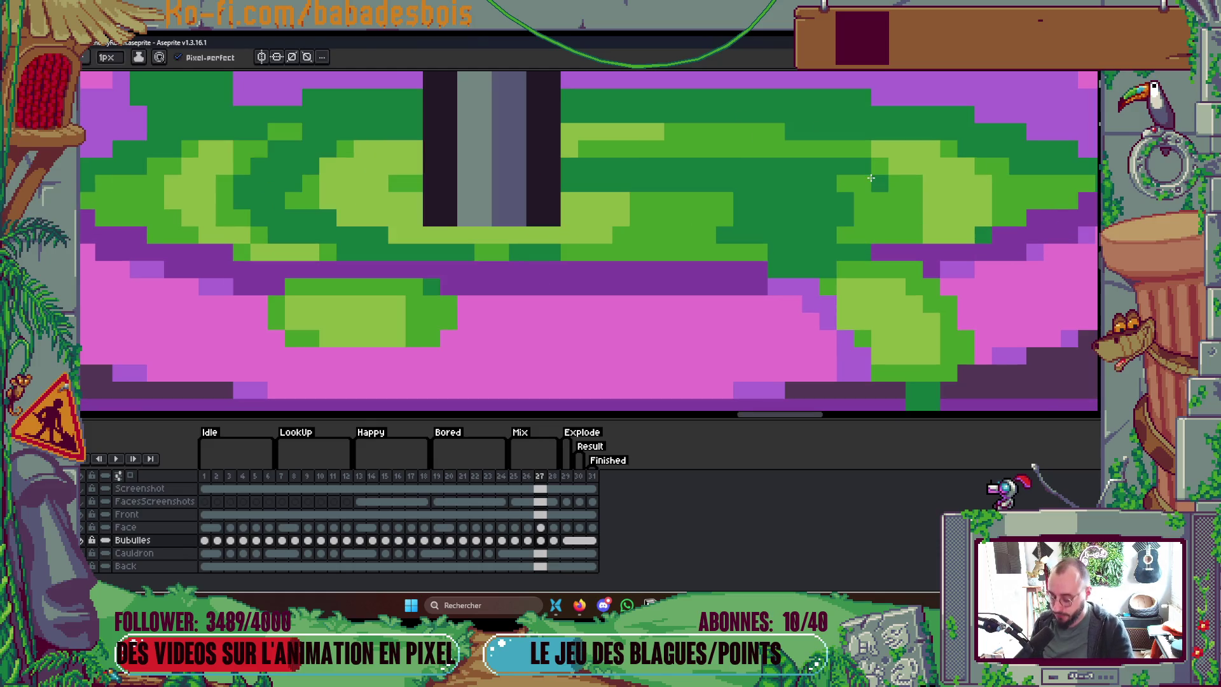
scroll(856, 164, down, 5)
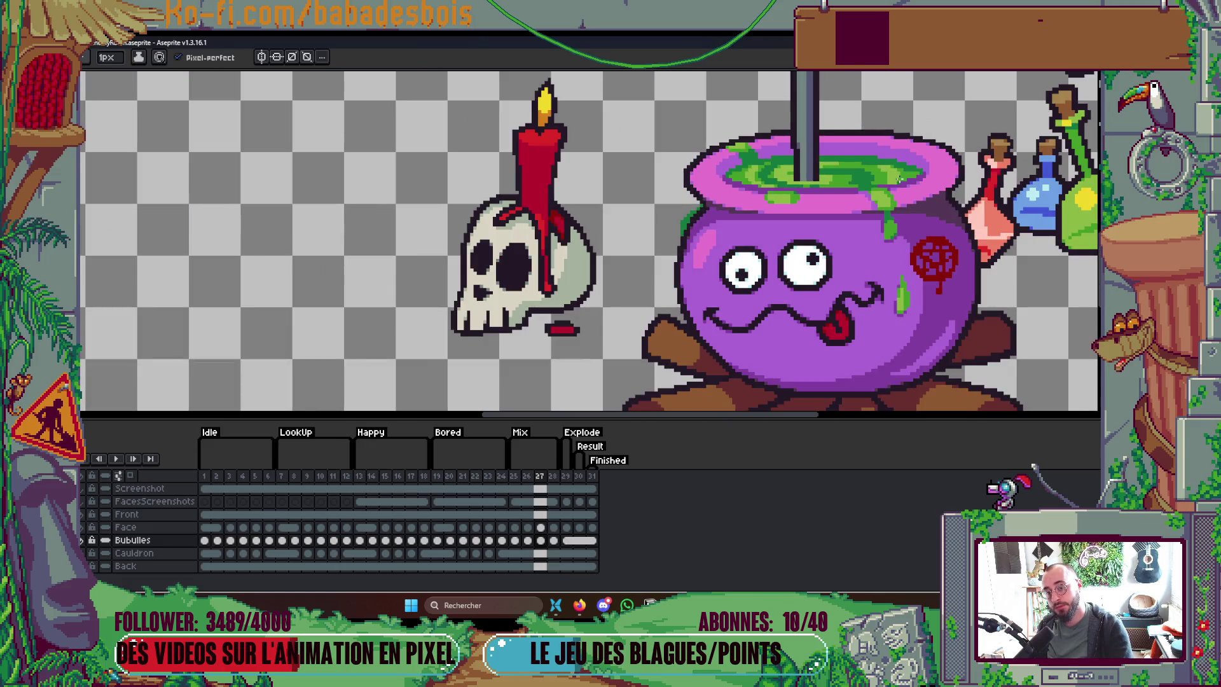
key(Right)
key(Right)
key(Left)
key(Left)
key(Left)
key(Right)
key(Left)
key(Left)
scroll(884, 183, up, 1)
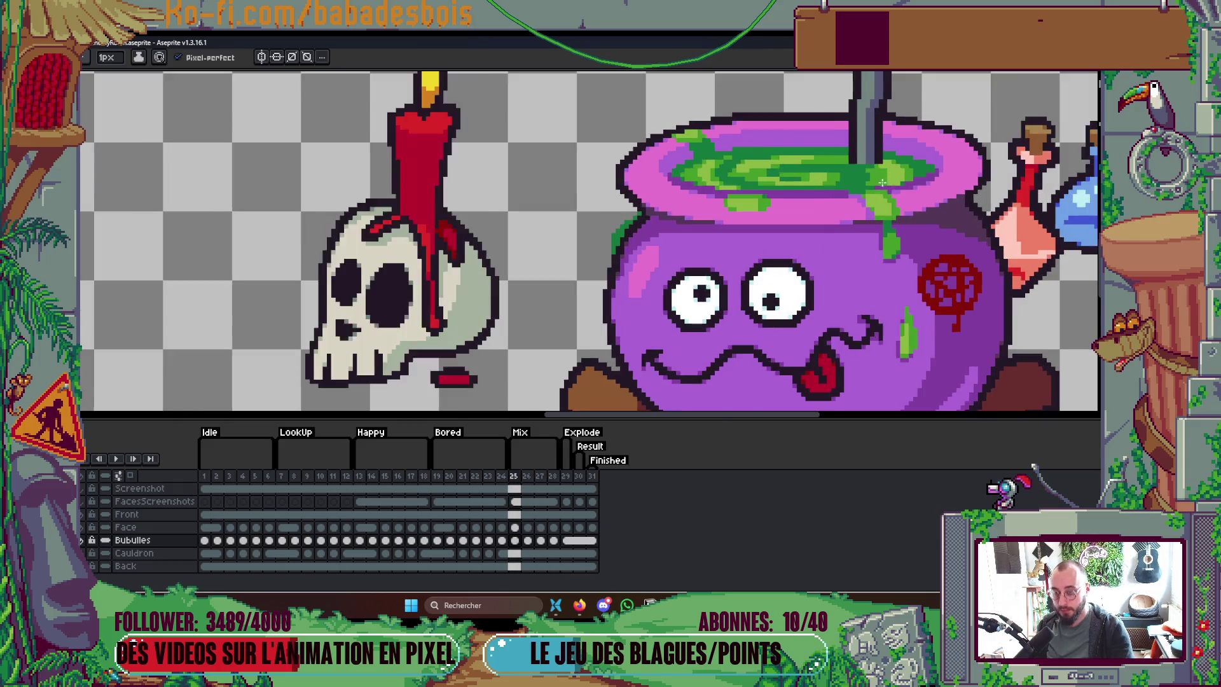
Step: Try light-green pixels along the goo's bottom edge, then undo that stroke
scroll(883, 184, up, 1)
key(i)
scroll(902, 159, up, 1)
key(b)
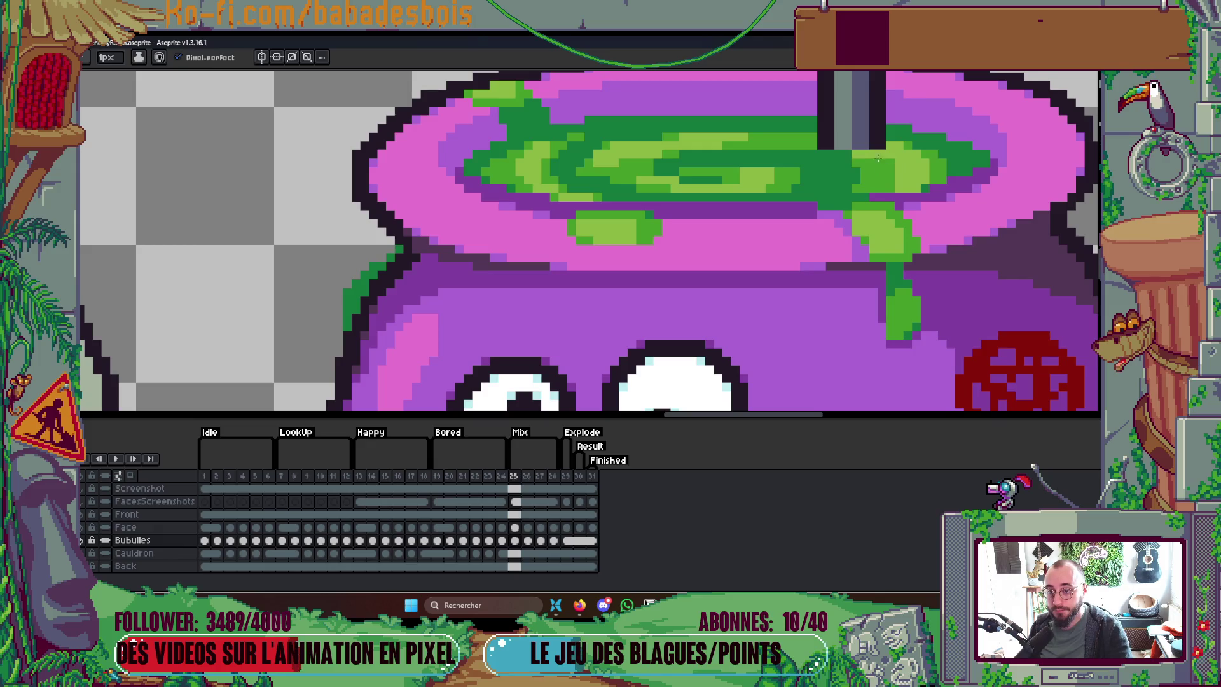
mouse_move(819, 153)
mouse_down()
mouse_move(839, 161)
mouse_move(772, 197)
mouse_move(854, 187)
mouse_move(822, 181)
mouse_move(882, 160)
mouse_up()
key(ctrl+z)
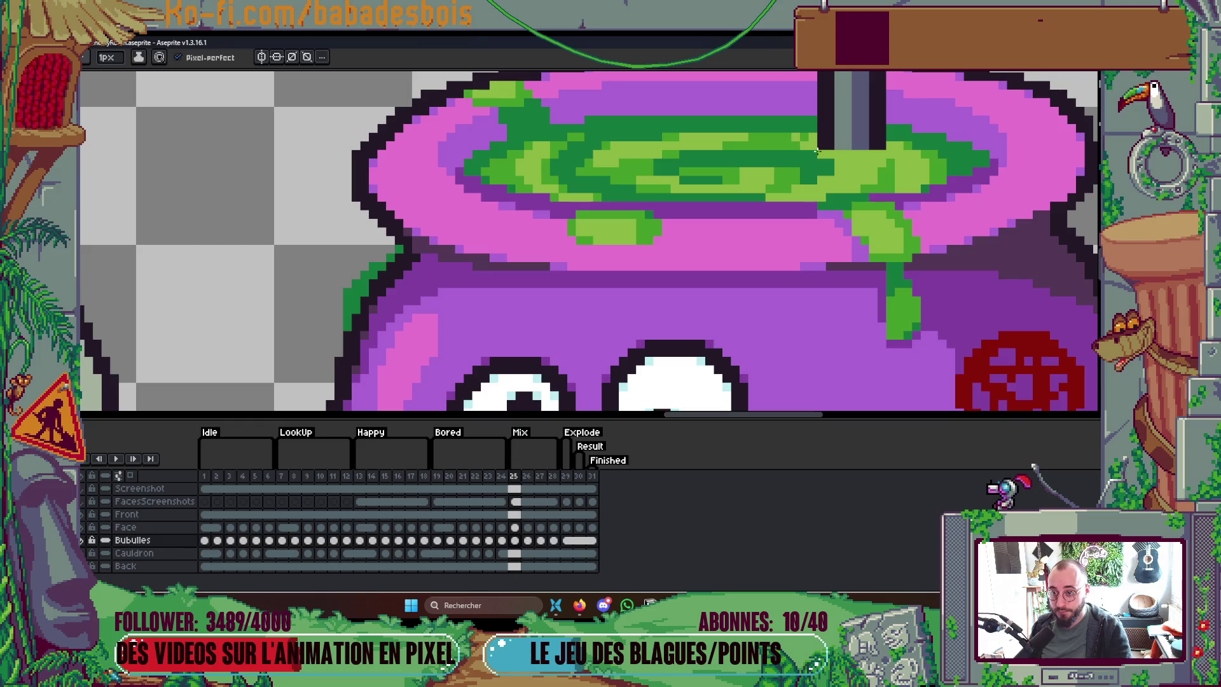
Step: Play the animation across the panned scene, stop it, and return zoomed in to frame 27
scroll(887, 169, up, 1)
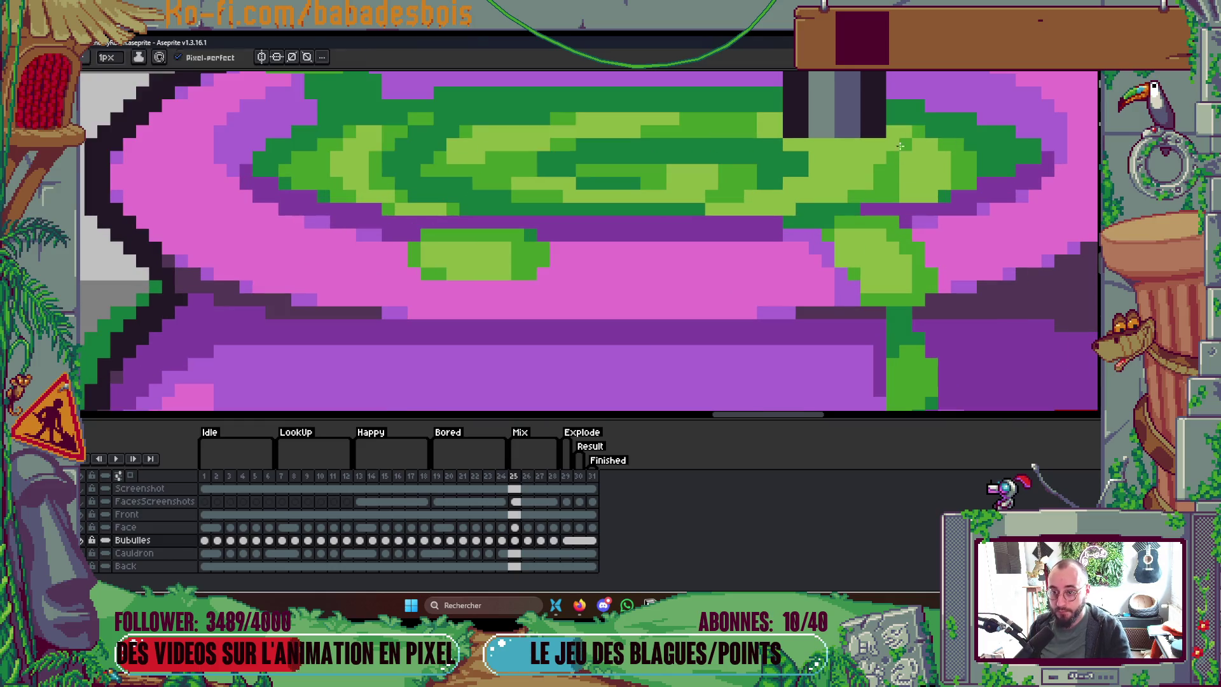
key(Return)
scroll(925, 149, down, 4)
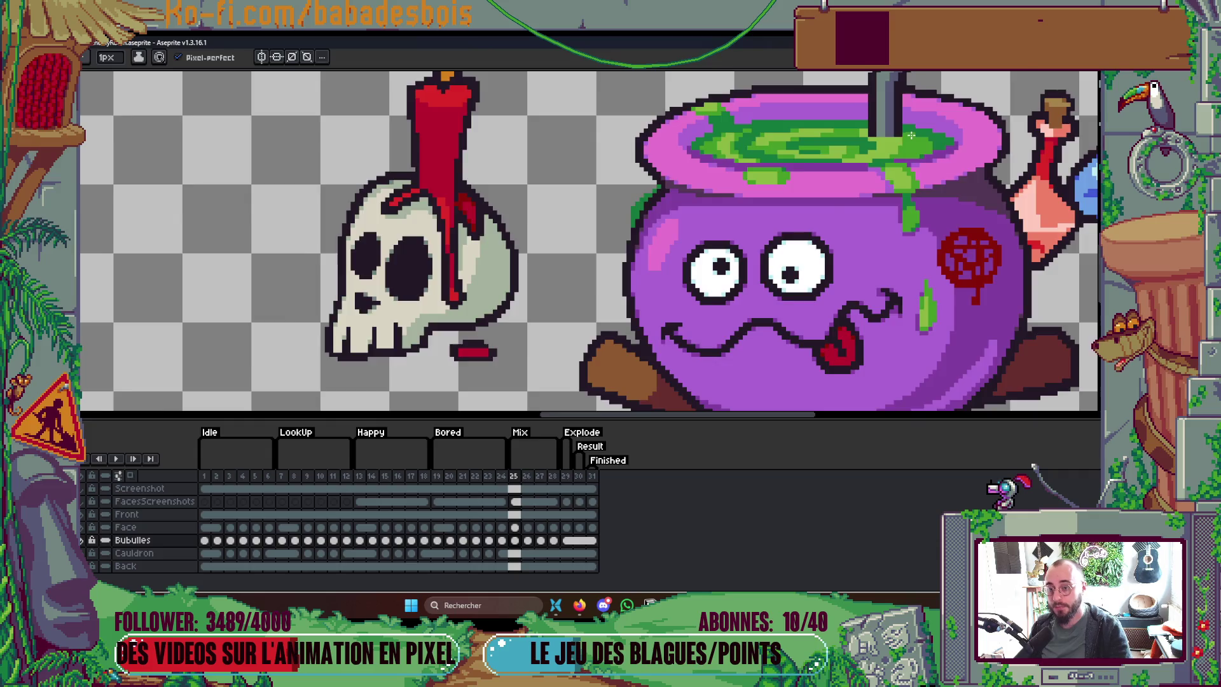
drag(929, 151, 893, 213)
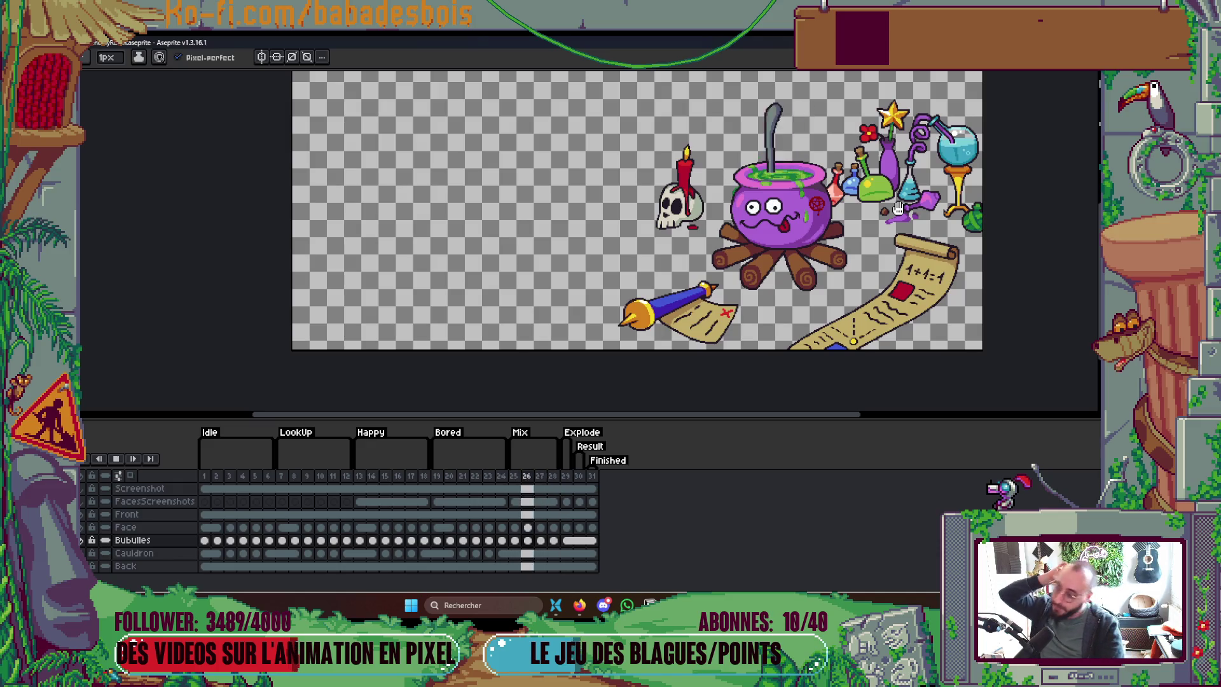
key(Return)
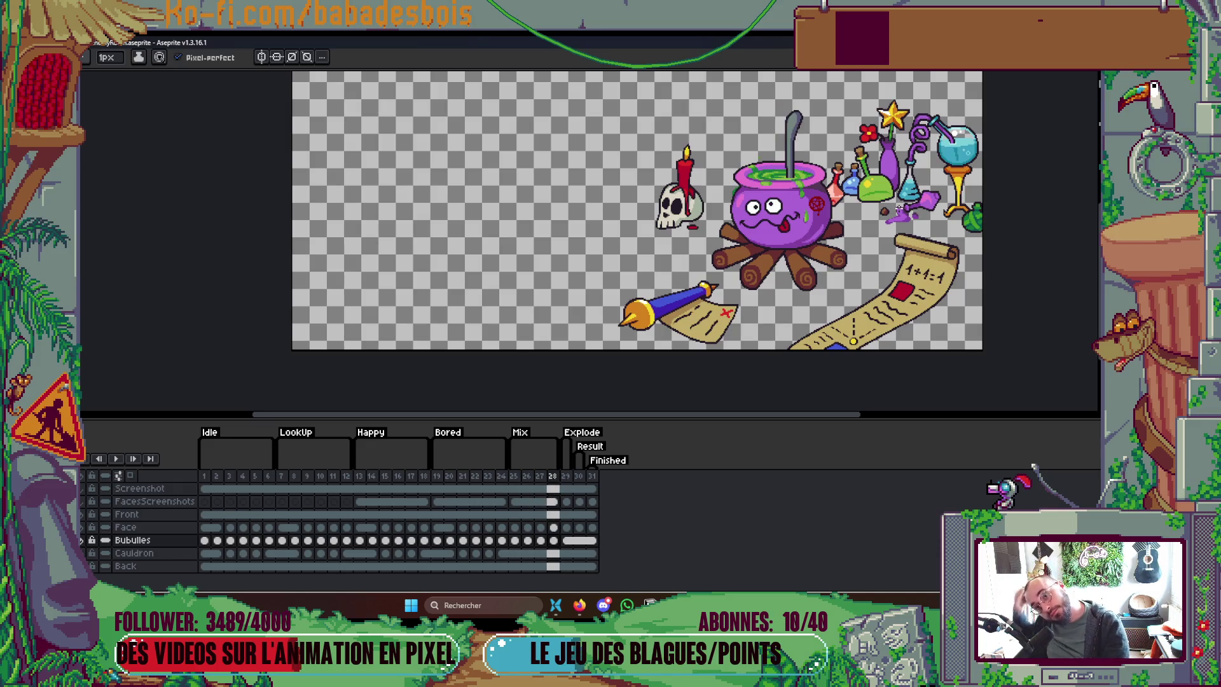
key(Left)
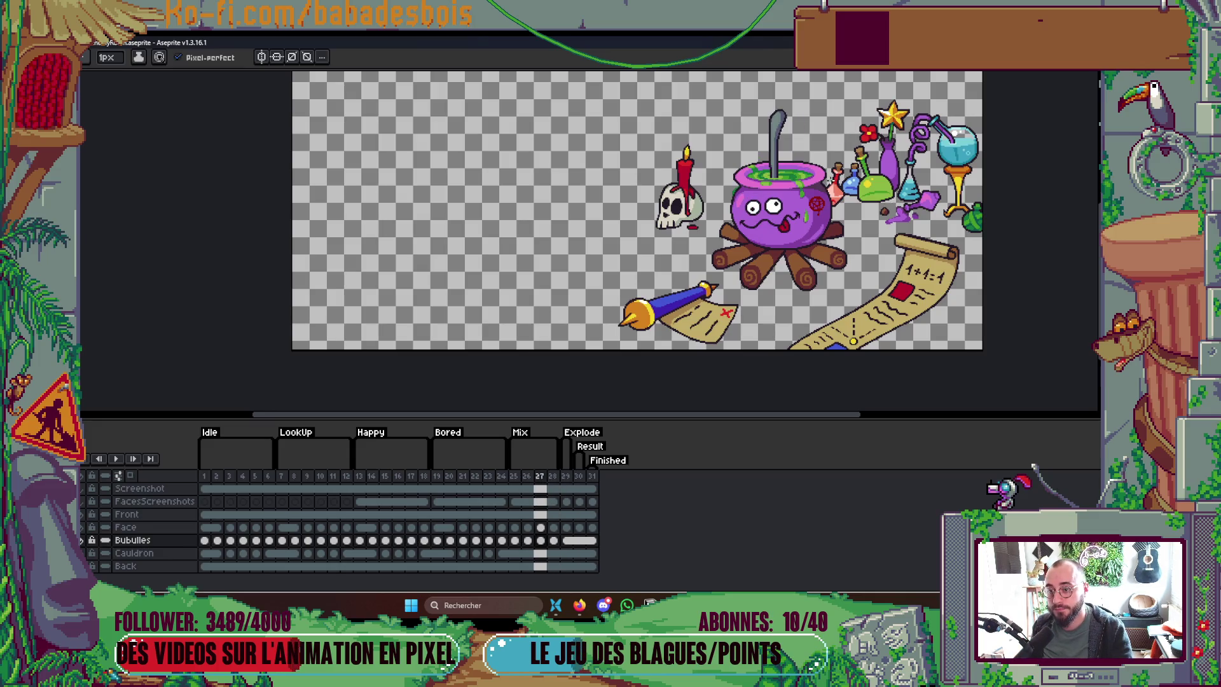
scroll(742, 171, up, 5)
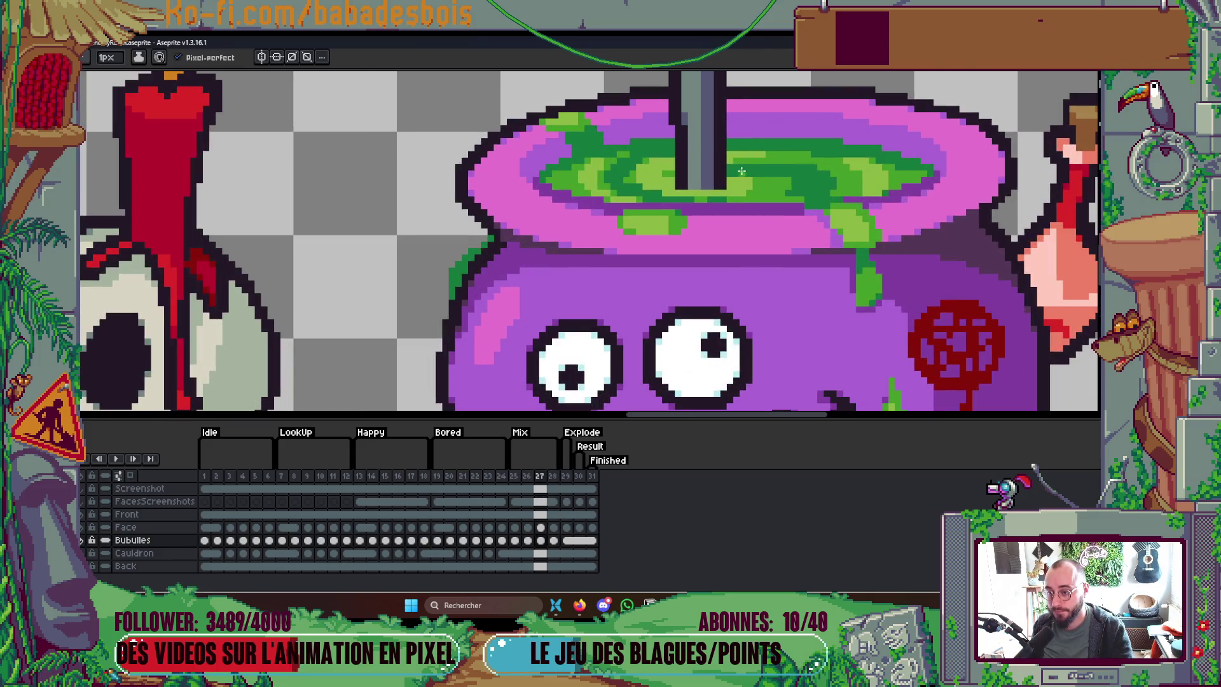
Step: On frame 28, pick the liquid's dark green and paint it into the swirl
key(Right)
scroll(699, 169, up, 1)
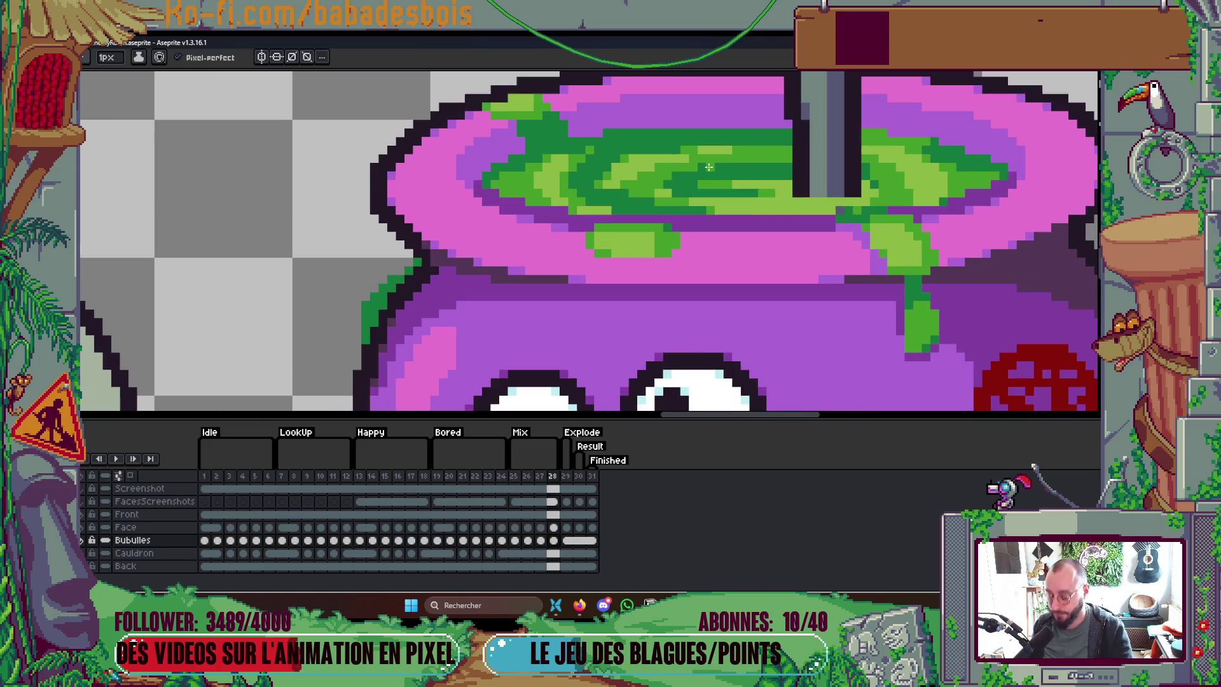
key(i)
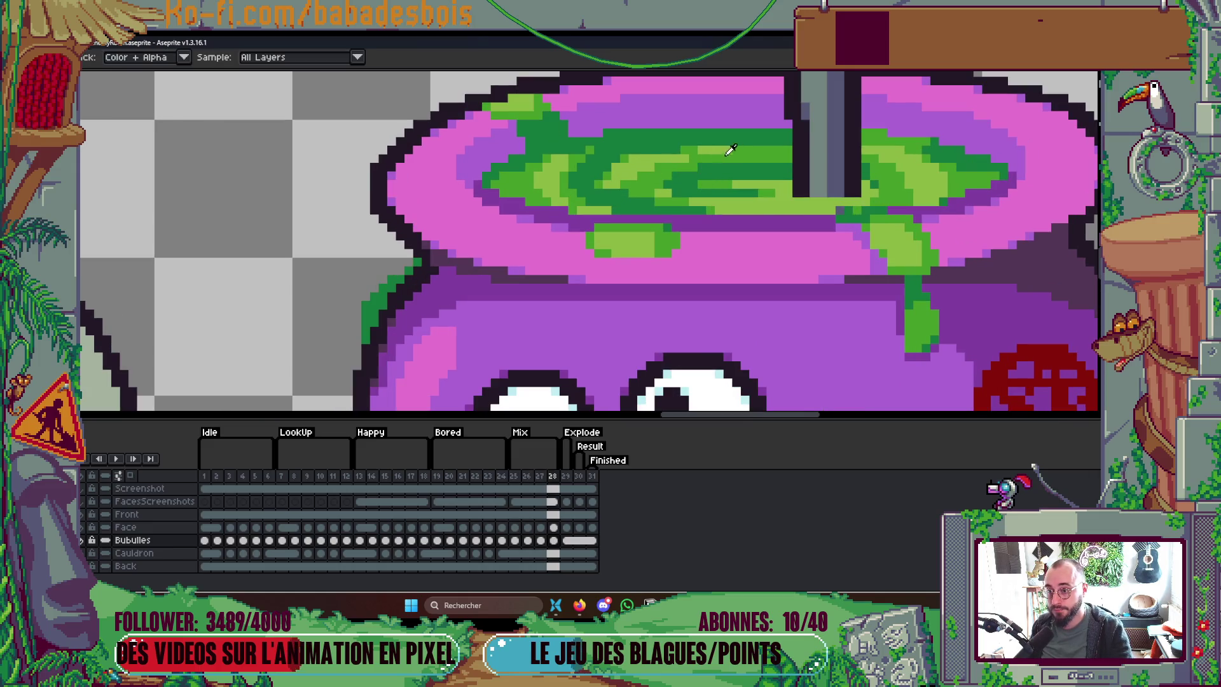
key(b)
drag(730, 151, 661, 158)
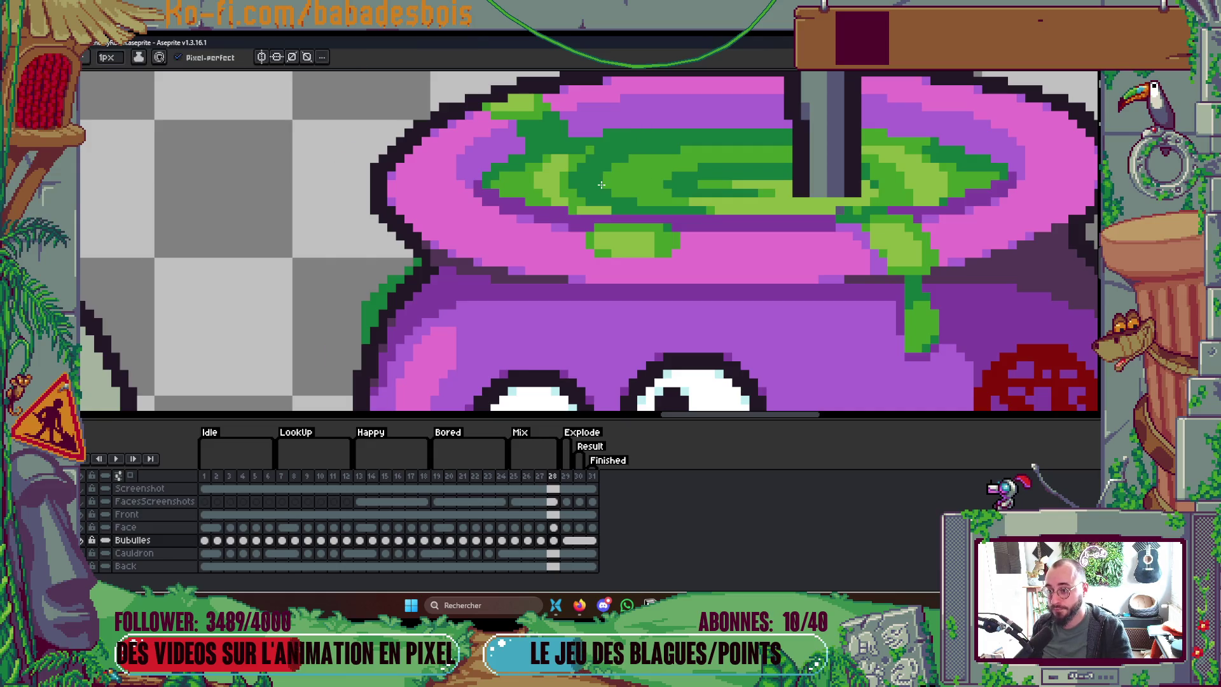
Step: Zoom out to the AlchemyRoom scene and play the Mix animation
scroll(683, 152, down, 2)
key(Return)
scroll(817, 129, down, 1)
scroll(818, 129, down, 2)
scroll(846, 141, up, 1)
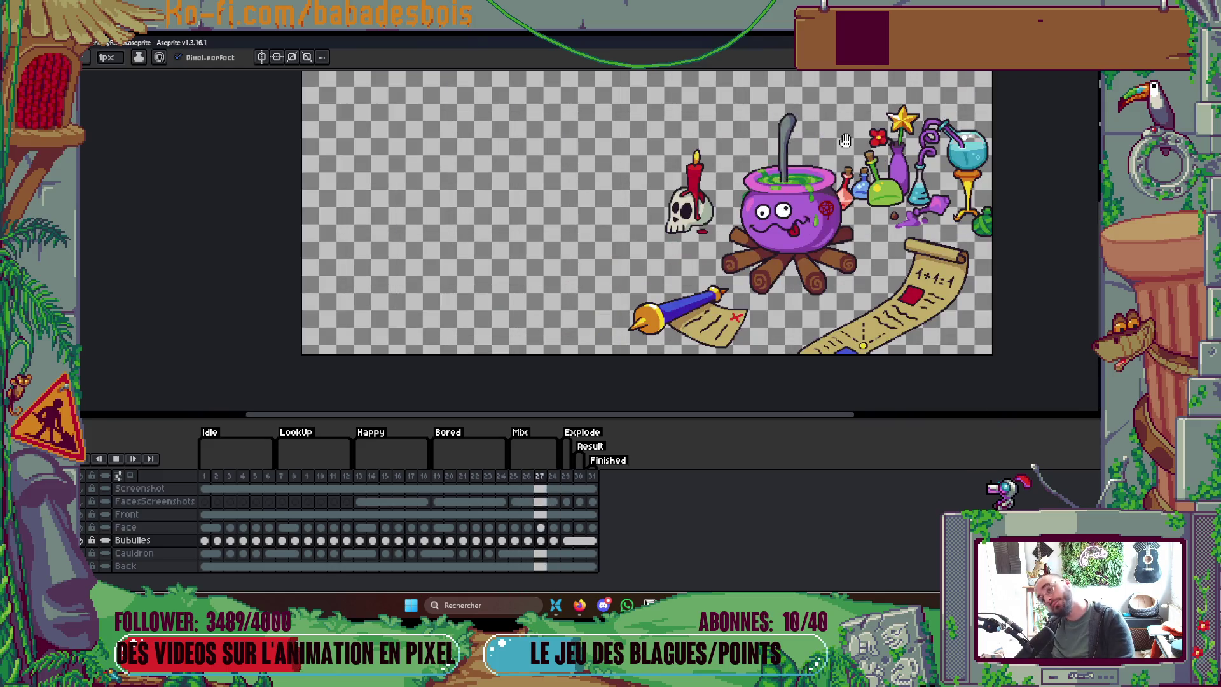
drag(843, 156, 795, 170)
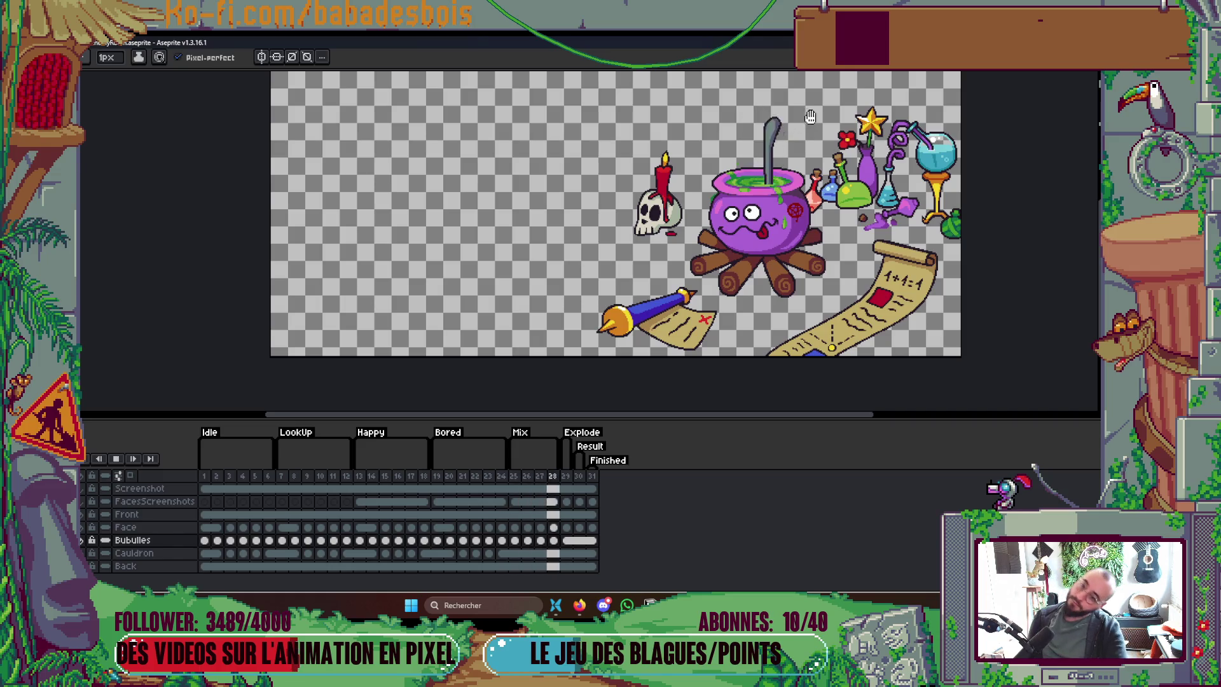
scroll(763, 153, down, 1)
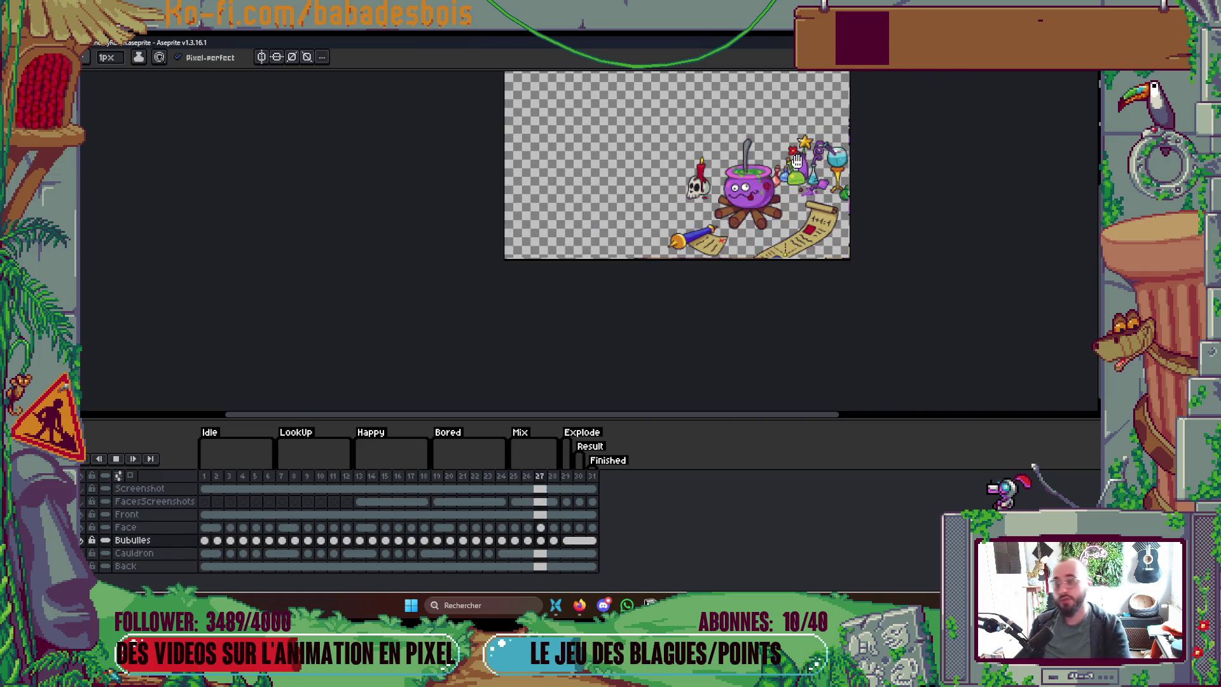
scroll(795, 165, up, 1)
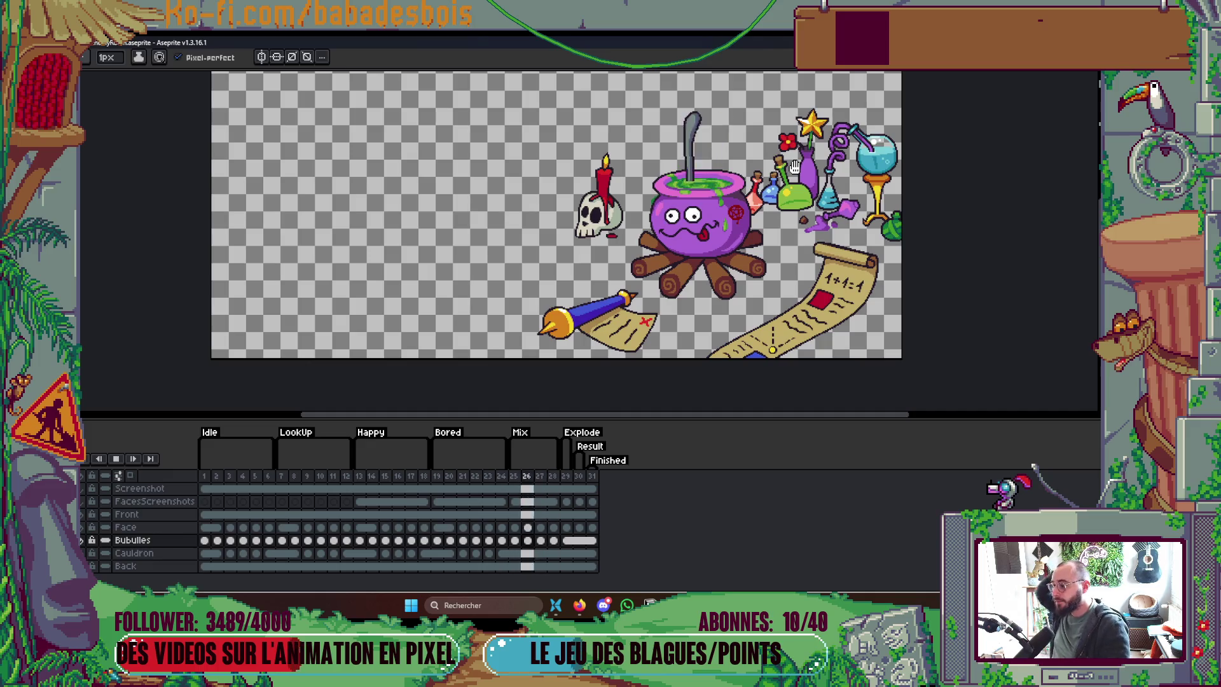
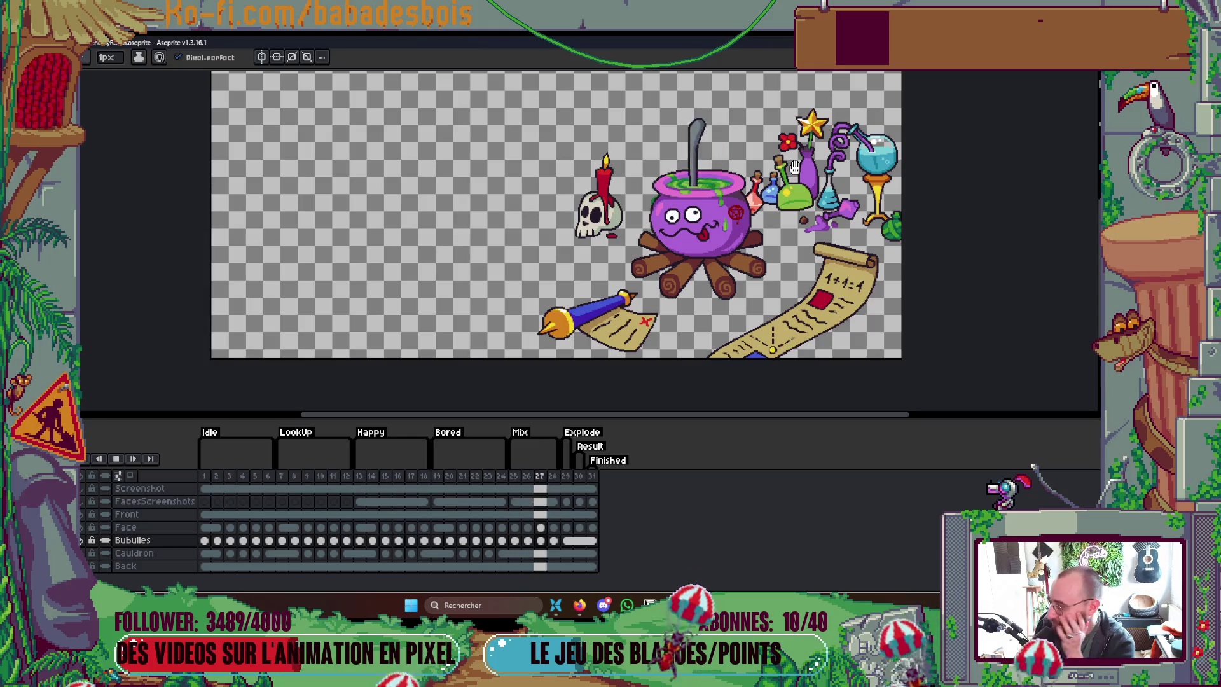
Step: Stop playback and step back through the animation to frame 1
key(Return)
drag(759, 148, 725, 164)
key(Left)
key(Left)
key(Left)
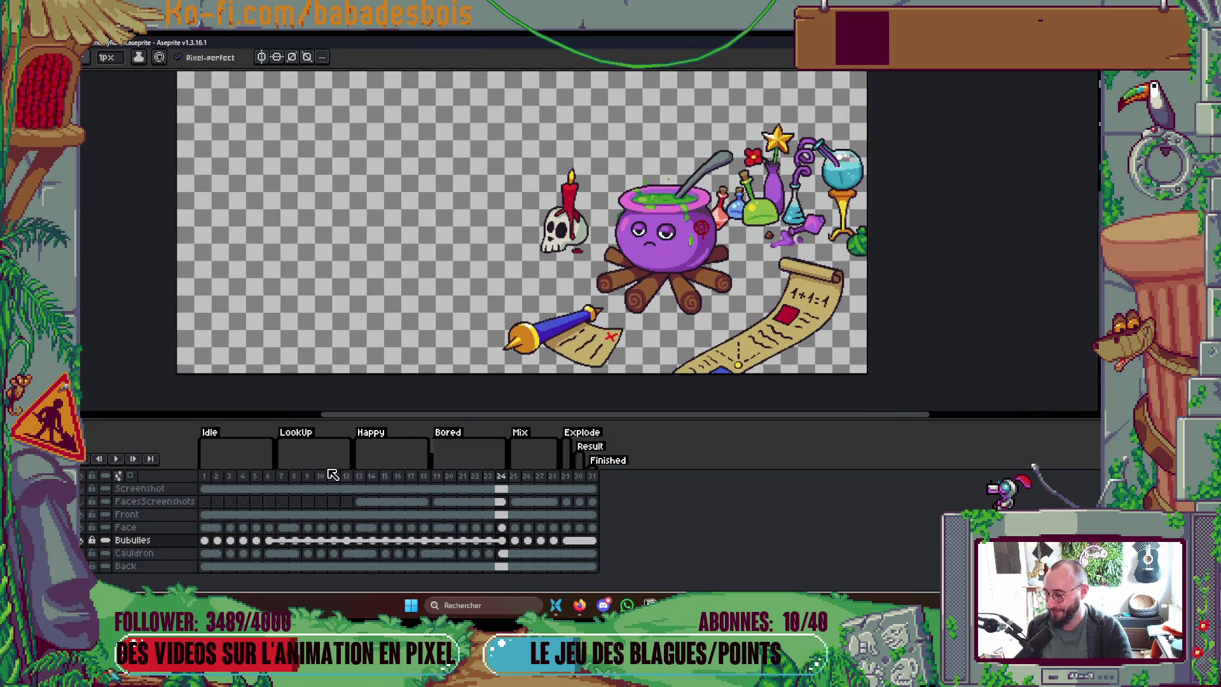
key(Left)
key(Left)
key(Left)
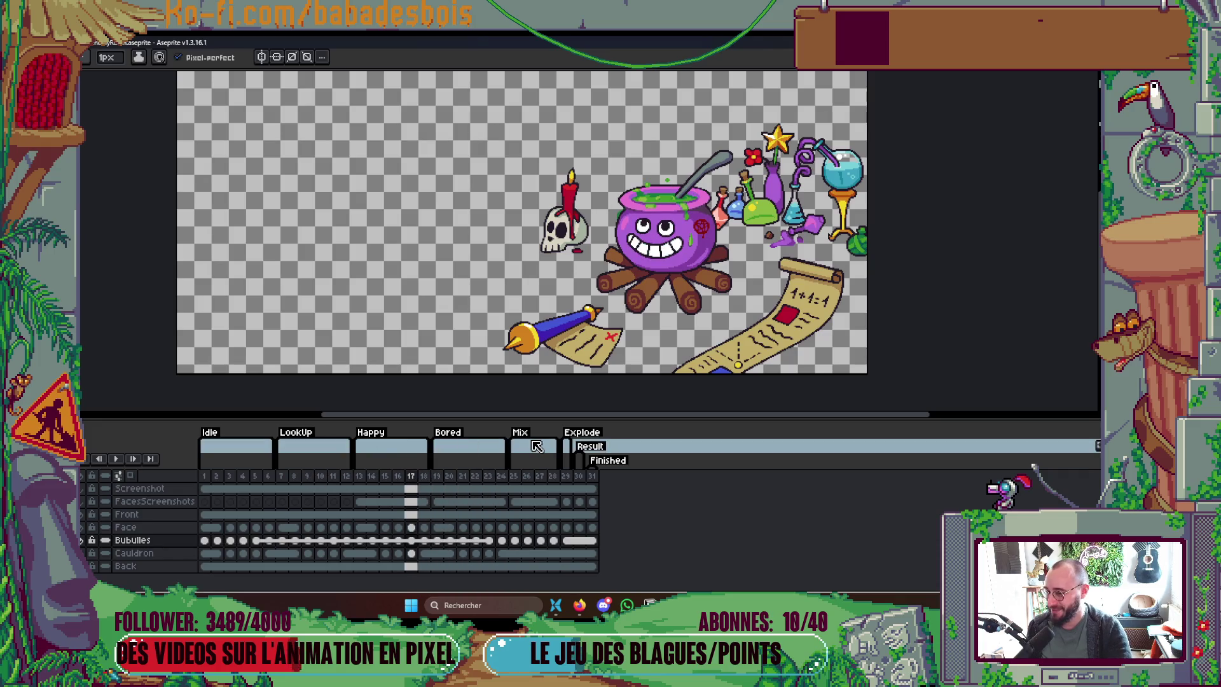
key(Left)
key(Left)
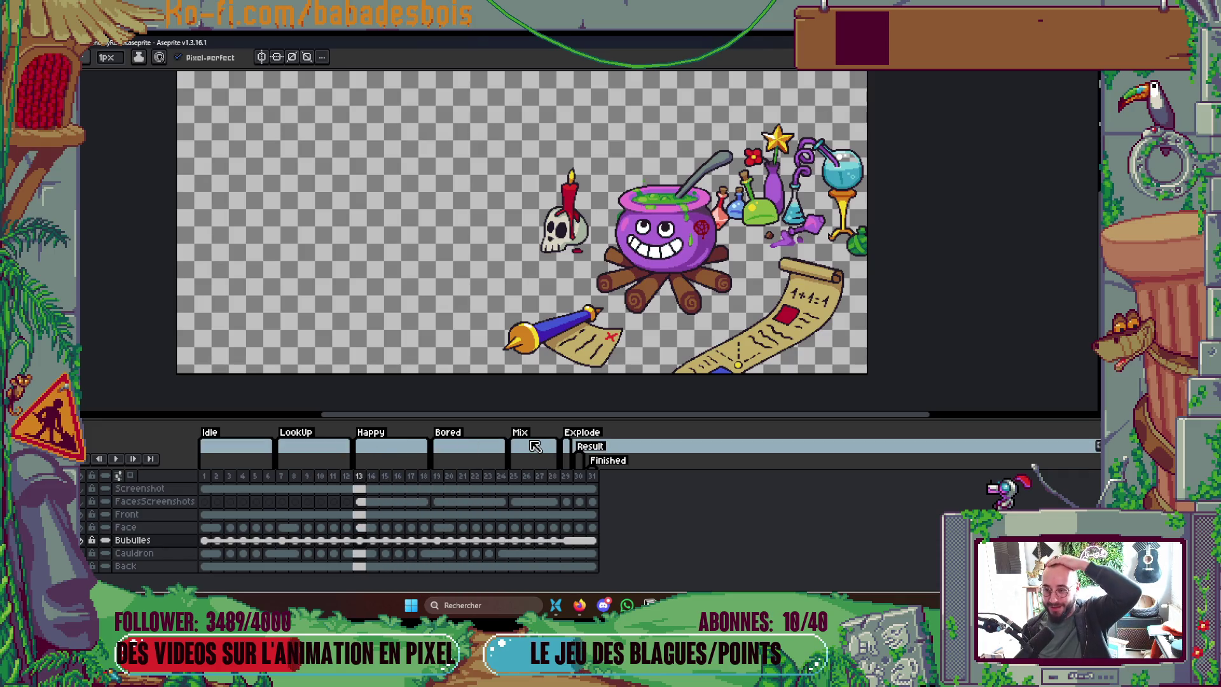
key(Left)
key(Left)
key(Left)
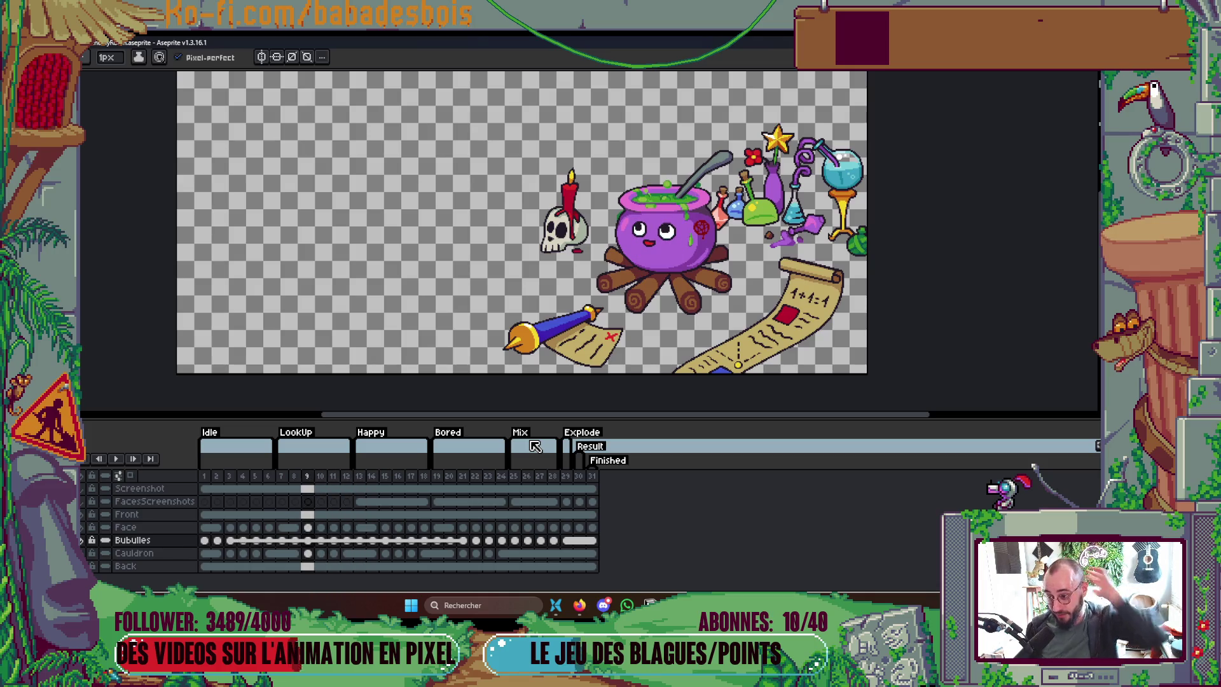
key(Left)
key(Left)
key(Left)
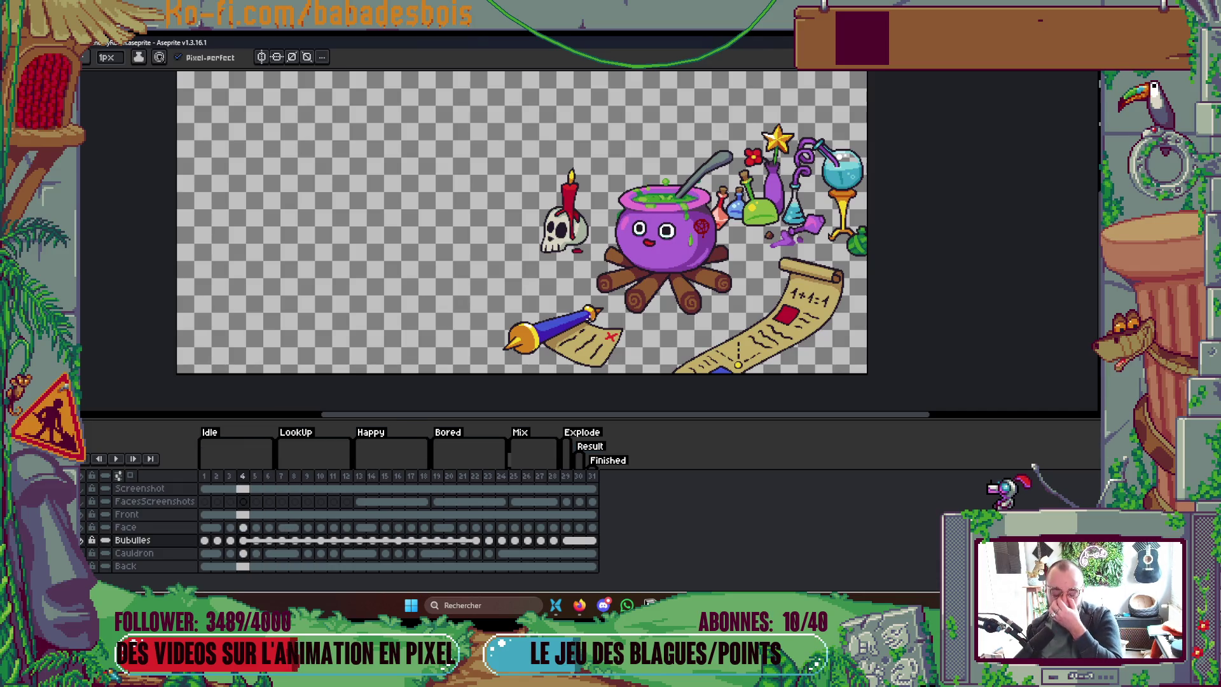
key(Left)
key(Left)
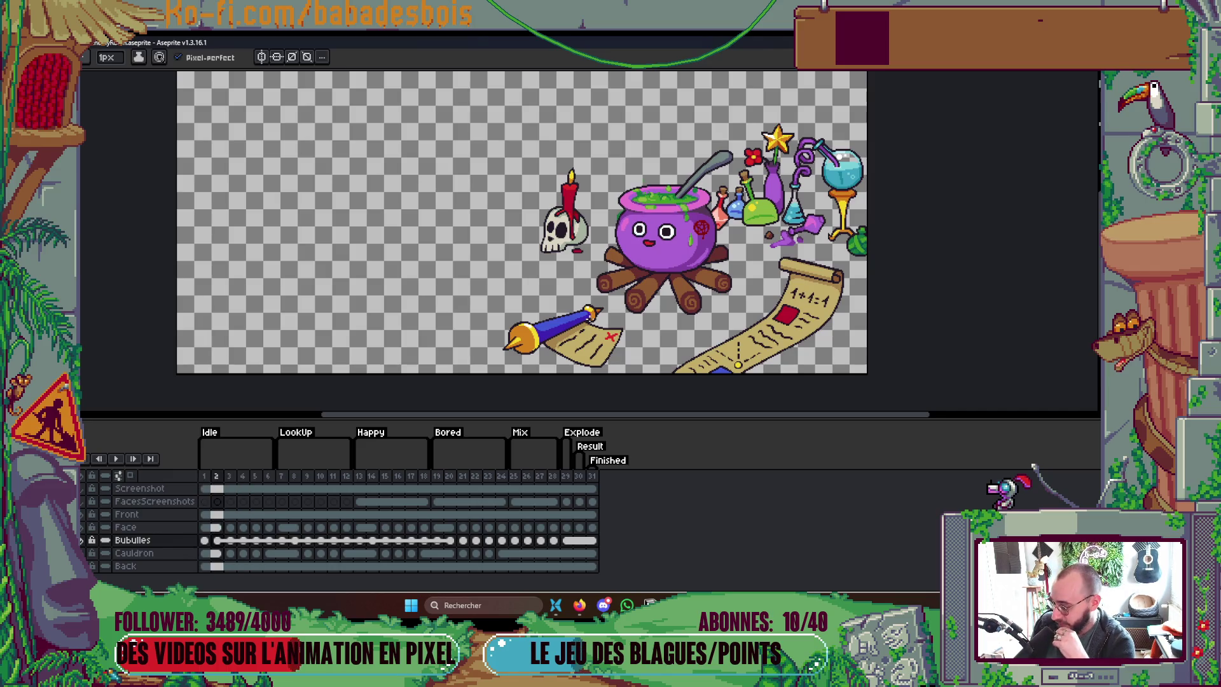
key(Left)
Step: Replay the animation from the start, pausing around frames 13 and 14
key(Return)
key(Return)
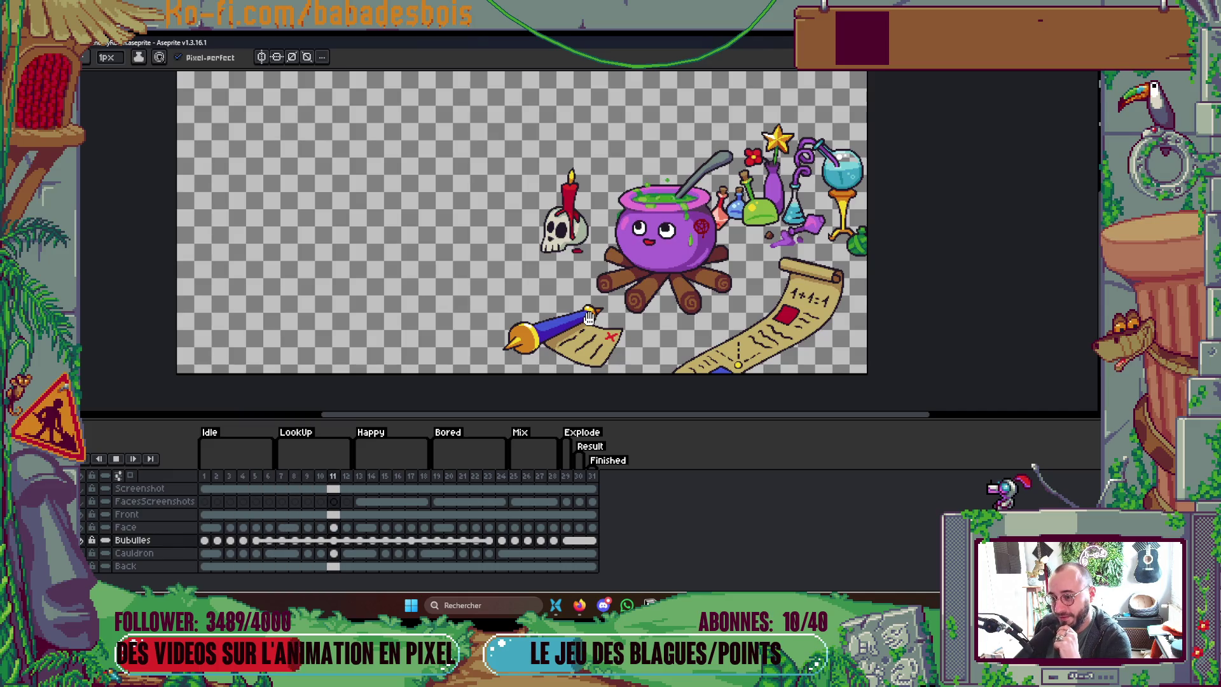
key(Return)
key(Return)
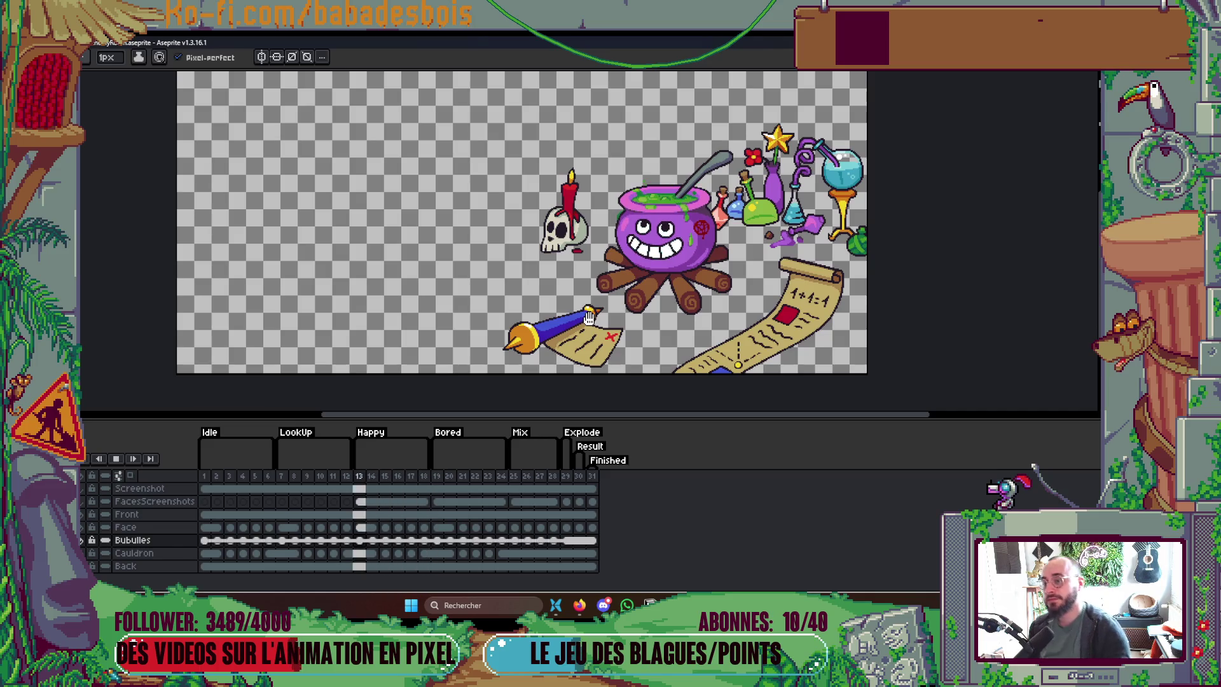
key(Return)
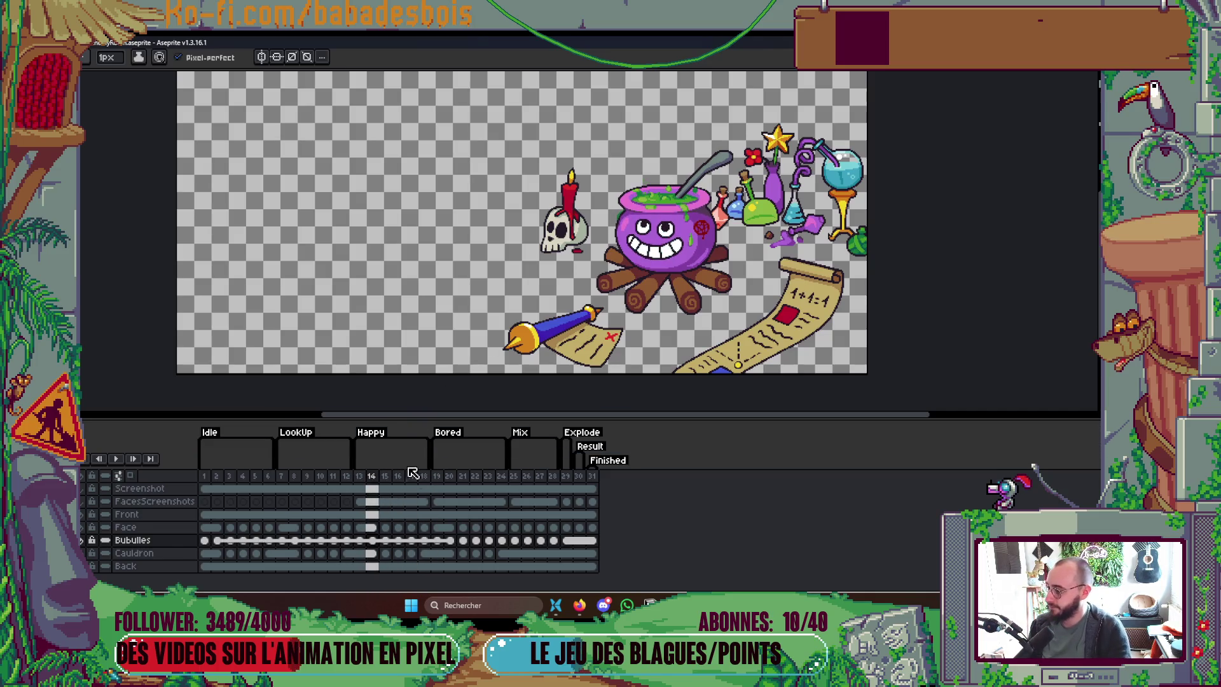
key(Return)
drag(738, 342, 688, 330)
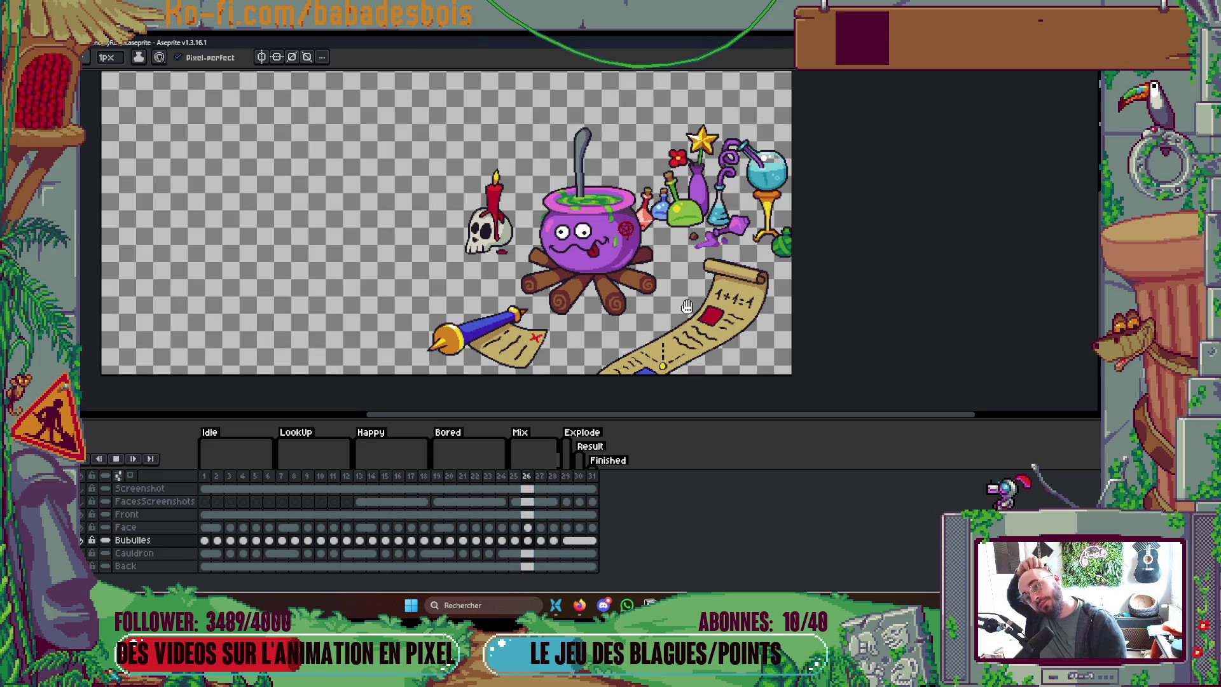
key(Return)
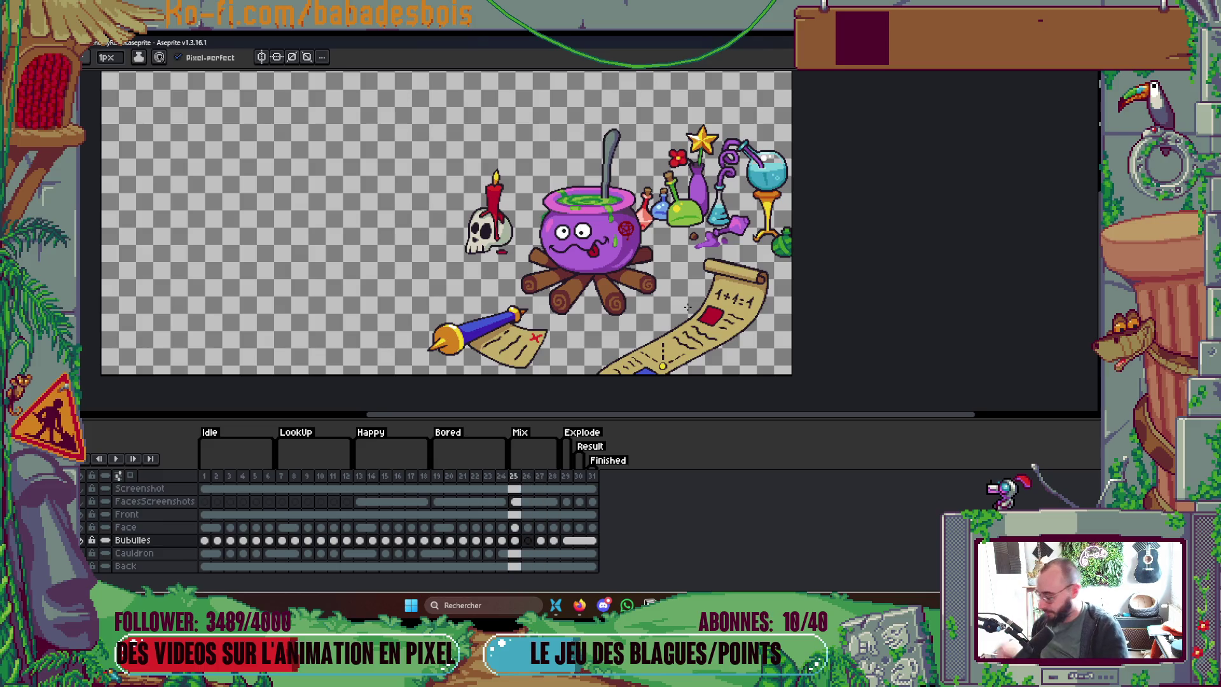
key(Right)
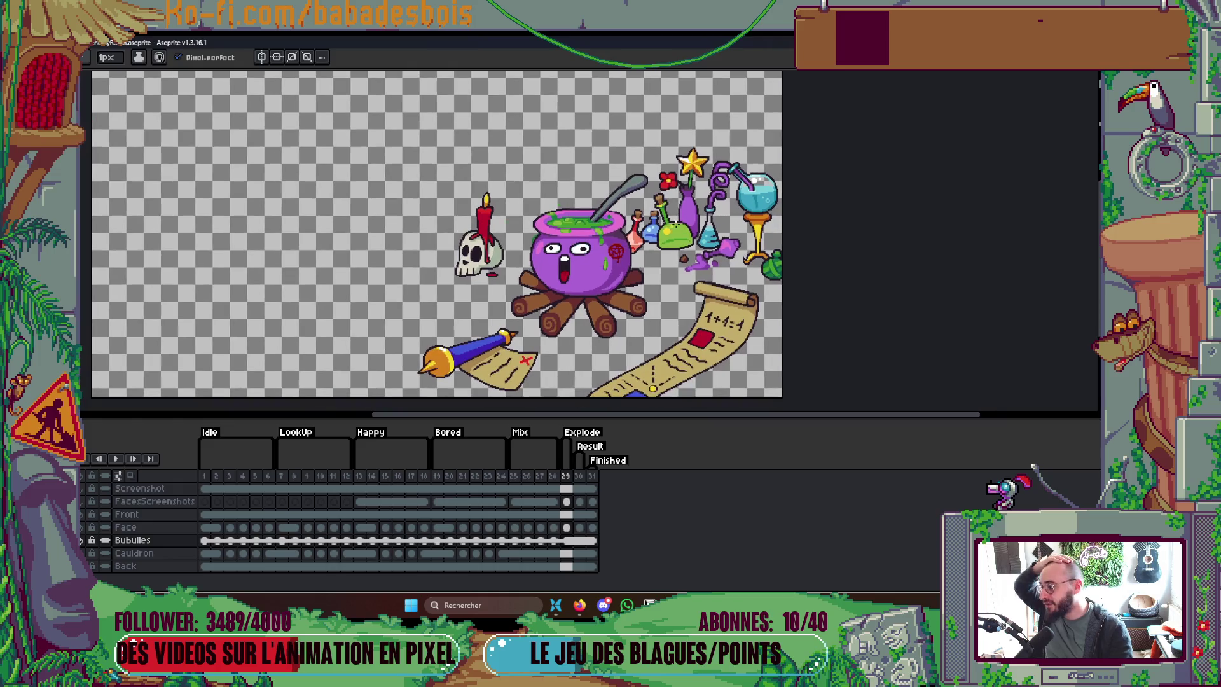
Step: Add a new layer above Bubulles and name it Explosion
drag(682, 235, 746, 227)
right_click(156, 541)
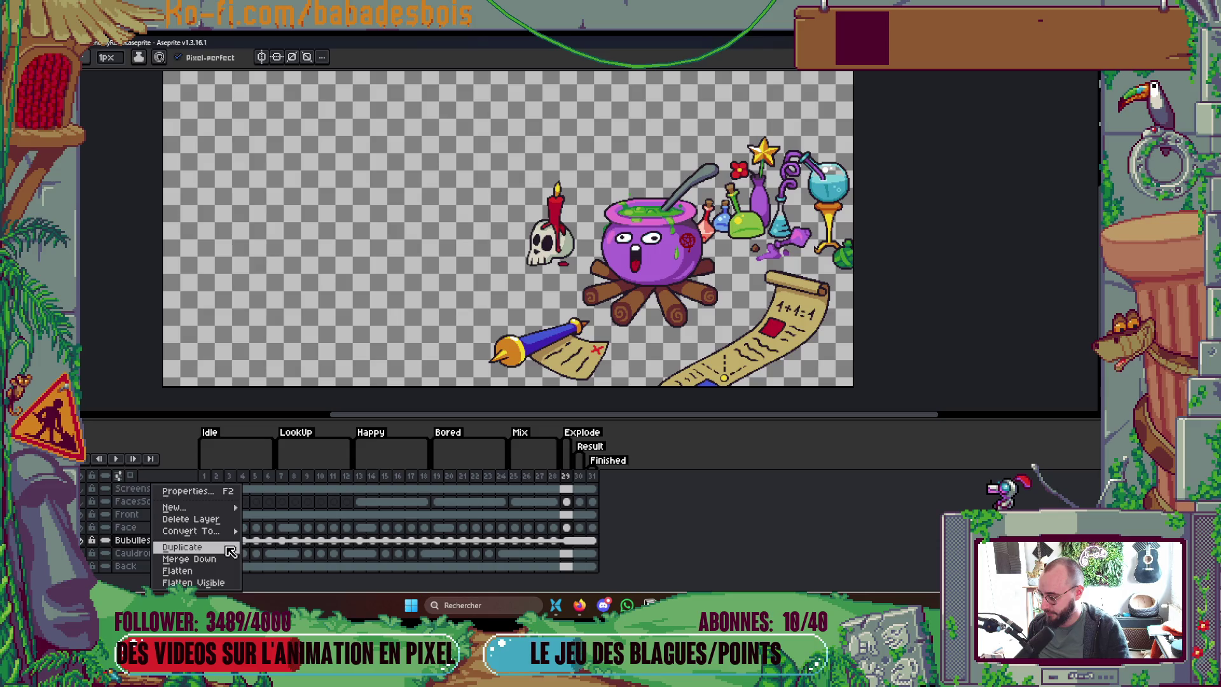
mouse_move(227, 509)
click(274, 506)
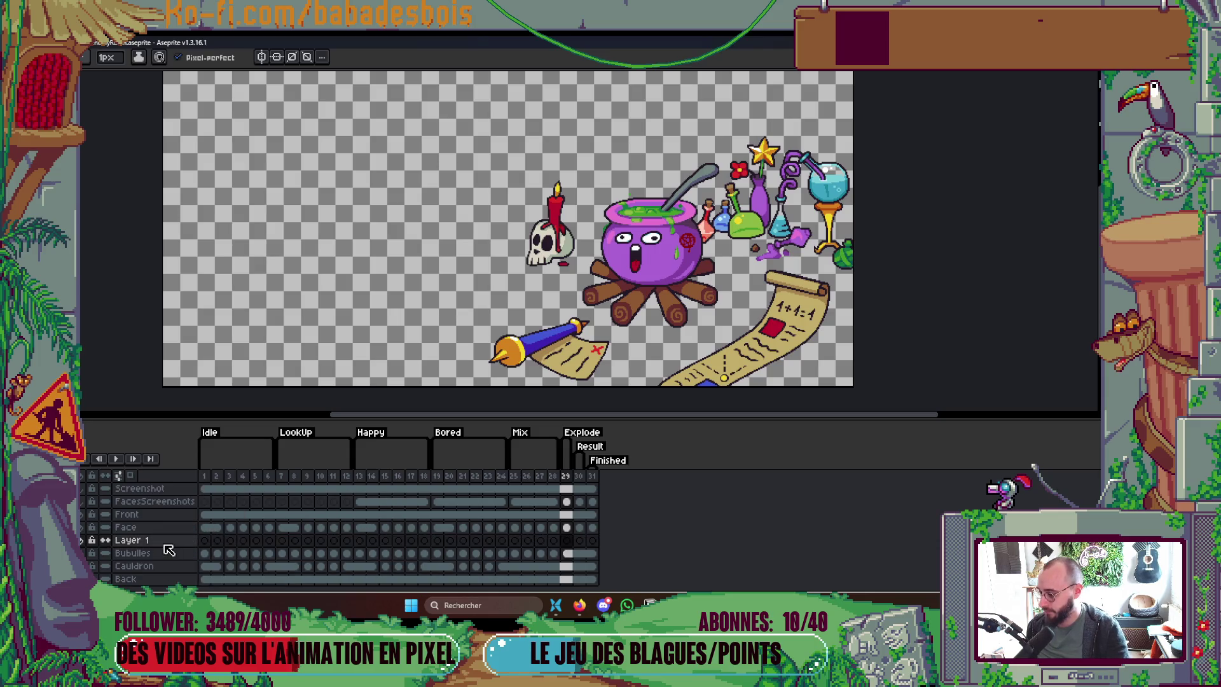
double_click(140, 541)
text(Explosio)
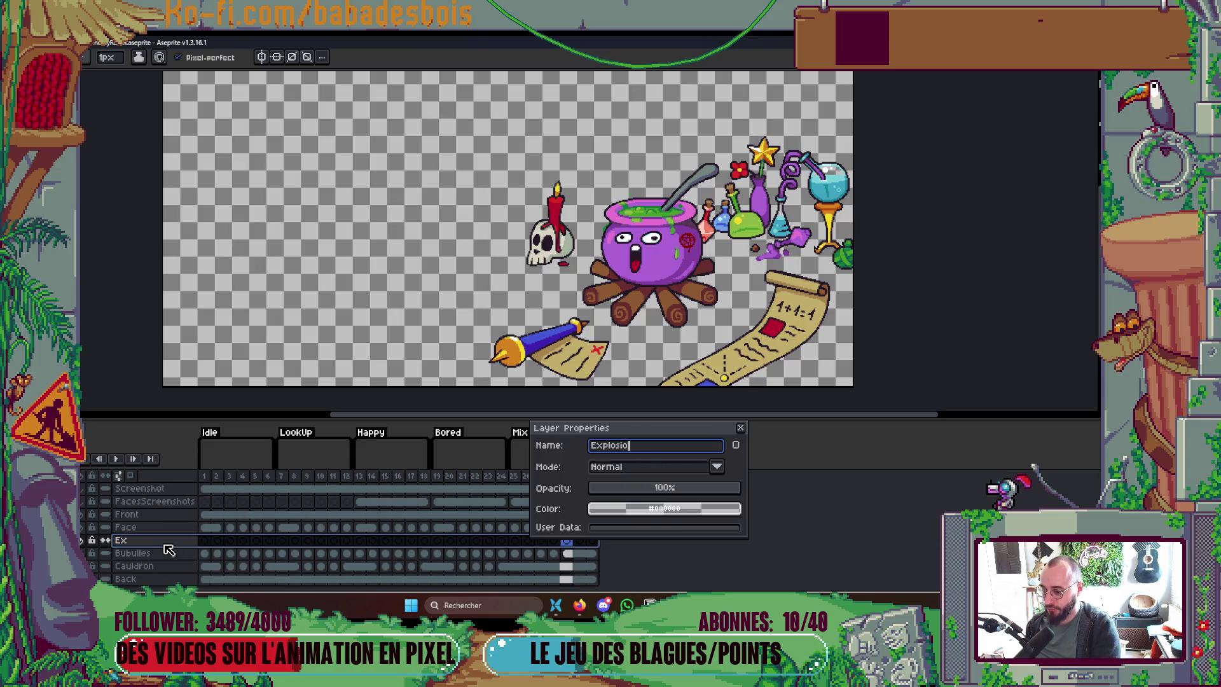
text(n)
key(Return)
Step: Reposition the canvas view, restoring the full interface and timeline
key(Tab)
drag(508, 255, 460, 314)
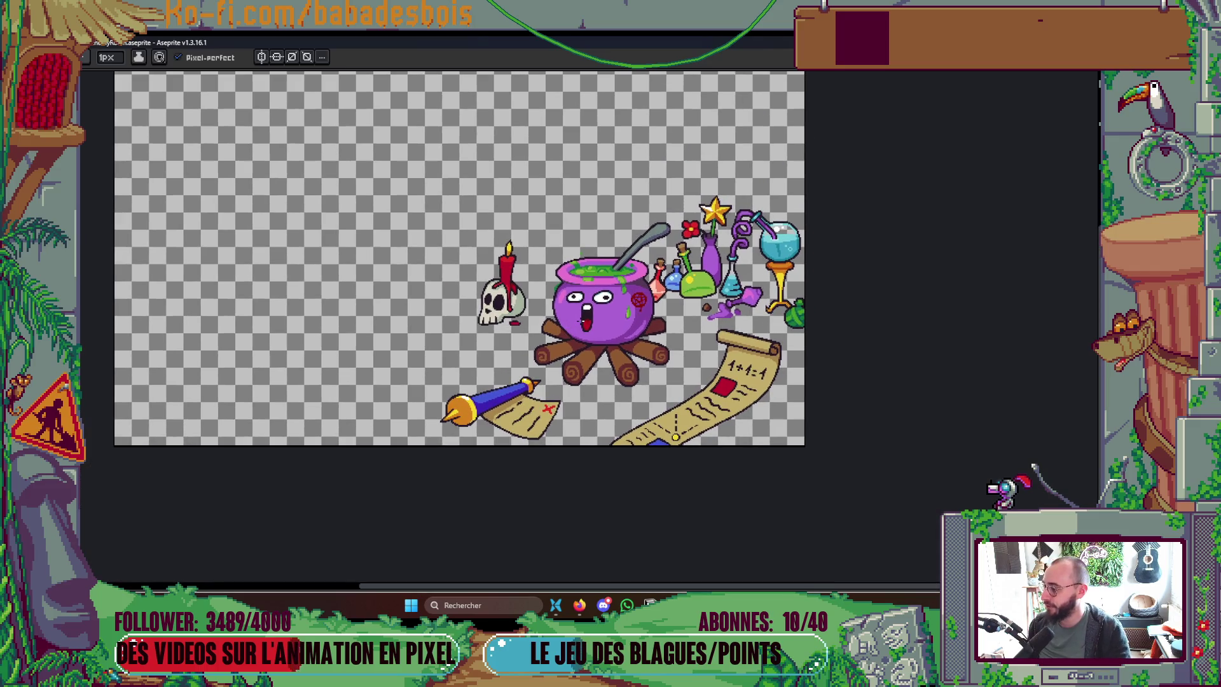
drag(607, 263, 591, 298)
key(Tab)
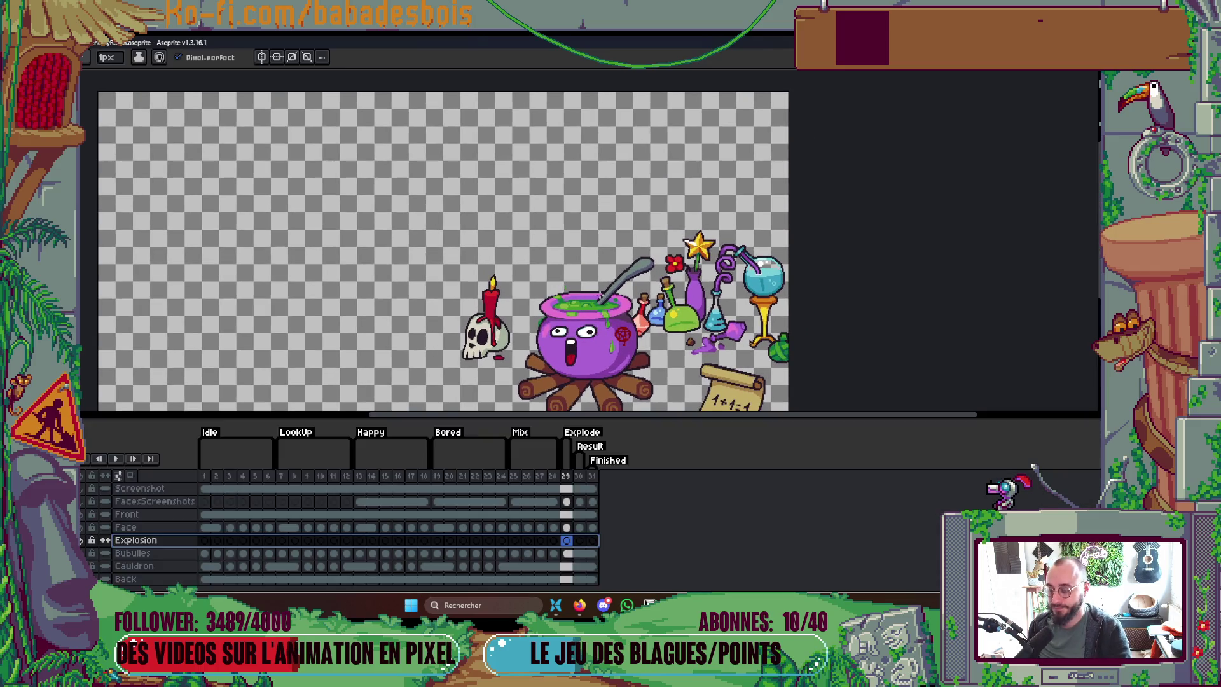
key(Tab)
key(ctrl+f)
key(Tab)
key(Tab)
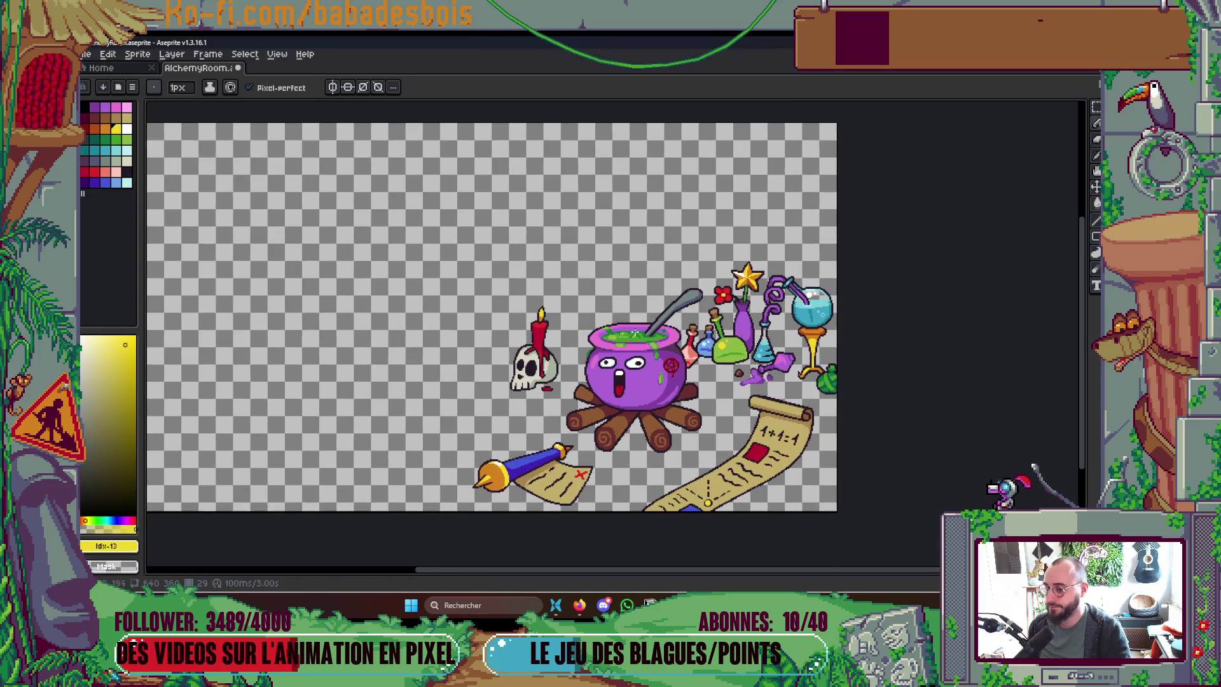
Step: Pick yellow and draw two vertical smoke strands rising from the cauldron rim
drag(574, 293, 625, 326)
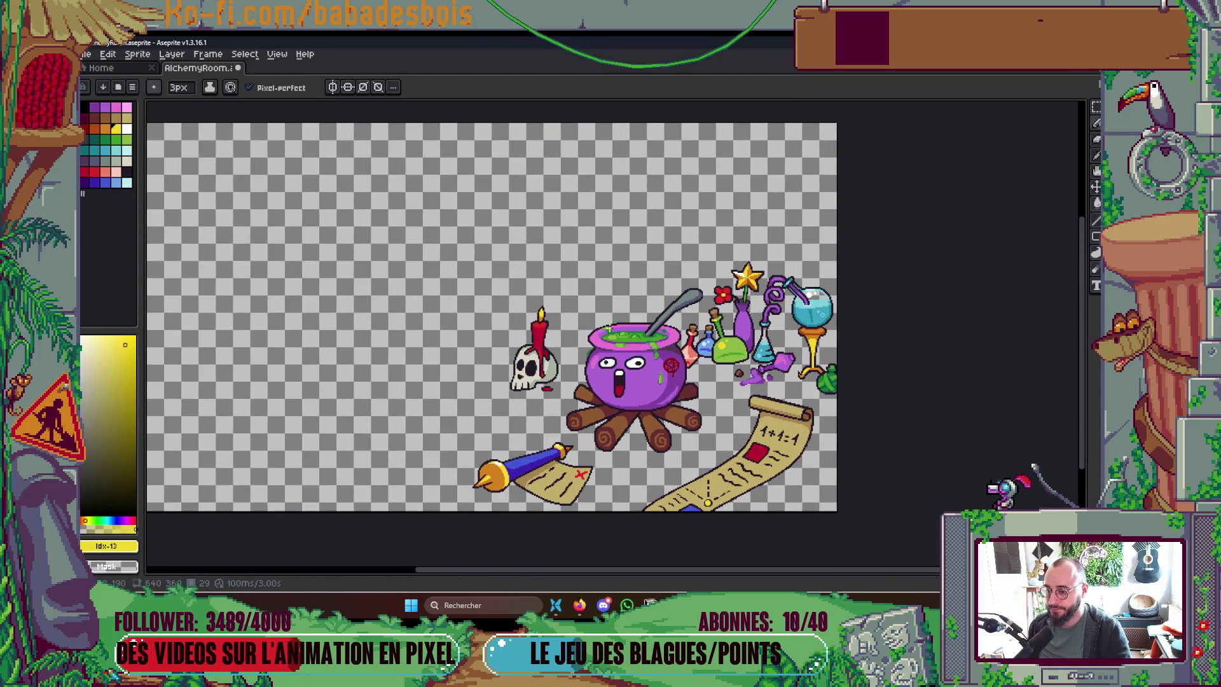
scroll(607, 332, up, 1)
scroll(607, 333, up, 1)
drag(607, 361, 561, 280)
drag(725, 376, 752, 245)
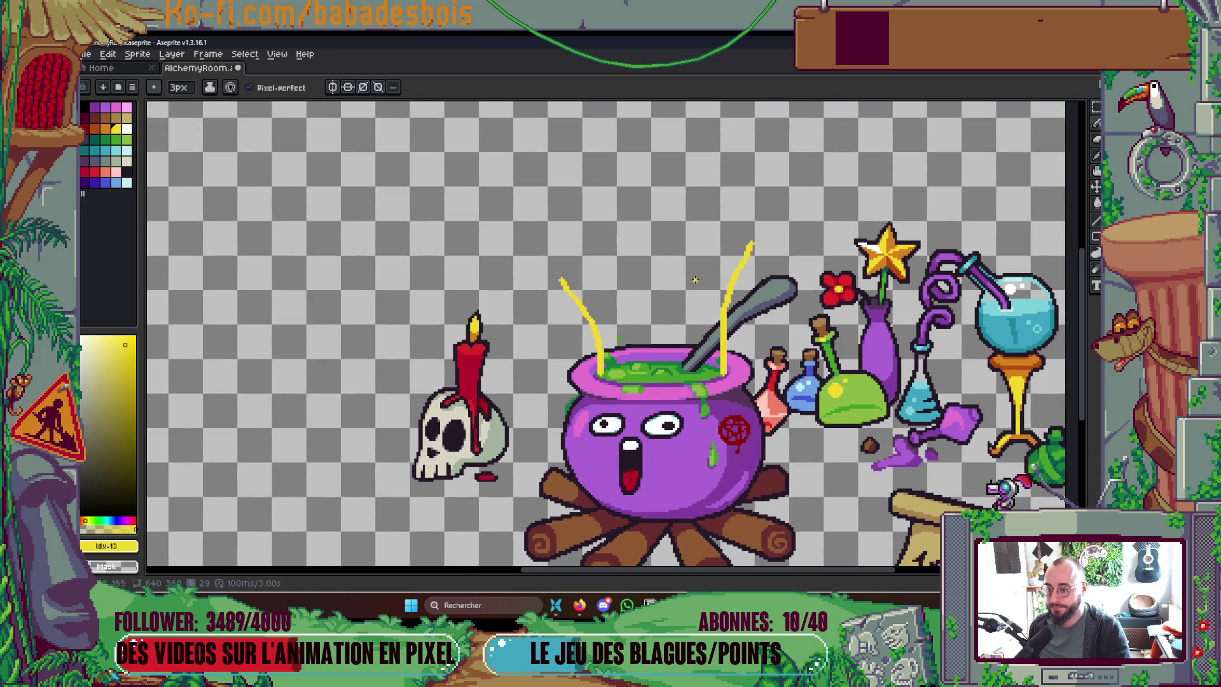
key(ctrl+z)
key(ctrl+z)
drag(609, 375, 605, 267)
drag(708, 369, 712, 248)
Step: Select and reposition the two yellow strands, then clear the selection
key(m)
drag(603, 246, 719, 379)
scroll(655, 318, up, 2)
key(v)
key(b)
key(ctrl+d)
Step: Draw a C-shaped smoke curl on the left and a thin yellow ring between the columns
mouse_move(605, 333)
mouse_down()
mouse_move(605, 321)
mouse_move(528, 282)
mouse_move(604, 169)
mouse_up()
key(ctrl+z)
mouse_move(582, 306)
mouse_down()
mouse_move(554, 167)
mouse_move(696, 113)
mouse_move(717, 270)
mouse_move(697, 328)
mouse_up()
key(minus)
key(minus)
key(minus)
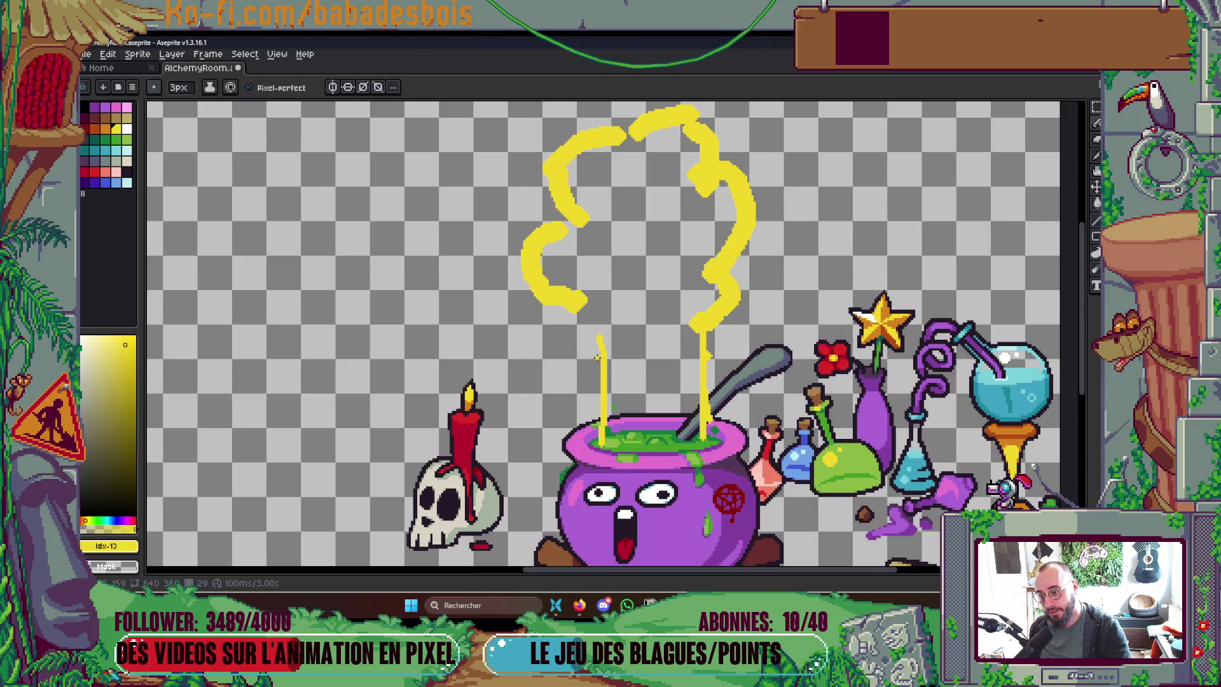
drag(601, 388, 703, 386)
scroll(738, 346, down, 4)
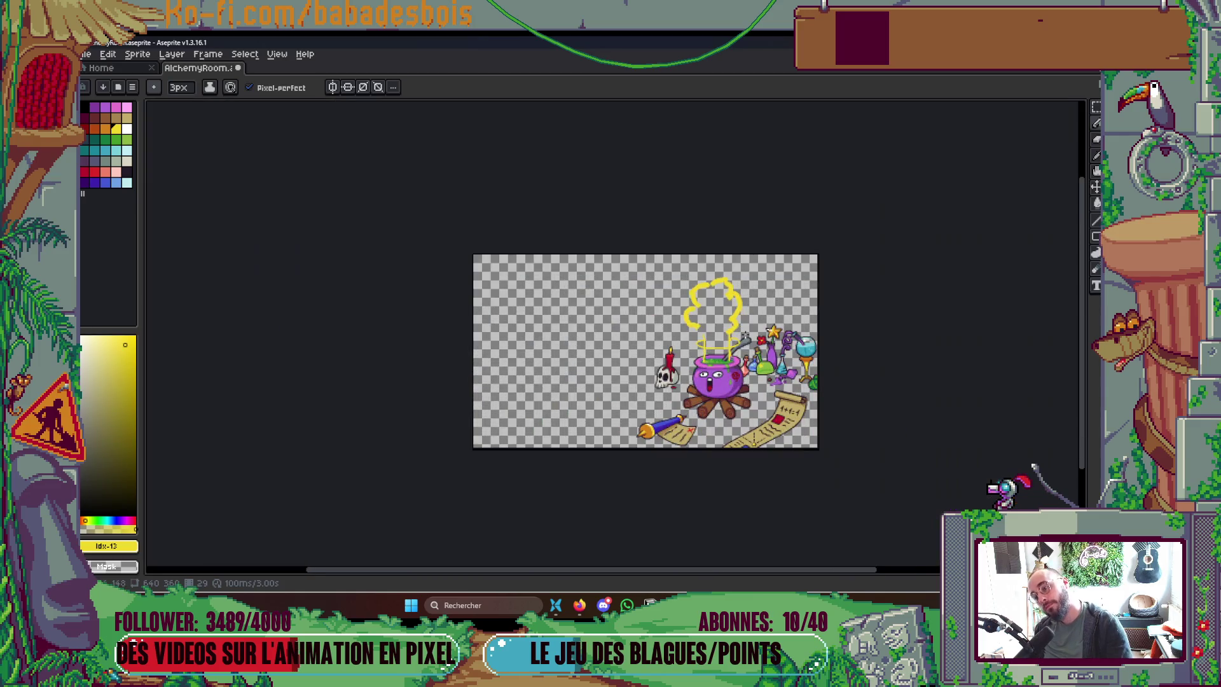
Step: With a 4px brush, extend and thicken the left and right yellow smoke columns
scroll(785, 412, down, 1)
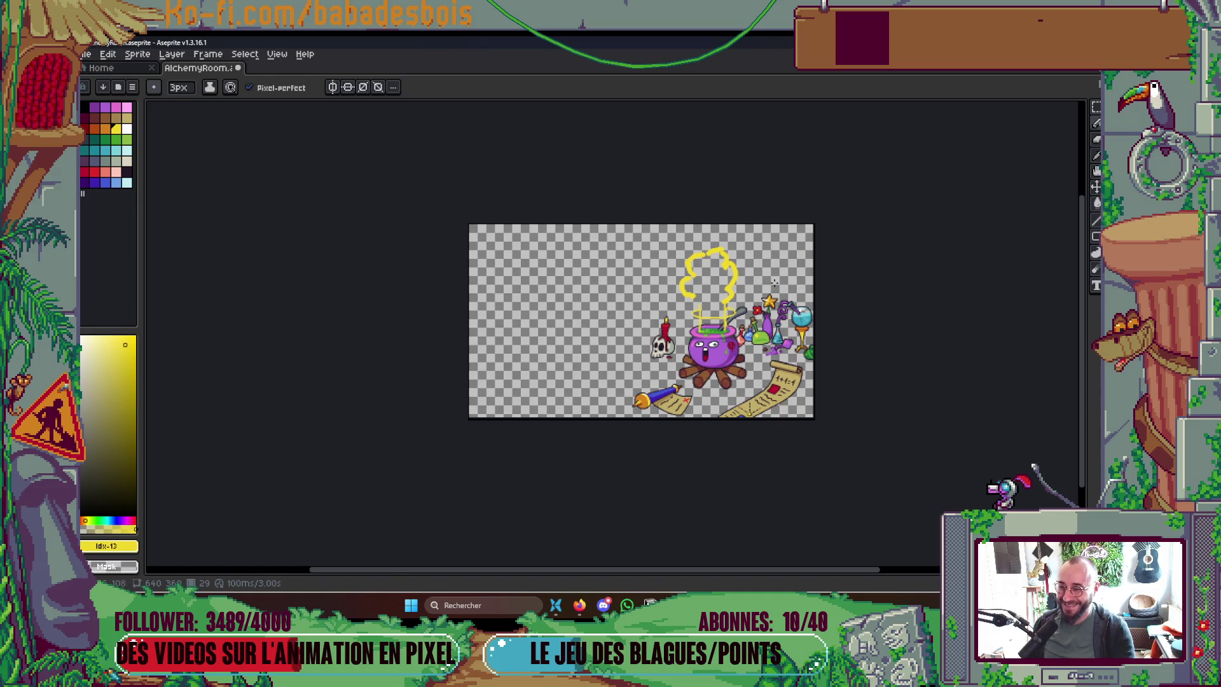
scroll(774, 282, up, 5)
key(plus)
mouse_move(340, 426)
mouse_down()
mouse_move(382, 402)
mouse_move(364, 465)
mouse_move(373, 485)
mouse_up()
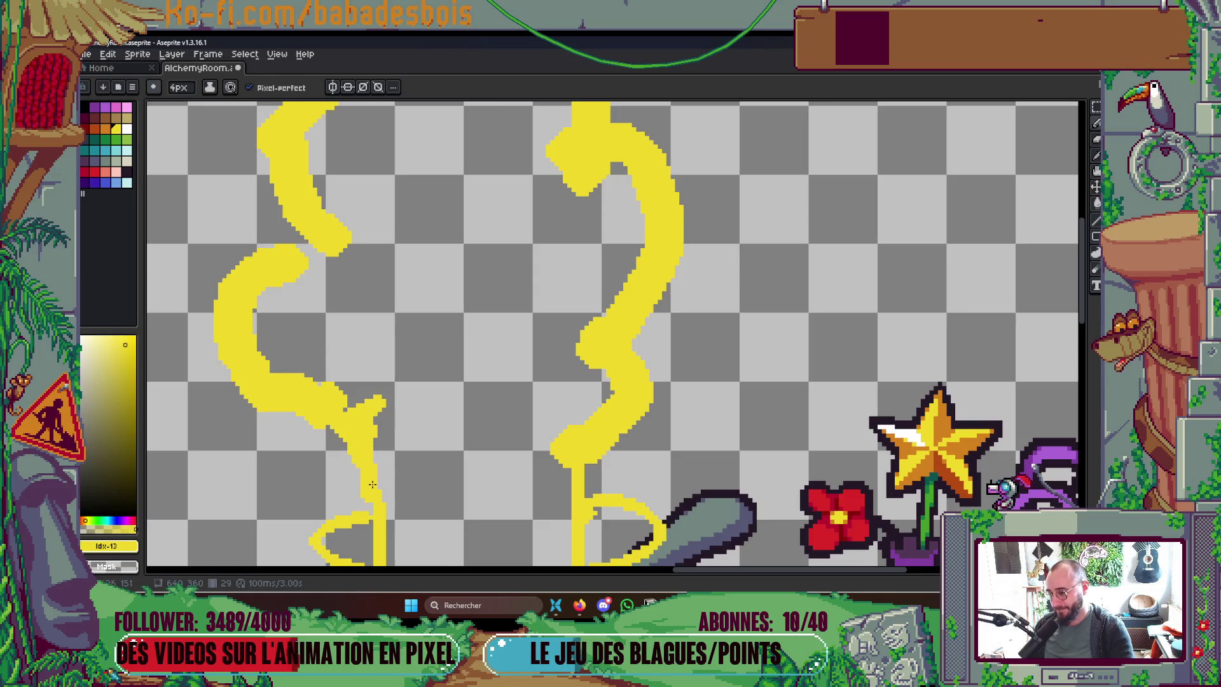
scroll(372, 484, down, 5)
scroll(504, 255, up, 4)
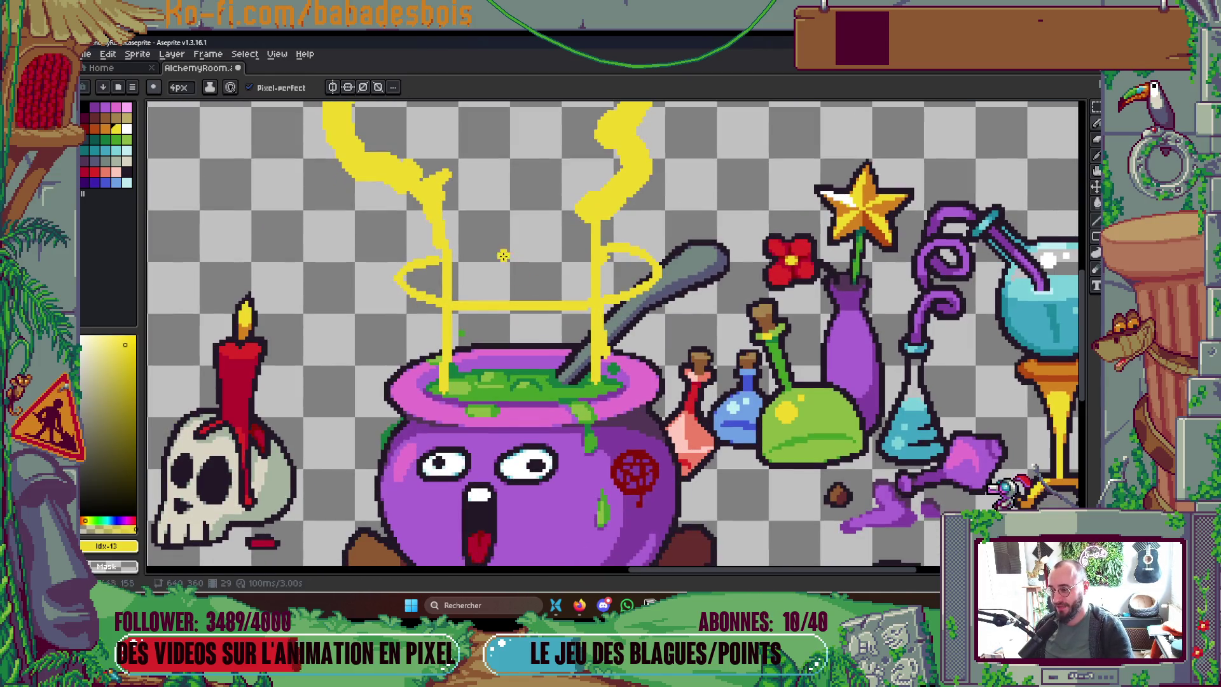
mouse_move(442, 191)
mouse_down()
mouse_move(465, 324)
mouse_move(453, 385)
mouse_up()
mouse_move(583, 366)
mouse_down()
mouse_move(585, 383)
mouse_move(585, 221)
mouse_up()
drag(429, 215, 448, 289)
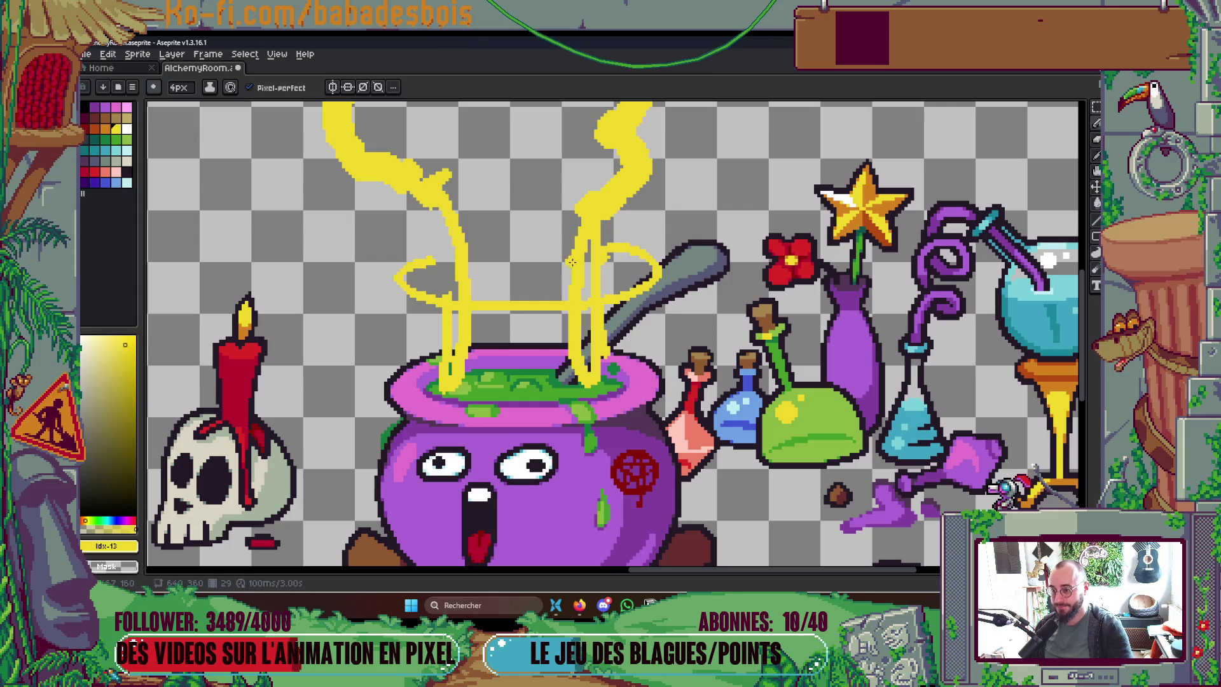
drag(592, 290, 603, 236)
Step: Repaint the spoon handle grey, thicken both columns further, and fill the upper smoke gap
drag(601, 310, 605, 364)
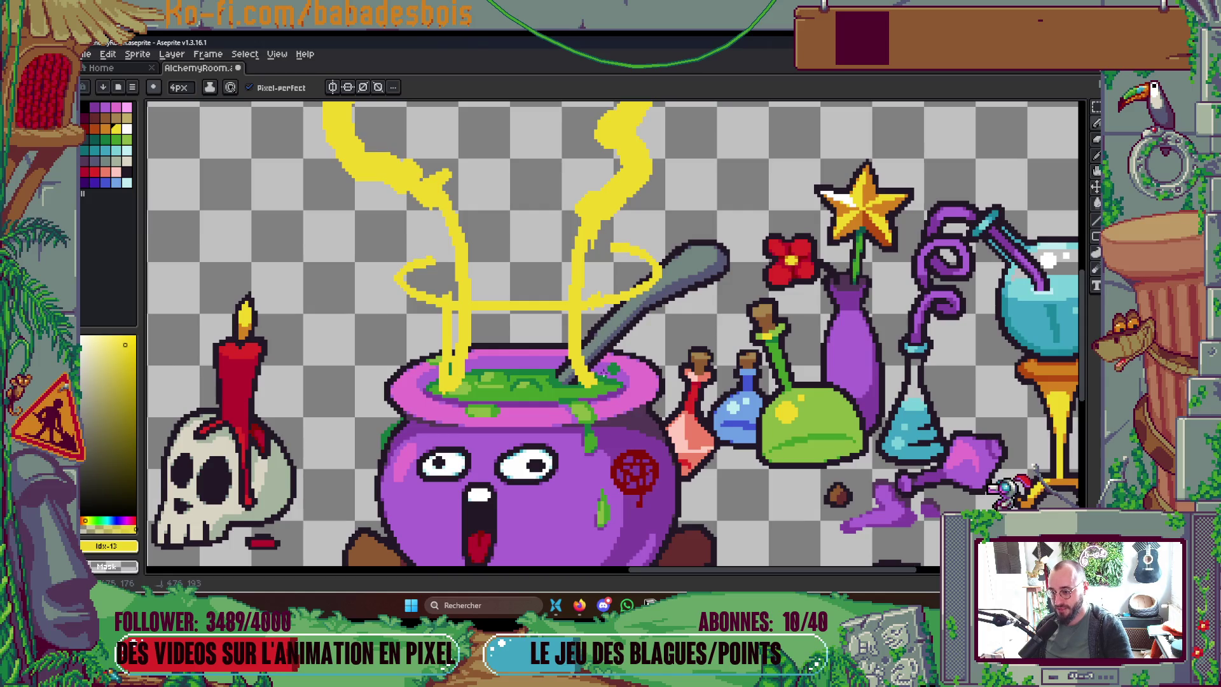
drag(446, 368, 450, 311)
scroll(512, 288, down, 5)
scroll(512, 288, up, 4)
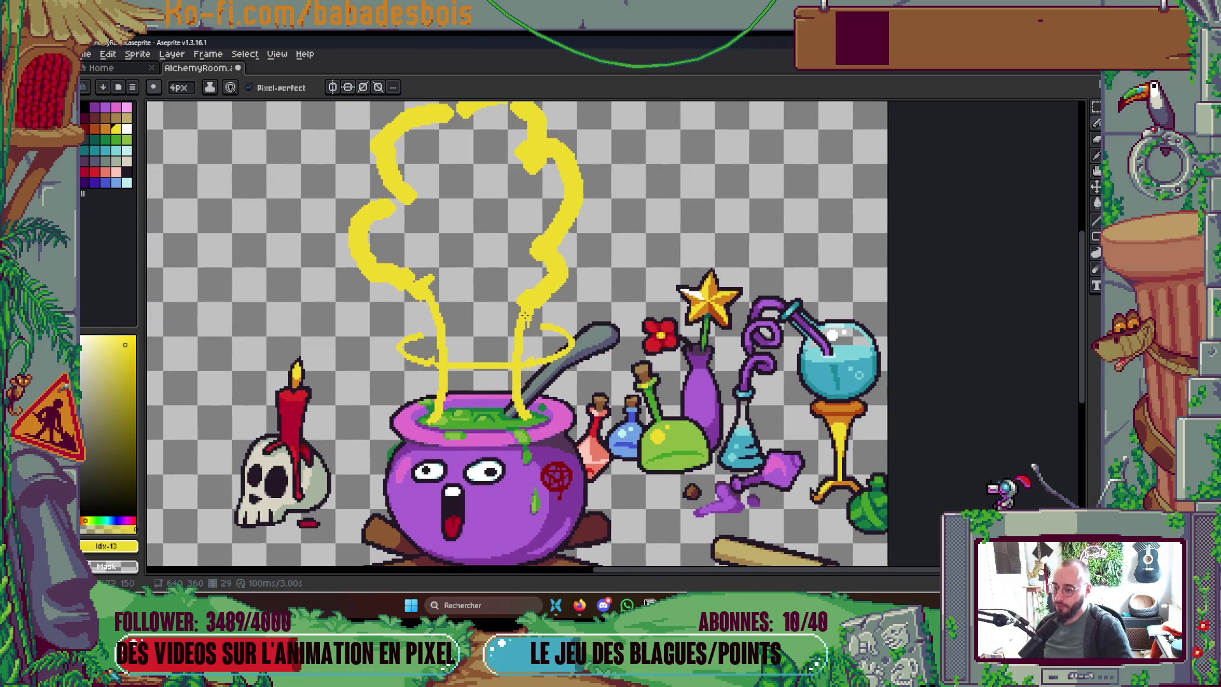
mouse_move(526, 316)
mouse_down()
mouse_move(575, 302)
mouse_move(560, 243)
mouse_move(573, 288)
mouse_up()
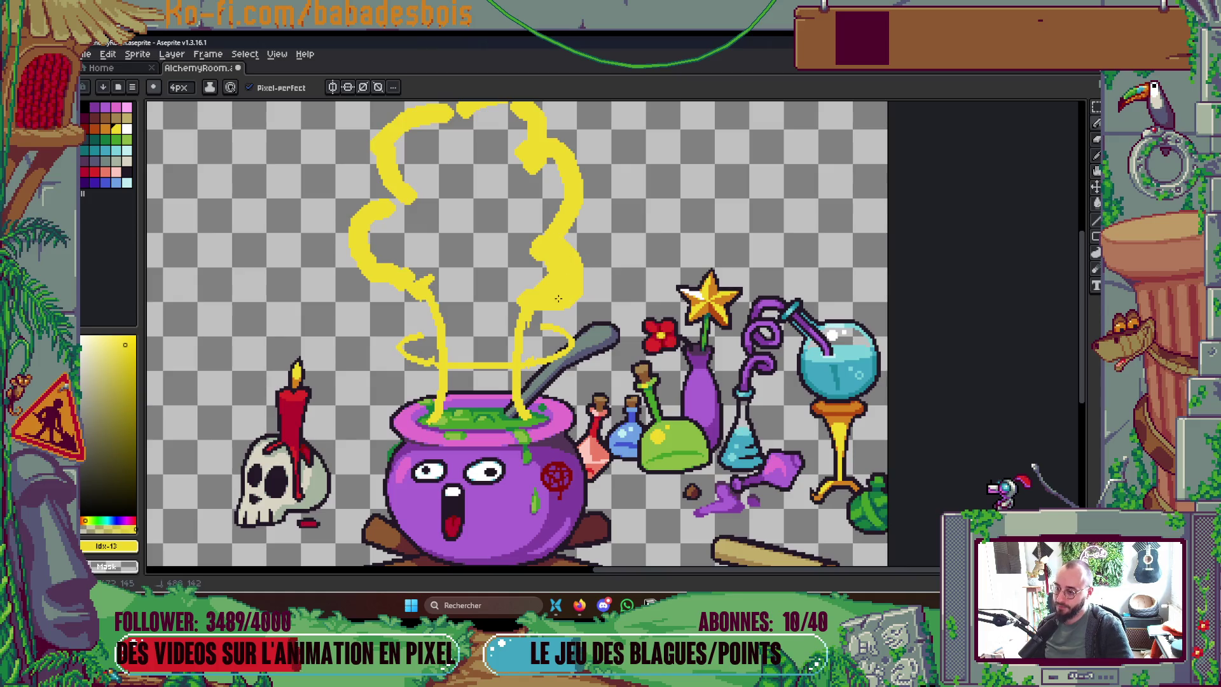
scroll(581, 252, down, 4)
scroll(556, 246, up, 5)
drag(555, 246, 535, 276)
scroll(549, 318, down, 4)
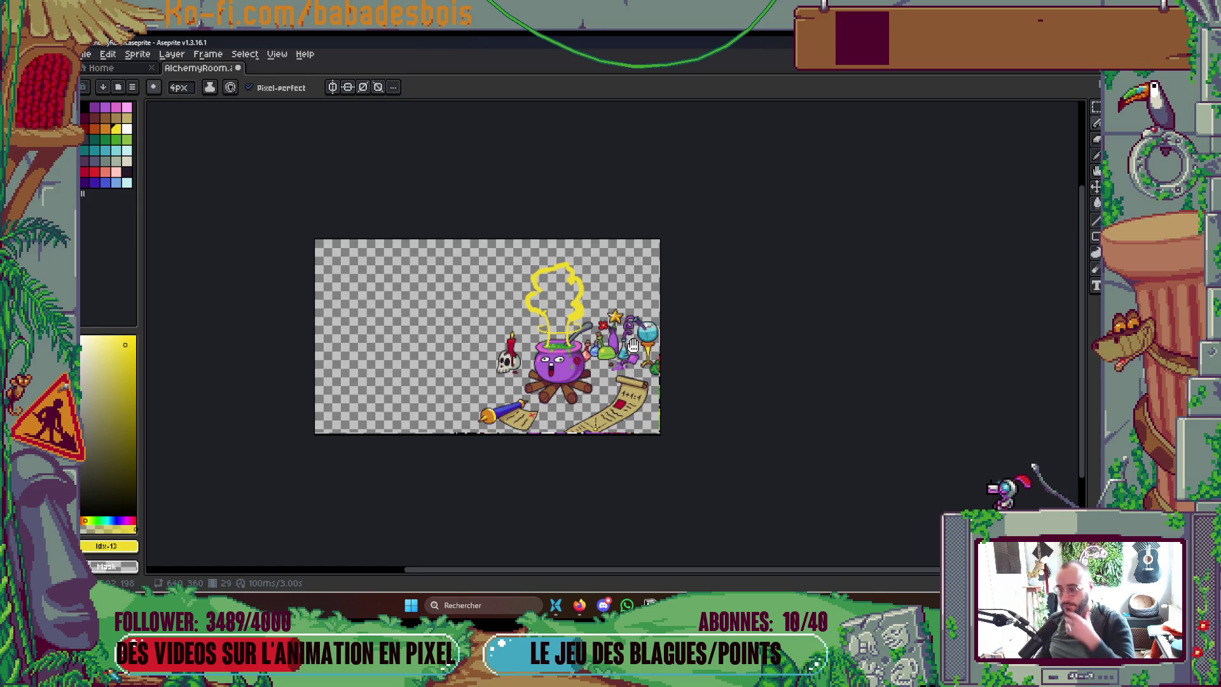
scroll(632, 346, up, 5)
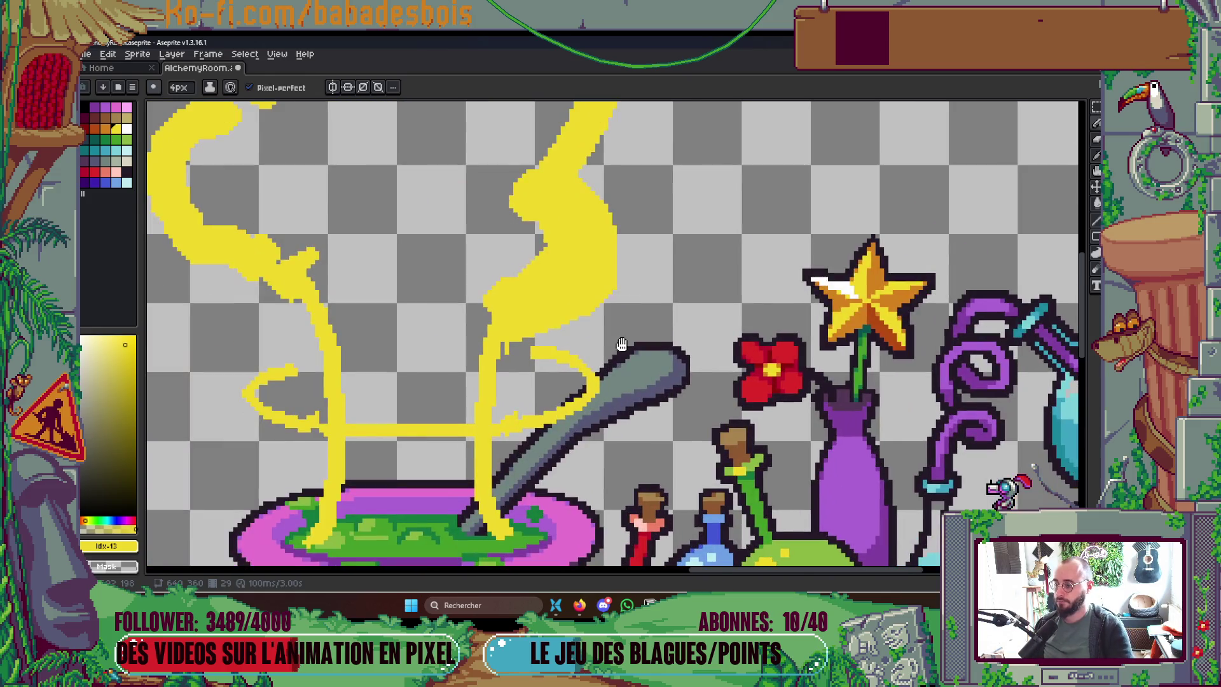
Step: Bring the left smoke stem into view and add a yellow touch to the smoke
drag(532, 299, 535, 299)
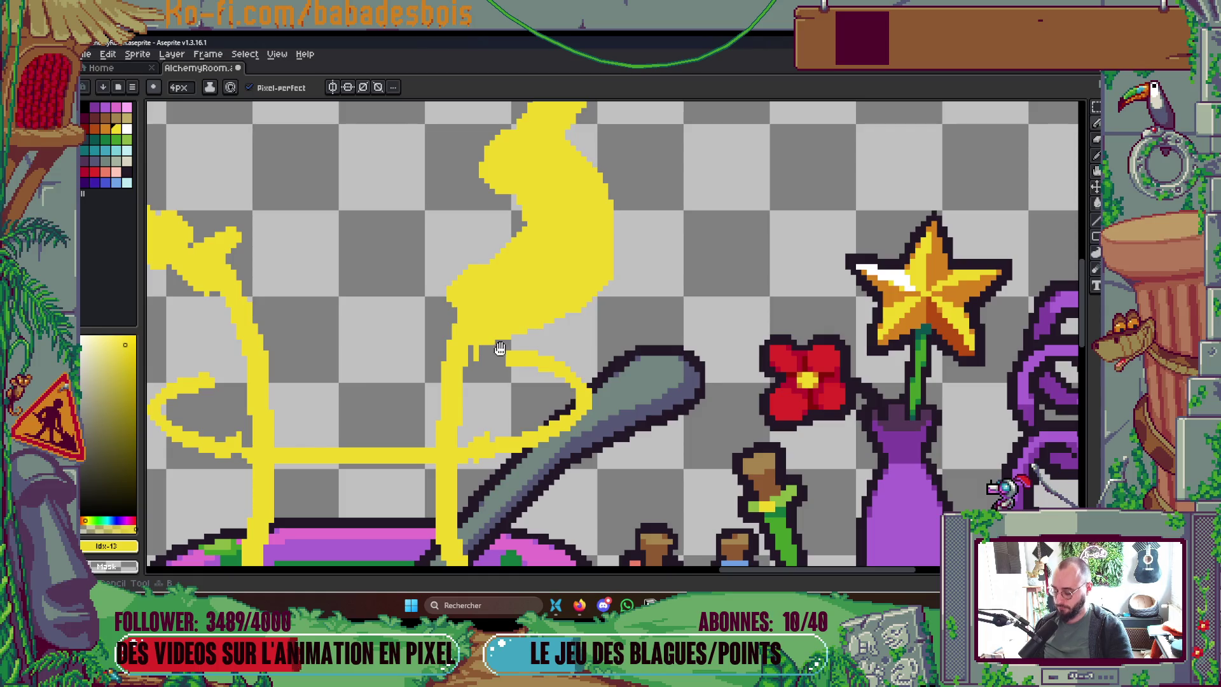
key(Tab)
key(Tab)
drag(485, 333, 604, 331)
key(b)
key(Tab)
key(Tab)
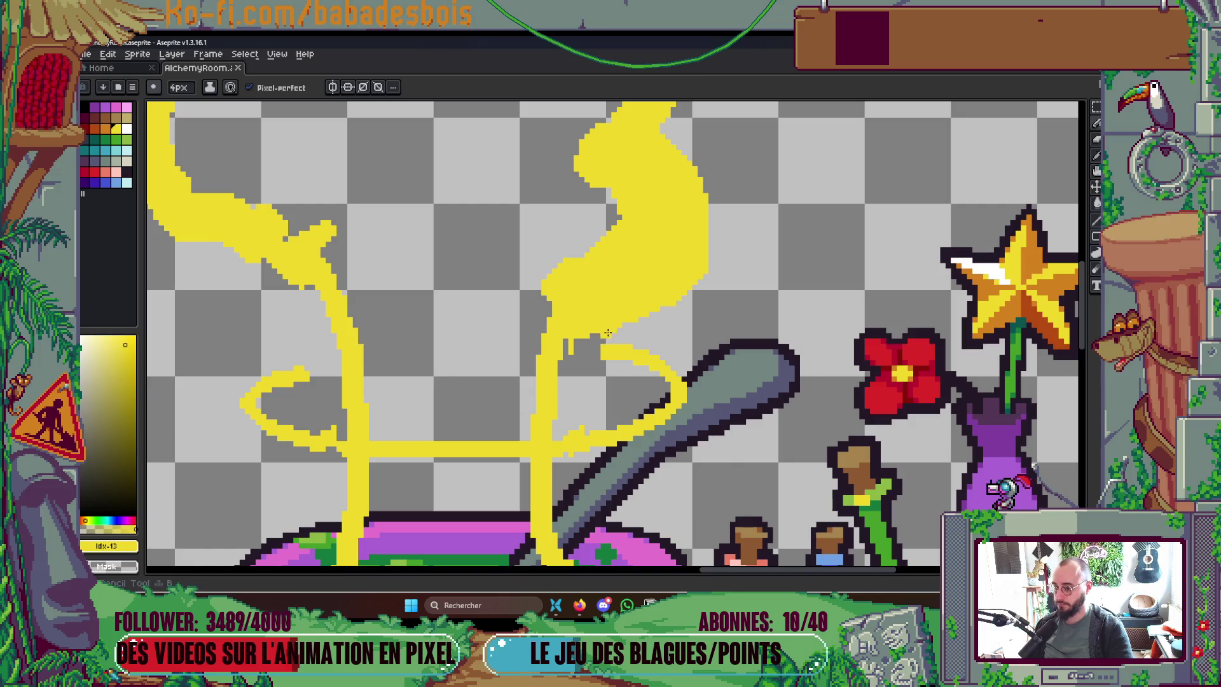
click(581, 347)
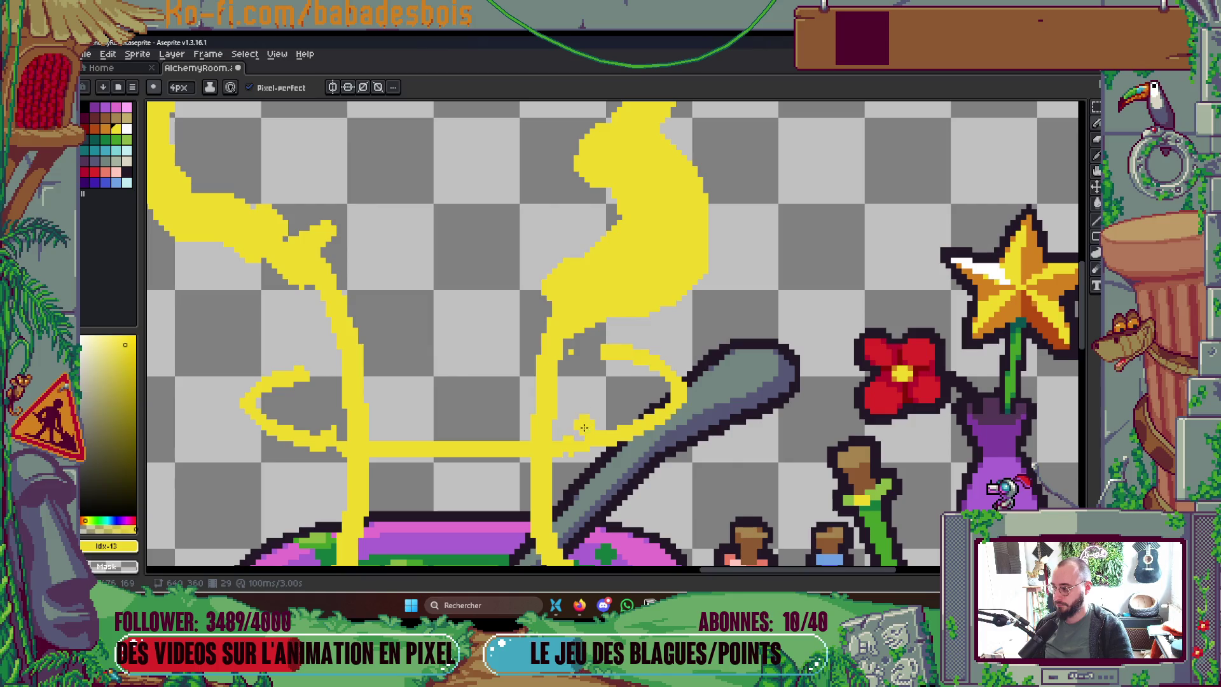
Step: With a 2px brush, join the left and right swirl loops to their stems
key(minus)
key(minus)
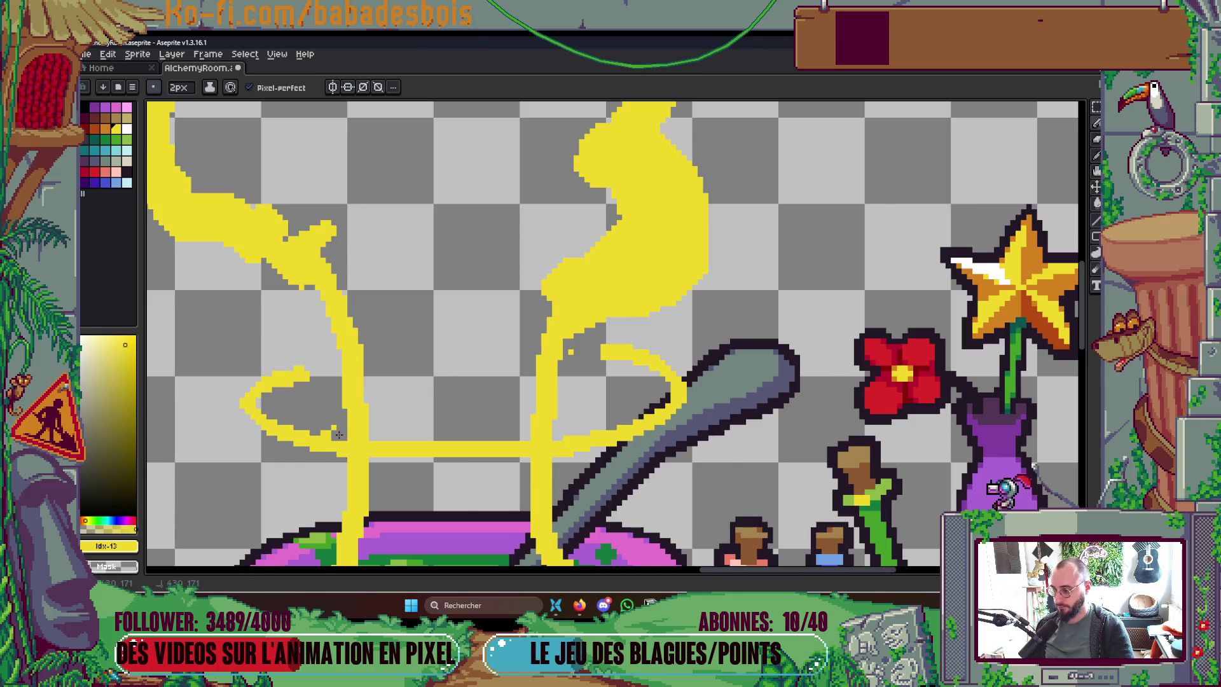
drag(310, 377, 342, 369)
drag(564, 344, 603, 343)
scroll(639, 343, down, 3)
scroll(697, 260, up, 3)
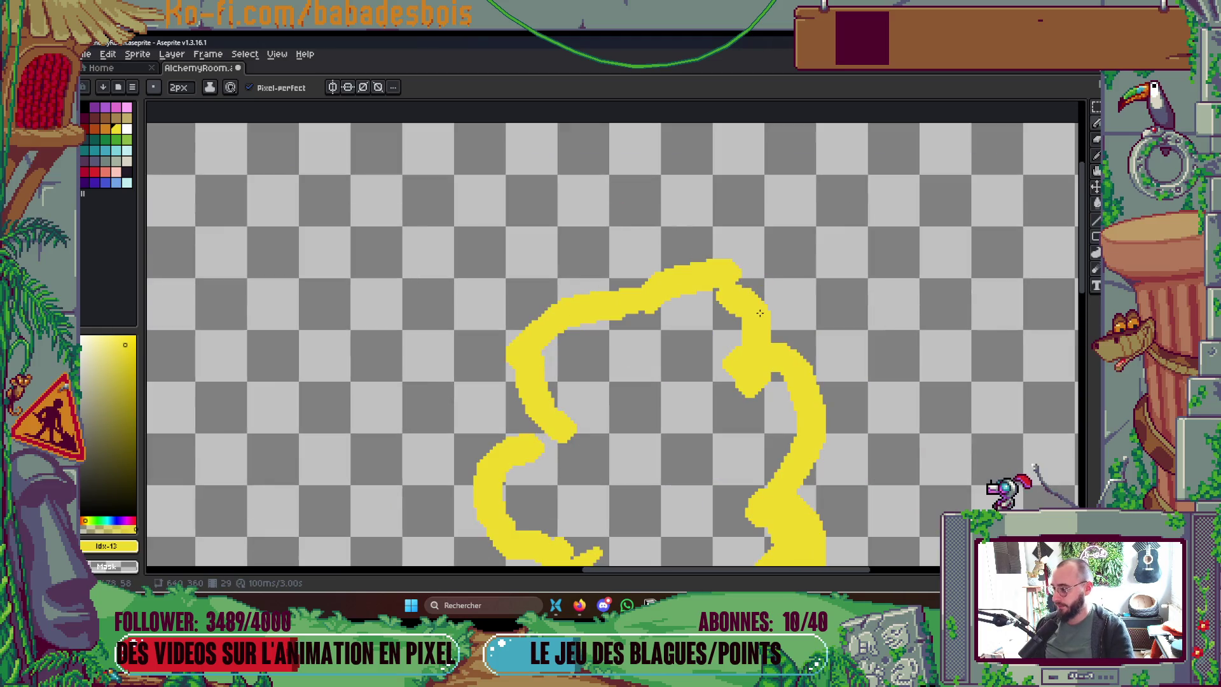
Step: Thicken the smoke cloud's right outline with a 5px brush and save AlchemyRoom.aseprite
mouse_move(760, 312)
mouse_down()
mouse_move(731, 273)
mouse_move(727, 235)
mouse_up()
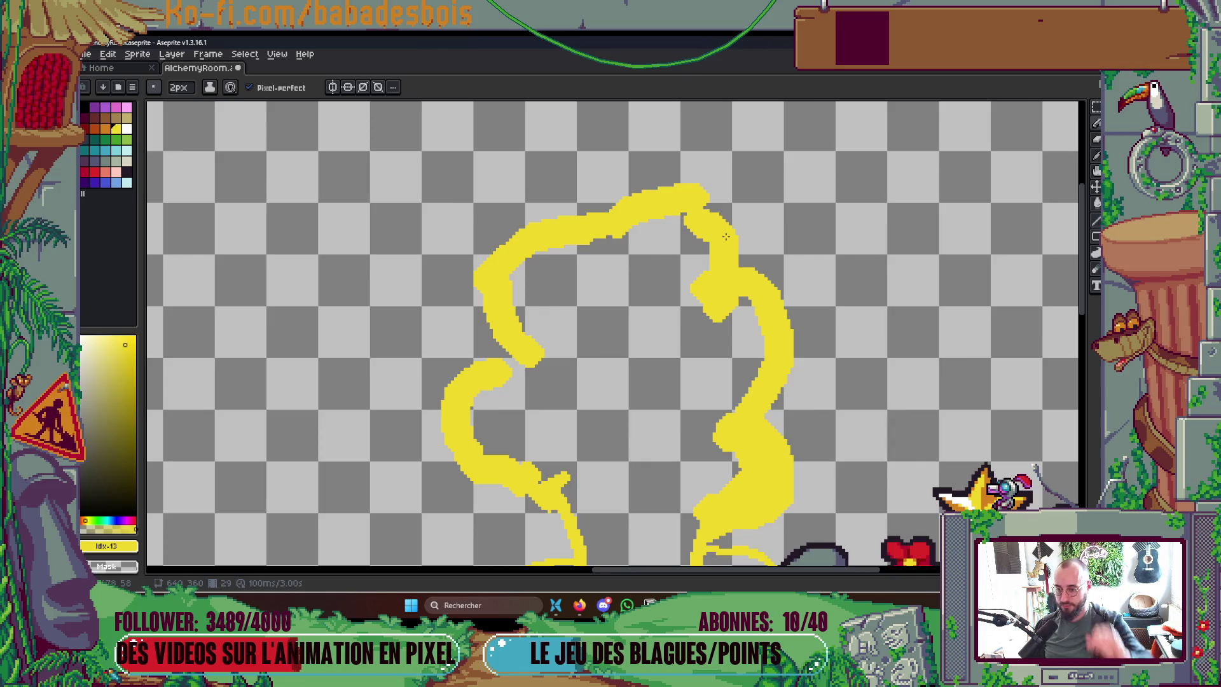
click(712, 195)
key(plus)
key(plus)
key(plus)
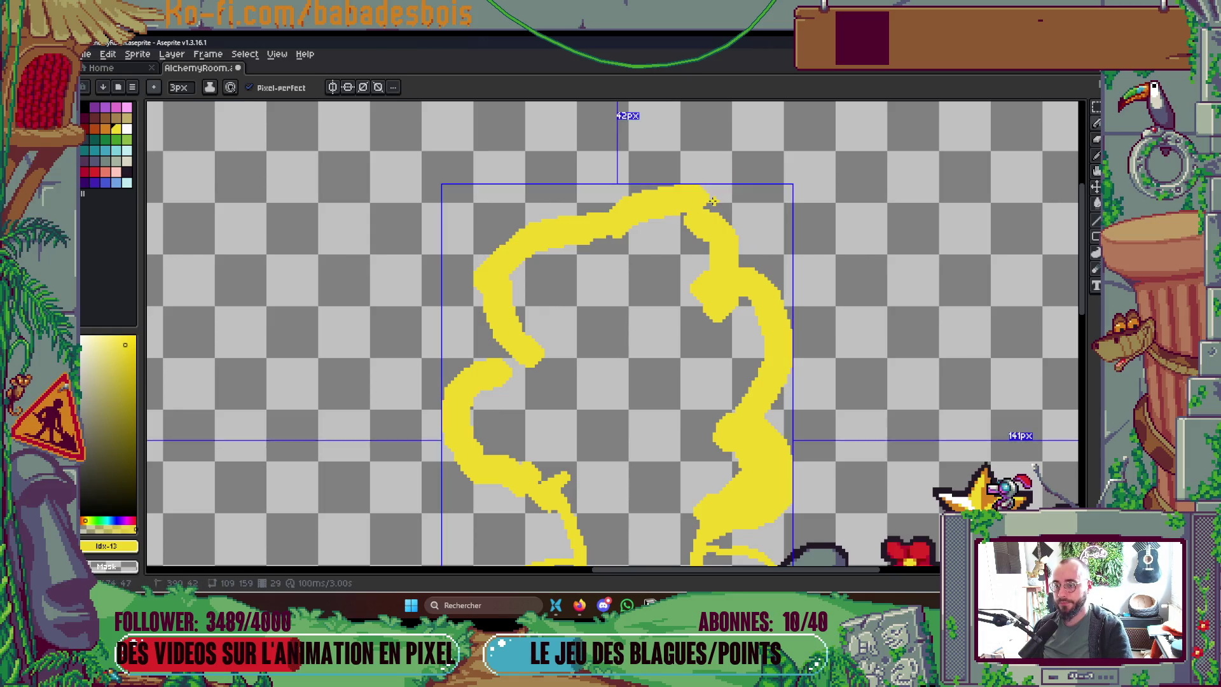
drag(714, 208, 732, 244)
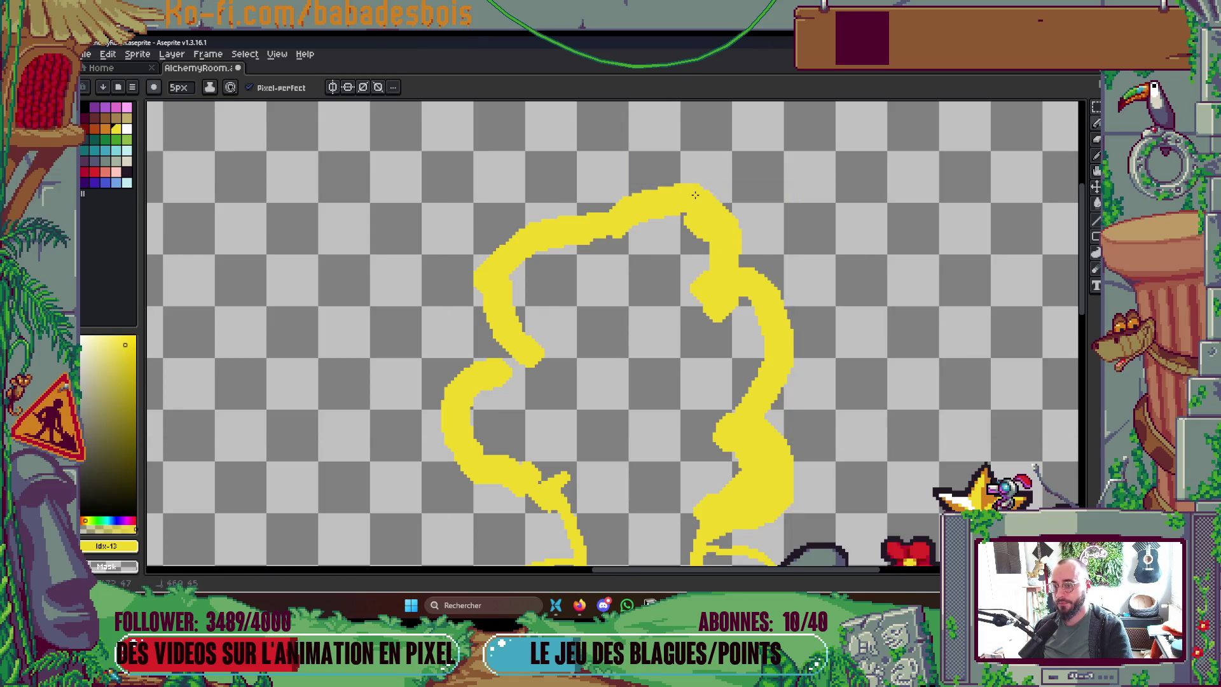
scroll(695, 194, down, 3)
scroll(664, 280, up, 3)
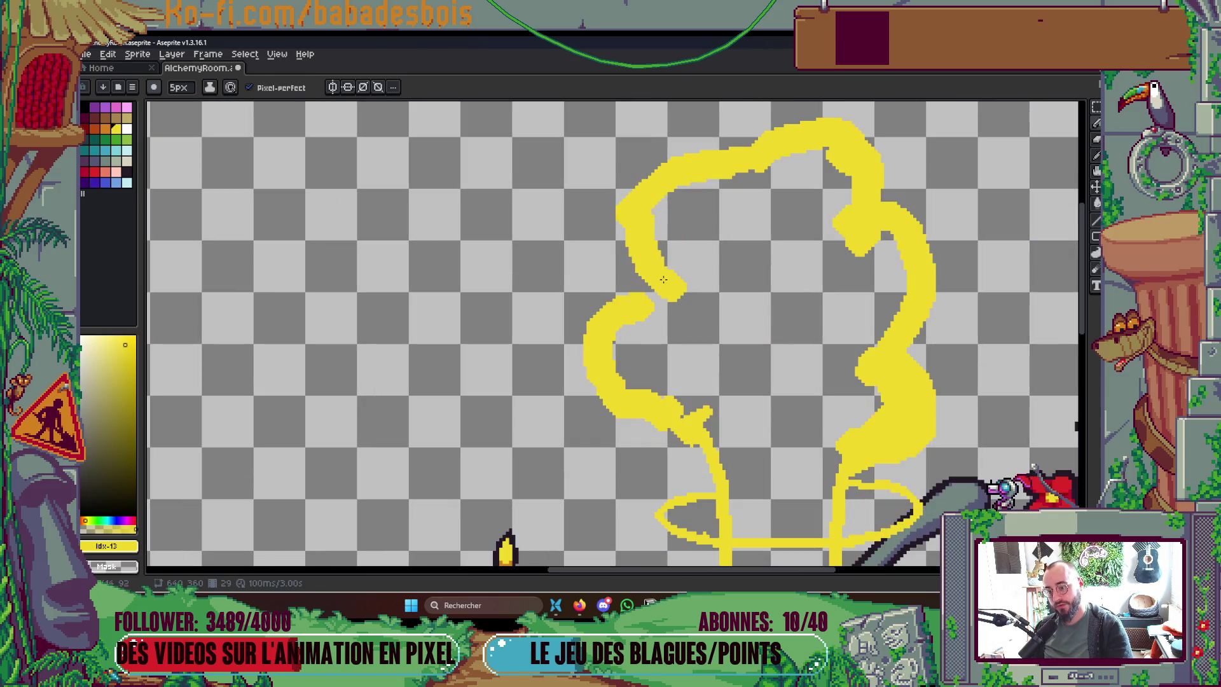
scroll(736, 329, down, 3)
key(ctrl+s)
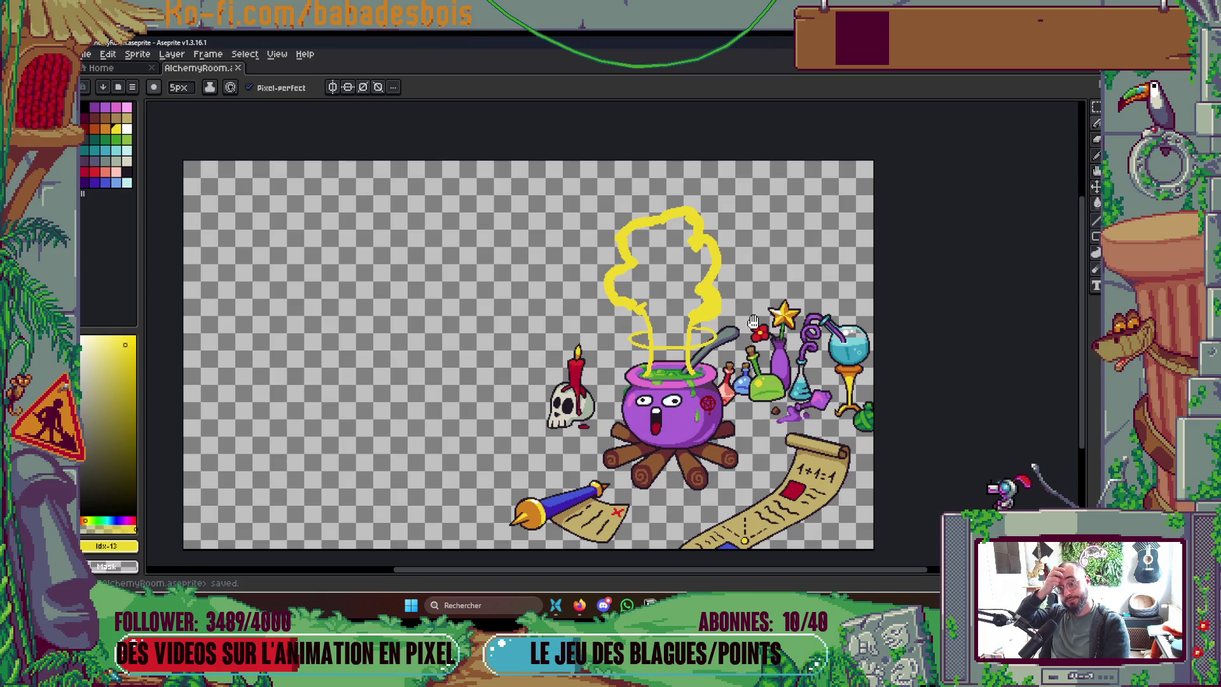
Step: With a 2px brush, redraw the swirl loop's right end to follow the spoon outline
scroll(706, 342, up, 4)
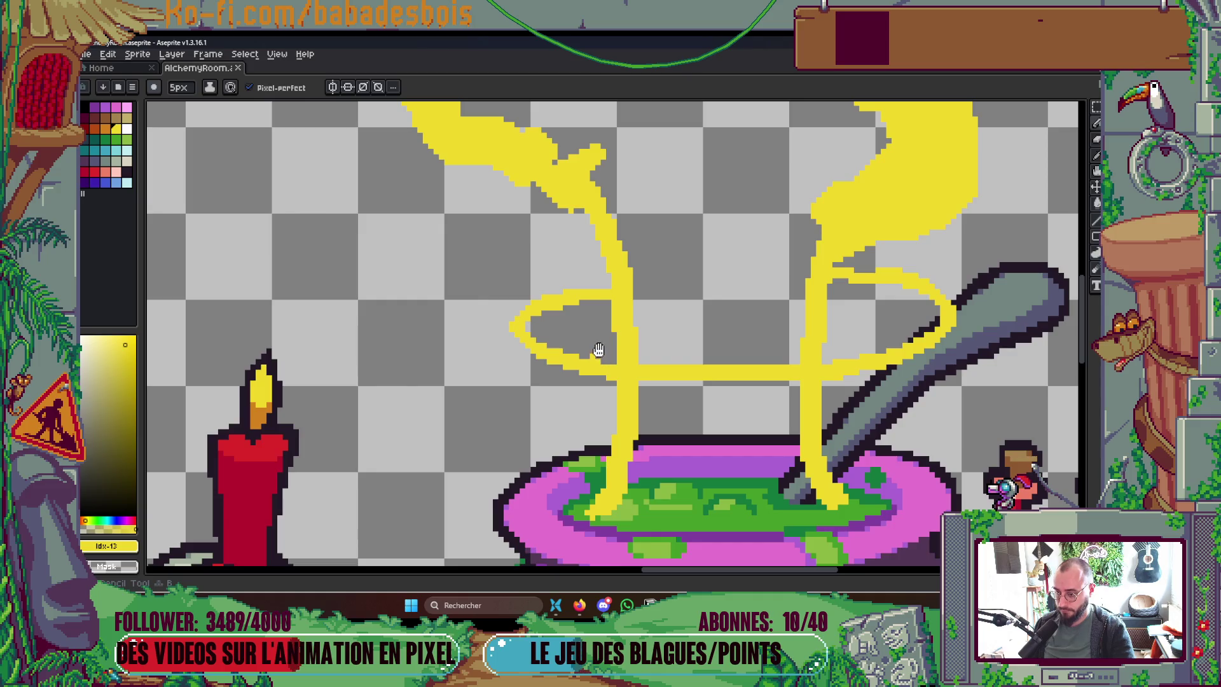
key(Tab)
key(Tab)
key(Tab)
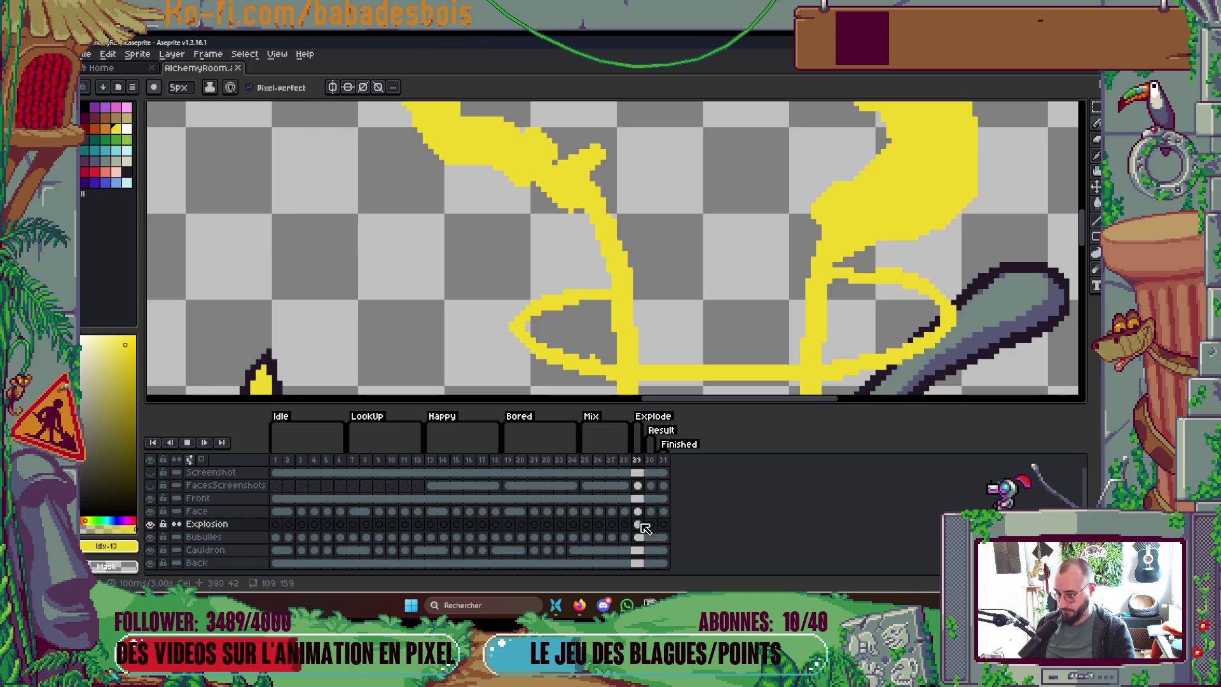
key(Tab)
scroll(598, 354, up, 1)
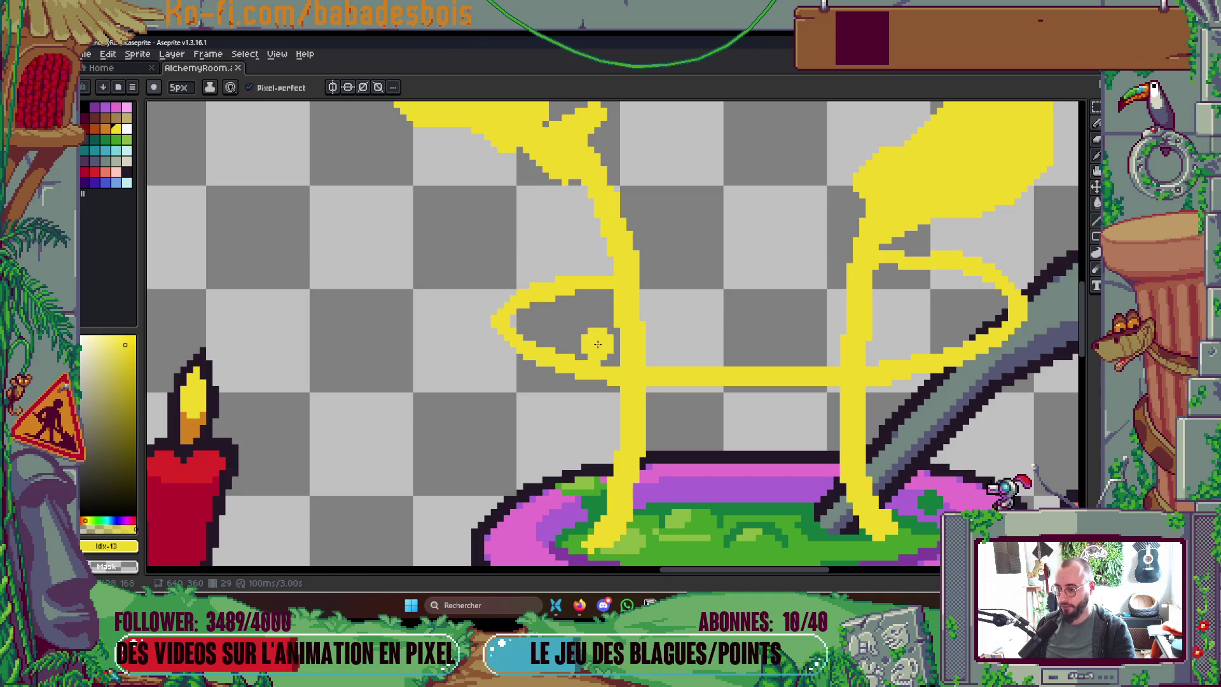
scroll(804, 337, down, 3)
scroll(911, 330, up, 2)
scroll(911, 331, up, 1)
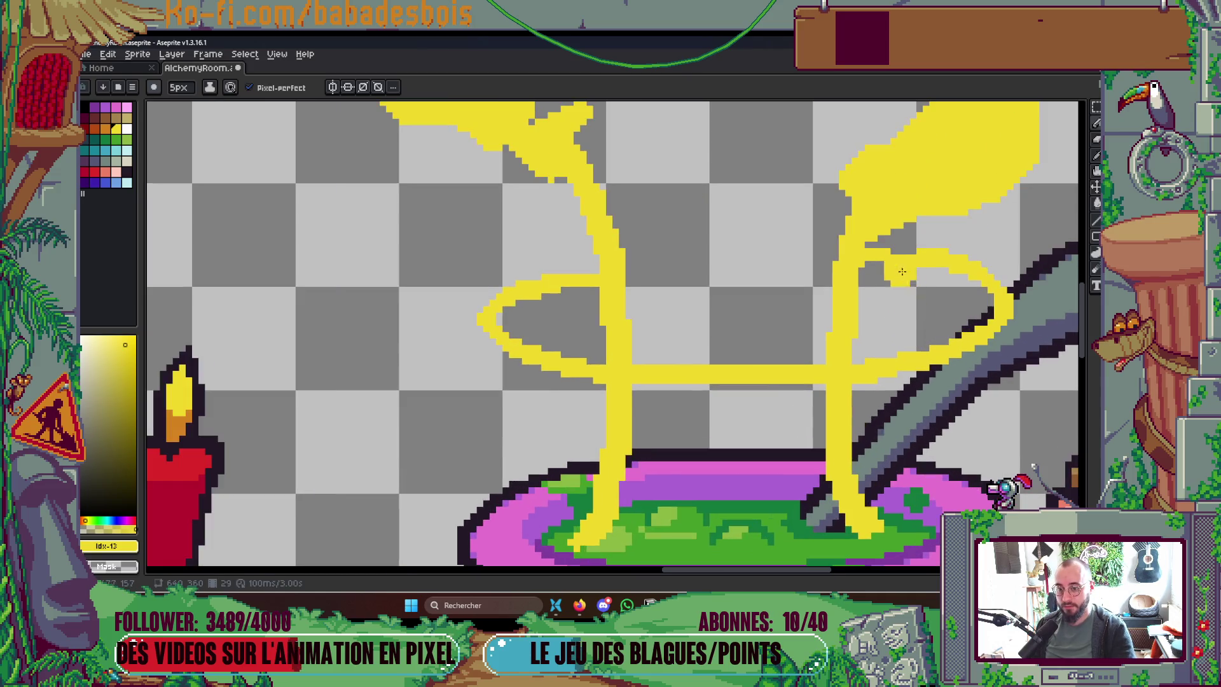
key(minus)
key(minus)
key(minus)
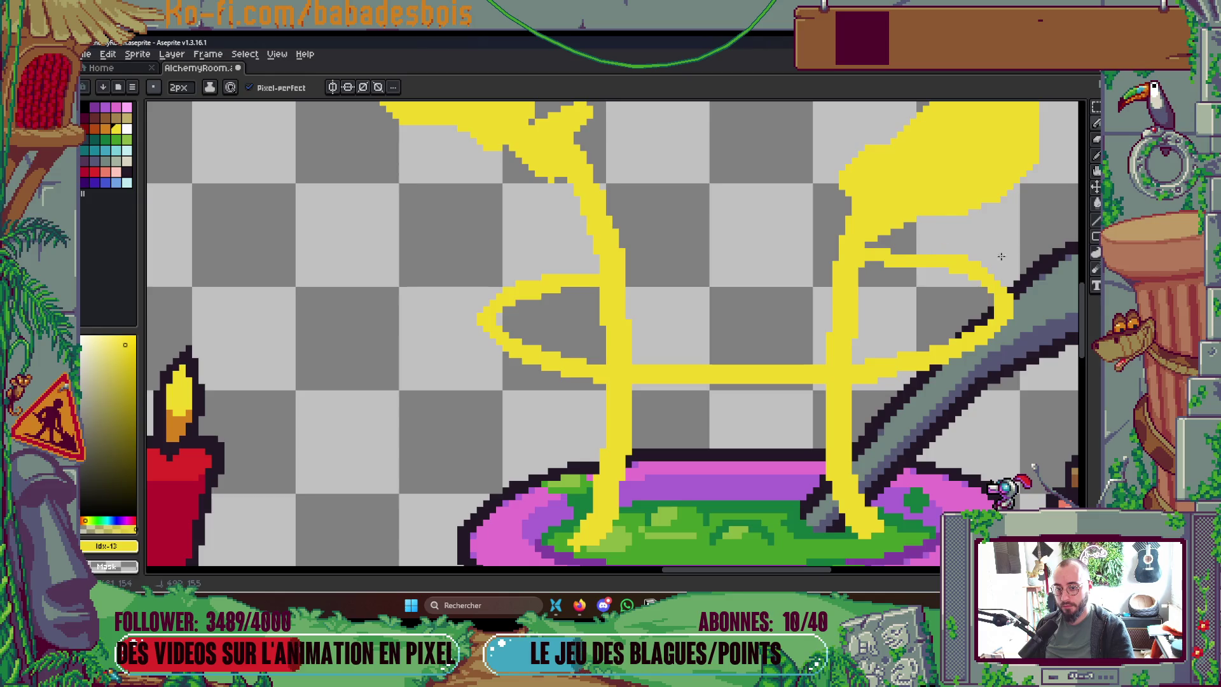
drag(916, 266, 996, 323)
key(ctrl+z)
mouse_move(941, 248)
mouse_down()
mouse_move(1004, 321)
mouse_move(1016, 316)
mouse_up()
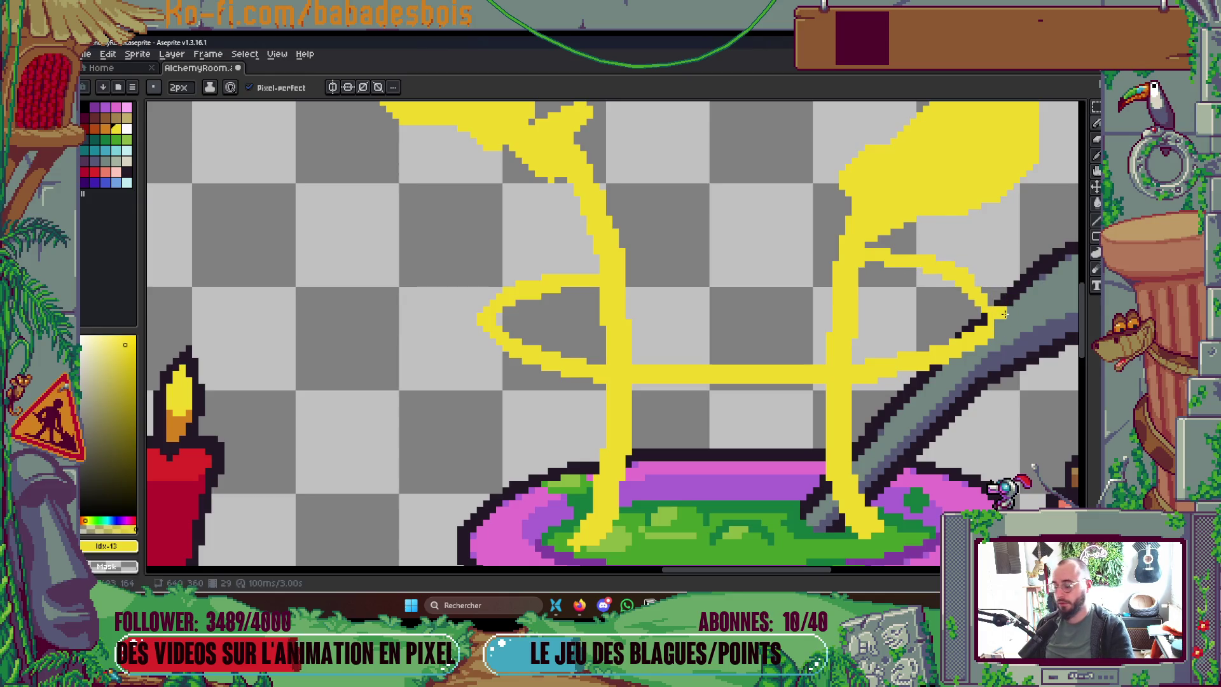
Step: Add a short yellow dash inside the loop and undo the stray arc
scroll(1012, 308, down, 5)
scroll(1005, 298, up, 5)
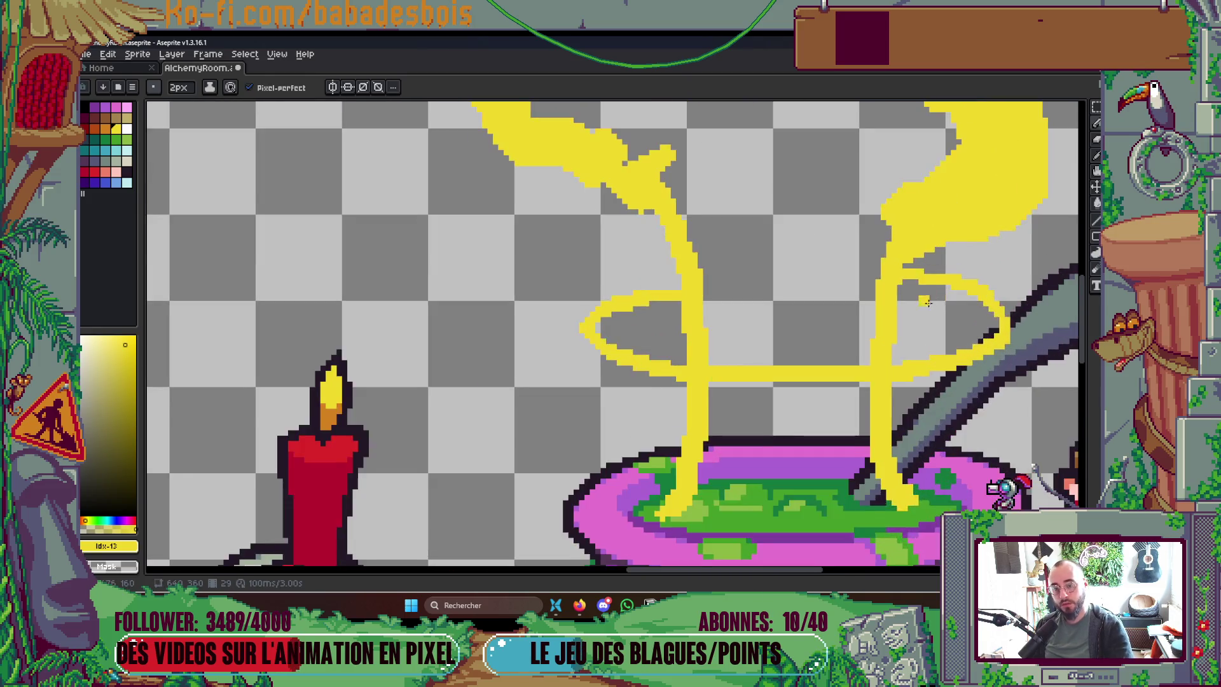
mouse_move(781, 245)
mouse_down()
mouse_move(891, 291)
mouse_move(807, 242)
mouse_move(890, 286)
mouse_move(888, 262)
mouse_move(804, 228)
mouse_move(765, 255)
mouse_move(766, 213)
mouse_move(791, 237)
mouse_up()
key(ctrl+z)
key(ctrl+z)
key(ctrl+z)
scroll(770, 239, down, 5)
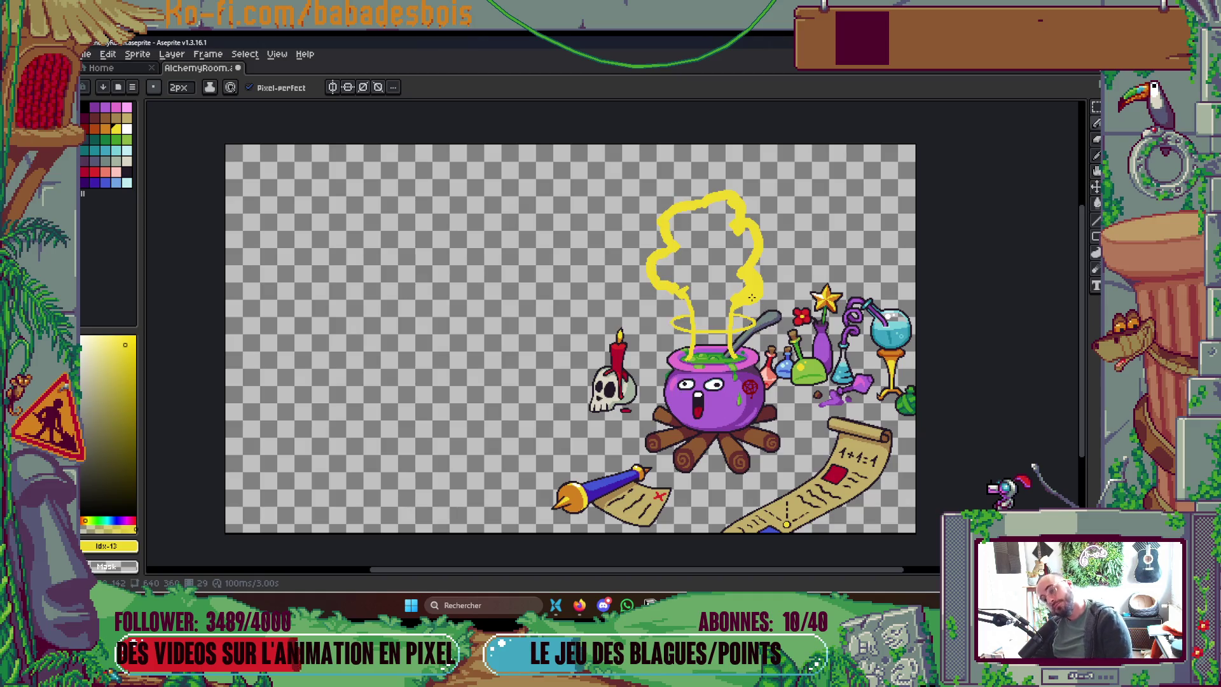
key(Tab)
key(Tab)
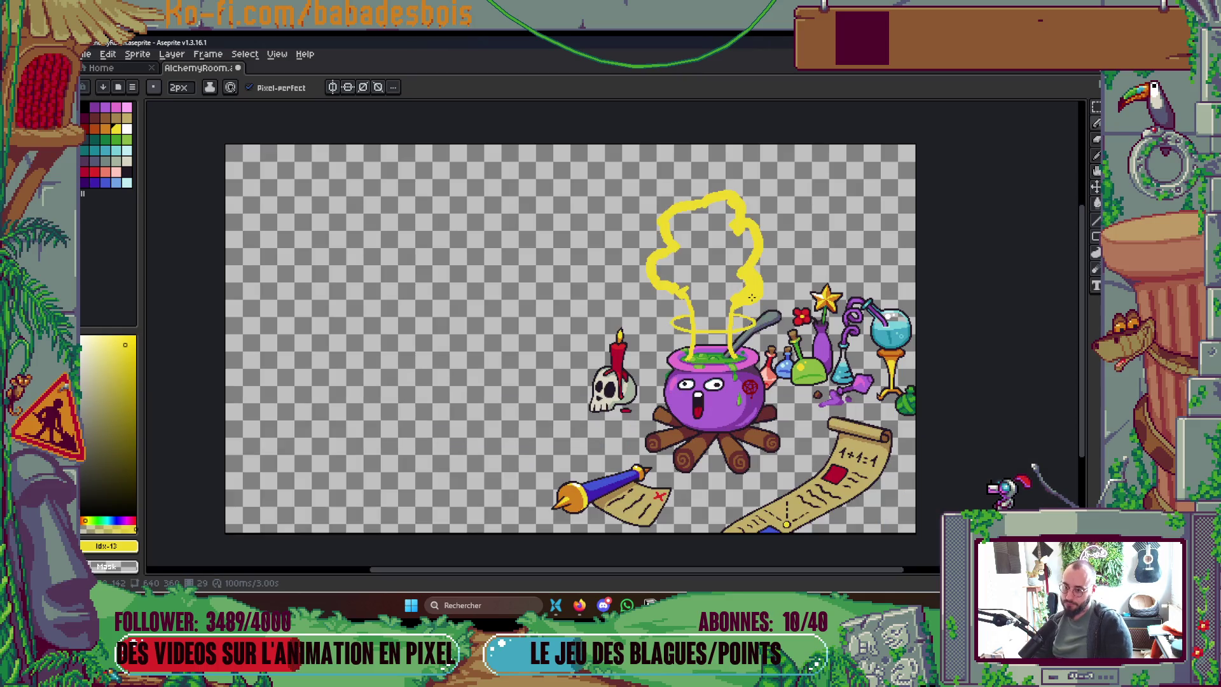
key(Tab)
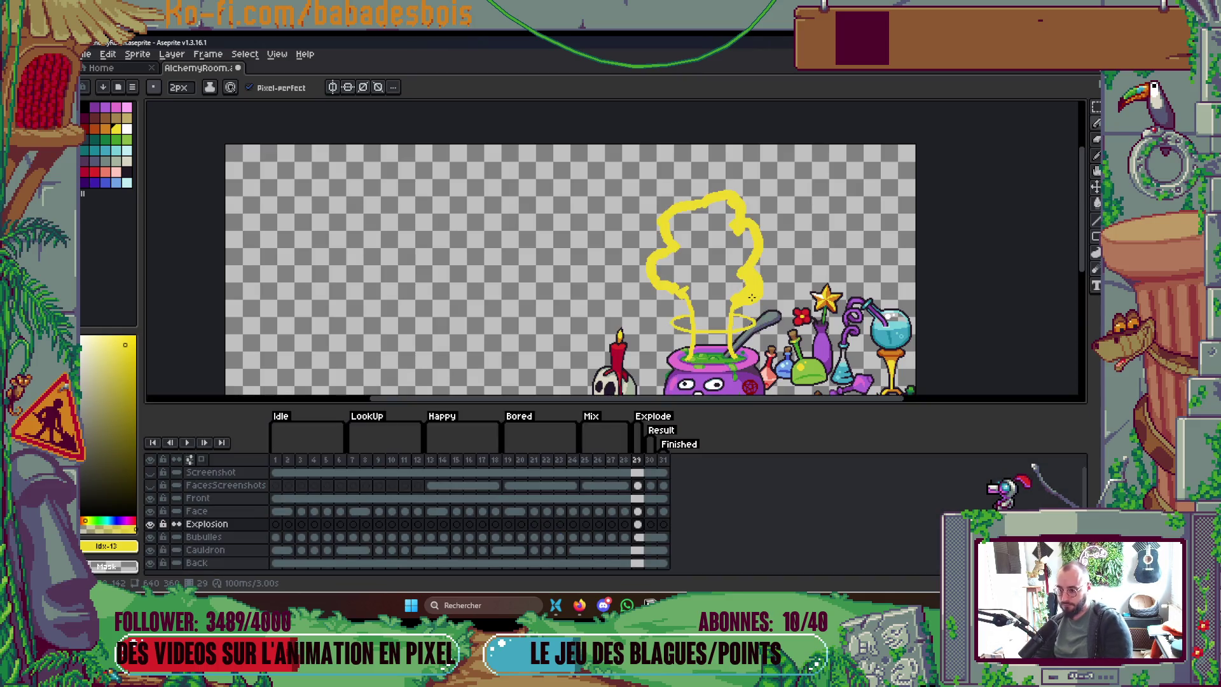
key(Tab)
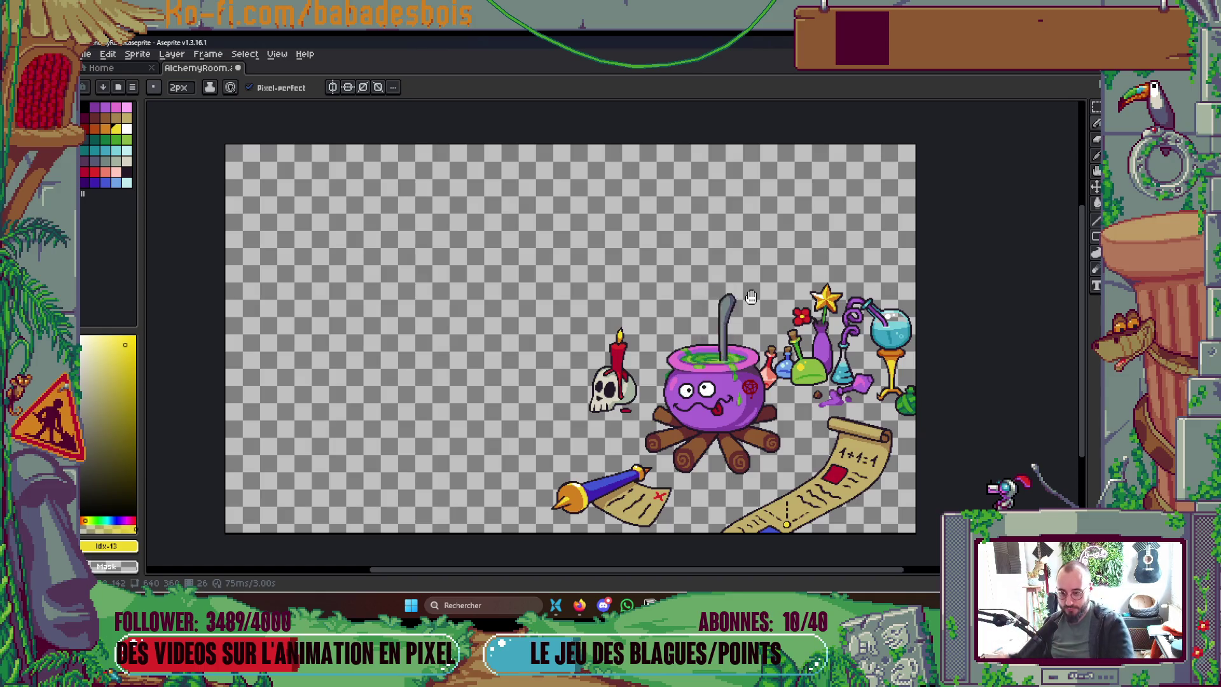
key(Tab)
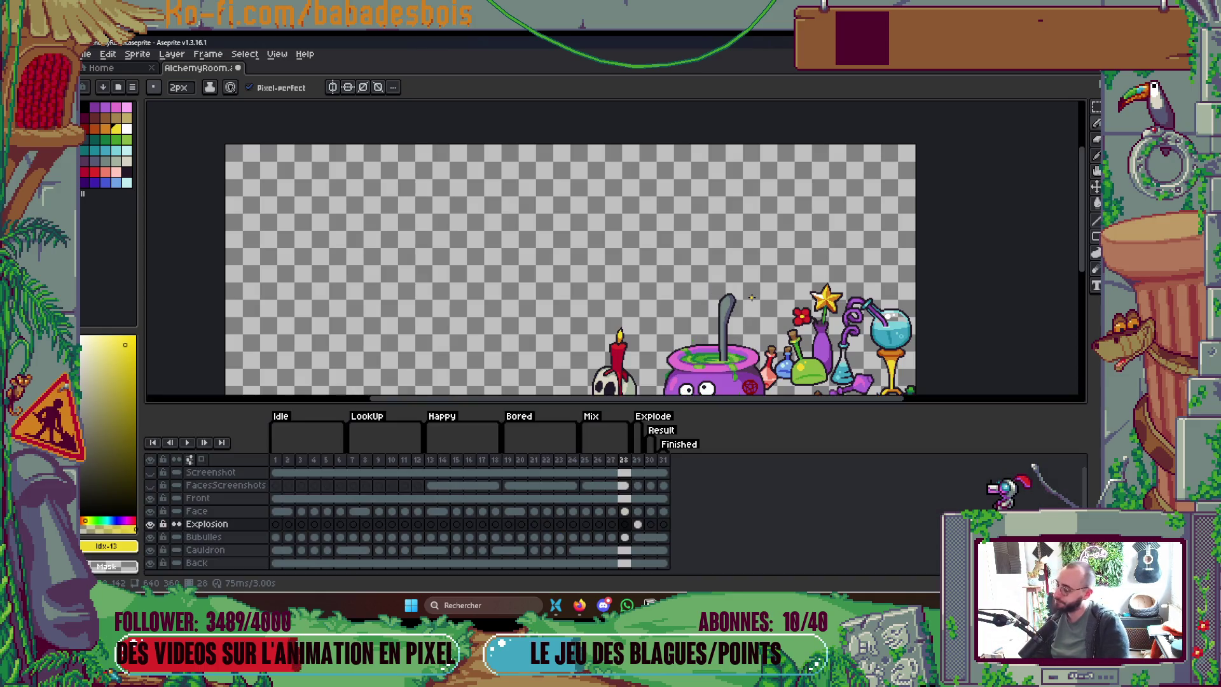
key(Left)
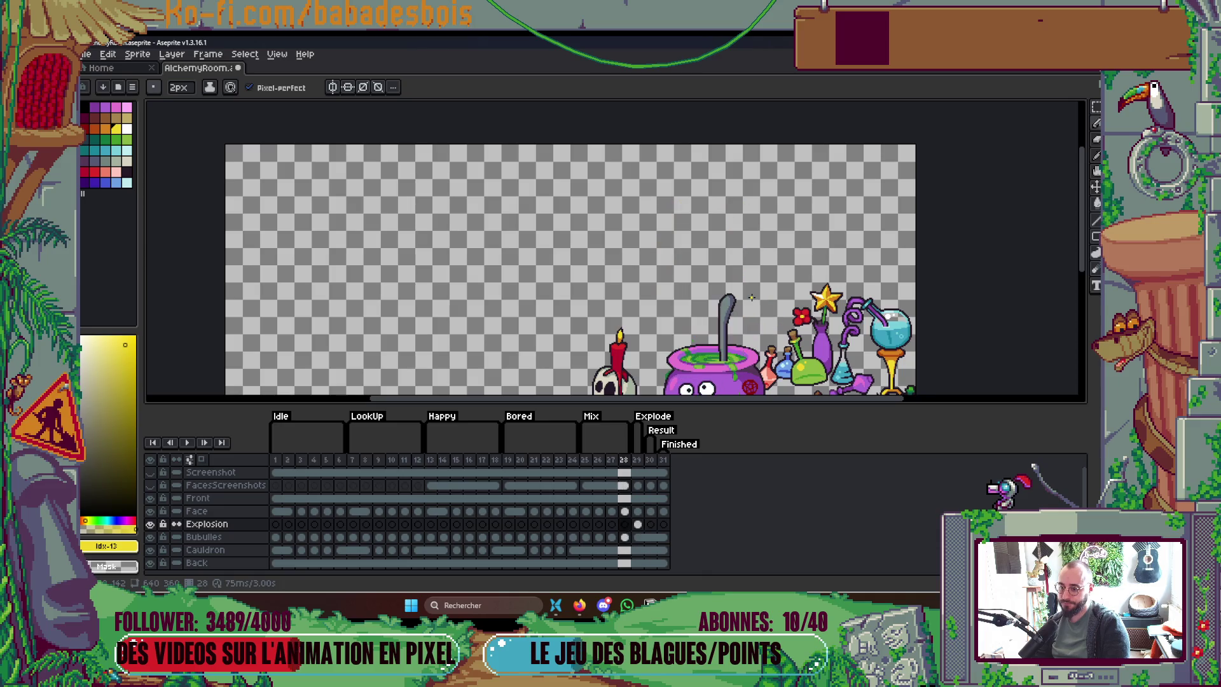
key(Tab)
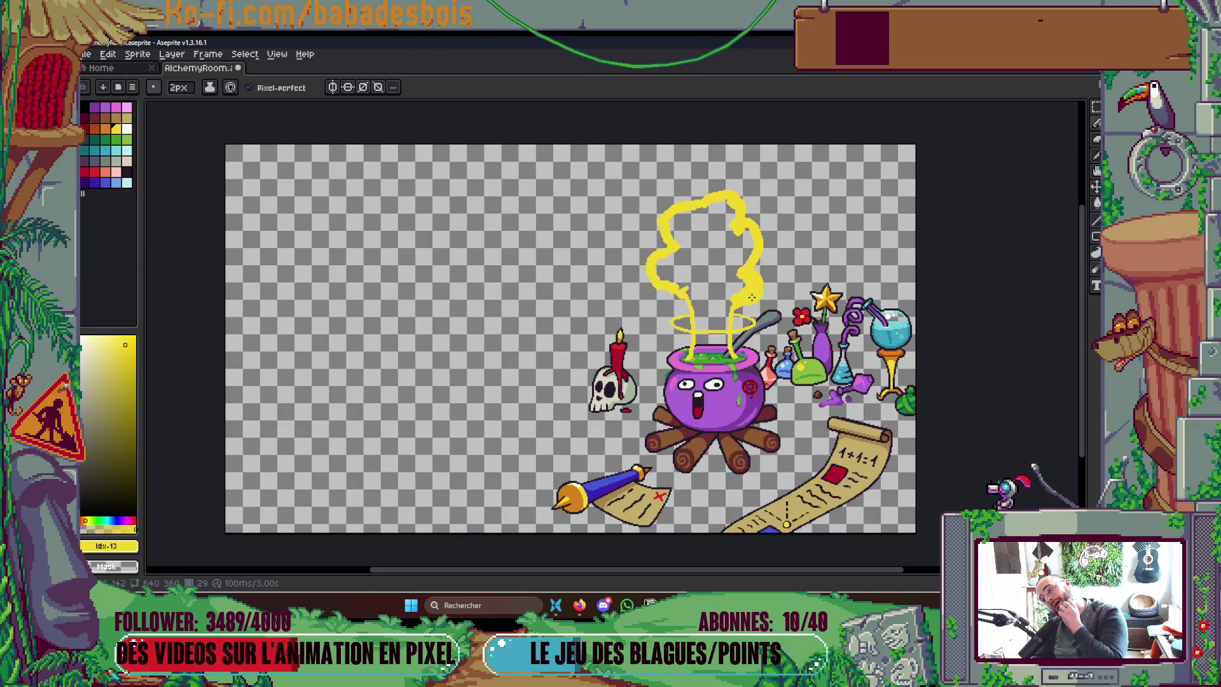
scroll(753, 301, down, 1)
scroll(753, 301, up, 1)
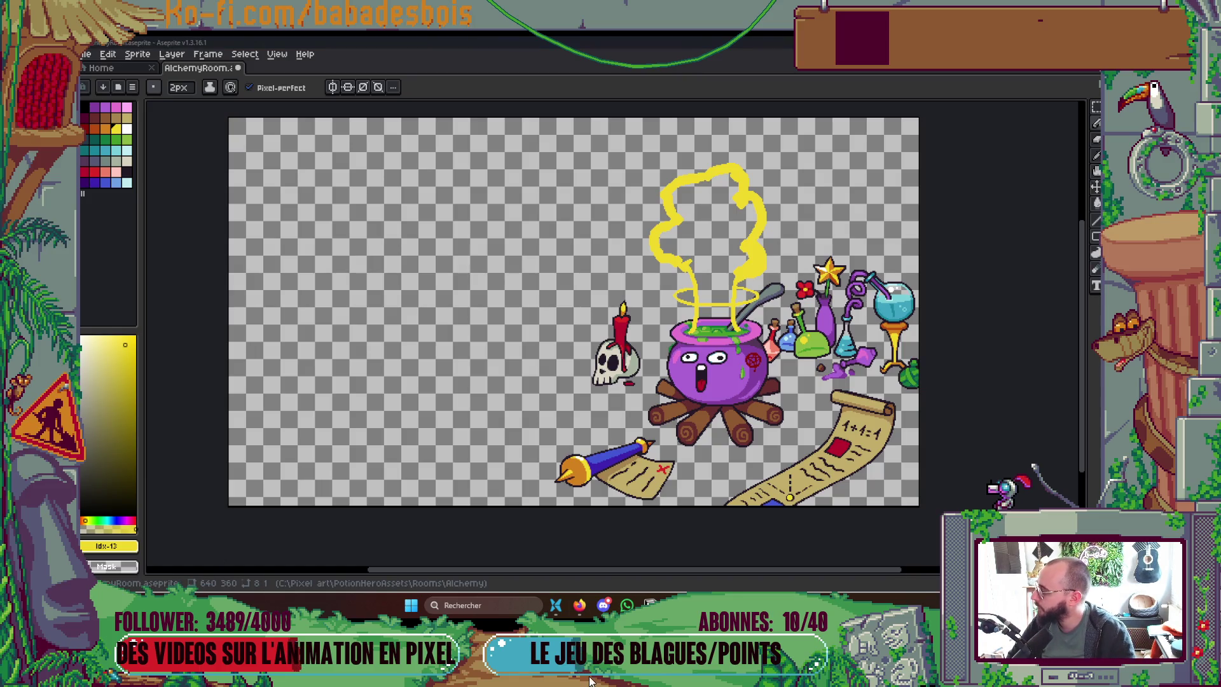
Step: With a 4px brush, draw a yellow line along the inner cauldron rim between the stems
click(580, 605)
click(579, 605)
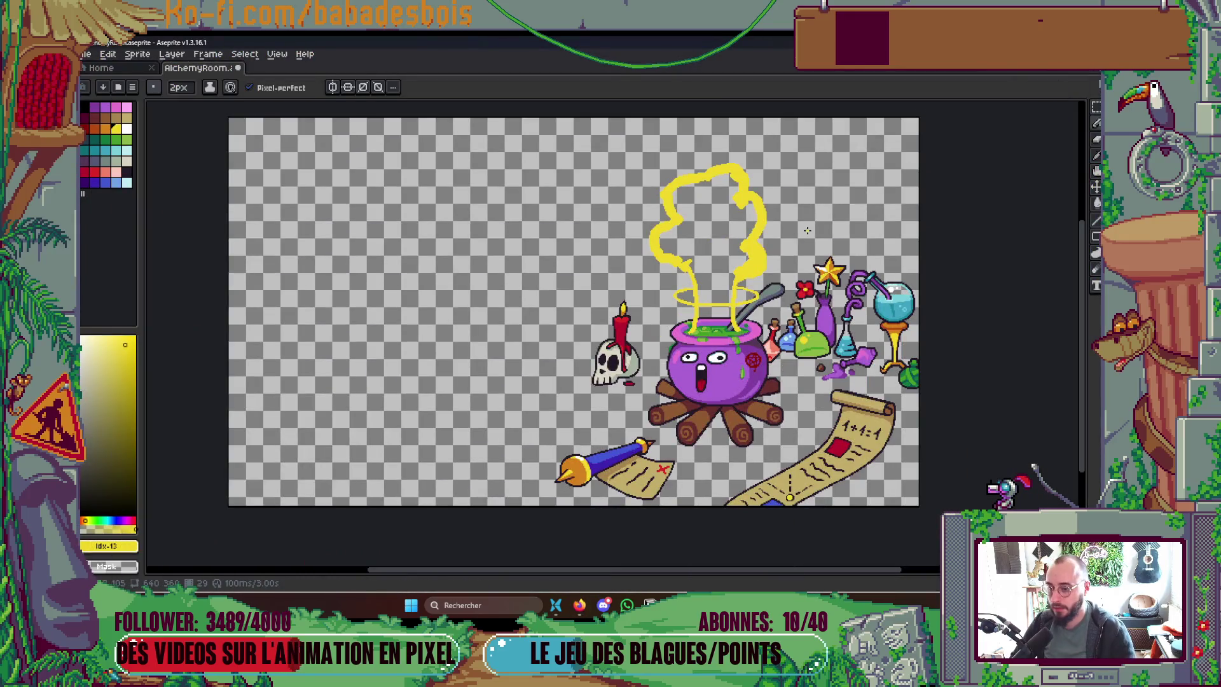
scroll(767, 254, up, 3)
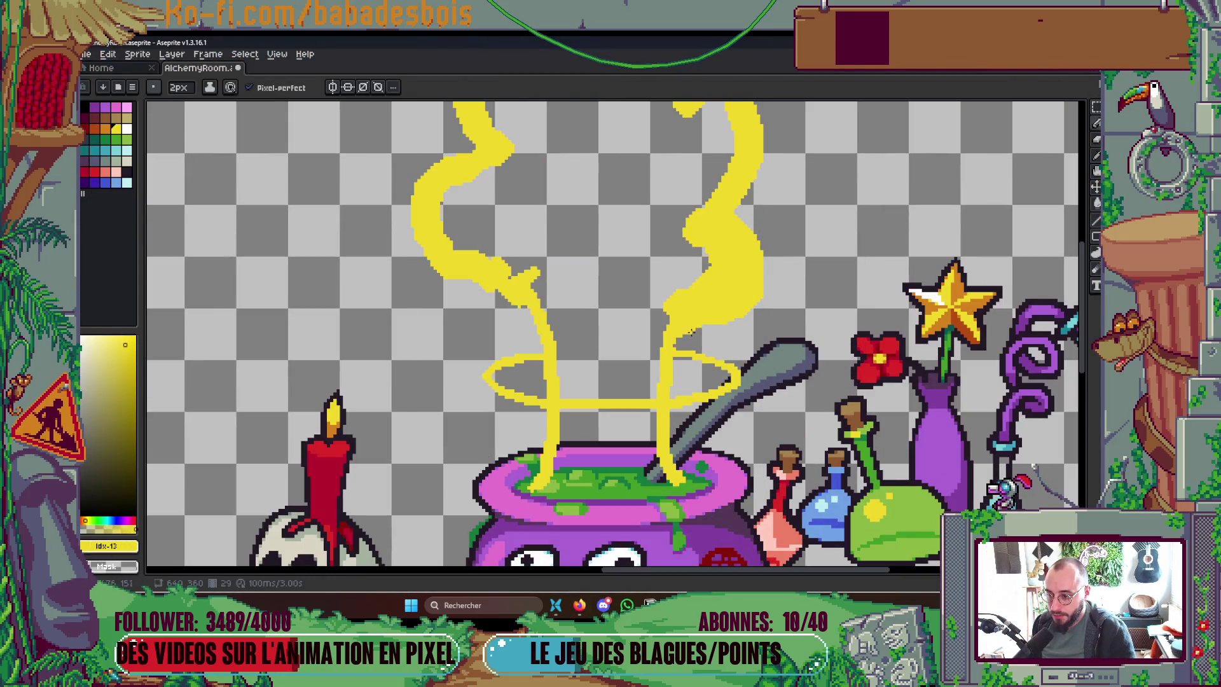
key(plus)
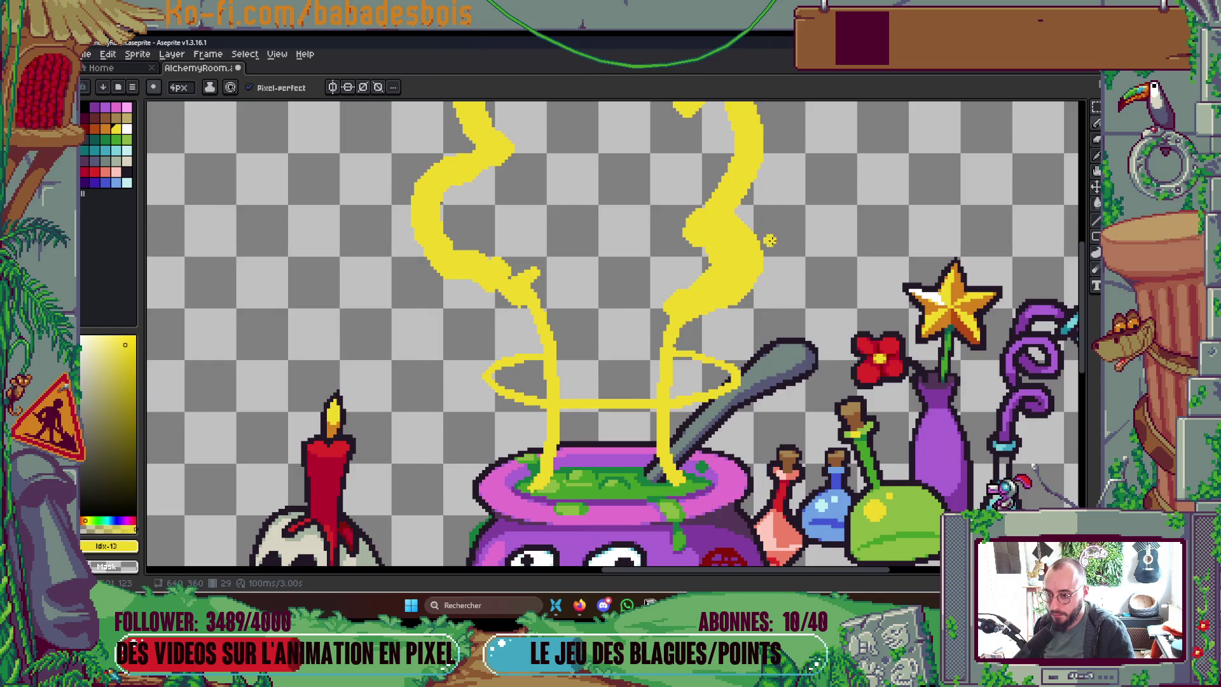
scroll(727, 241, down, 3)
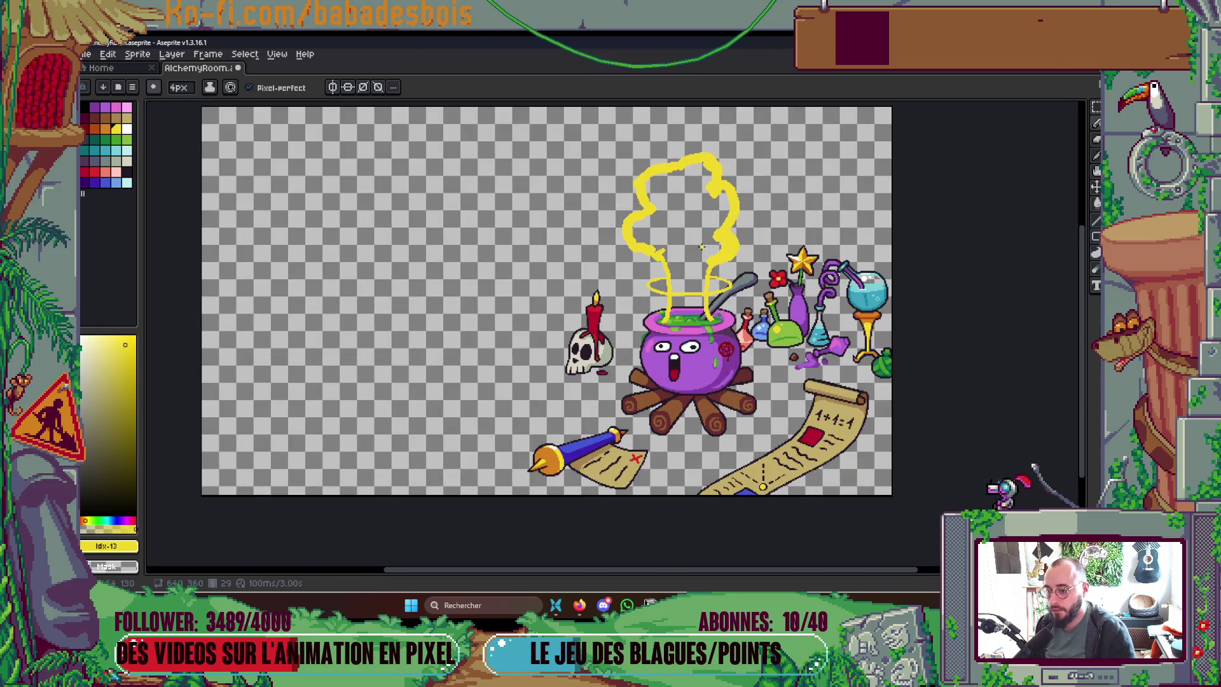
scroll(623, 162, up, 4)
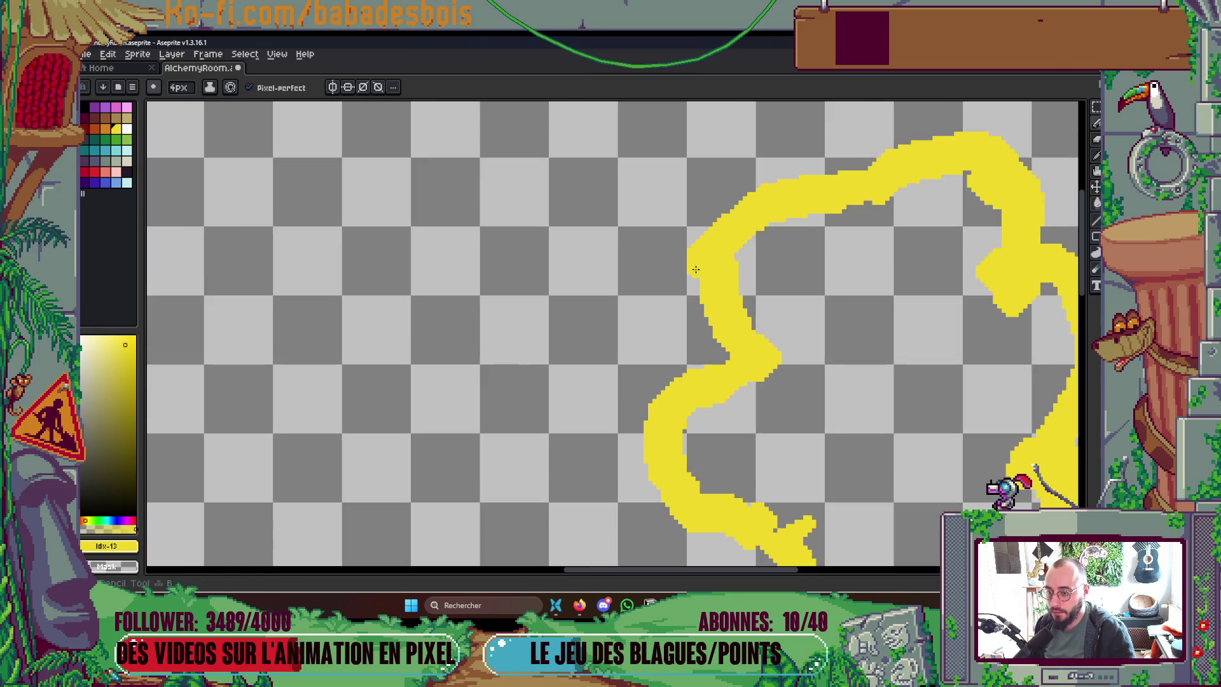
scroll(728, 178, down, 3)
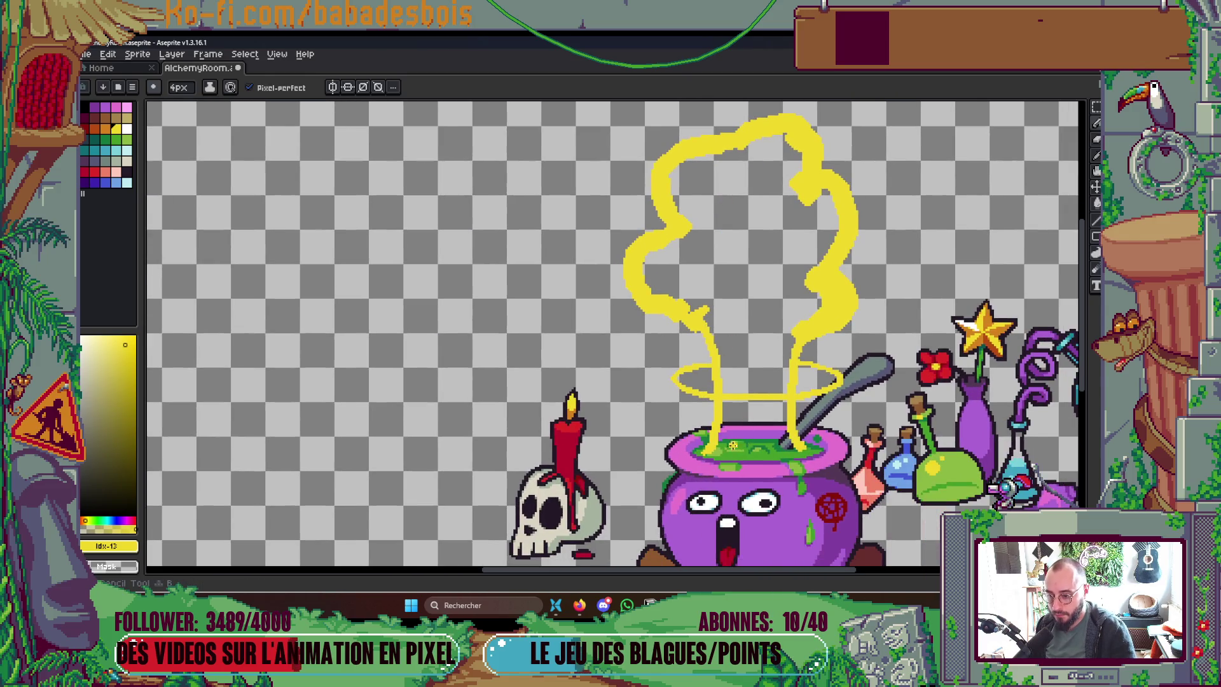
scroll(693, 451, up, 1)
drag(699, 453, 840, 447)
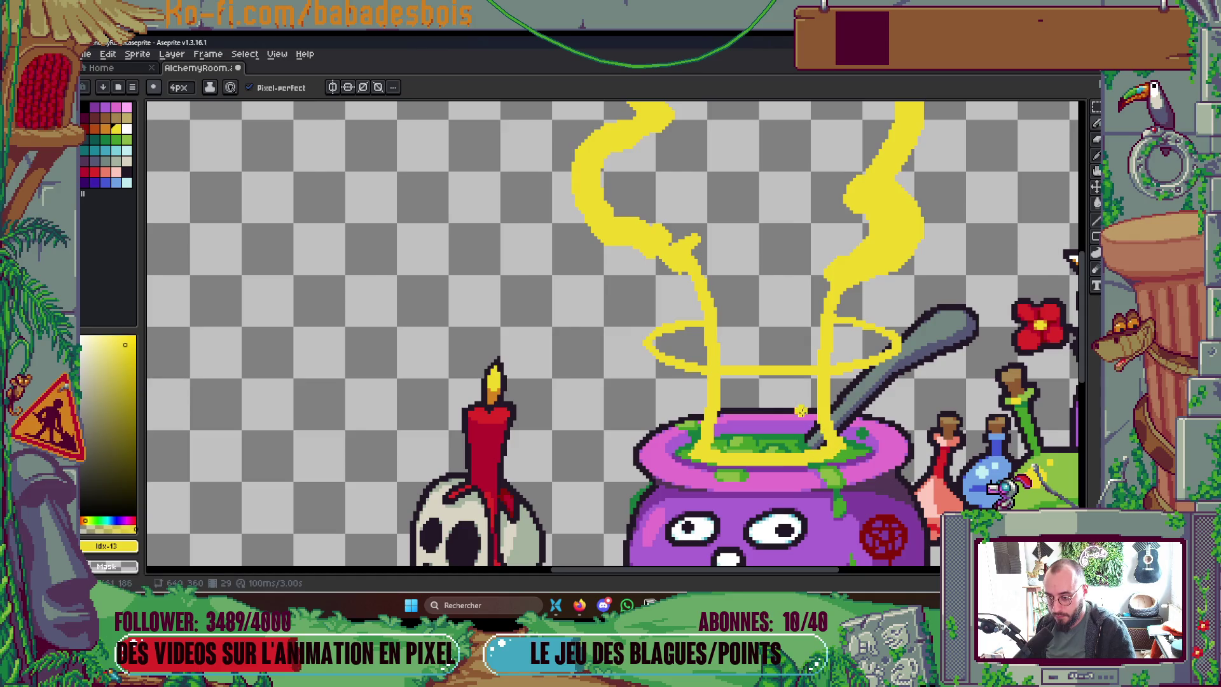
Step: Switch to a 2px brush and eyedrop the smoke's yellow colour
scroll(675, 353, up, 1)
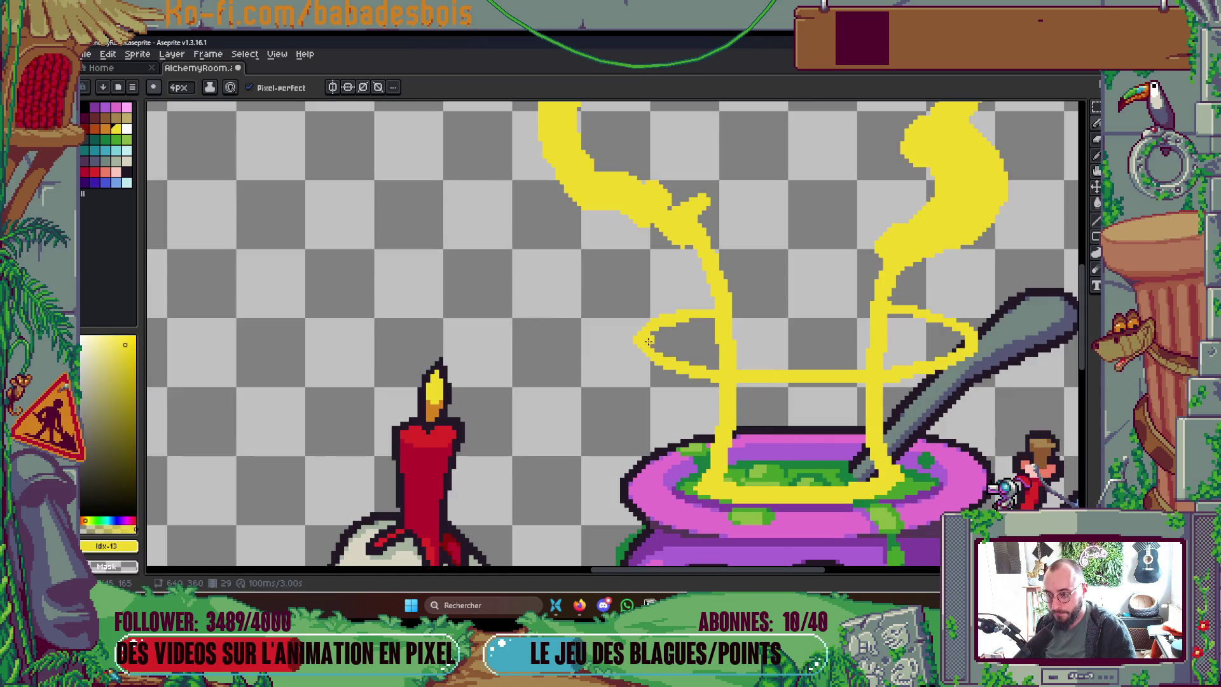
scroll(816, 352, right, 3)
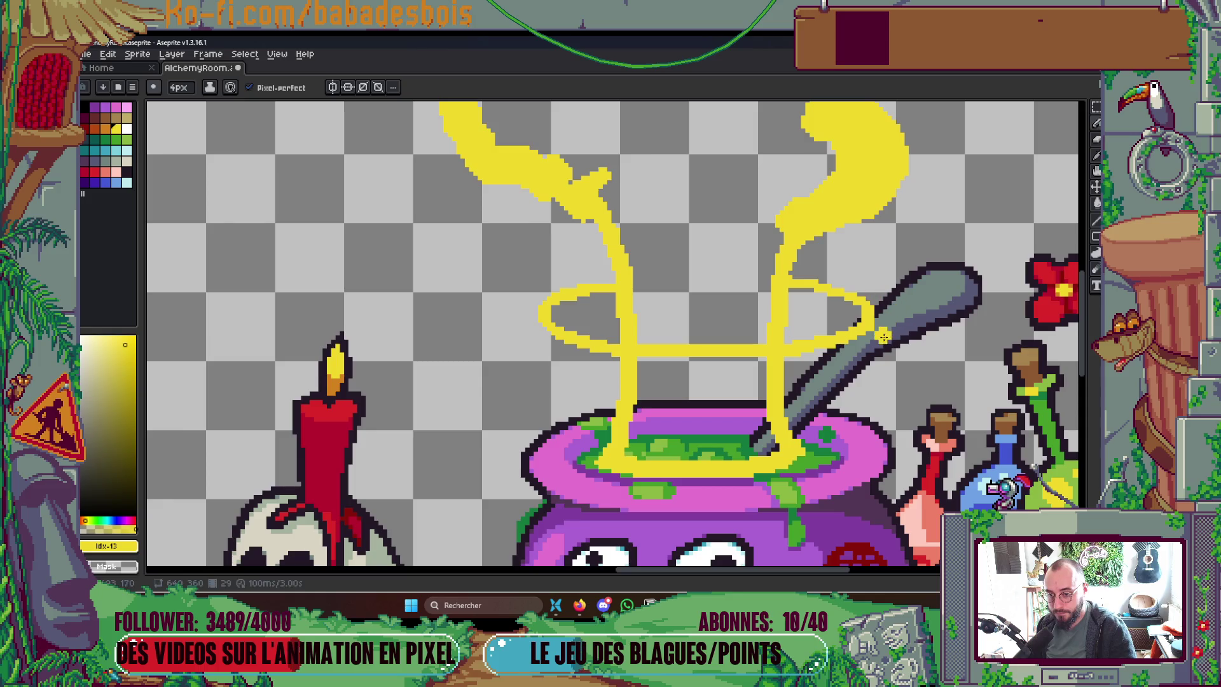
scroll(881, 333, down, 4)
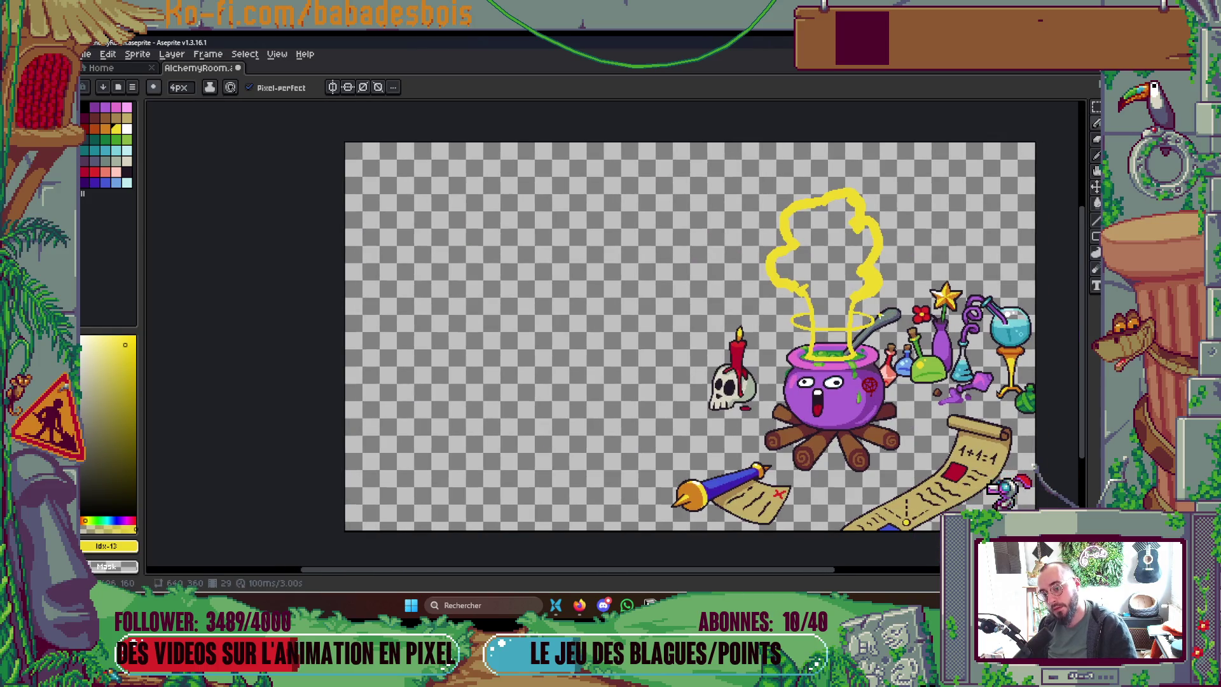
scroll(894, 320, up, 5)
key(minus)
key(minus)
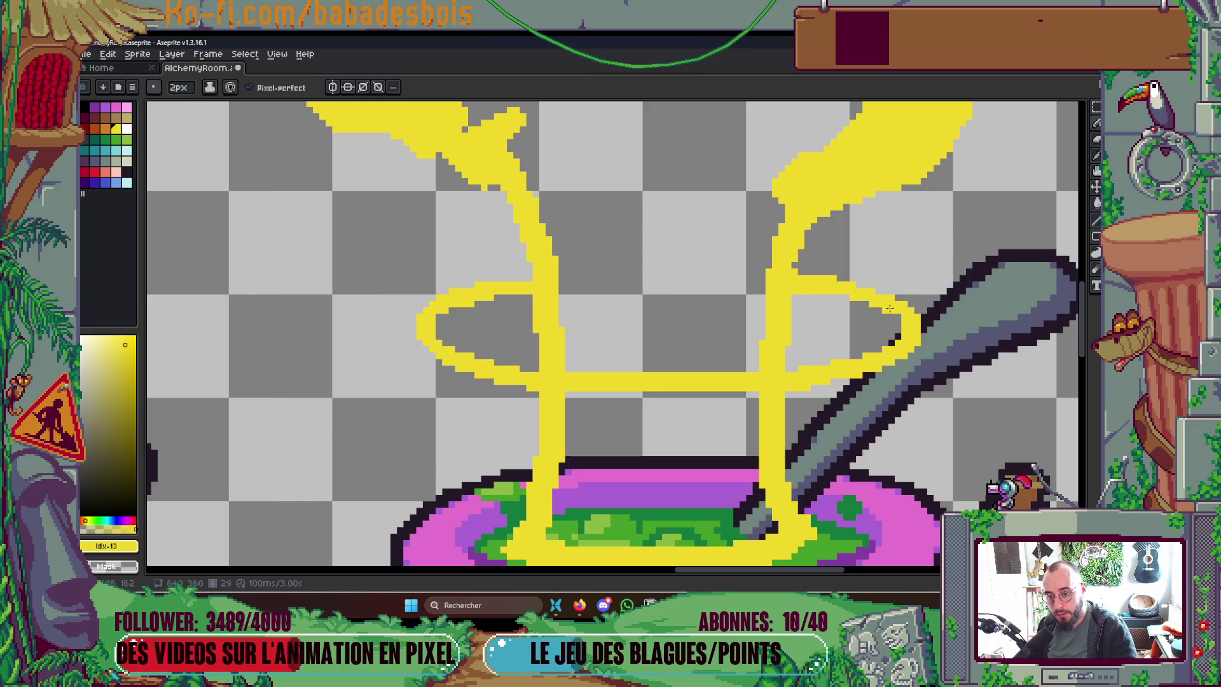
scroll(891, 310, down, 6)
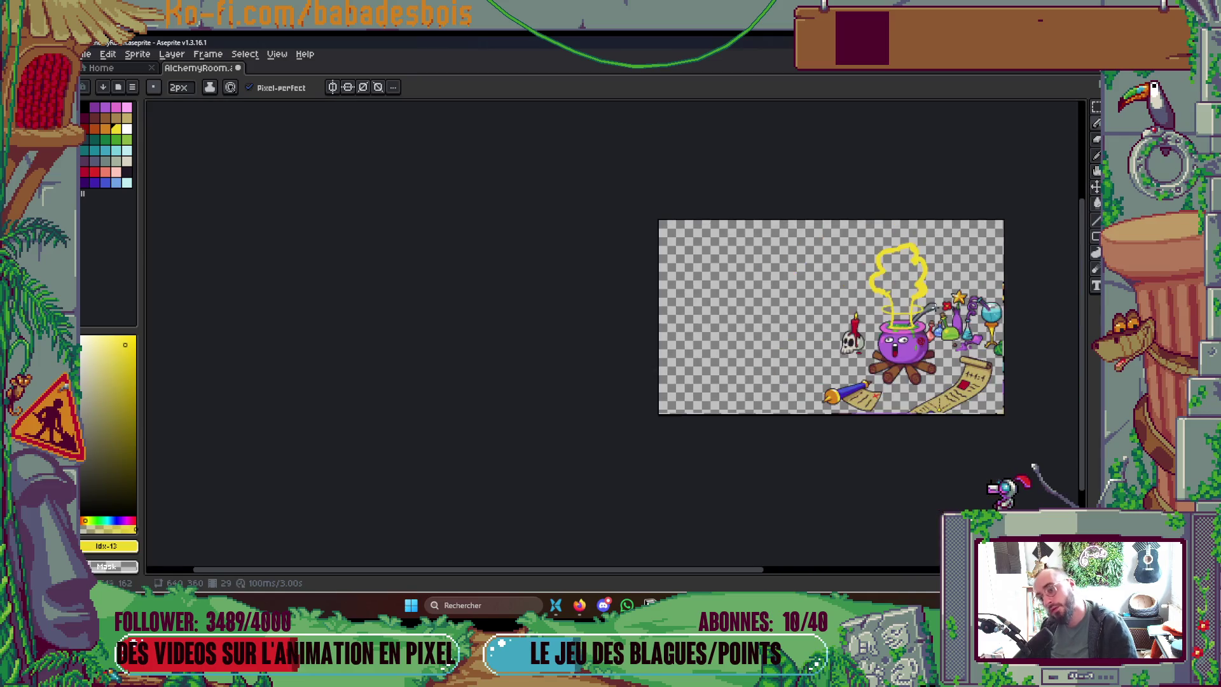
scroll(894, 308, up, 2)
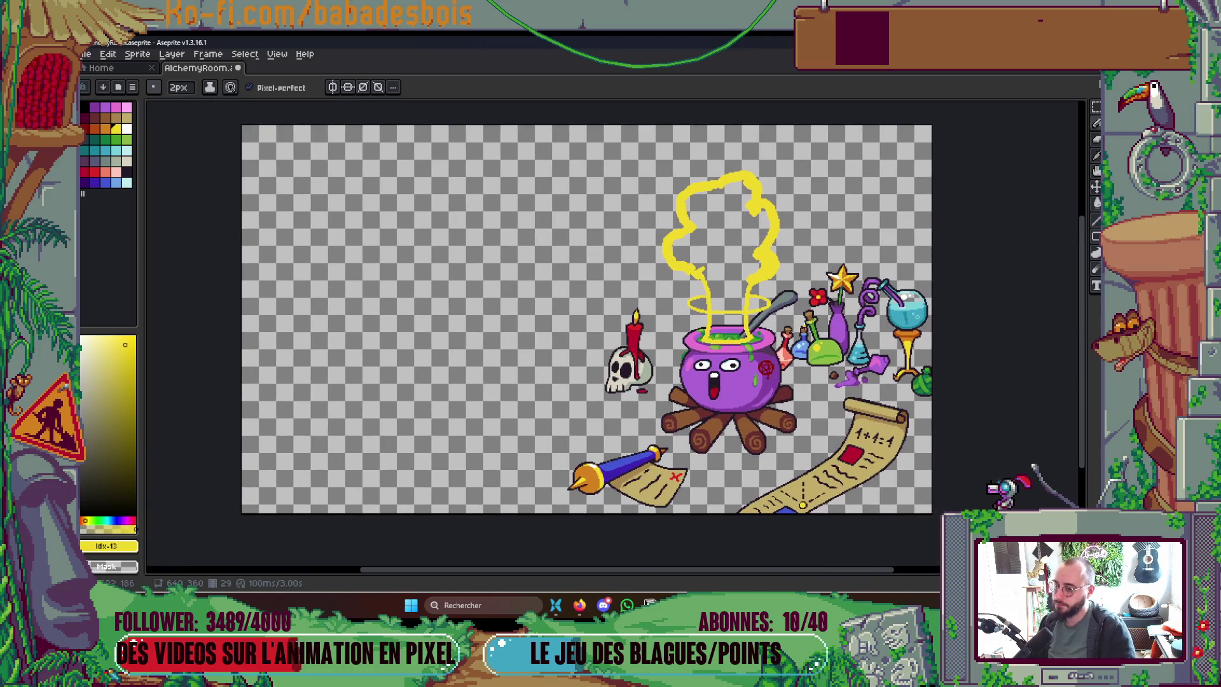
key(Tab)
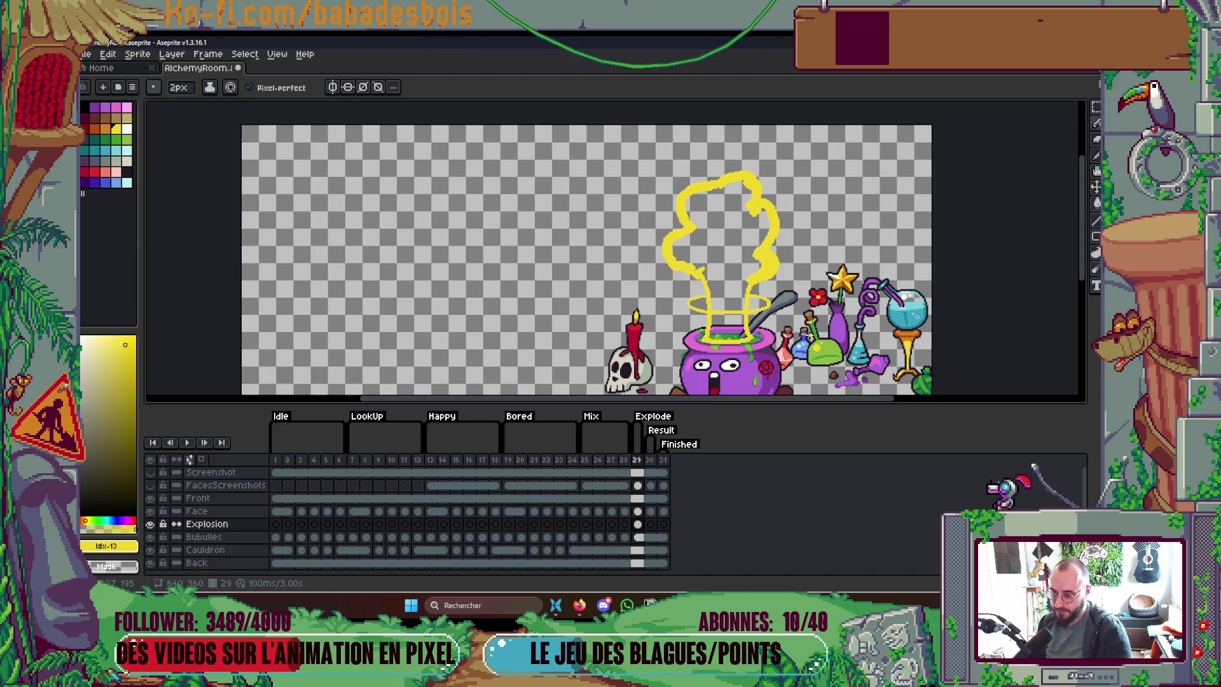
key(Tab)
key(i)
scroll(753, 261, up, 2)
click(753, 260)
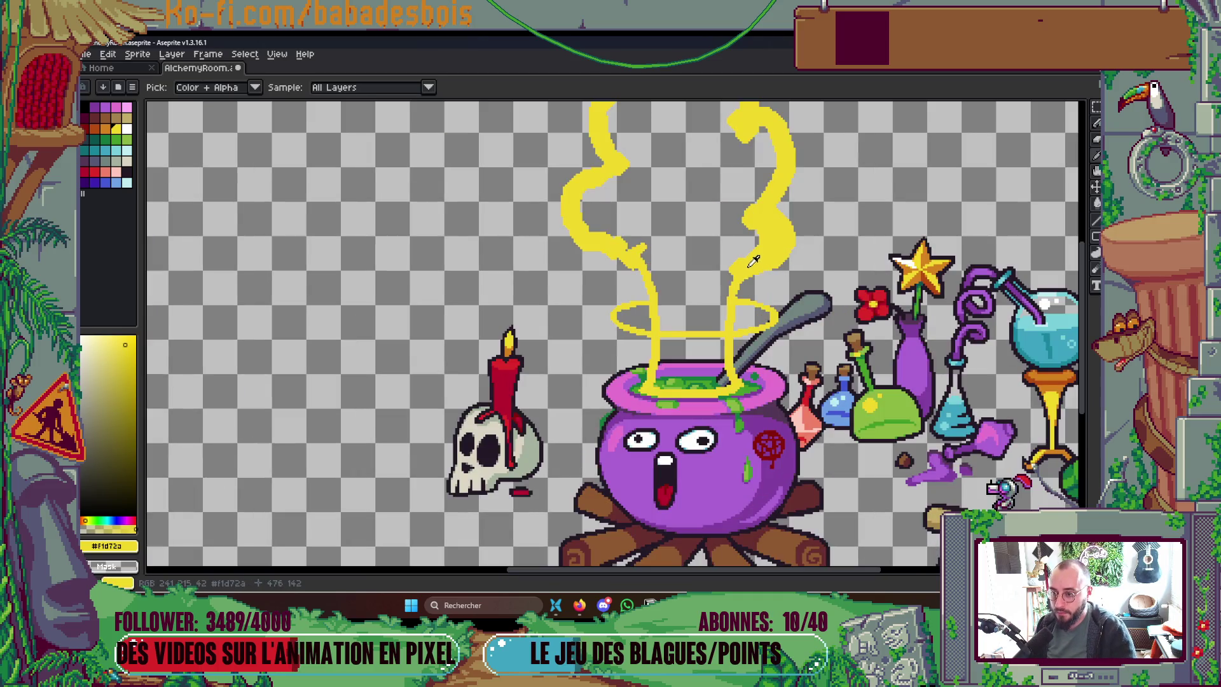
Step: Fill the smoke outline solid yellow with the Paint Bucket
key(g)
click(685, 280)
click(692, 353)
scroll(724, 334, down, 3)
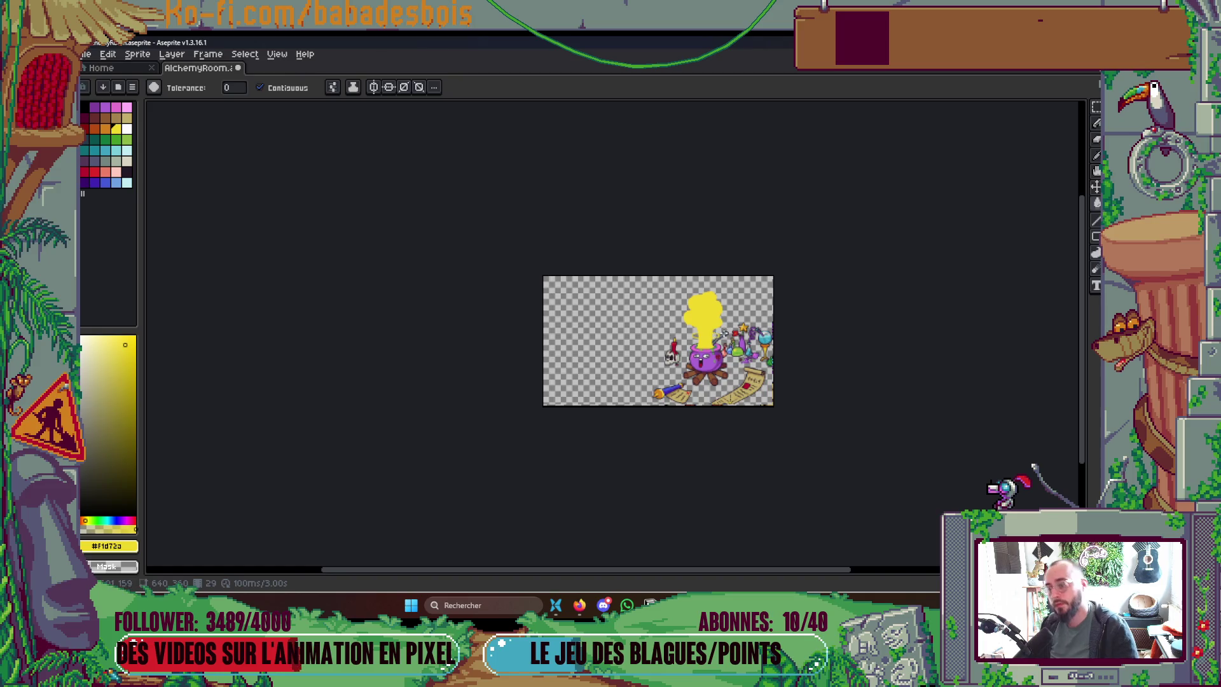
scroll(753, 335, up, 1)
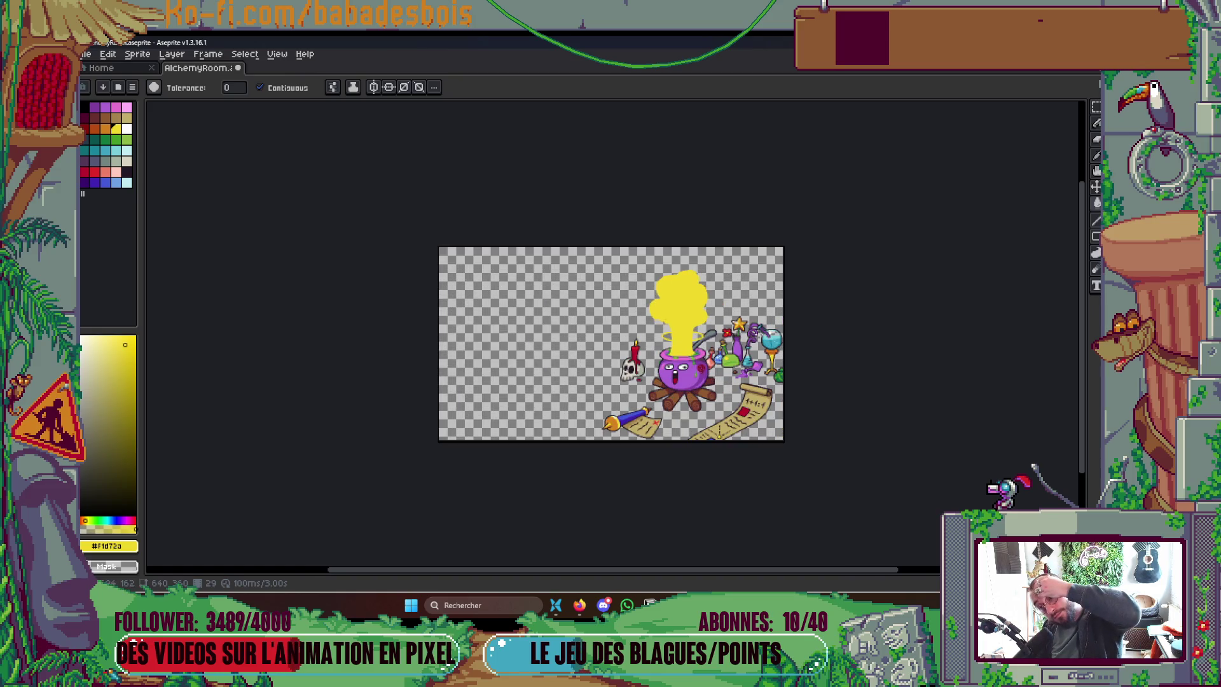
scroll(691, 348, up, 3)
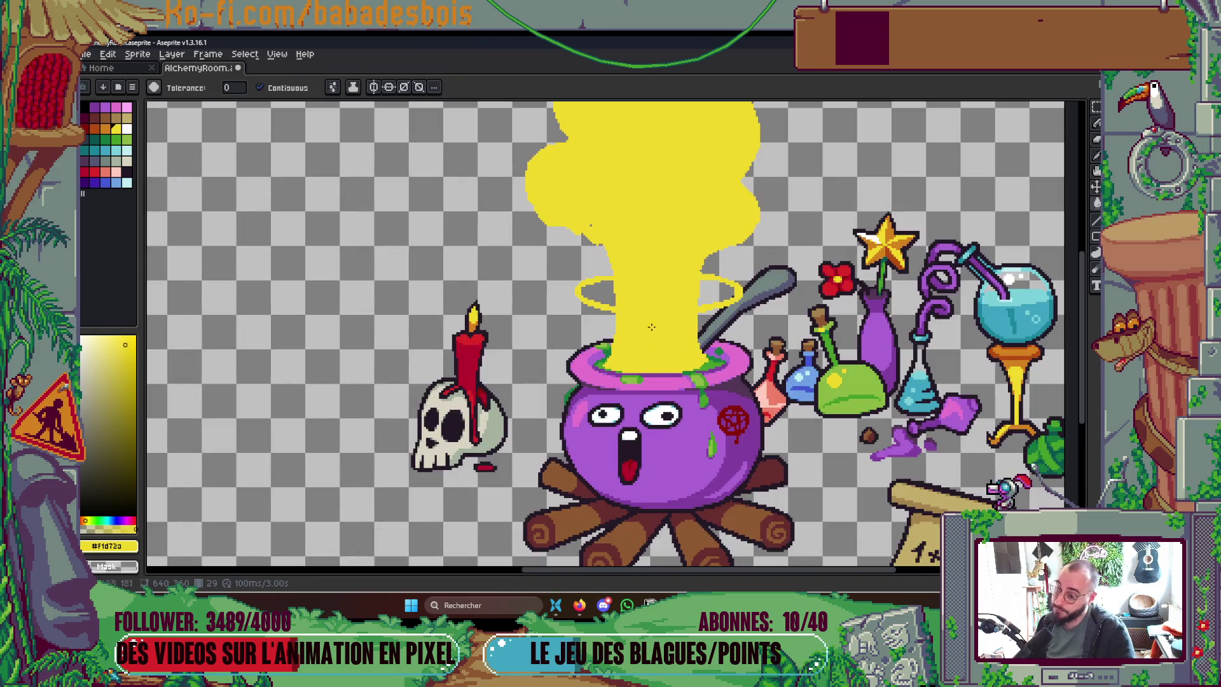
Step: Select orange for the pencil and add a new frame for the next smoke stage
key(b)
click(106, 128)
scroll(656, 312, down, 3)
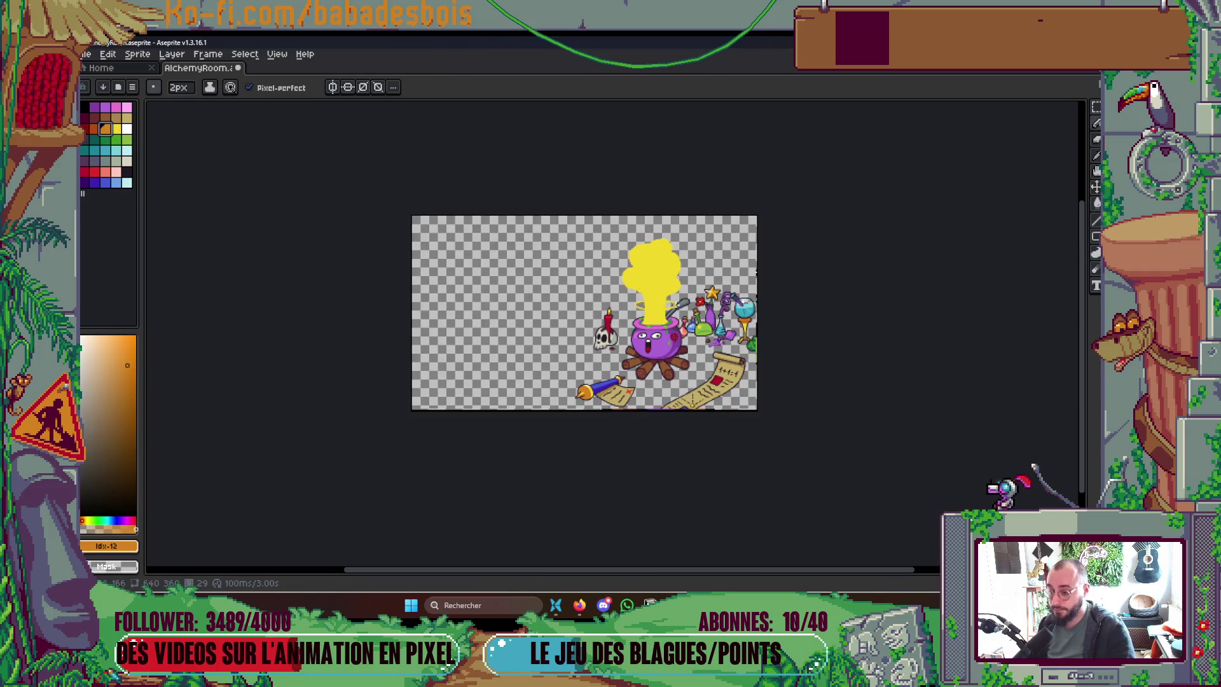
key(Tab)
key(alt)
key(Tab)
scroll(757, 280, up, 3)
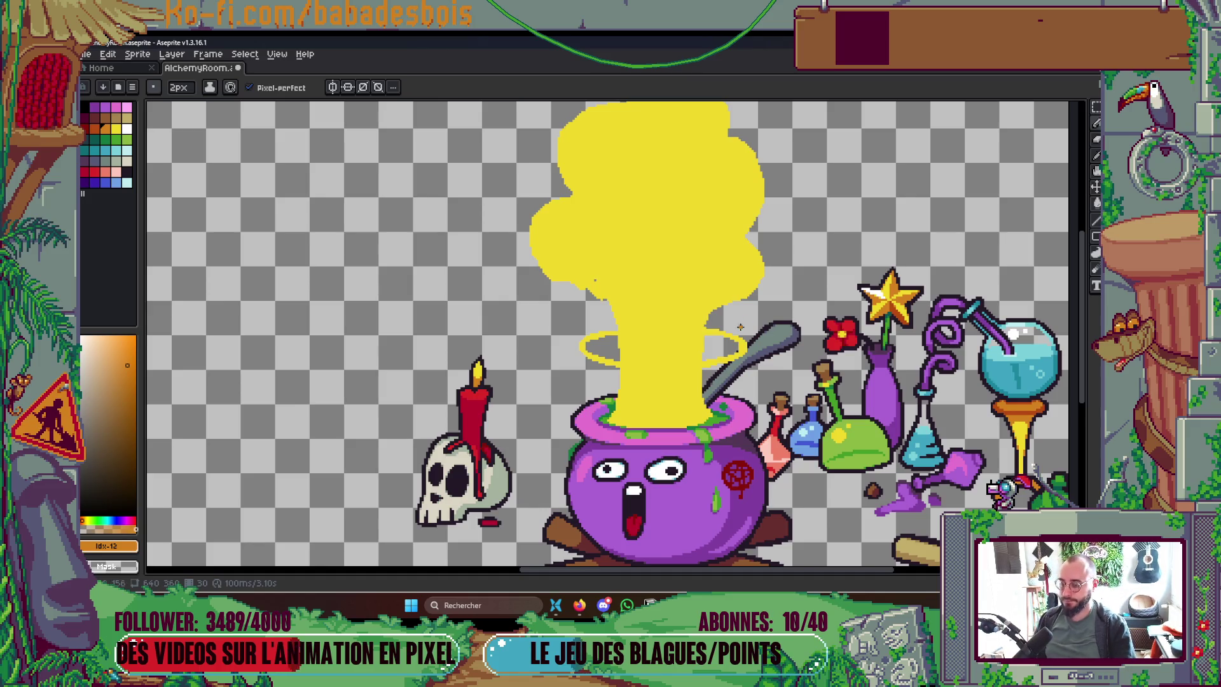
Step: Clear the copied smoke from the new frame and pick yellow from the palette
key(alt)
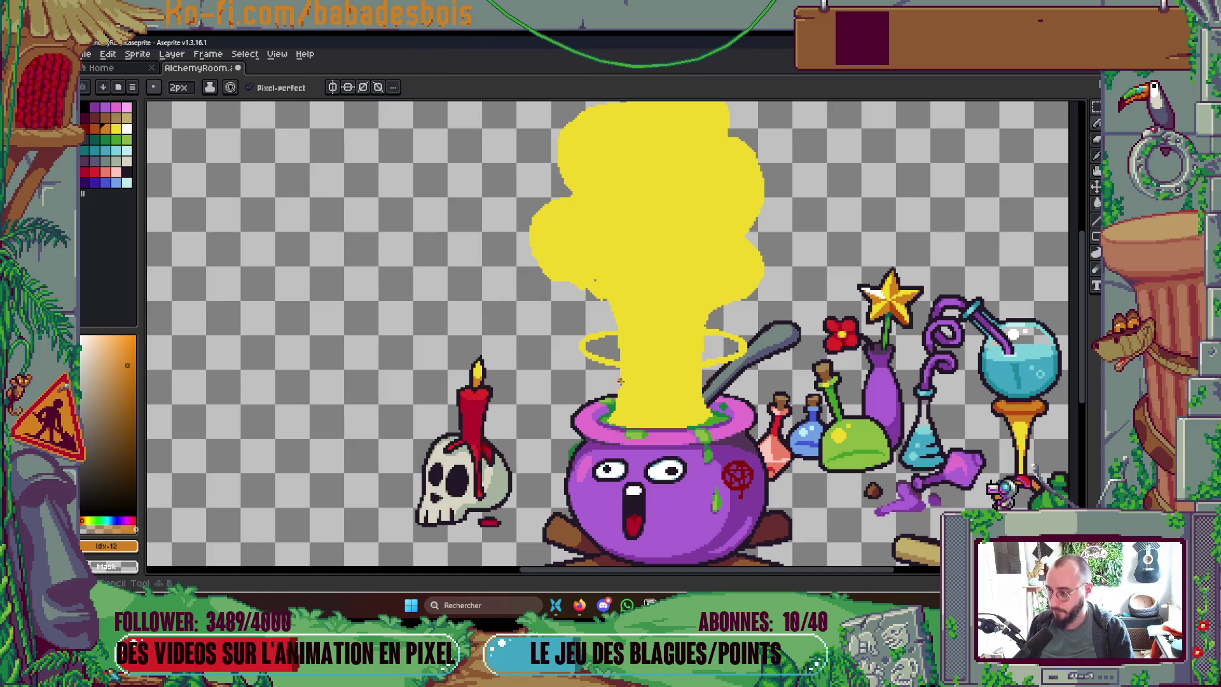
key(Tab)
key(Tab)
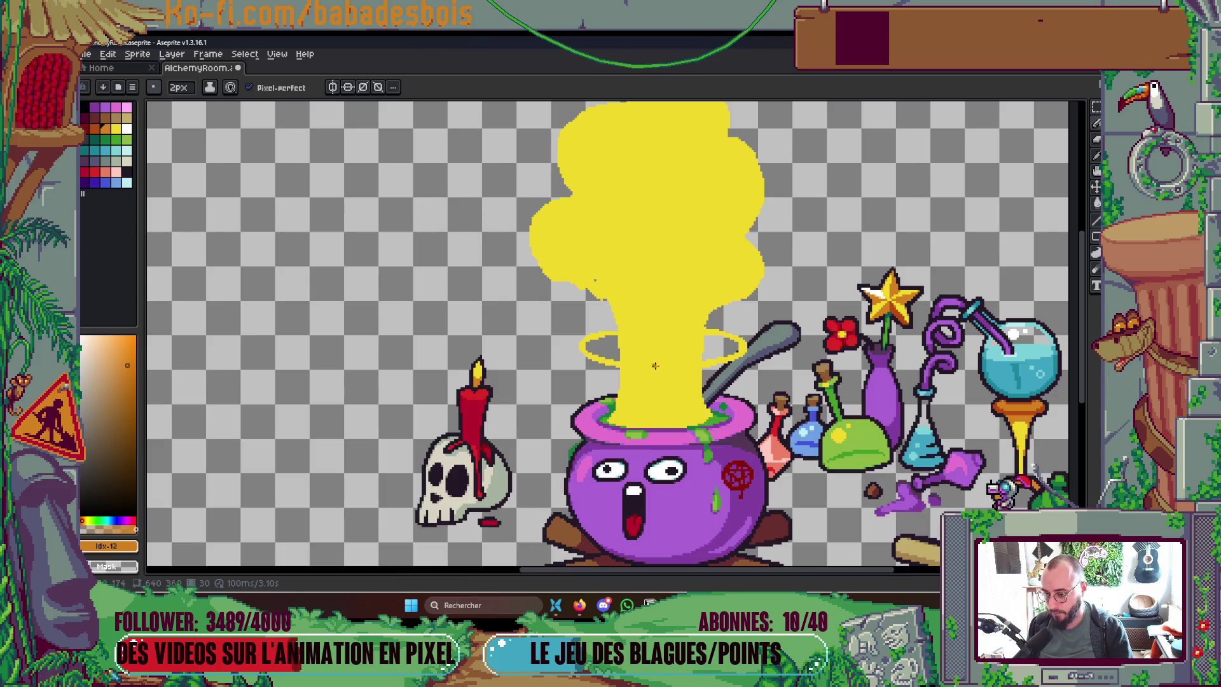
key(Right)
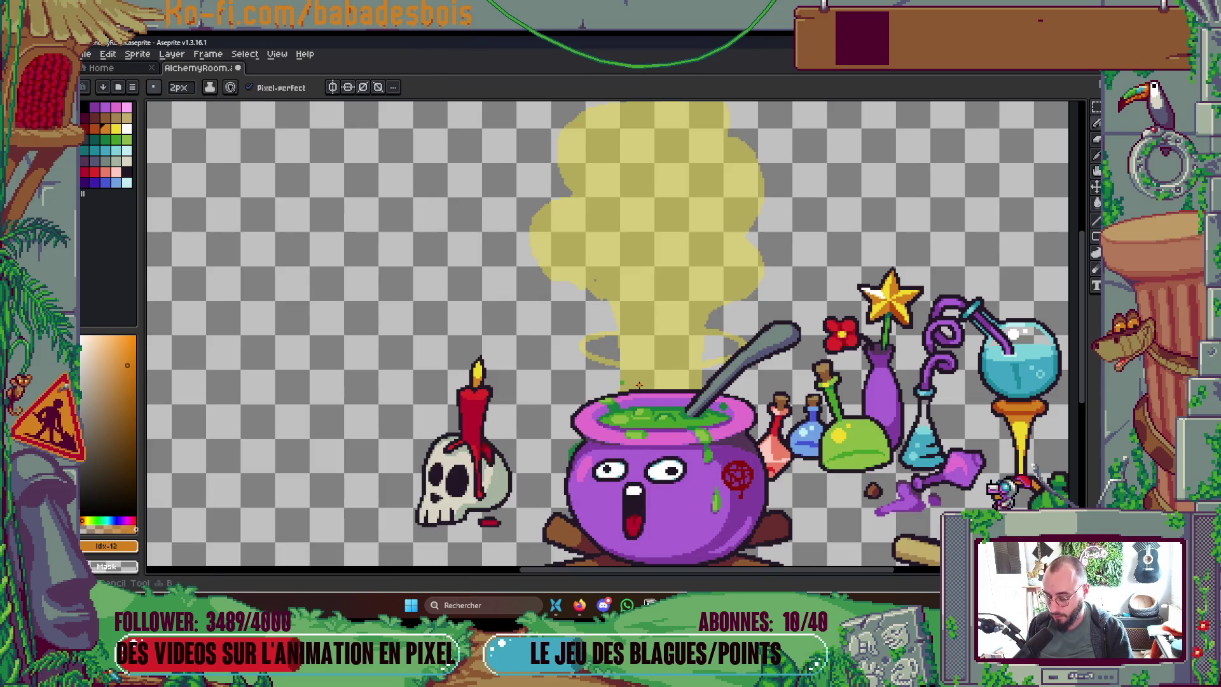
click(116, 130)
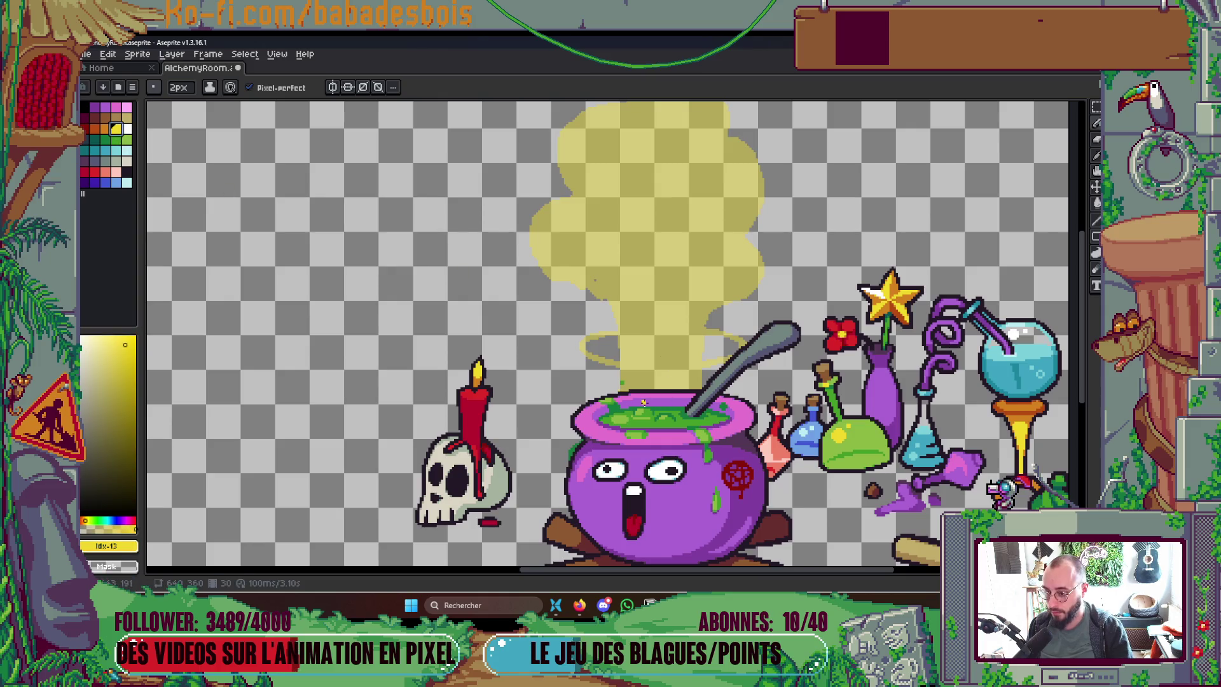
Step: Draw two curling yellow smoke stems from the rim and the cloud's left side
drag(648, 397, 583, 267)
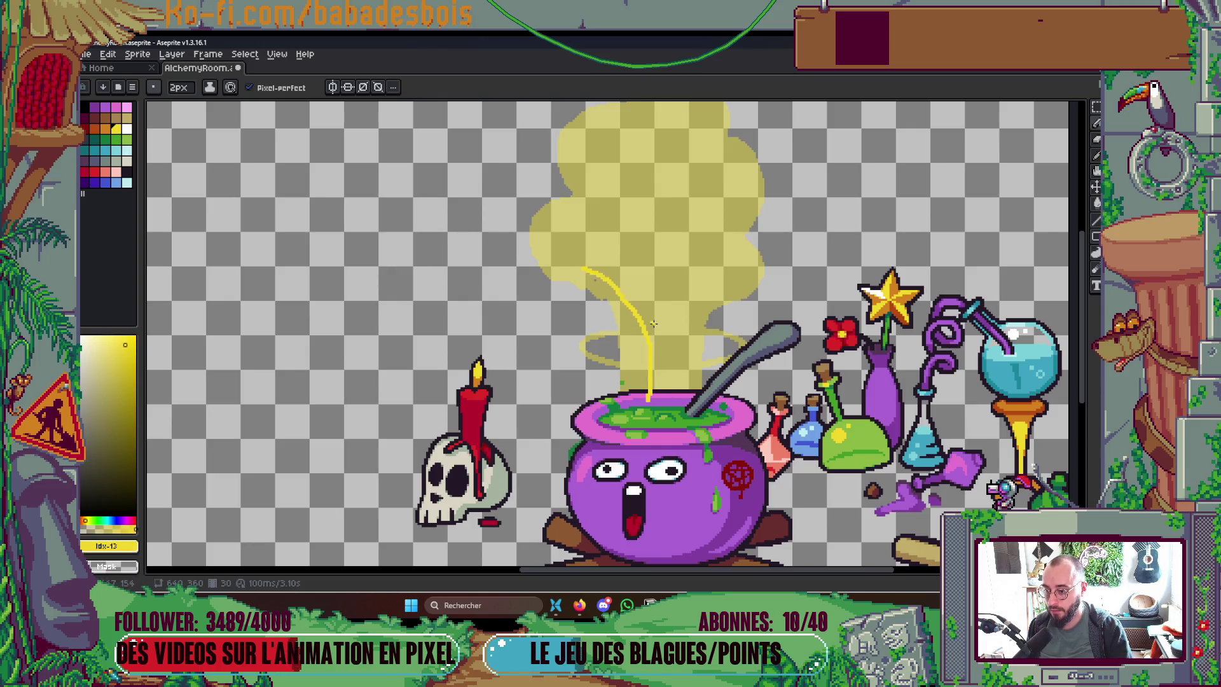
mouse_move(663, 398)
mouse_down()
mouse_move(687, 286)
mouse_move(779, 230)
mouse_move(722, 202)
mouse_move(787, 184)
mouse_move(733, 123)
mouse_up()
drag(551, 288, 578, 171)
scroll(579, 190, up, 3)
Step: Outline the cloud's arched top, close its bottom, and add looping curls at the smoke base
mouse_move(554, 241)
mouse_down()
mouse_move(668, 154)
mouse_move(711, 159)
mouse_up()
mouse_move(631, 166)
mouse_down()
mouse_move(725, 152)
mouse_move(736, 202)
mouse_up()
drag(551, 363, 581, 357)
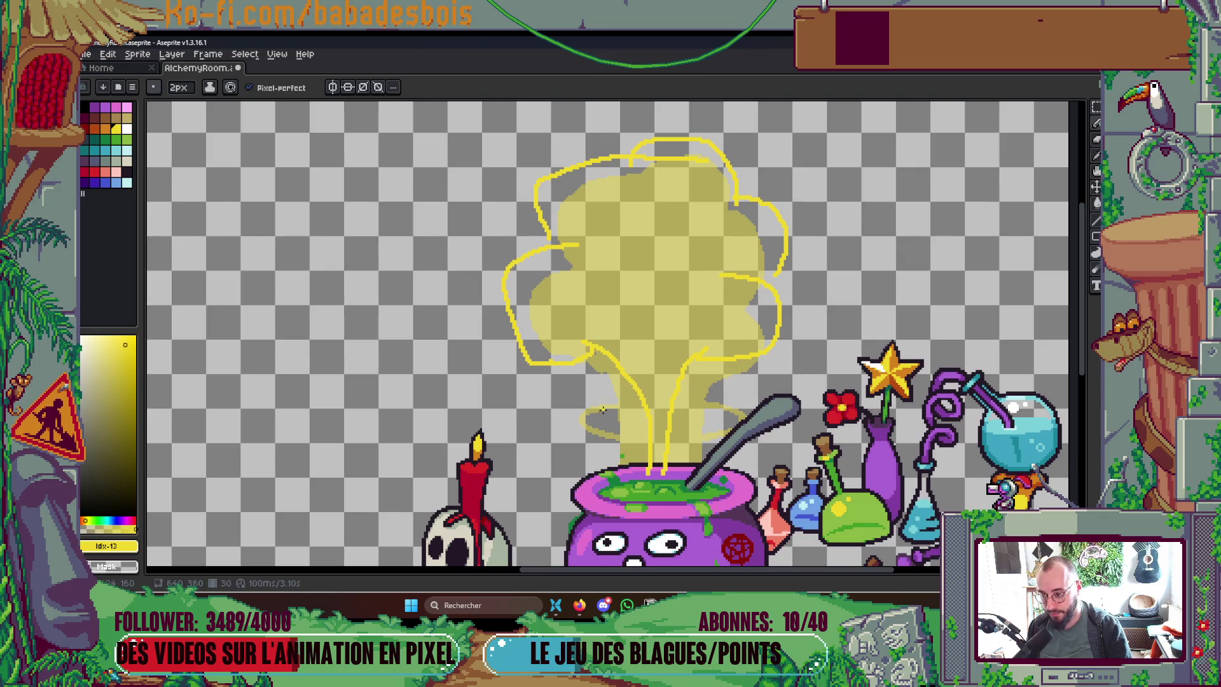
mouse_move(592, 405)
mouse_down()
mouse_move(570, 415)
mouse_move(592, 438)
mouse_up()
scroll(738, 402, down, 5)
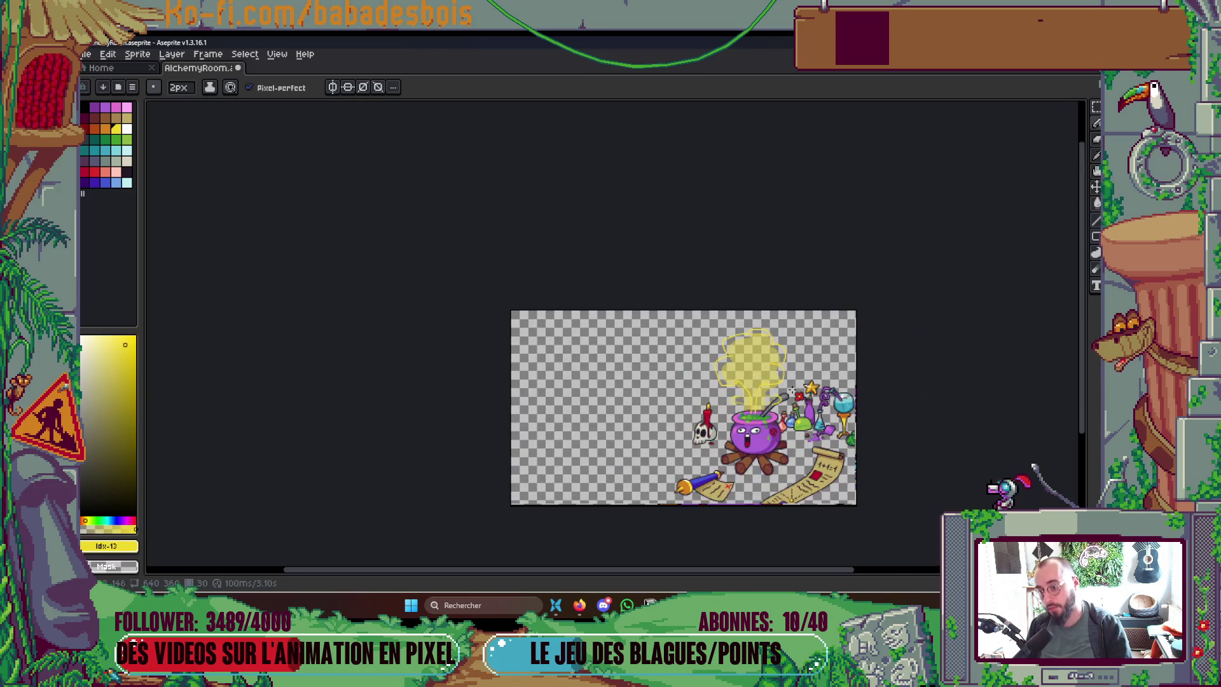
scroll(741, 410, up, 5)
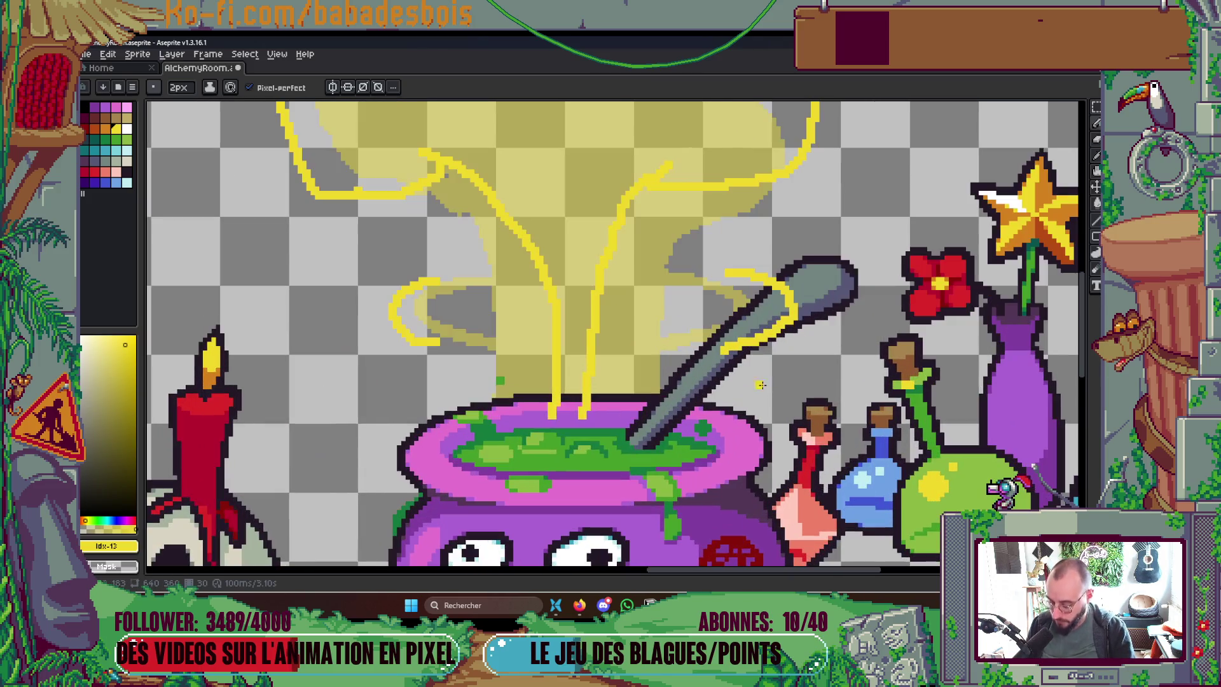
mouse_move(555, 413)
mouse_down()
mouse_move(557, 438)
mouse_move(596, 429)
mouse_up()
scroll(596, 413, down, 4)
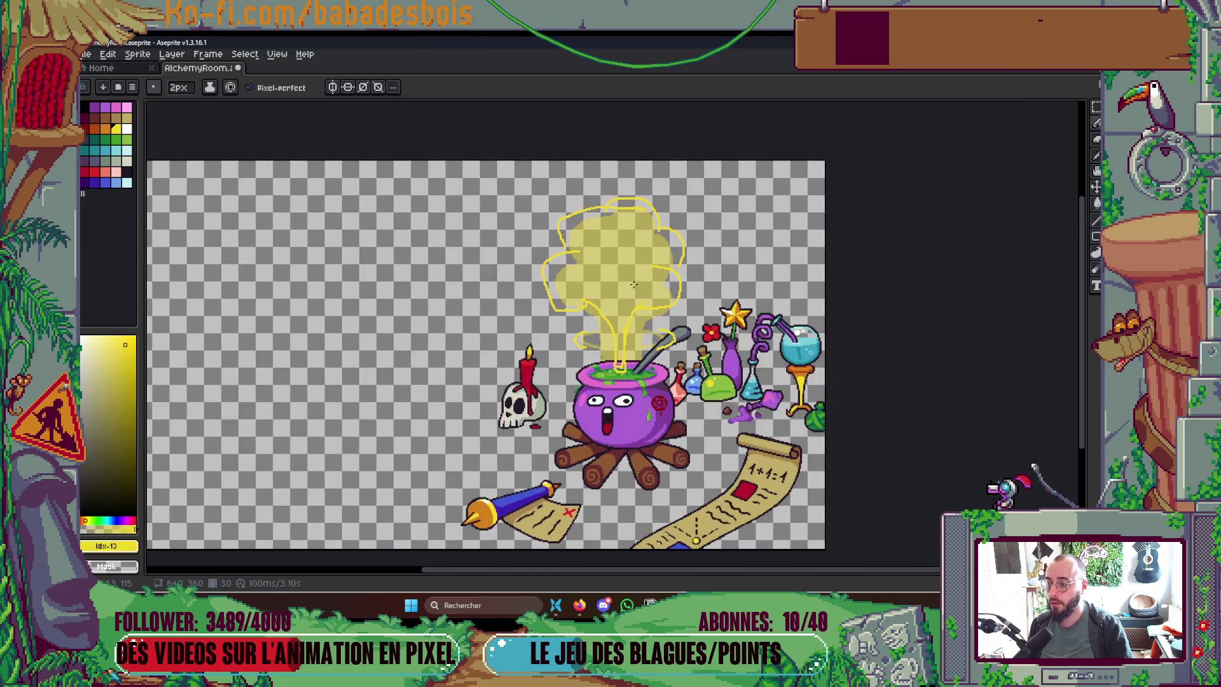
scroll(624, 280, up, 2)
Step: Fill the closed cloud outline solid yellow after undoing a fill that leaked across the canvas
key(g)
click(624, 280)
key(ctrl+z)
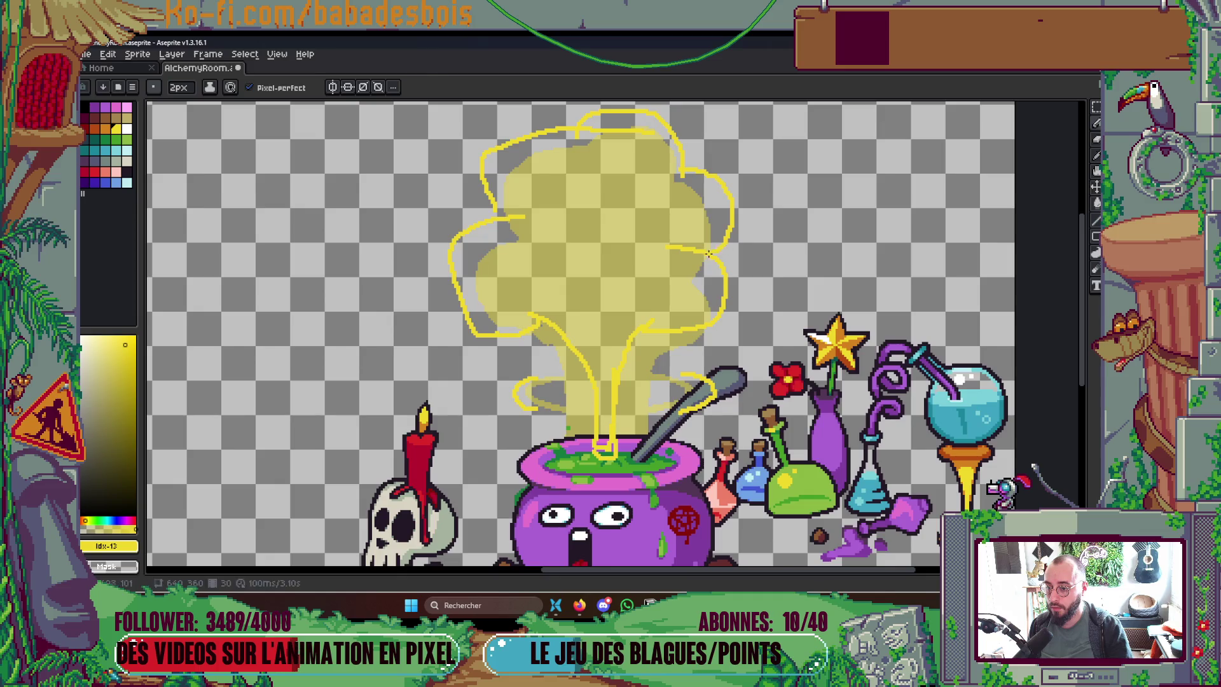
key(ctrl+y)
key(ctrl+z)
key(b)
key(g)
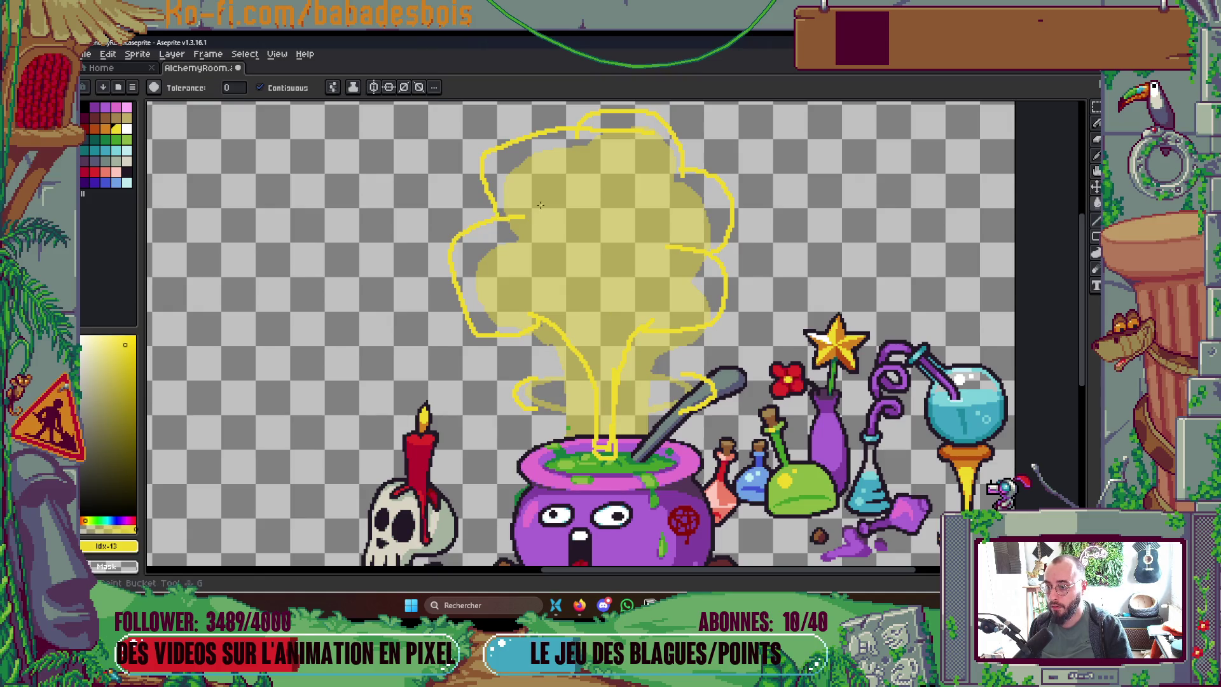
click(566, 202)
scroll(661, 199, down, 5)
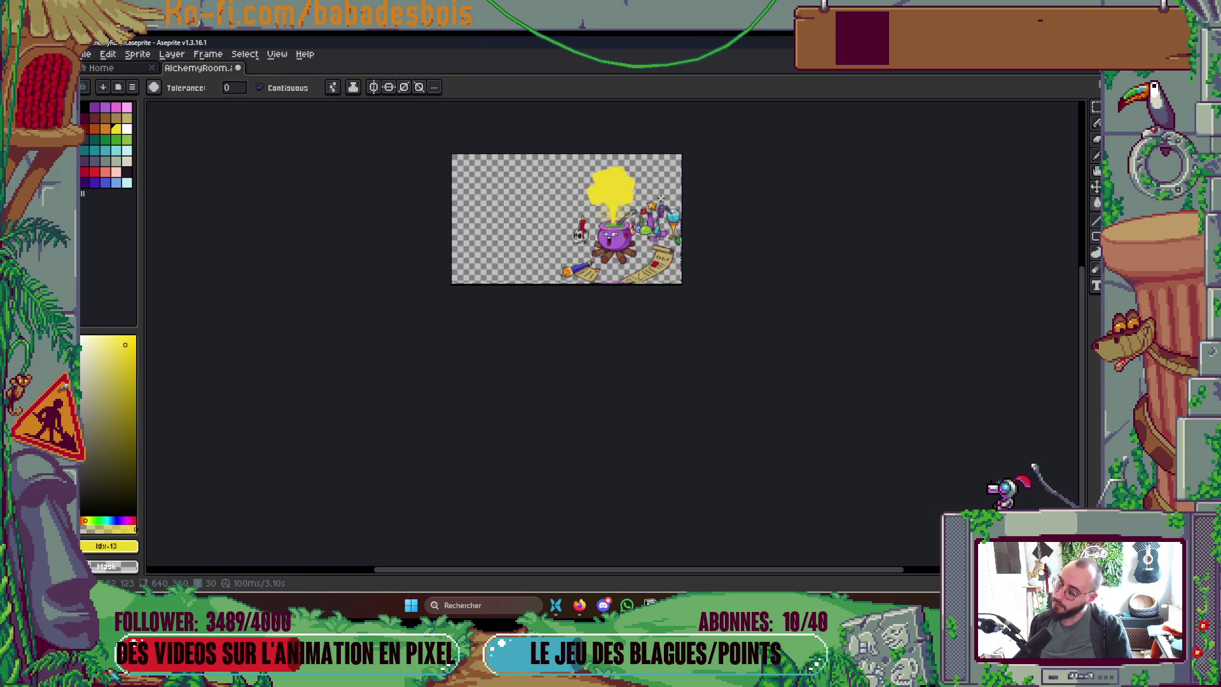
scroll(610, 172, up, 5)
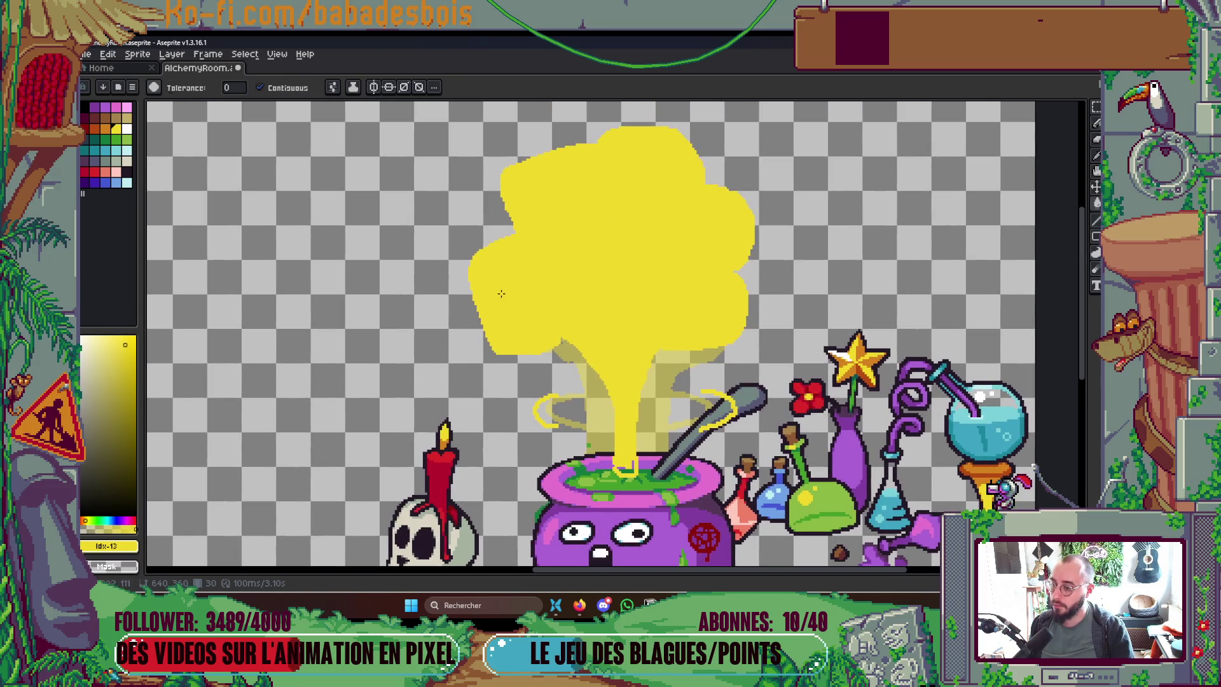
Step: With a 4px yellow pencil, smooth the cloud's lower-left edge and fill its notches
key(b)
key(plus)
mouse_move(473, 274)
mouse_down()
mouse_move(494, 342)
mouse_move(524, 358)
mouse_move(642, 337)
mouse_move(713, 353)
mouse_move(753, 299)
mouse_move(732, 267)
mouse_up()
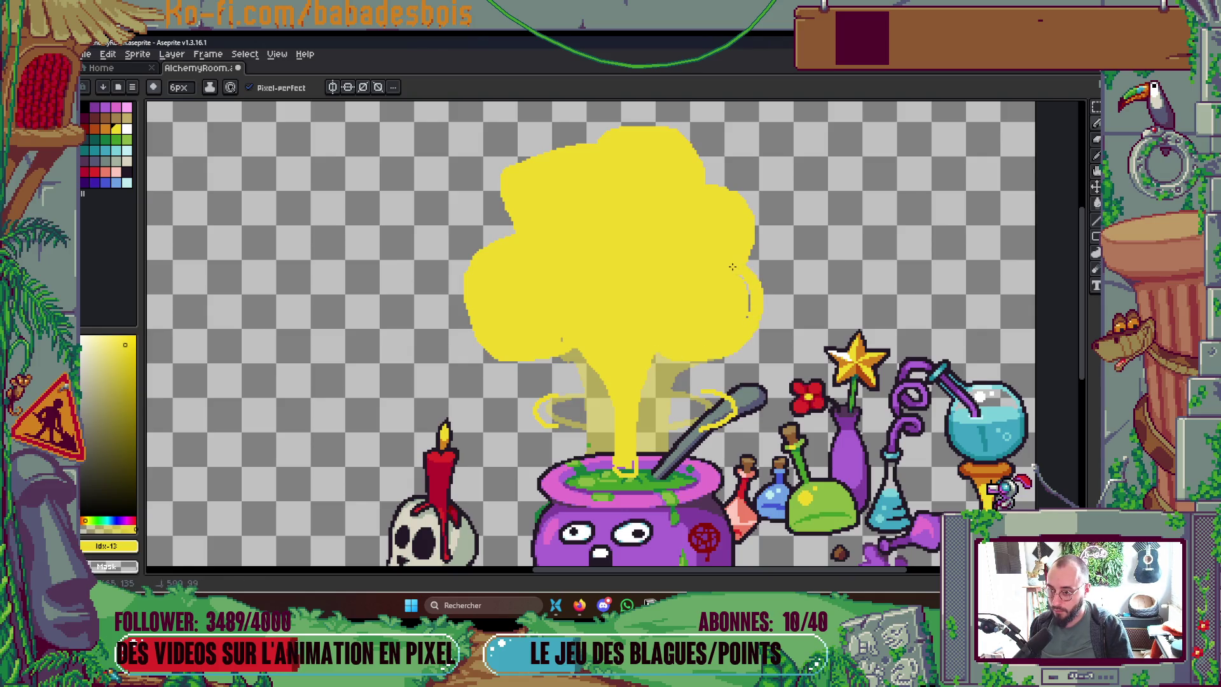
mouse_move(710, 192)
mouse_down()
mouse_move(738, 219)
mouse_move(731, 192)
mouse_up()
drag(509, 226, 503, 188)
scroll(661, 190, down, 2)
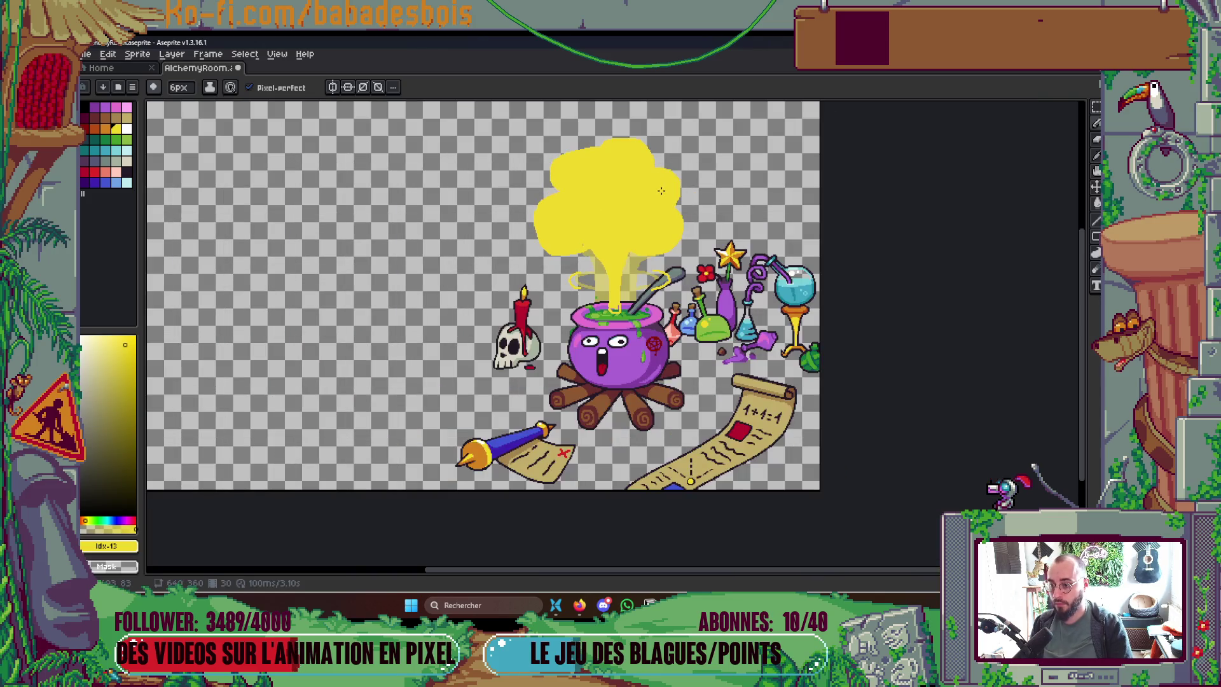
scroll(650, 230, up, 2)
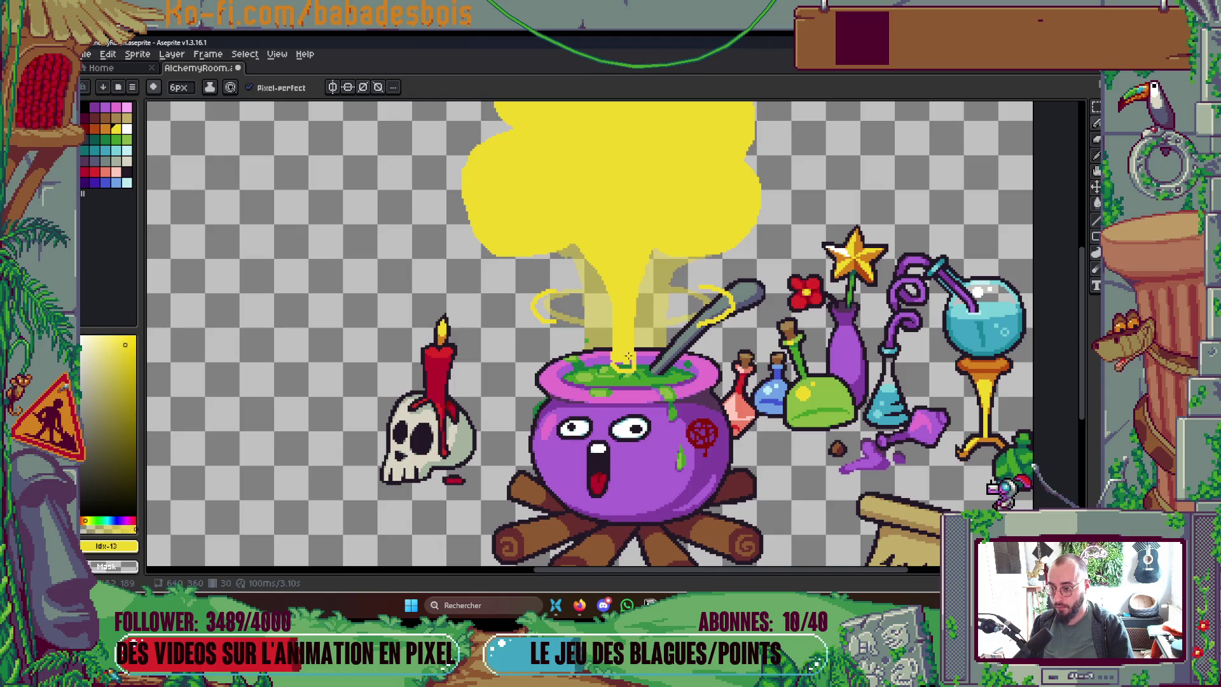
scroll(628, 369, down, 3)
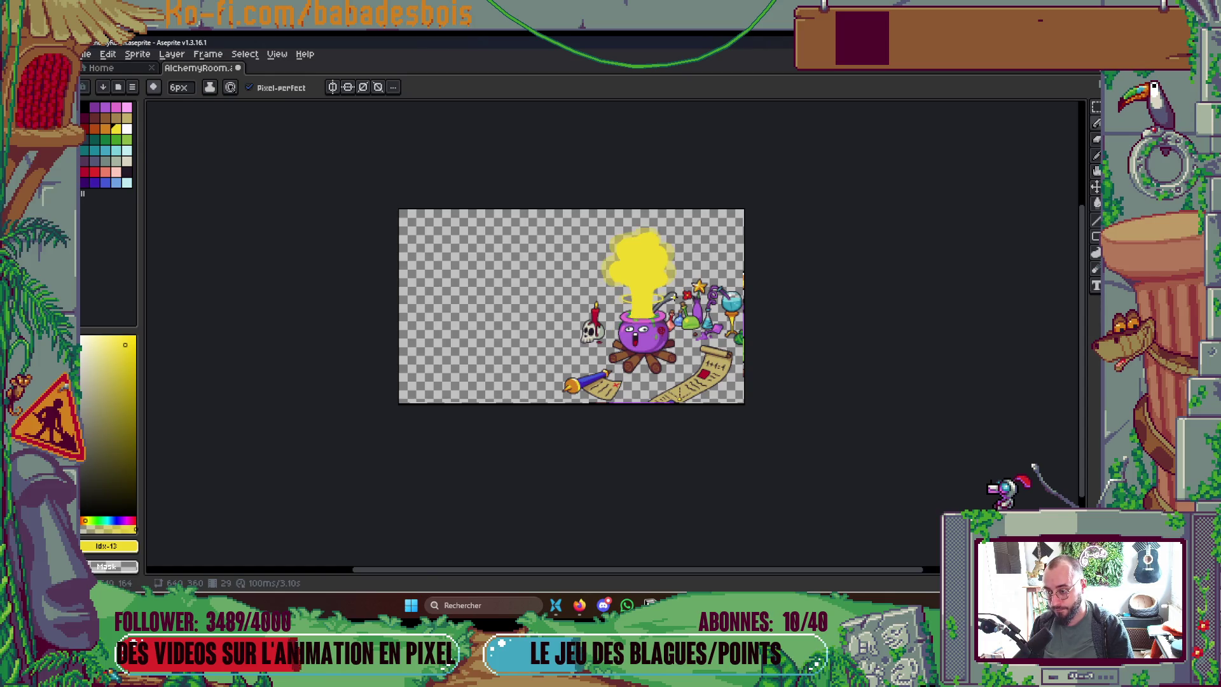
scroll(655, 315, up, 2)
Step: With the timeline hidden, erase translucent streaks up the yellow column's left, middle and right
key(Tab)
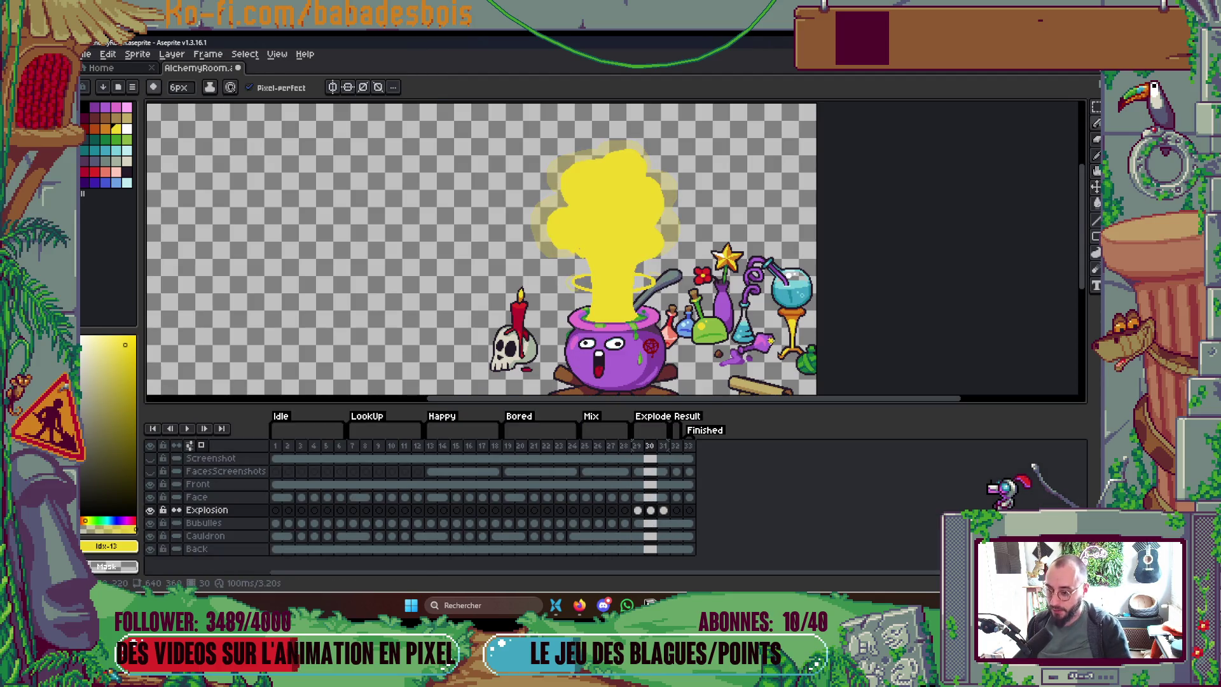
key(Tab)
scroll(617, 284, up, 3)
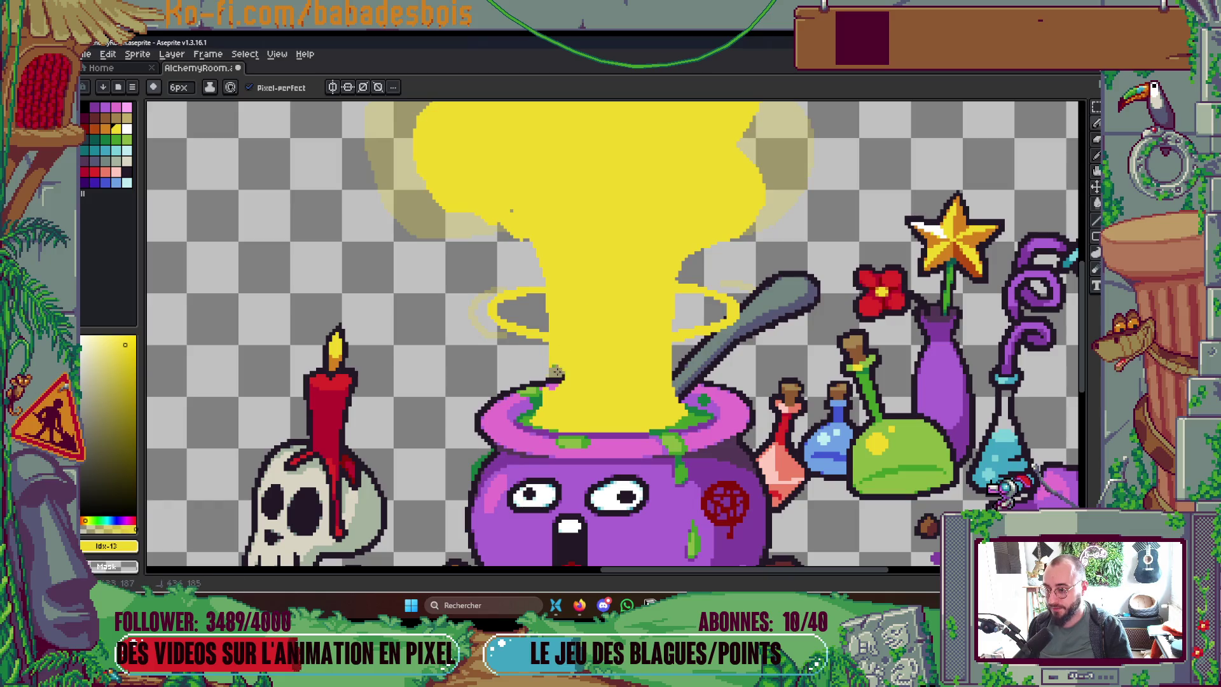
drag(557, 374, 556, 210)
mouse_move(672, 374)
mouse_down()
mouse_move(661, 219)
mouse_move(693, 290)
mouse_up()
drag(568, 462, 614, 273)
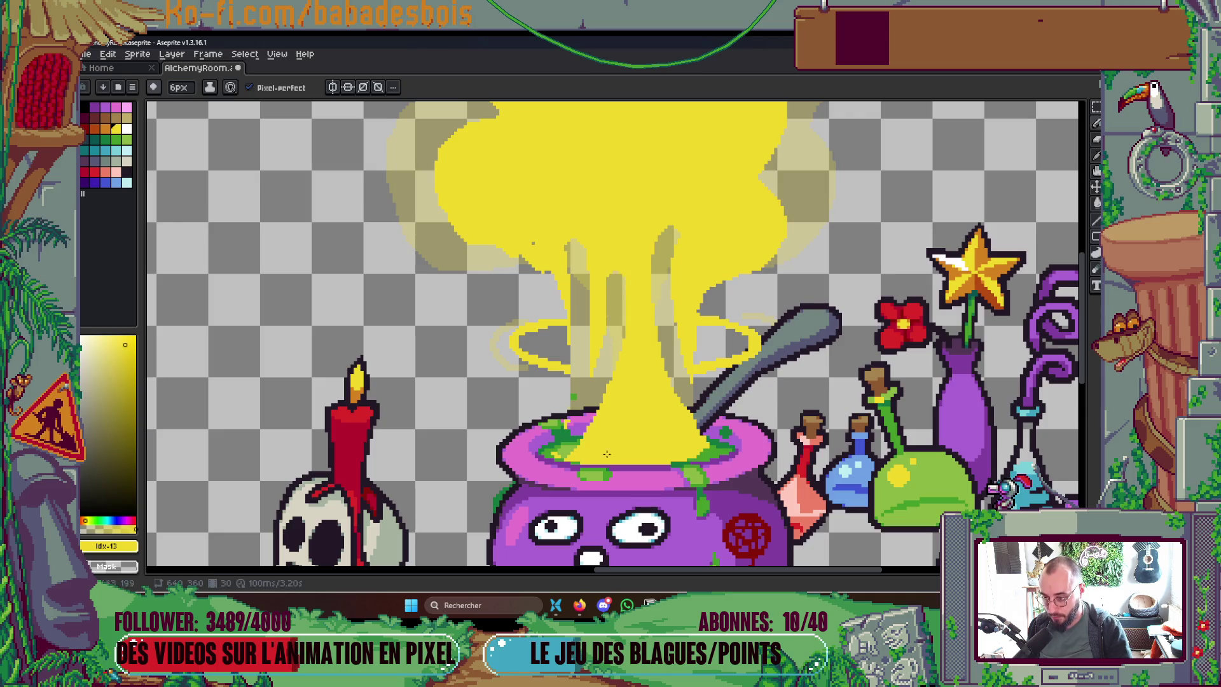
mouse_move(568, 462)
mouse_down()
mouse_move(592, 420)
mouse_move(606, 304)
mouse_move(643, 294)
mouse_move(667, 390)
mouse_move(700, 439)
mouse_move(620, 255)
mouse_move(593, 329)
mouse_move(560, 362)
mouse_move(517, 306)
mouse_up()
scroll(533, 242, down, 3)
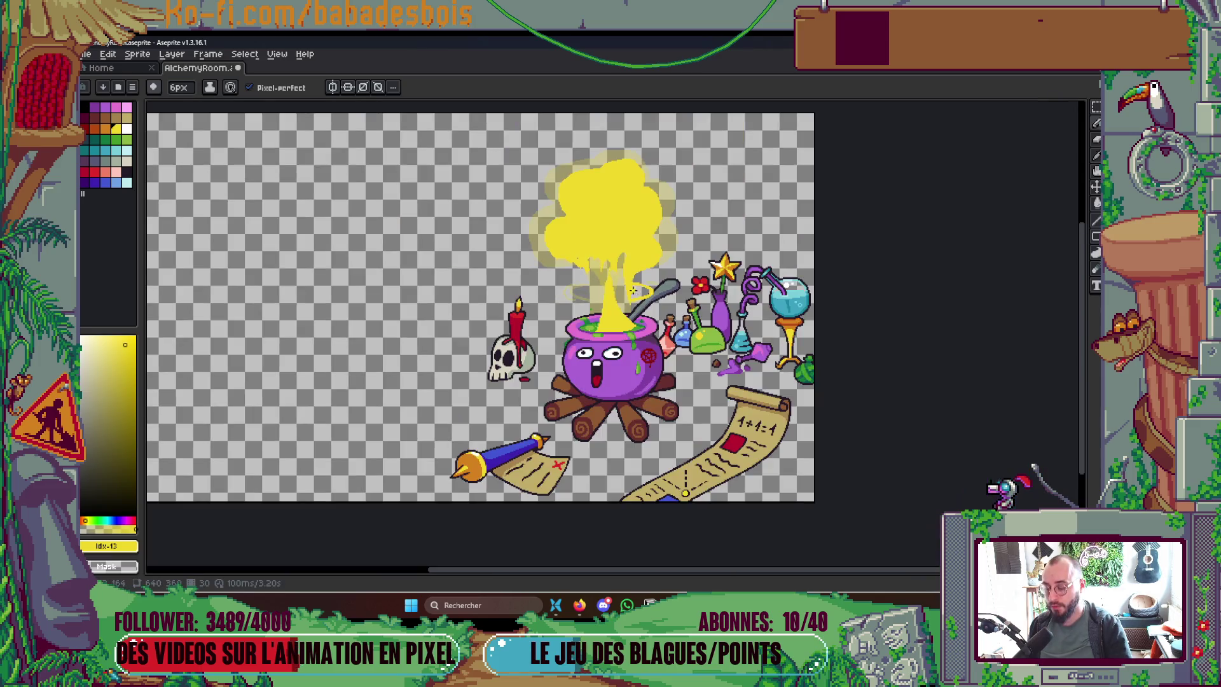
scroll(621, 346, up, 3)
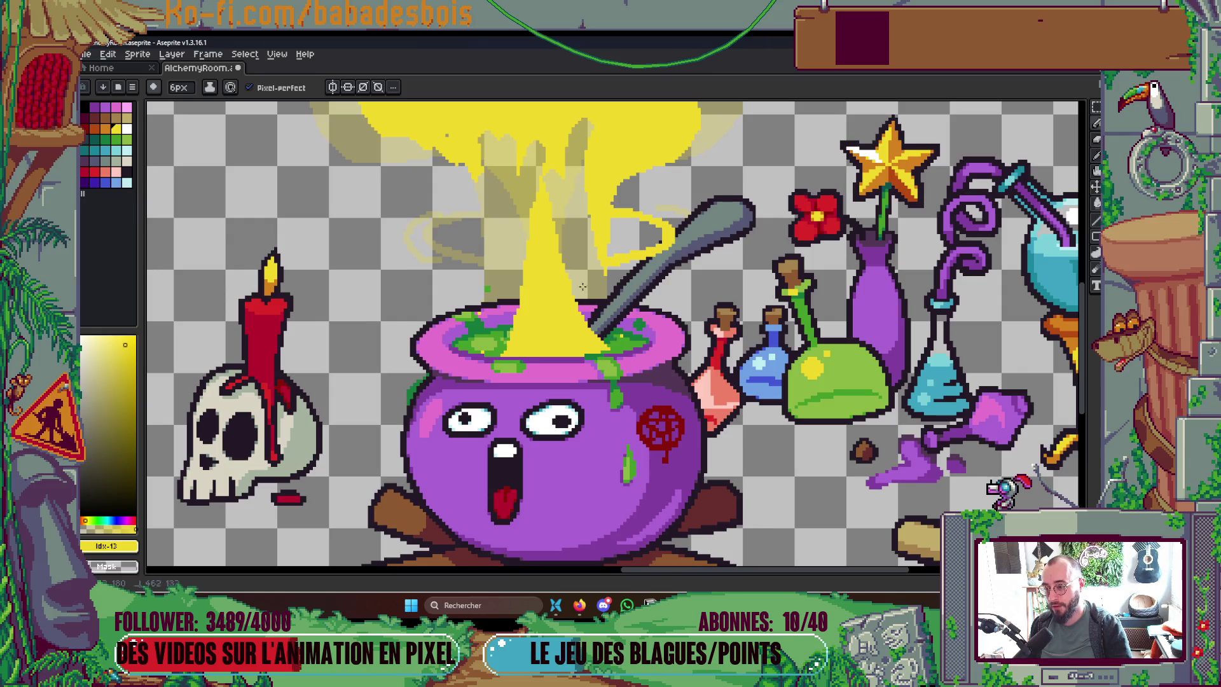
scroll(604, 254, down, 5)
scroll(617, 218, up, 2)
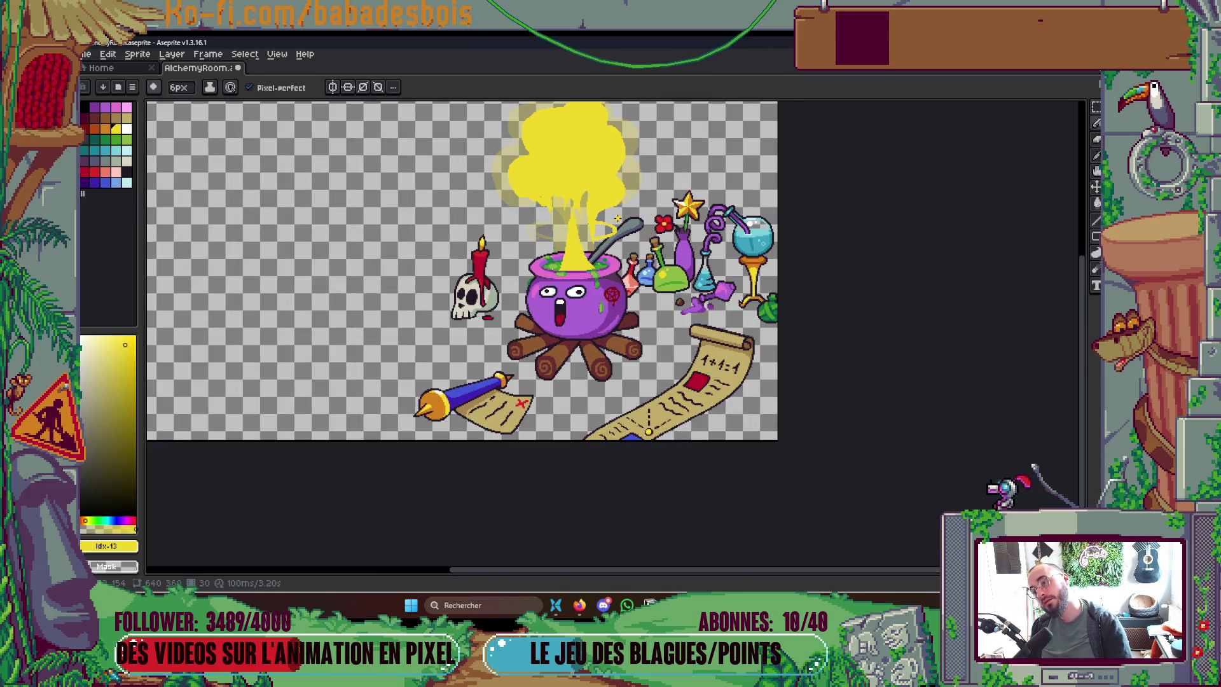
Step: Recentre the cauldron in view and show the timeline again
drag(617, 219, 657, 316)
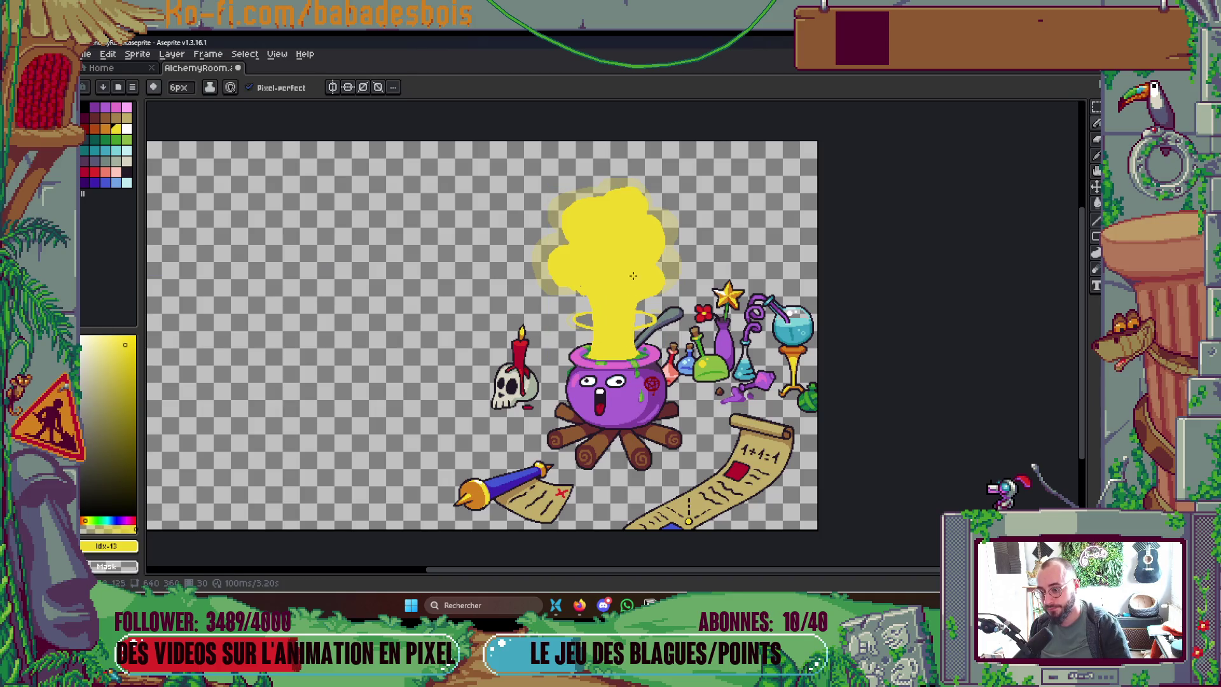
scroll(633, 276, down, 3)
scroll(633, 276, up, 1)
key(Tab)
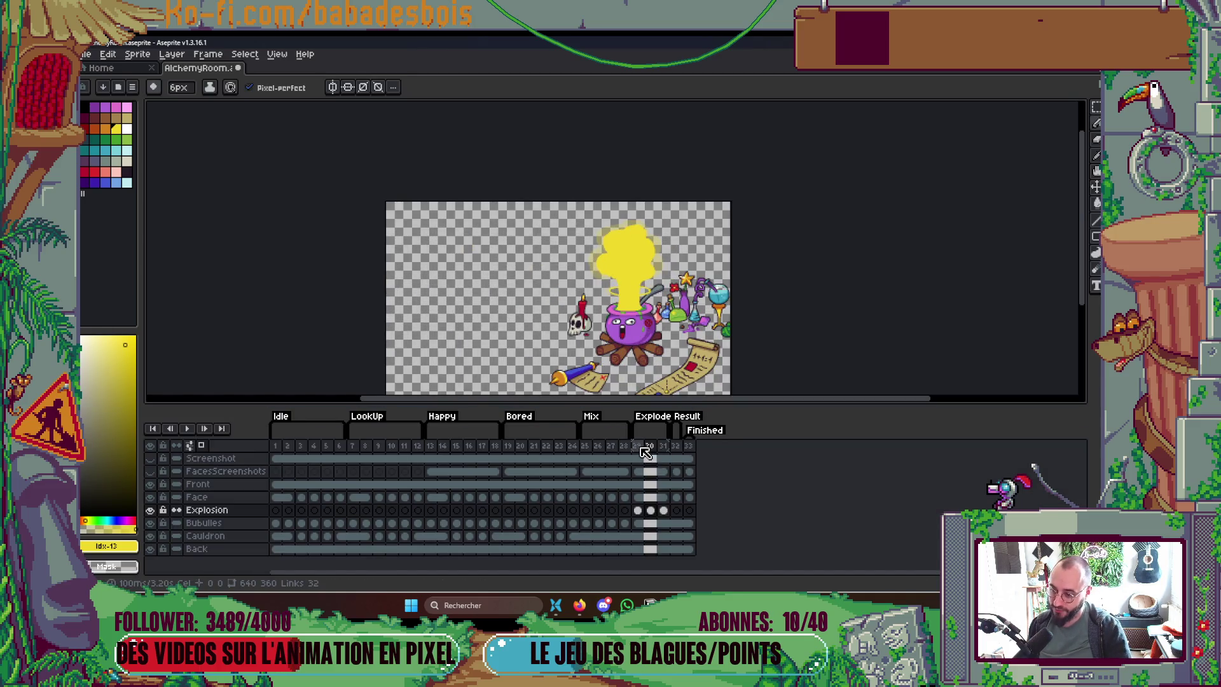
Step: Delete frame 30 and play the animation to preview the explosion
key(Delete)
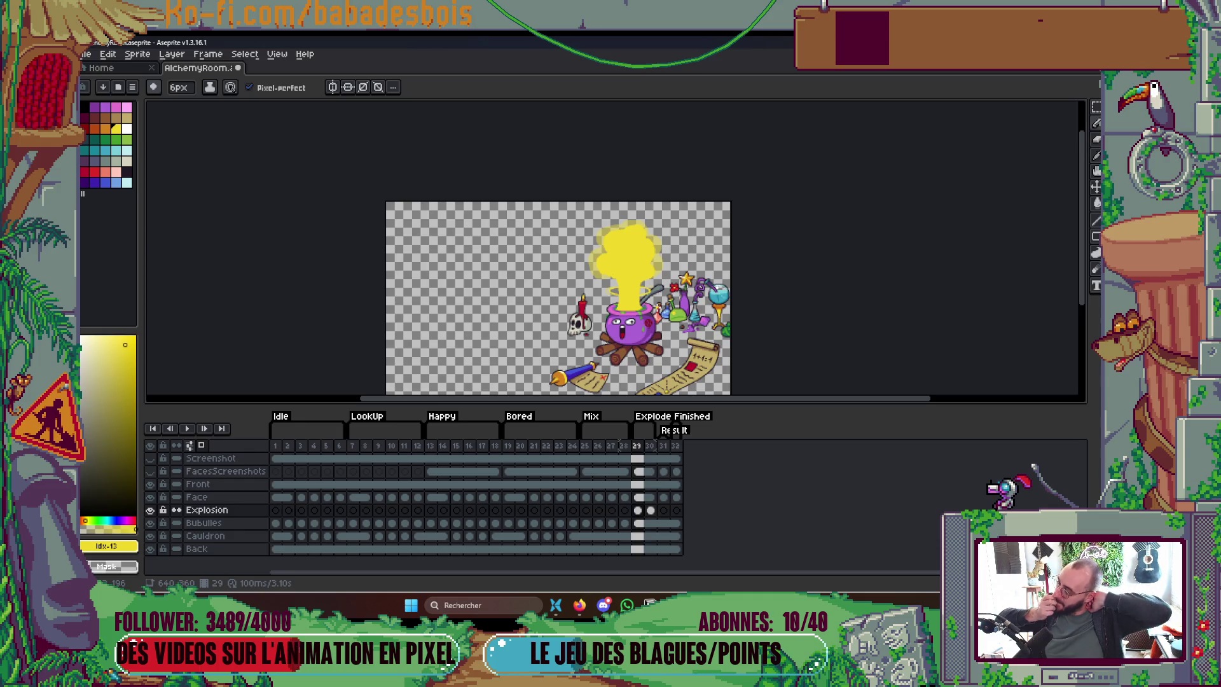
key(Return)
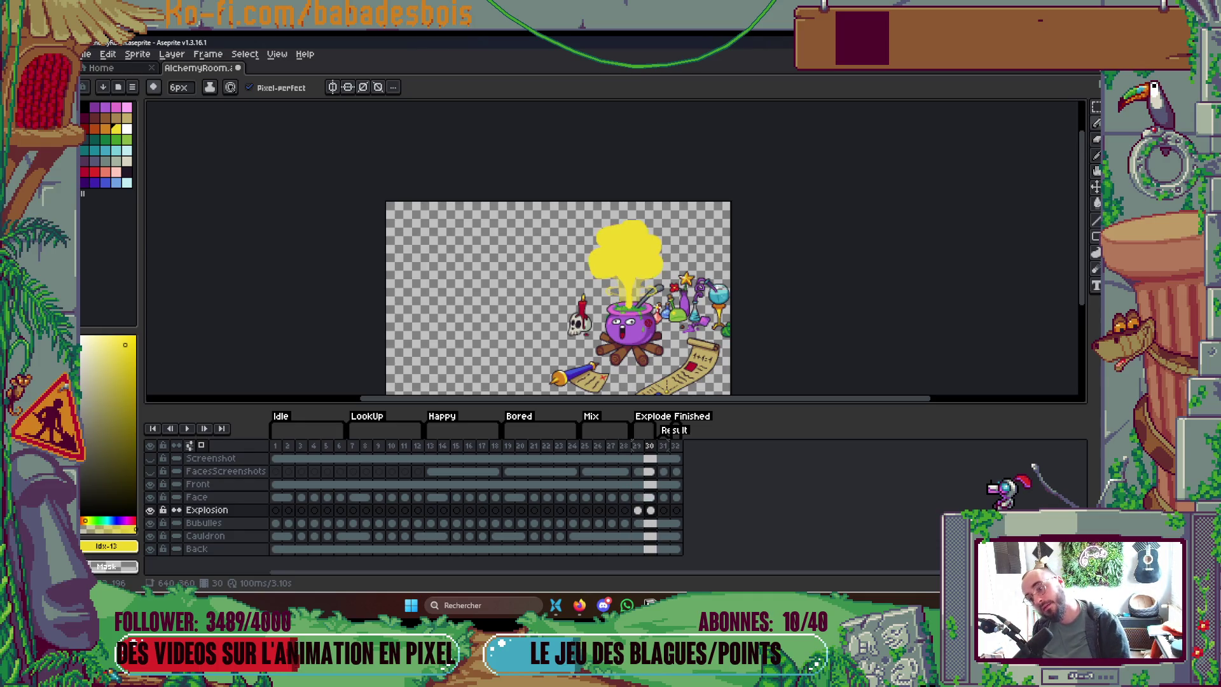
scroll(658, 260, up, 3)
scroll(636, 248, up, 1)
scroll(609, 234, down, 4)
scroll(609, 235, up, 2)
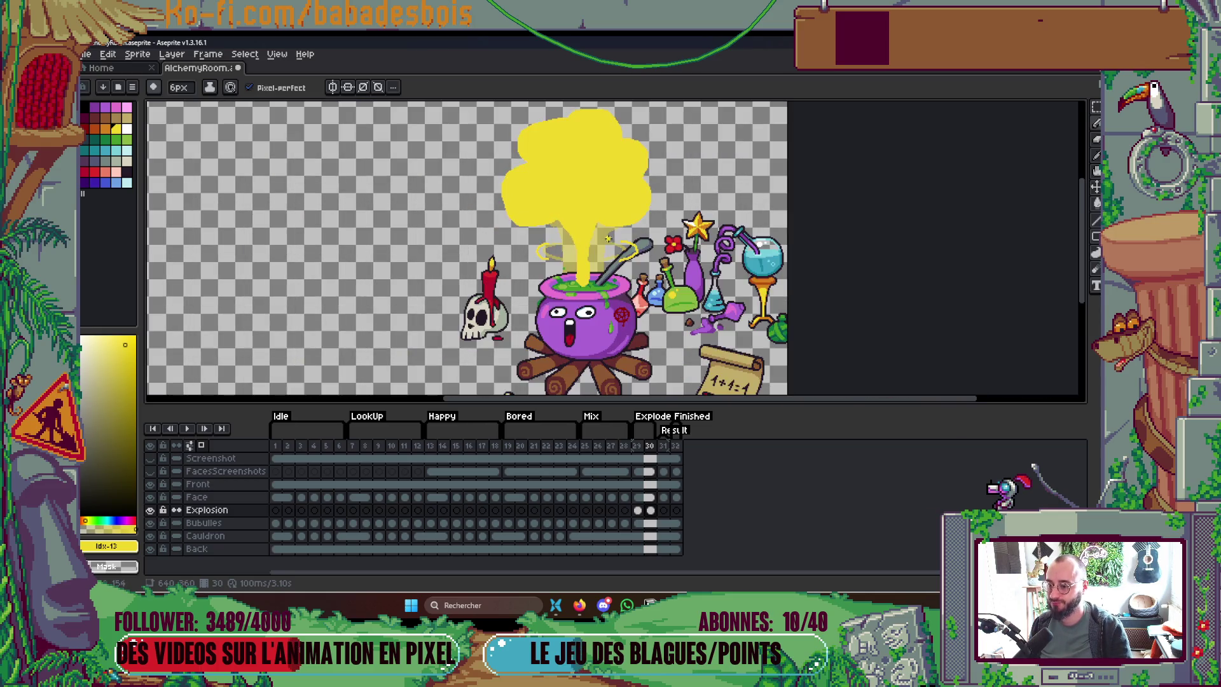
Step: Insert a new frame 31 after frame 30 with Alt+N
scroll(555, 249, down, 1)
scroll(555, 249, down, 2)
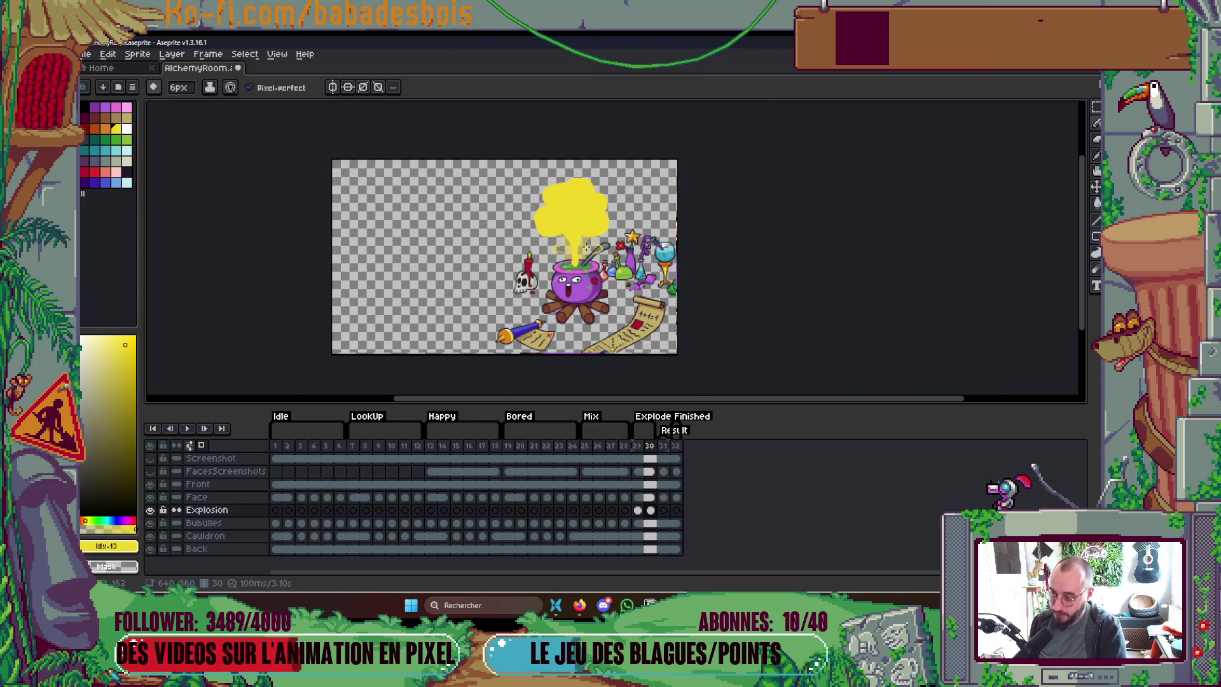
key(alt+n)
scroll(587, 247, up, 4)
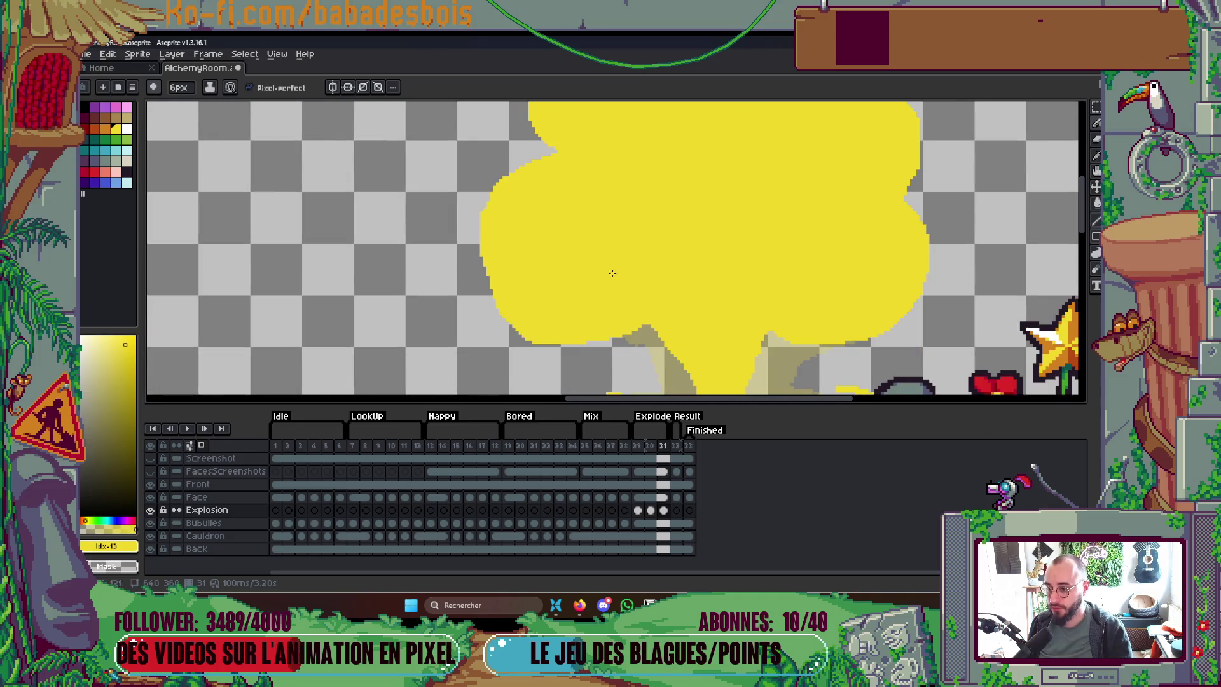
Step: Erase the yellow stream pouring into the cauldron and the ring's left and spoon-handle segments
scroll(636, 254, down, 2)
mouse_move(670, 246)
mouse_down()
mouse_move(687, 328)
mouse_move(705, 210)
mouse_move(659, 203)
mouse_move(686, 267)
mouse_move(708, 213)
mouse_move(695, 280)
mouse_up()
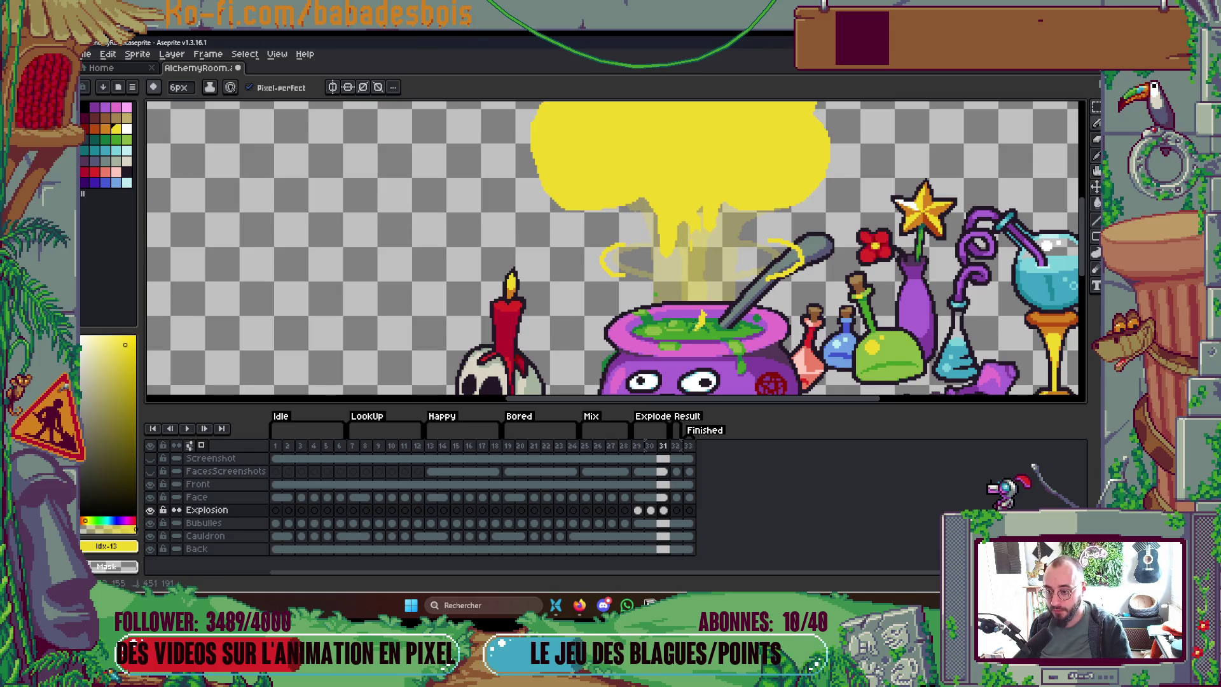
drag(607, 254, 612, 266)
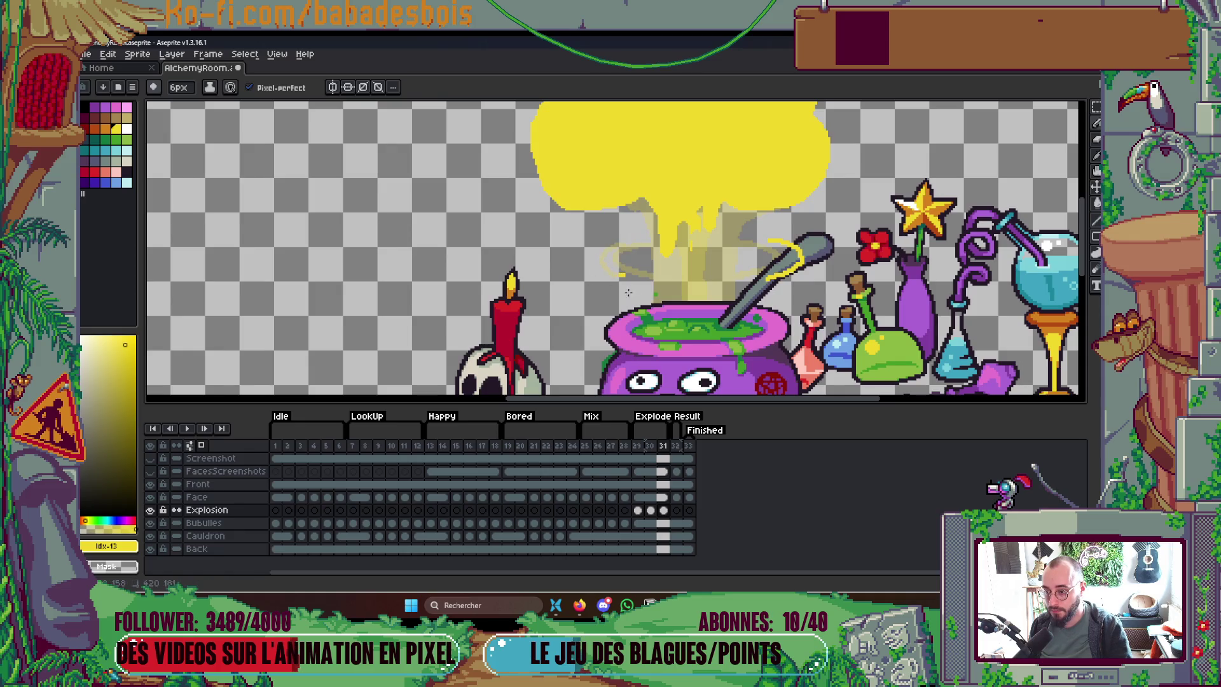
mouse_move(803, 246)
mouse_down()
mouse_move(771, 275)
mouse_move(805, 266)
mouse_up()
Step: With a 1px pencil, shade the yellow blob grey and paint pale-yellow arcs across the cloud
key(minus)
key(minus)
key(minus)
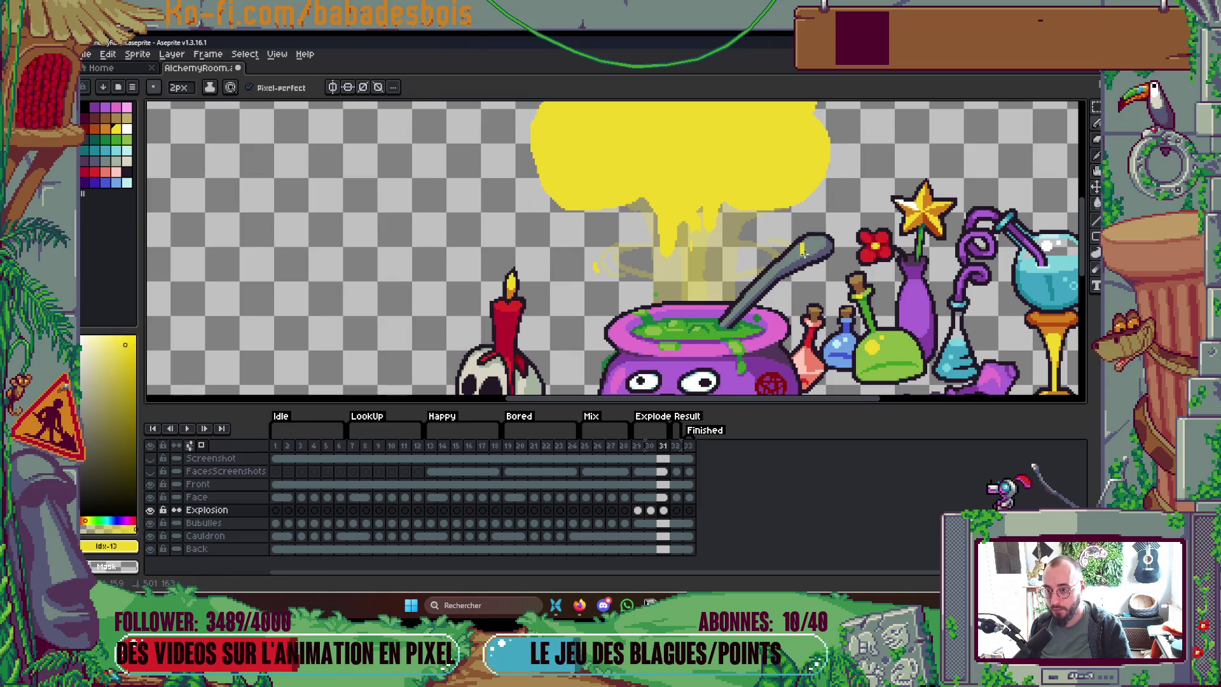
scroll(710, 280, up, 3)
scroll(710, 280, left, 2)
scroll(711, 280, up, 1)
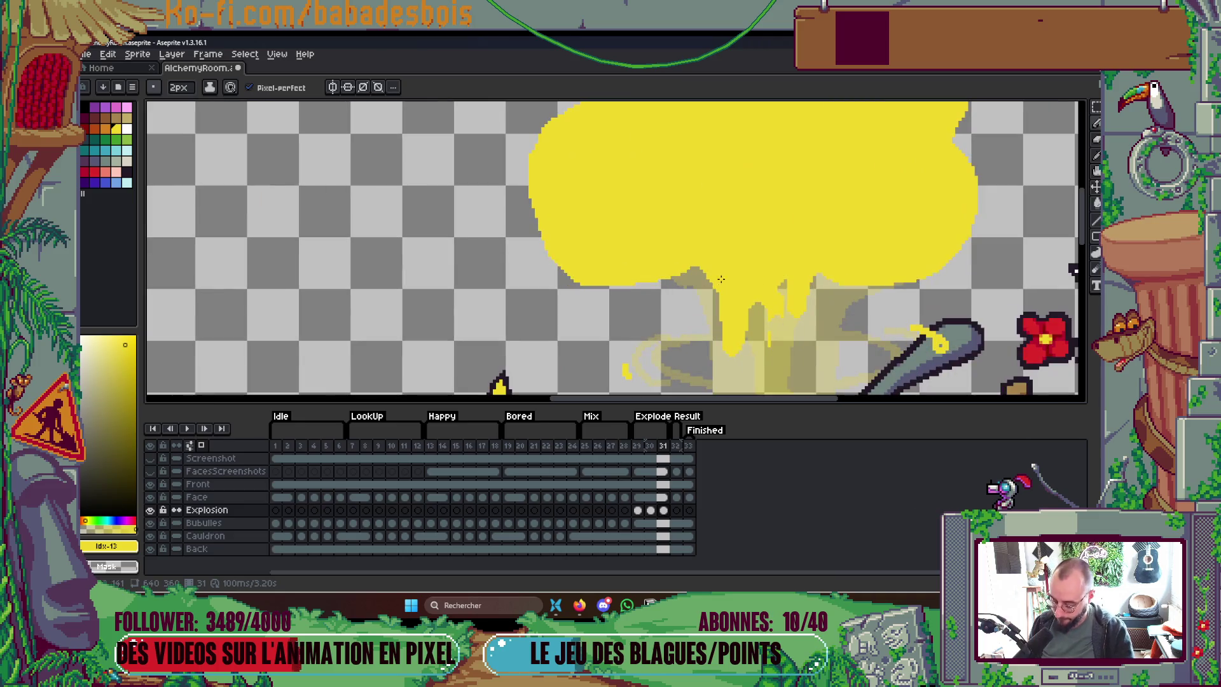
key(minus)
mouse_move(676, 156)
mouse_down()
mouse_move(703, 216)
mouse_move(712, 209)
mouse_move(676, 178)
mouse_up()
mouse_move(791, 262)
mouse_down()
mouse_move(906, 170)
mouse_move(824, 230)
mouse_up()
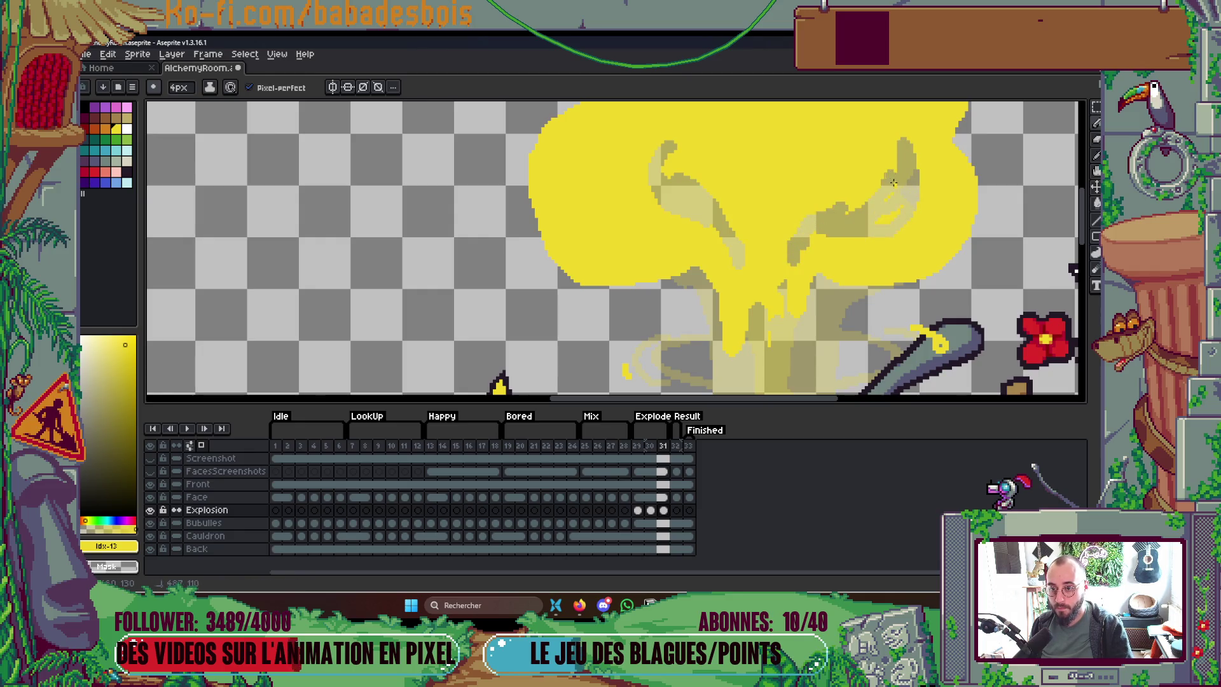
scroll(769, 223, up, 3)
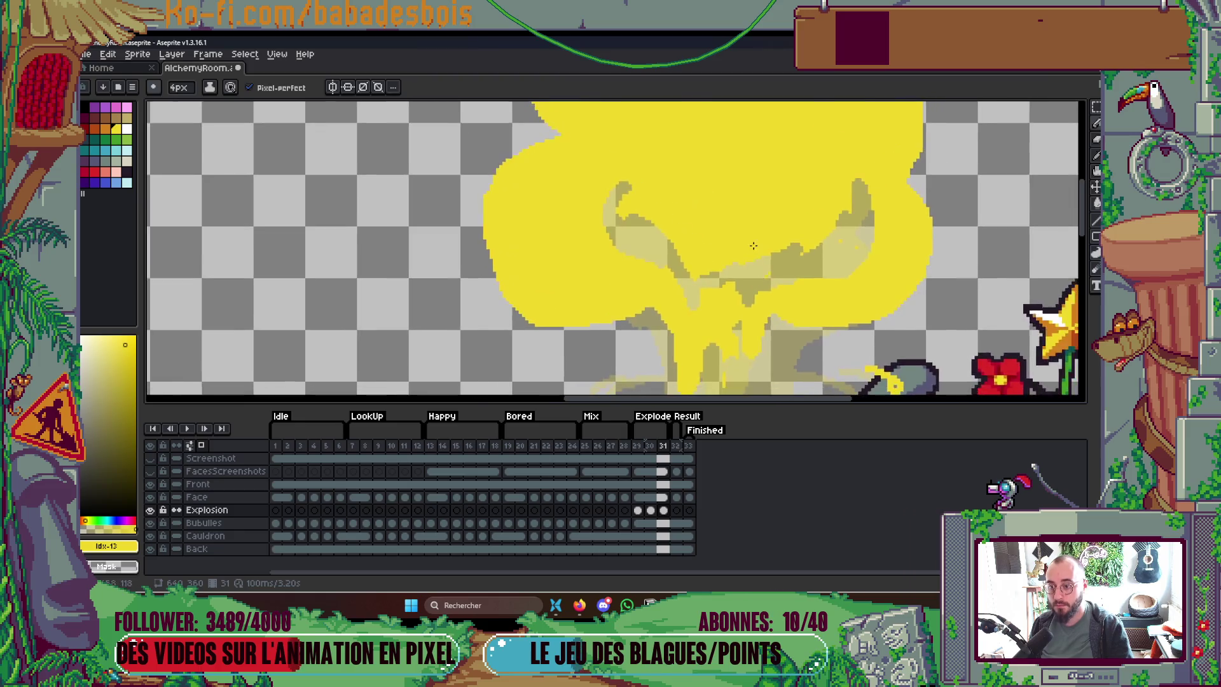
mouse_move(677, 218)
mouse_down()
mouse_move(732, 159)
mouse_move(845, 237)
mouse_move(825, 240)
mouse_move(887, 254)
mouse_move(876, 277)
mouse_up()
scroll(731, 159, up, 1)
Step: Pan across the yellow cloud and marquee-select the cloud's left part
key(space)
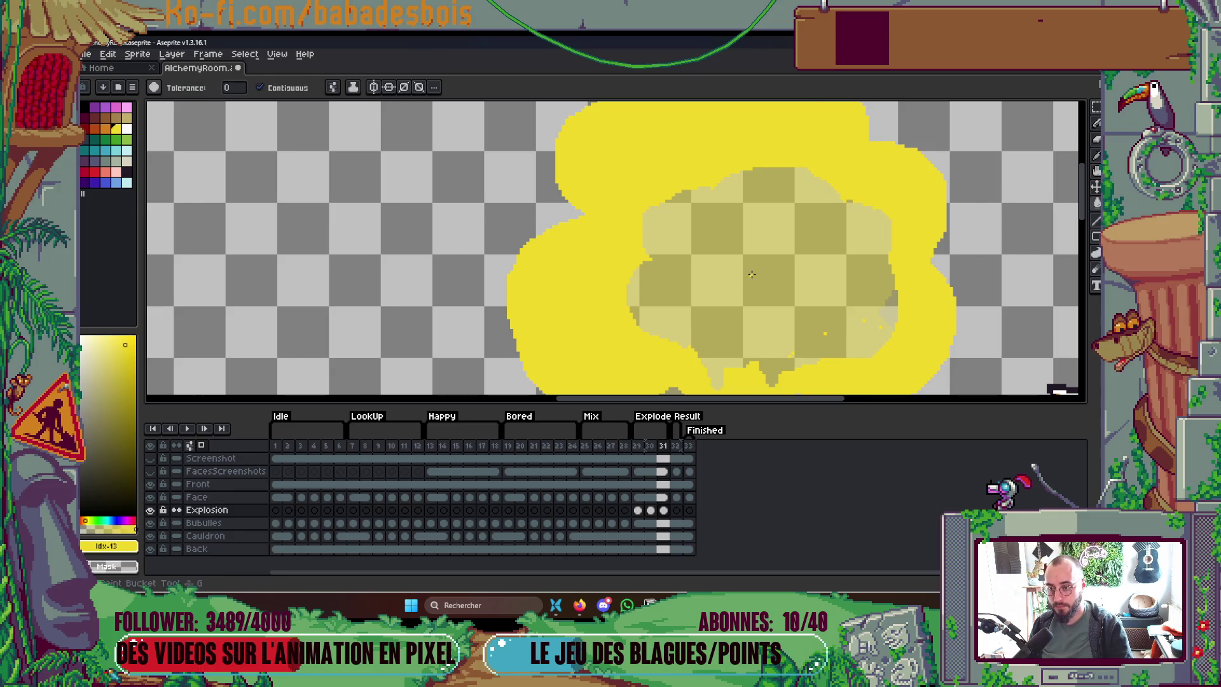
scroll(756, 288, down, 5)
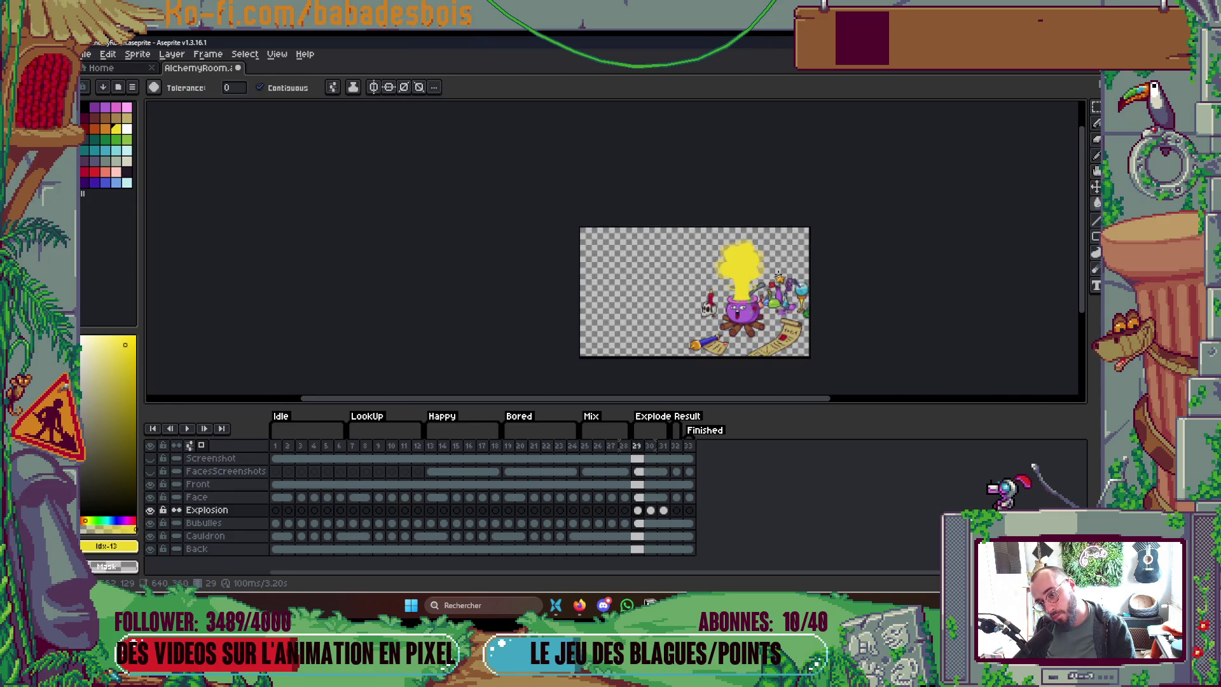
scroll(780, 270, up, 5)
scroll(819, 233, up, 1)
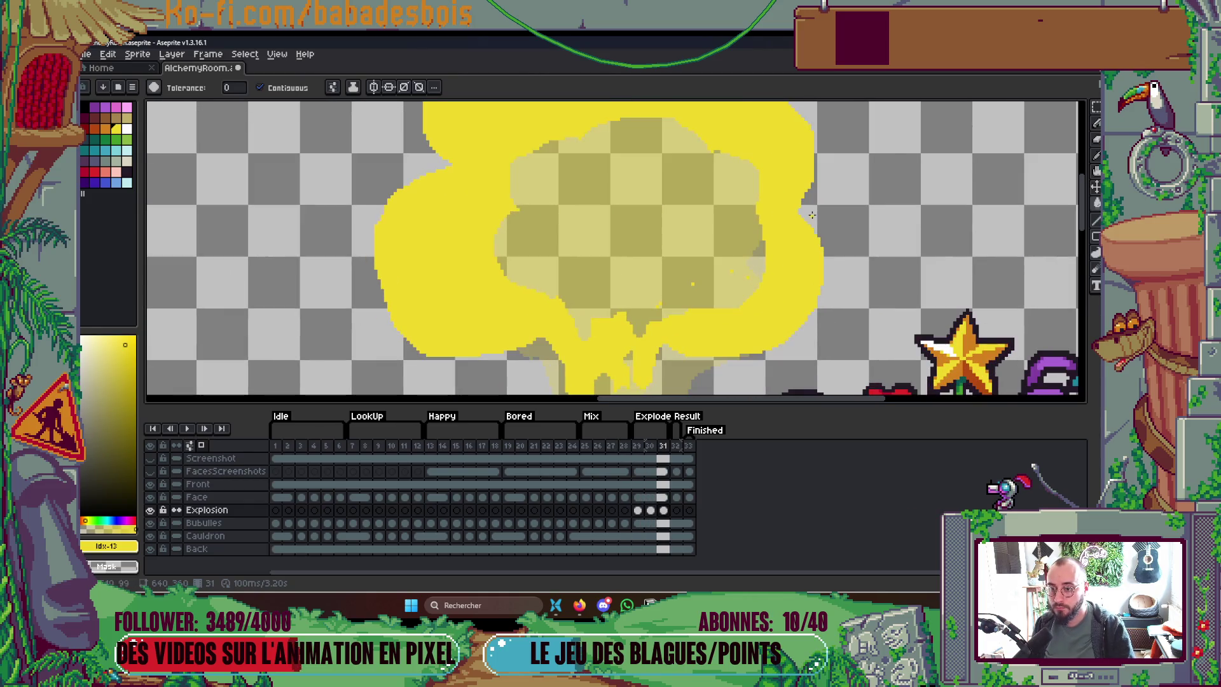
drag(738, 238, 766, 209)
key(b)
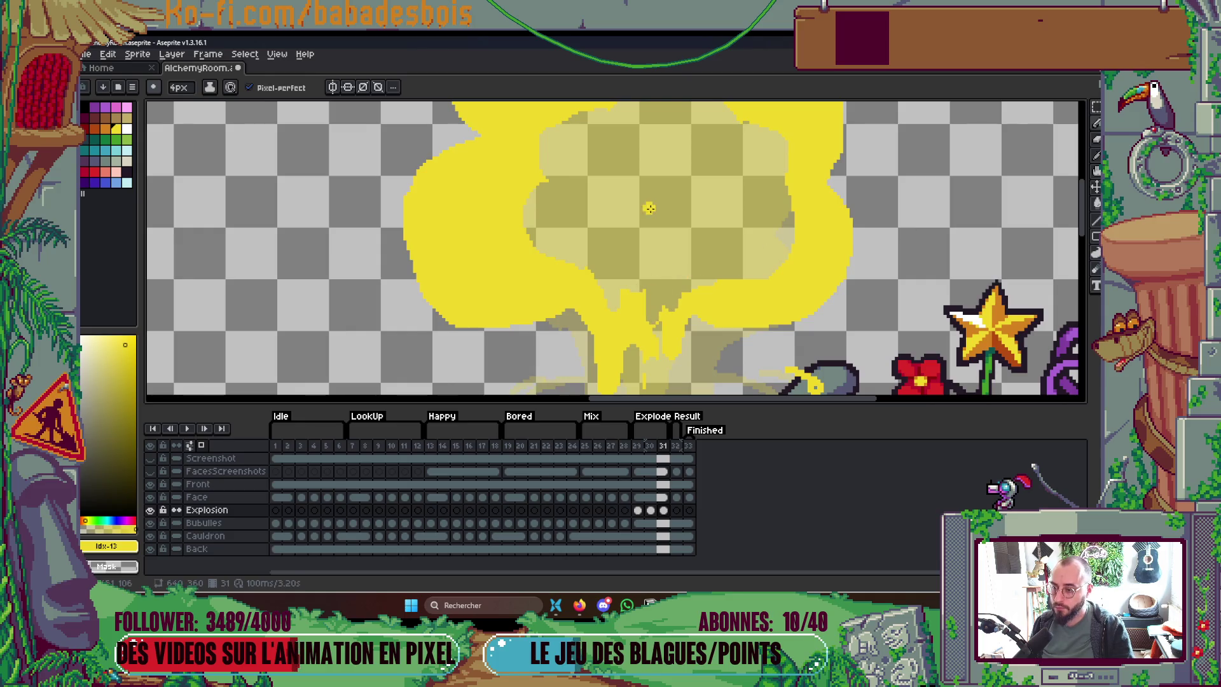
scroll(671, 273, down, 3)
scroll(615, 272, up, 3)
scroll(616, 273, left, 5)
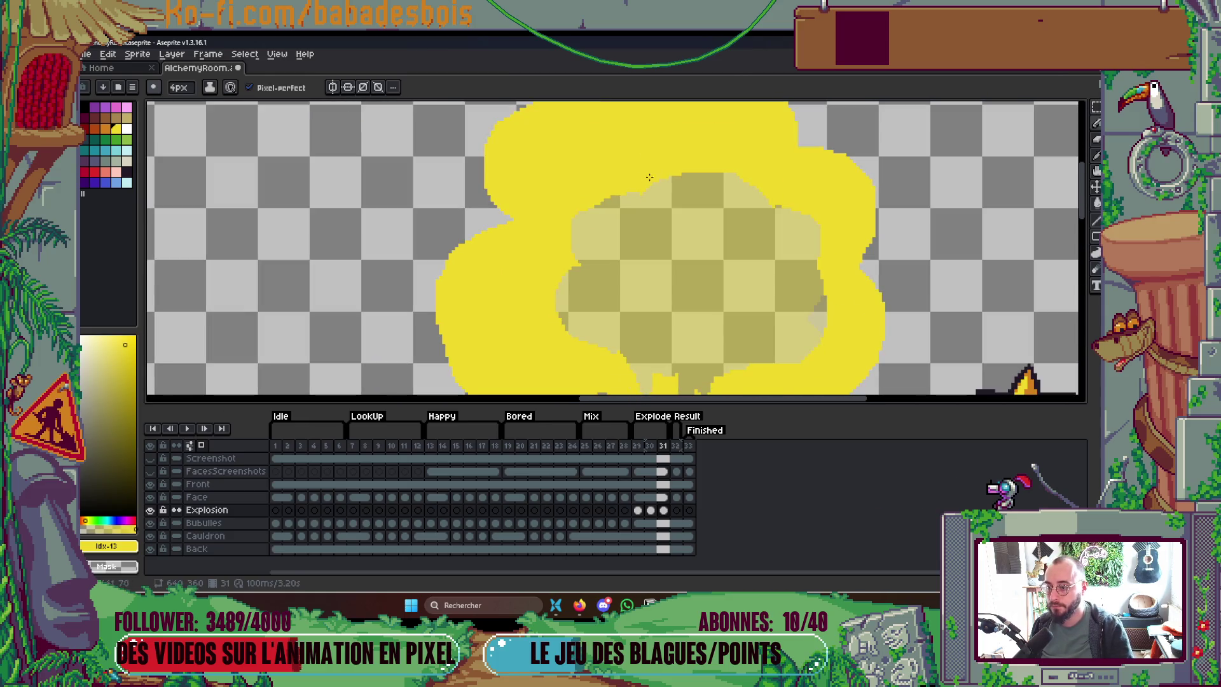
scroll(692, 229, down, 2)
key(m)
mouse_move(612, 137)
mouse_down()
mouse_move(772, 265)
mouse_move(758, 254)
mouse_move(861, 273)
mouse_up()
Step: Move a right cloud piece up and right and the C-shaped curl down and right
drag(796, 121, 959, 284)
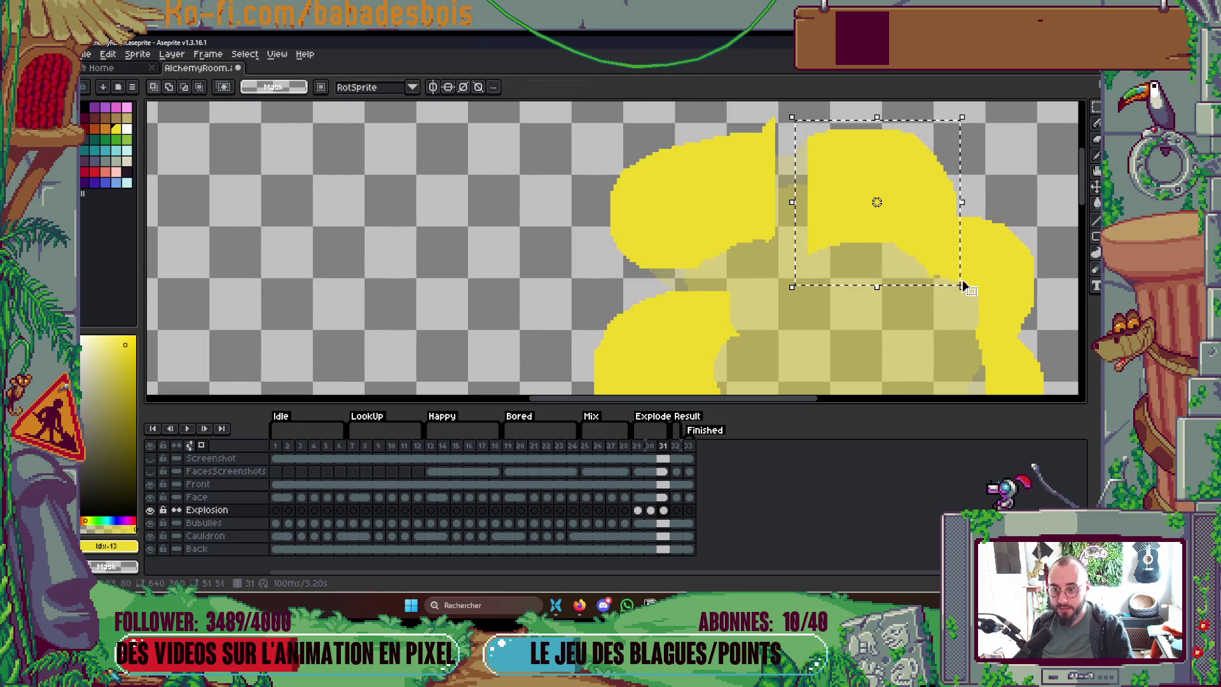
scroll(804, 165, right, 5)
drag(805, 166, 899, 275)
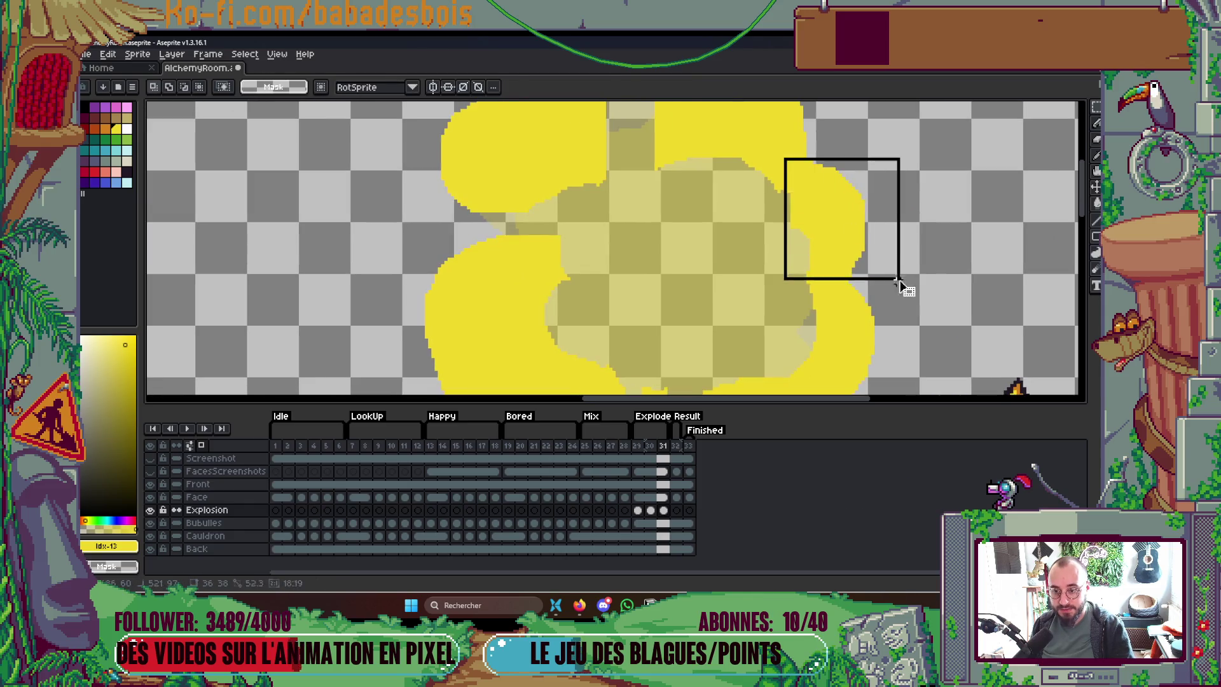
drag(842, 231, 875, 204)
scroll(755, 199, down, 3)
drag(746, 178, 902, 301)
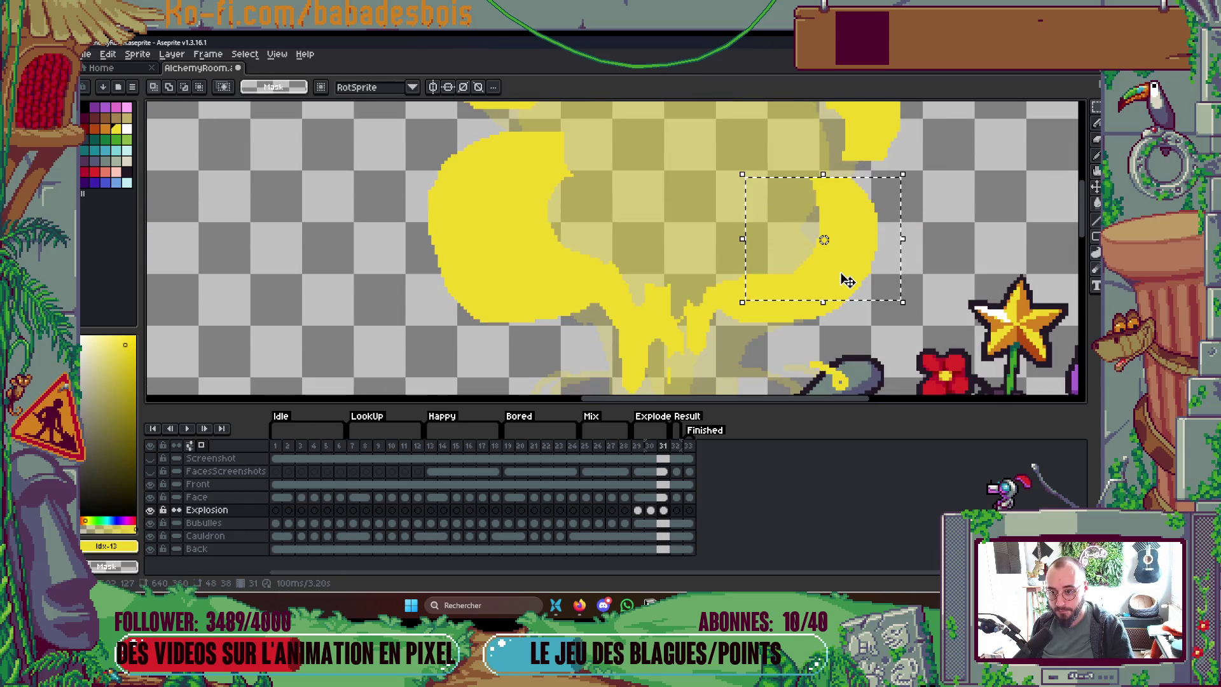
drag(748, 266, 765, 297)
click(397, 178)
Step: Shift the left yellow blob left and down, commit it, and stop playback
drag(400, 136, 594, 335)
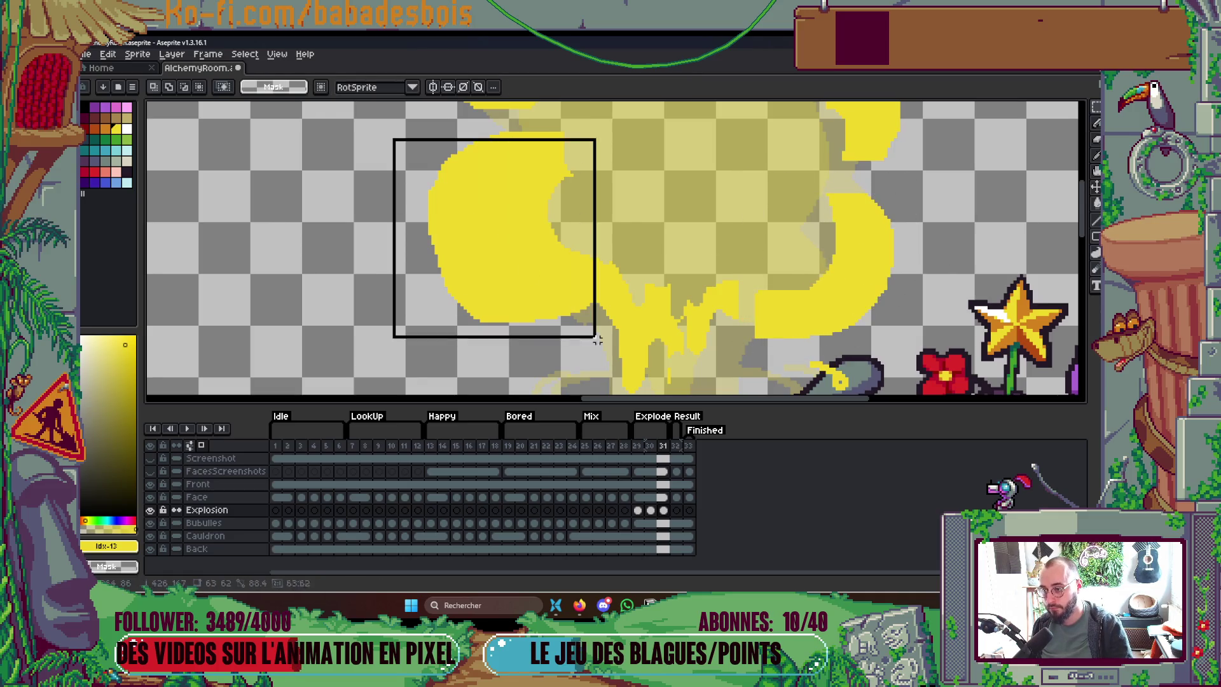
mouse_move(571, 266)
mouse_down()
mouse_move(556, 280)
mouse_move(521, 270)
mouse_up()
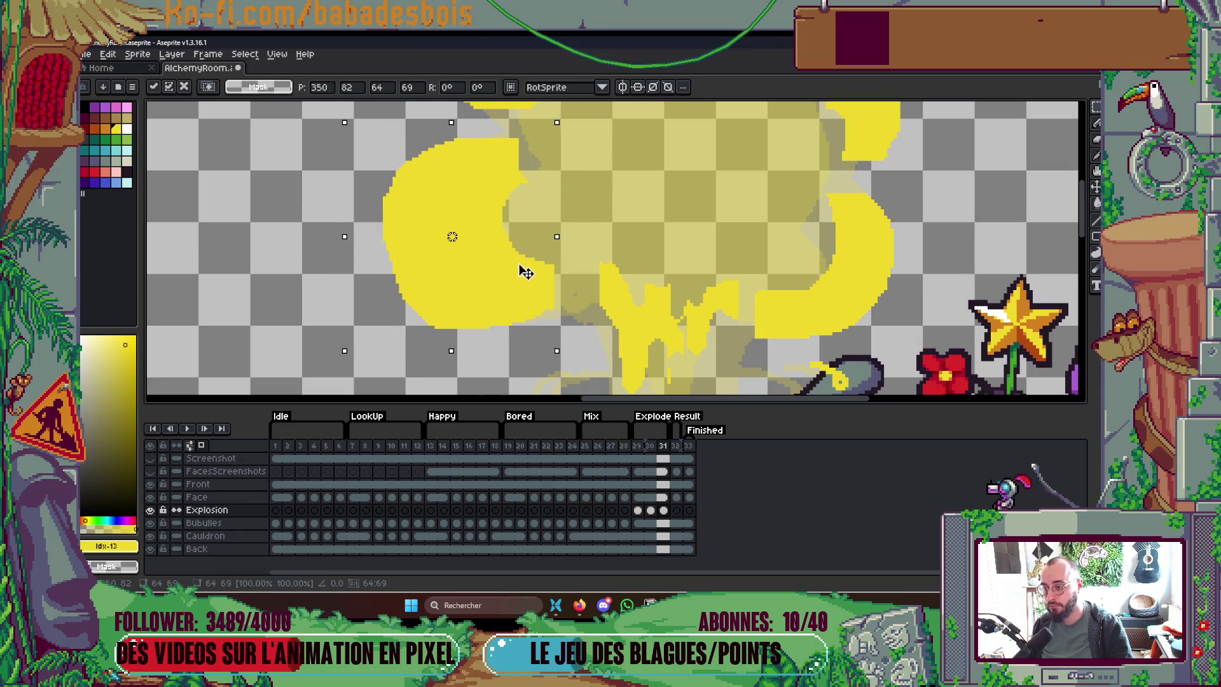
scroll(521, 269, down, 3)
click(723, 236)
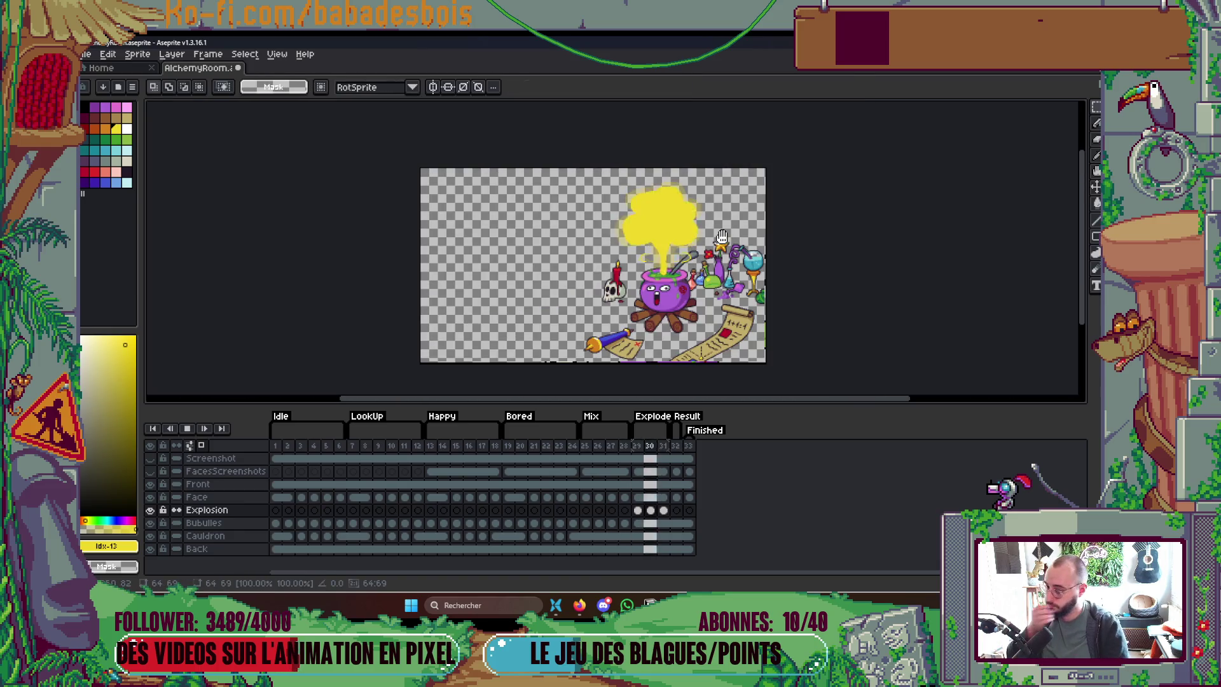
key(Return)
key(Return)
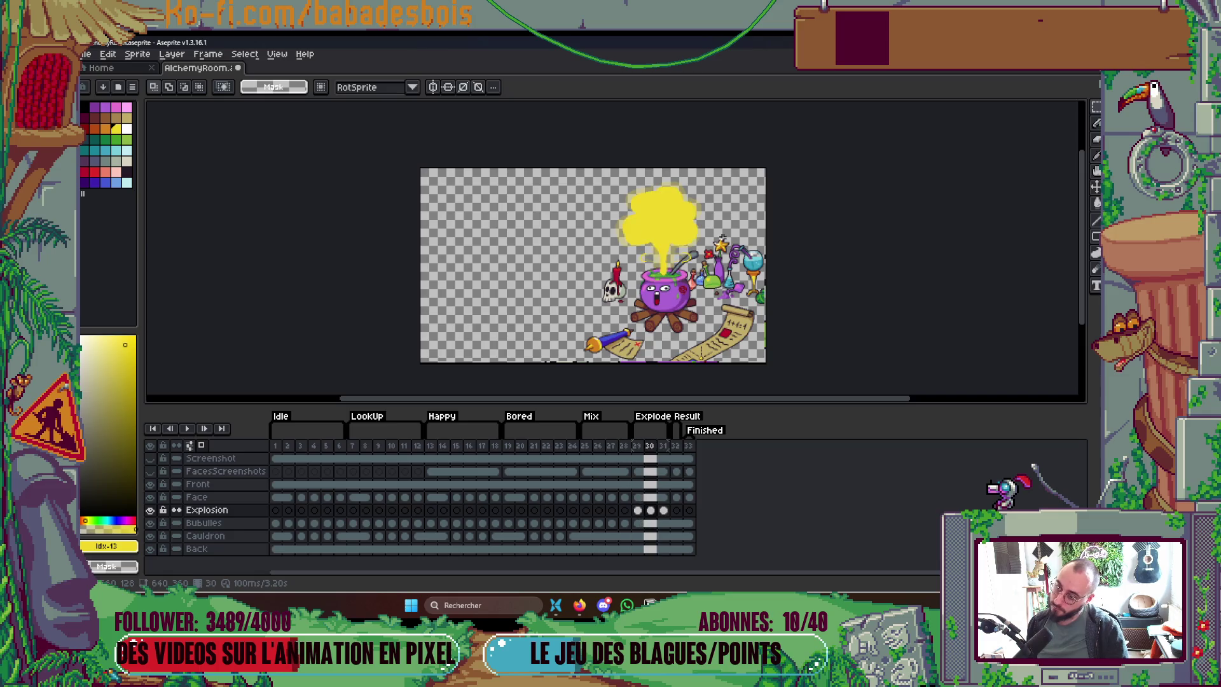
Step: Draw a curved yellow stroke and a thick banana-shaped curl on the cloud's right
scroll(638, 197, up, 3)
key(b)
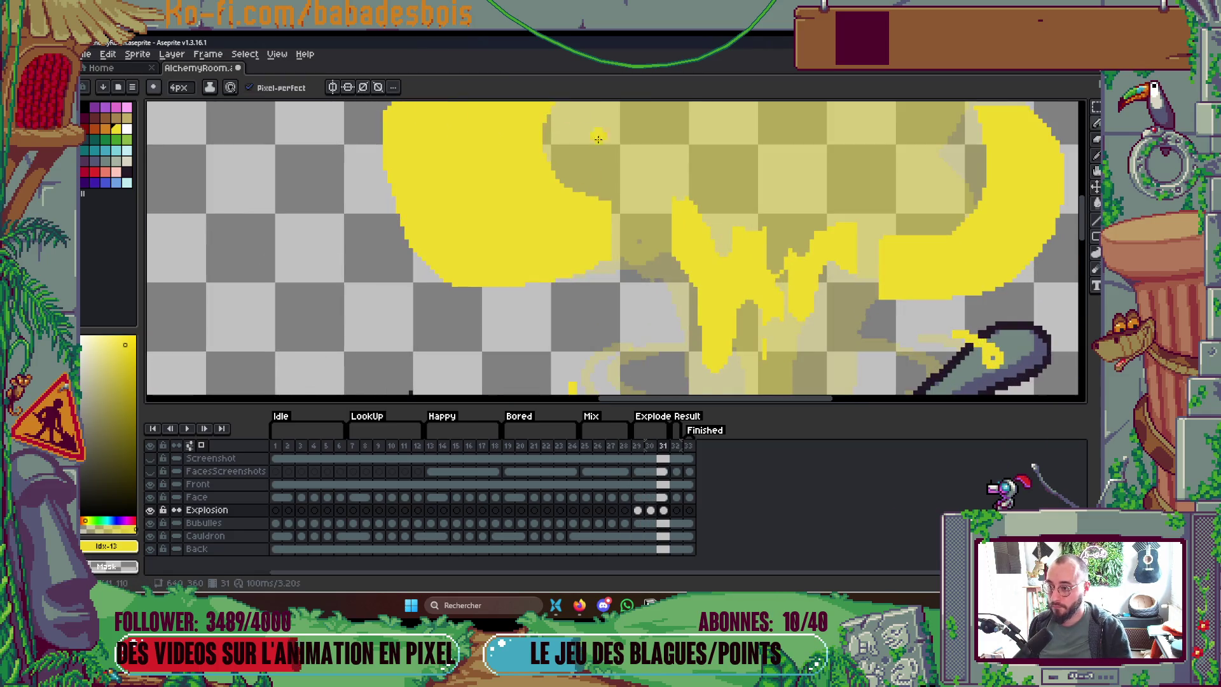
scroll(665, 250, up, 2)
mouse_move(583, 196)
mouse_down()
mouse_move(615, 287)
mouse_move(574, 218)
mouse_move(593, 225)
mouse_up()
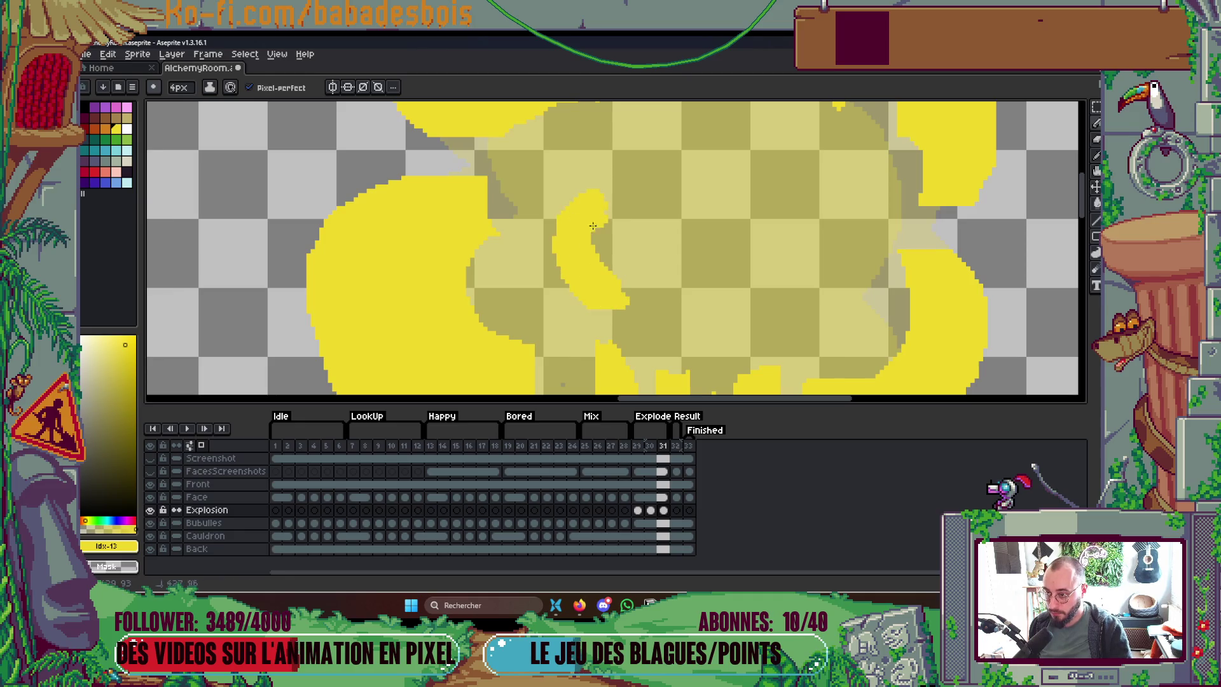
scroll(628, 288, down, 1)
drag(753, 287, 803, 242)
drag(761, 288, 771, 273)
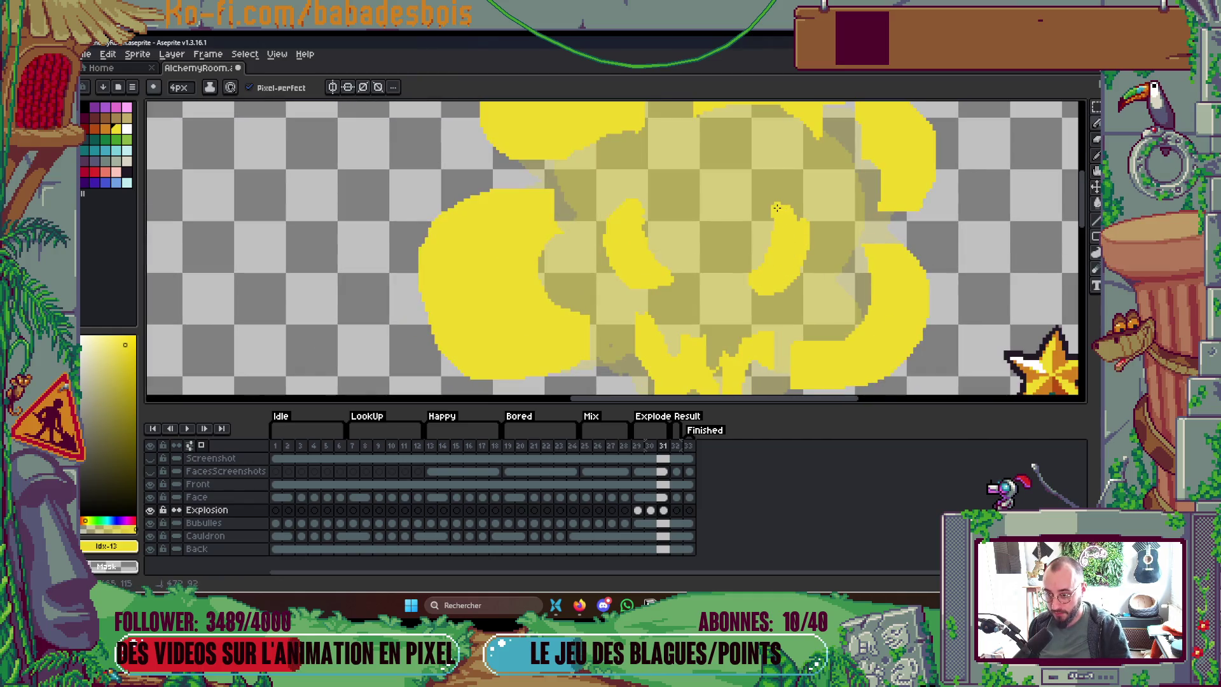
mouse_move(784, 205)
mouse_down()
mouse_move(725, 191)
mouse_move(757, 267)
mouse_up()
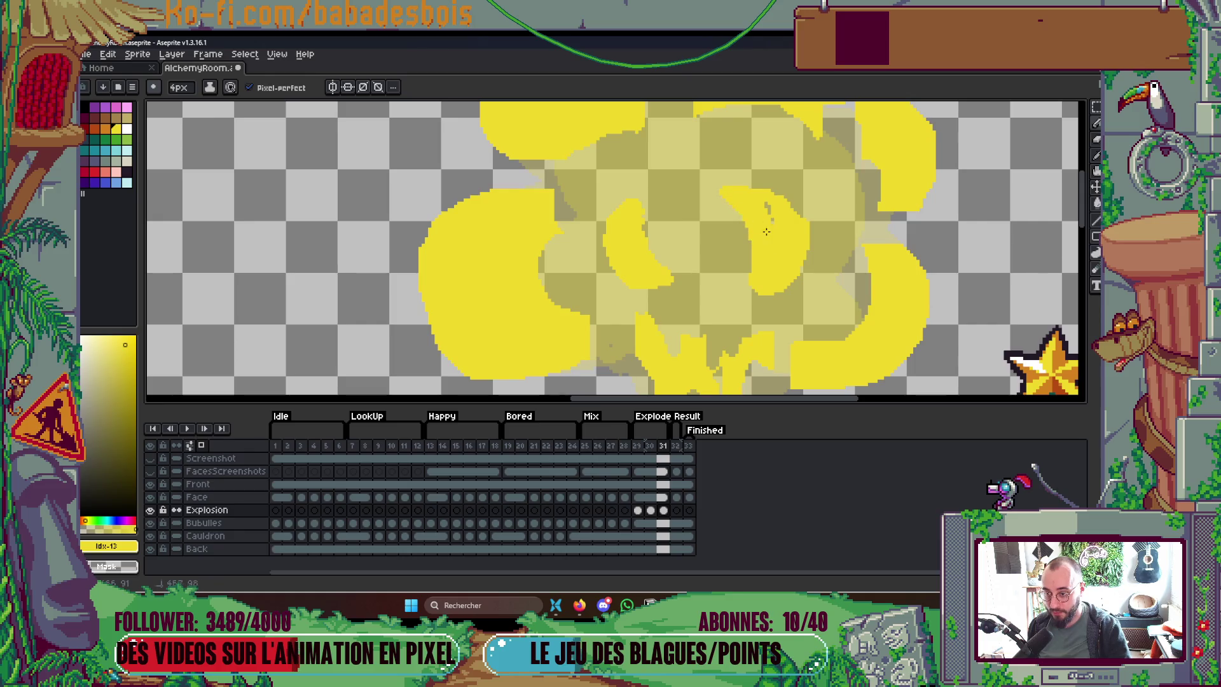
scroll(751, 192, up, 2)
Step: Add a thin curl and yellow spikes along the cloud's edge
mouse_move(646, 248)
mouse_down()
mouse_move(717, 242)
mouse_move(649, 260)
mouse_up()
scroll(692, 258, down, 5)
scroll(760, 212, up, 2)
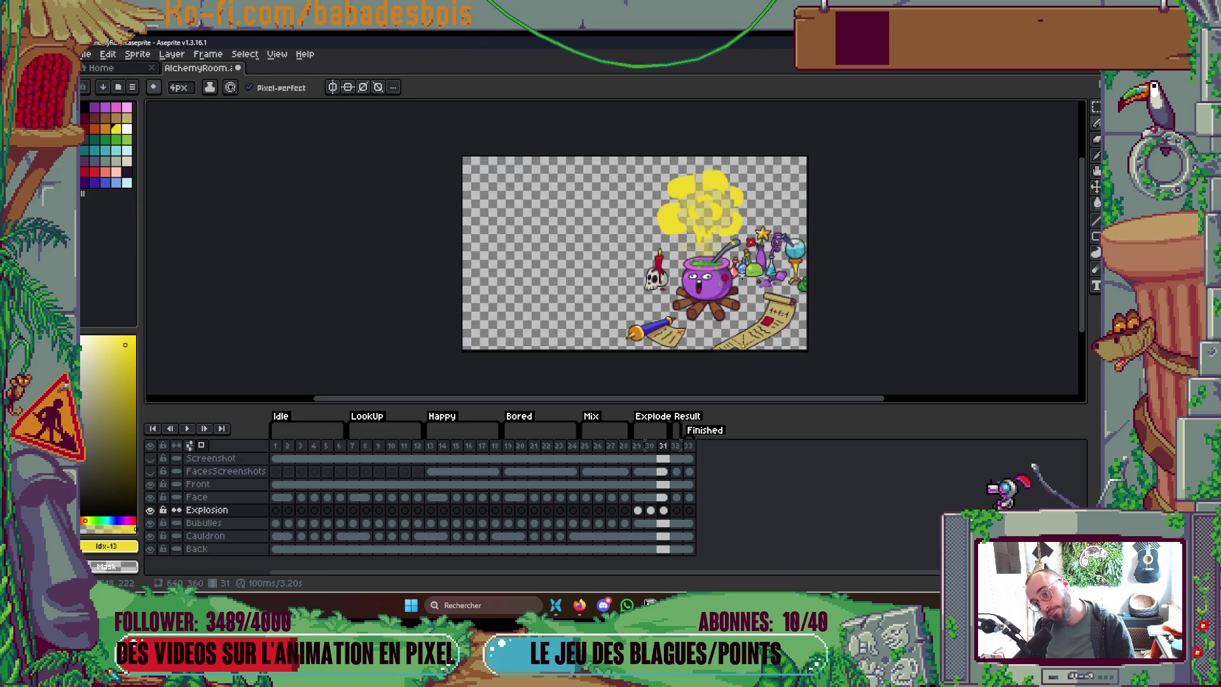
scroll(733, 185, up, 4)
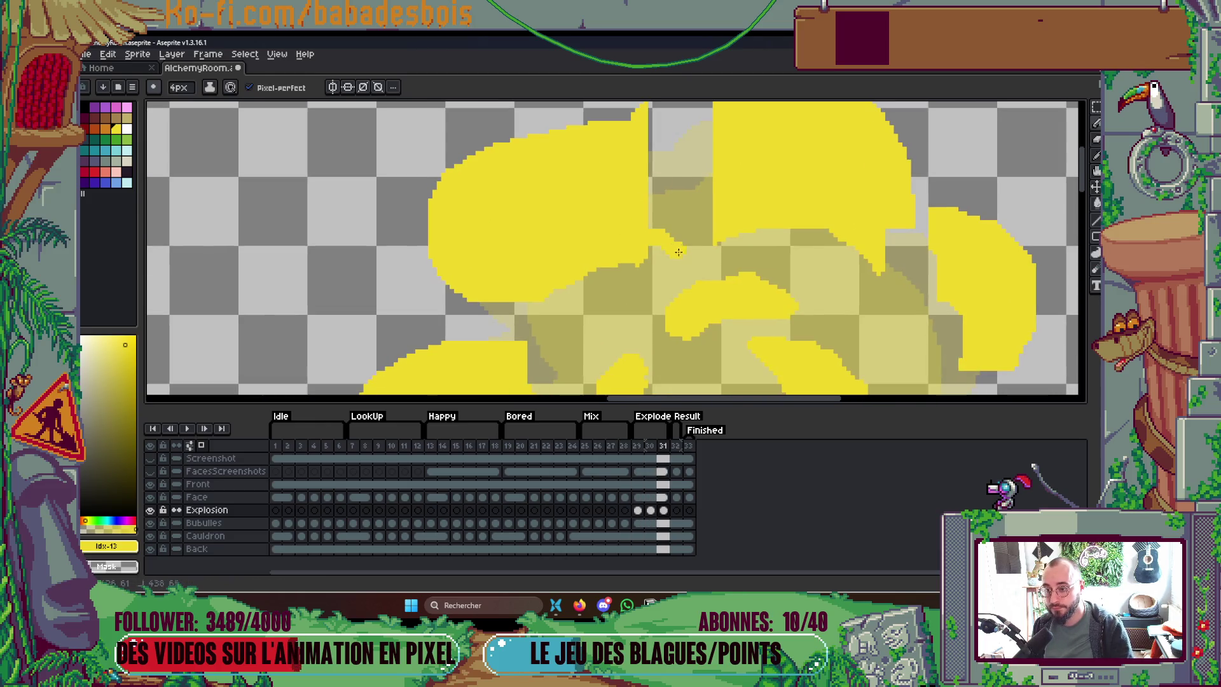
scroll(692, 142, down, 2)
mouse_move(674, 153)
mouse_down()
mouse_move(607, 201)
mouse_move(629, 265)
mouse_move(690, 303)
mouse_move(662, 254)
mouse_move(644, 250)
mouse_up()
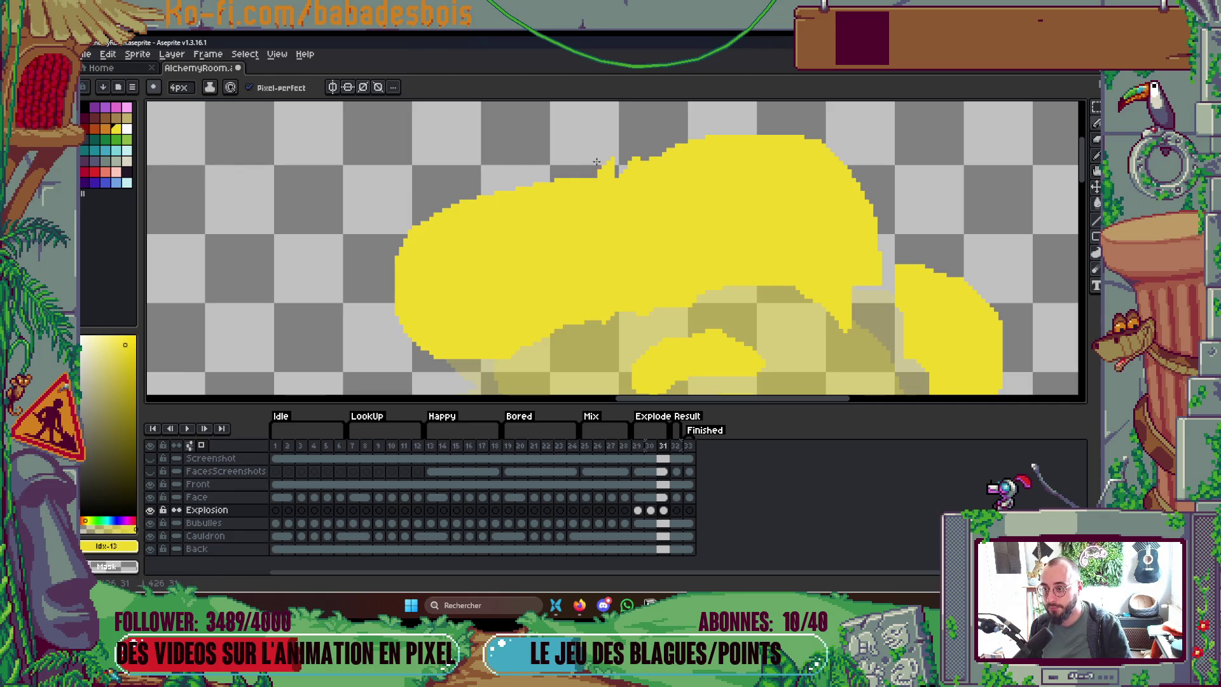
scroll(597, 161, down, 3)
scroll(732, 203, up, 3)
scroll(761, 214, up, 2)
Step: Fill around the upper-right shape, add a small spike, extend the blob's top-right edge, then play back
mouse_move(761, 213)
mouse_down()
mouse_move(787, 212)
mouse_move(749, 255)
mouse_up()
scroll(727, 228, down, 3)
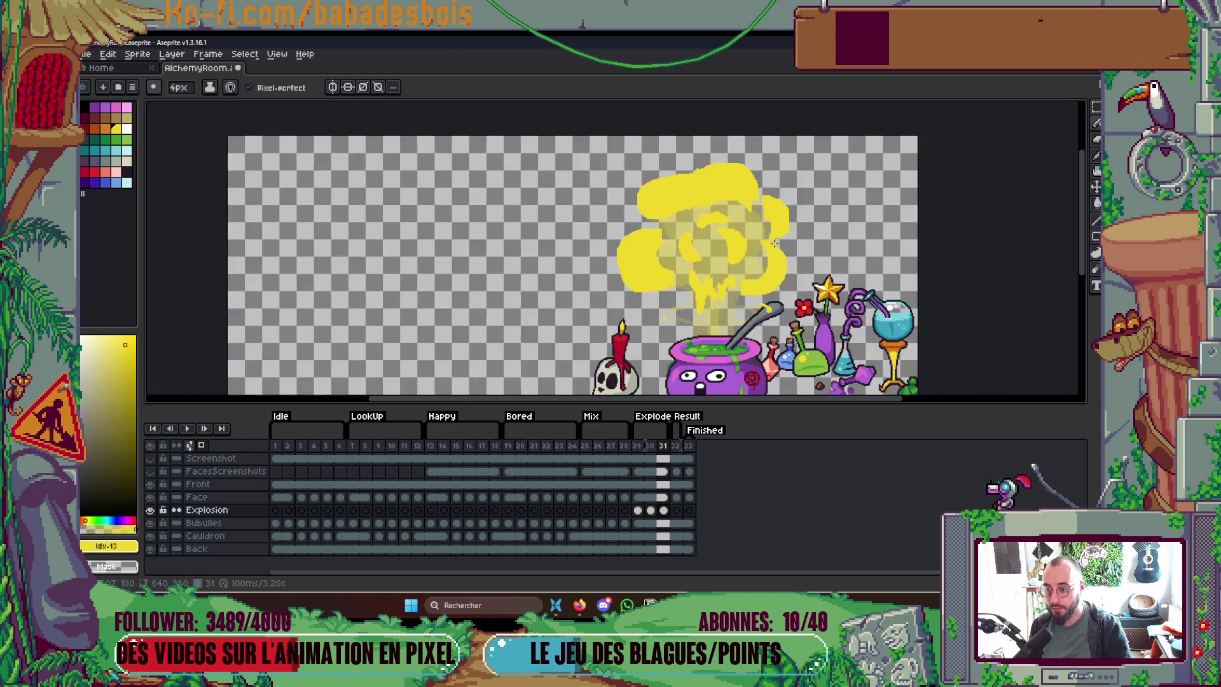
scroll(737, 250, up, 2)
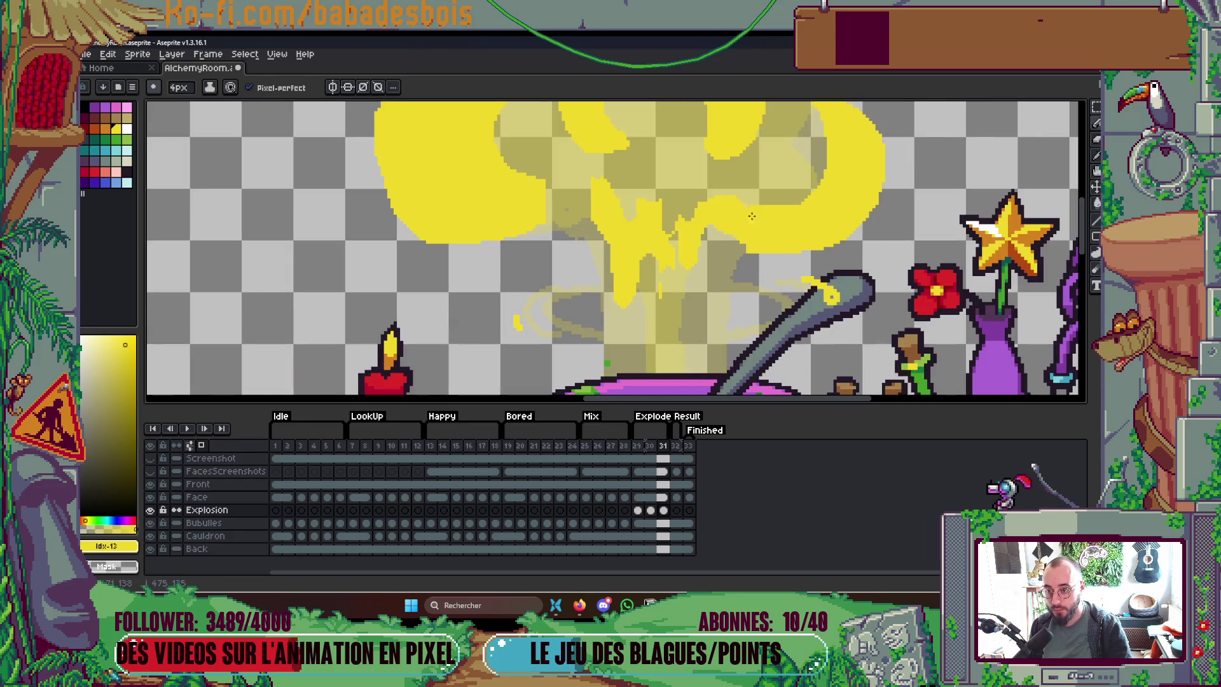
scroll(834, 294, down, 1)
scroll(533, 299, up, 1)
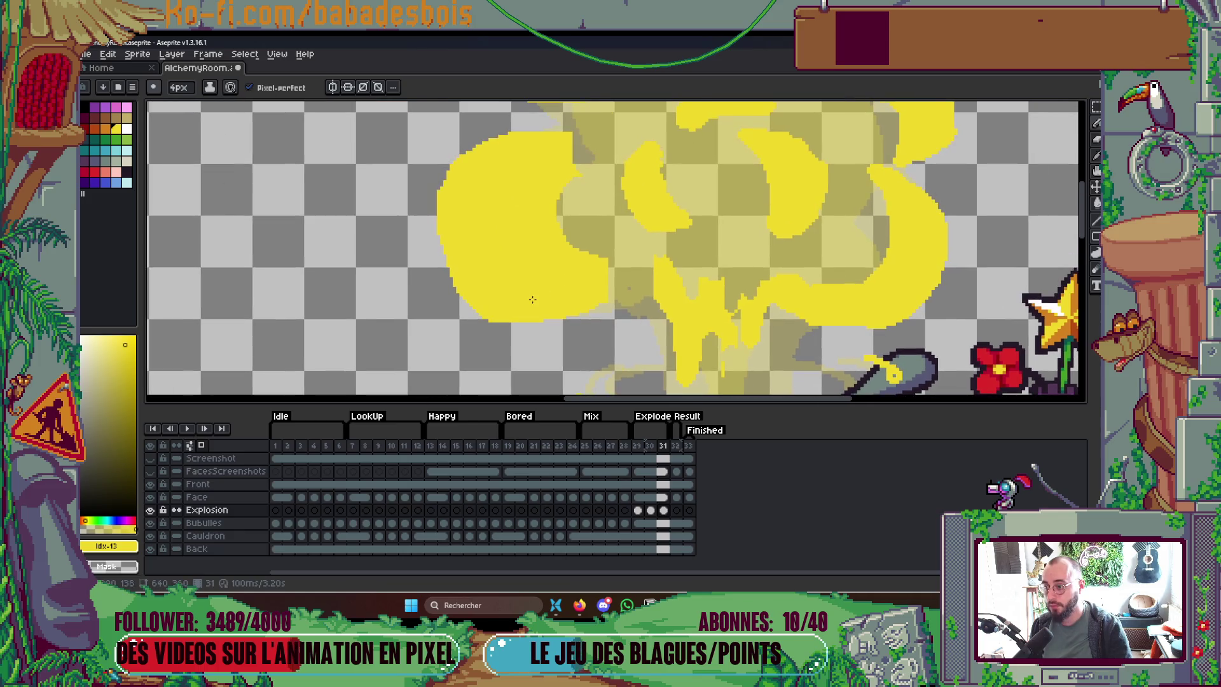
drag(629, 283, 611, 271)
drag(561, 155, 581, 141)
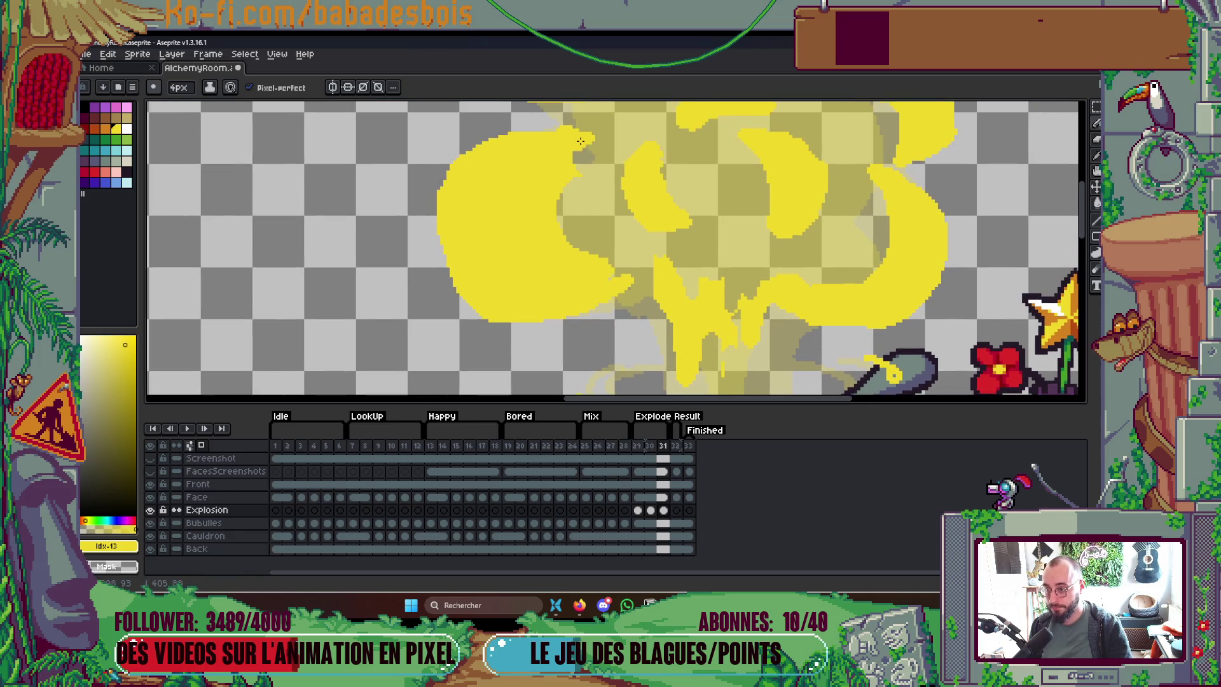
scroll(577, 147, down, 8)
scroll(577, 146, up, 2)
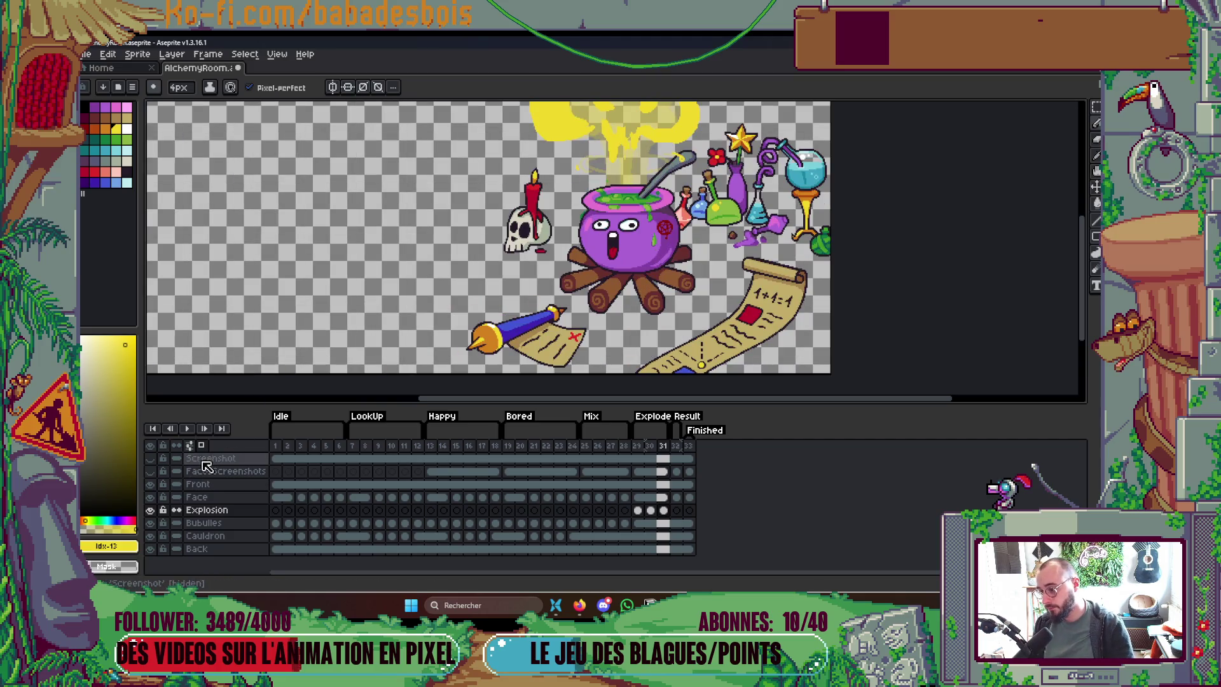
key(Return)
Step: Set explosion frames 29–31 to a duration of 75 ms each
scroll(715, 194, down, 3)
scroll(715, 194, up, 1)
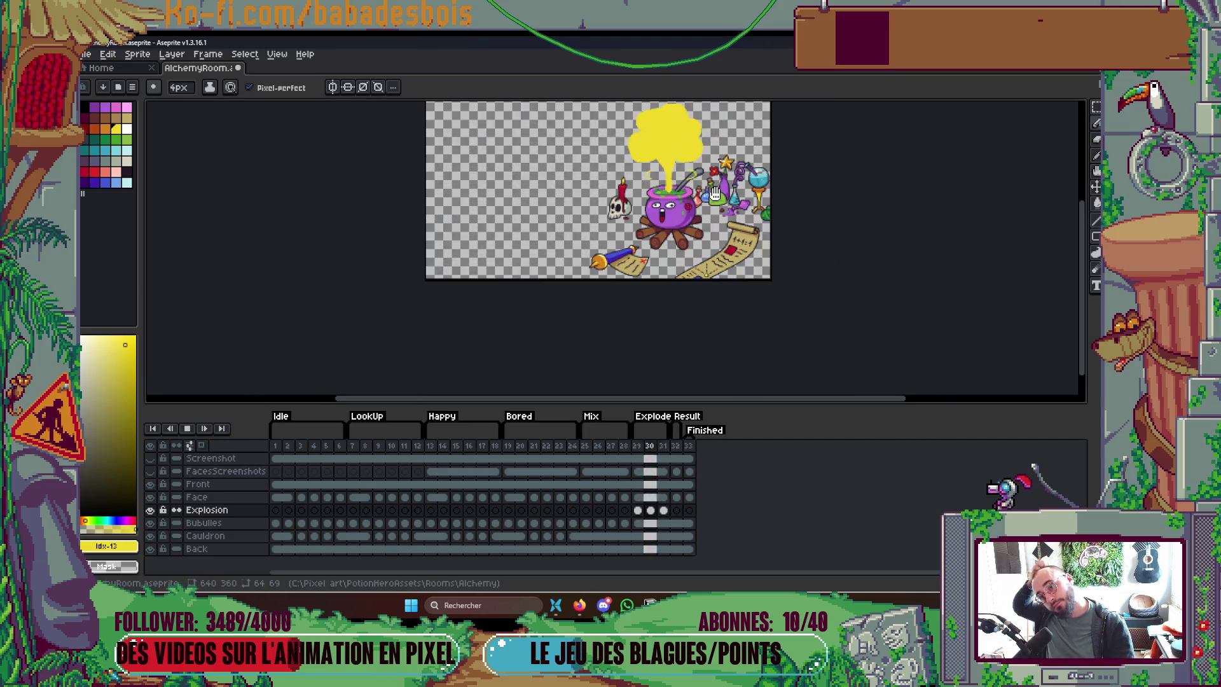
key(Return)
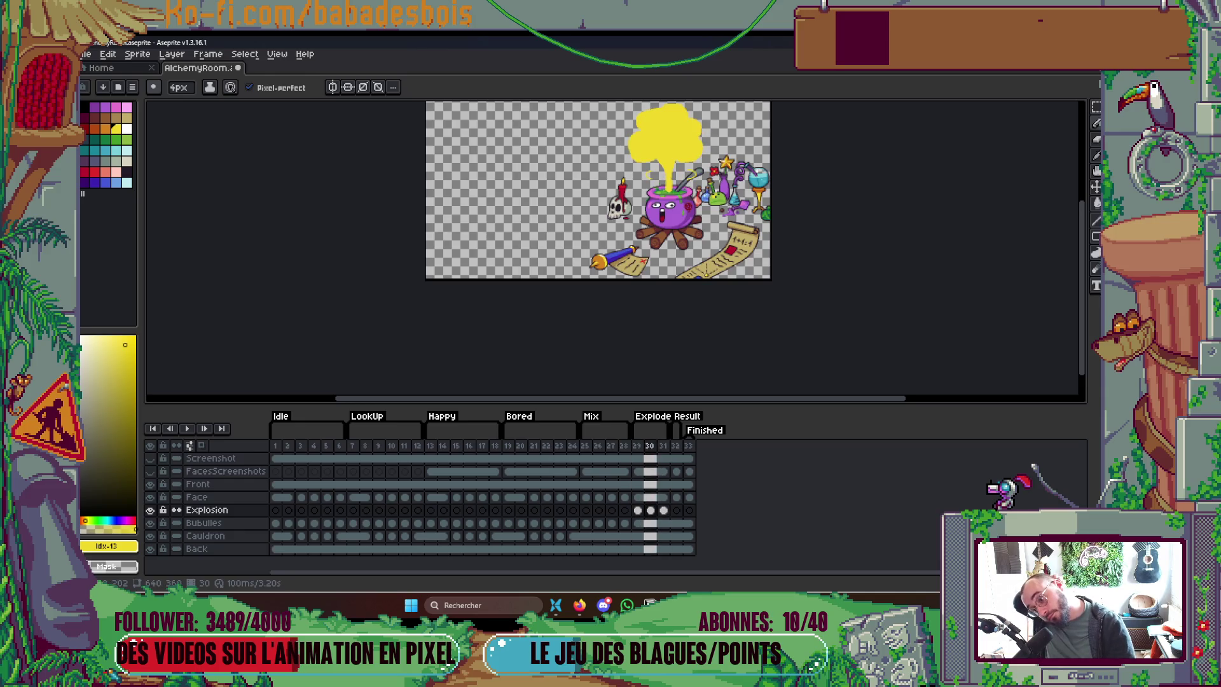
key(Left)
drag(663, 445, 636, 446)
right_click(639, 447)
click(673, 455)
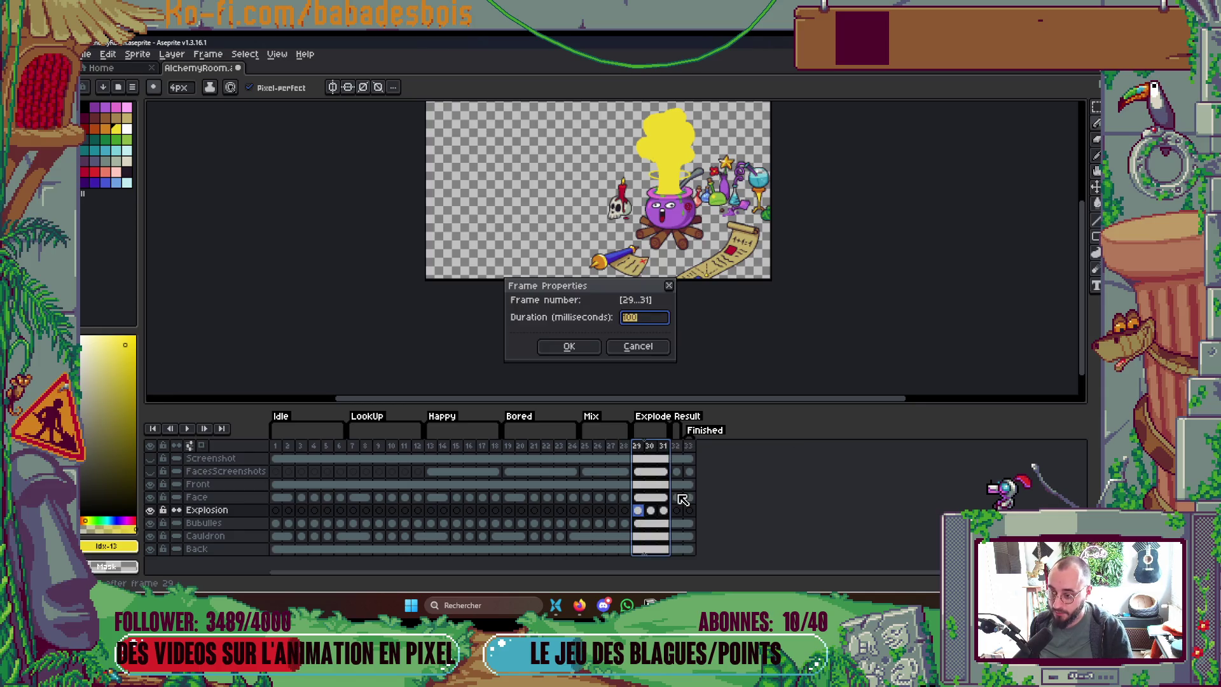
text(0)
key(Return)
key(Return)
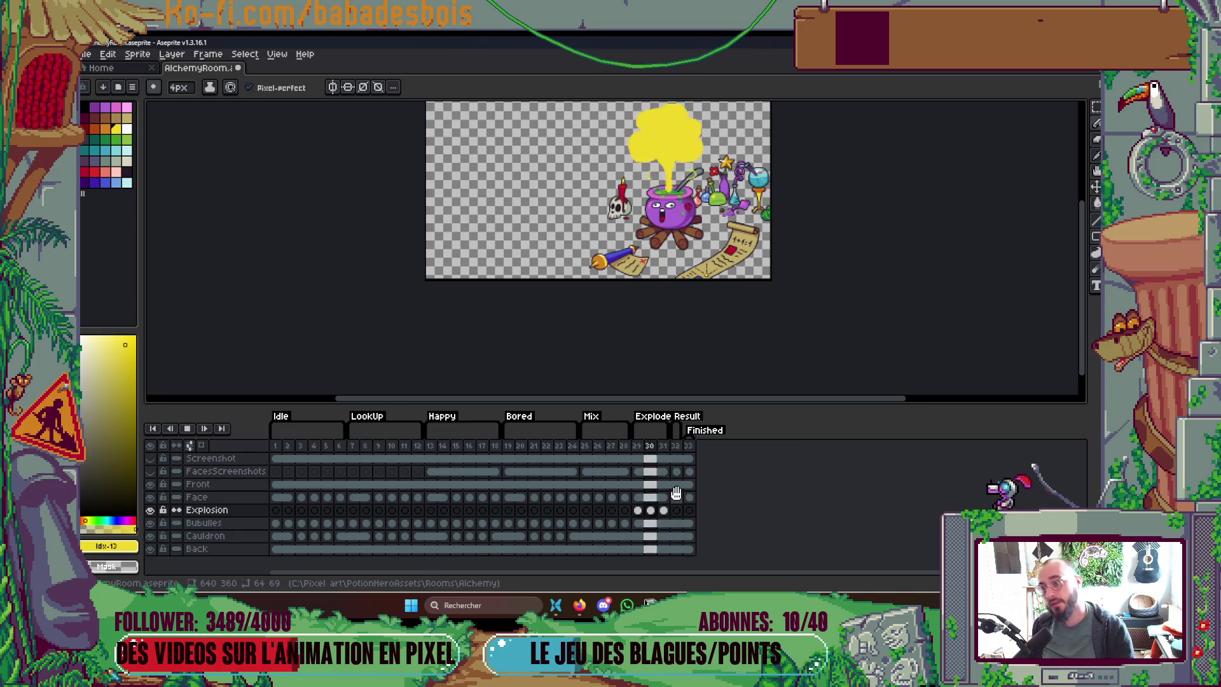
key(Return)
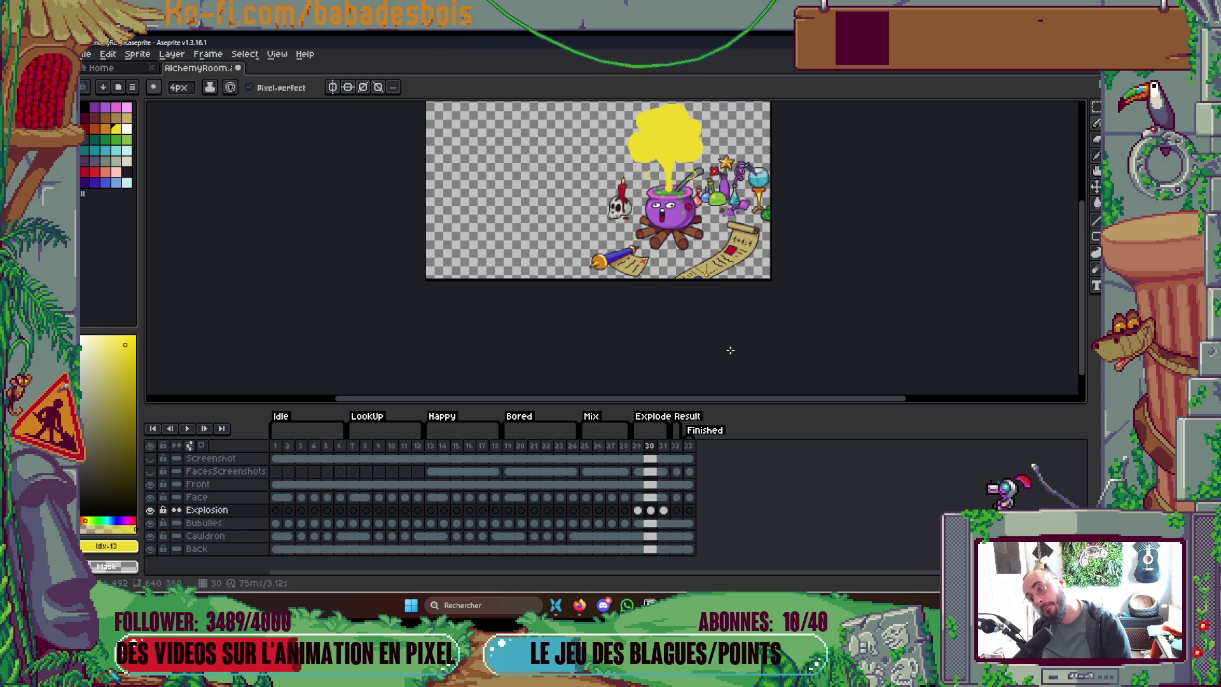
Step: Replay the explosion from frame 27 and insert a new frame 32 after frame 31
key(Right)
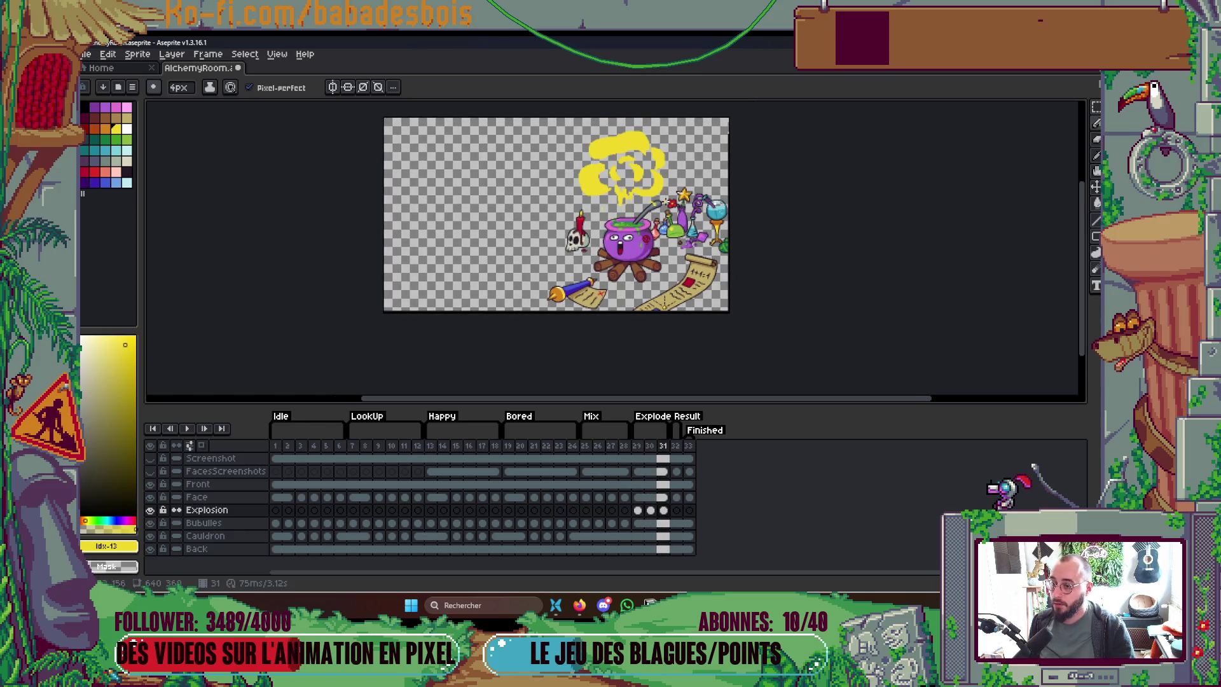
key(Right)
key(Left)
key(Left)
key(Left)
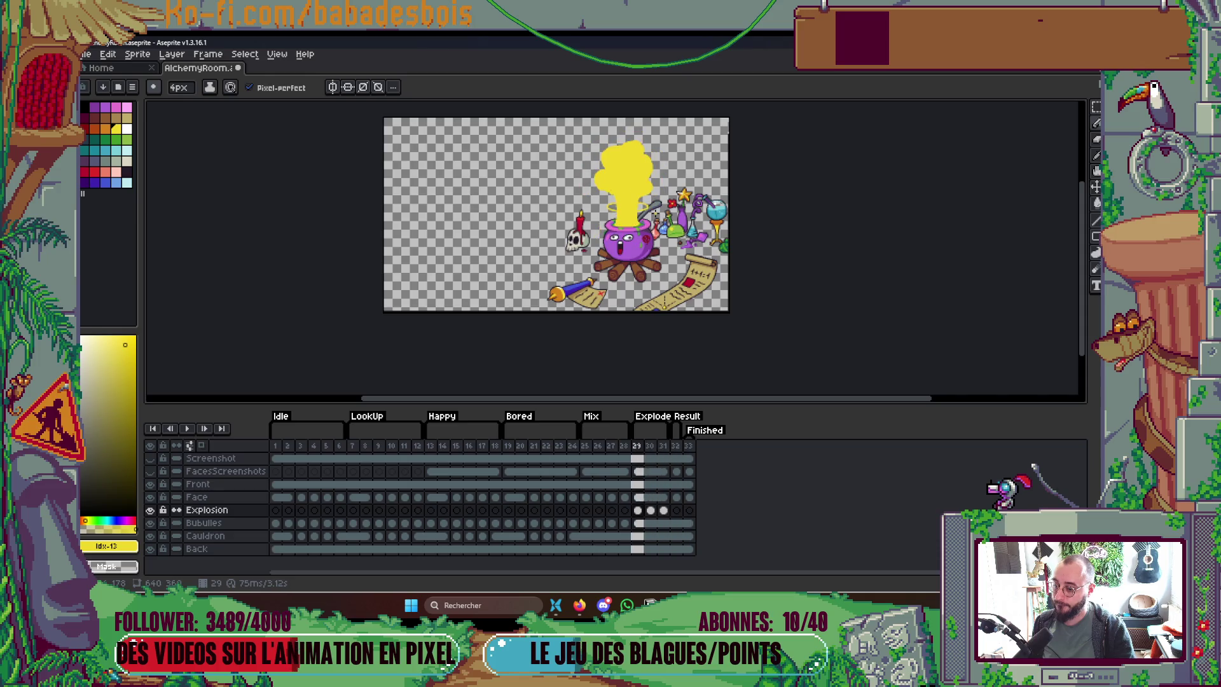
key(Return)
key(Left)
key(Left)
key(Left)
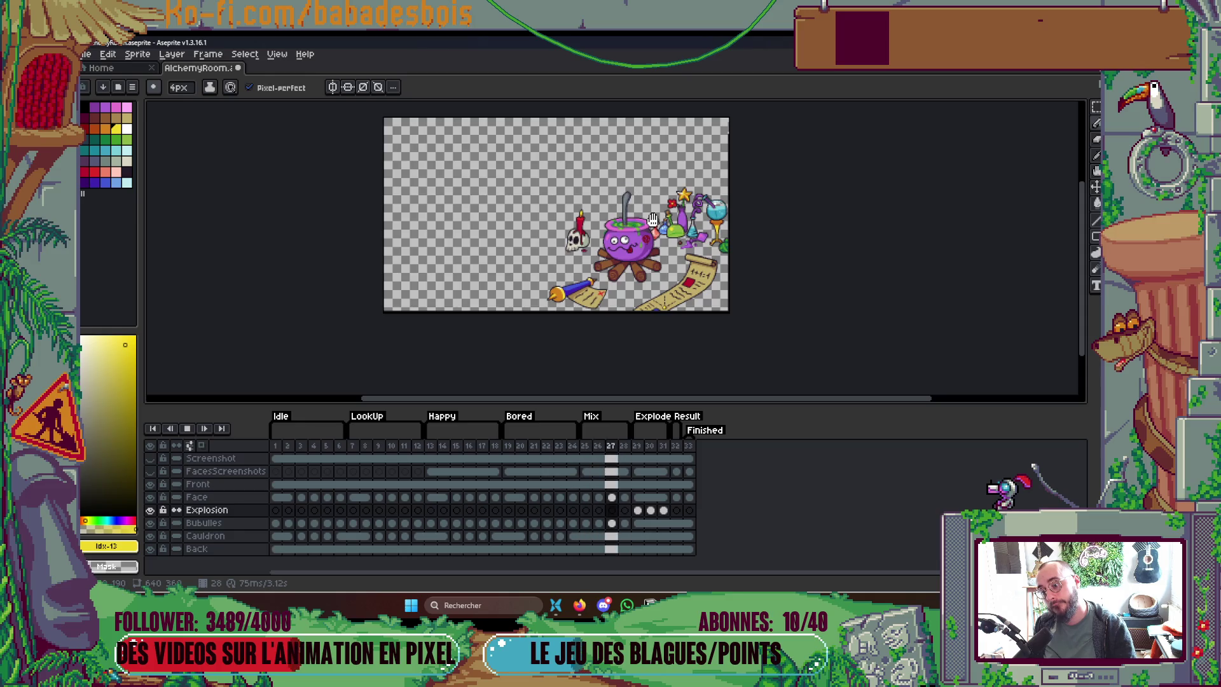
key(Return)
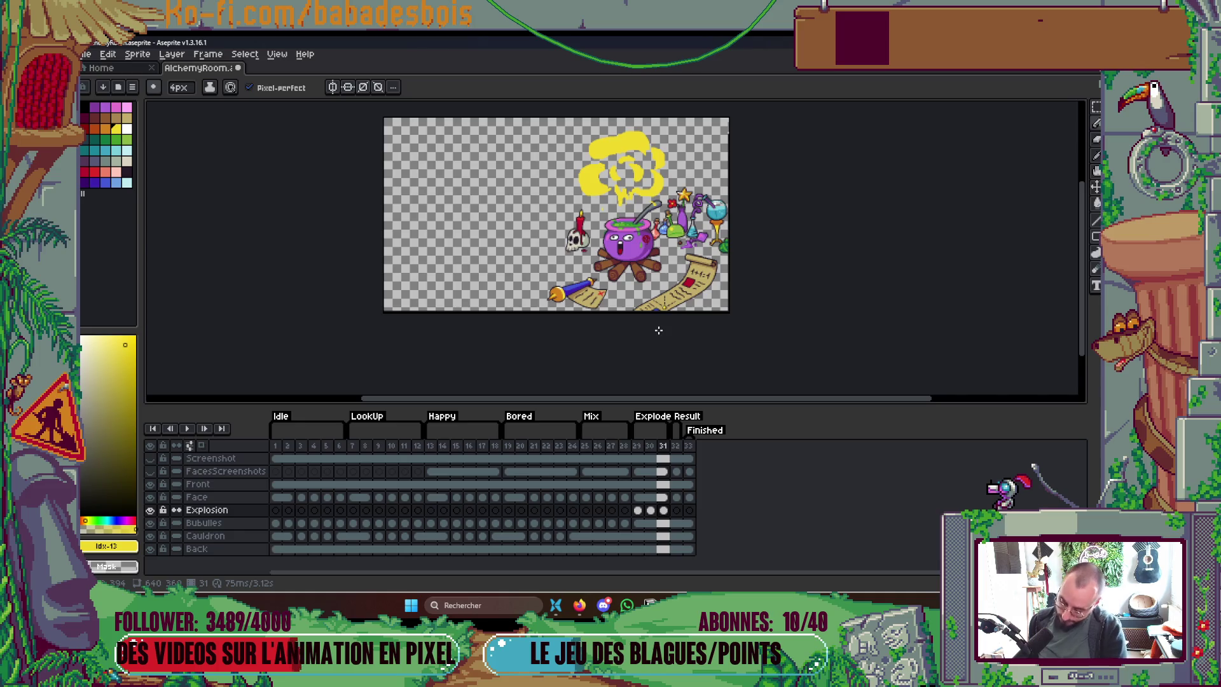
key(alt+n)
Step: With onion skin on, clear the eight yellow blobs from frame 32 using the paint bucket
click(201, 445)
drag(597, 184, 589, 227)
scroll(589, 227, up, 3)
key(g)
right_click(547, 258)
right_click(614, 216)
right_click(642, 299)
right_click(783, 255)
right_click(706, 216)
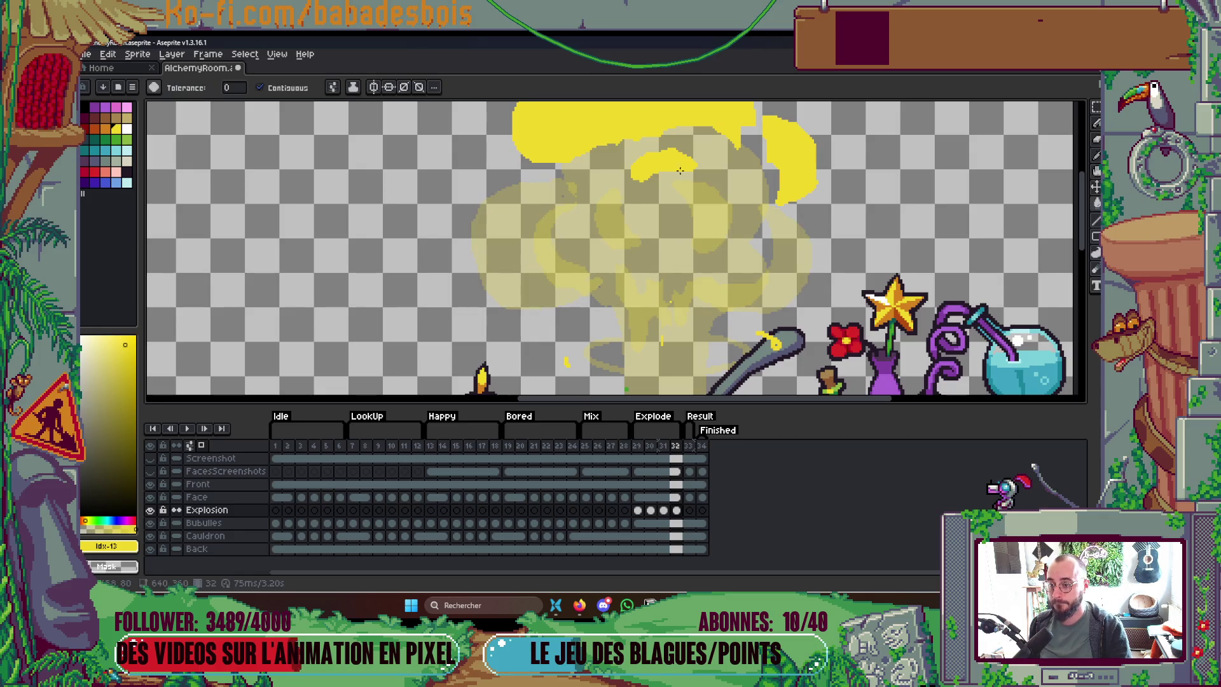
right_click(680, 170)
right_click(636, 130)
right_click(790, 165)
Step: Draw yellow curls at the upper right and left, nudge the left one, and add two short sparks
key(b)
drag(788, 120, 814, 160)
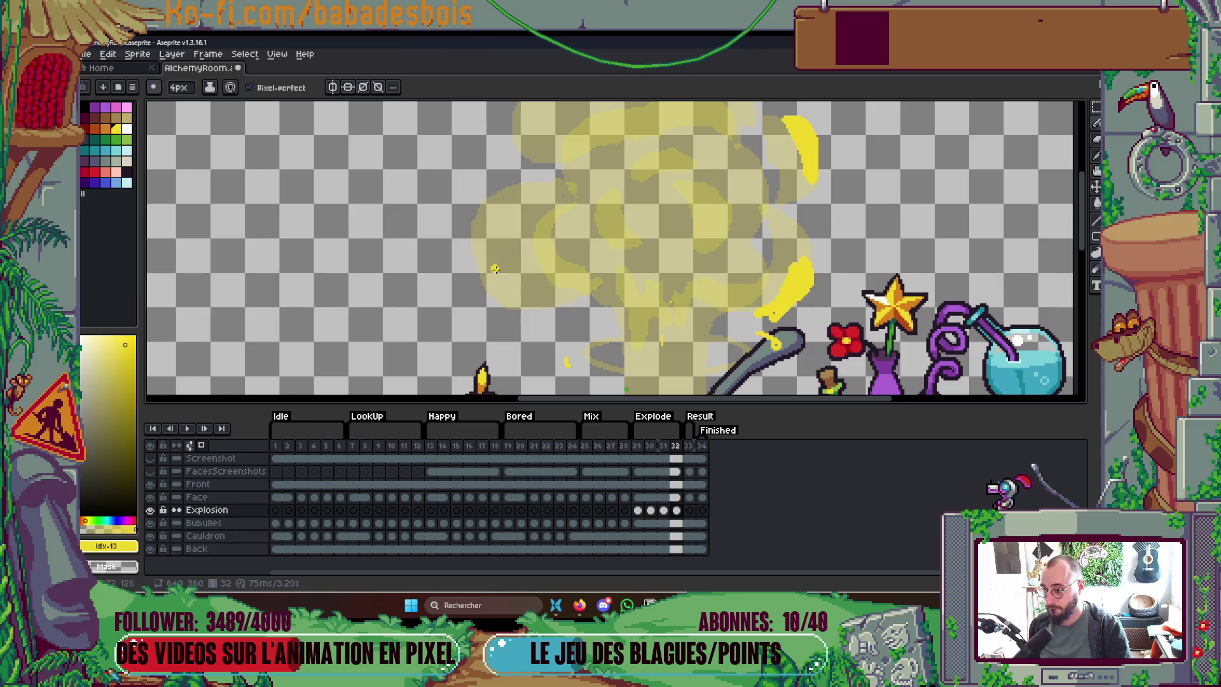
drag(476, 274, 517, 316)
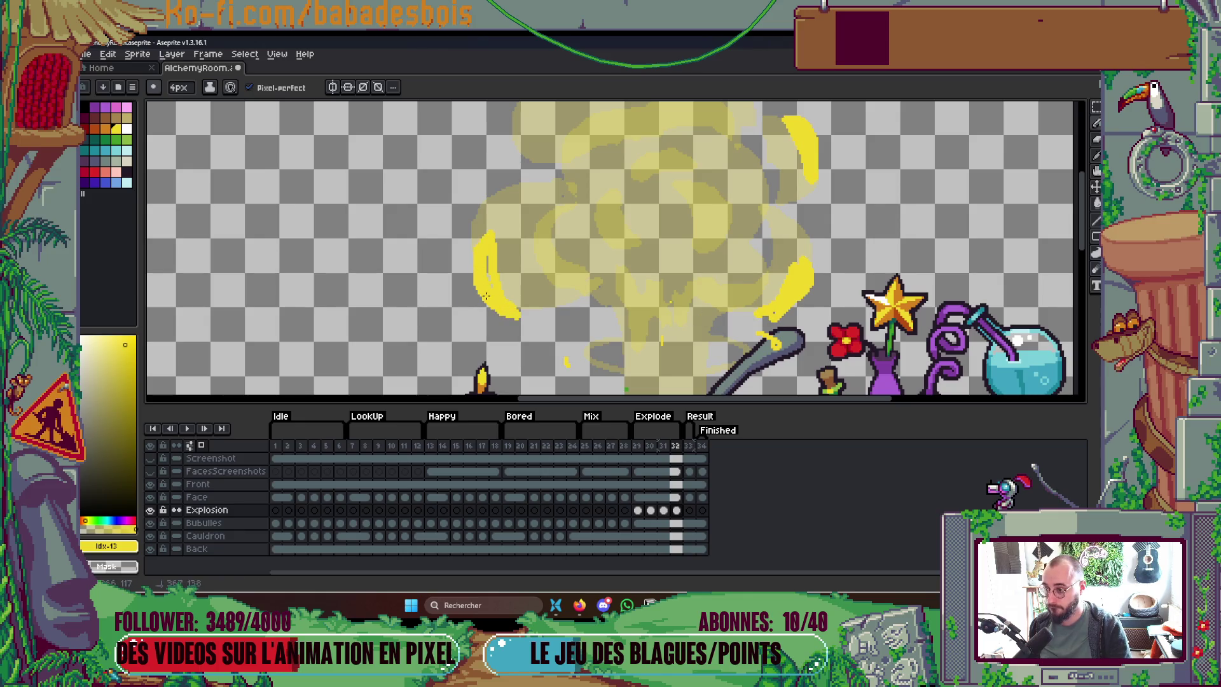
key(m)
mouse_move(450, 210)
mouse_down()
mouse_move(516, 324)
mouse_move(494, 291)
mouse_up()
key(ctrl+d)
key(b)
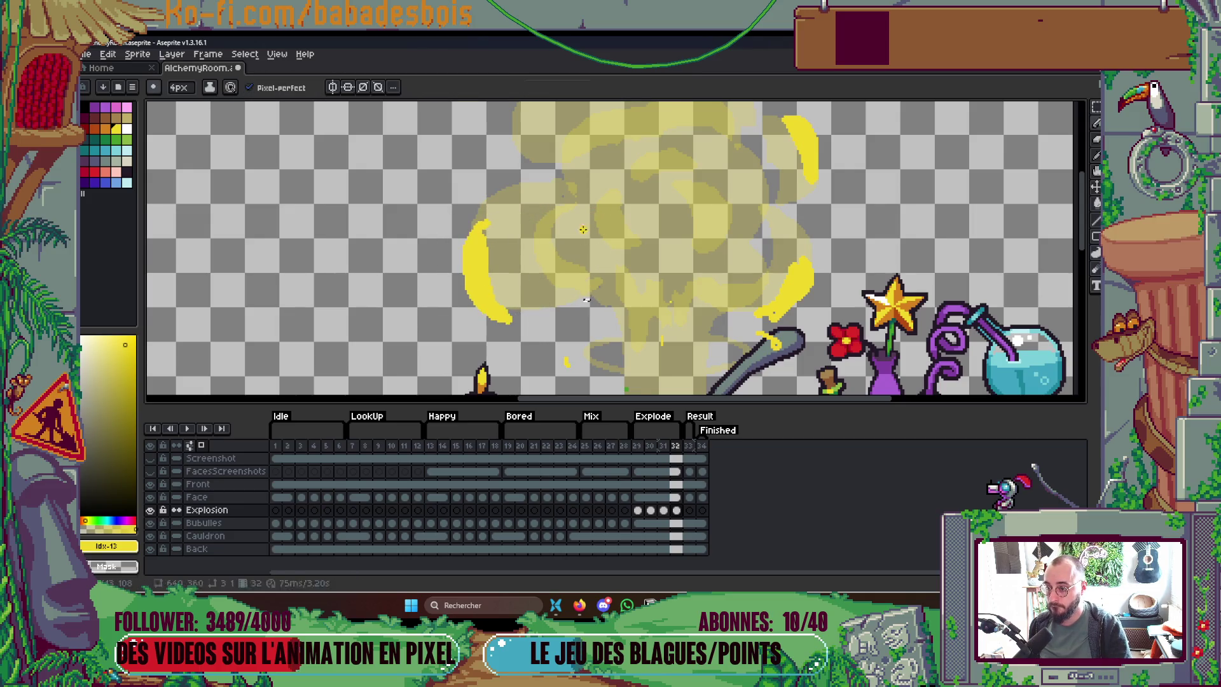
mouse_move(586, 216)
mouse_down()
mouse_move(586, 258)
mouse_move(576, 222)
mouse_up()
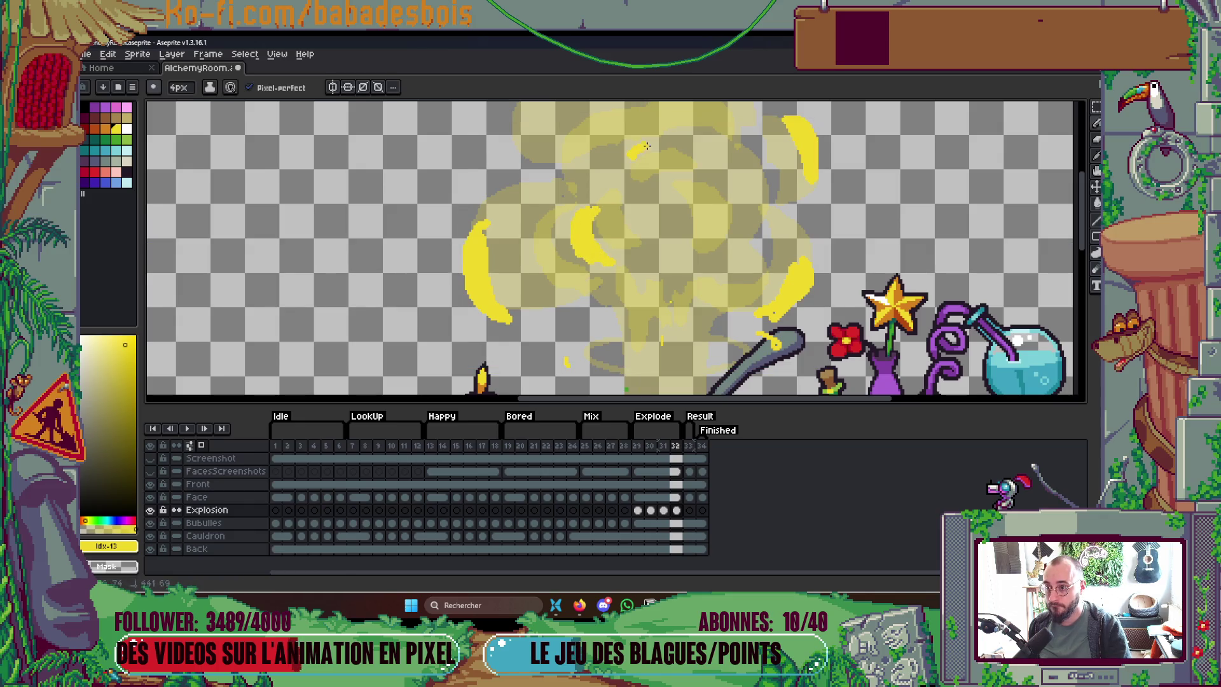
drag(719, 186, 736, 205)
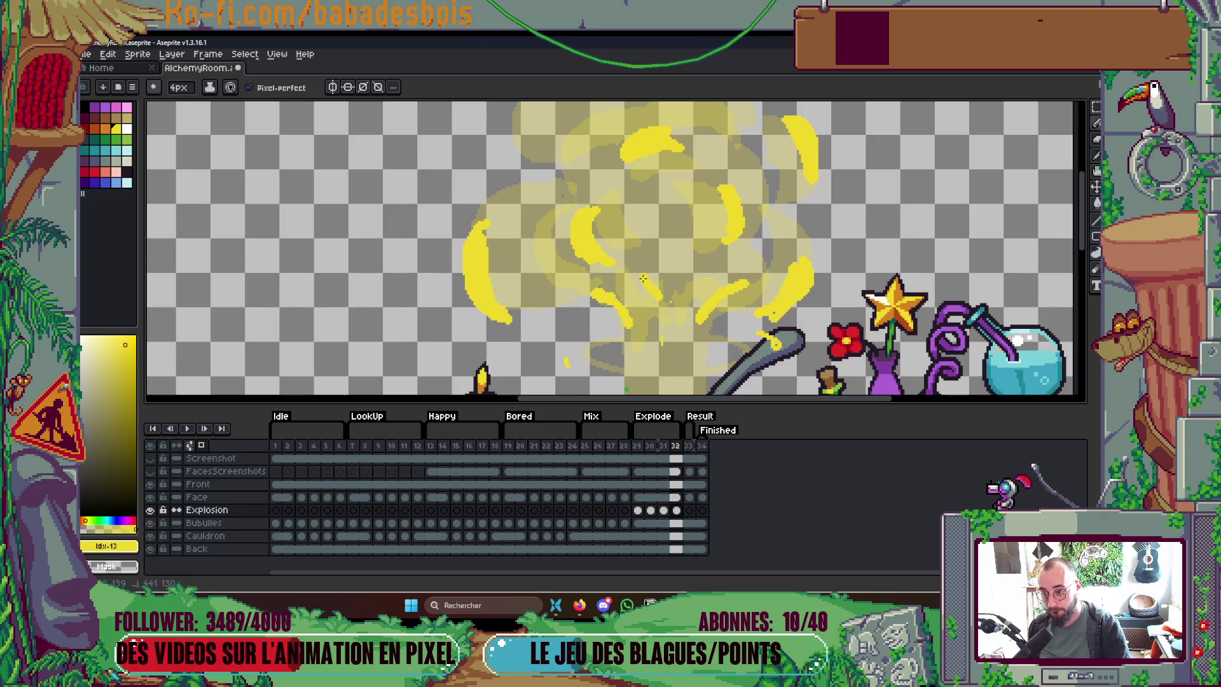
Step: Paint thicker curved curls at the upper left and upper right, then play the animation
scroll(673, 292, down, 3)
scroll(611, 254, up, 5)
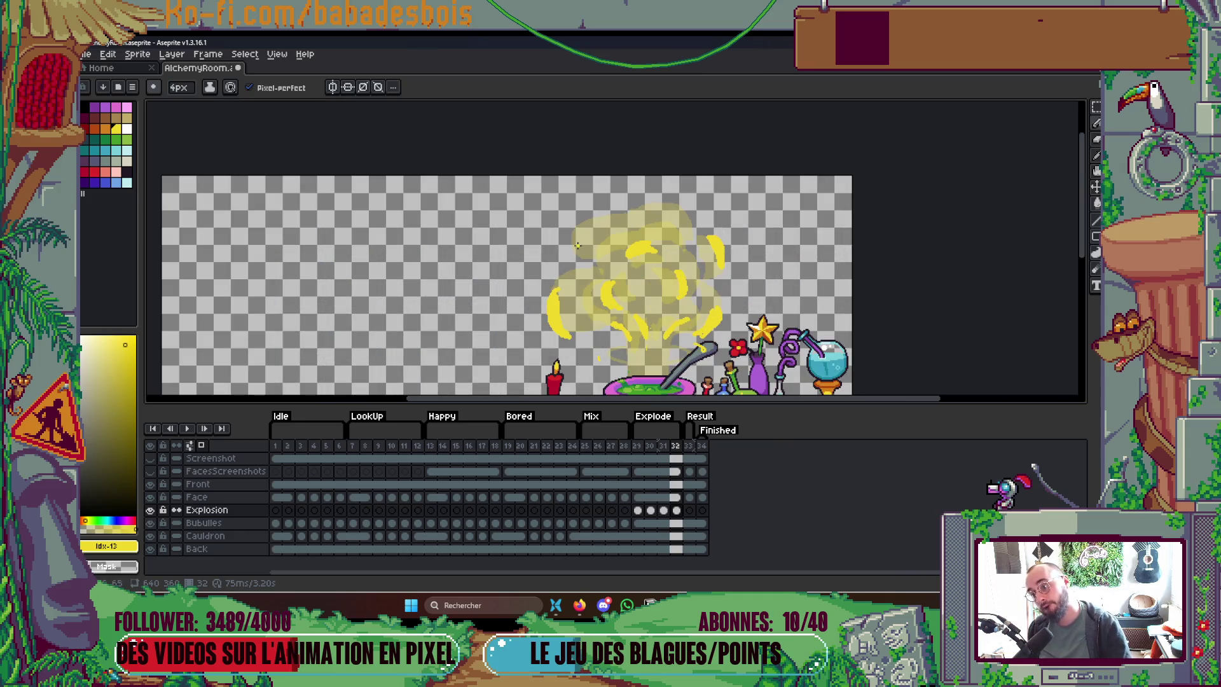
drag(557, 241, 606, 190)
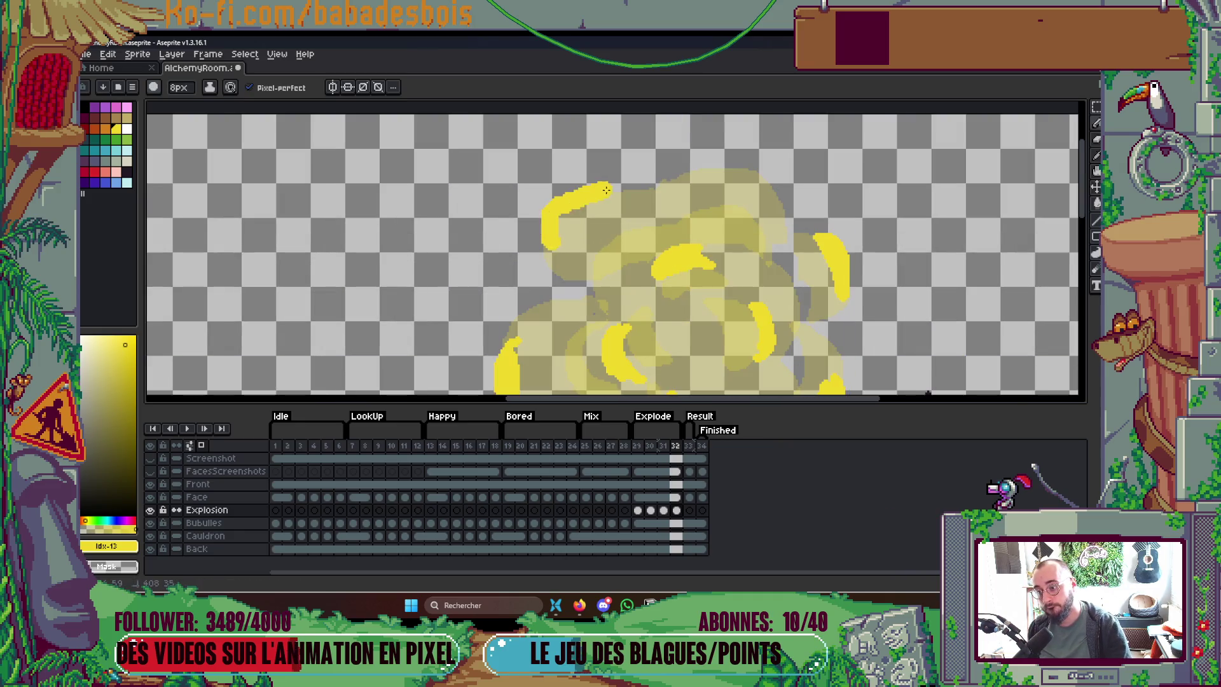
drag(549, 235, 630, 203)
mouse_move(714, 184)
mouse_down()
mouse_move(772, 204)
mouse_move(718, 177)
mouse_up()
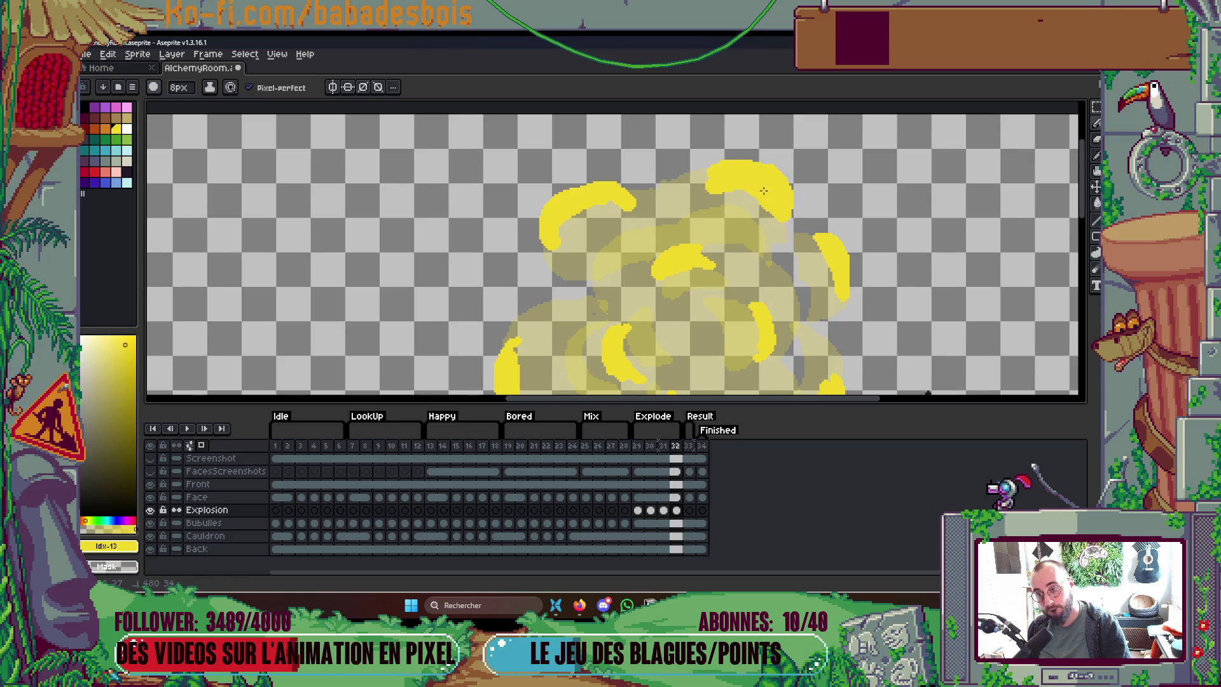
scroll(764, 190, down, 3)
scroll(826, 226, up, 1)
key(Return)
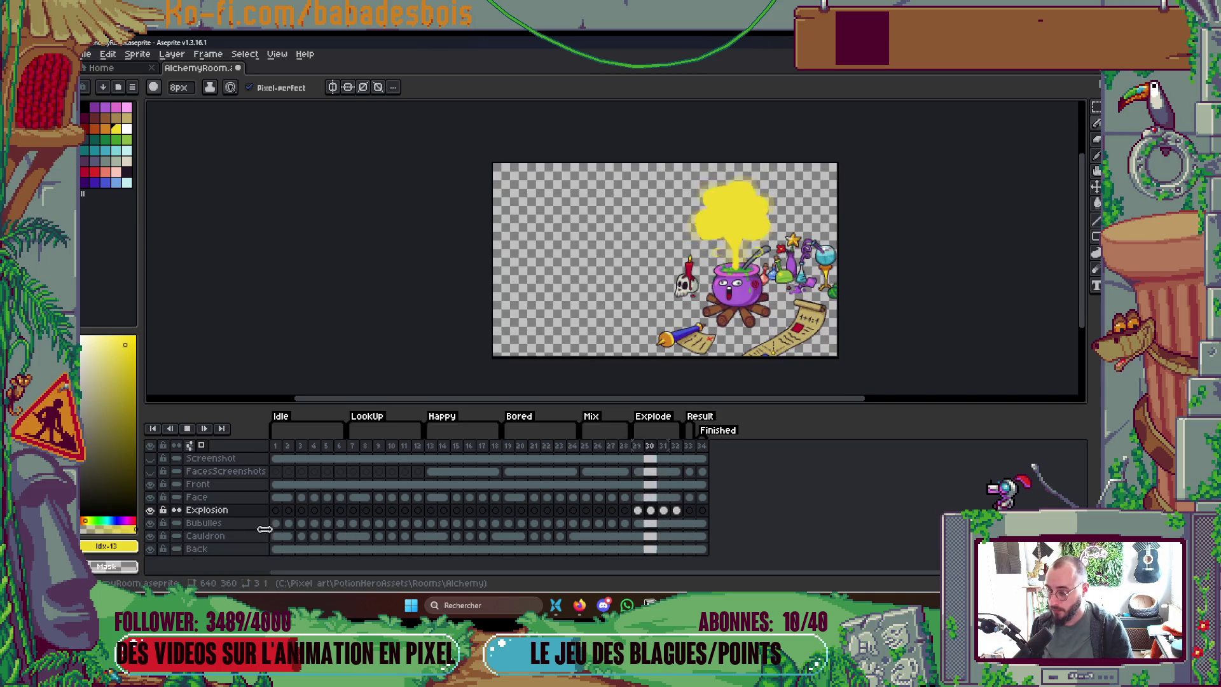
Step: Insert a new frame after frame 29 and return to frame 29
key(Return)
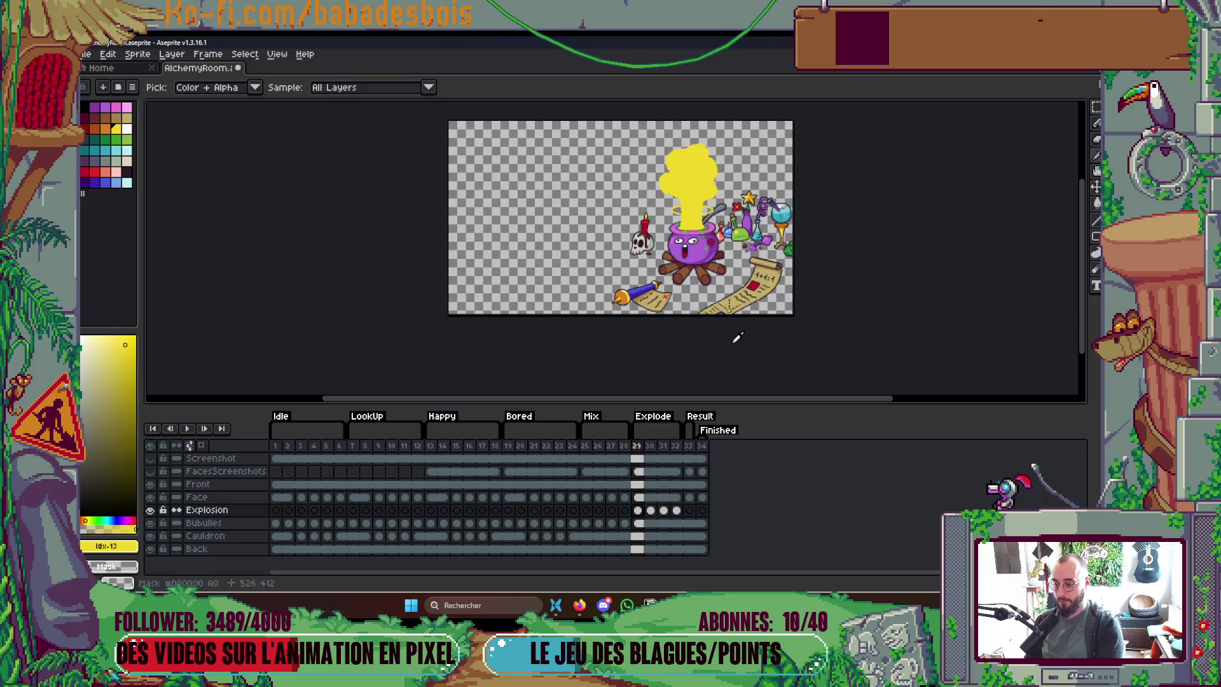
key(alt+n)
scroll(686, 186, up, 2)
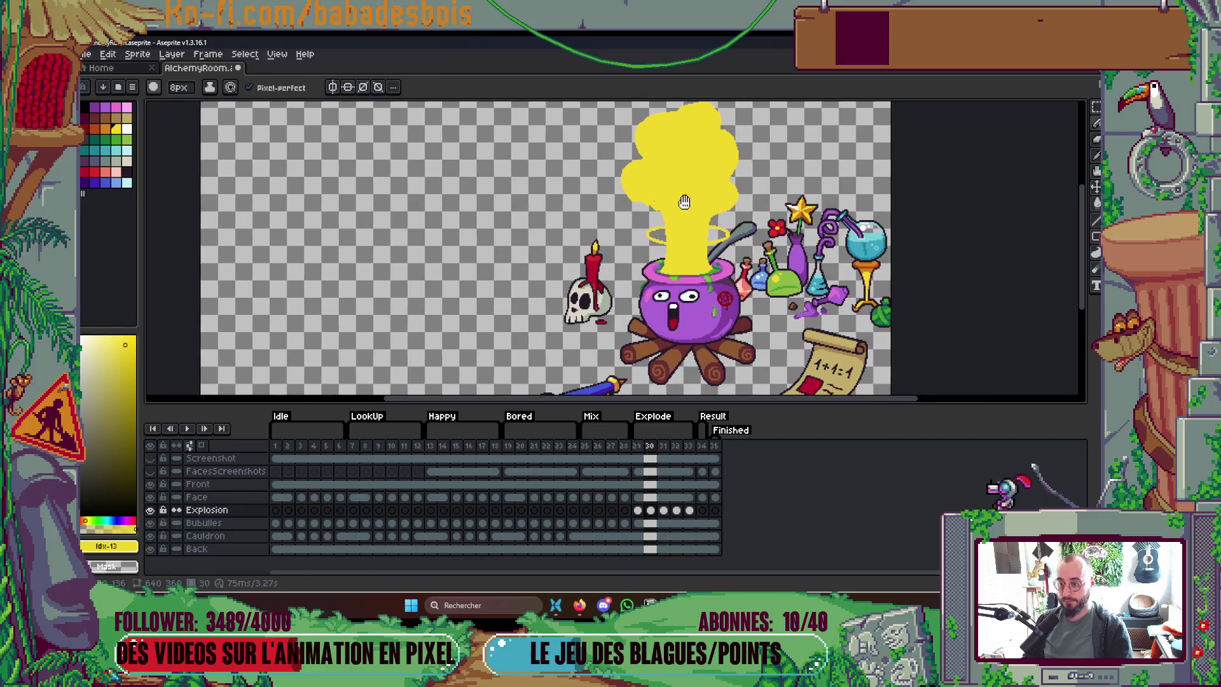
key(Left)
Step: Move frame 29's yellow cloud down toward the cauldron and shrink it to about 75%
key(m)
mouse_move(593, 120)
mouse_down()
mouse_move(737, 258)
mouse_move(767, 259)
mouse_up()
key(ctrl+d)
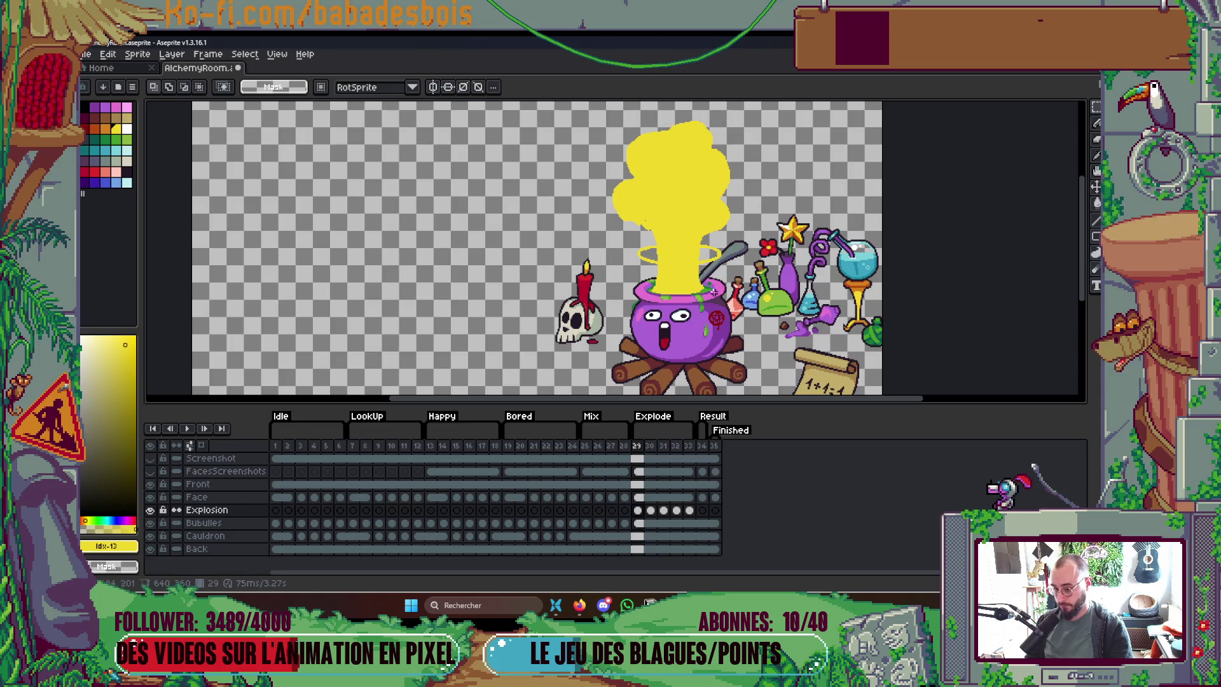
drag(611, 120, 763, 234)
drag(699, 201, 704, 257)
key(ctrl+d)
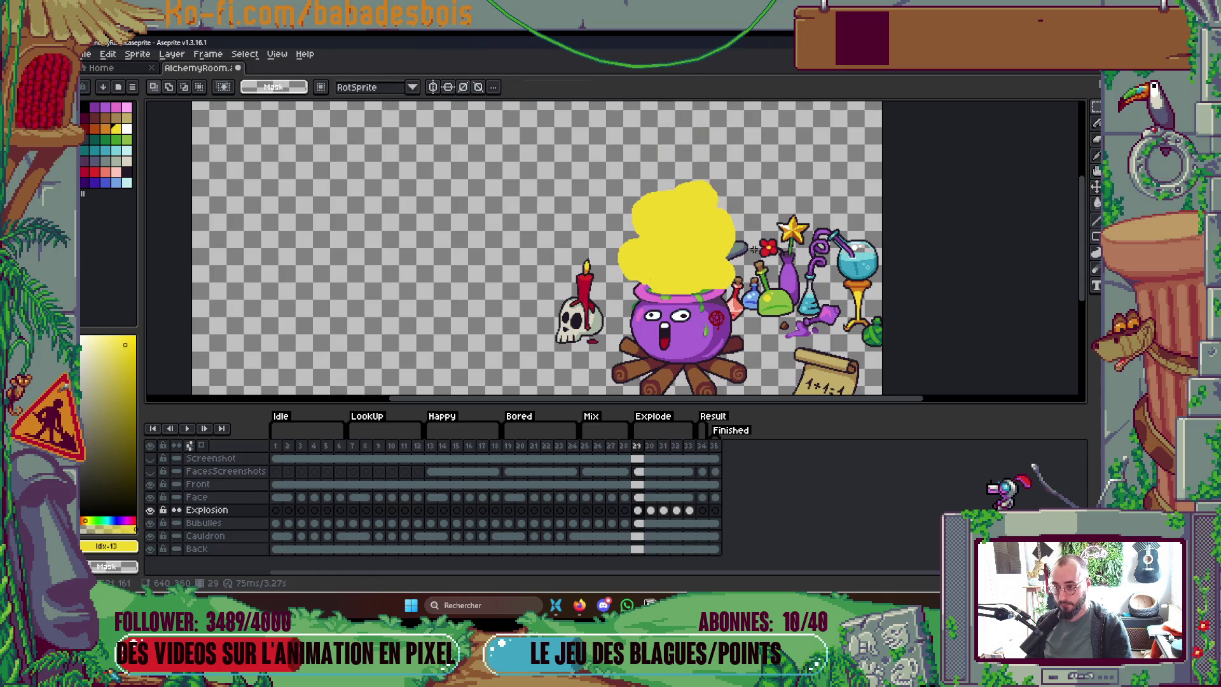
drag(603, 161, 772, 303)
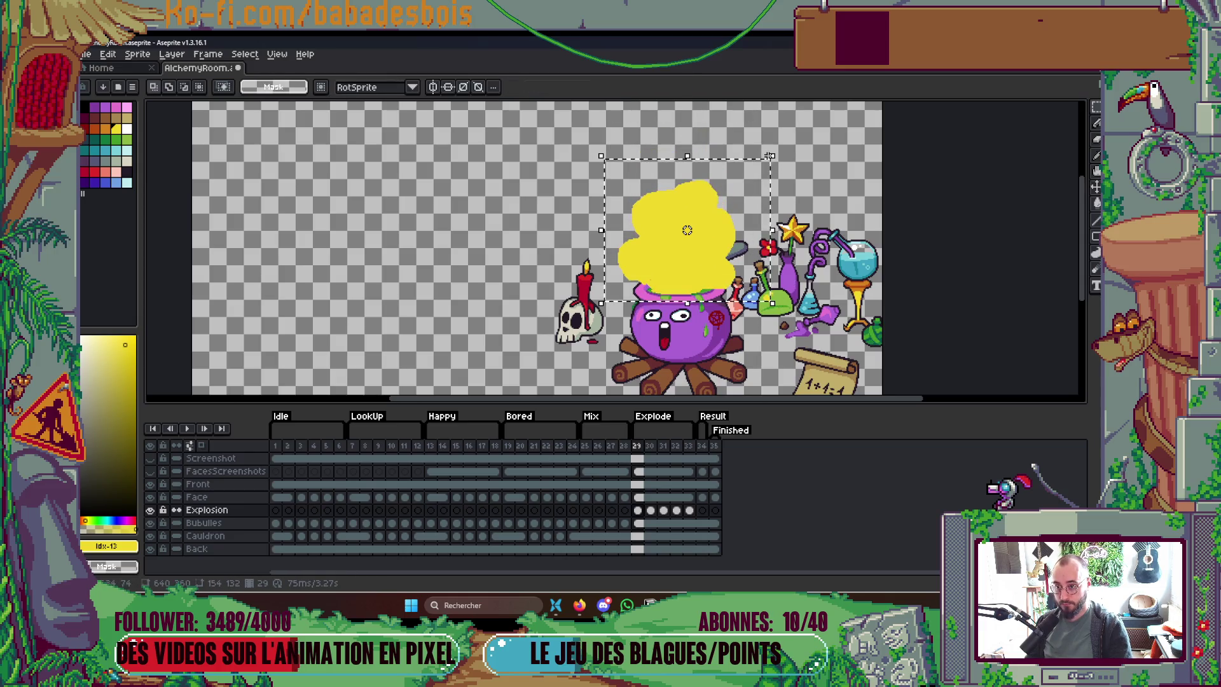
drag(775, 152, 731, 189)
drag(664, 247, 684, 250)
key(b)
Step: Switch the drawing colour to white and enlarge the pencil brush
scroll(738, 293, up, 2)
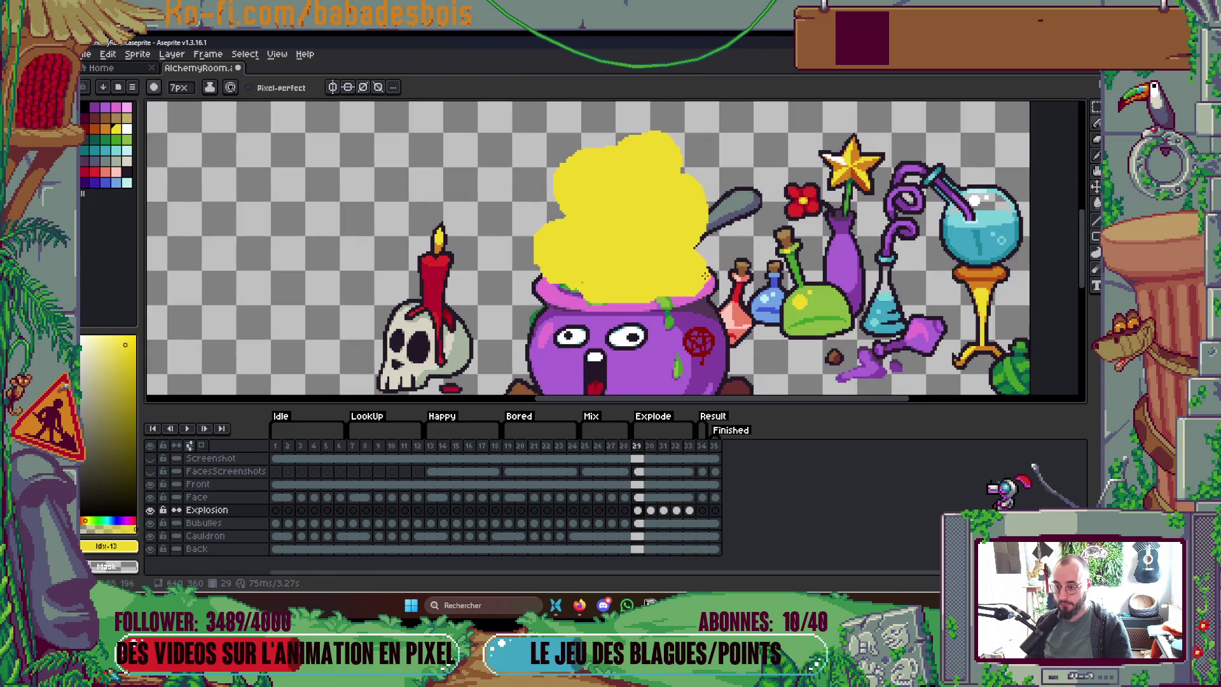
key(])
key(plus)
key(plus)
key(plus)
key(plus)
key(plus)
key(plus)
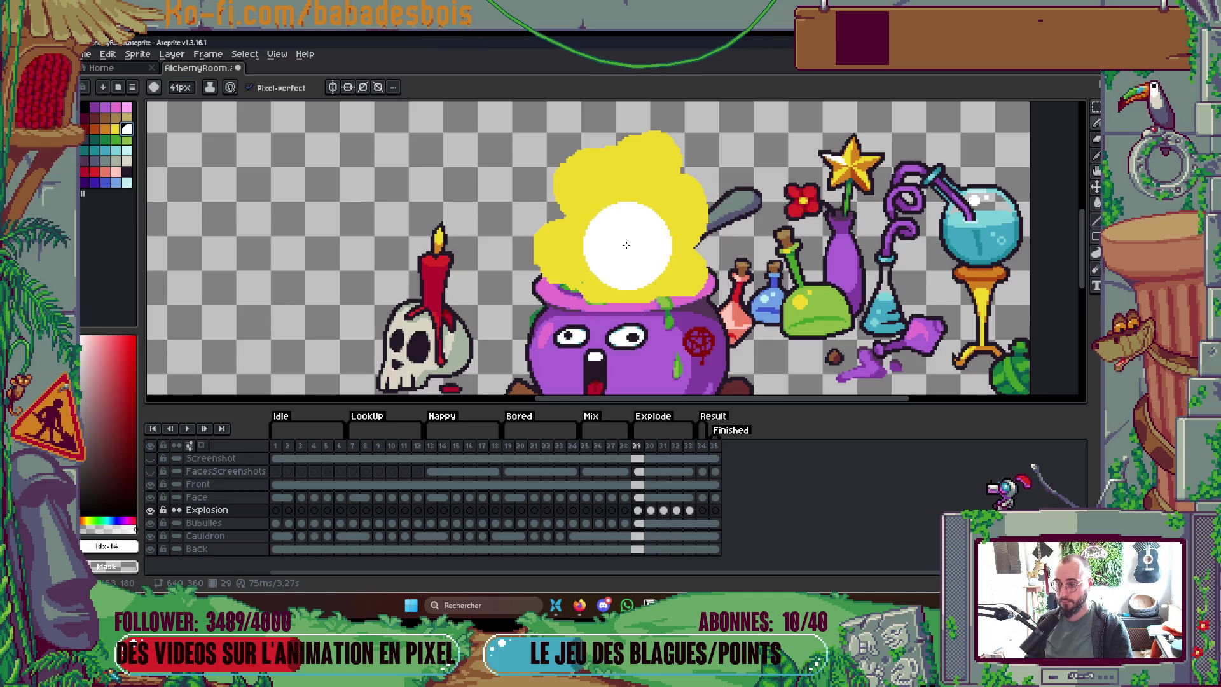
scroll(700, 254, down, 5)
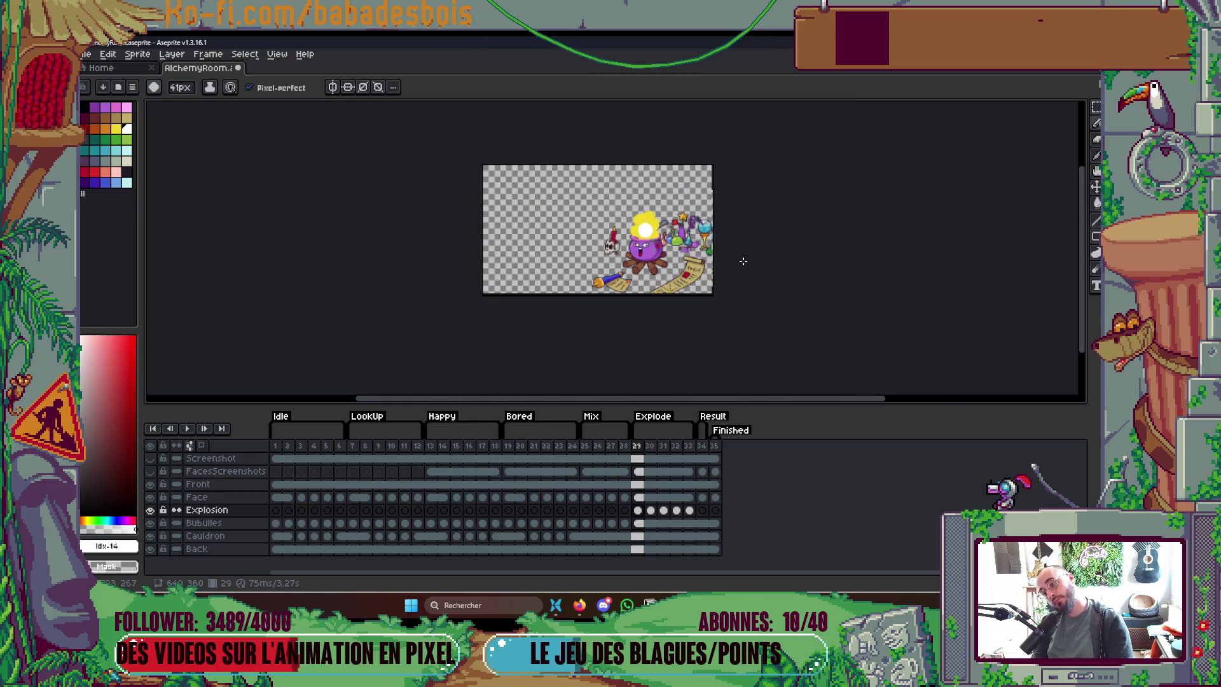
Step: Preview the explosion frames, then return to frame 29
key(Left)
key(Right)
key(Right)
key(Right)
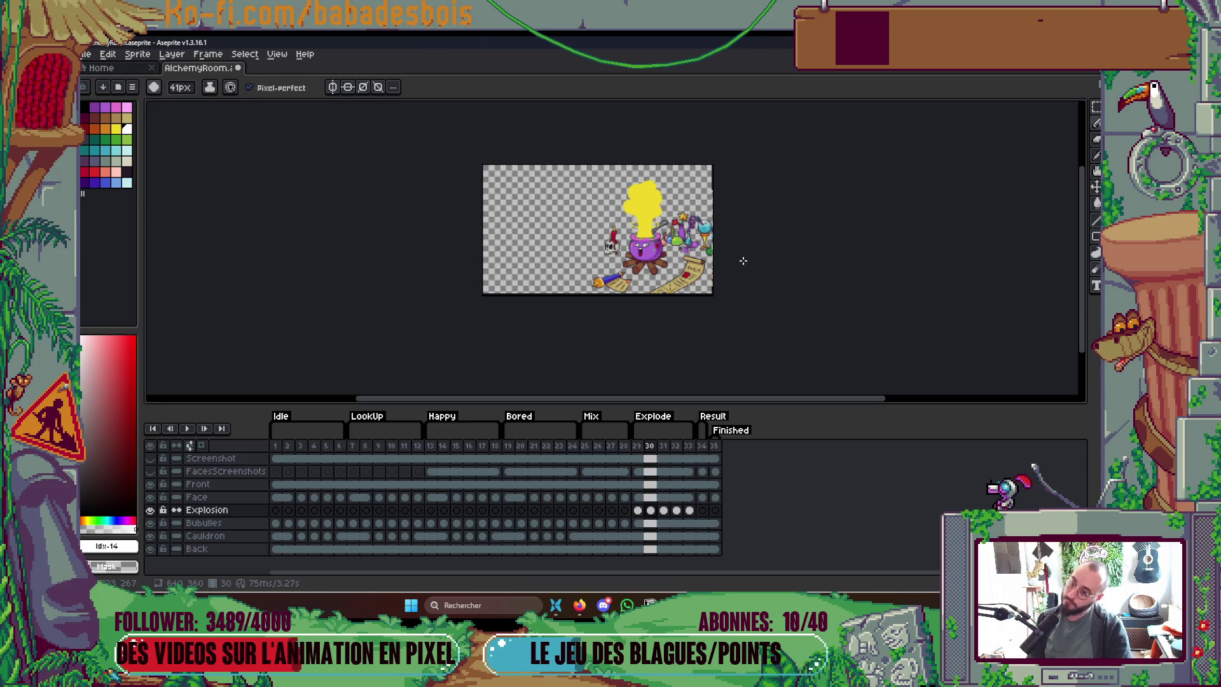
key(Return)
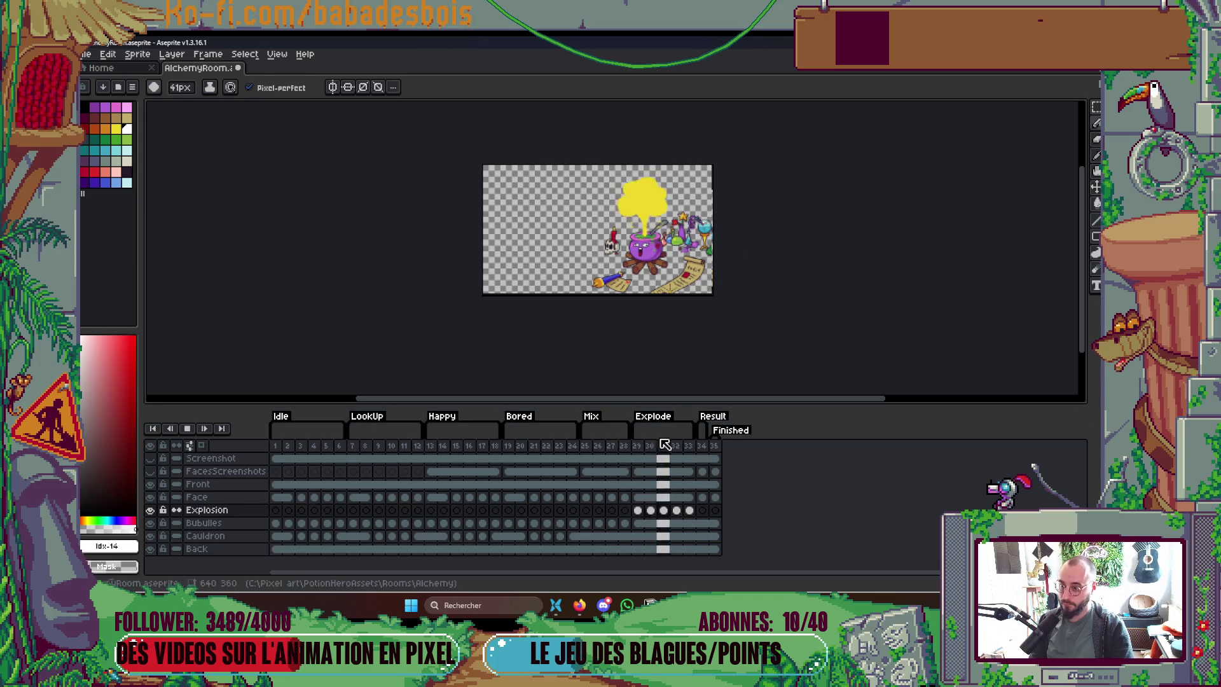
key(Return)
key(Left)
key(Left)
key(Left)
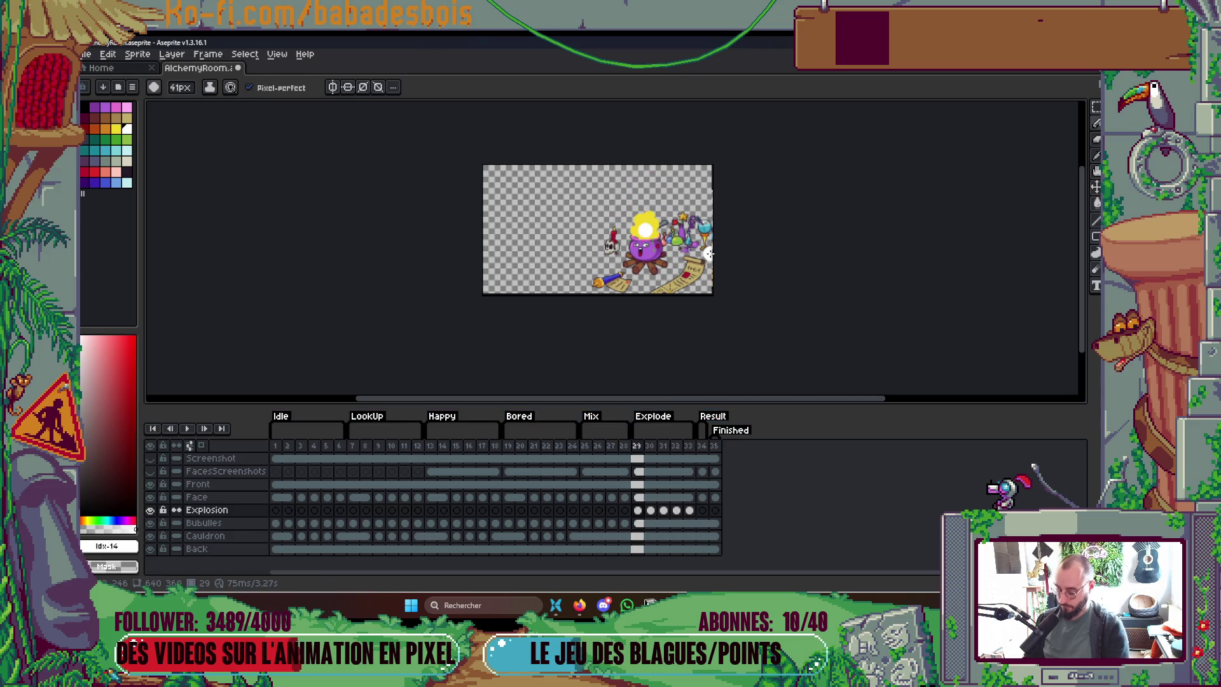
Step: Add frame 30 with the yellow cloud erased and the white flash circle filled dark
key(alt+n)
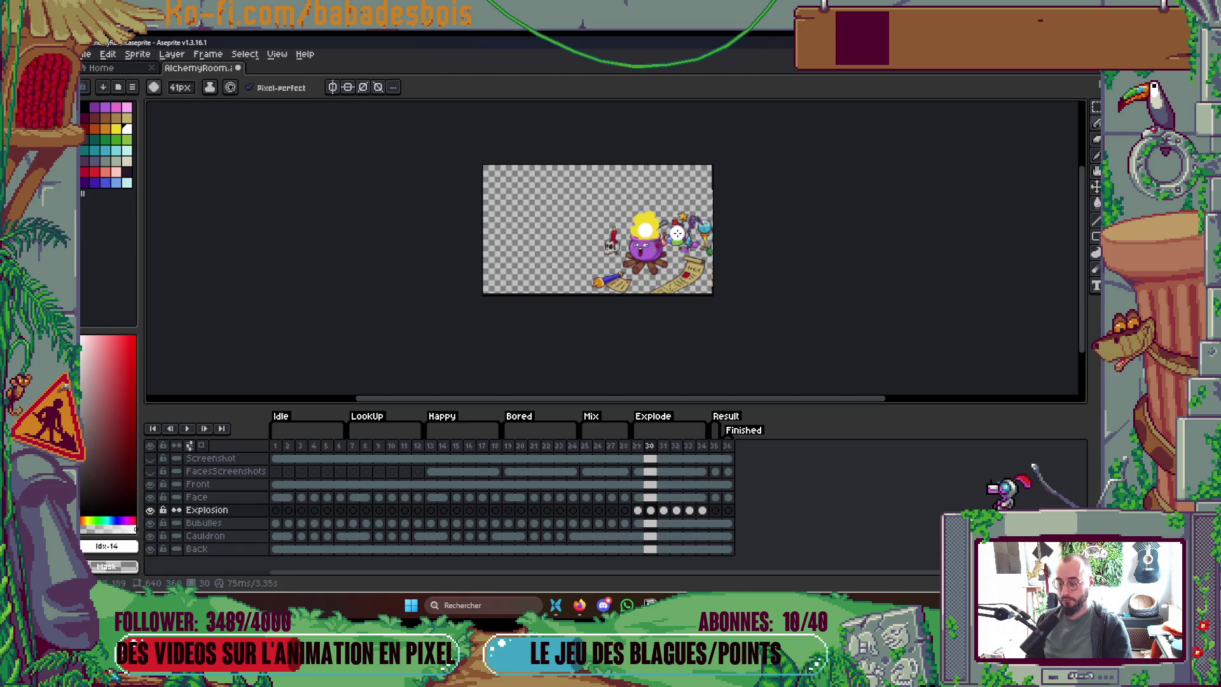
scroll(676, 233, up, 5)
key(g)
click(488, 225)
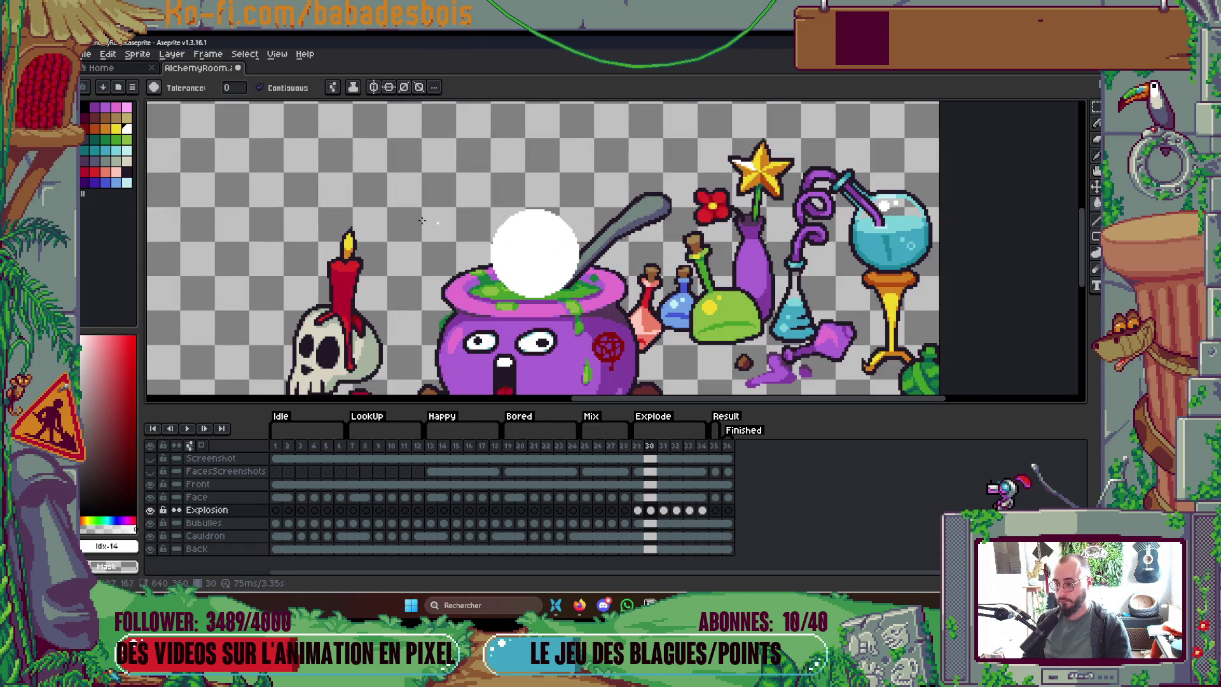
click(126, 171)
click(515, 258)
scroll(515, 257, down, 5)
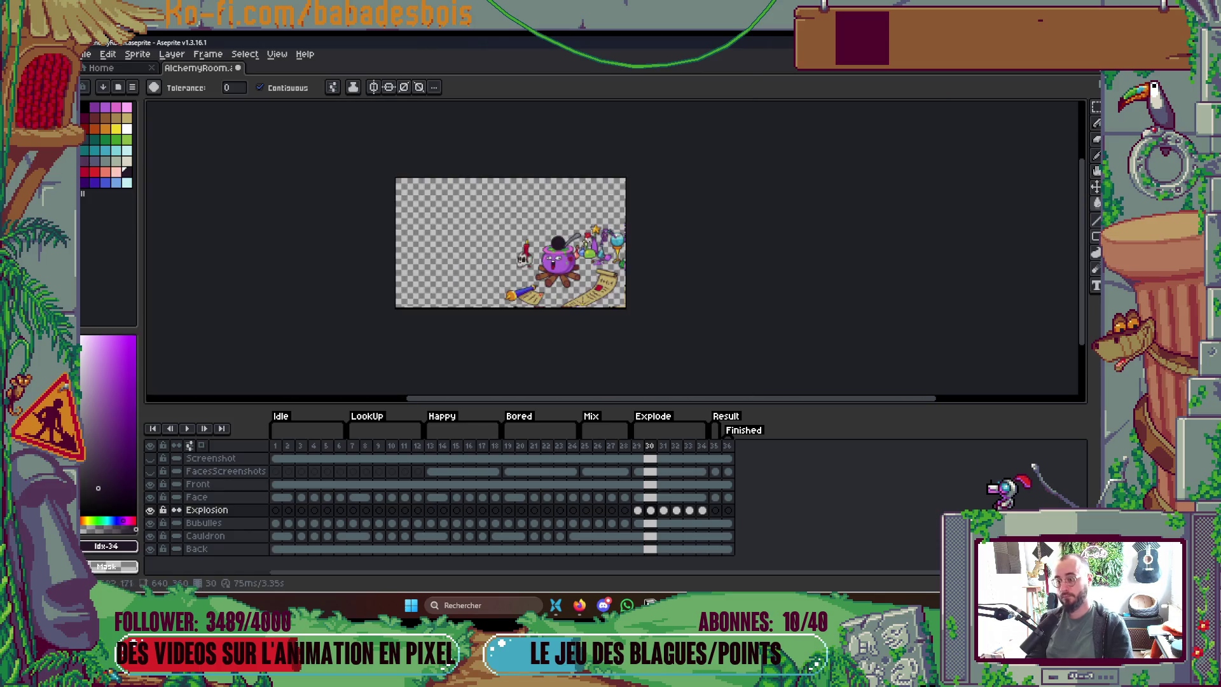
scroll(614, 264, up, 1)
Step: Play the explosion sequence back from frame 29
key(Return)
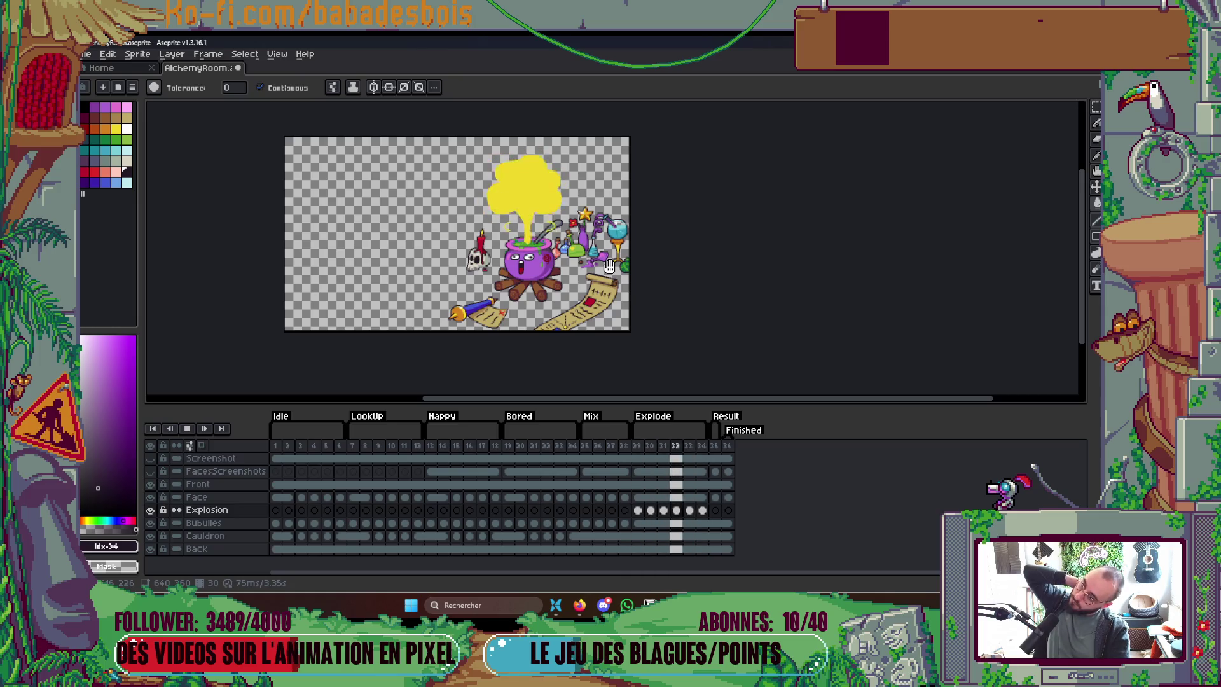
key(Return)
key(Right)
key(Right)
key(Right)
key(Right)
key(Right)
key(Right)
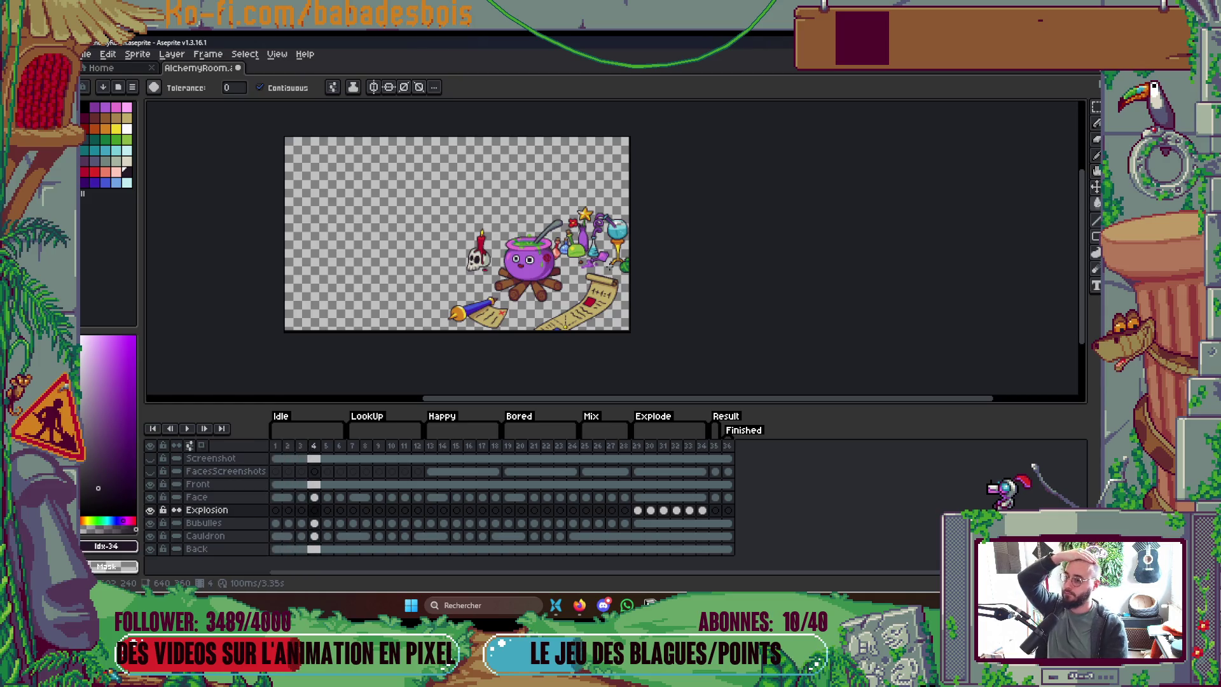
click(638, 450)
key(Return)
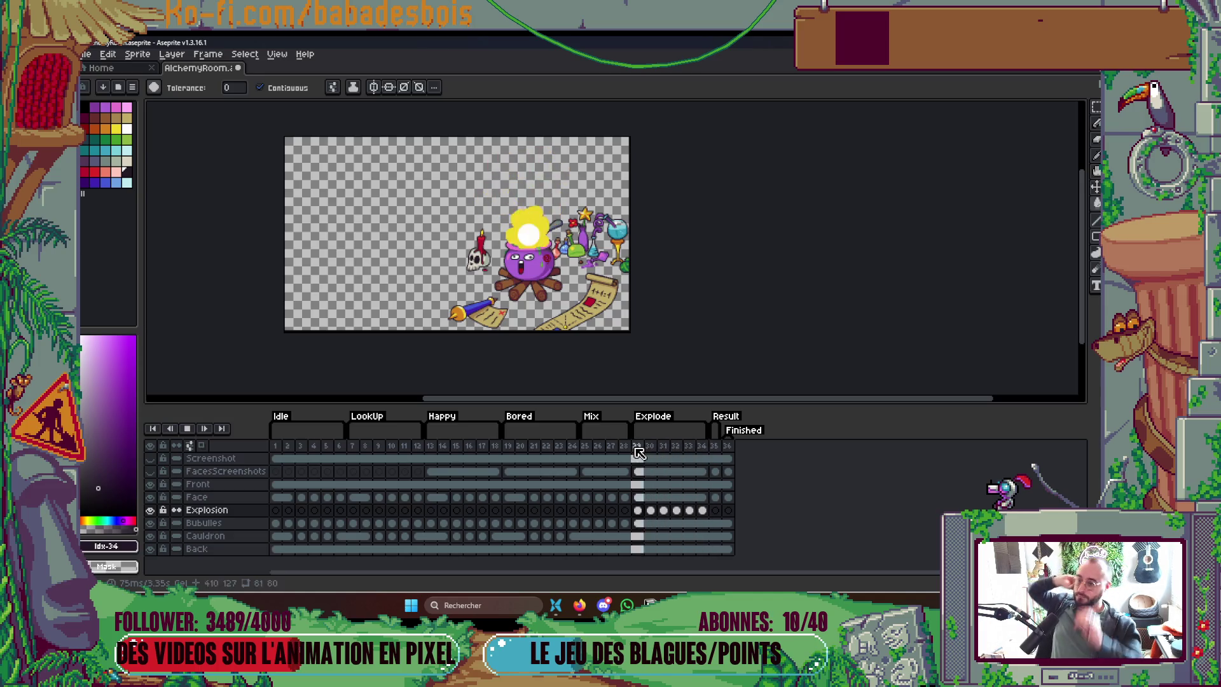
key(Return)
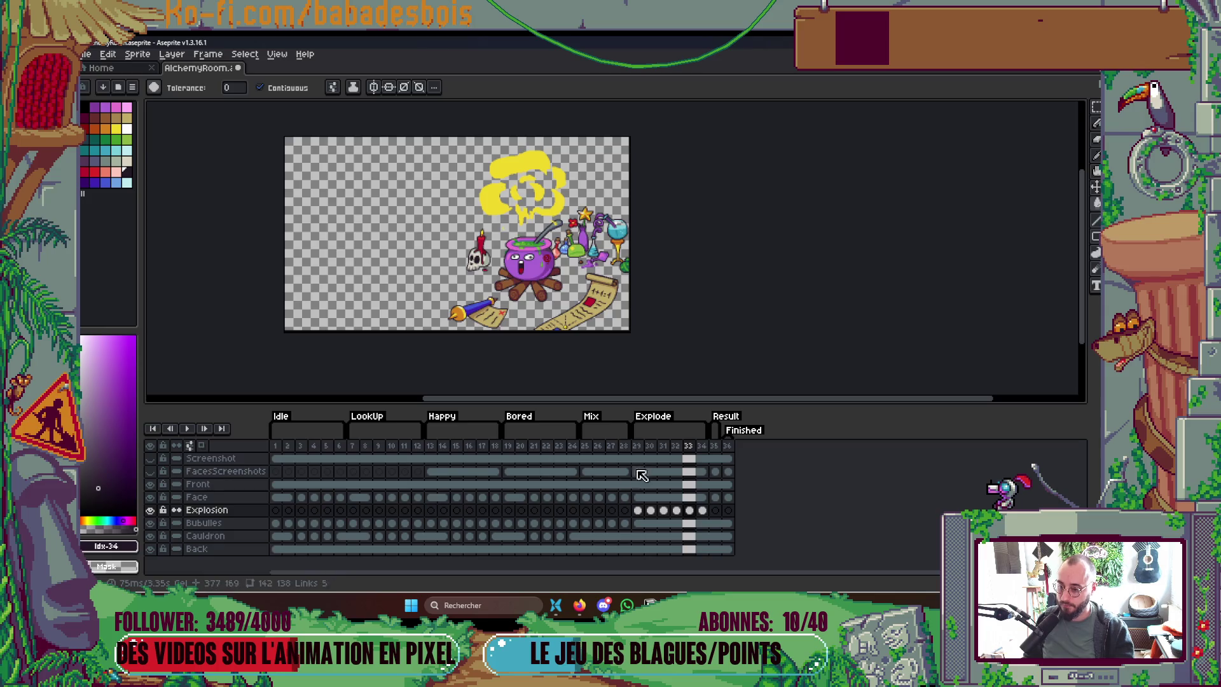
Step: Give frames 29–34 an 85 ms duration each, then play back to check timing
click(587, 611)
click(589, 612)
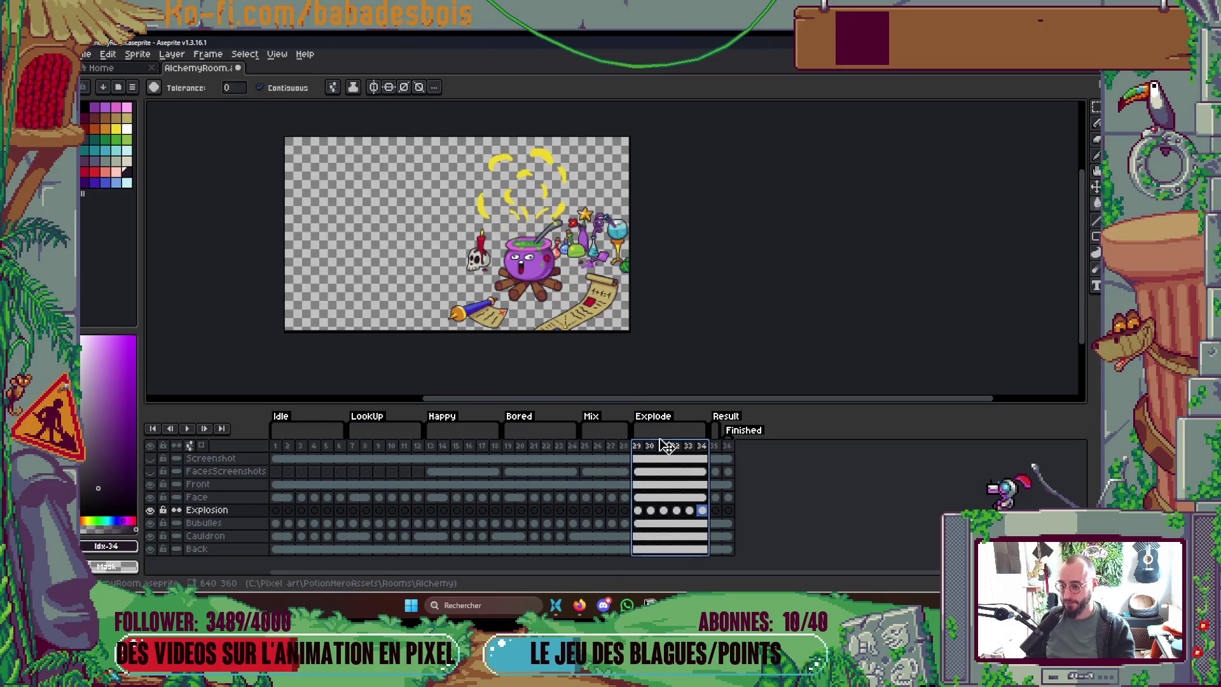
right_click(646, 446)
click(687, 455)
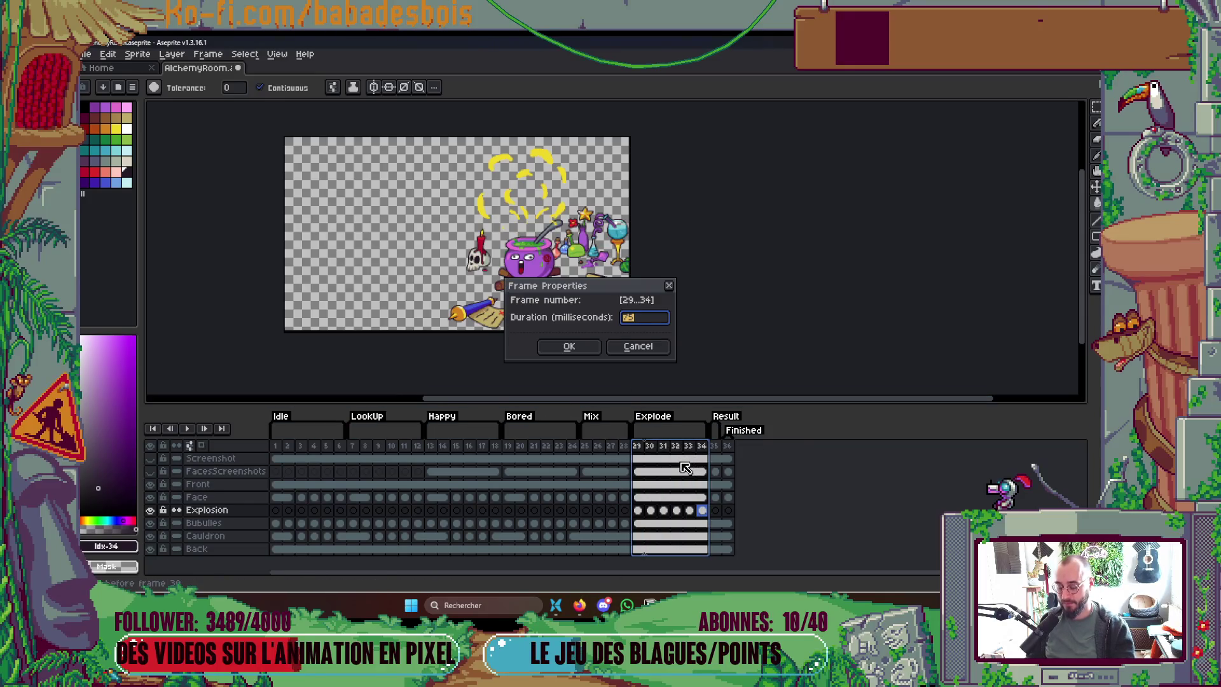
text(80)
key(Return)
key(Tab)
key(Return)
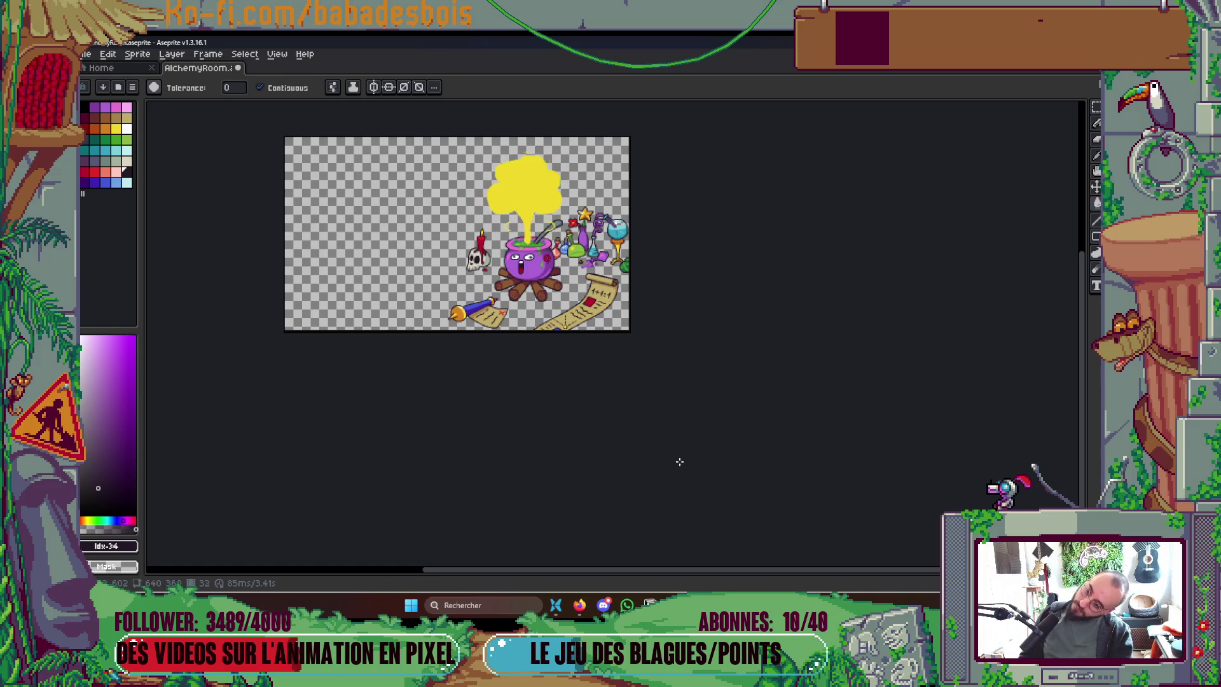
key(Tab)
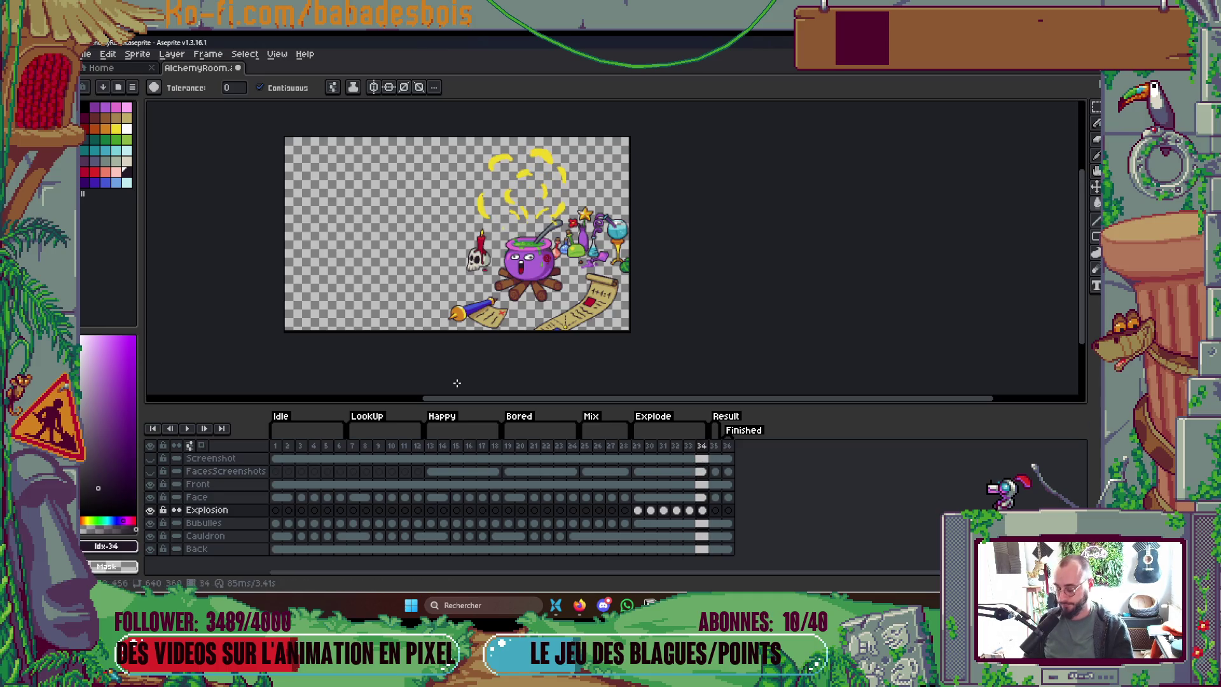
Step: Choose yellow with the Pencil and reduce the brush size
scroll(485, 175, up, 3)
key(b)
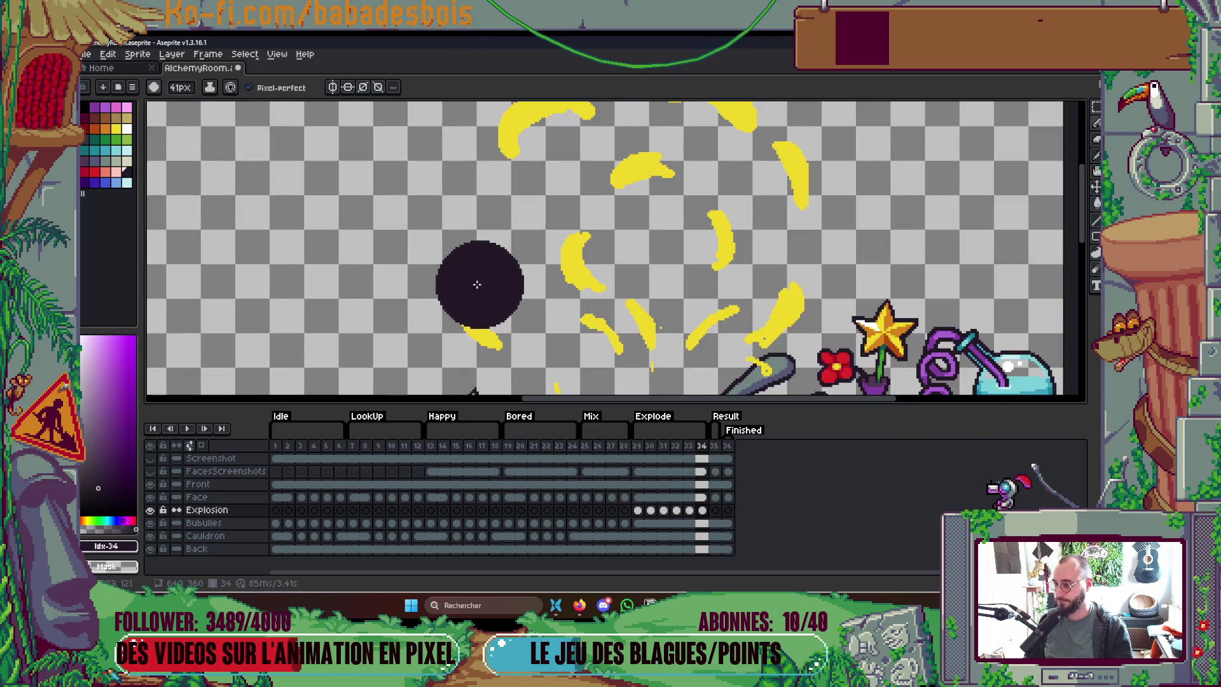
click(116, 129)
key(v)
key(b)
key(minus)
key(minus)
key(minus)
key(minus)
key(minus)
key(minus)
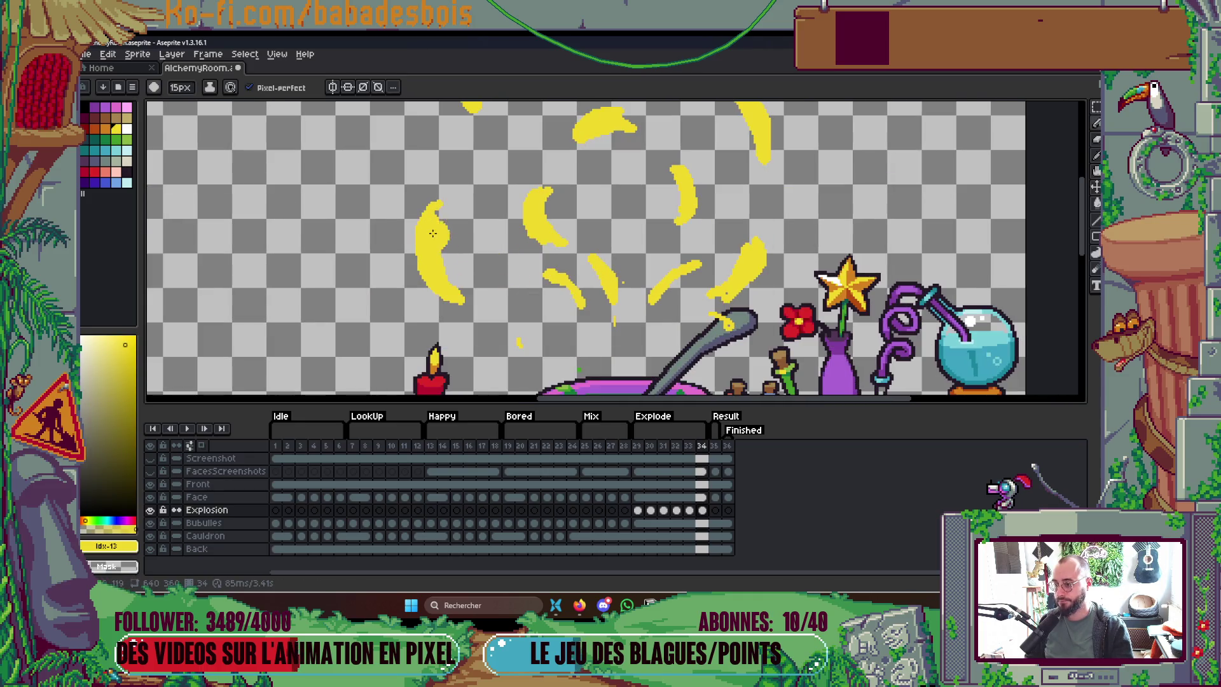
Step: With onion skin on, enlarge frame 34's left and top-left yellow curls, then add frame 35
click(201, 445)
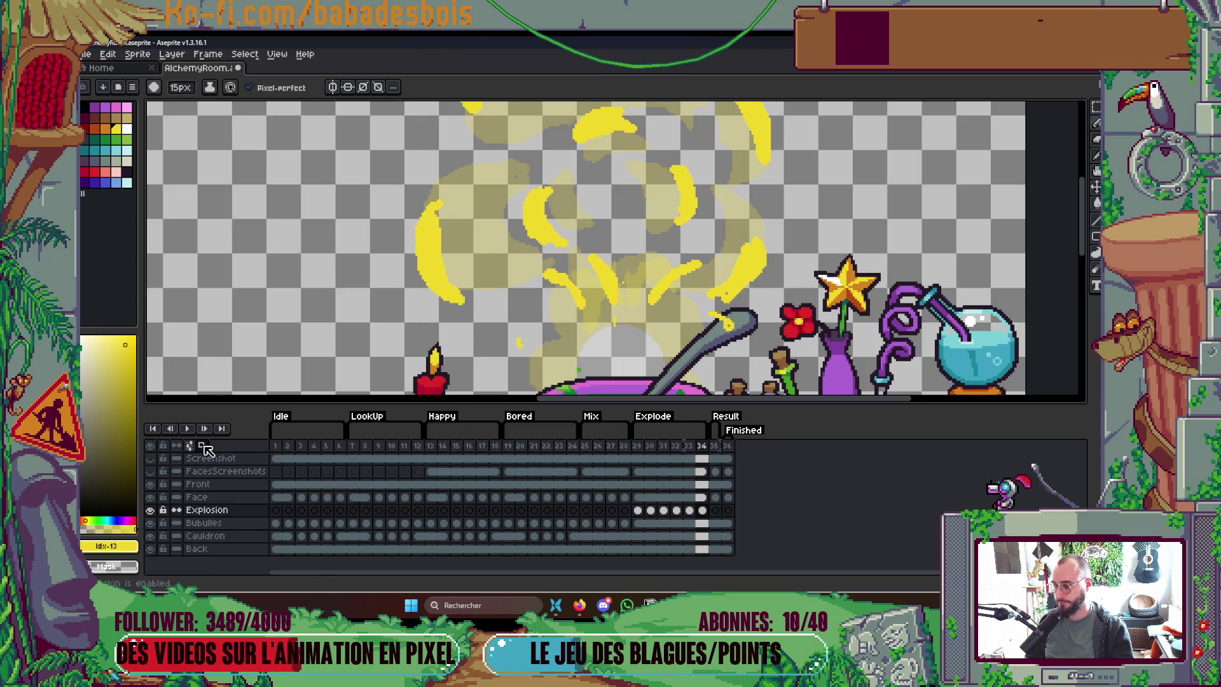
drag(451, 209, 459, 284)
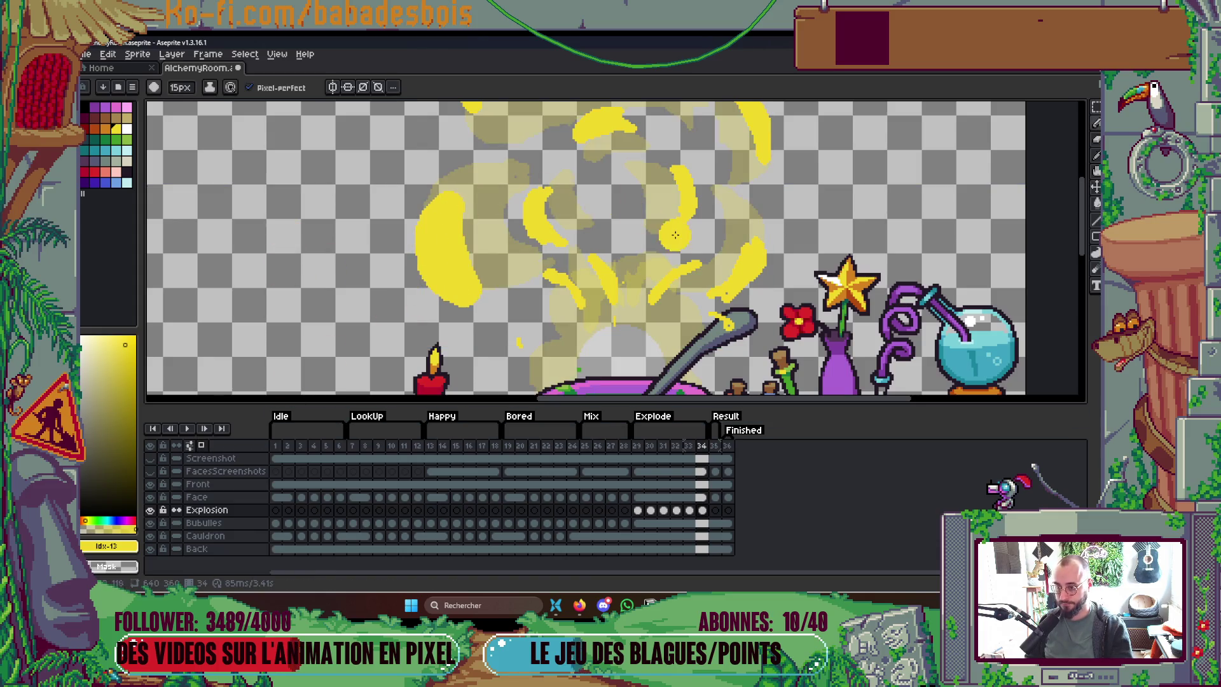
scroll(725, 254, up, 3)
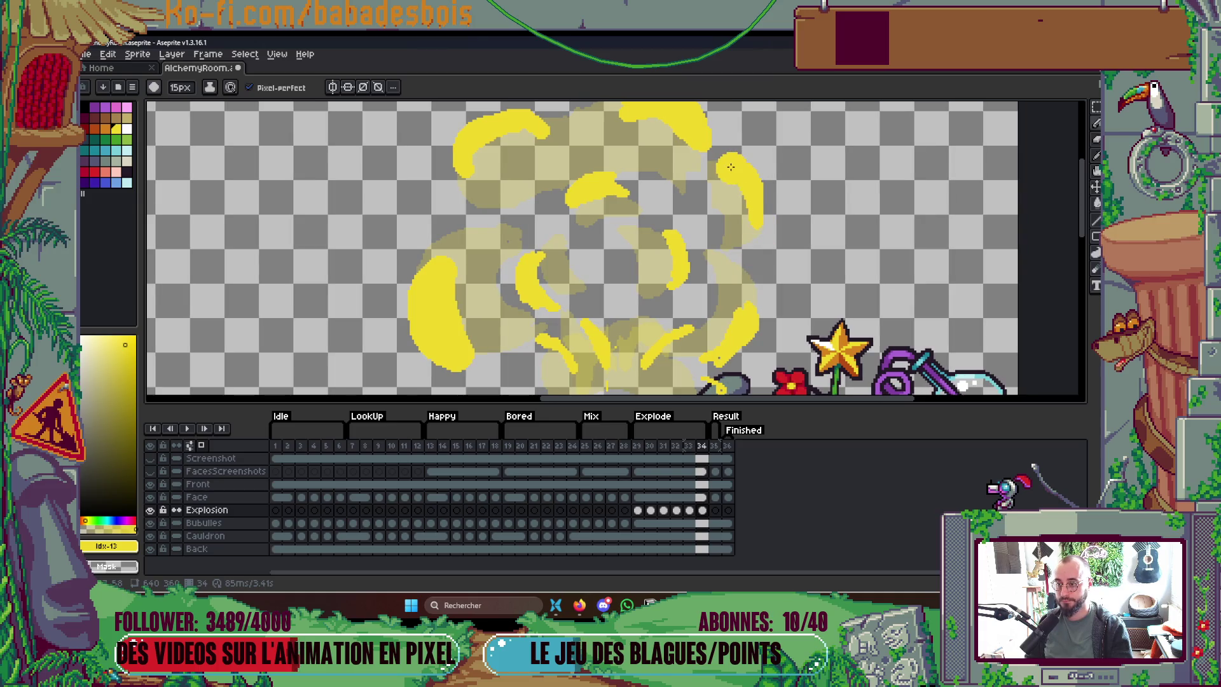
mouse_move(496, 156)
mouse_down()
mouse_move(509, 140)
mouse_move(500, 151)
mouse_up()
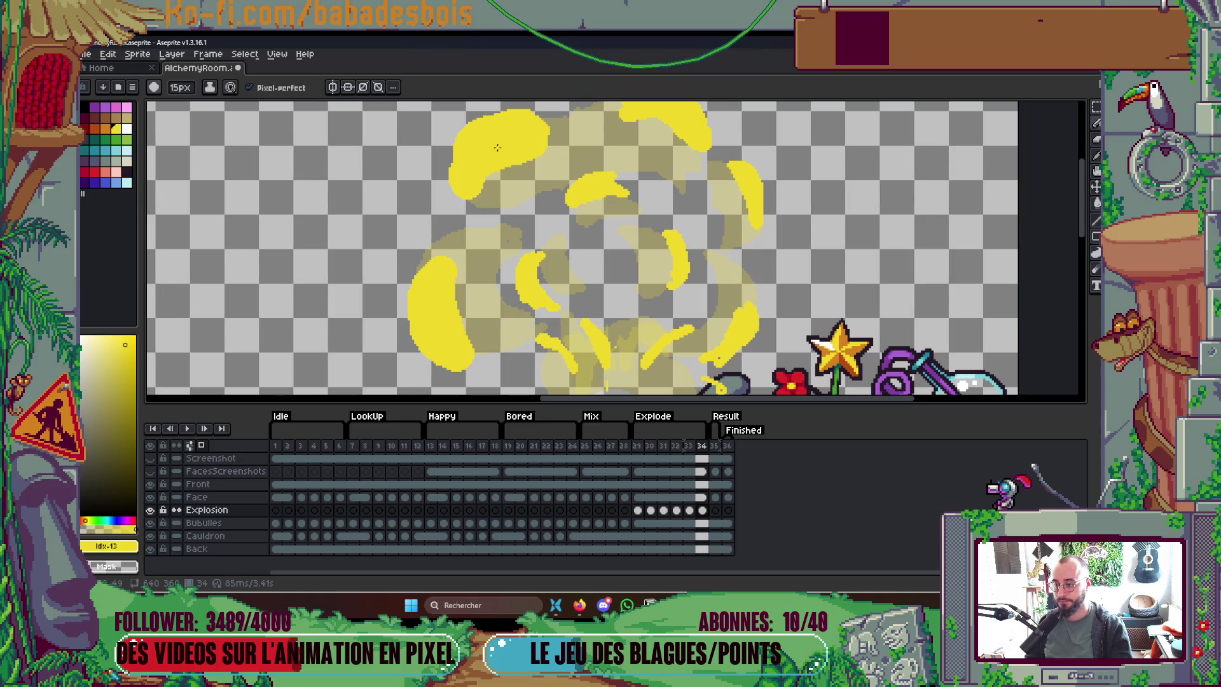
scroll(629, 172, up, 3)
scroll(667, 172, down, 5)
scroll(724, 214, up, 7)
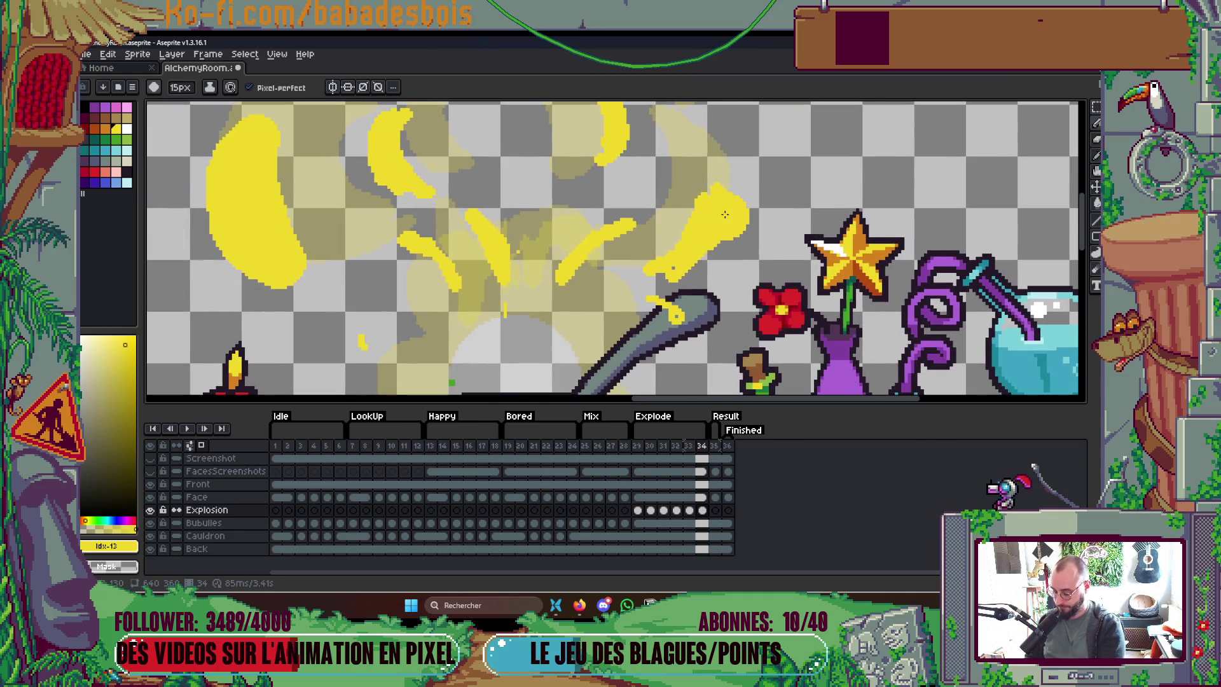
key(alt+n)
scroll(386, 290, down, 4)
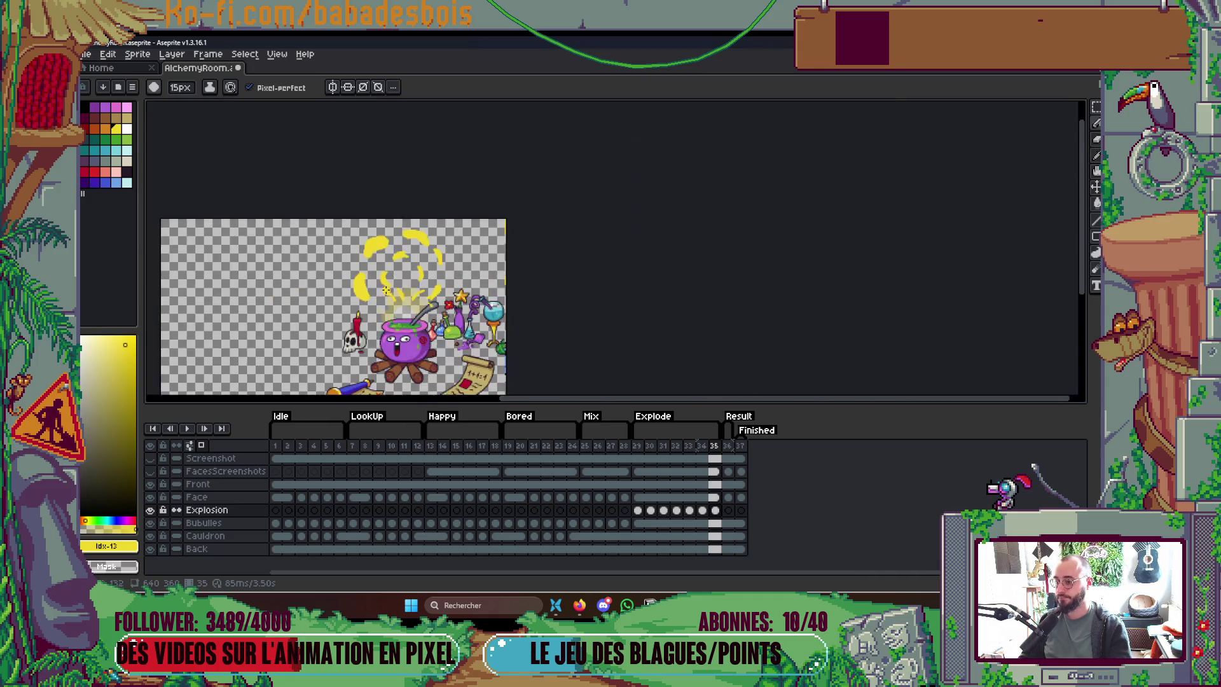
Step: Clear frame 35's Explosion content and compare it against the brighter previous frame
scroll(385, 289, up, 4)
key(g)
key(Delete)
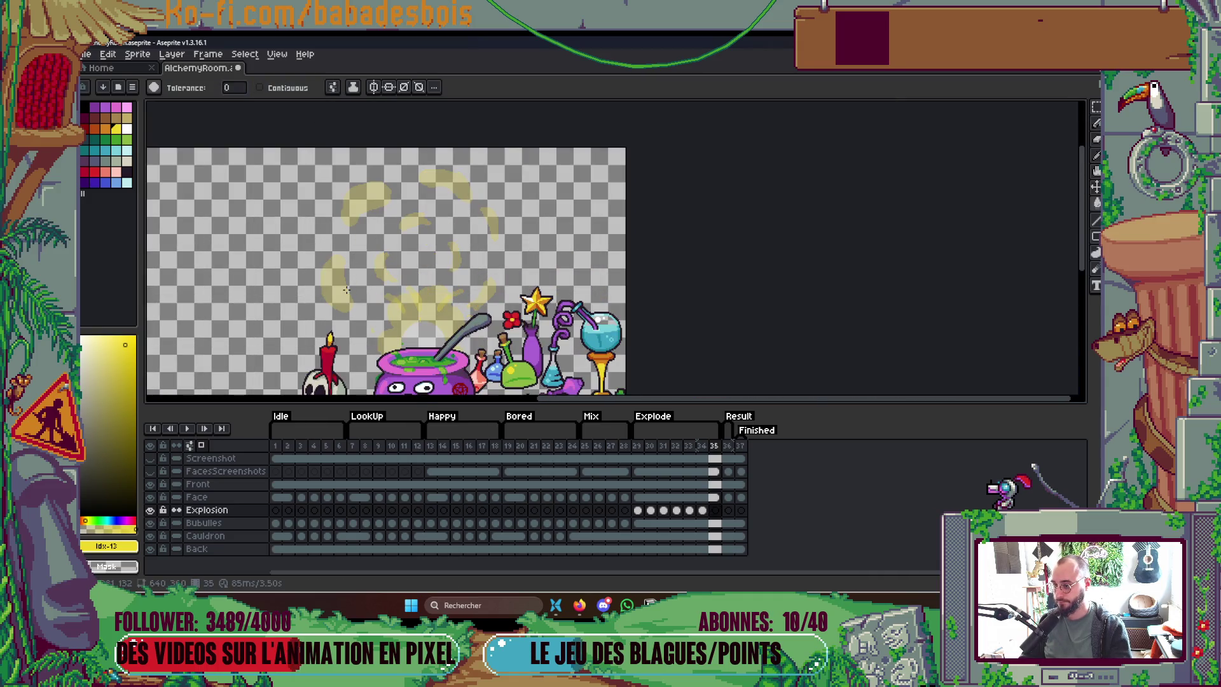
key(b)
drag(329, 290, 365, 240)
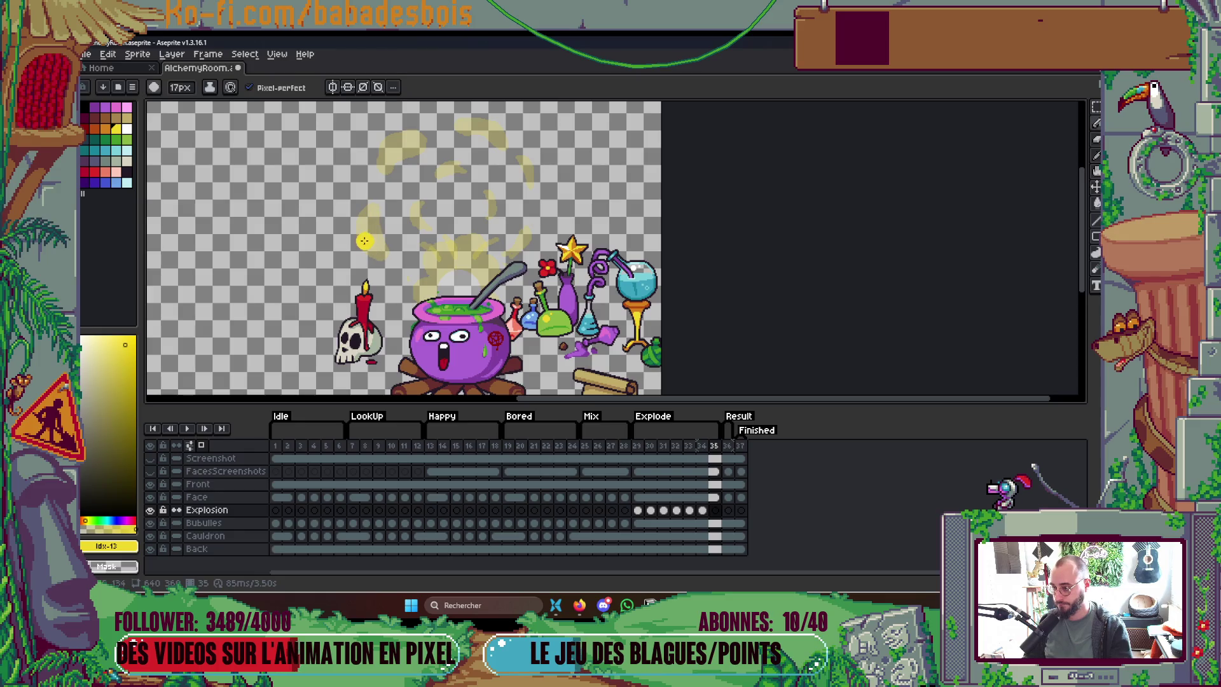
scroll(362, 241, up, 2)
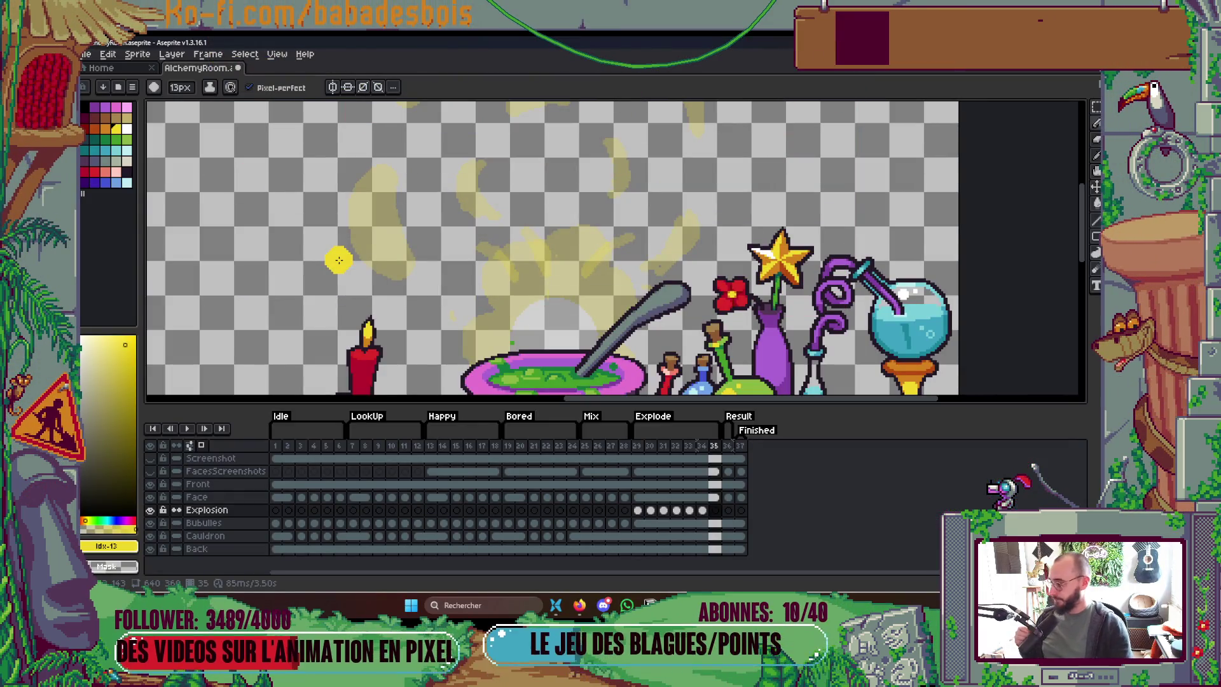
scroll(608, 227, down, 2)
key(Left)
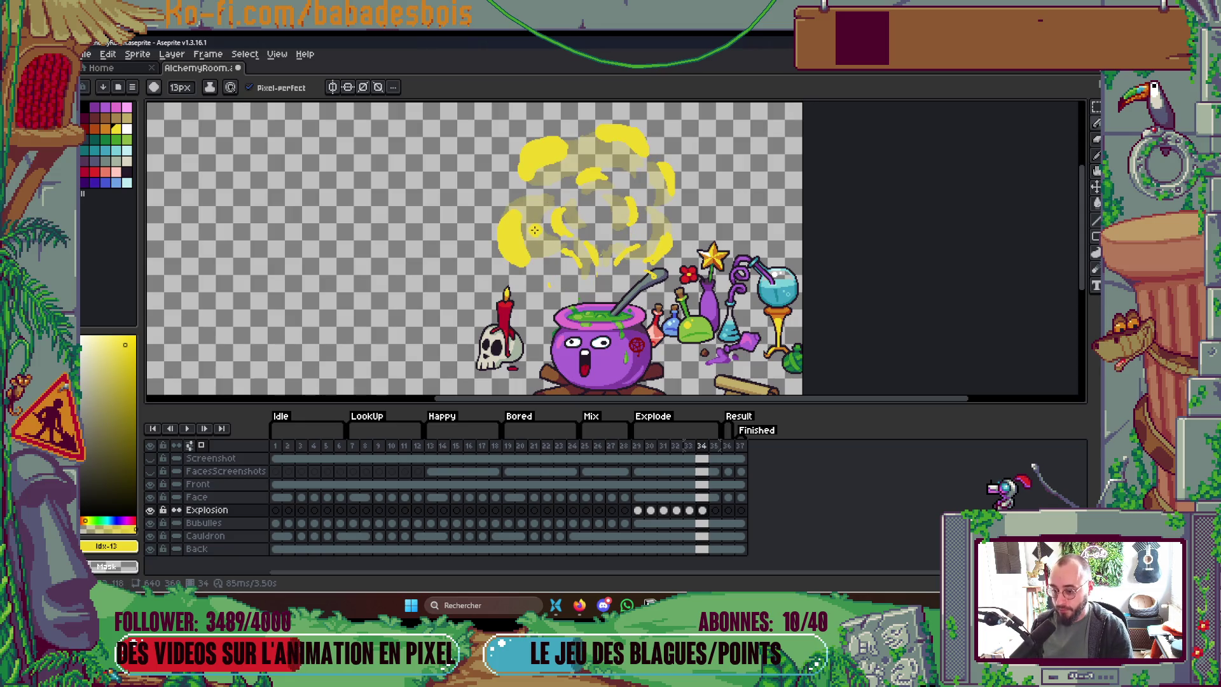
key(Right)
Step: Paint two small yellow smoke curls above the cauldron on frame 35
drag(502, 236, 503, 230)
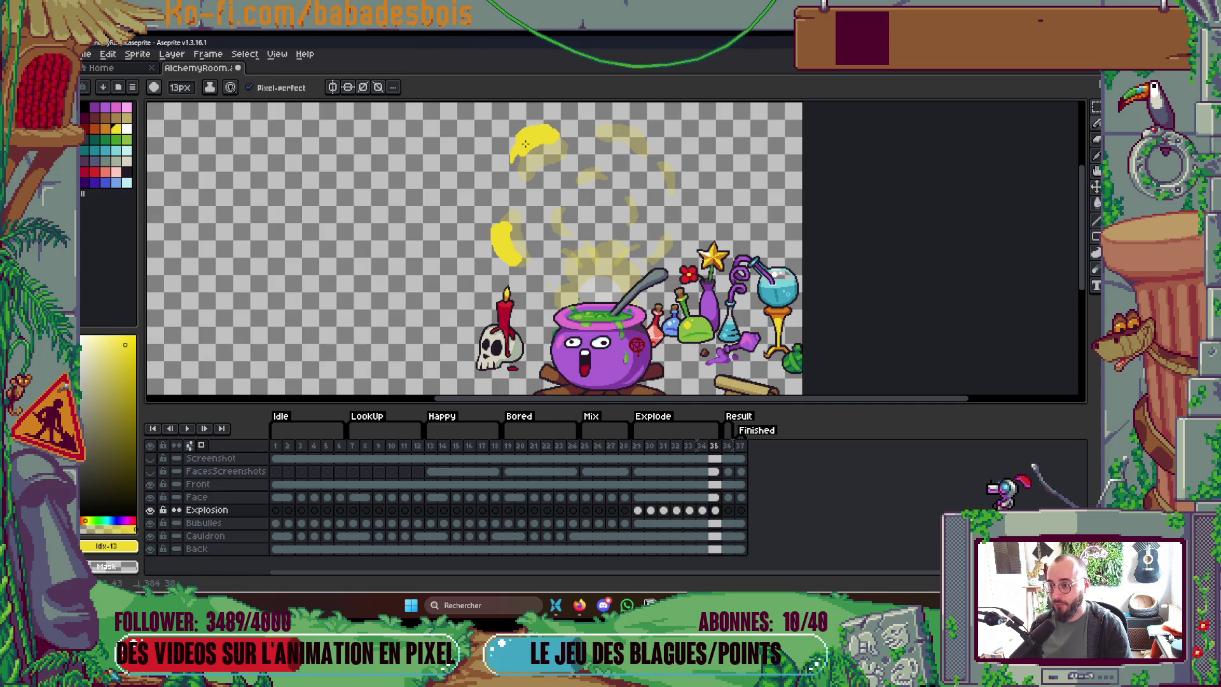
drag(620, 175, 601, 225)
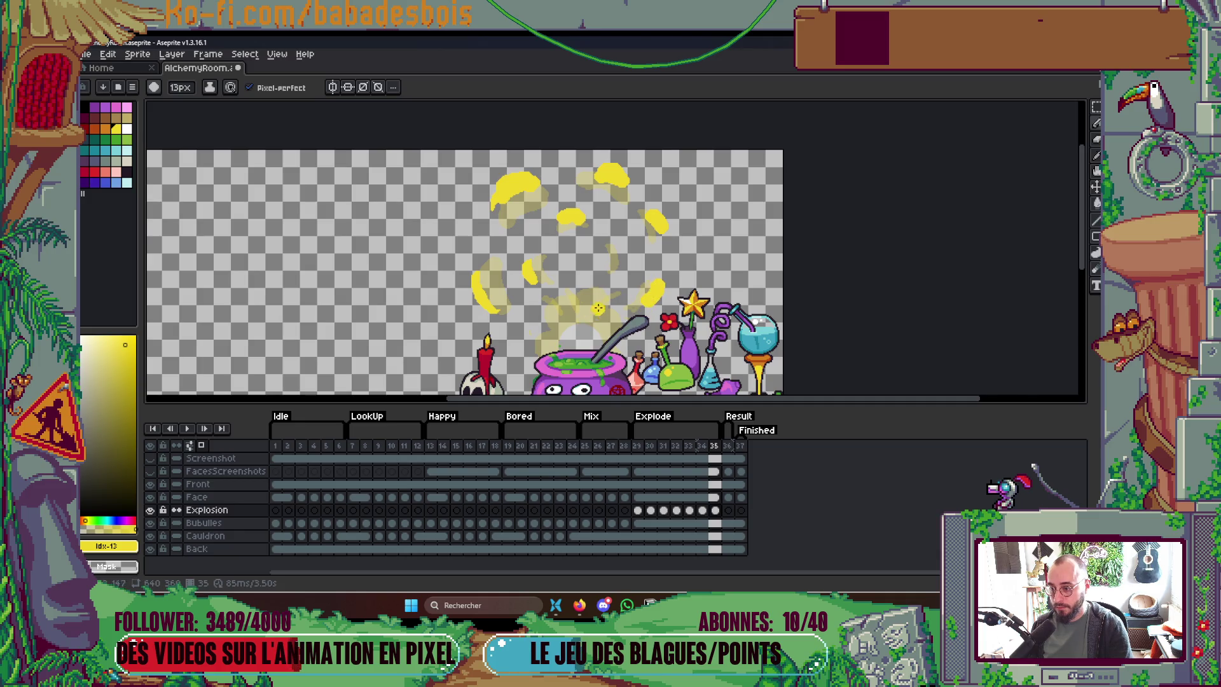
scroll(654, 294, down, 1)
scroll(611, 300, up, 2)
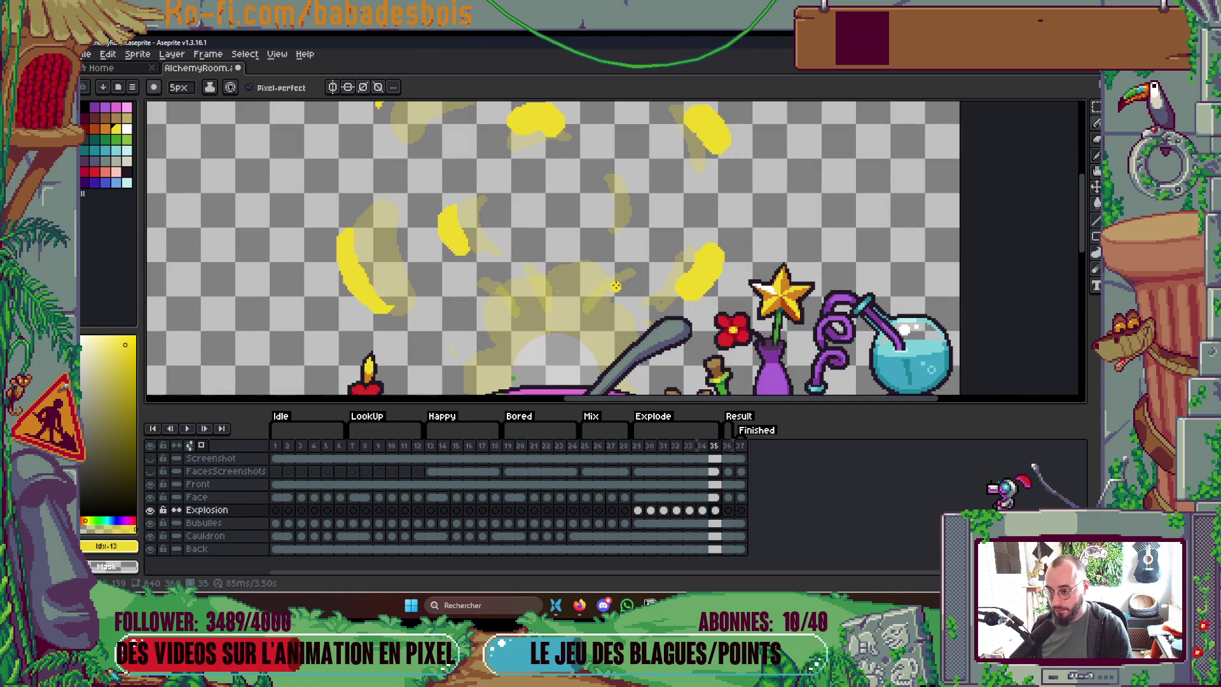
drag(494, 286, 475, 288)
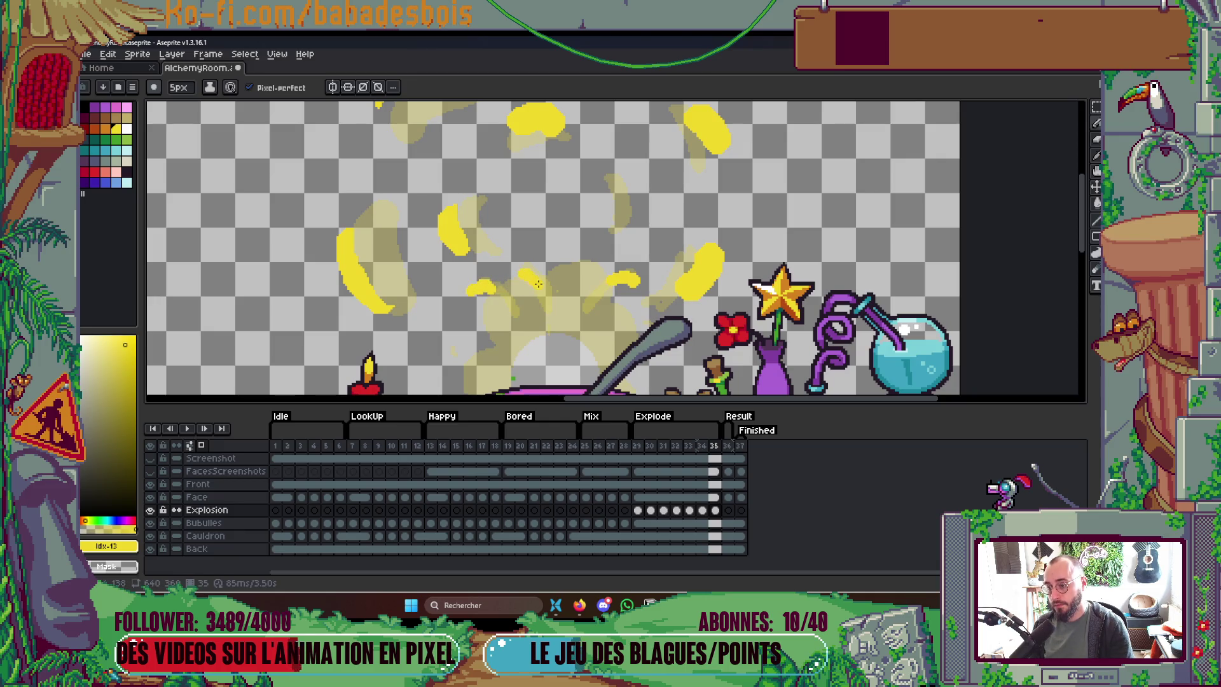
scroll(628, 190, down, 3)
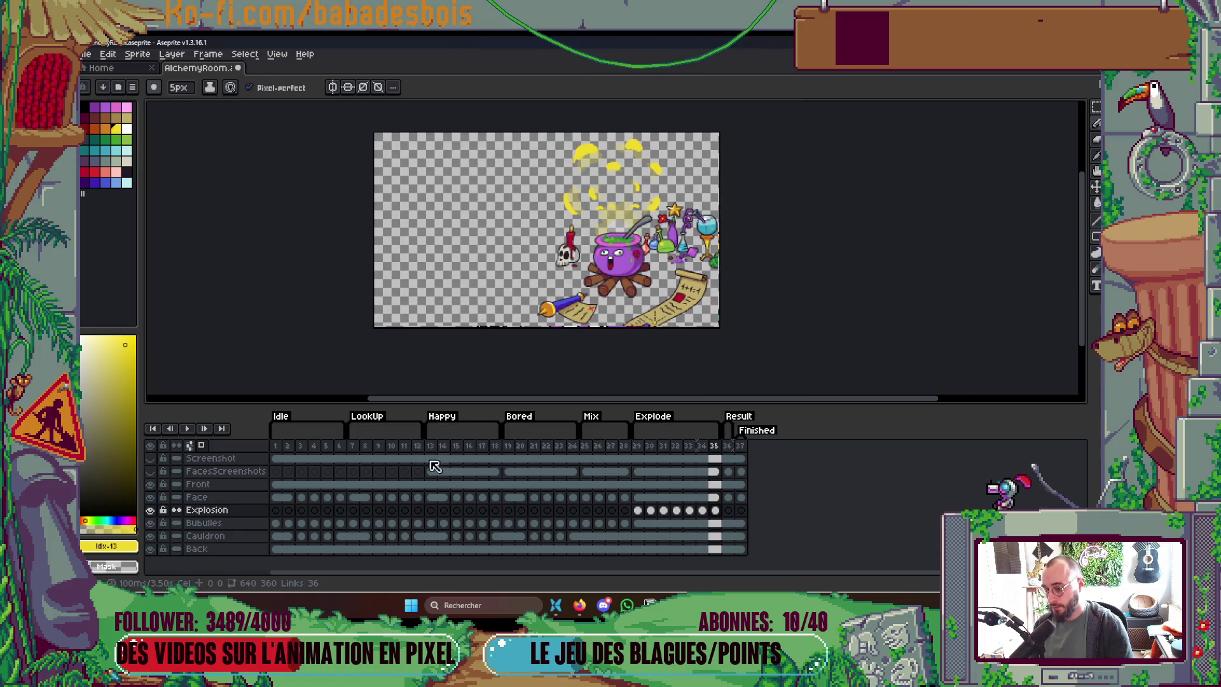
Step: Preview the explosion, then erase parts of two yellow splash blobs to thin them
key(Return)
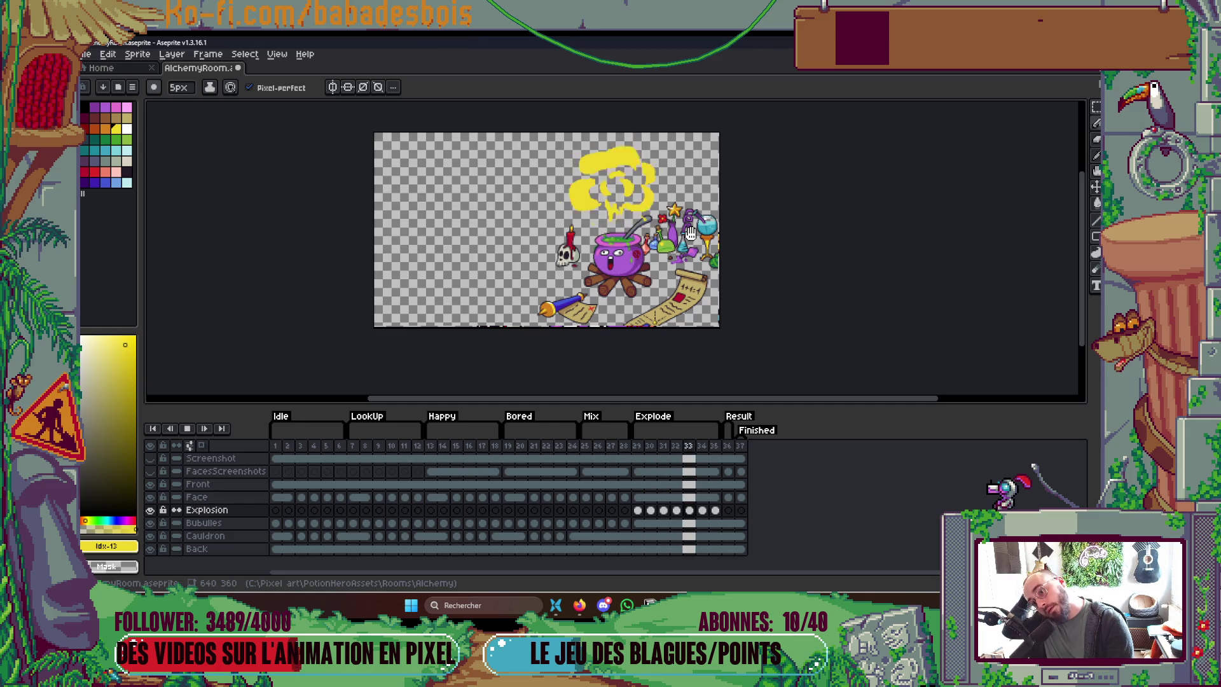
key(Return)
key(Right)
key(Right)
key(Right)
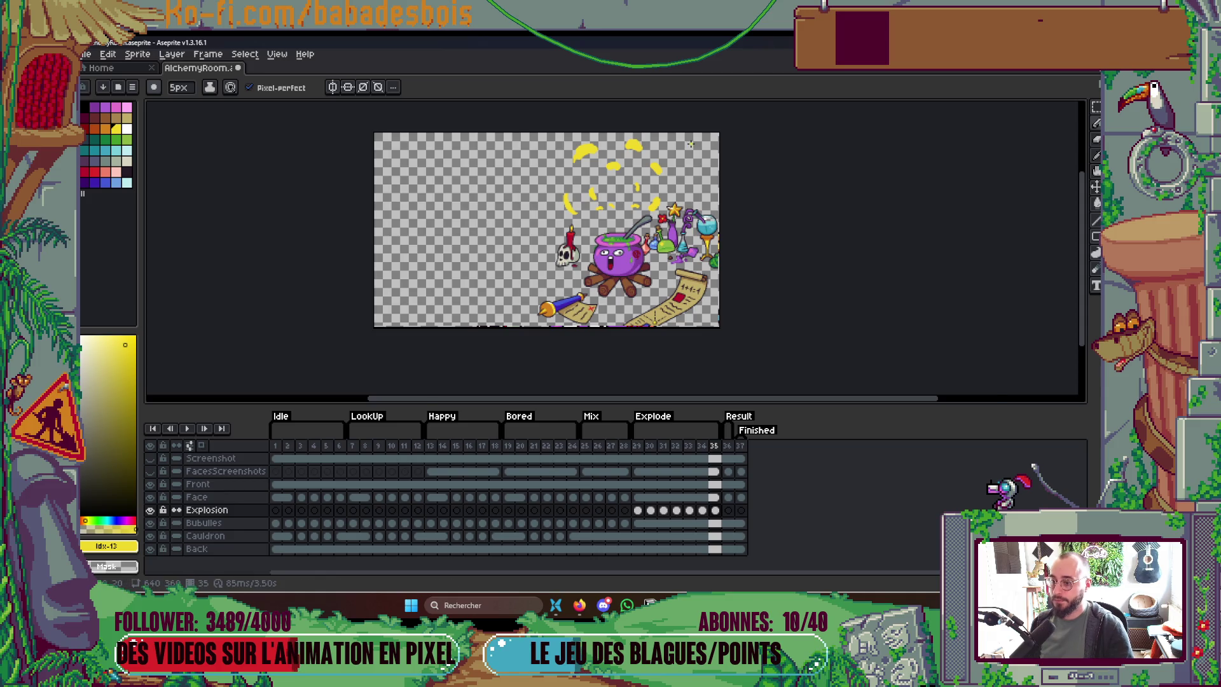
scroll(632, 190, up, 4)
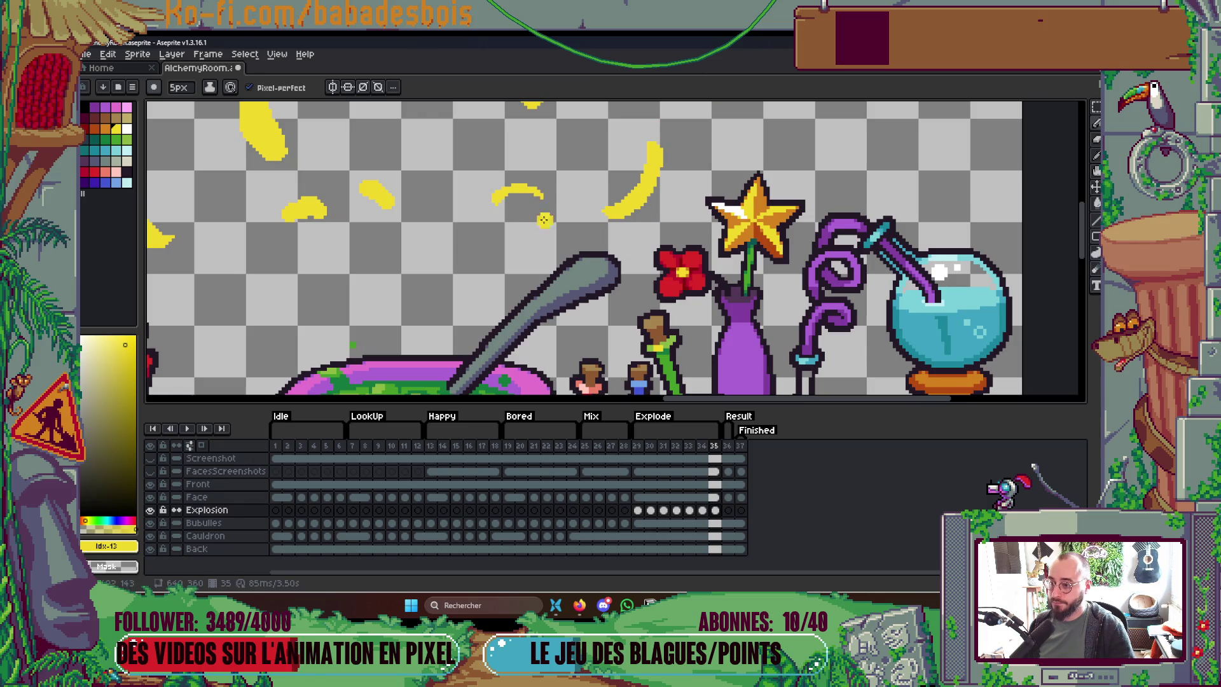
scroll(572, 248, left, 5)
scroll(600, 264, up, 1)
drag(547, 225, 578, 257)
drag(485, 267, 518, 262)
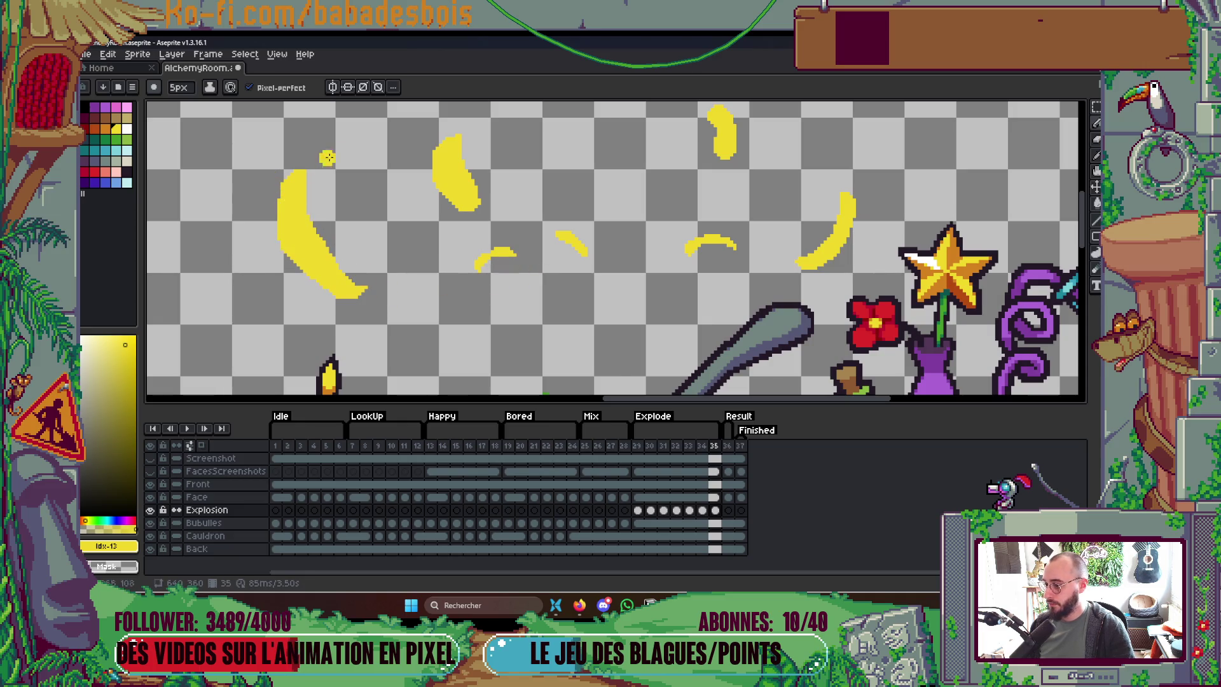
Step: Replay the animation and step through splash frame 34 to the faded frame 35
scroll(382, 268, down, 5)
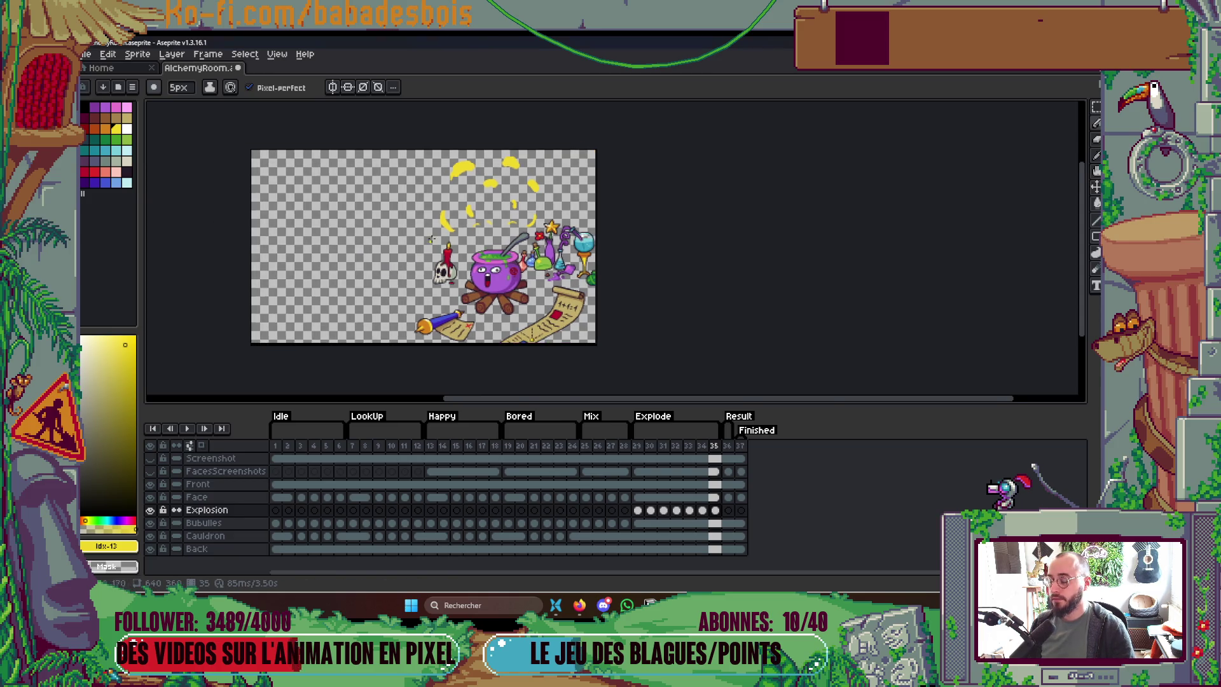
scroll(420, 291, up, 4)
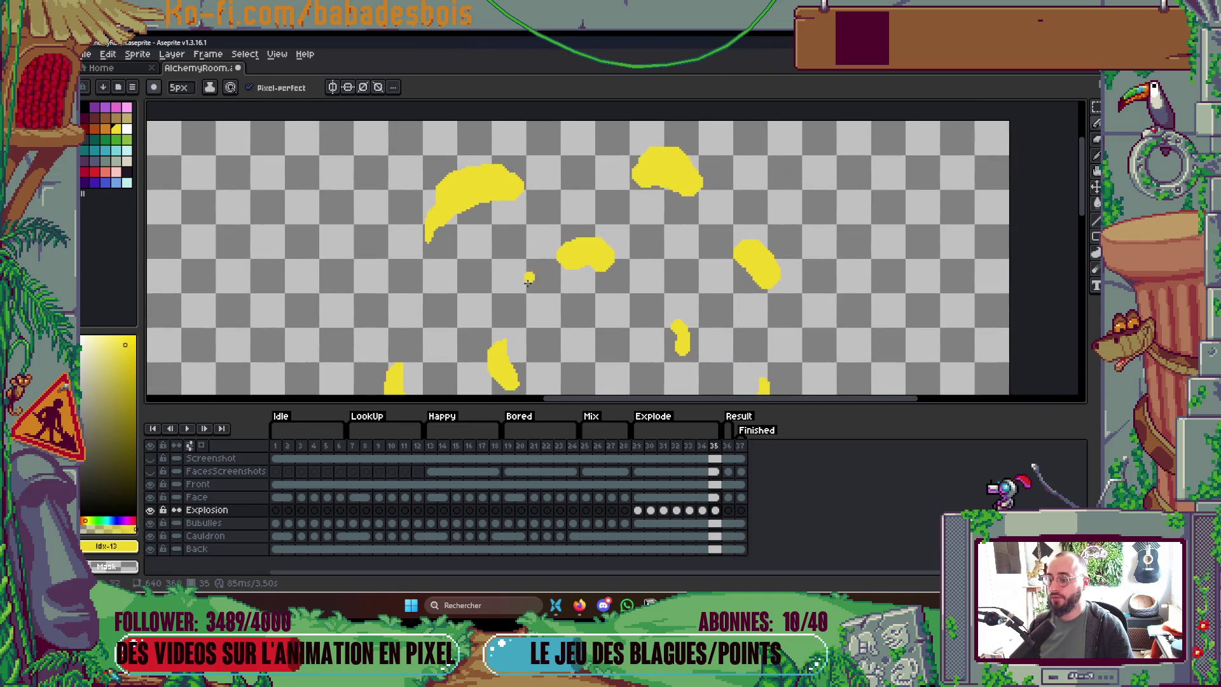
scroll(531, 267, down, 1)
scroll(540, 254, down, 4)
scroll(552, 235, up, 1)
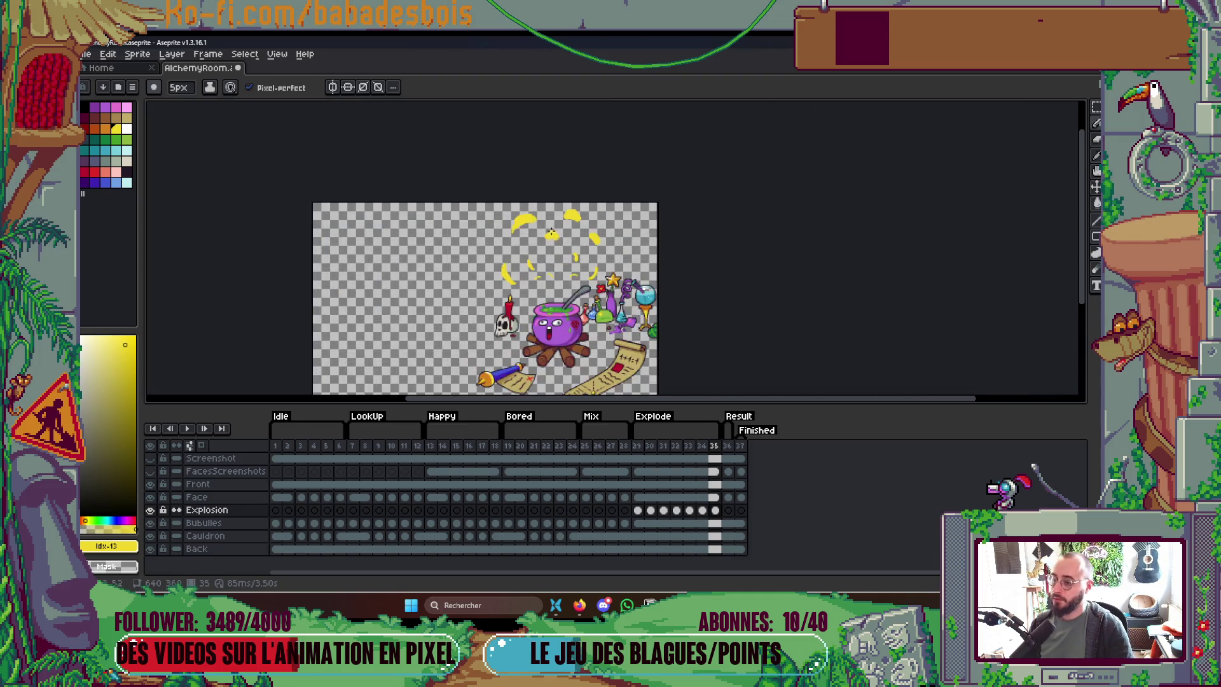
scroll(552, 234, up, 2)
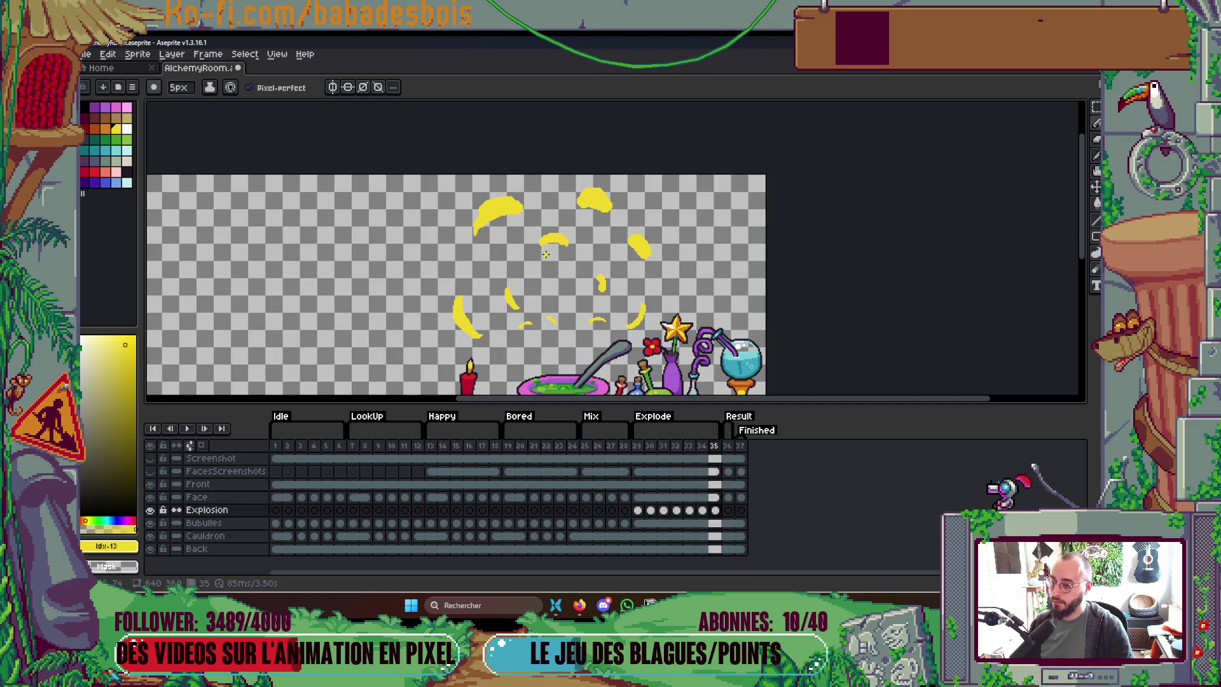
scroll(591, 255, down, 1)
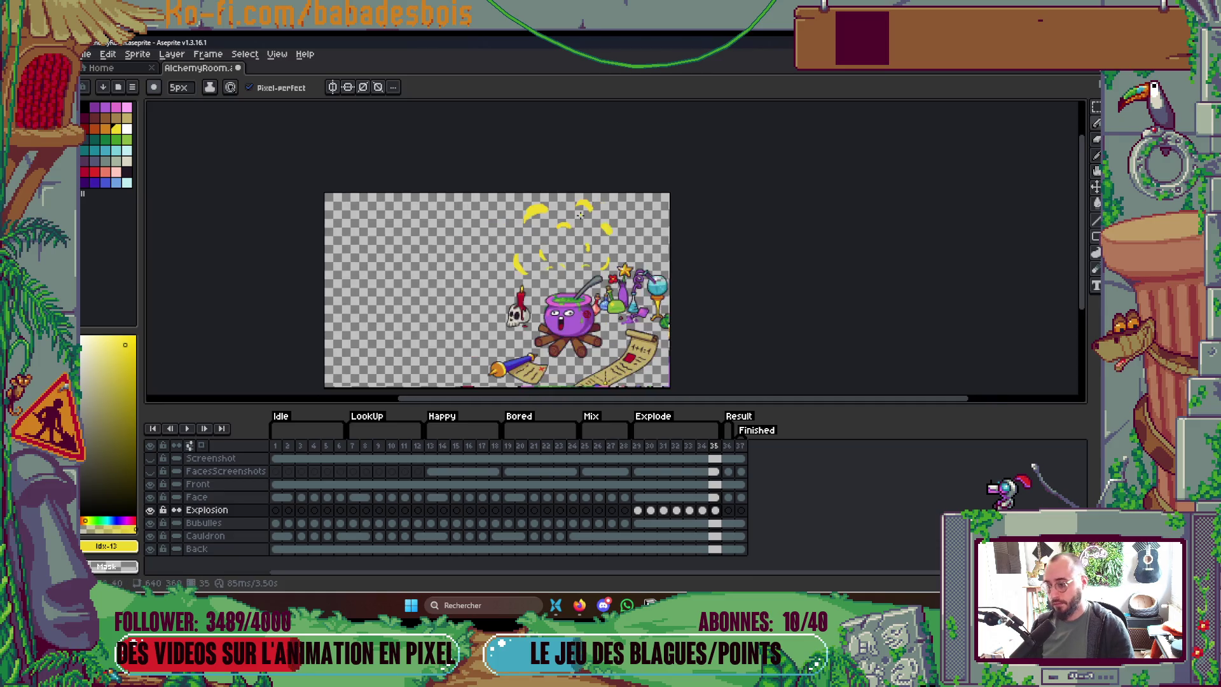
scroll(613, 303, up, 1)
key(Return)
key(Return)
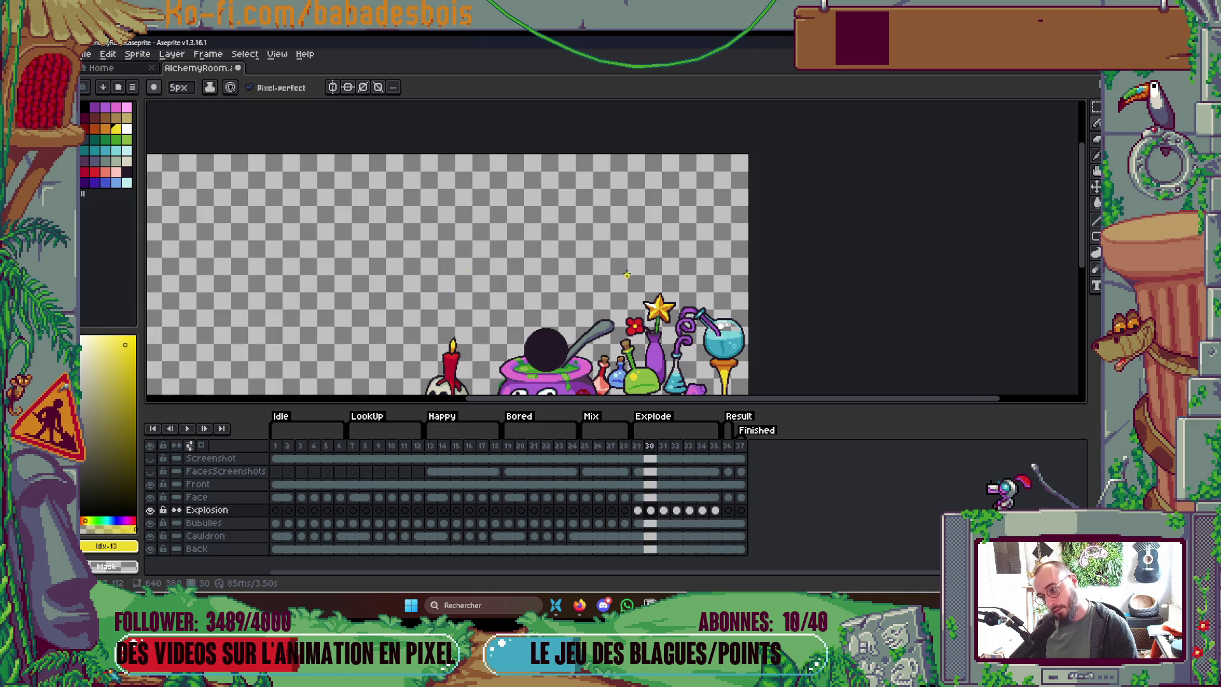
key(Right)
key(Right)
key(Right)
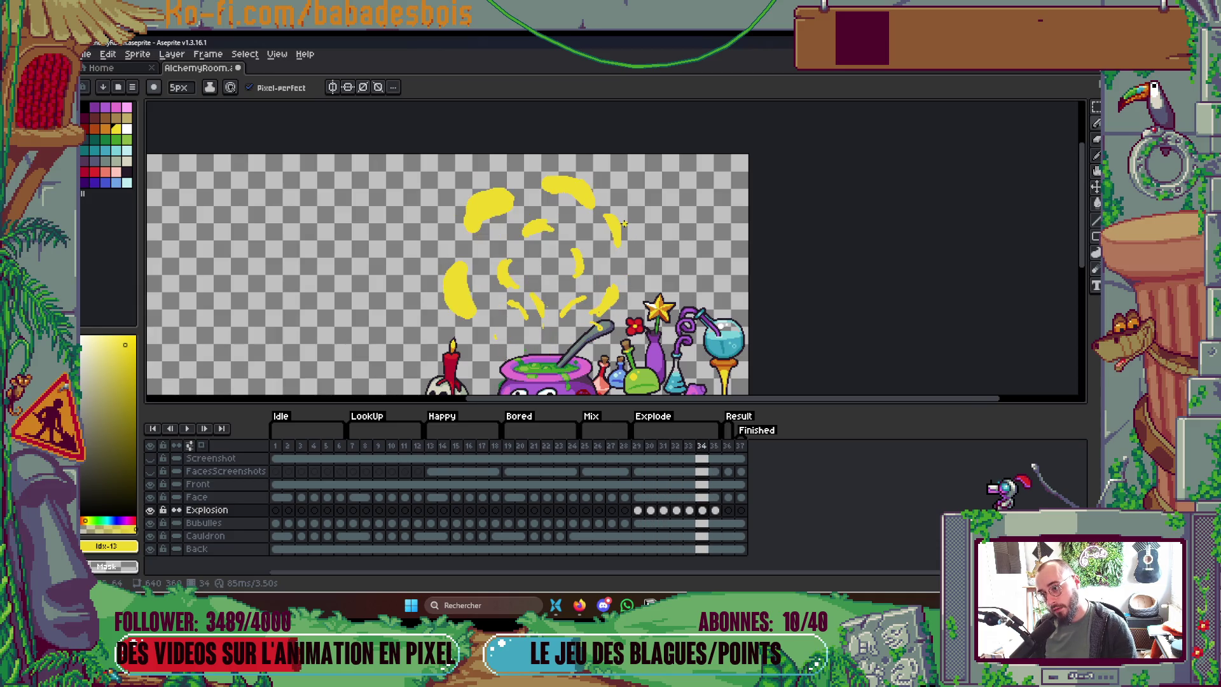
scroll(540, 186, up, 2)
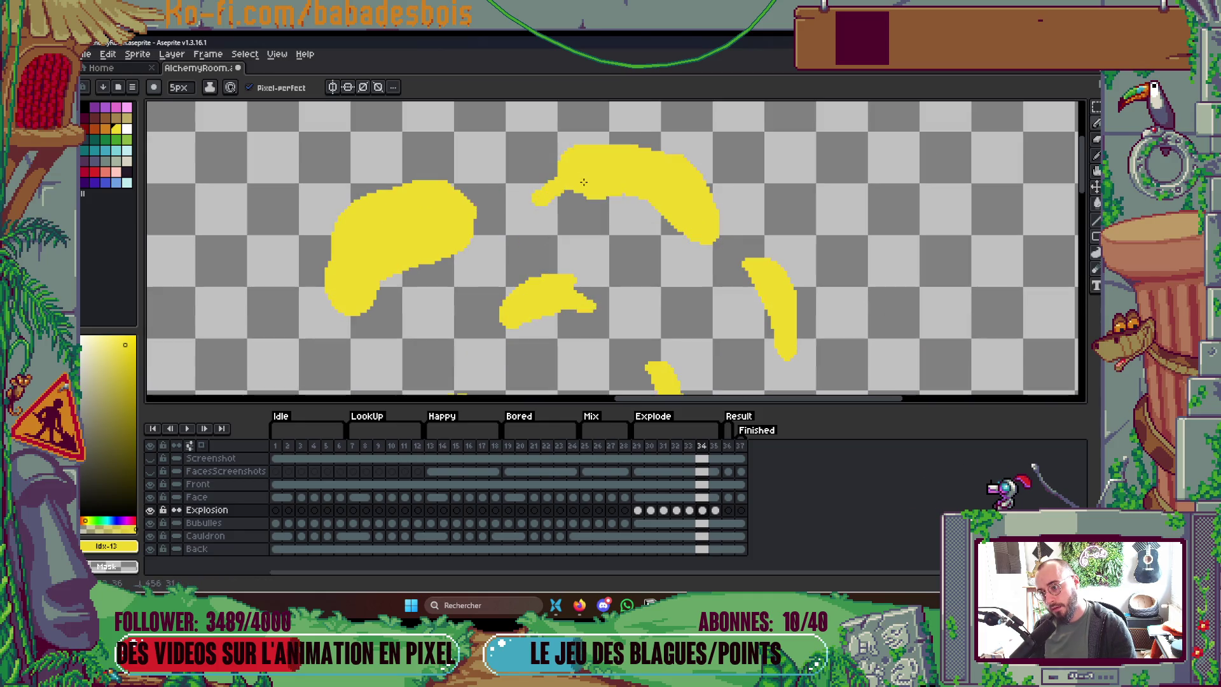
scroll(610, 185, down, 2)
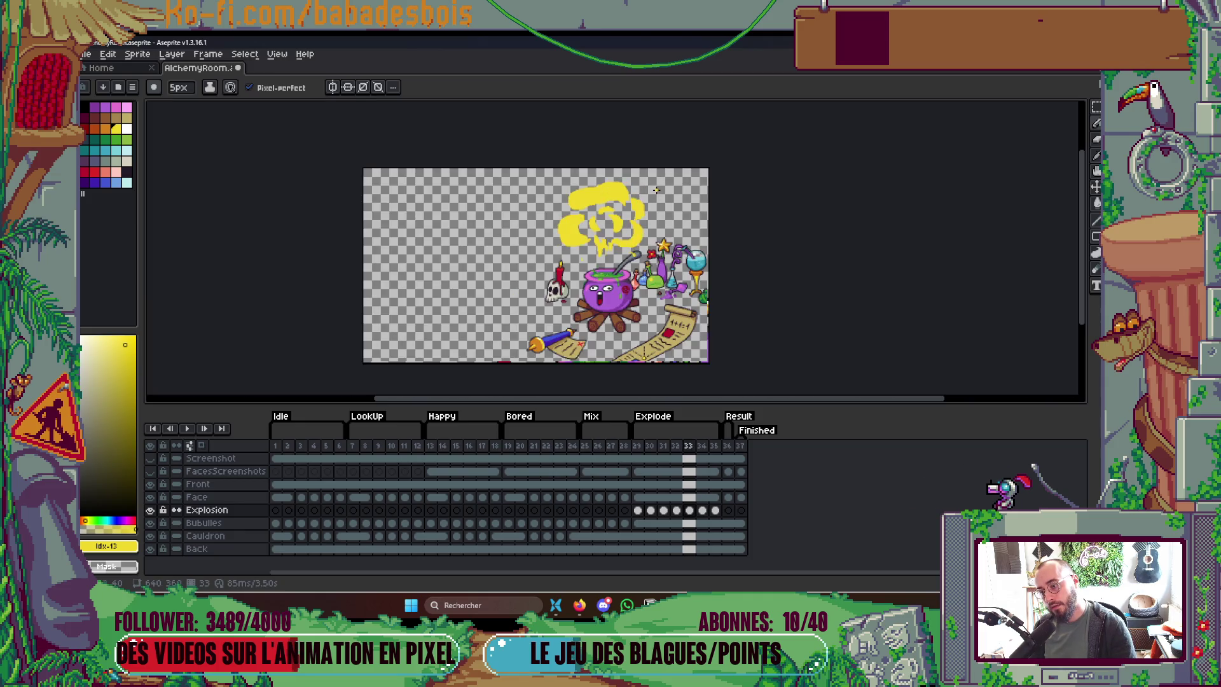
key(Right)
scroll(628, 186, up, 4)
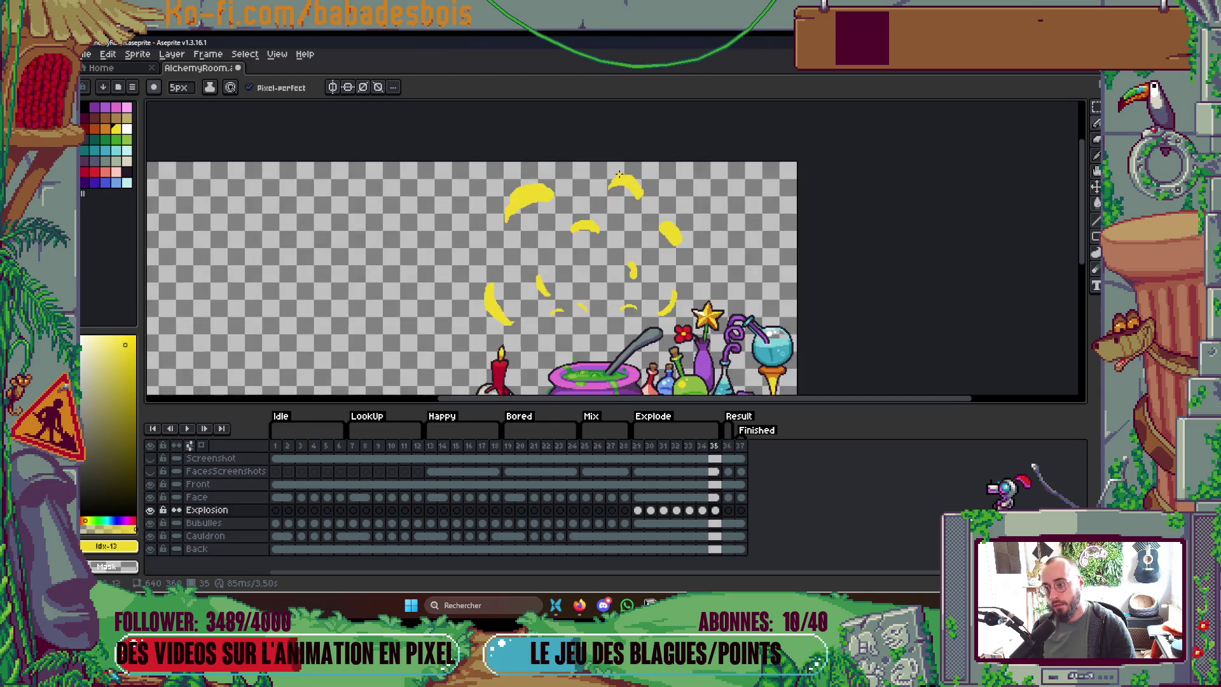
Step: Marquee-select the top-right splash curl, nudge it up and left, and play to check
key(m)
mouse_move(565, 148)
mouse_down()
mouse_move(716, 261)
mouse_move(670, 224)
mouse_up()
key(ctrl+d)
key(Return)
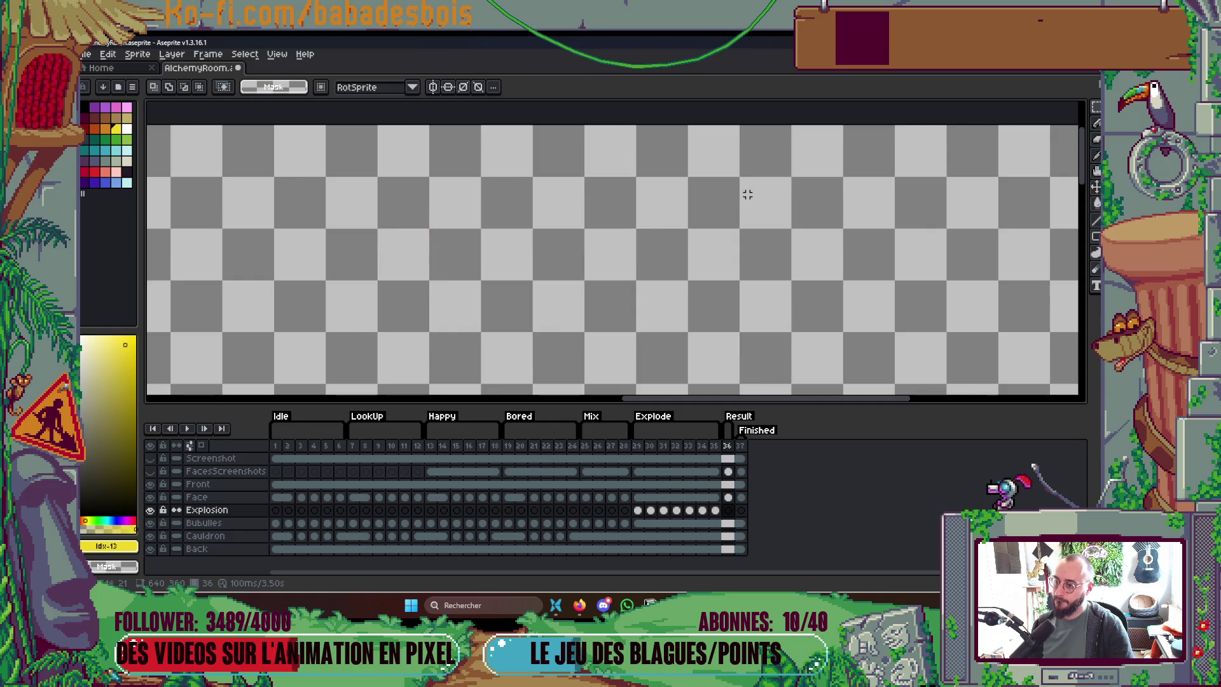
Step: Play and replay the explosion animation to review the burst
scroll(725, 170, down, 3)
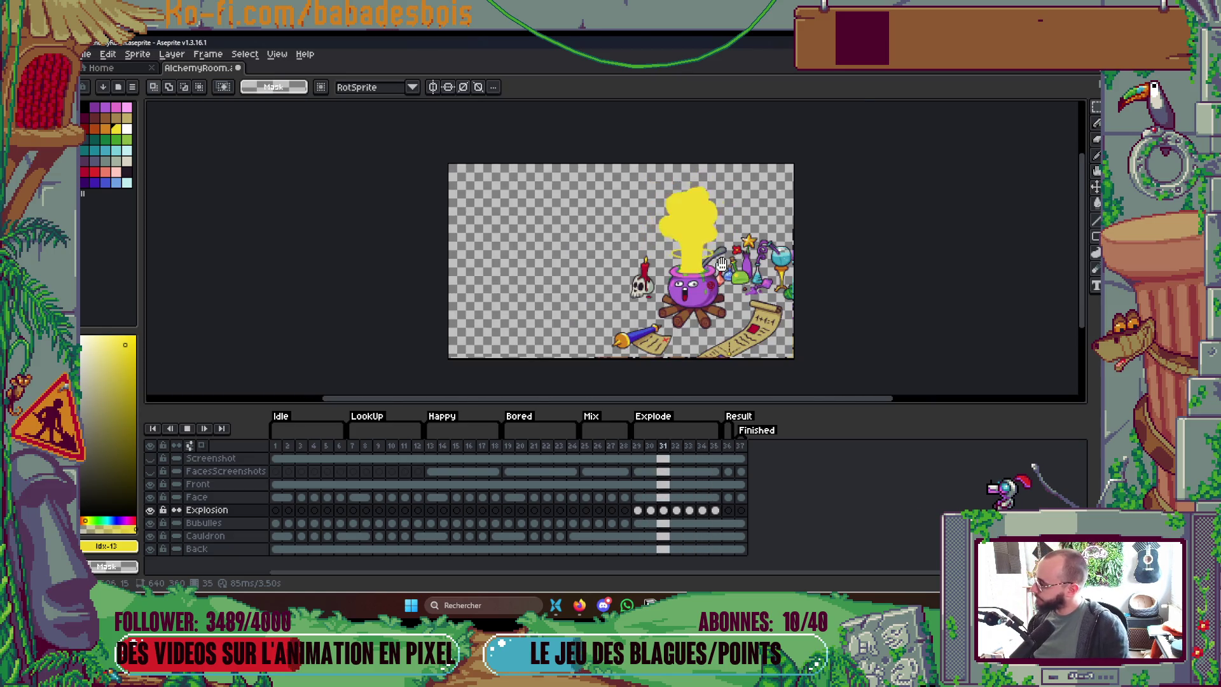
key(Return)
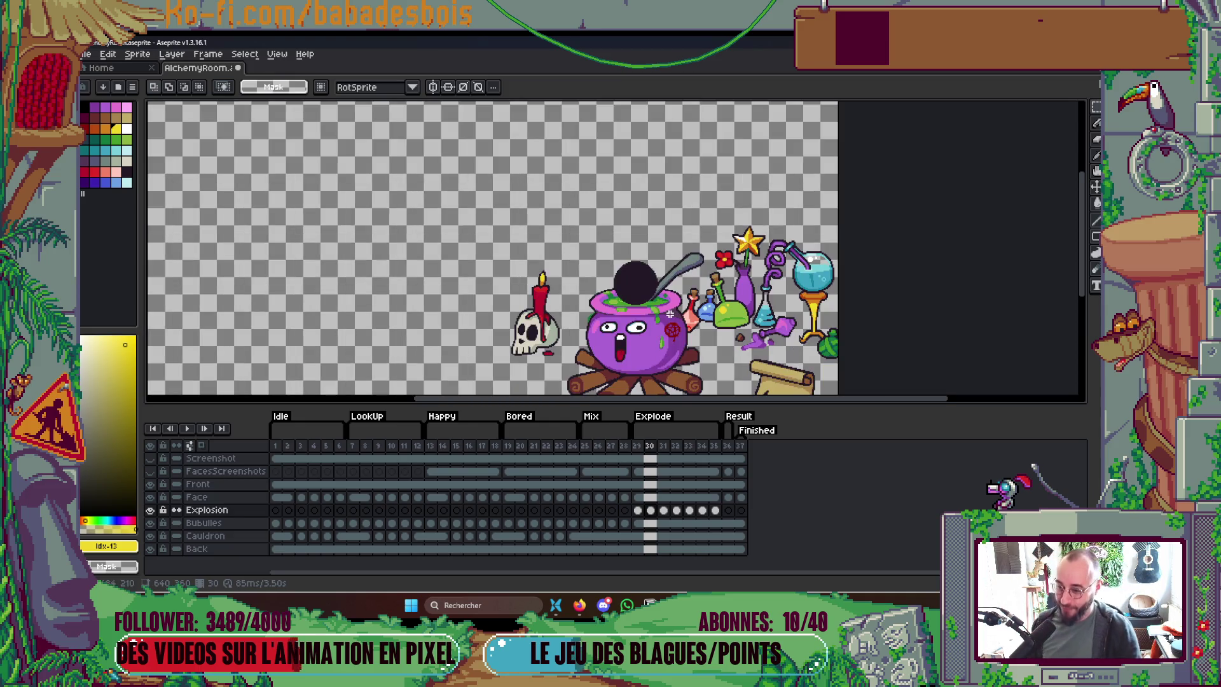
key(Return)
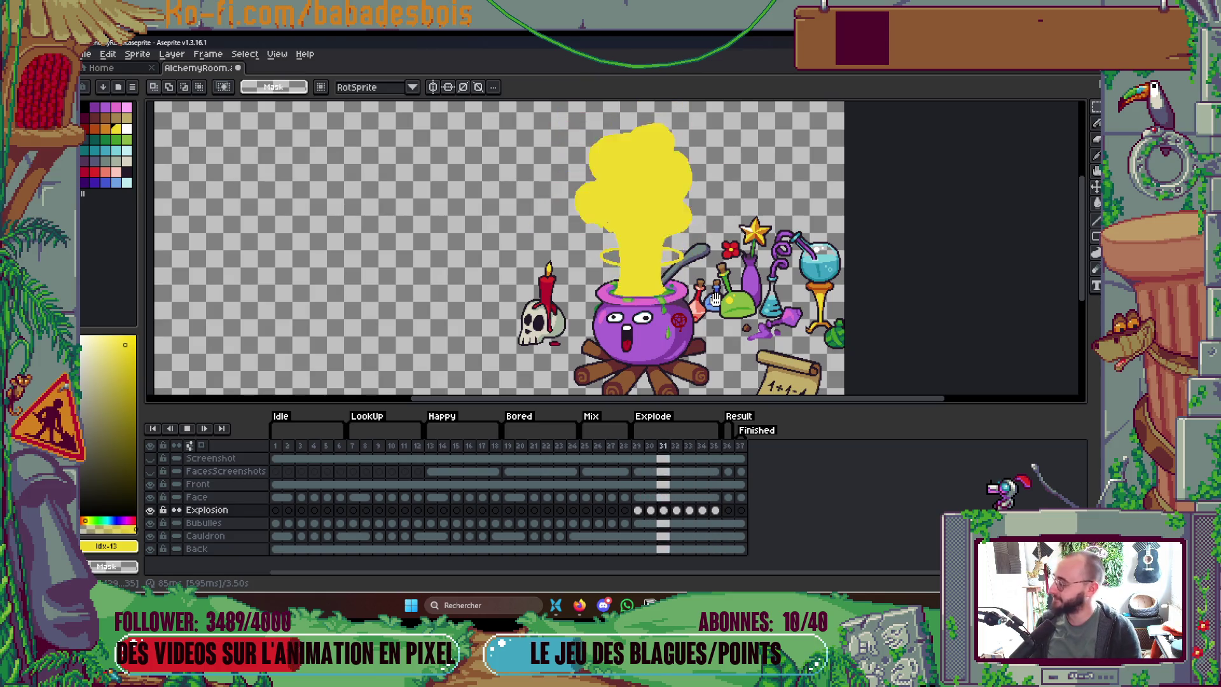
key(Return)
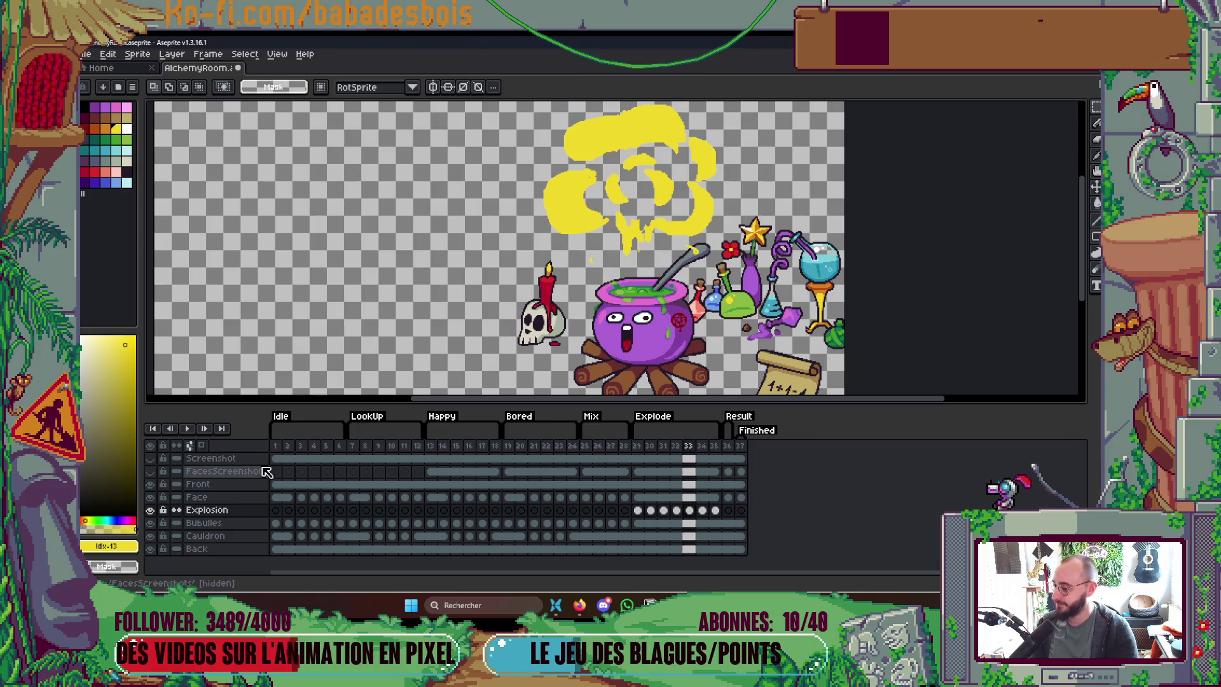
scroll(597, 264, down, 2)
scroll(597, 264, up, 1)
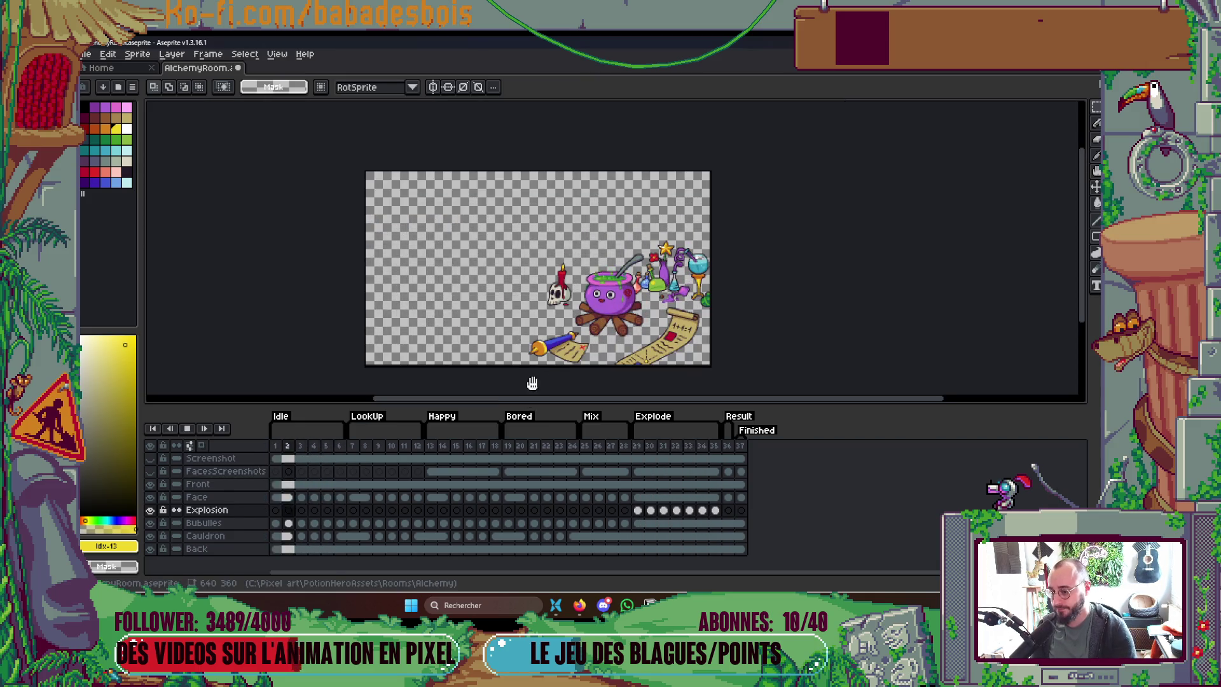
scroll(577, 267, up, 2)
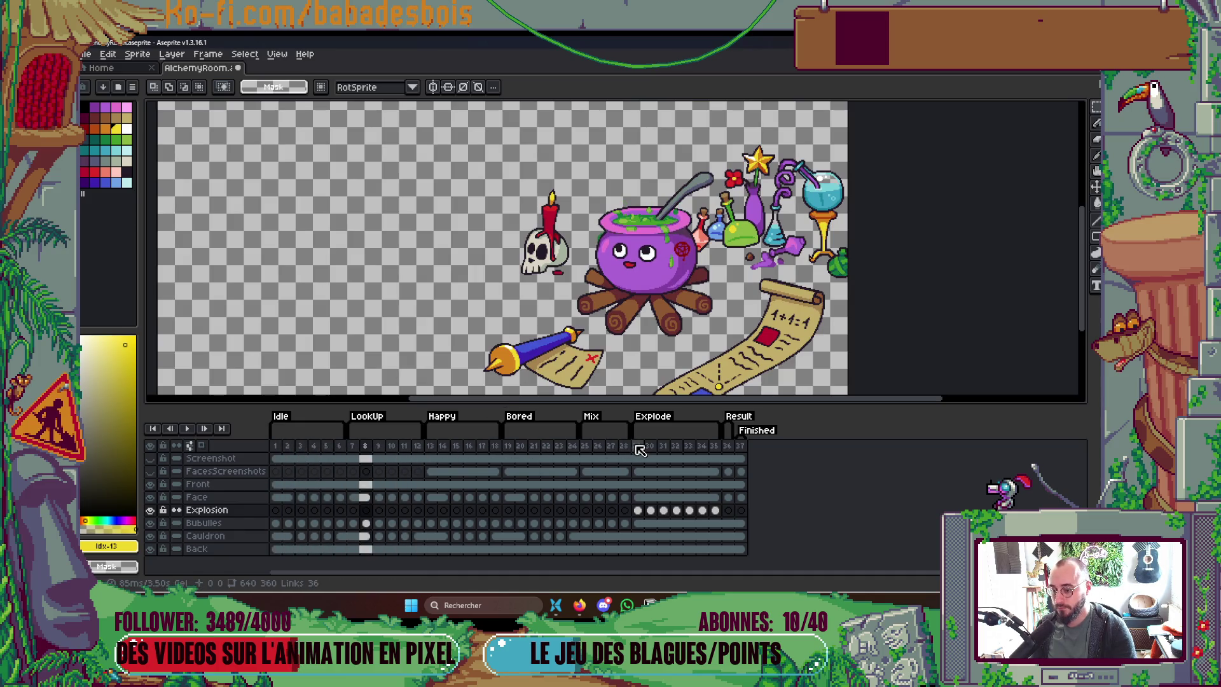
drag(749, 333, 739, 337)
scroll(739, 337, down, 2)
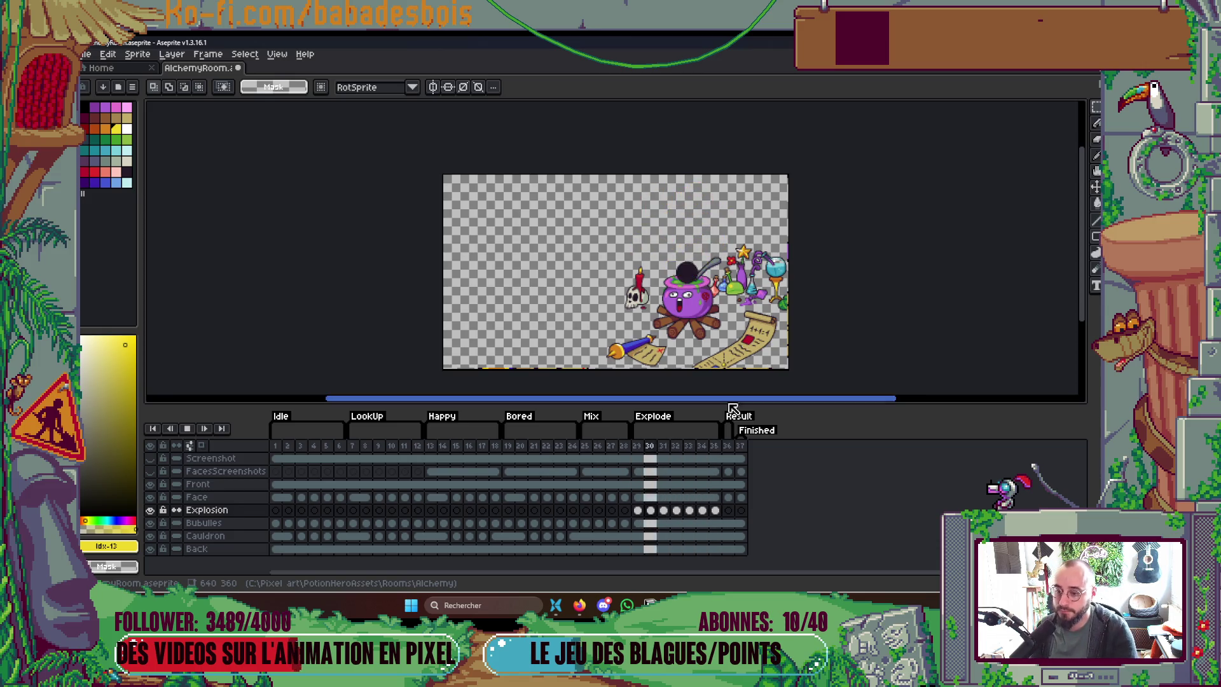
Step: Check frames 13, 36 and 37, then play from Explode's first frame 29
click(730, 444)
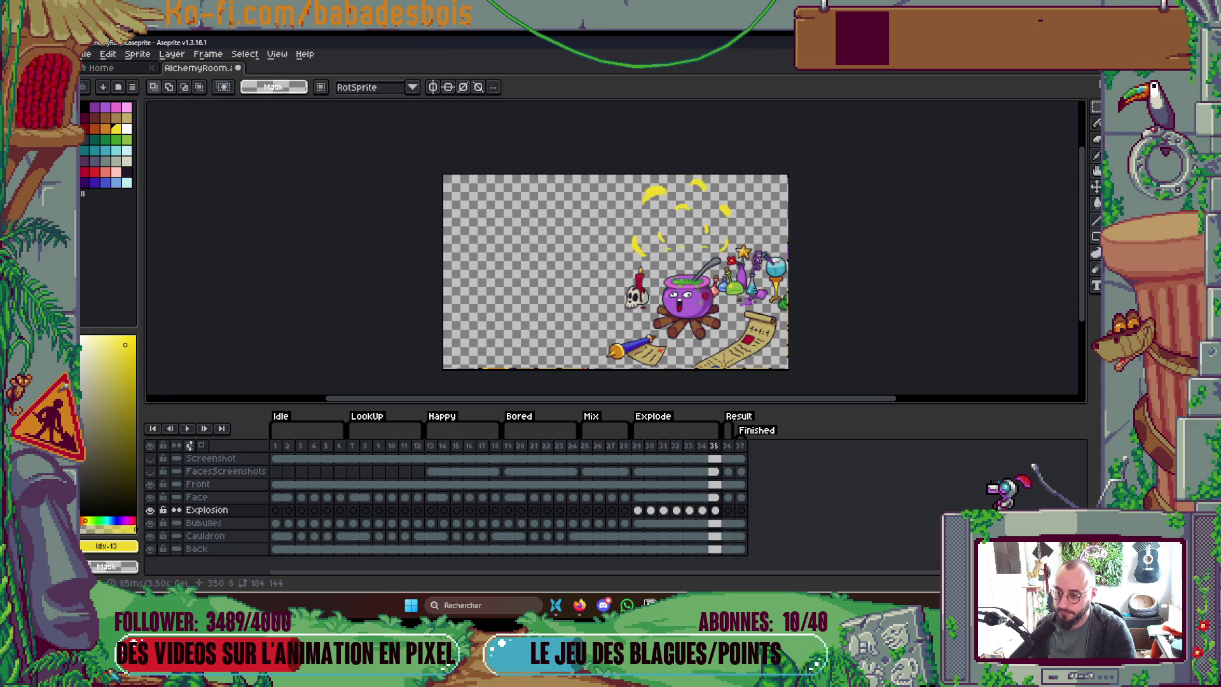
key(Return)
key(Right)
key(Right)
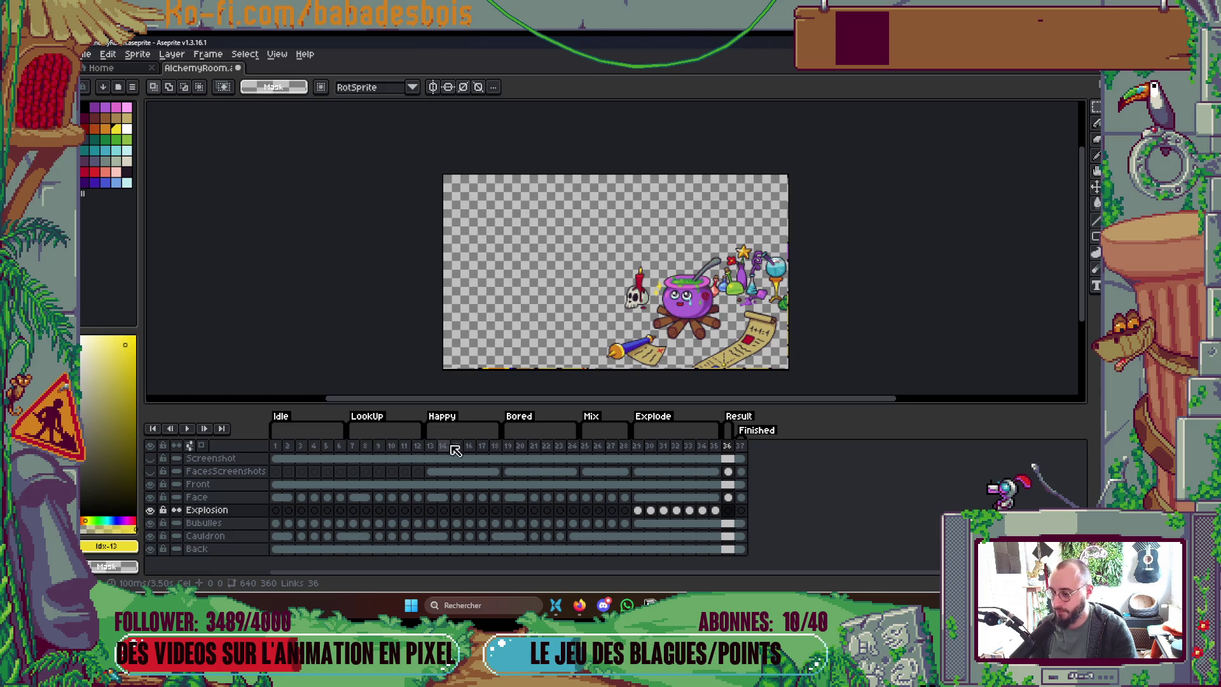
click(430, 446)
key(Return)
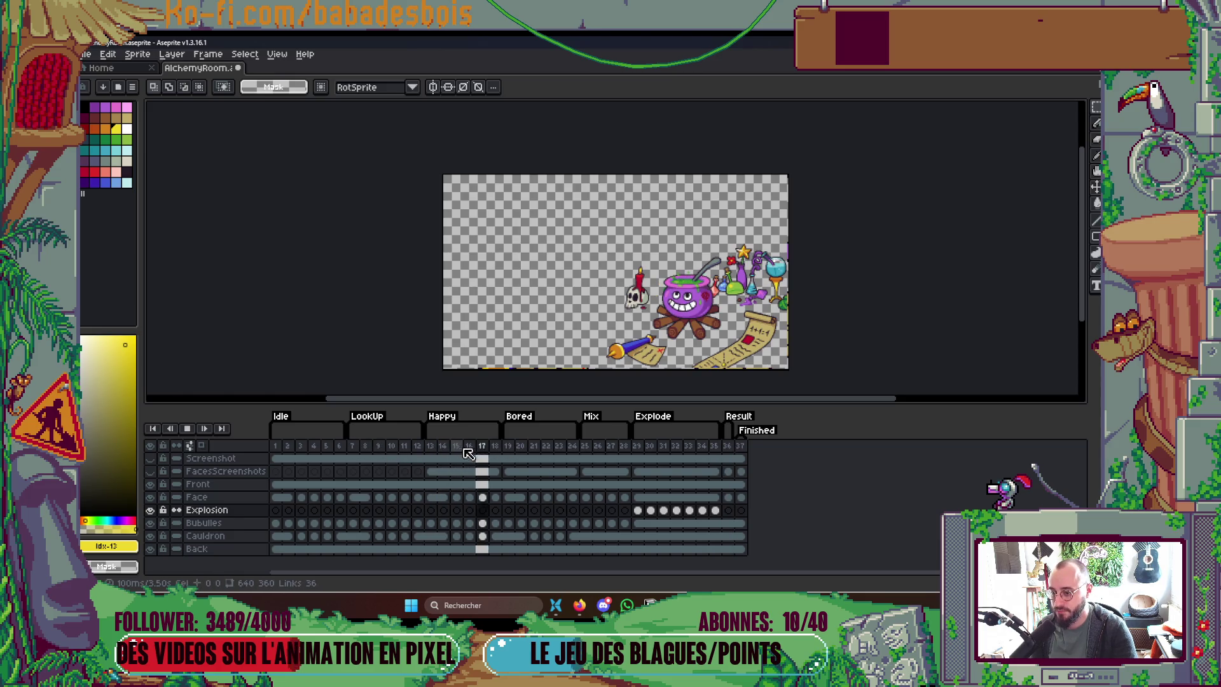
click(728, 447)
key(Right)
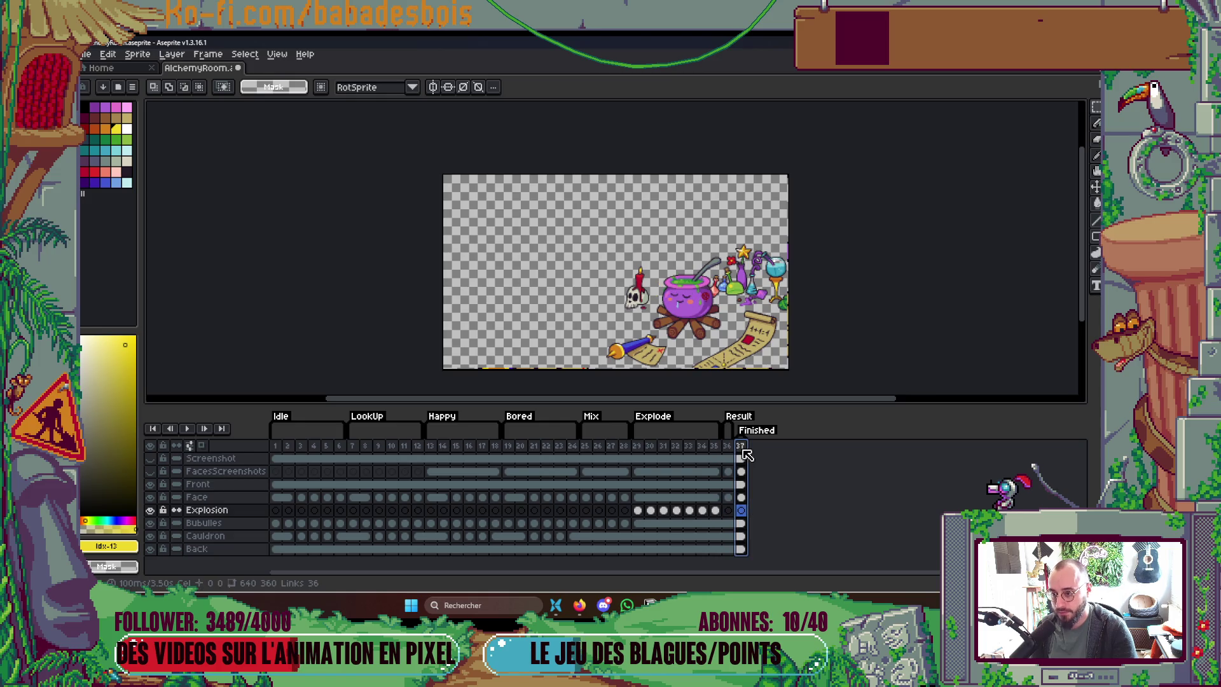
scroll(724, 323, down, 1)
key(Left)
key(Left)
key(Left)
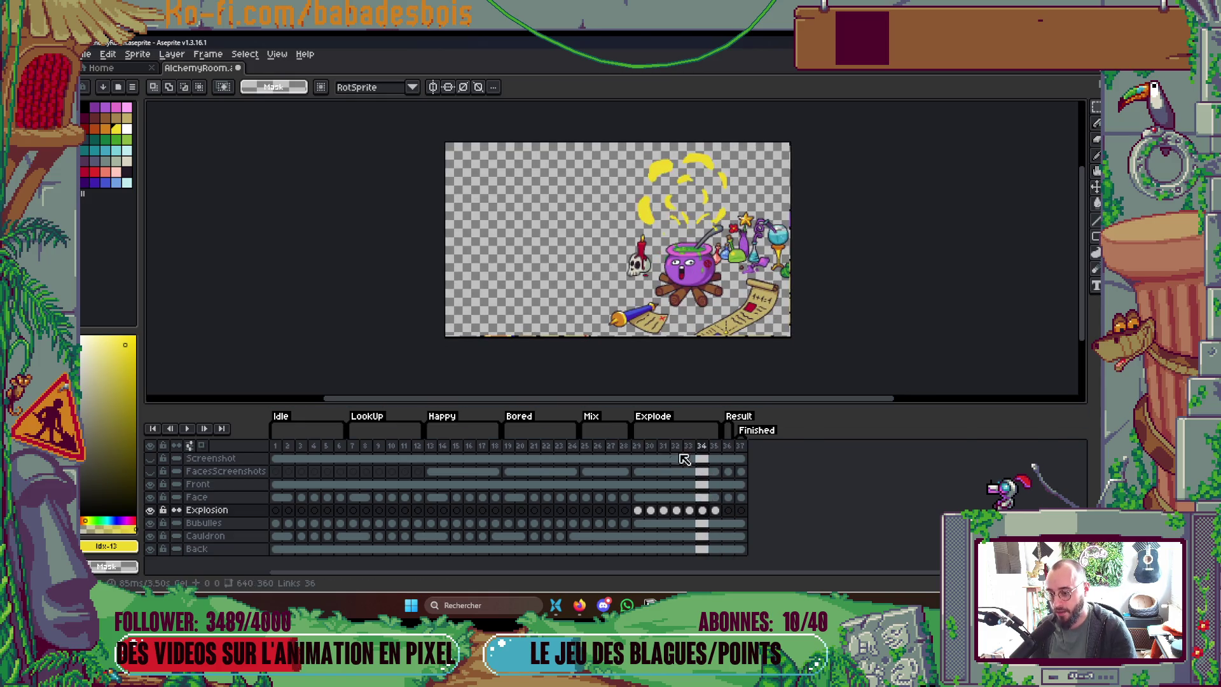
key(Return)
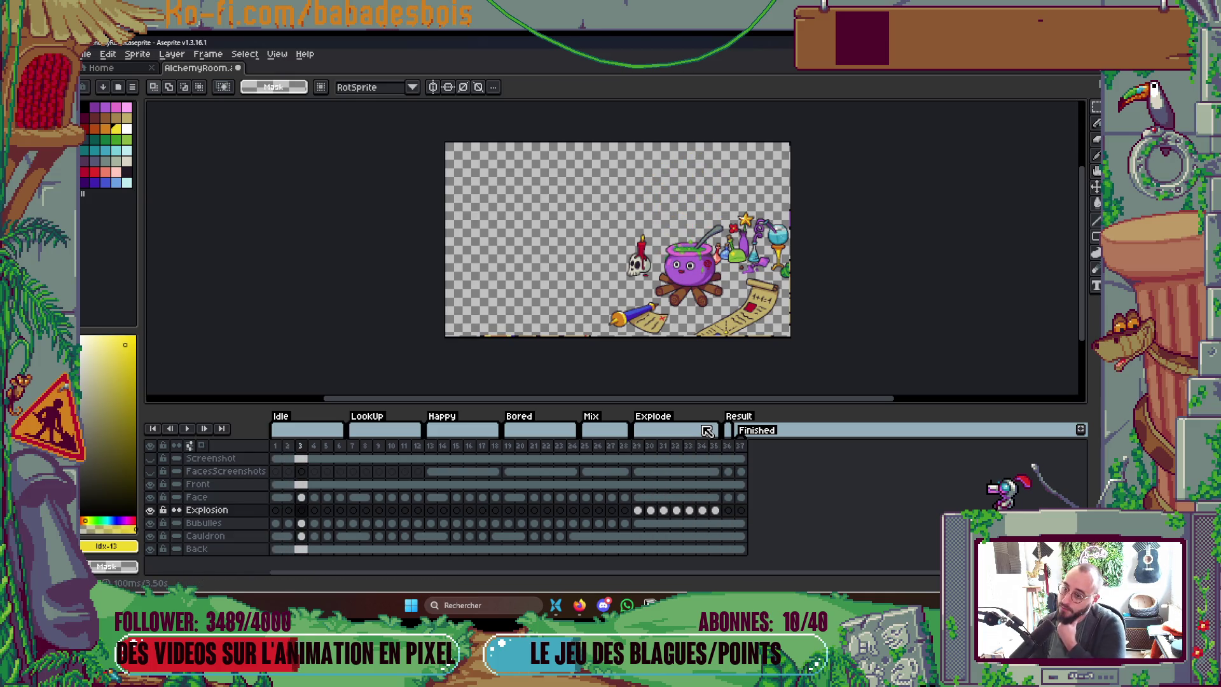
Step: Select the Explode tag's frames 29–35 and loop-play that range
click(707, 430)
key(Return)
drag(706, 367, 679, 378)
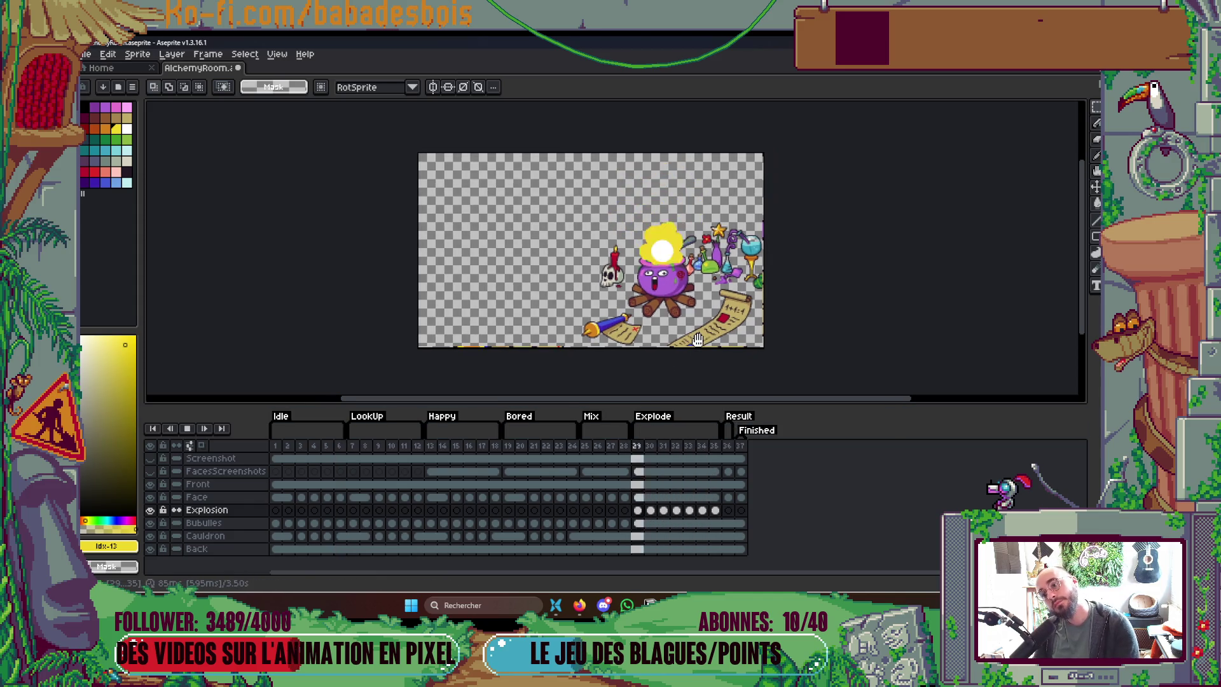
Step: Stop on frame 33 and erase the left edge and tip of the central yellow drip
key(Return)
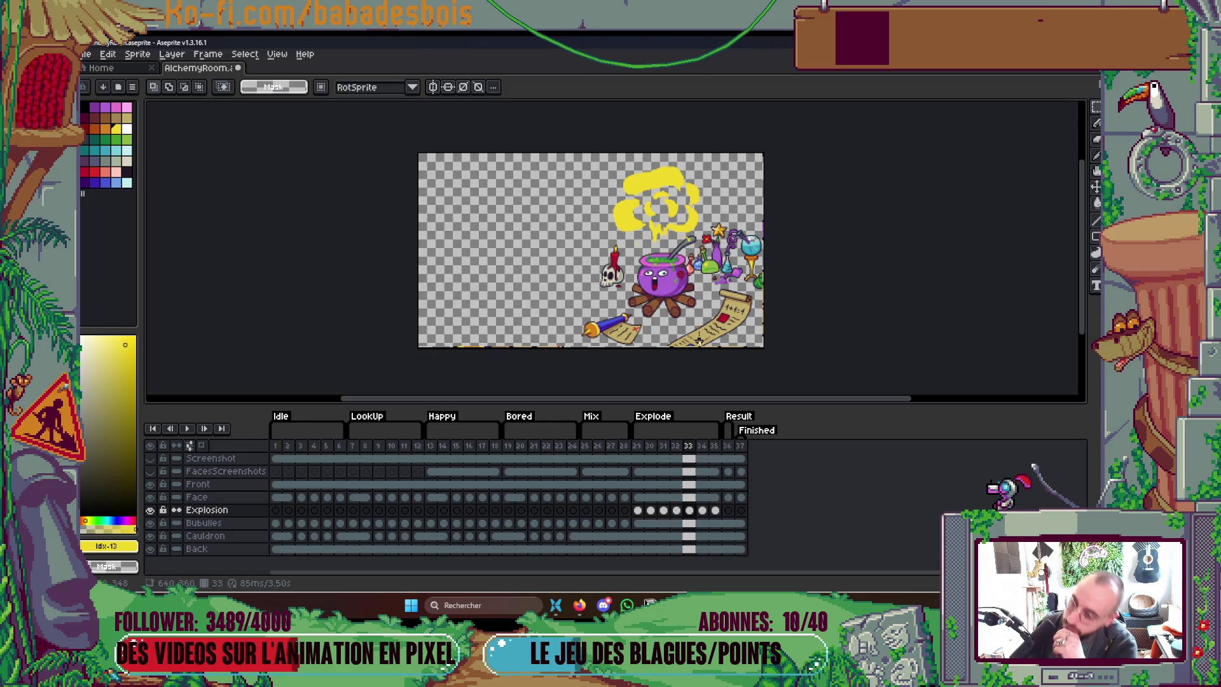
scroll(662, 205, up, 5)
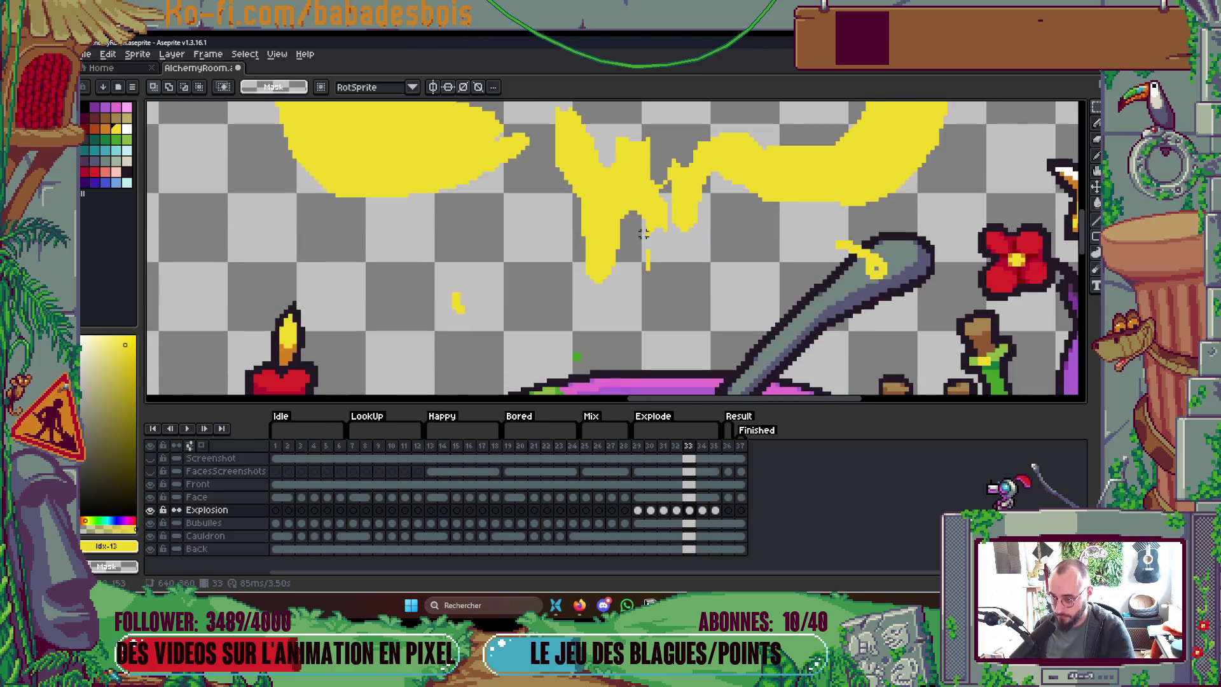
key(e)
drag(566, 212, 589, 280)
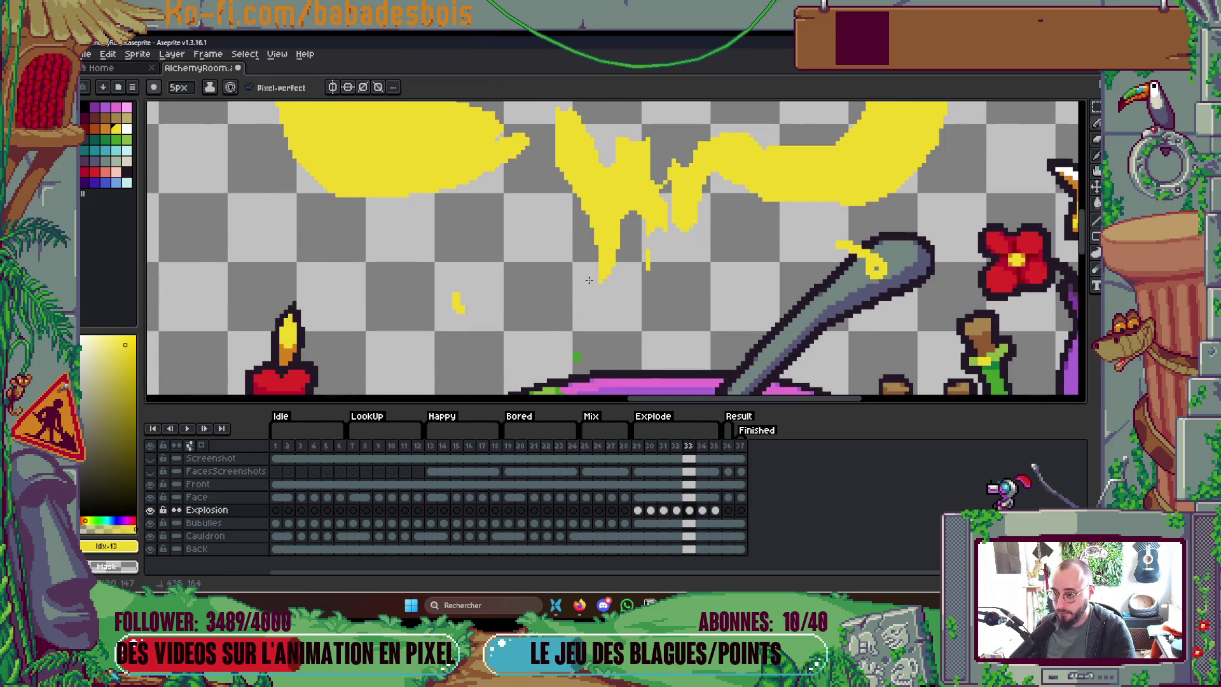
mouse_move(555, 176)
mouse_down()
mouse_move(614, 280)
mouse_move(648, 242)
mouse_move(649, 315)
mouse_move(647, 220)
mouse_move(640, 275)
mouse_move(663, 284)
mouse_up()
drag(670, 193, 661, 288)
scroll(719, 163, down, 5)
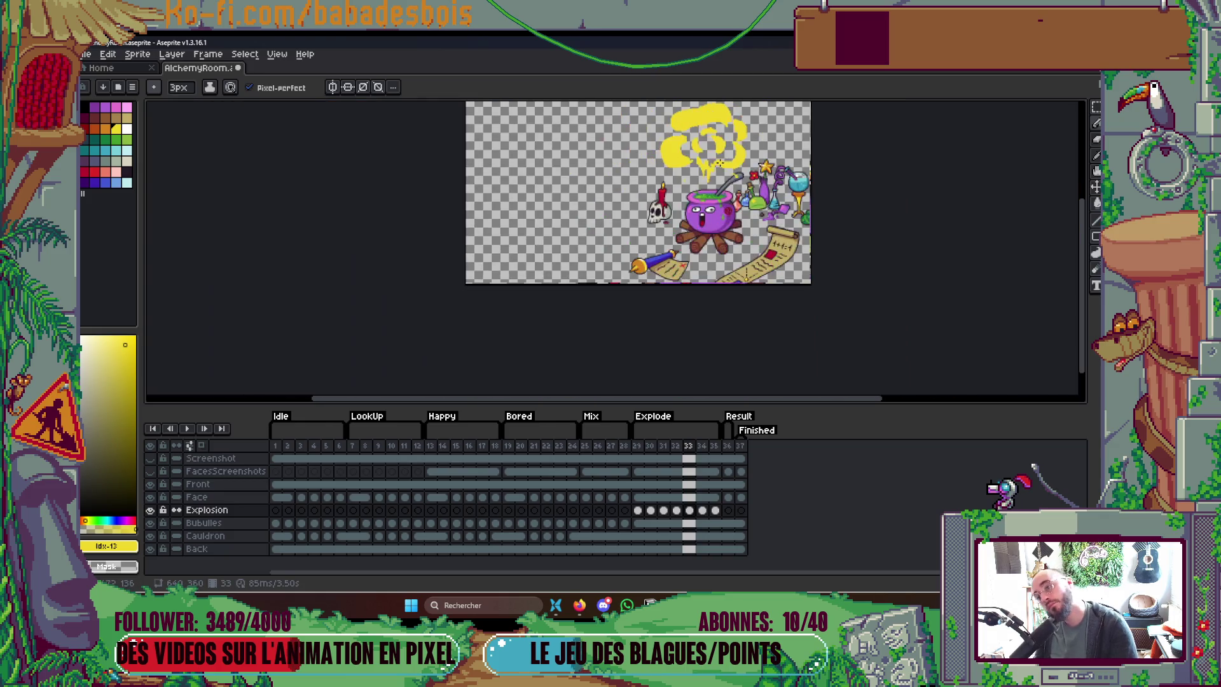
scroll(723, 162, up, 4)
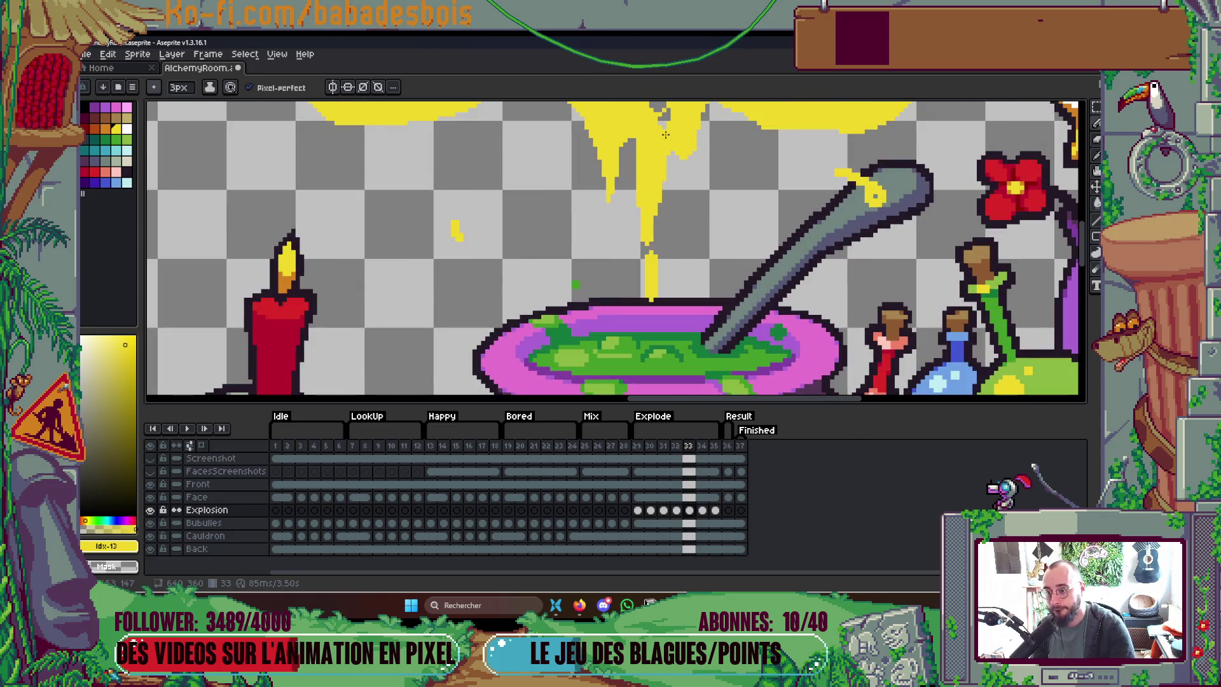
scroll(714, 127, down, 2)
Step: On frame 34, erase part of the yellow banana streak and draw a new downward streak
key(Return)
drag(724, 224, 715, 263)
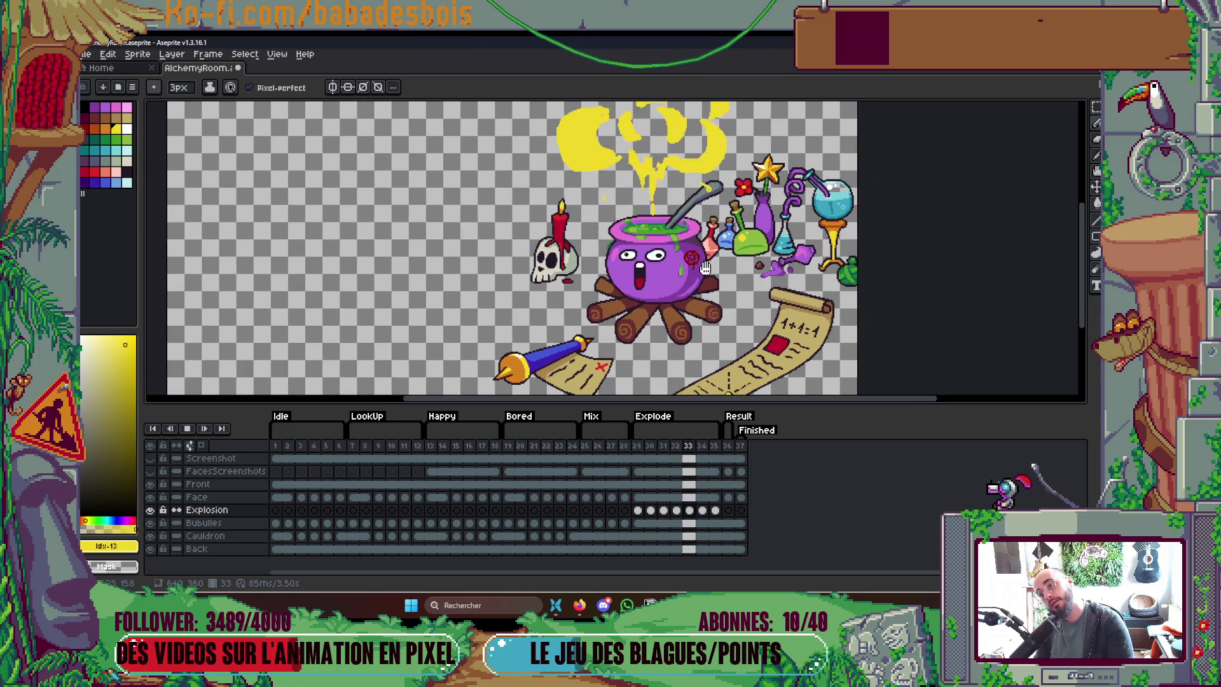
key(Return)
key(Right)
key(Right)
key(Right)
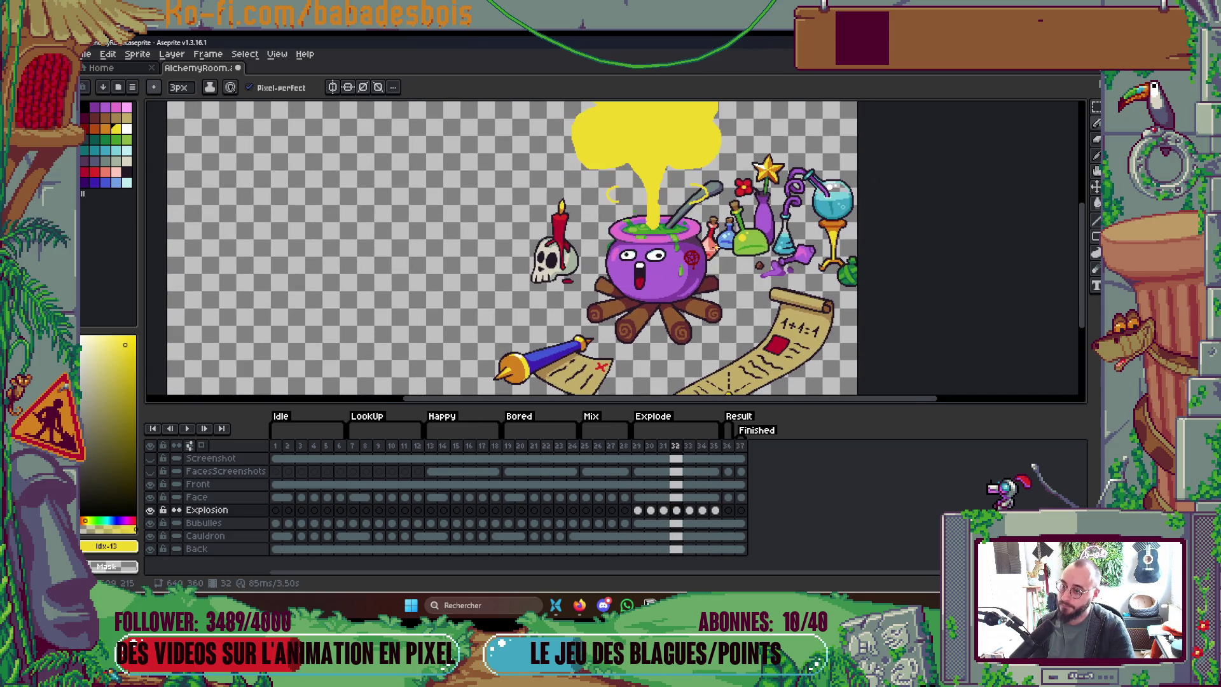
key(Right)
scroll(643, 168, up, 3)
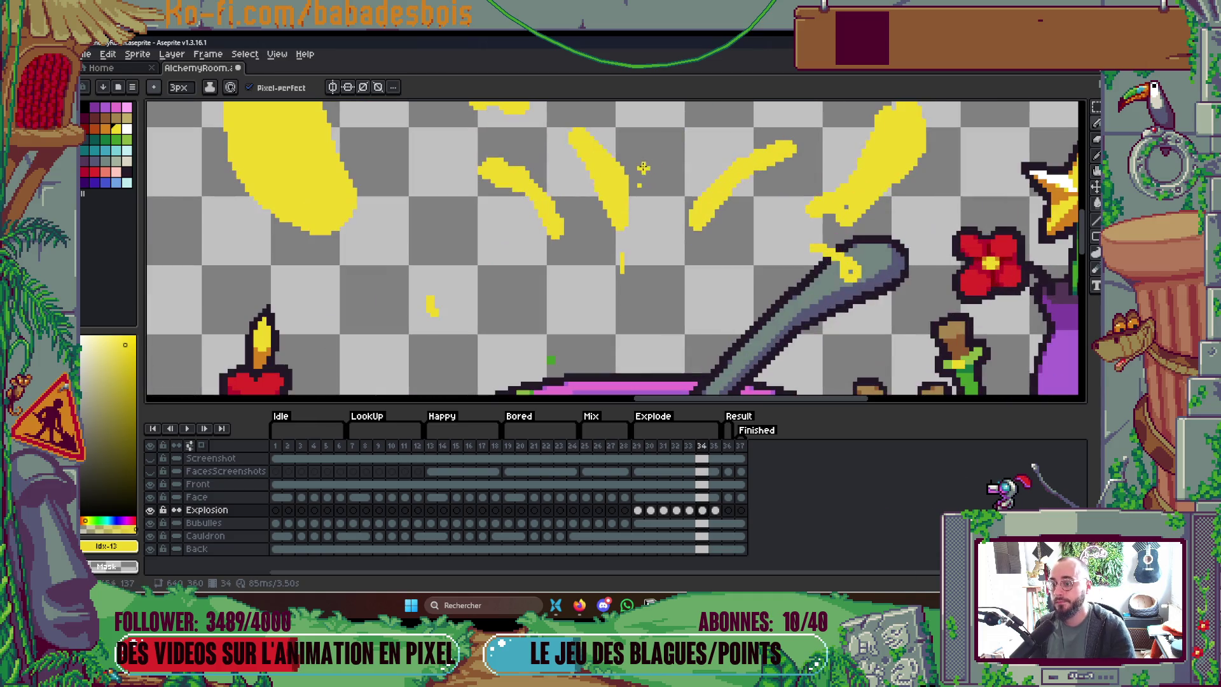
drag(562, 134, 624, 205)
mouse_move(619, 268)
mouse_down()
mouse_move(627, 209)
mouse_move(579, 127)
mouse_move(556, 156)
mouse_move(614, 212)
mouse_up()
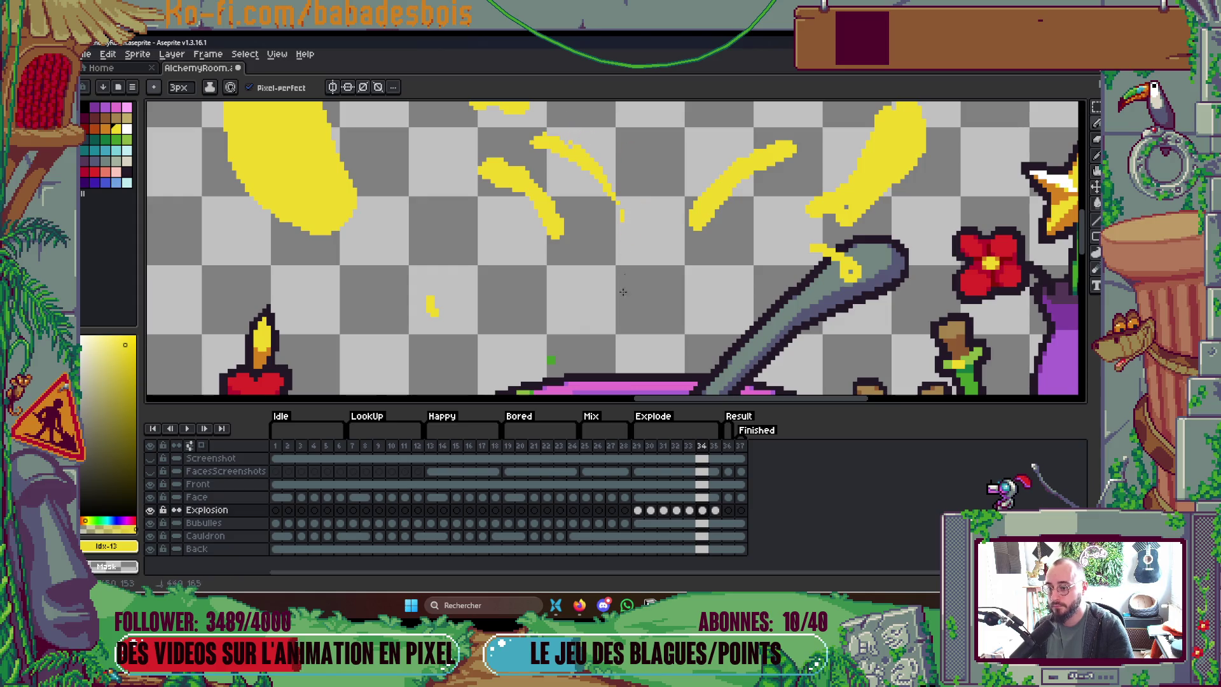
key(Left)
key(Right)
key(Left)
key(Right)
Step: Extend the streak's top end leftward and thin its lower edge, comparing against frame 33
drag(481, 169, 460, 163)
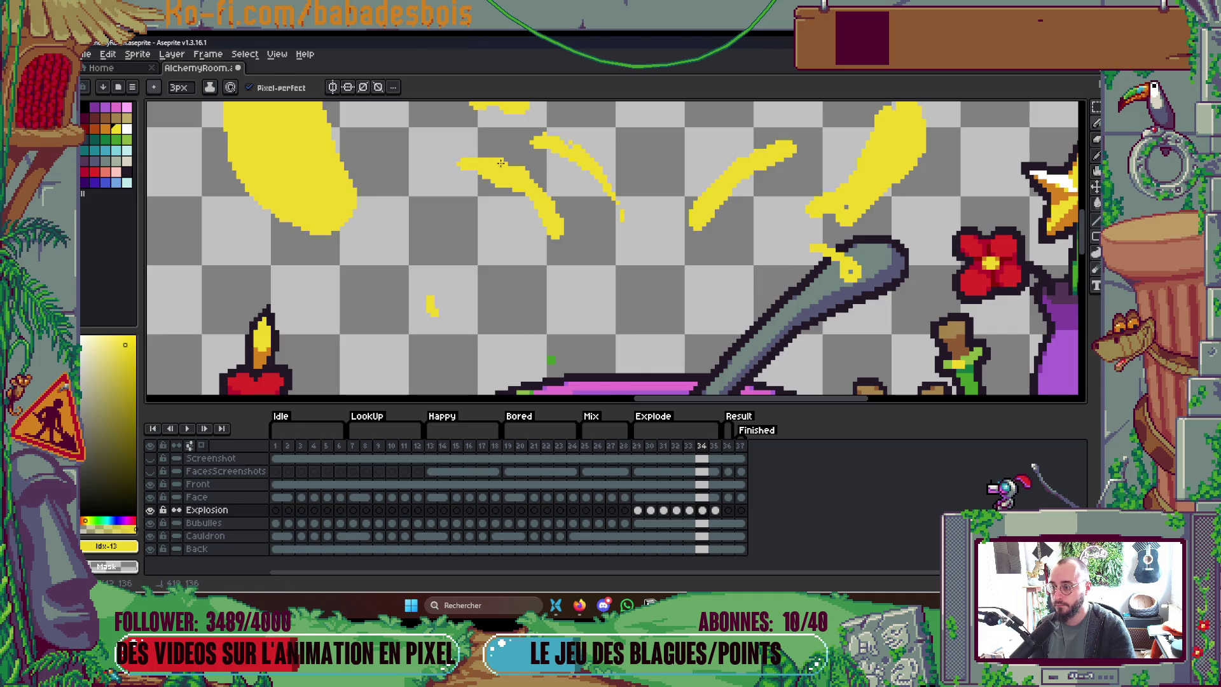
drag(555, 236, 491, 182)
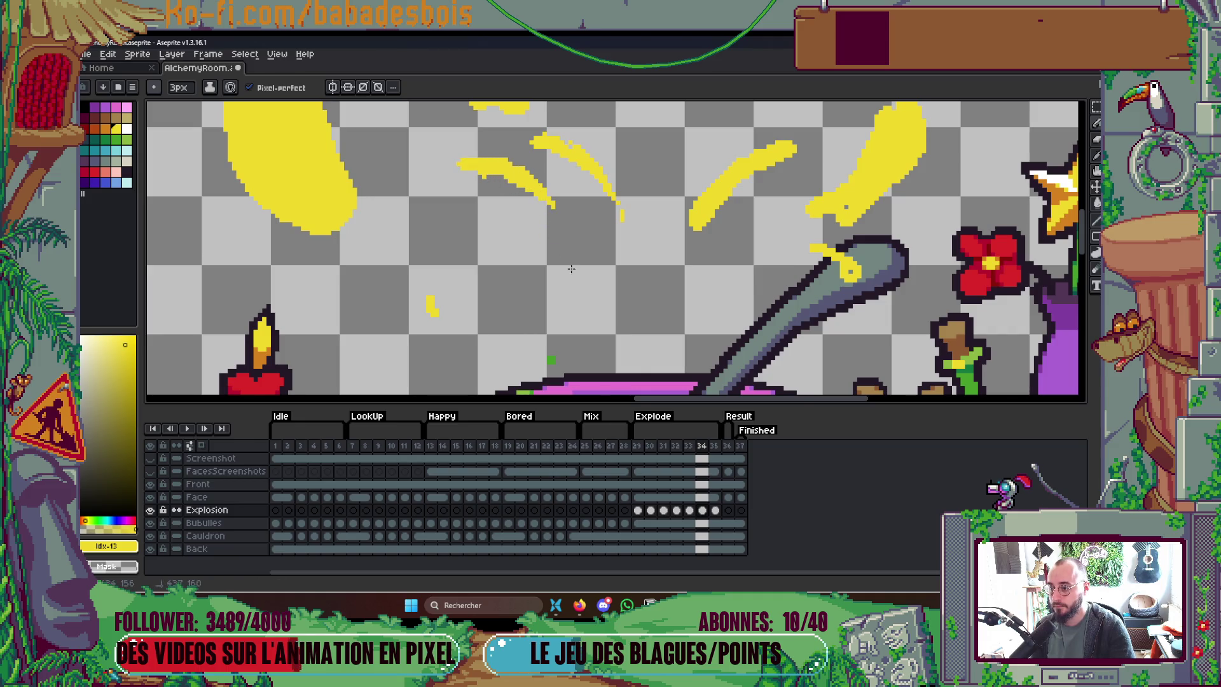
scroll(572, 269, down, 3)
key(Left)
key(Right)
key(Right)
key(Left)
scroll(624, 243, up, 2)
key(Left)
key(Right)
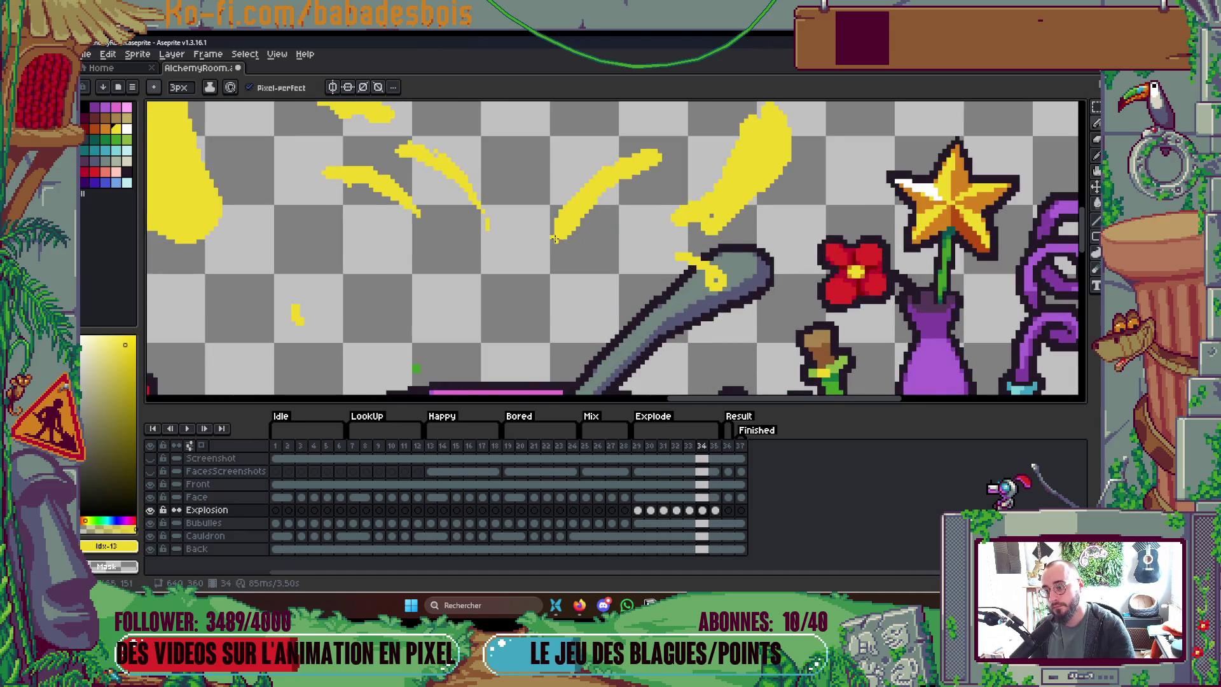
scroll(712, 141, down, 2)
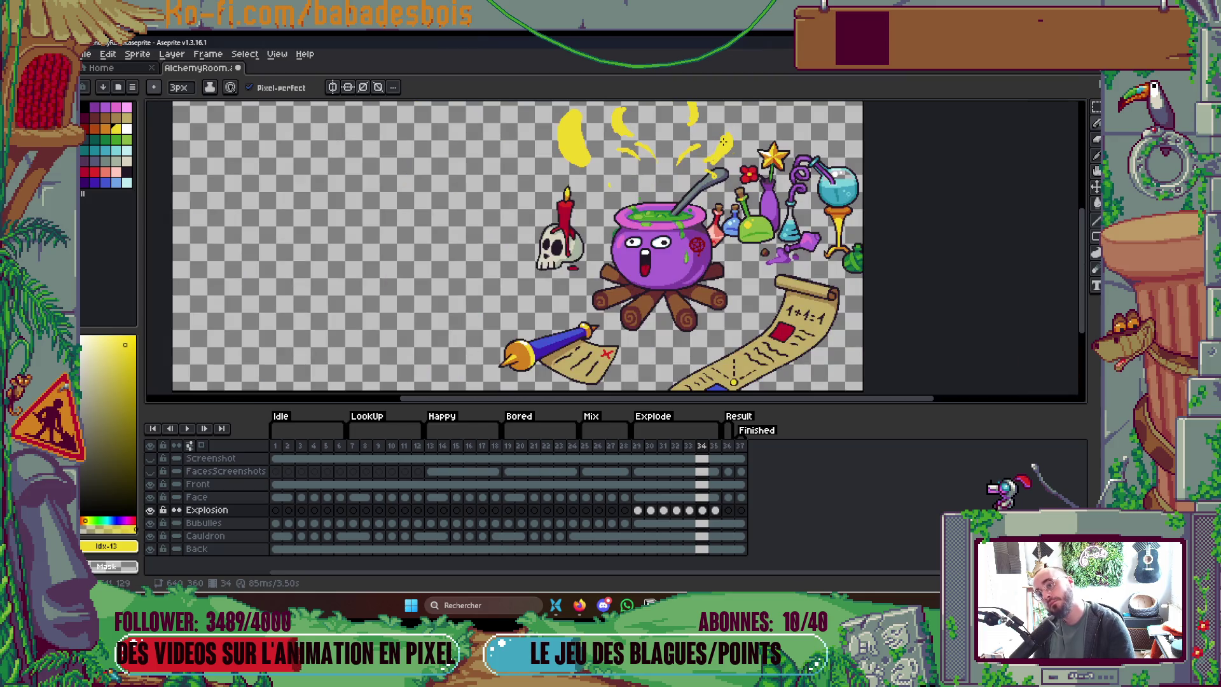
Step: Insert two new frames with Alt+N, after frame 35 and after frame 36
key(Right)
key(Right)
key(Right)
key(Left)
key(Left)
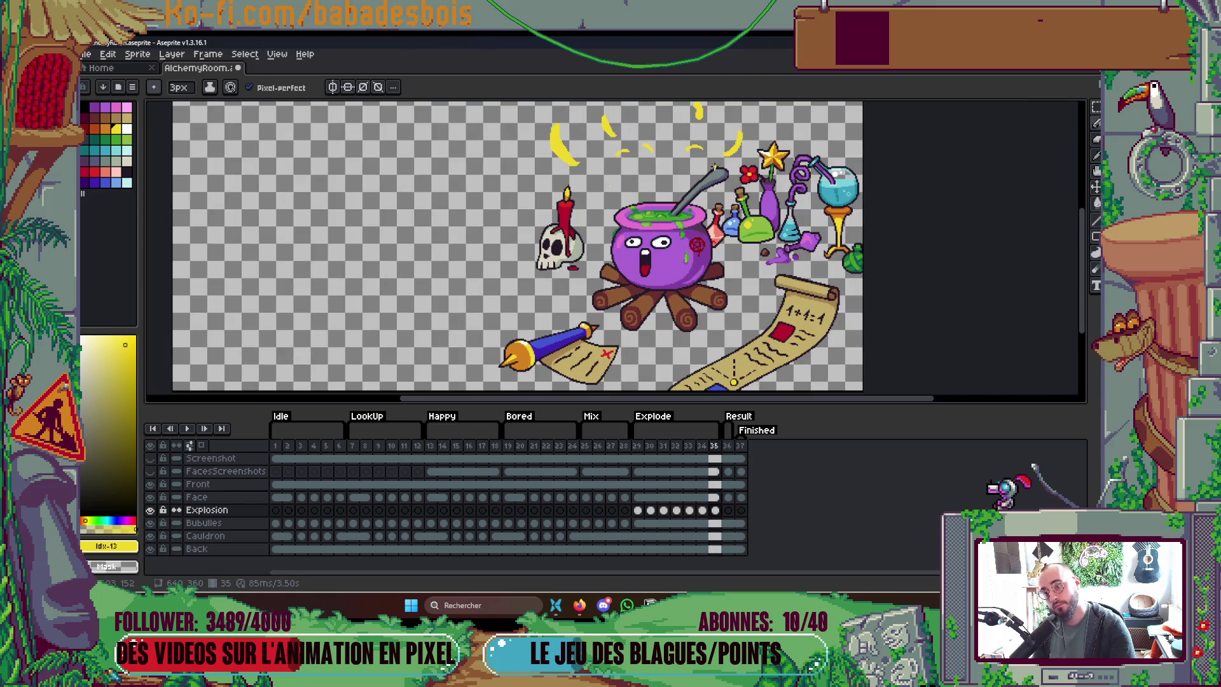
scroll(708, 152, up, 2)
key(Right)
drag(683, 144, 682, 204)
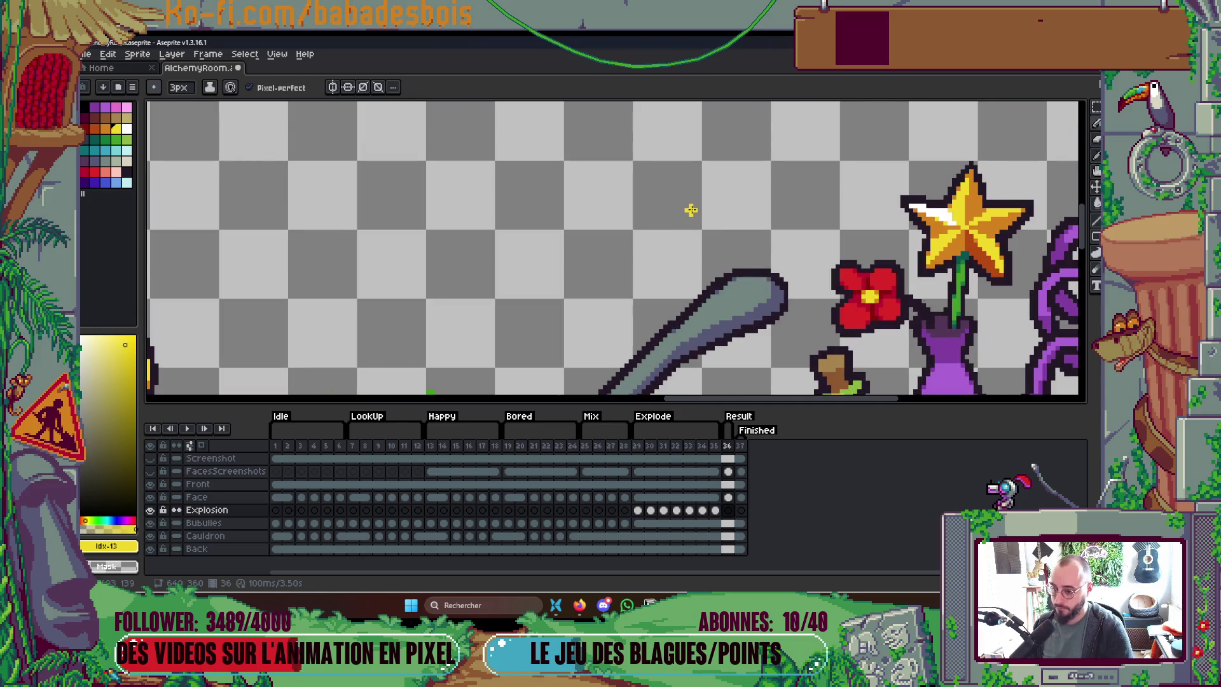
key(Left)
key(alt)
key(alt+n)
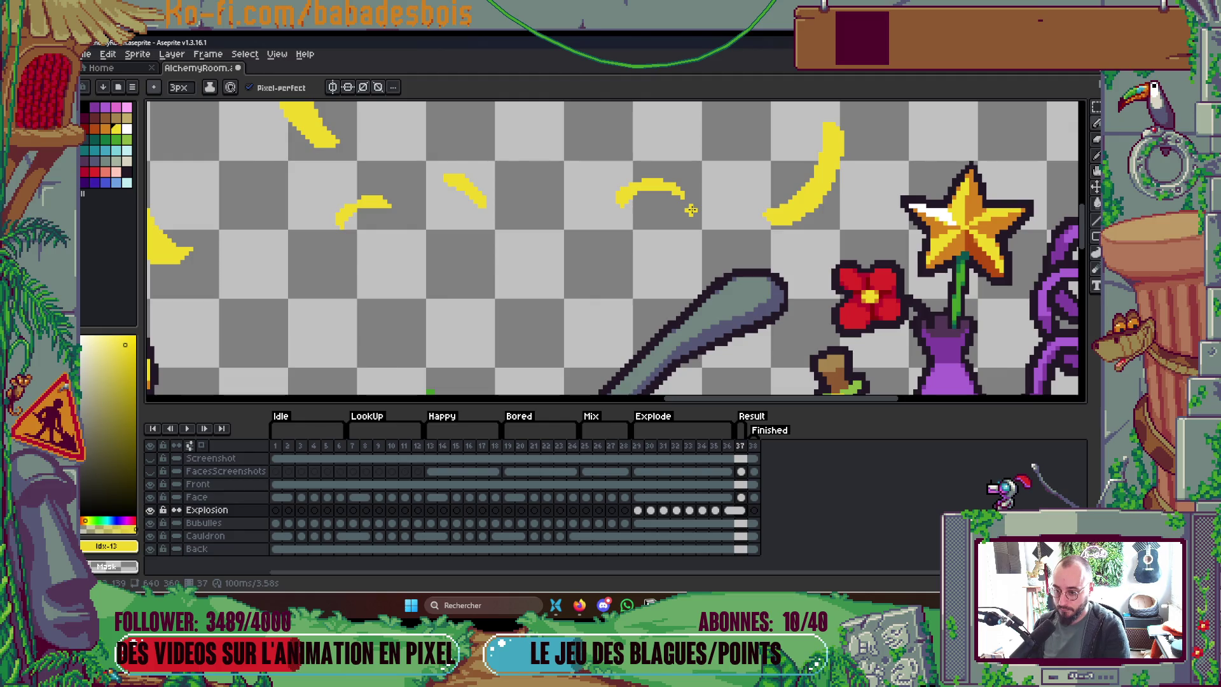
key(Left)
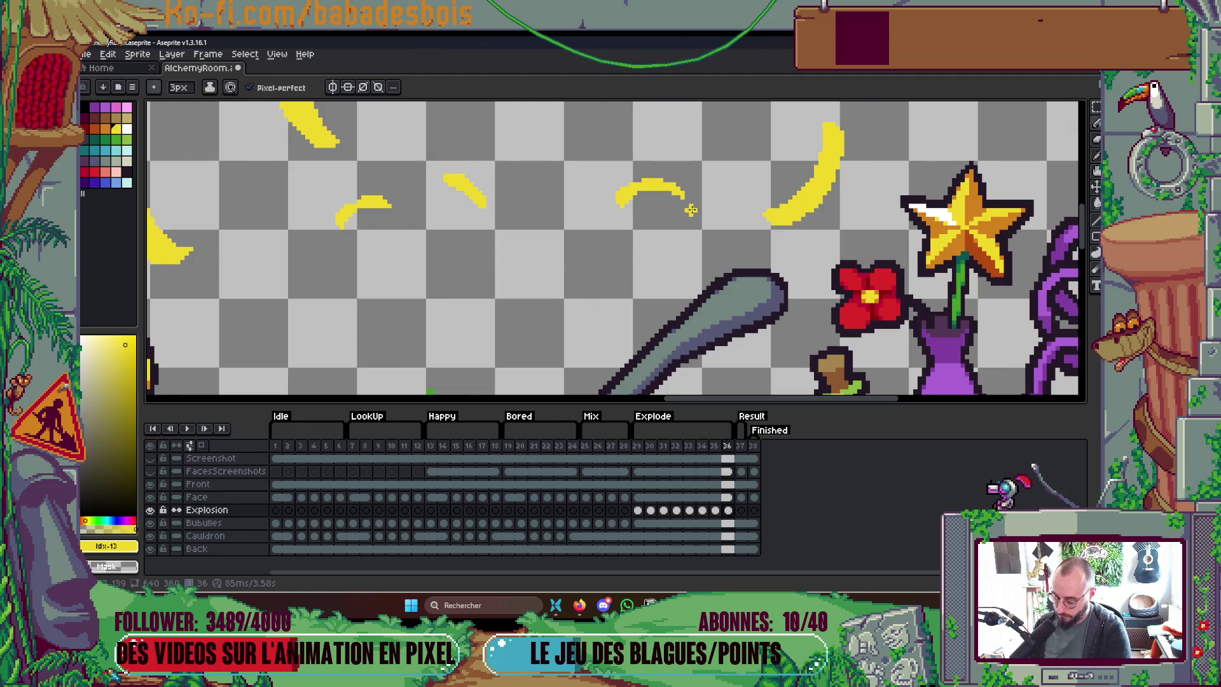
key(alt+n)
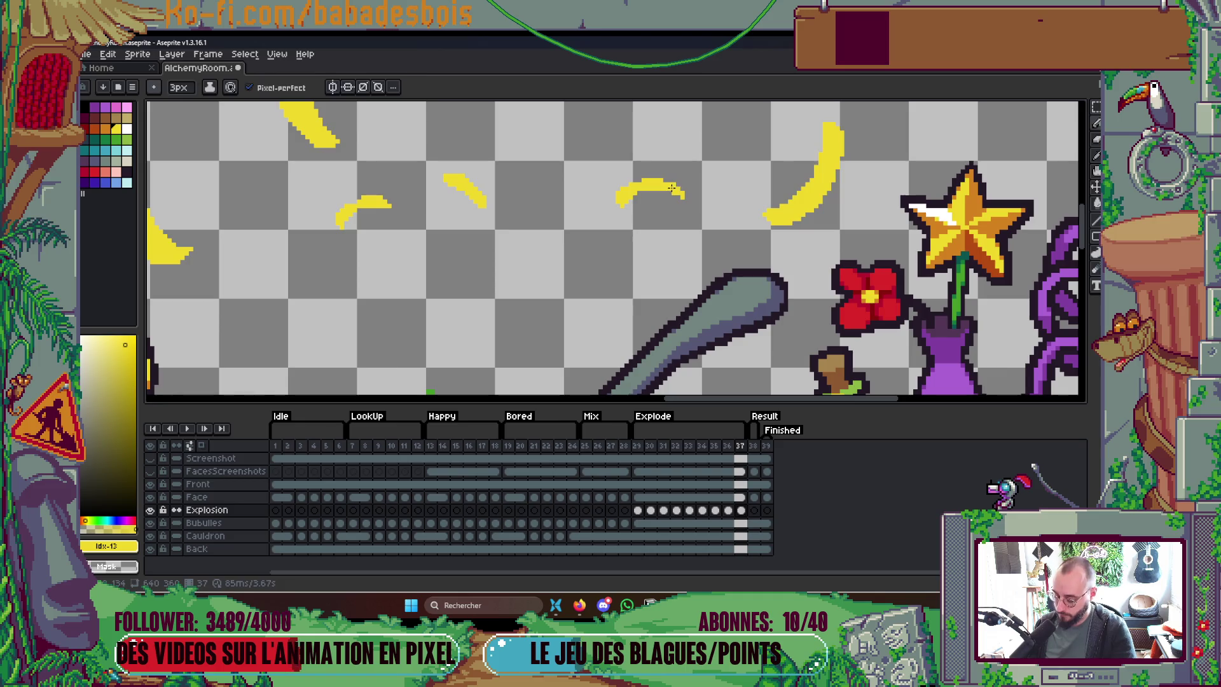
Step: Clear frame 37's Explosion cel and turn on onion skinning
key(Delete)
scroll(671, 188, down, 3)
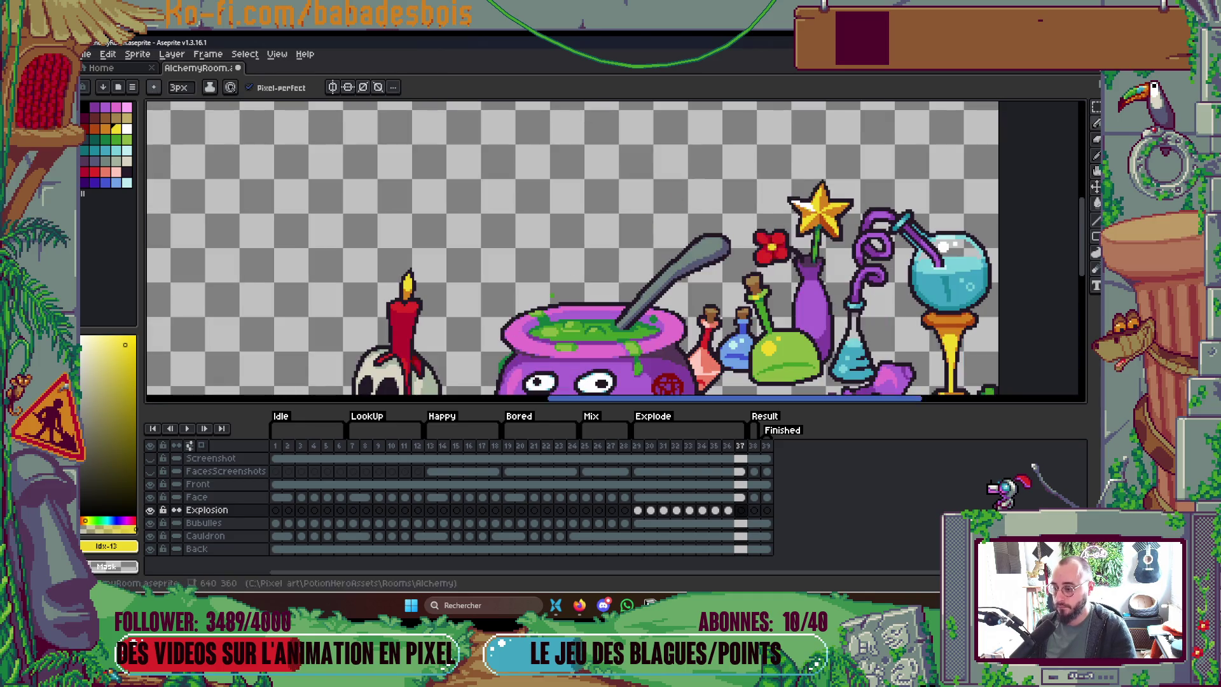
click(190, 445)
Step: Draw a yellow spark dot and several short yellow spark strokes with the Pencil
scroll(687, 204, up, 2)
key(v)
key(b)
click(684, 205)
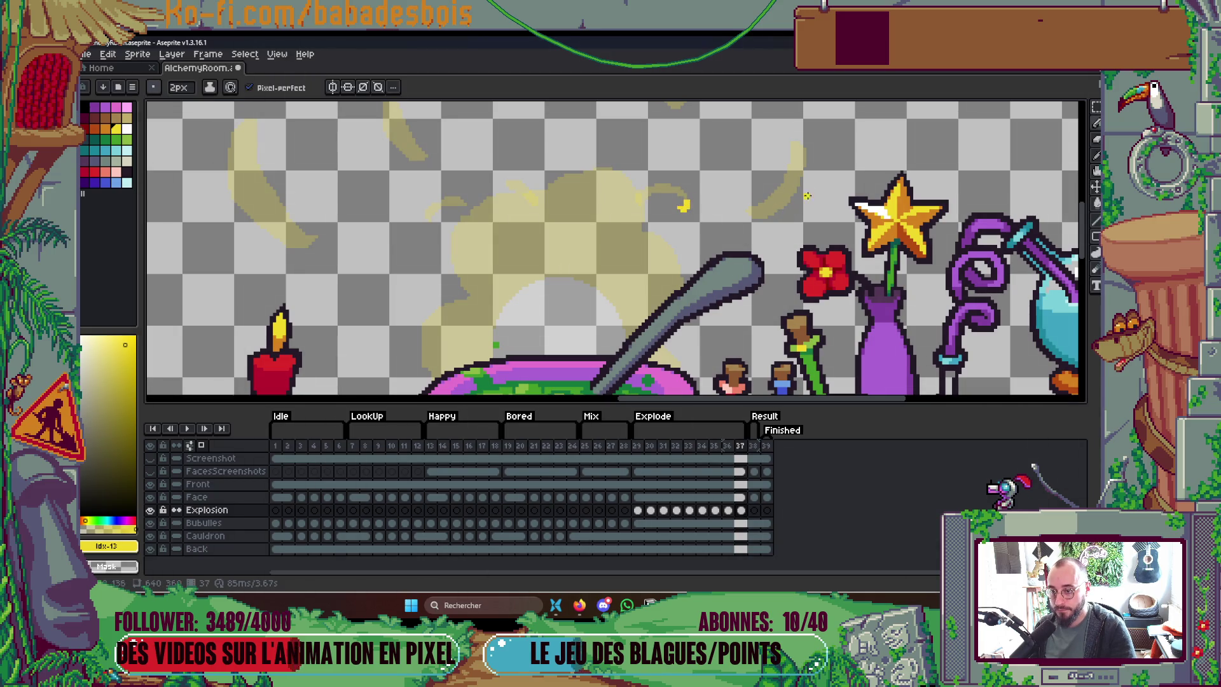
drag(682, 204, 736, 344)
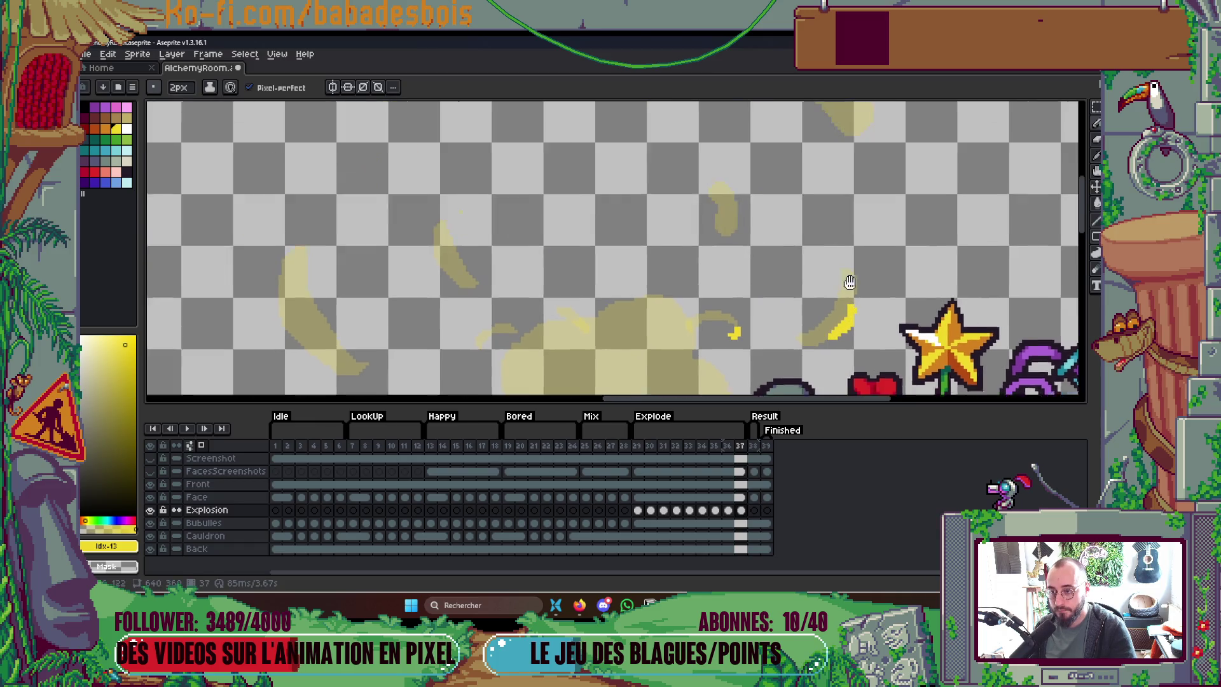
mouse_move(738, 203)
mouse_down()
mouse_move(755, 259)
mouse_move(720, 286)
mouse_up()
drag(830, 164, 851, 191)
drag(575, 157, 619, 200)
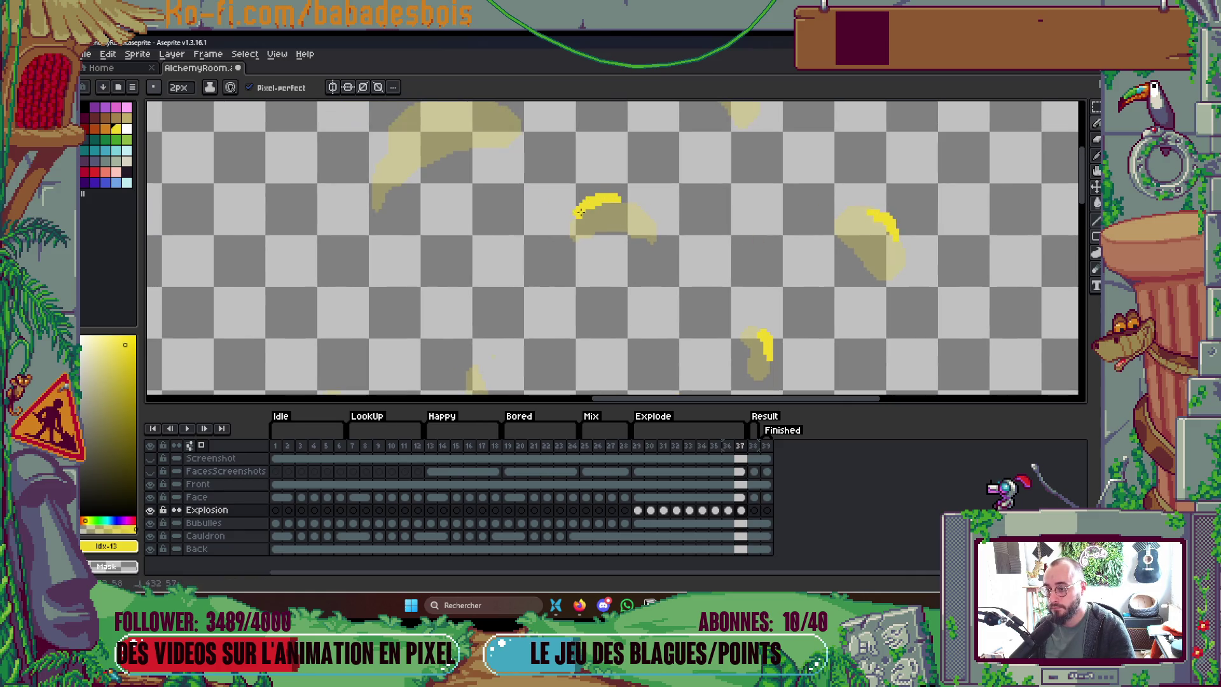
scroll(767, 215, up, 3)
drag(712, 163, 743, 170)
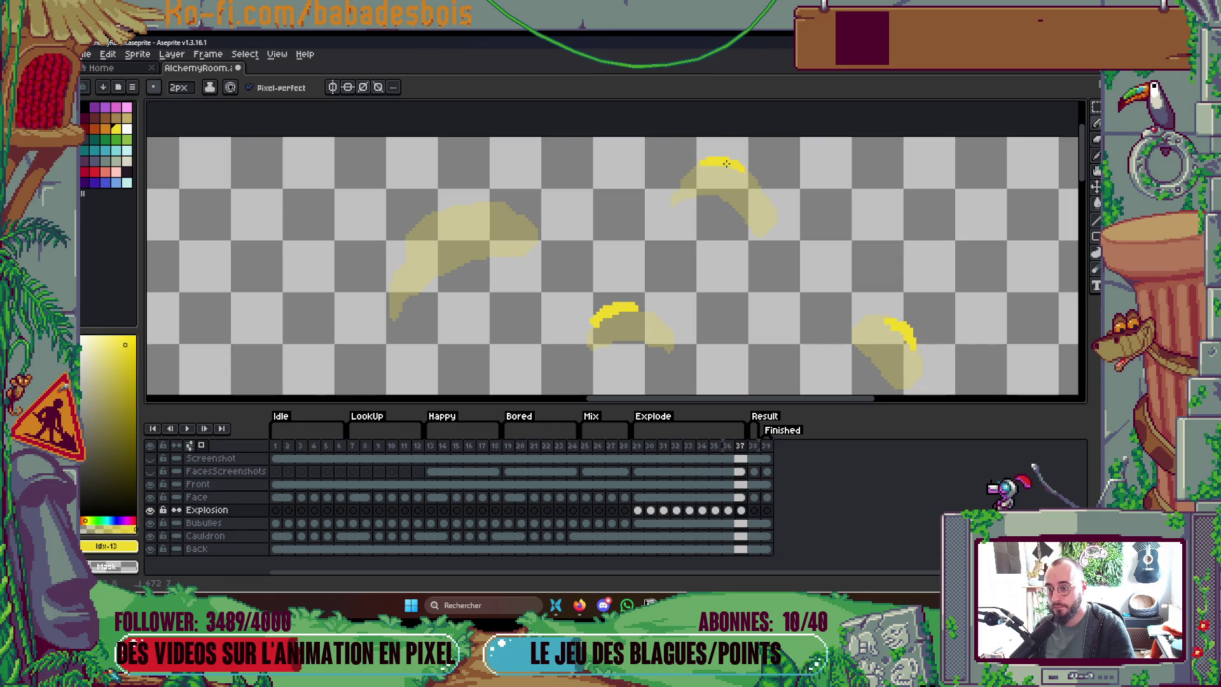
drag(413, 233, 459, 210)
Step: Trace yellow curls and sparks along the faint onion-skin smoke guide
scroll(483, 193, down, 1)
scroll(484, 193, down, 2)
scroll(502, 221, up, 4)
drag(501, 221, 504, 216)
drag(658, 156, 687, 188)
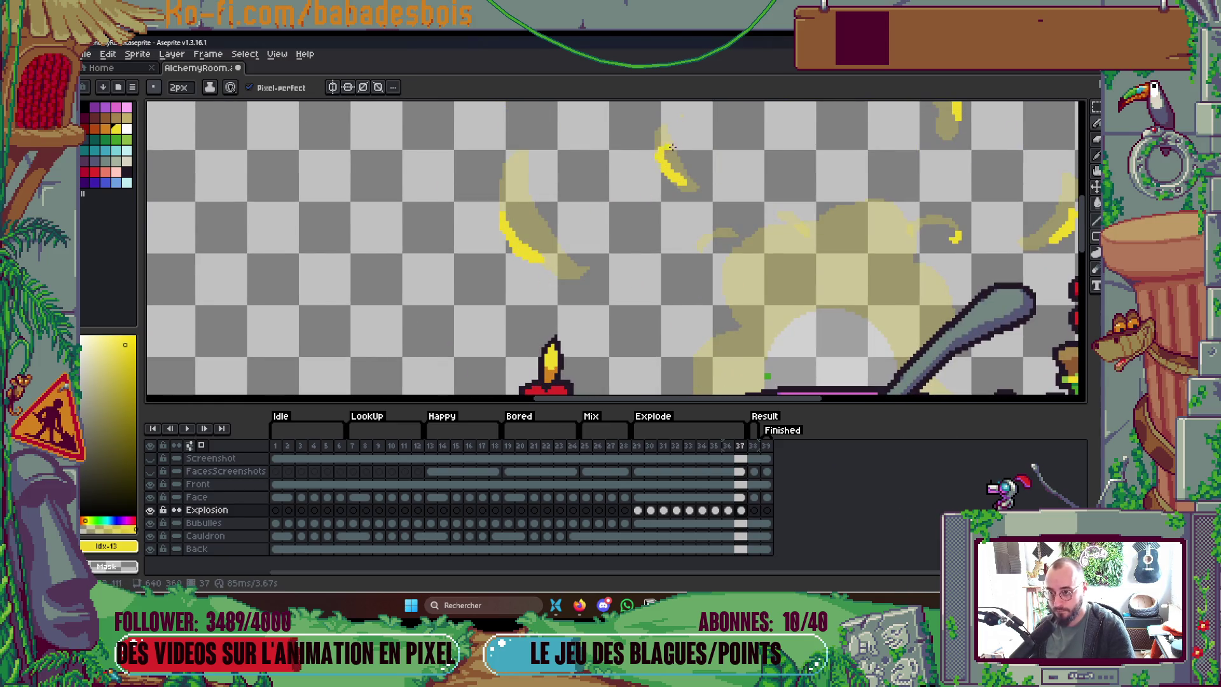
scroll(687, 191, down, 3)
scroll(713, 206, up, 2)
scroll(700, 219, up, 3)
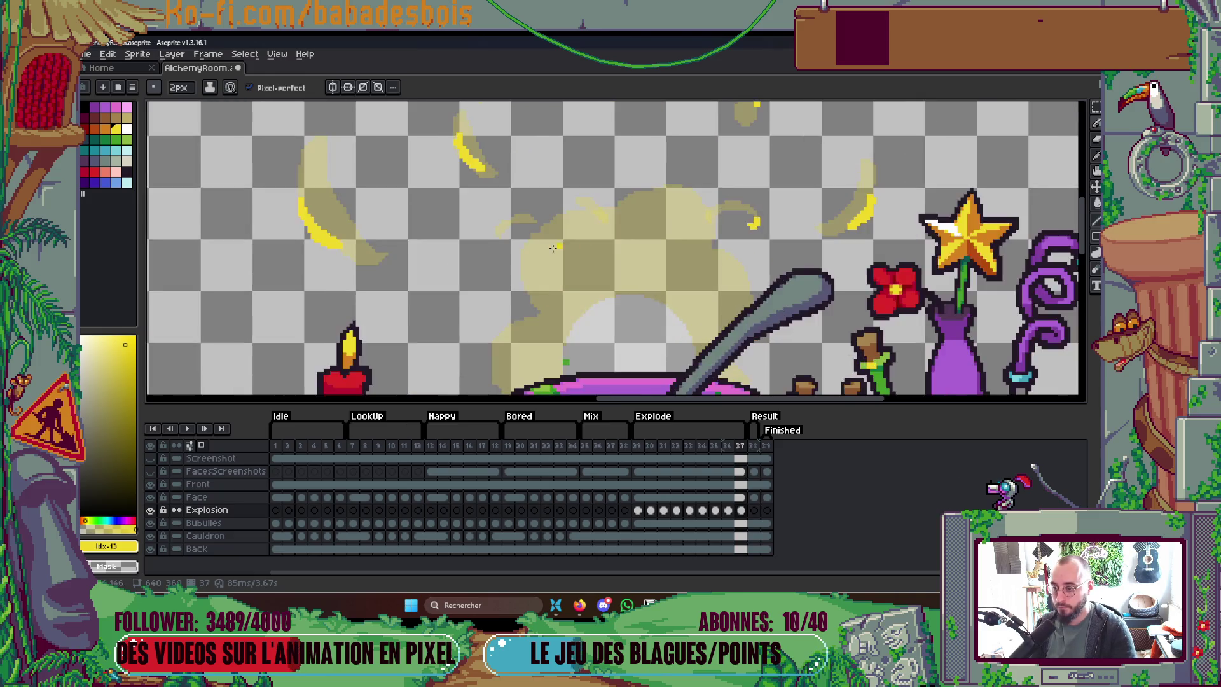
drag(495, 237, 517, 230)
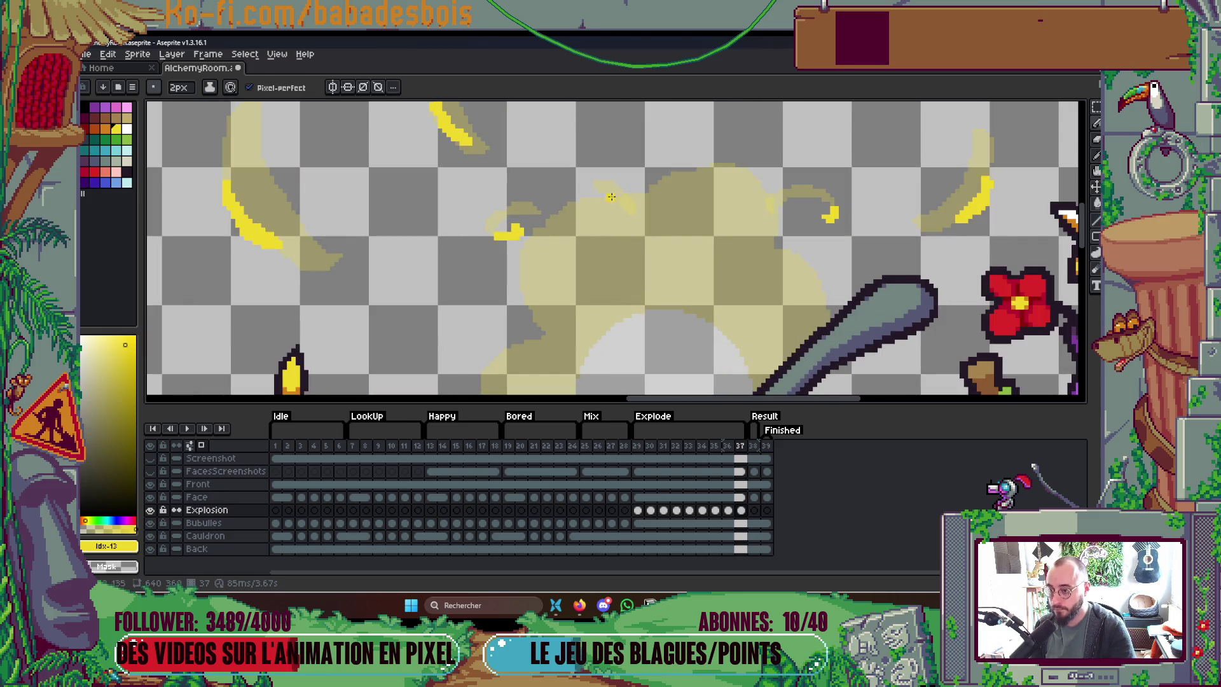
drag(581, 177, 570, 186)
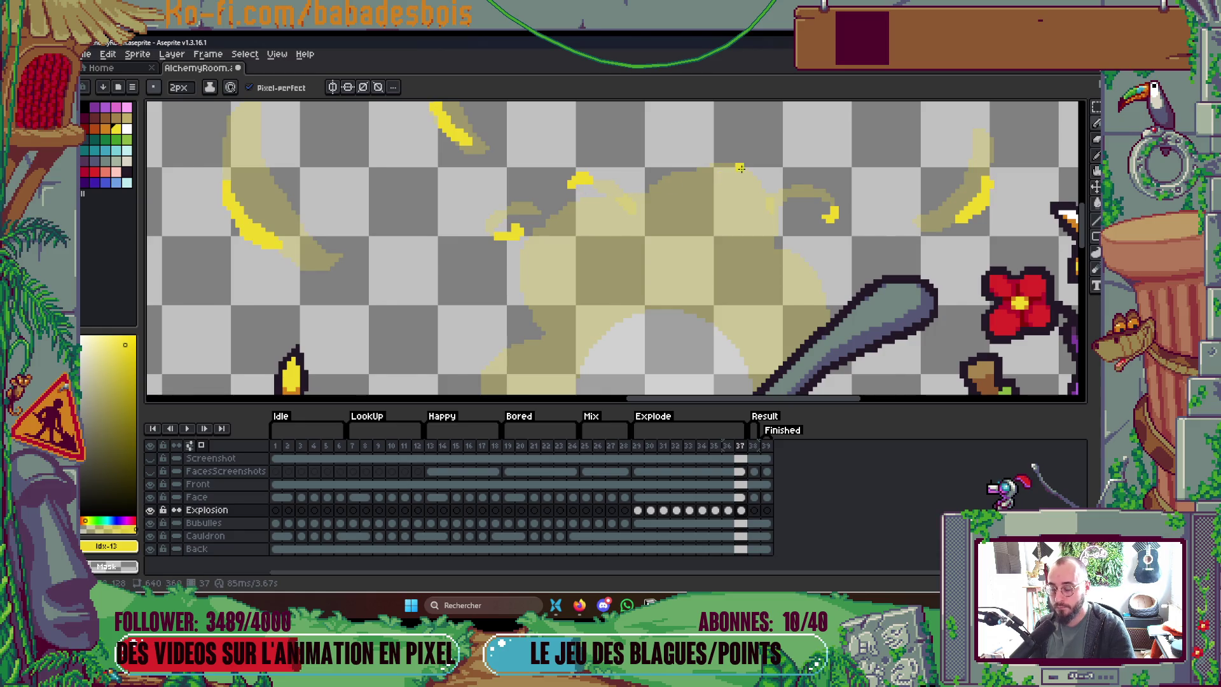
scroll(741, 168, down, 5)
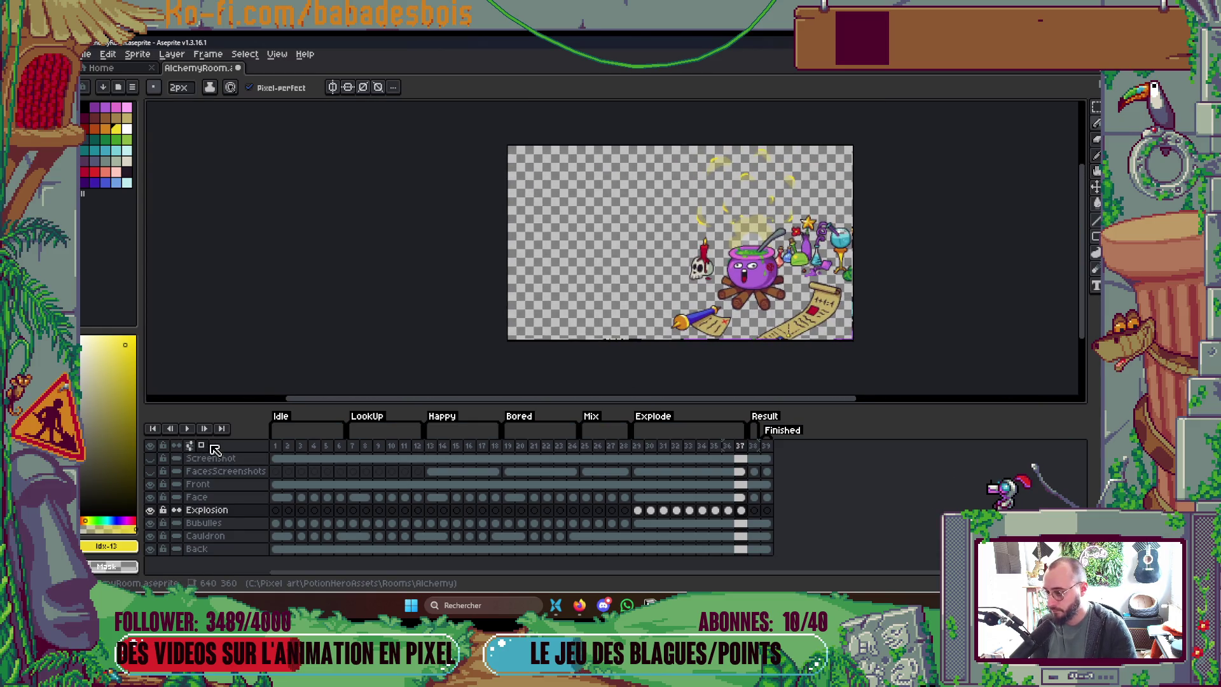
Step: Play the Explode range from frame 29, delete frame 36, then select frames 29–36
click(637, 459)
key(Return)
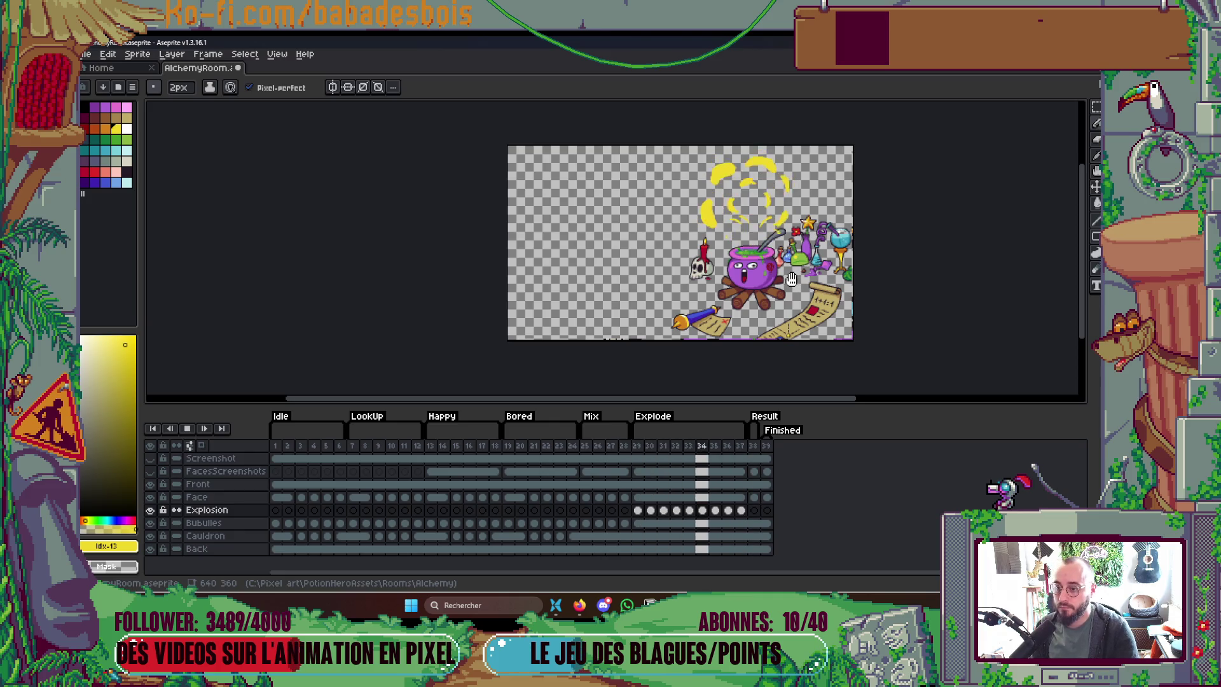
key(Return)
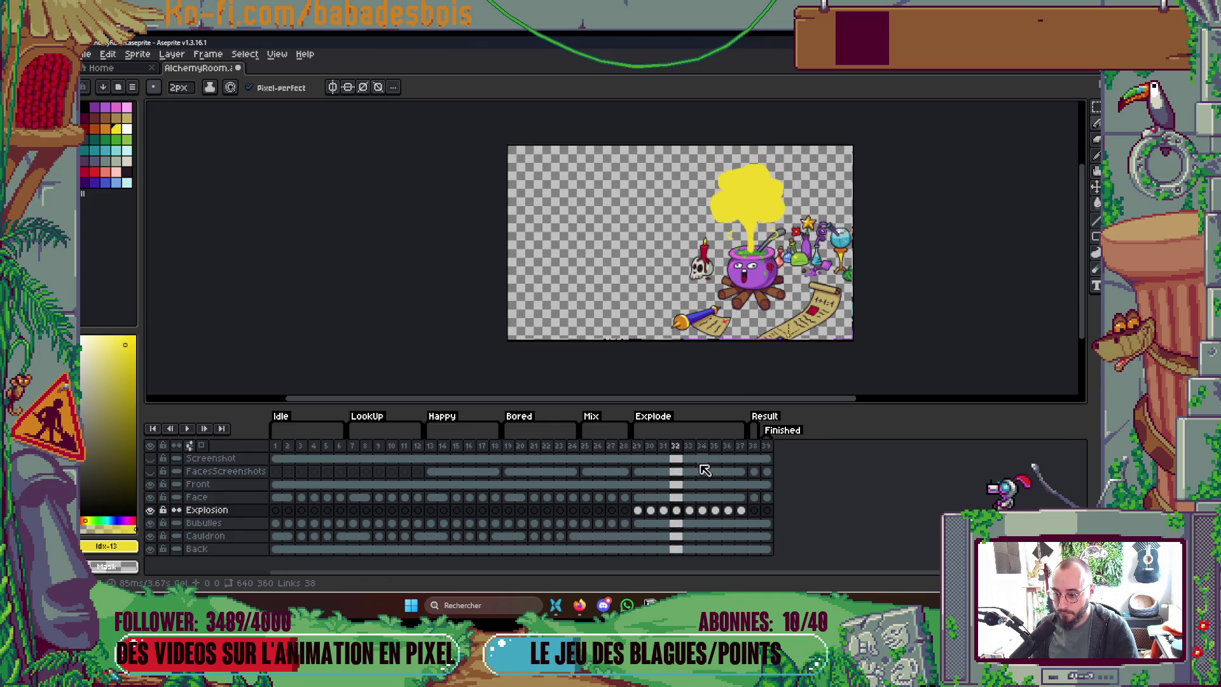
click(727, 447)
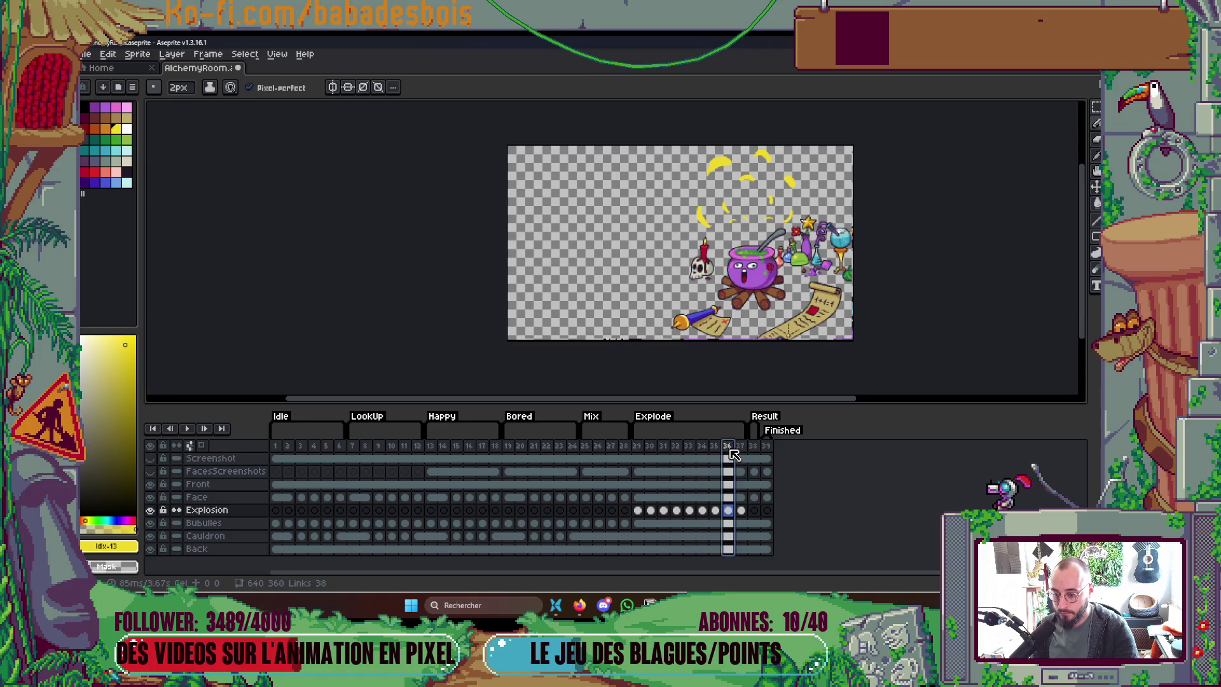
key(Delete)
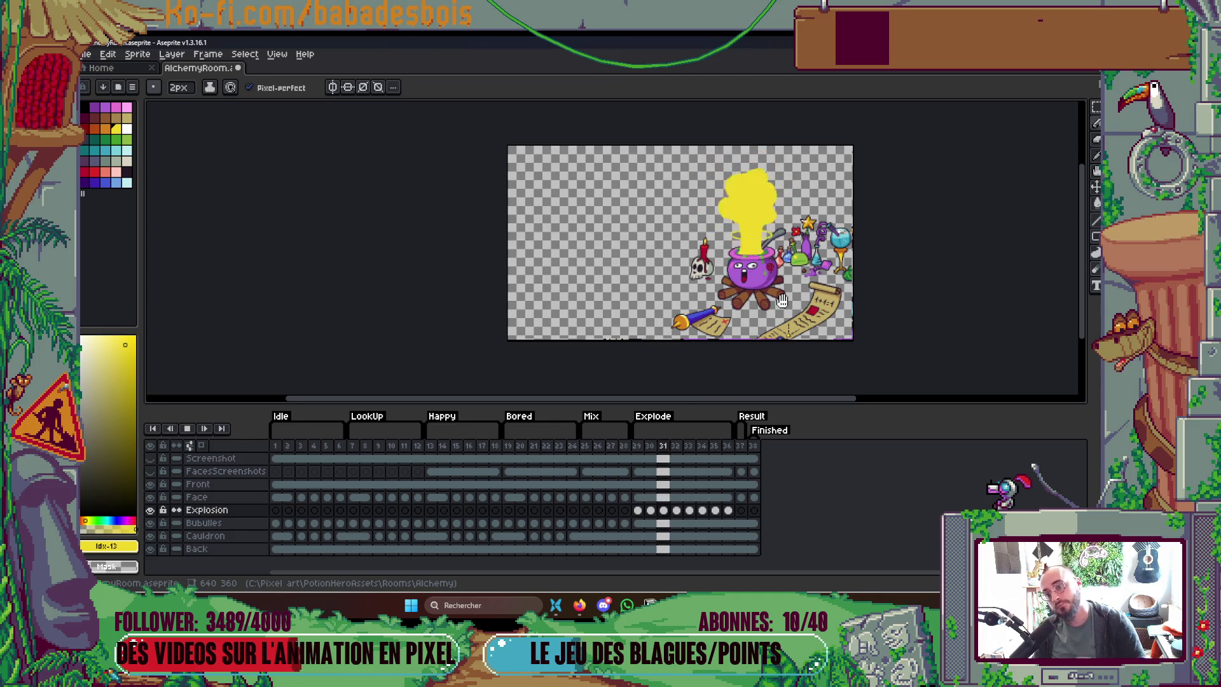
key(Return)
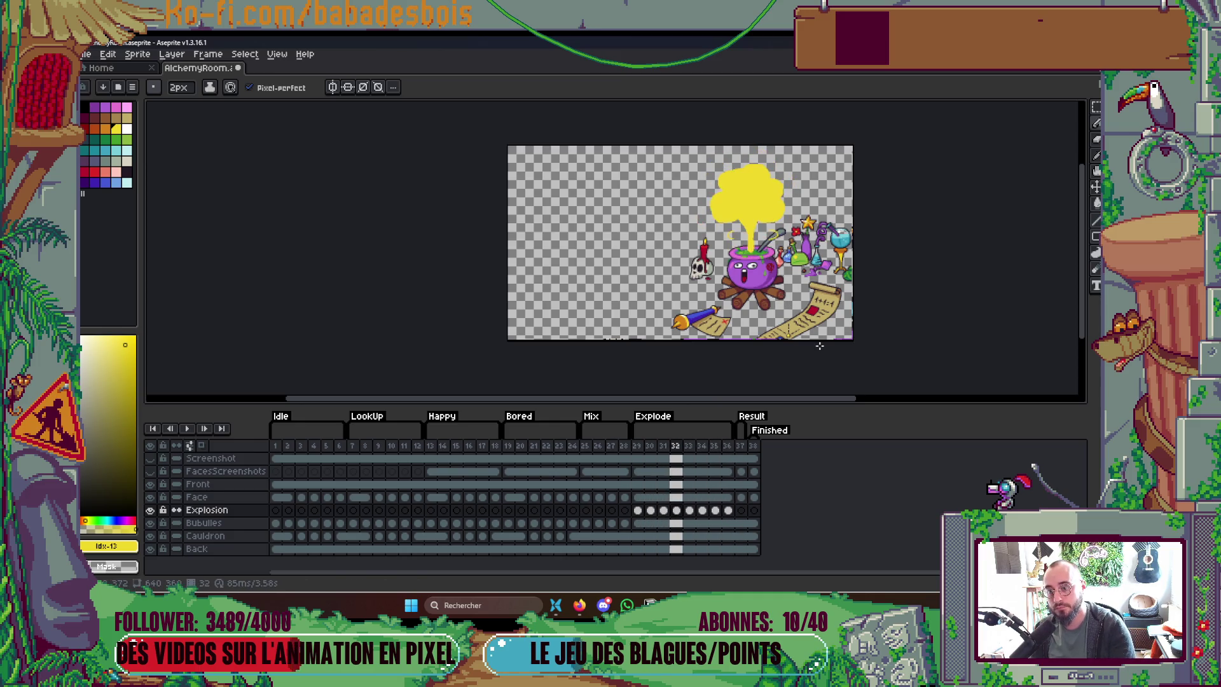
drag(644, 450, 727, 449)
Step: Set the selected Explode frames' duration to 75 ms in Frame Properties and play them
right_click(762, 445)
click(768, 456)
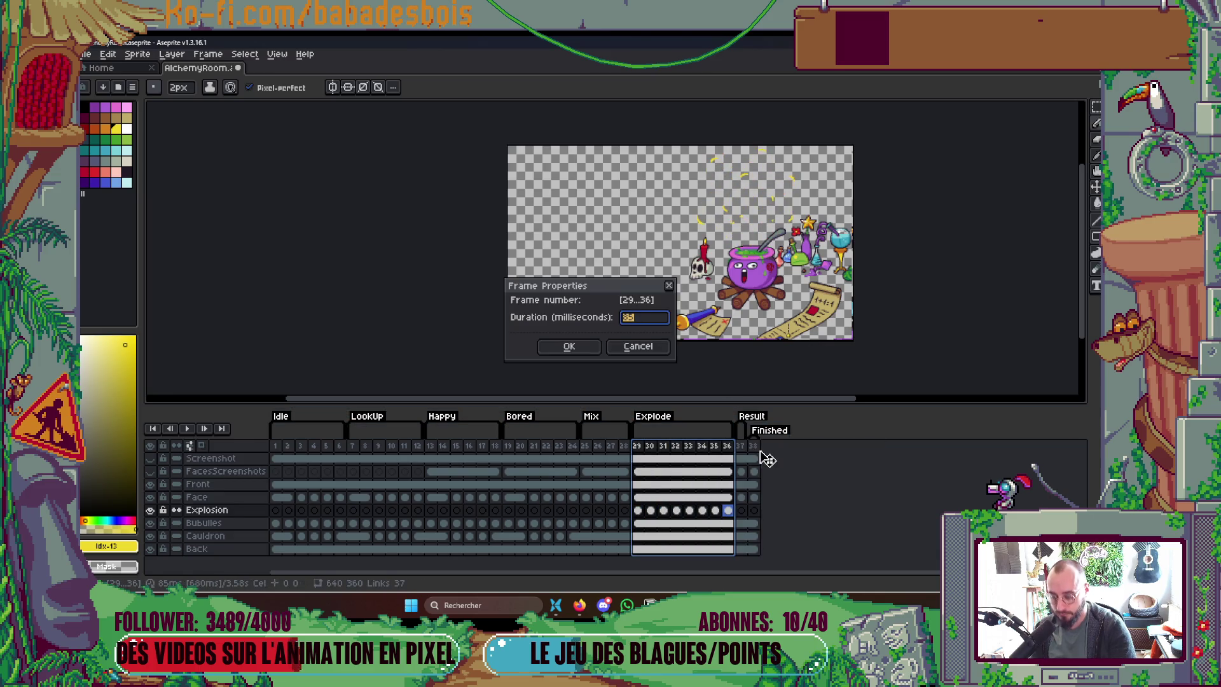
key(Return)
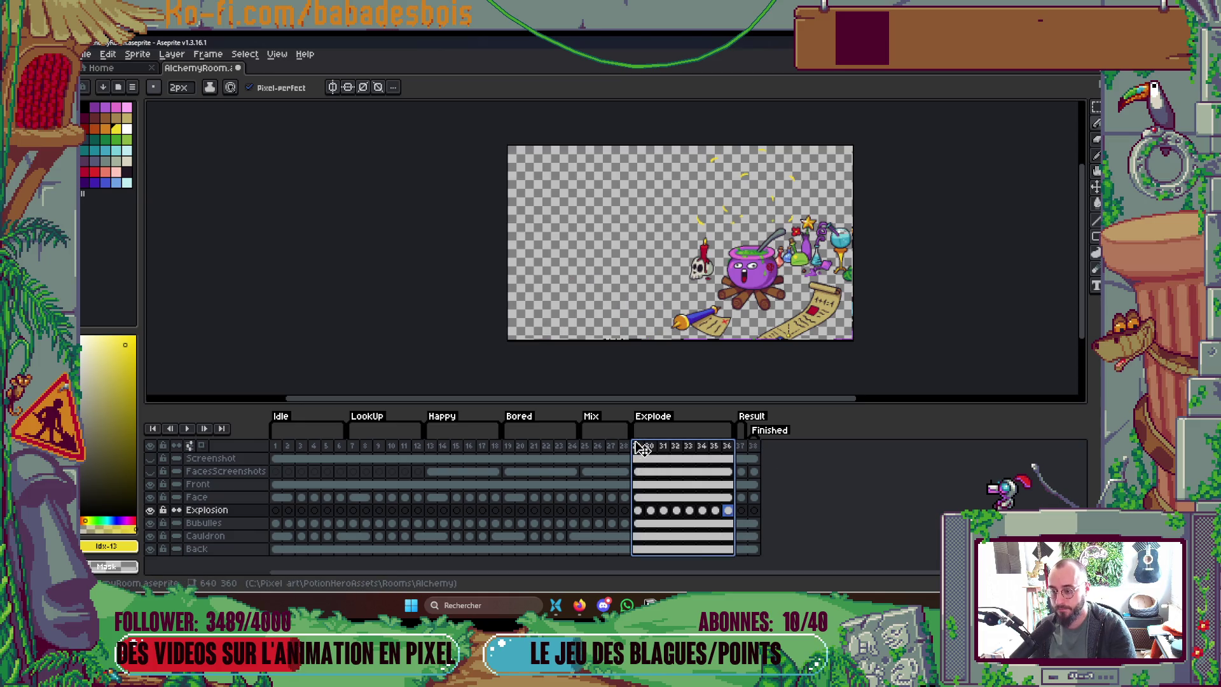
key(Return)
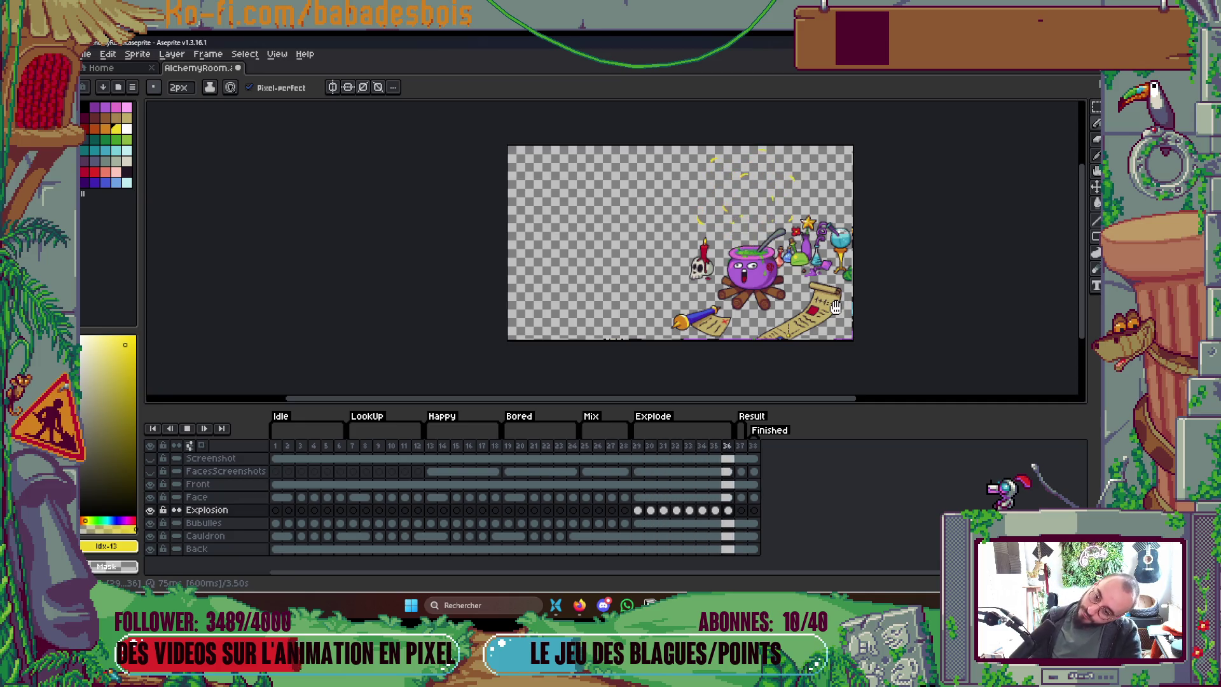
key(Return)
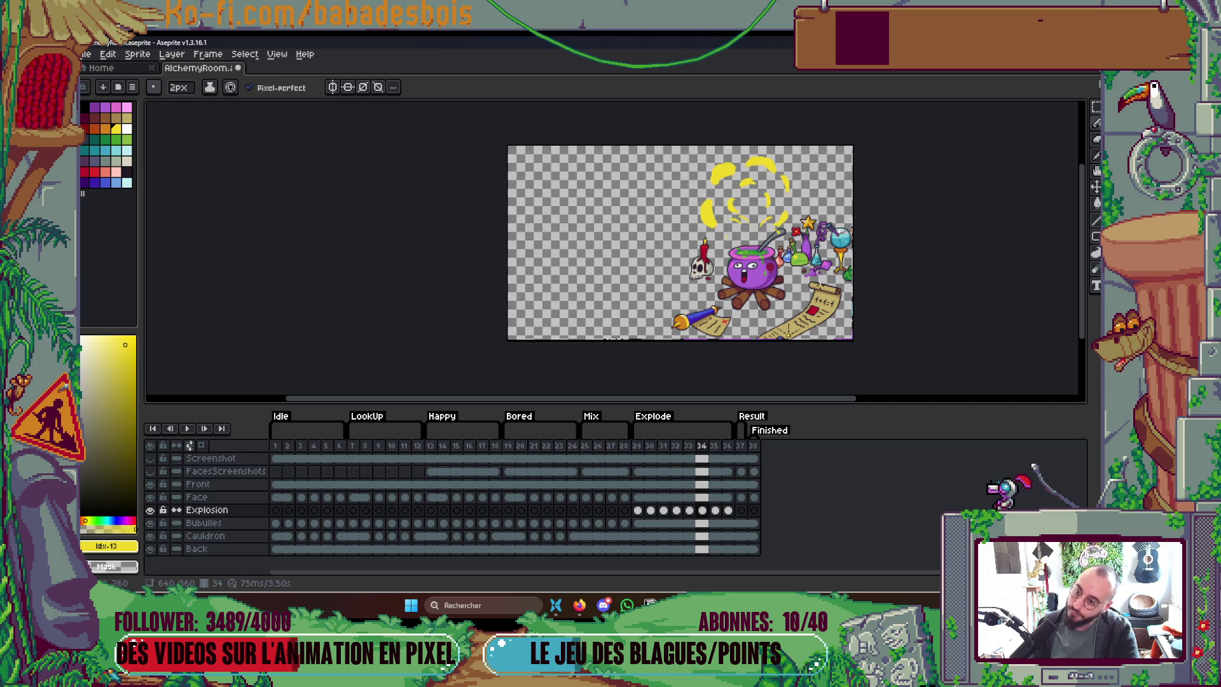
Step: Delete frame 34 and replay the shortened explosion
click(706, 448)
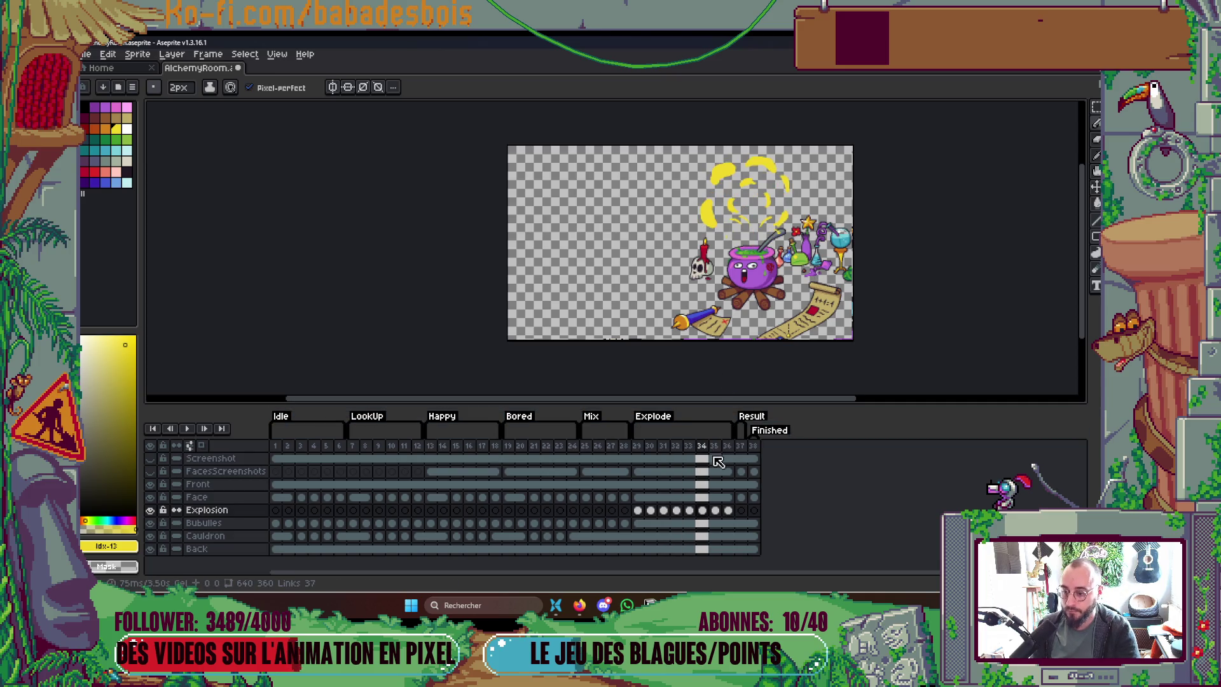
key(alt+Delete)
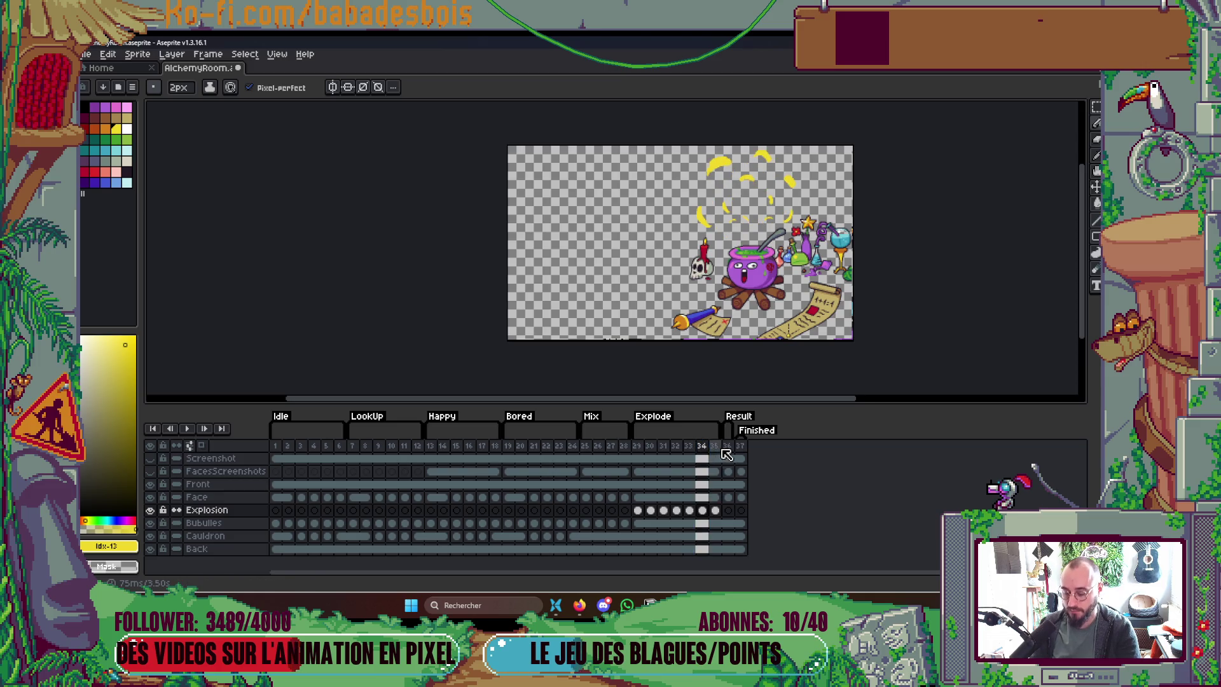
key(Return)
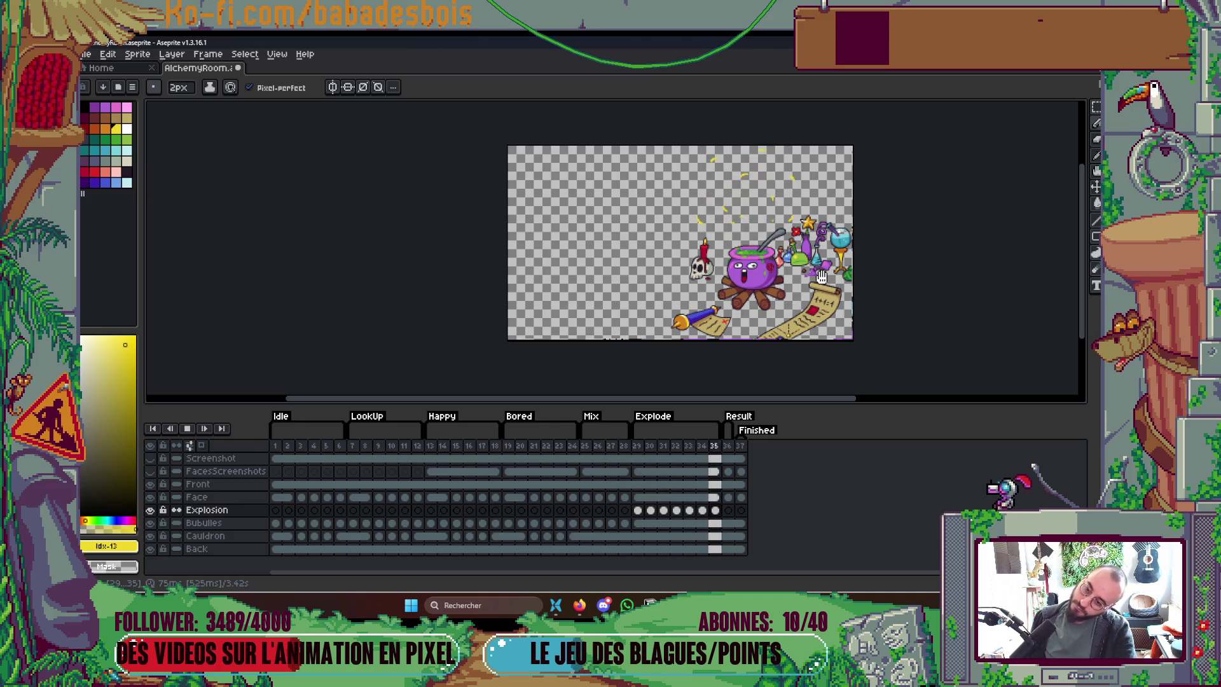
drag(821, 277, 797, 315)
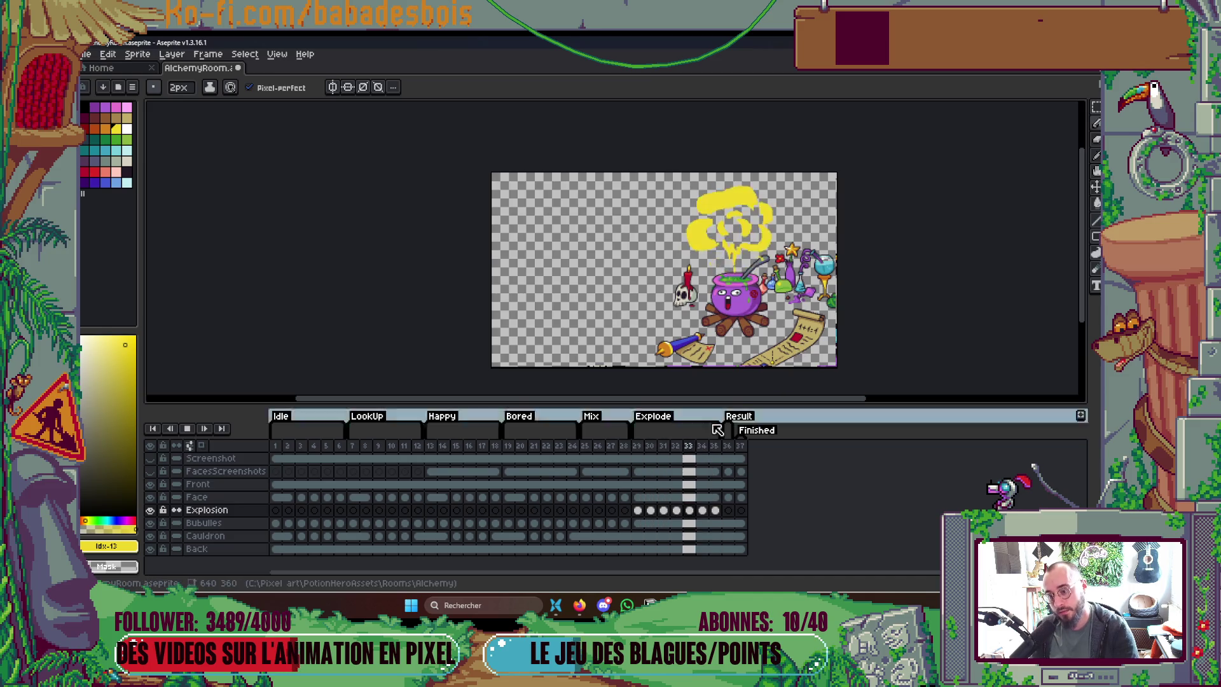
Step: Select frames 29–35 and give them an 85 ms duration in Frame Properties
drag(636, 445, 716, 450)
right_click(717, 451)
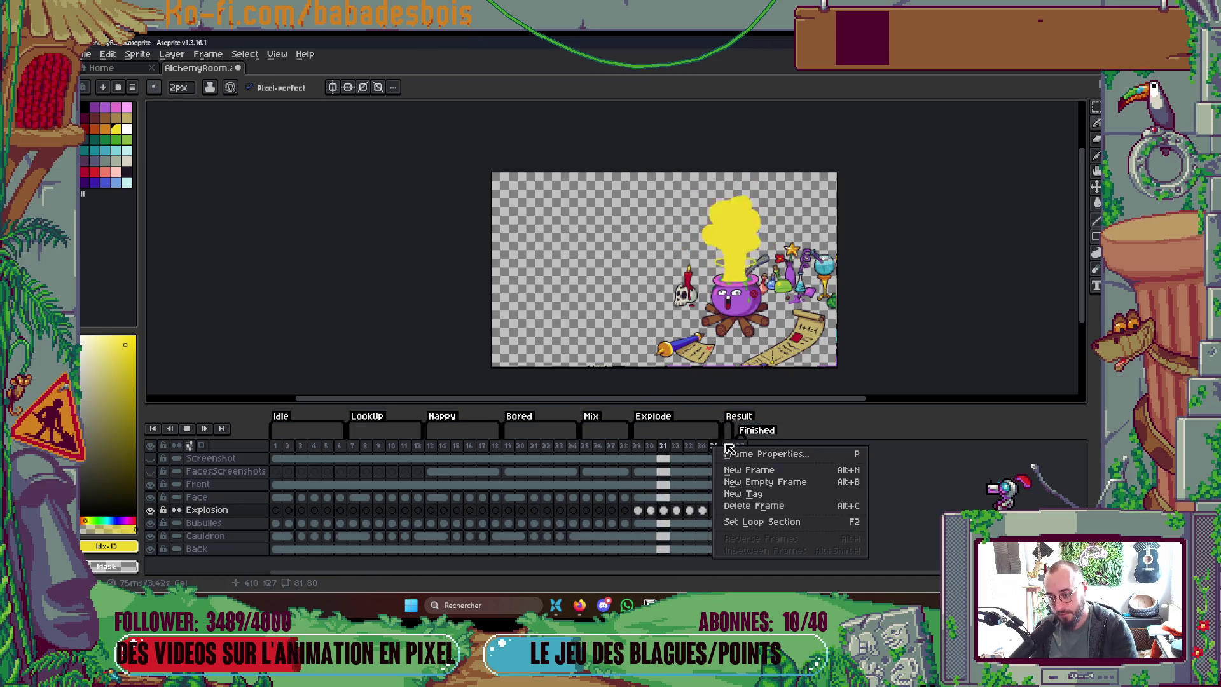
click(741, 457)
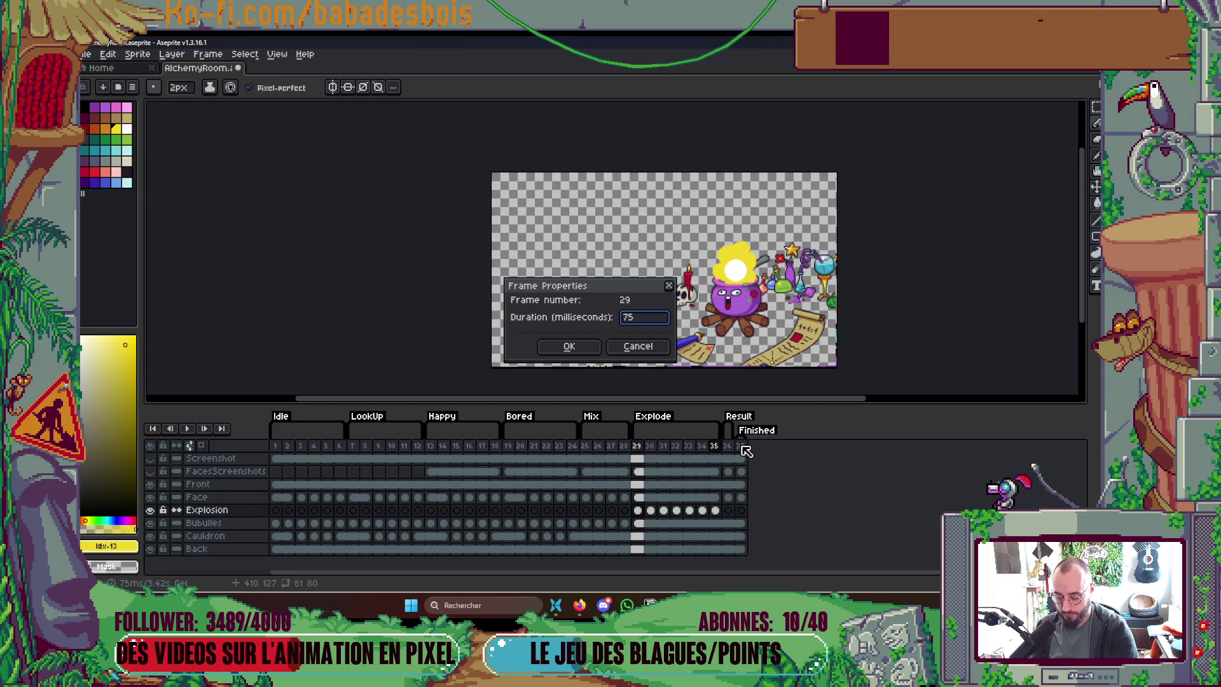
key(Return)
key(Return)
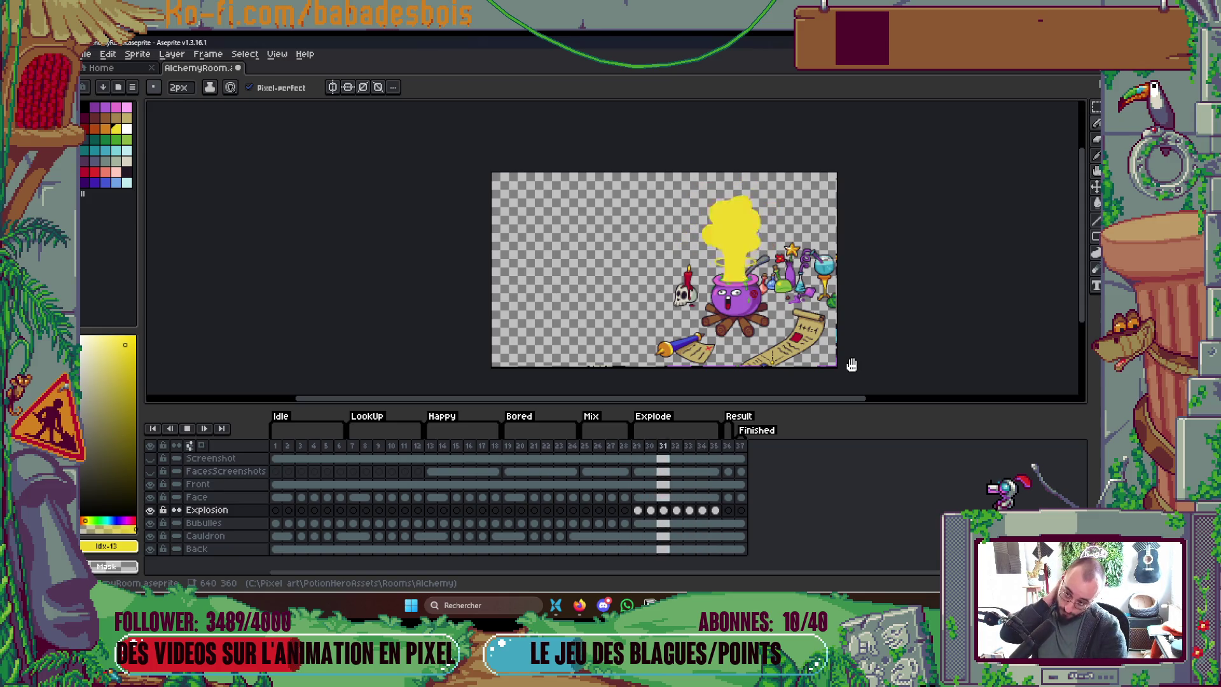
scroll(852, 364, up, 3)
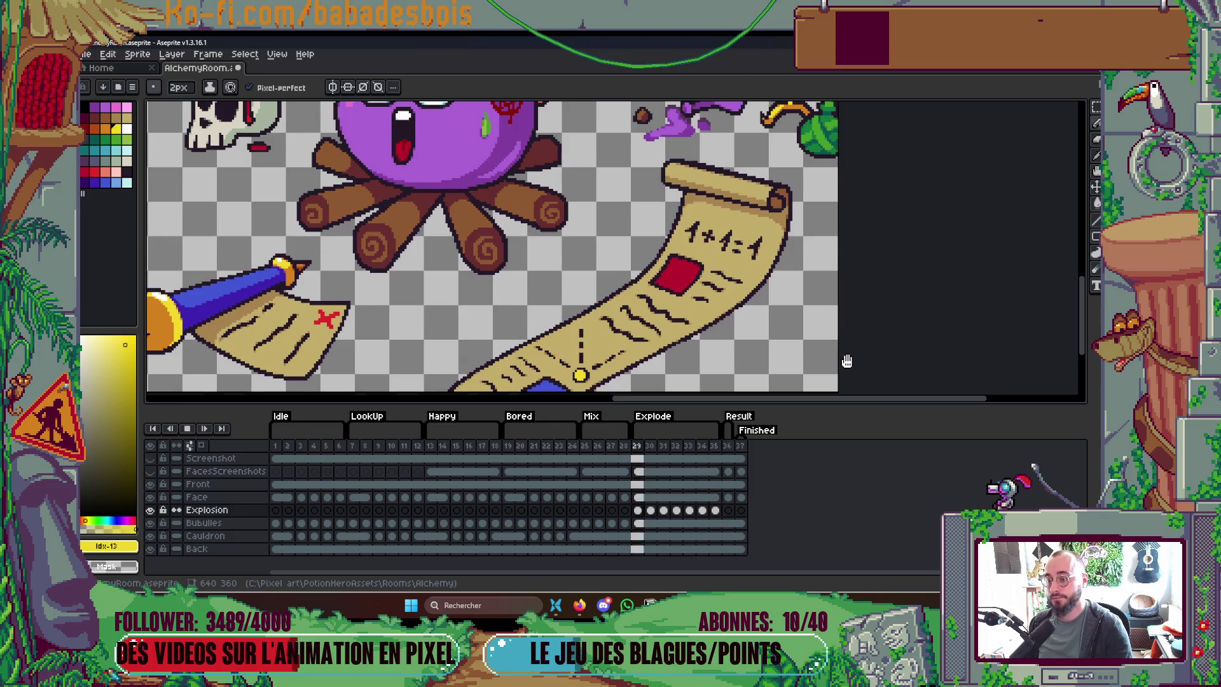
Step: Hide the timeline with Tab, recentre the cauldron, and leave the timeline hidden
scroll(846, 360, down, 2)
key(Tab)
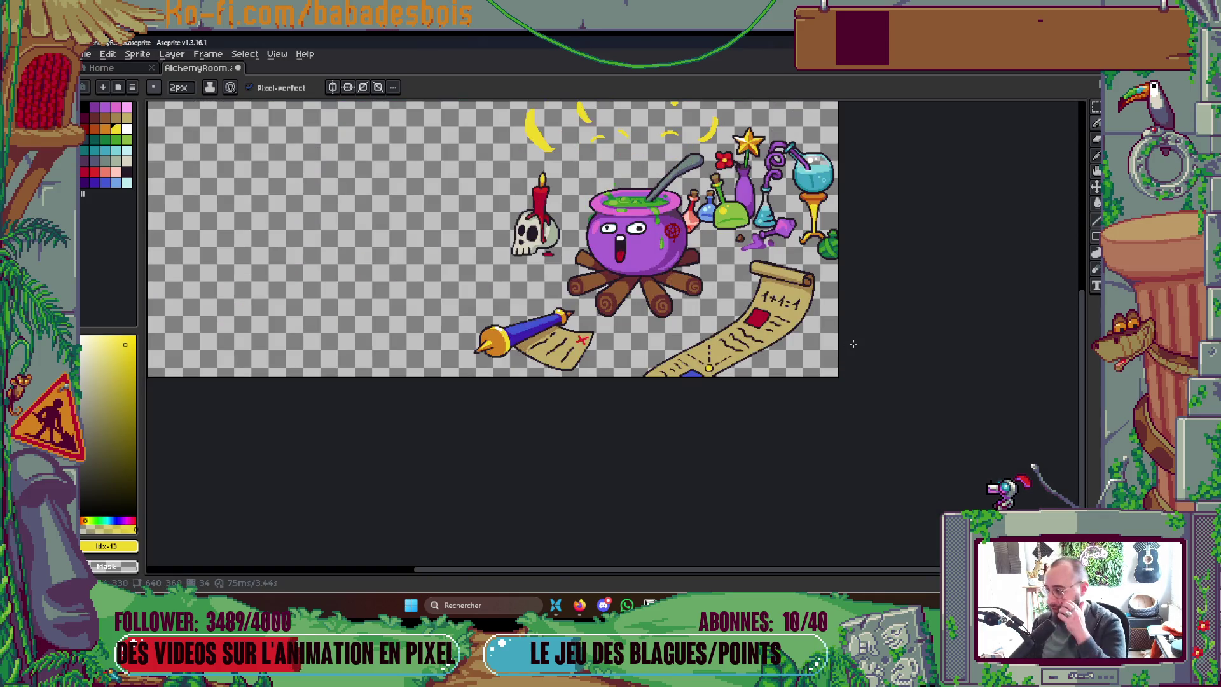
mouse_move(682, 262)
mouse_down()
mouse_move(698, 356)
mouse_move(744, 409)
mouse_up()
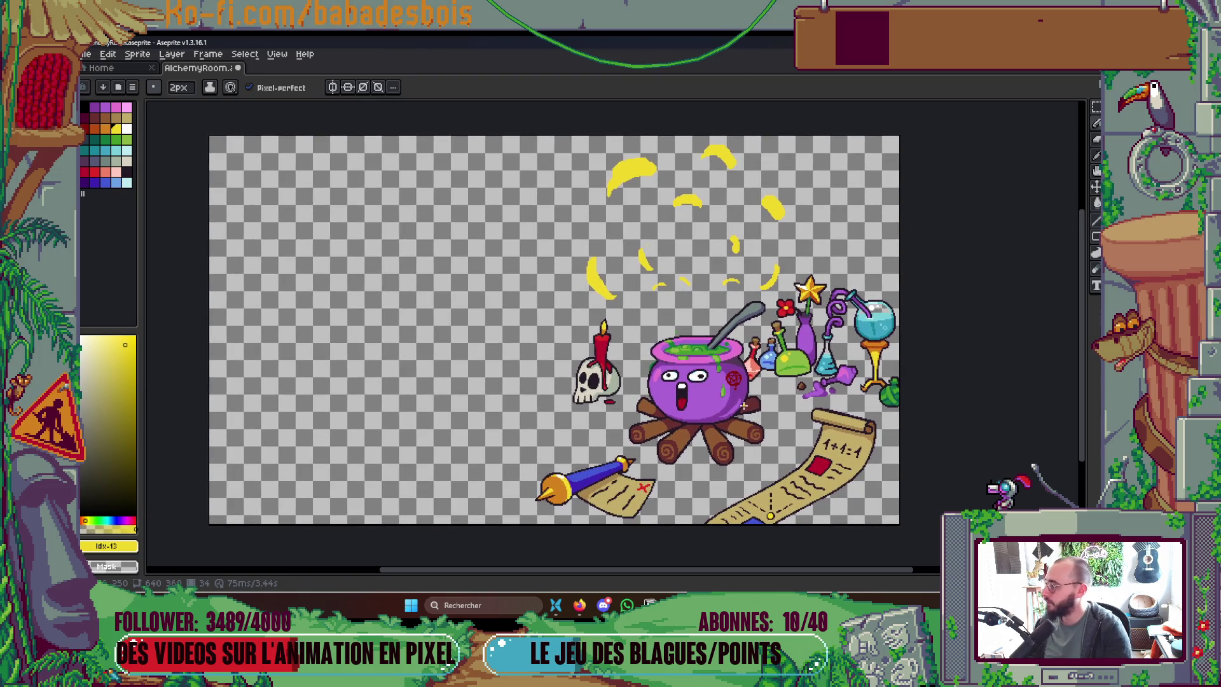
key(Tab)
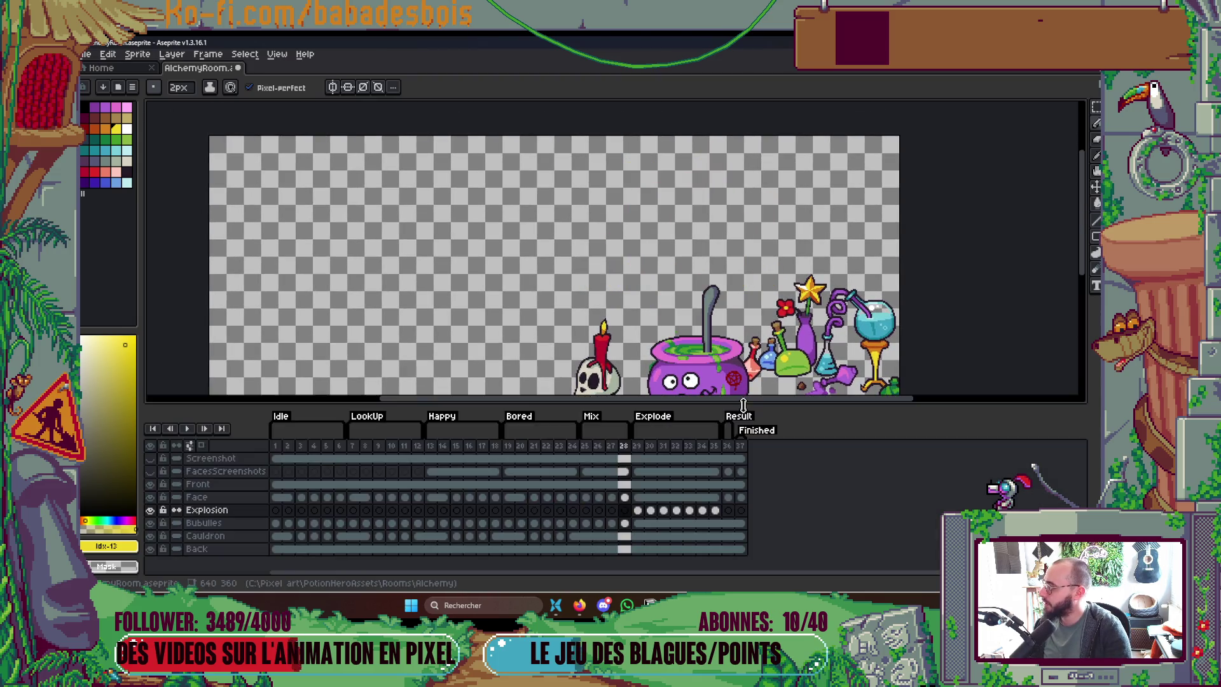
key(Tab)
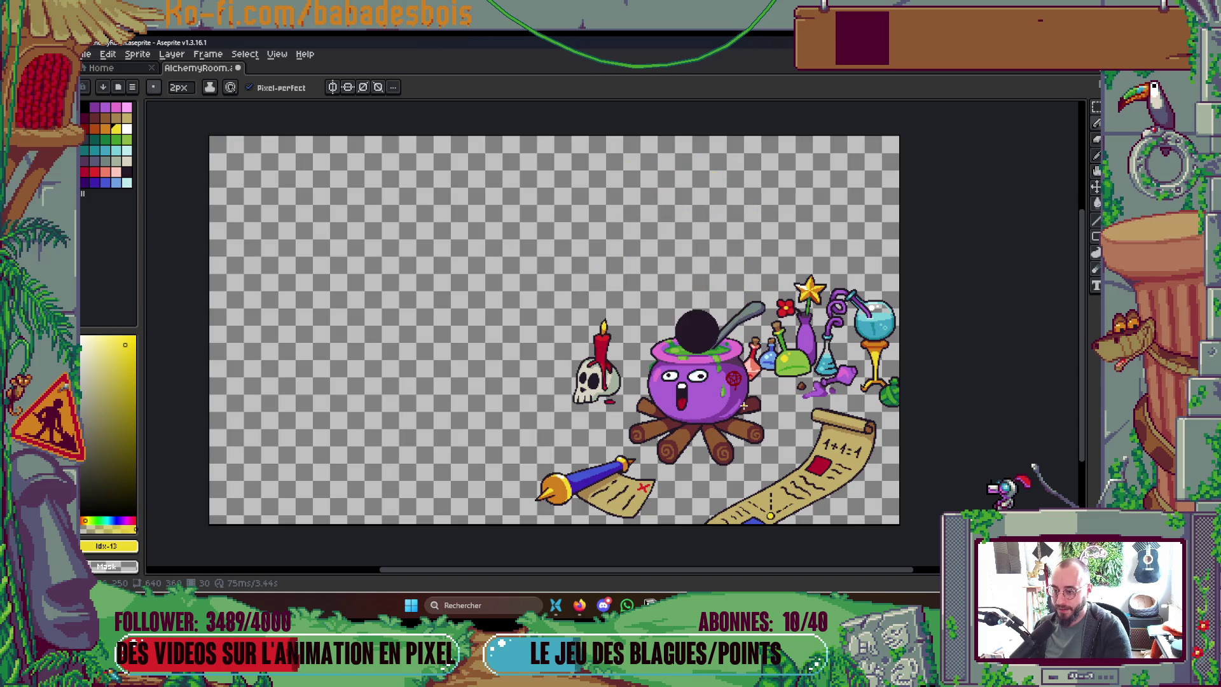
scroll(679, 280, up, 2)
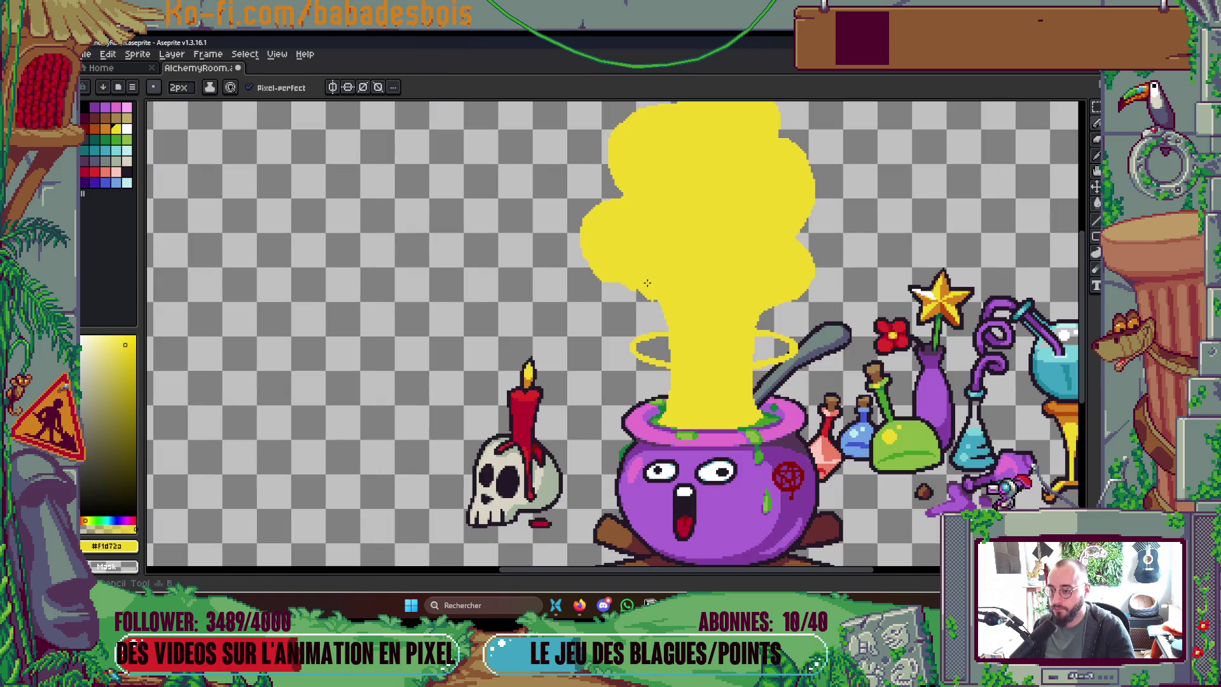
scroll(659, 294, up, 2)
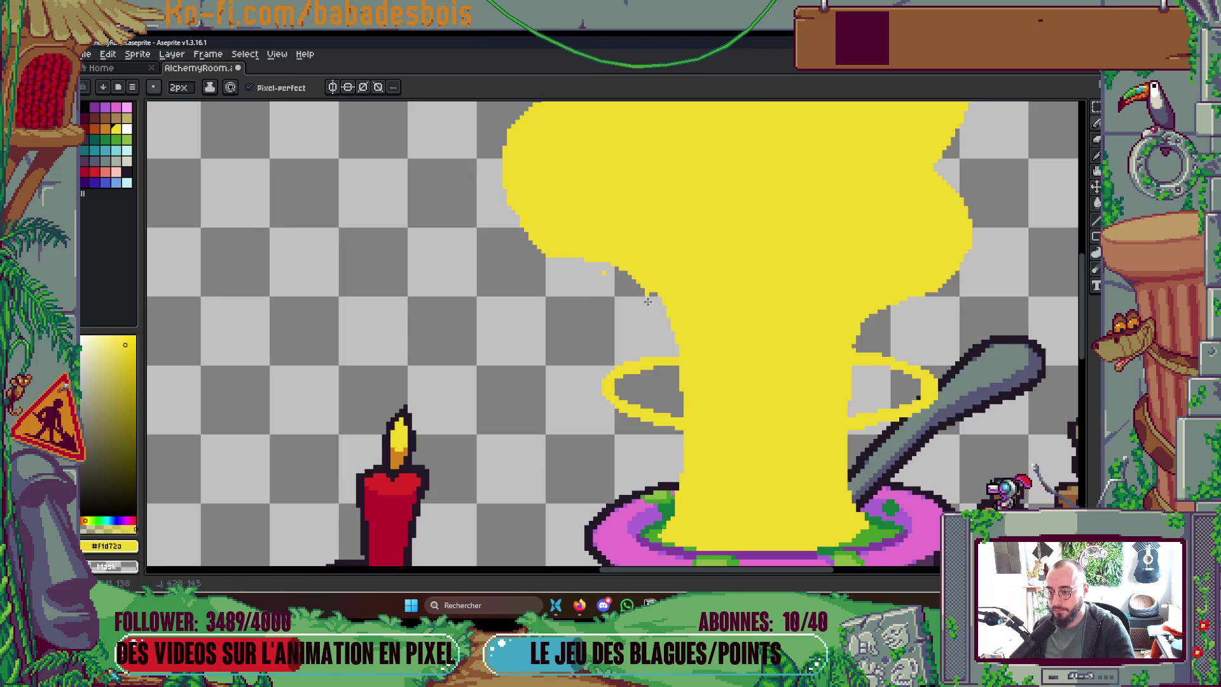
scroll(646, 300, down, 4)
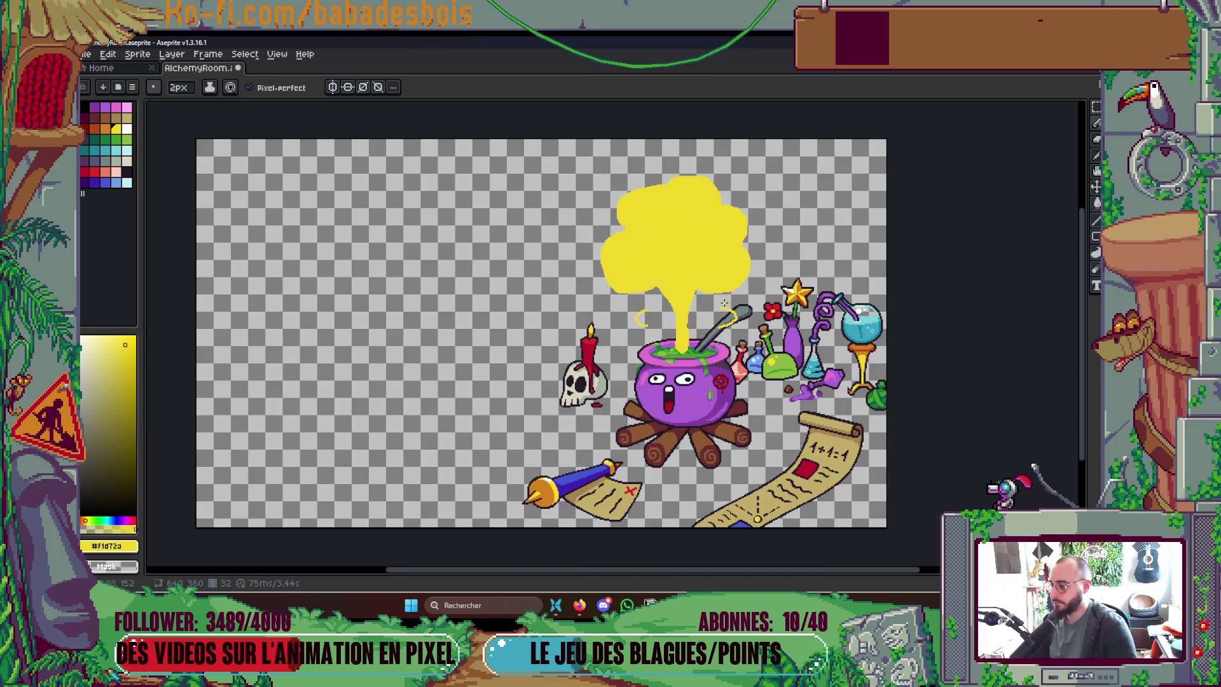
scroll(673, 296, up, 4)
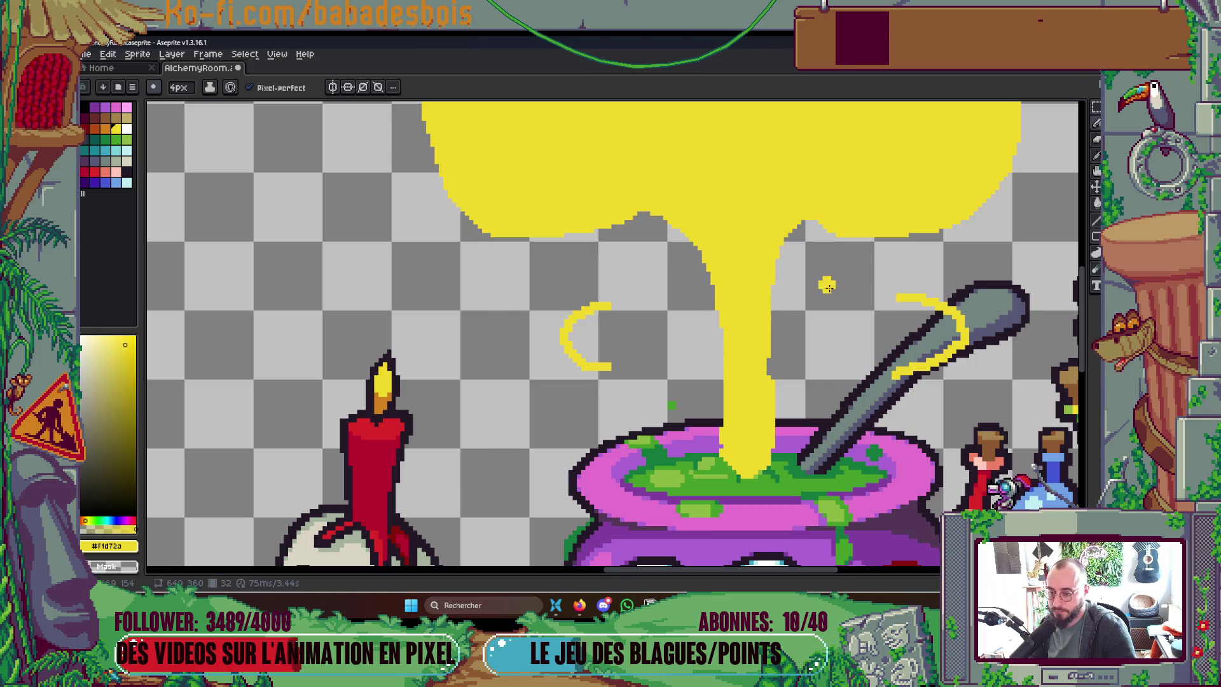
scroll(827, 282, down, 4)
scroll(832, 282, up, 4)
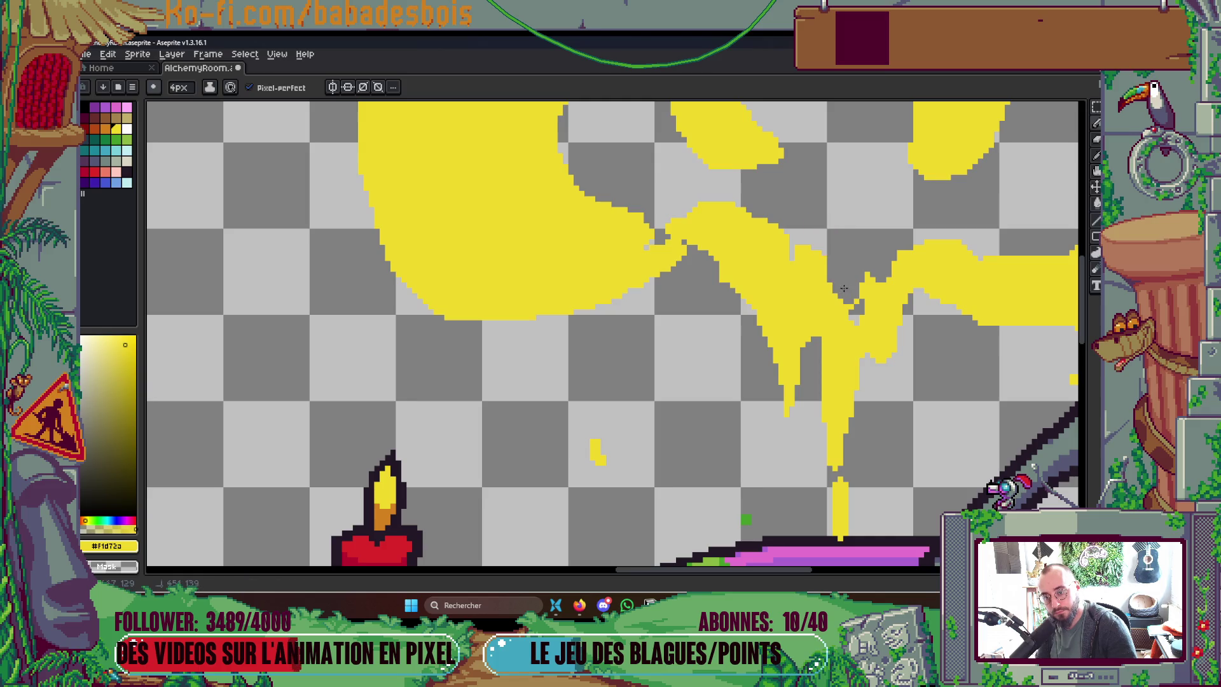
scroll(894, 221, down, 4)
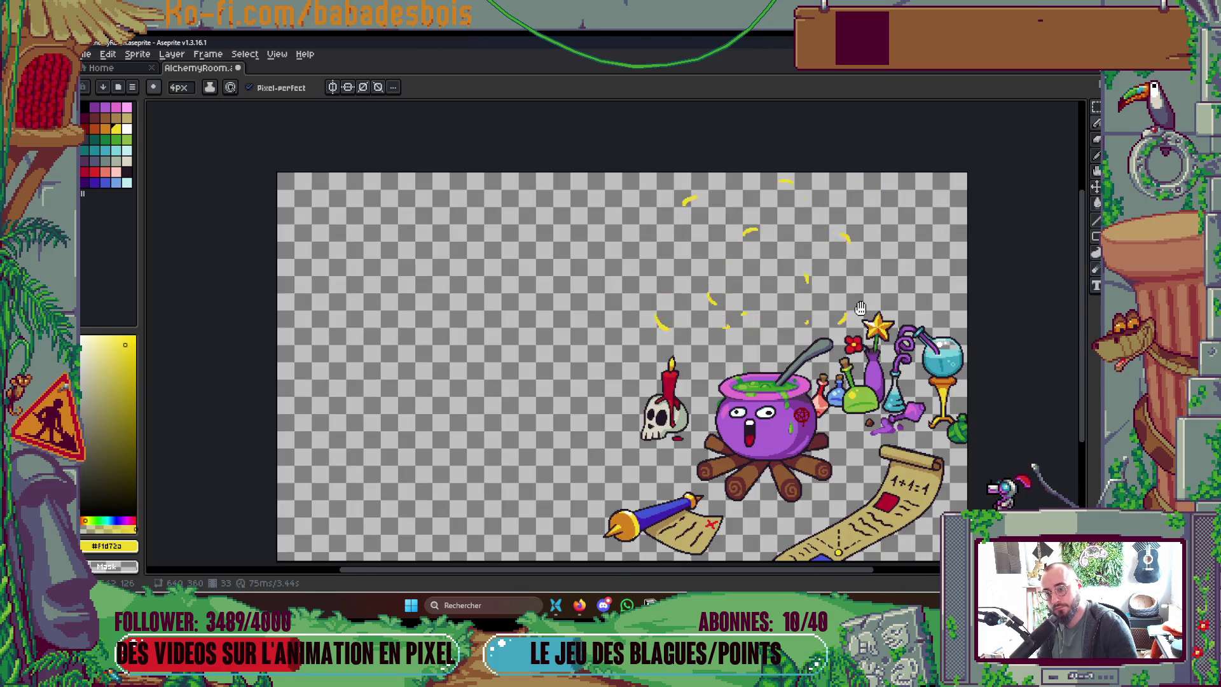
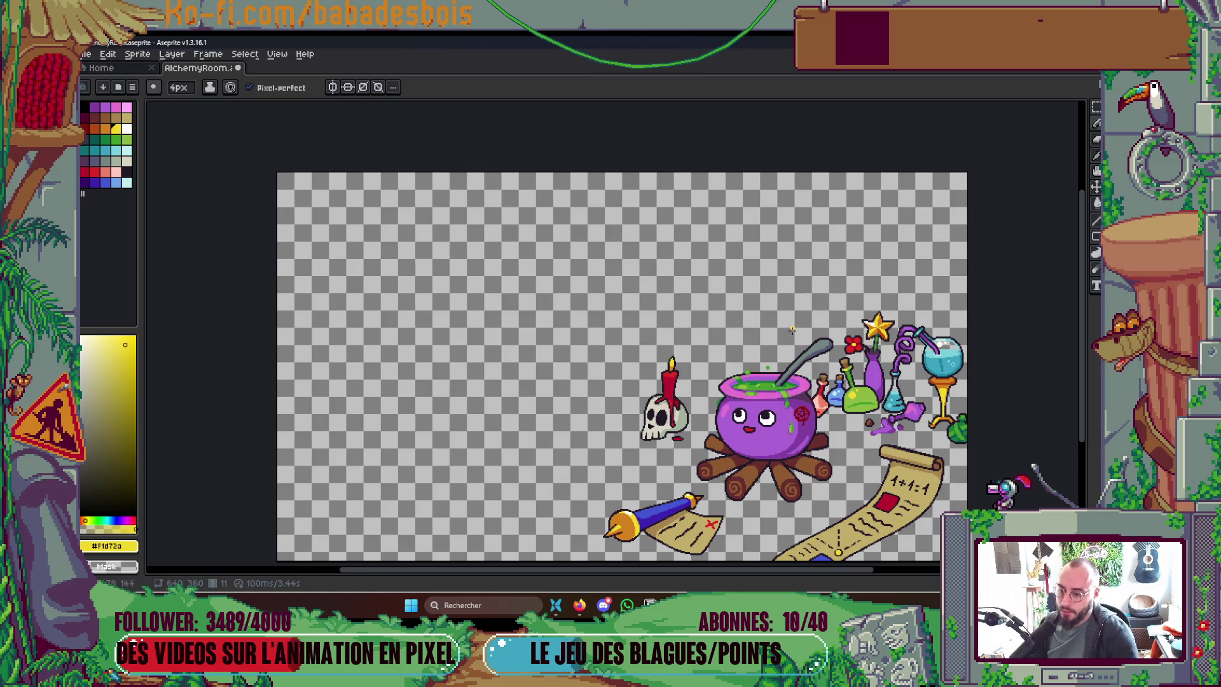
Step: Jump to the first Explode frame and view the whole scene with the timeline hidden
key(Tab)
click(636, 442)
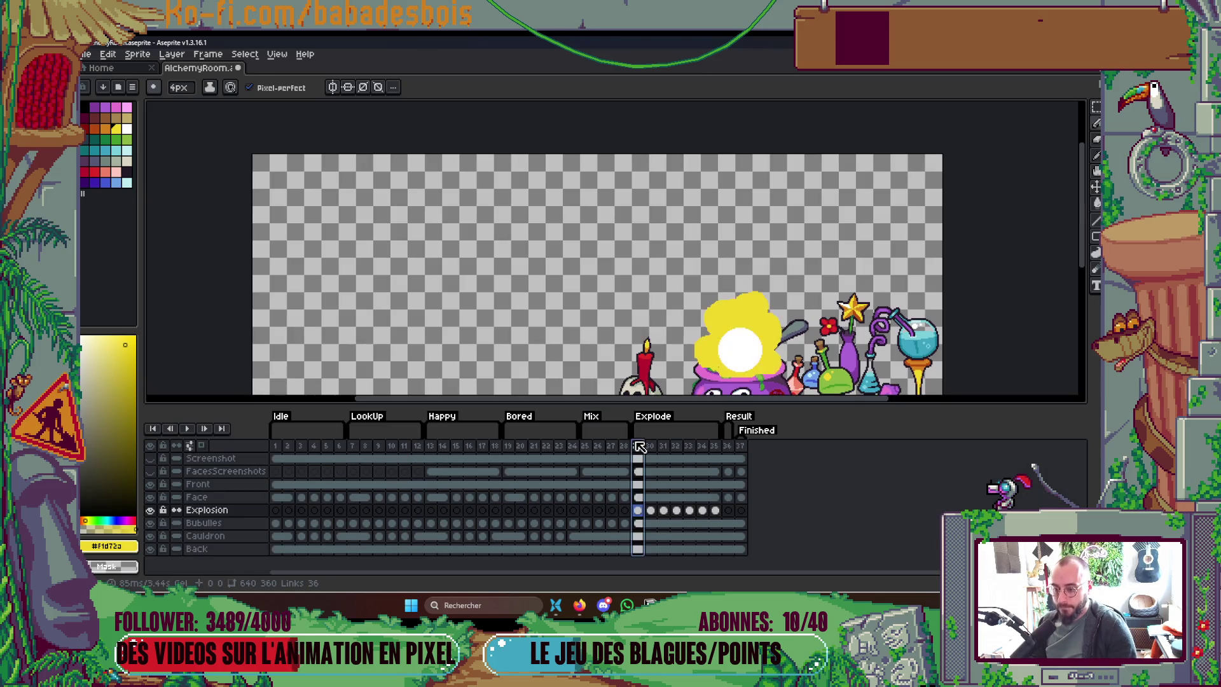
key(Tab)
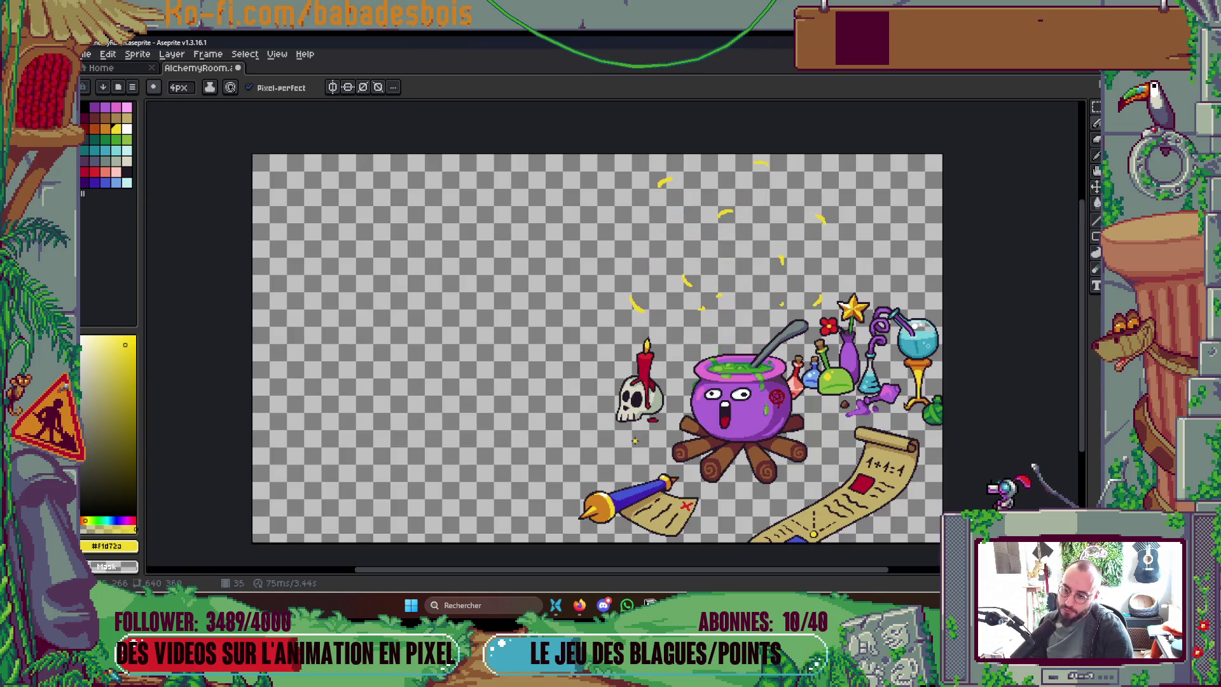
key(Tab)
key(Tab)
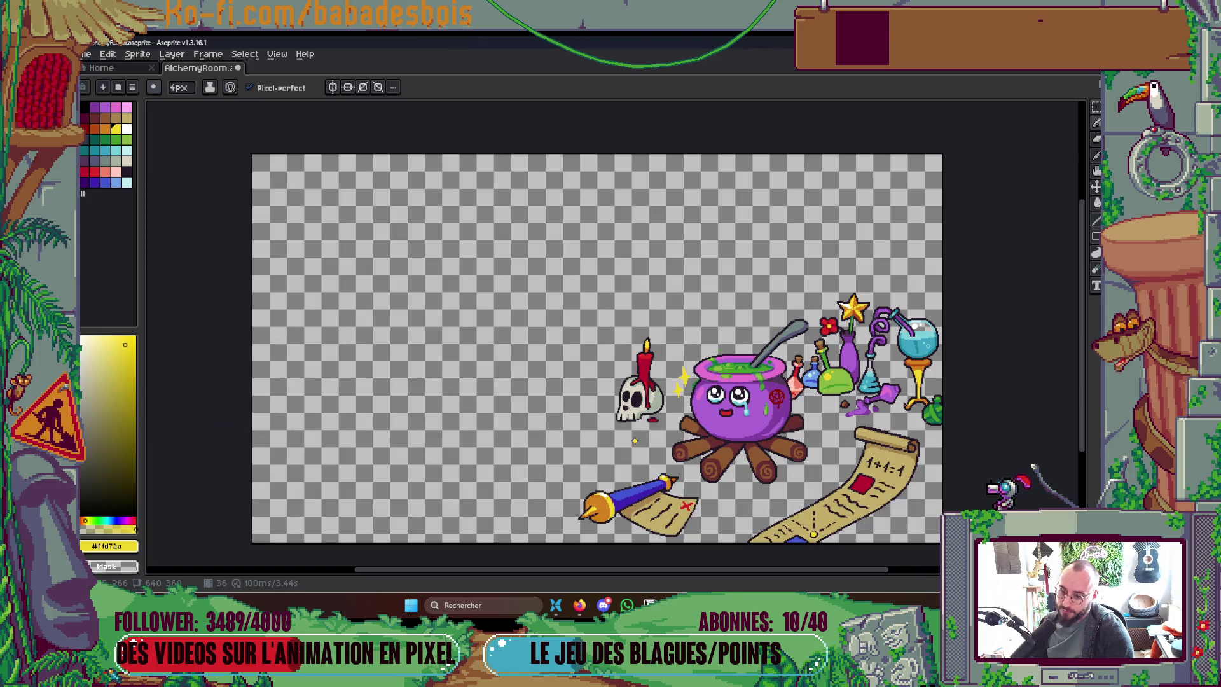
key(Tab)
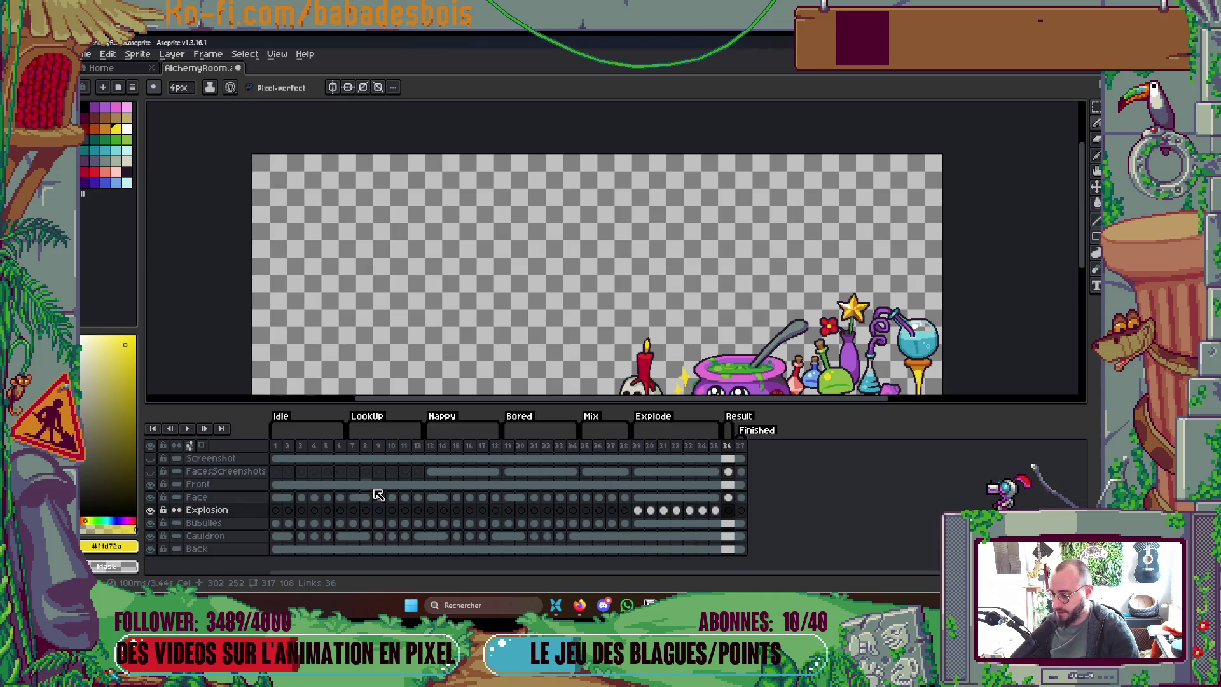
Step: Add new frames at the end until the animation reaches 47 frames
key(alt+n)
key(alt+n)
key(alt+n)
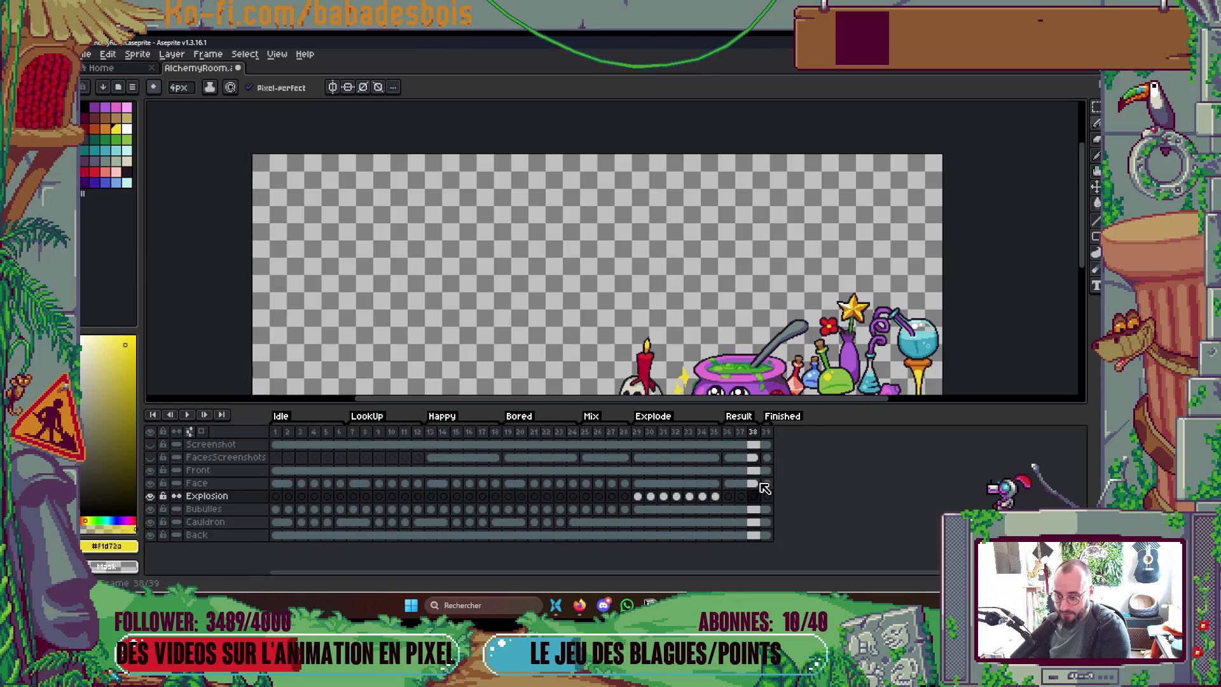
key(alt+n)
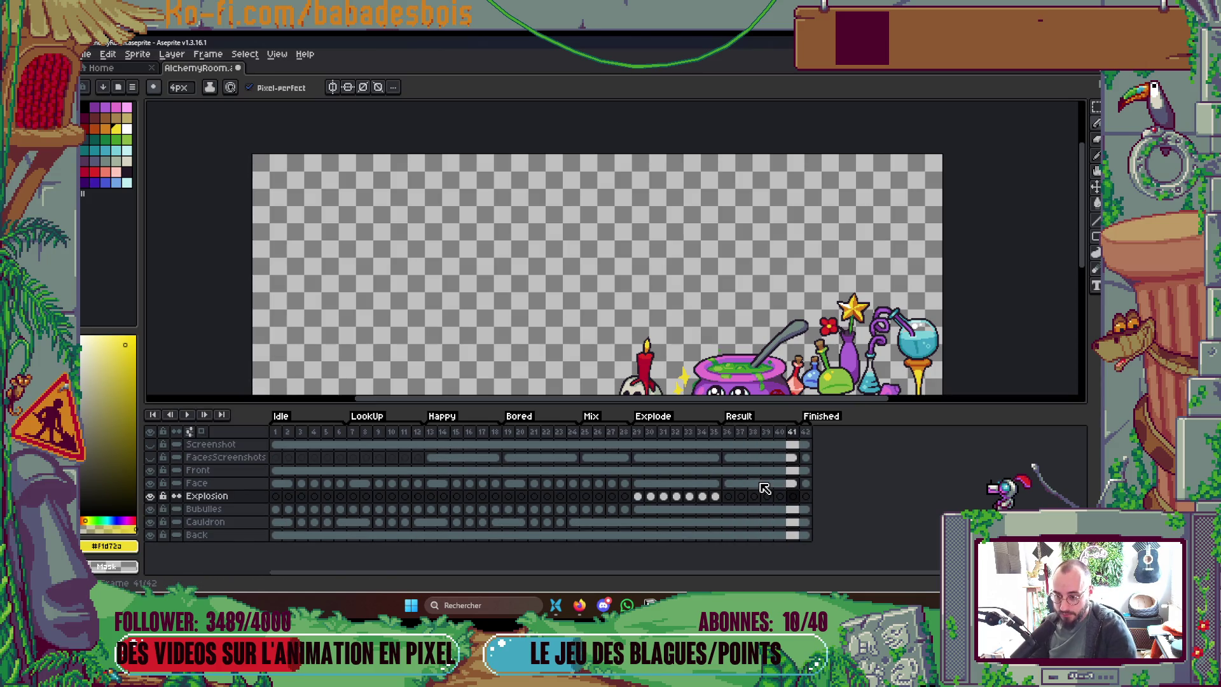
key(alt+n)
key(alt+n)
key(alt+n)
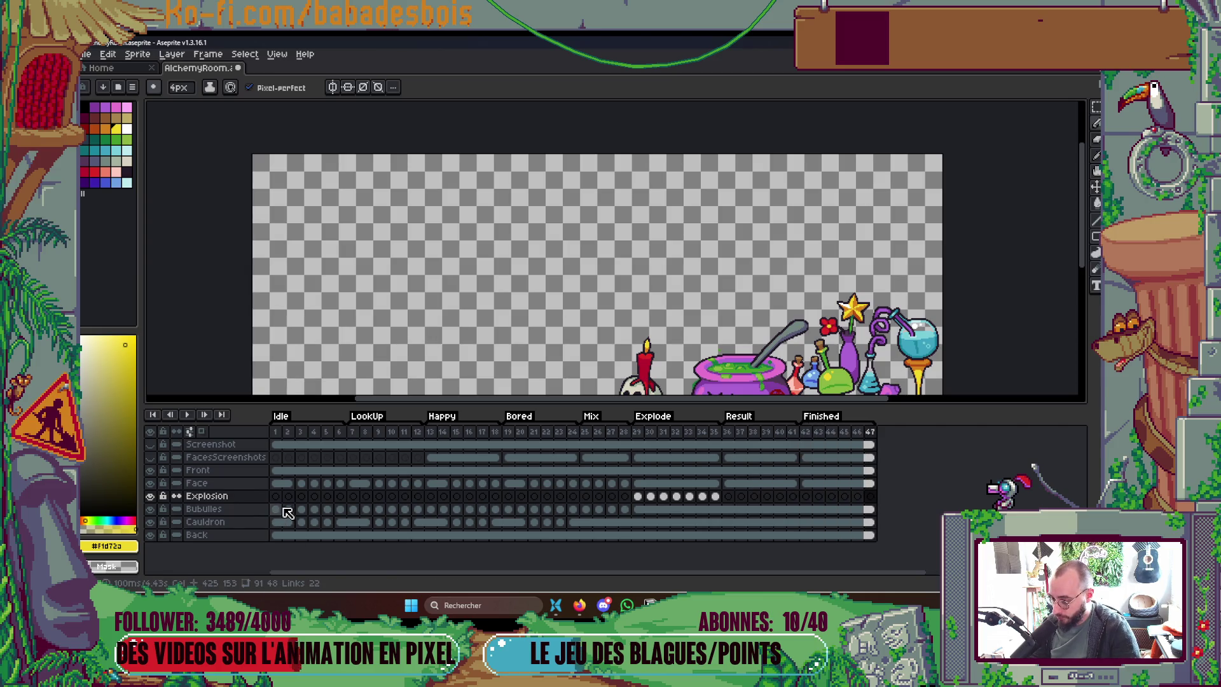
Step: Copy the Bubulles and Cauldron cels from frames 1–6 into frames 42–47
drag(281, 509, 347, 522)
key(ctrl+c)
click(730, 509)
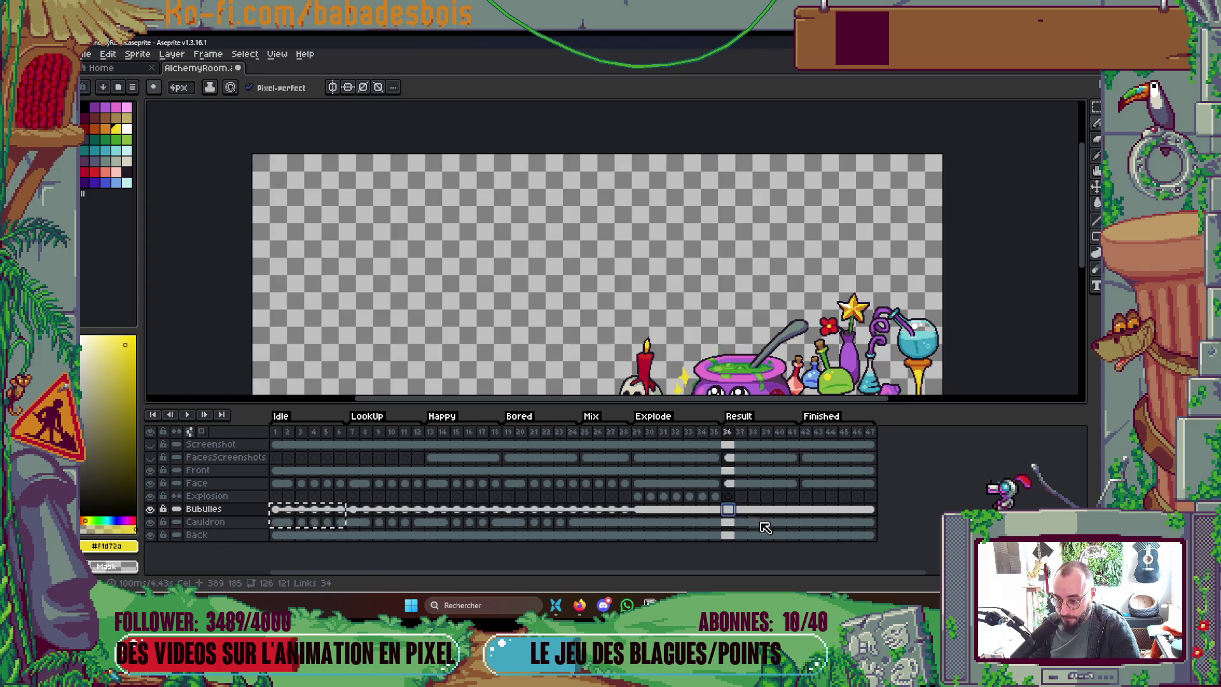
click(806, 510)
key(ctrl+v)
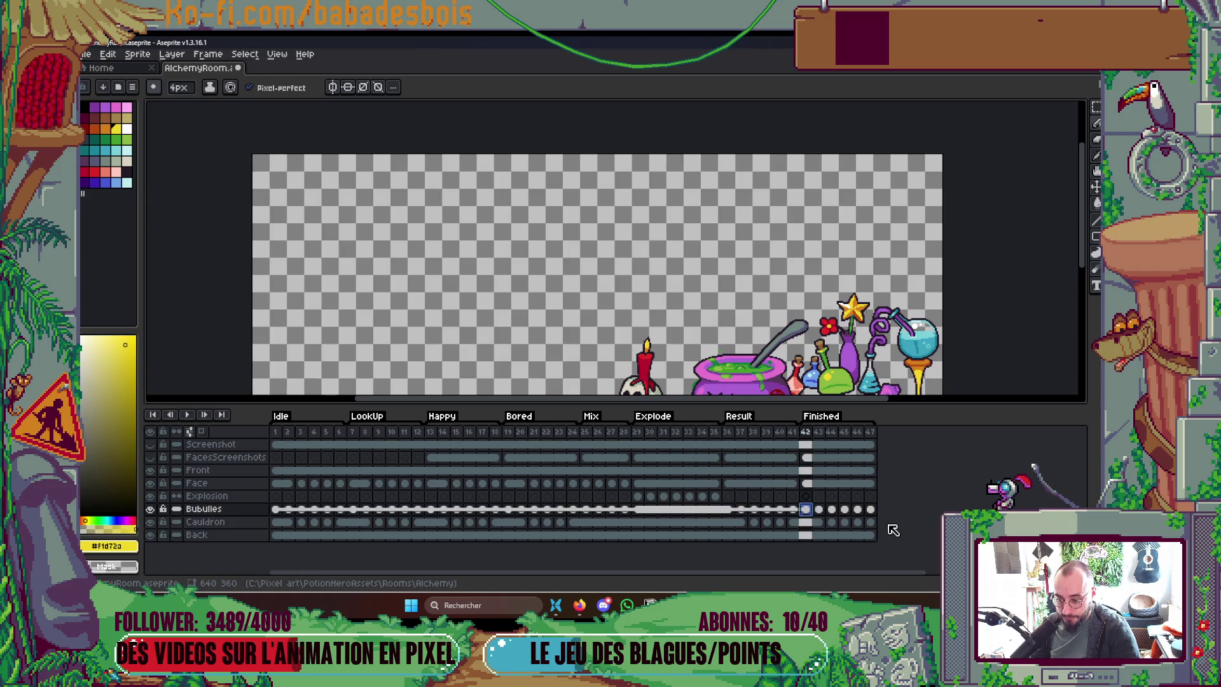
Step: Play the animation from frame 36 with the cauldron scene framed in view
click(731, 432)
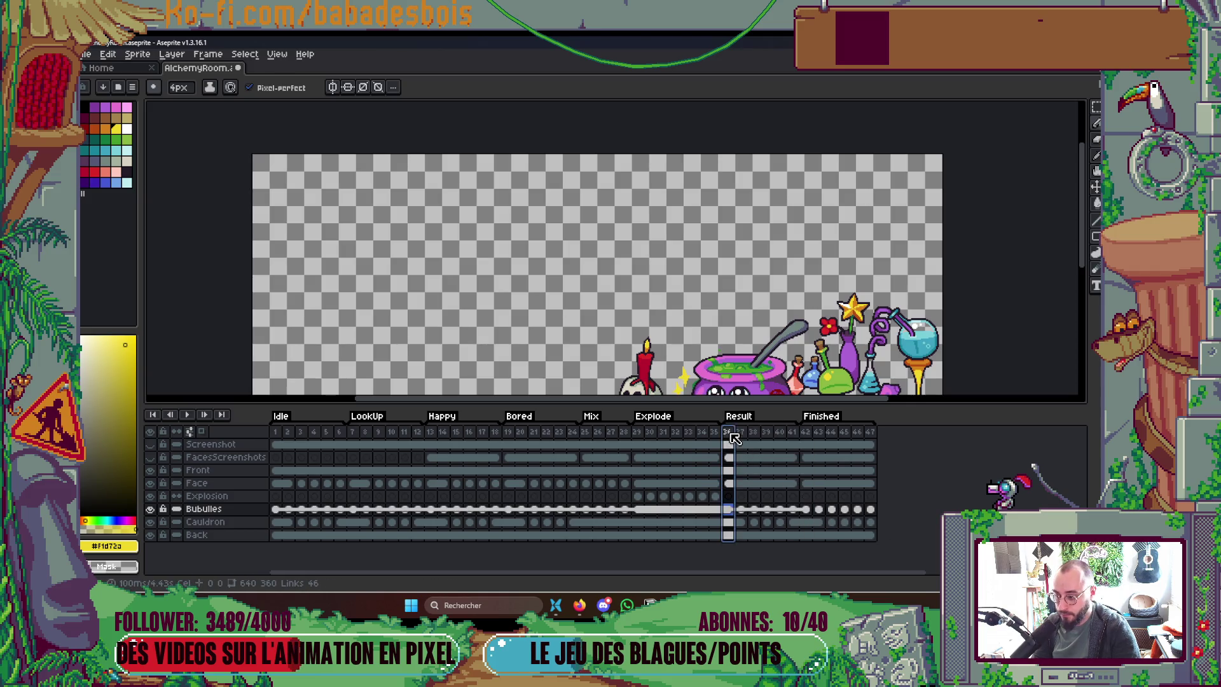
key(Return)
drag(850, 331, 828, 278)
scroll(832, 289, down, 1)
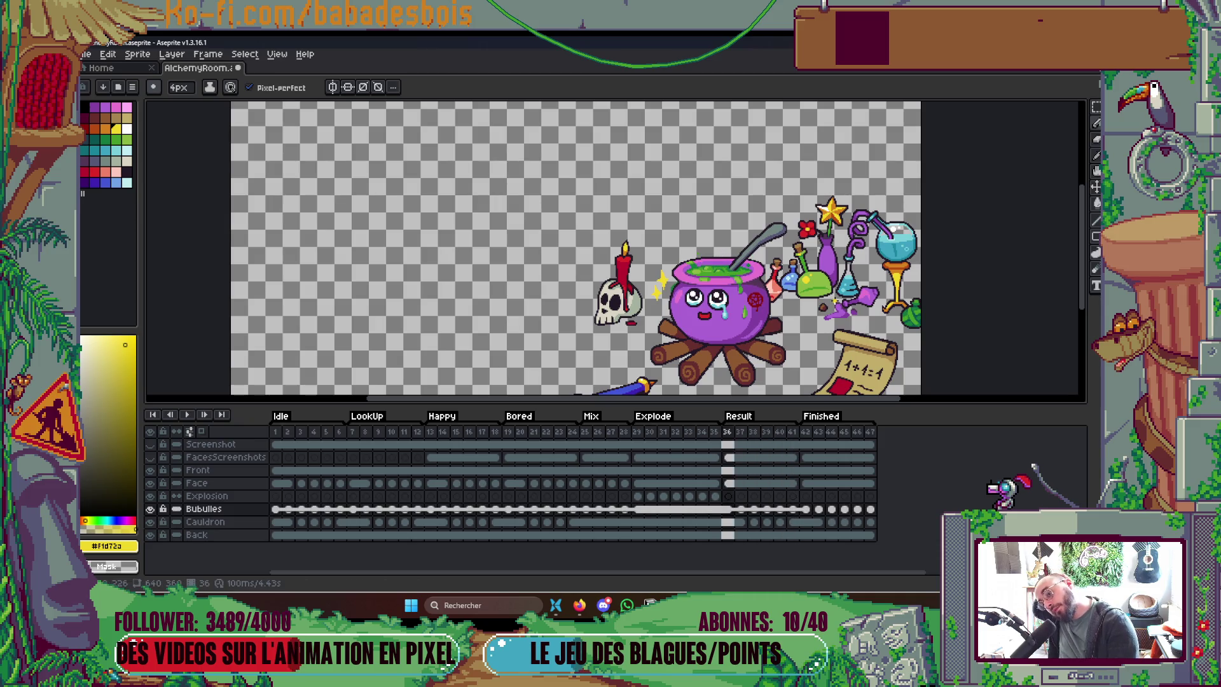
key(Return)
key(Left)
key(Left)
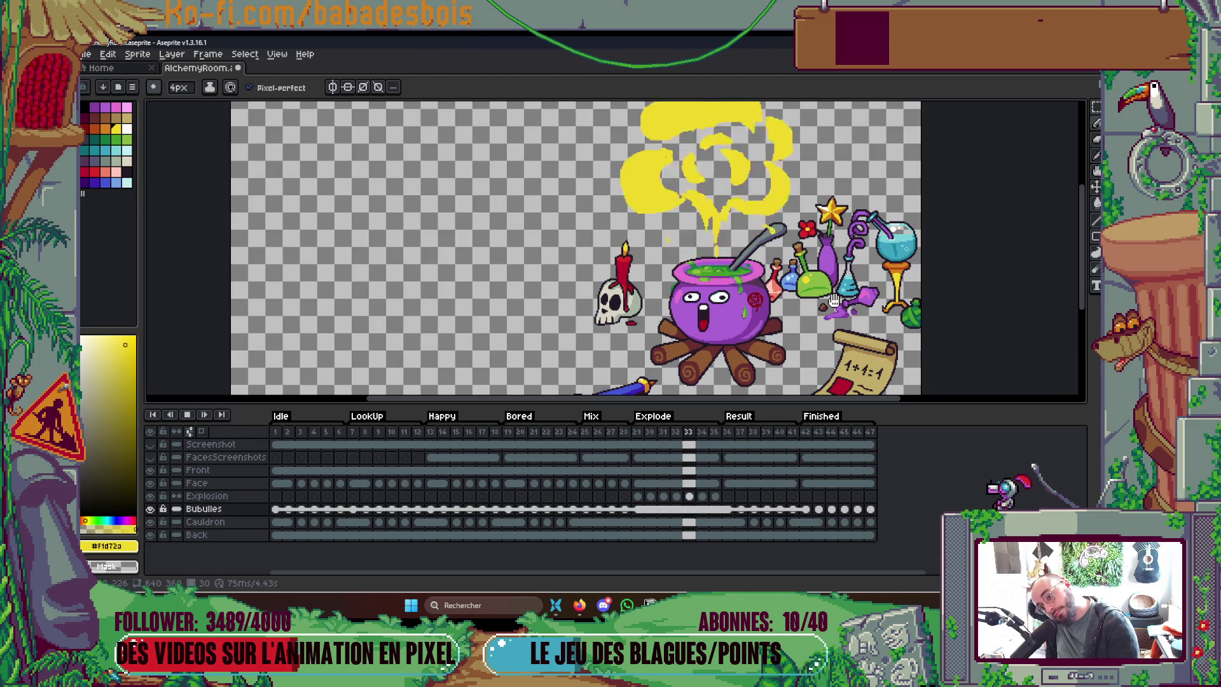
key(Return)
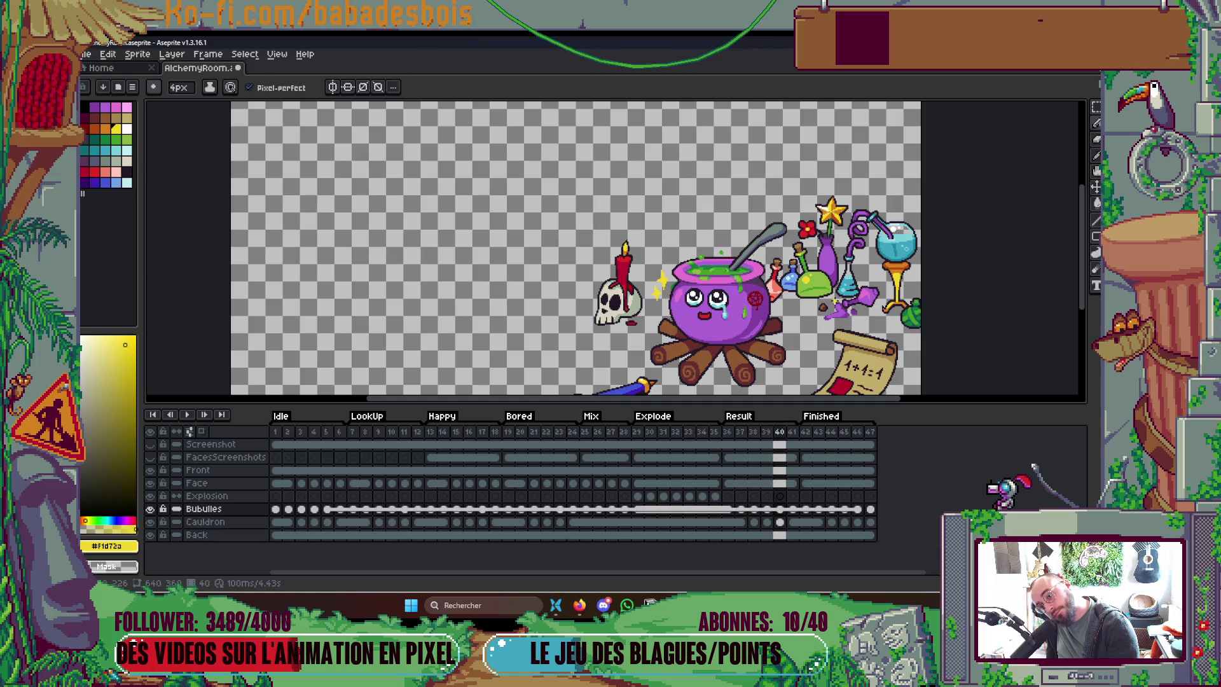
key(Return)
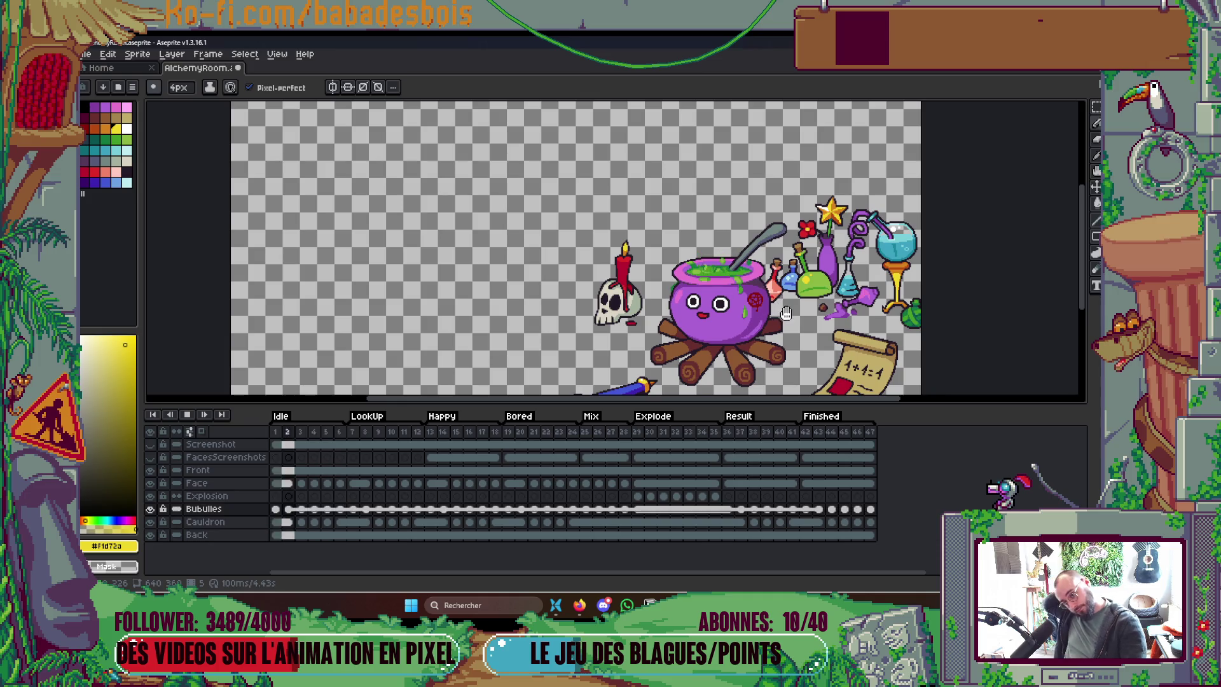
scroll(801, 272, down, 1)
scroll(801, 272, up, 1)
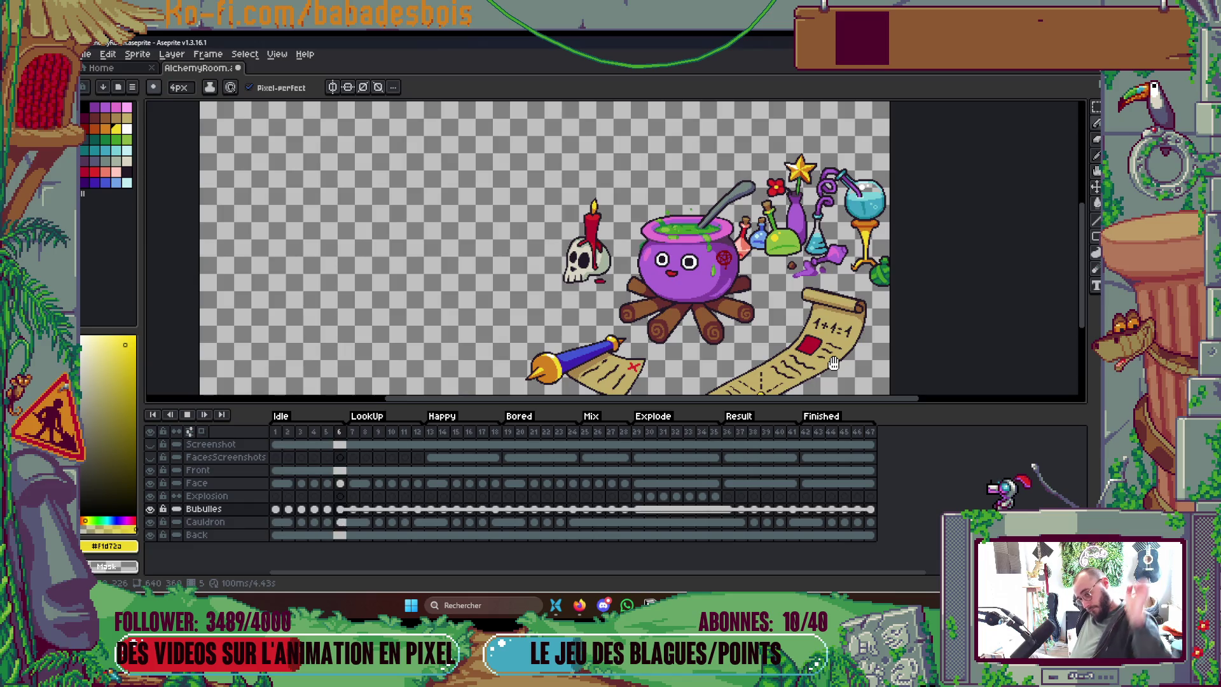
key(Return)
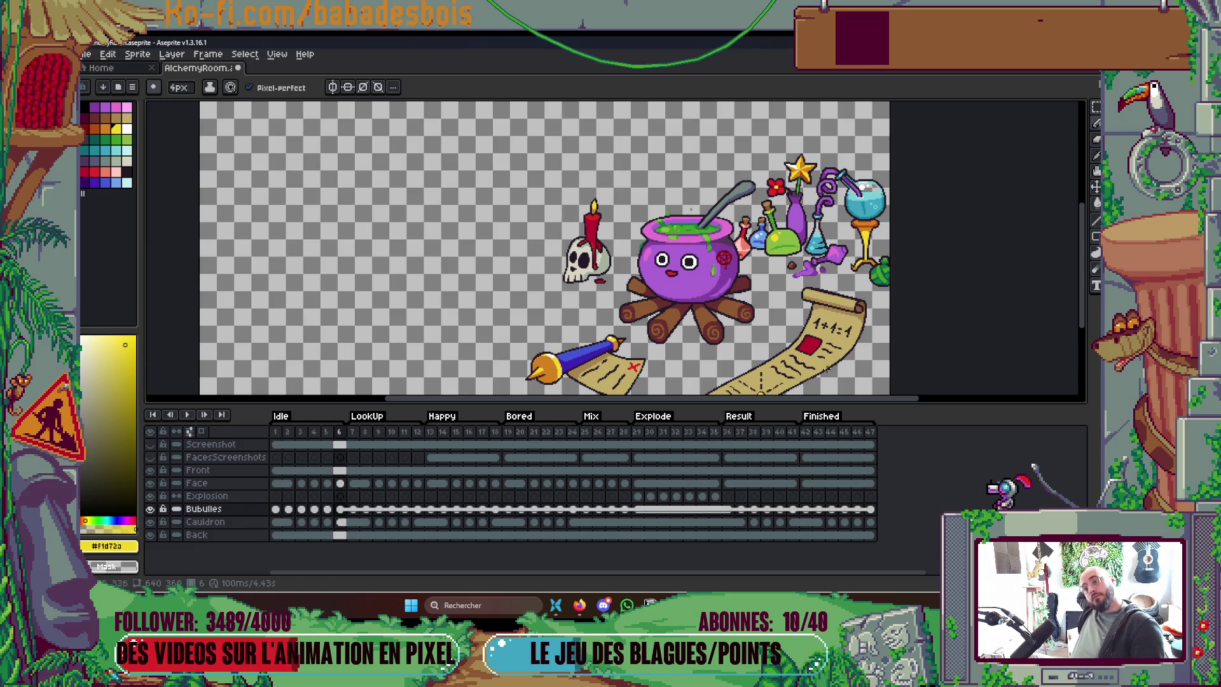
click(641, 436)
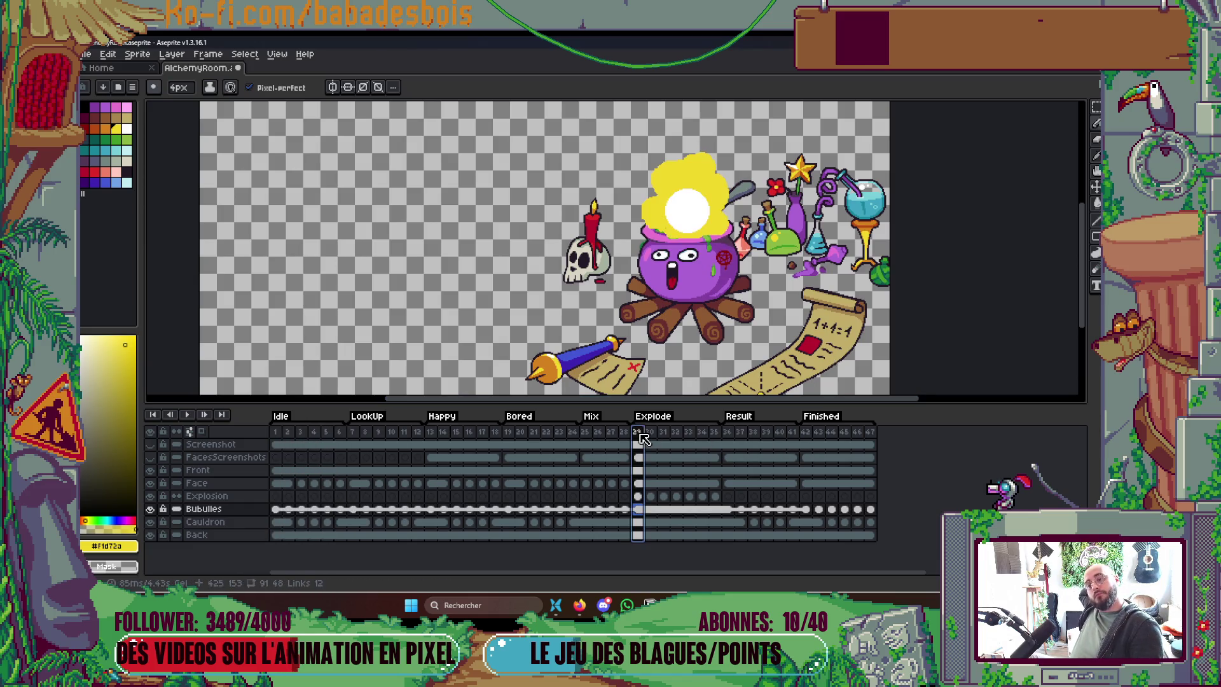
click(589, 432)
key(Return)
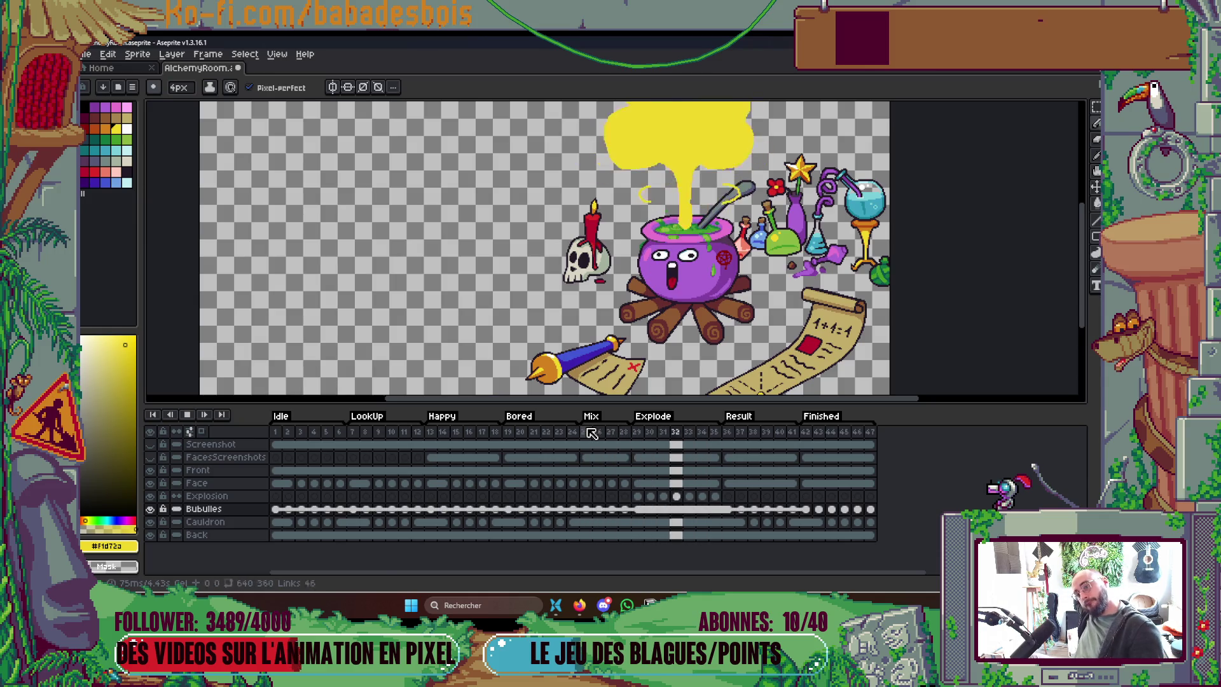
scroll(916, 226, down, 2)
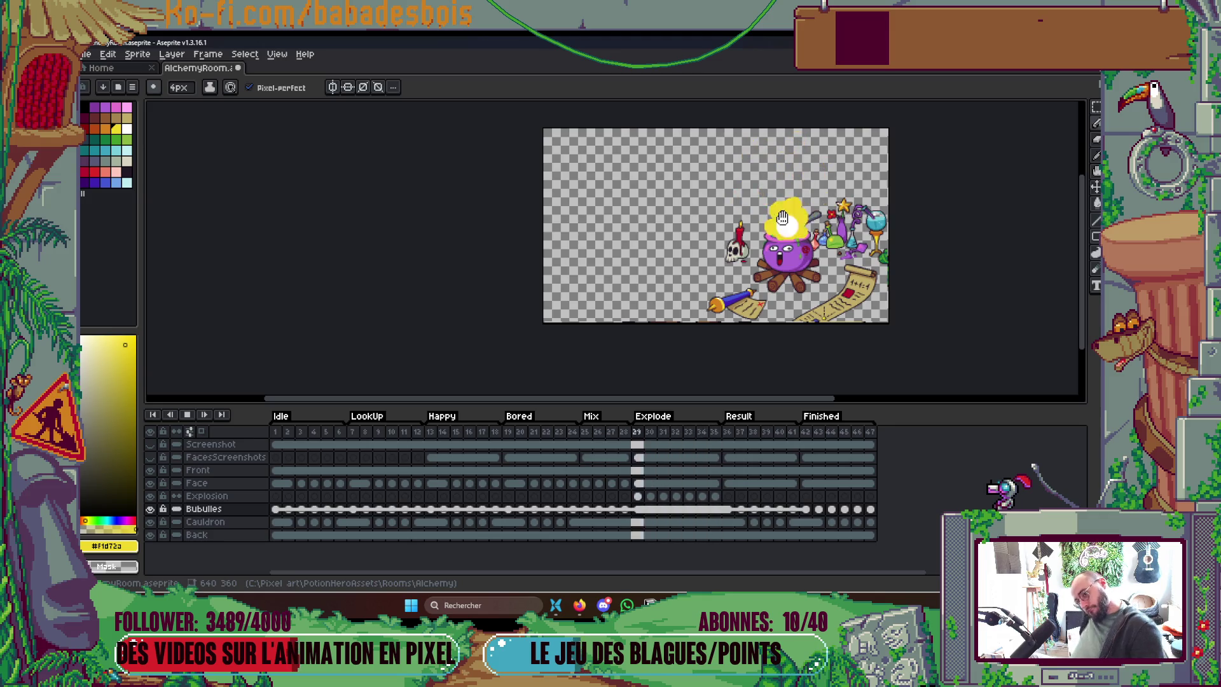
drag(830, 204, 805, 188)
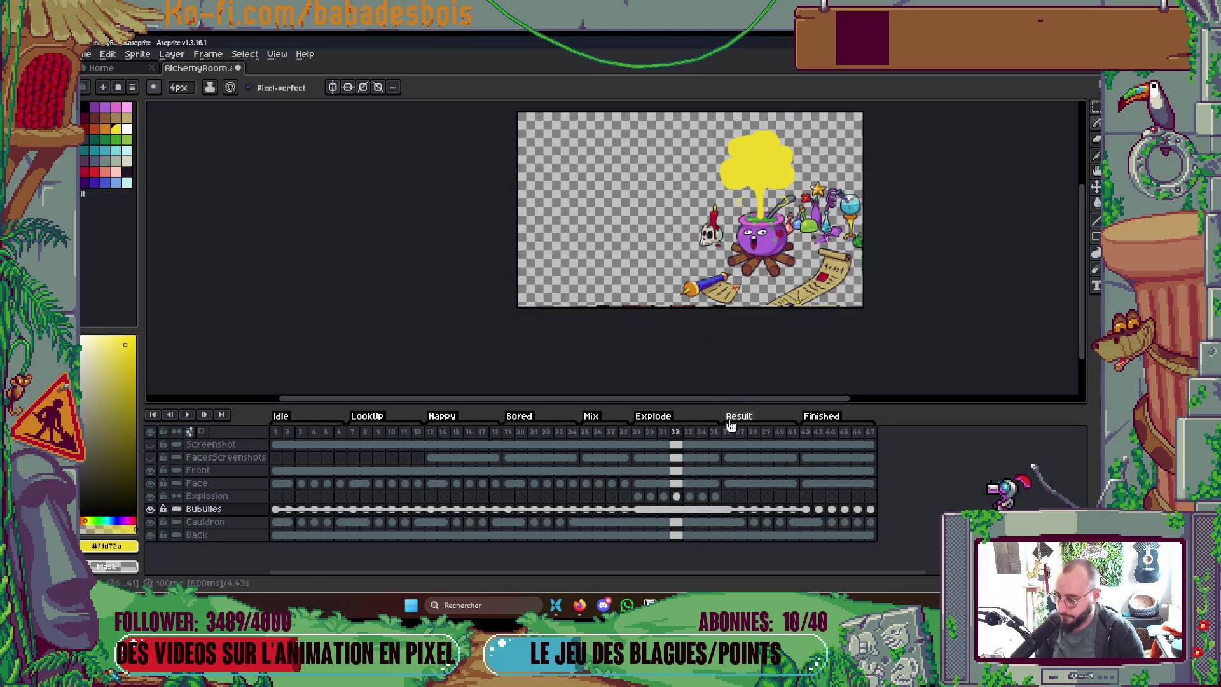
key(Return)
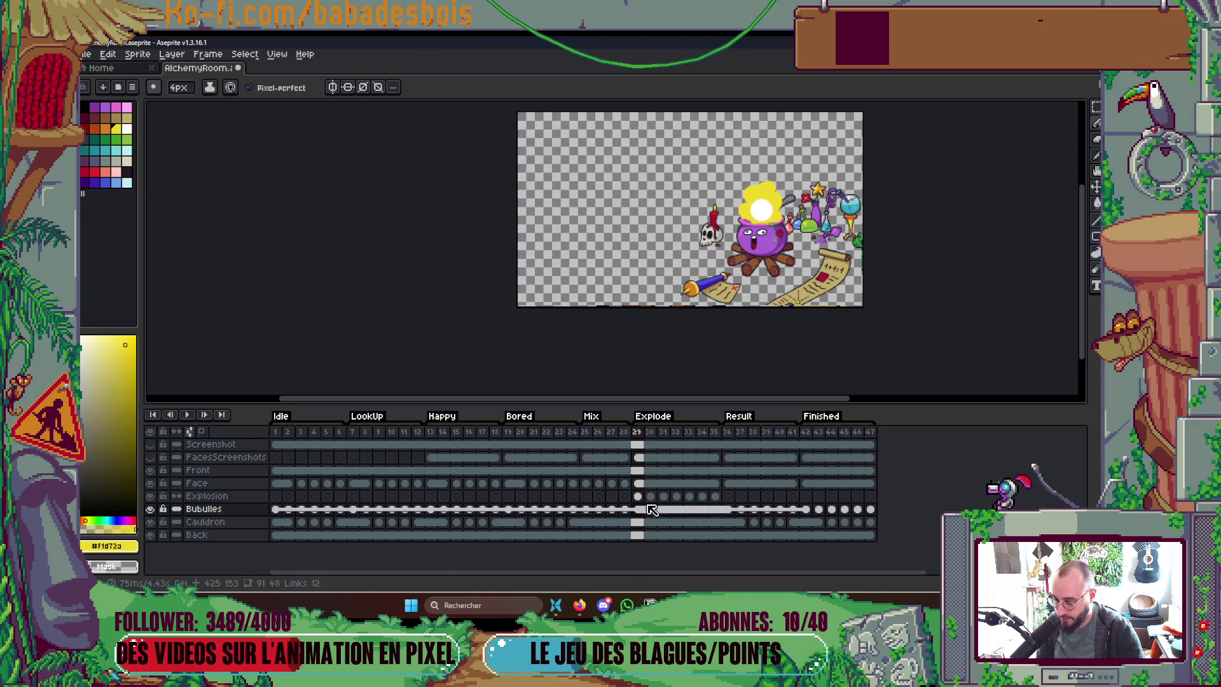
click(642, 496)
Step: Inspect the Face layer cels across frames 29–34, settling on frame 30
click(638, 484)
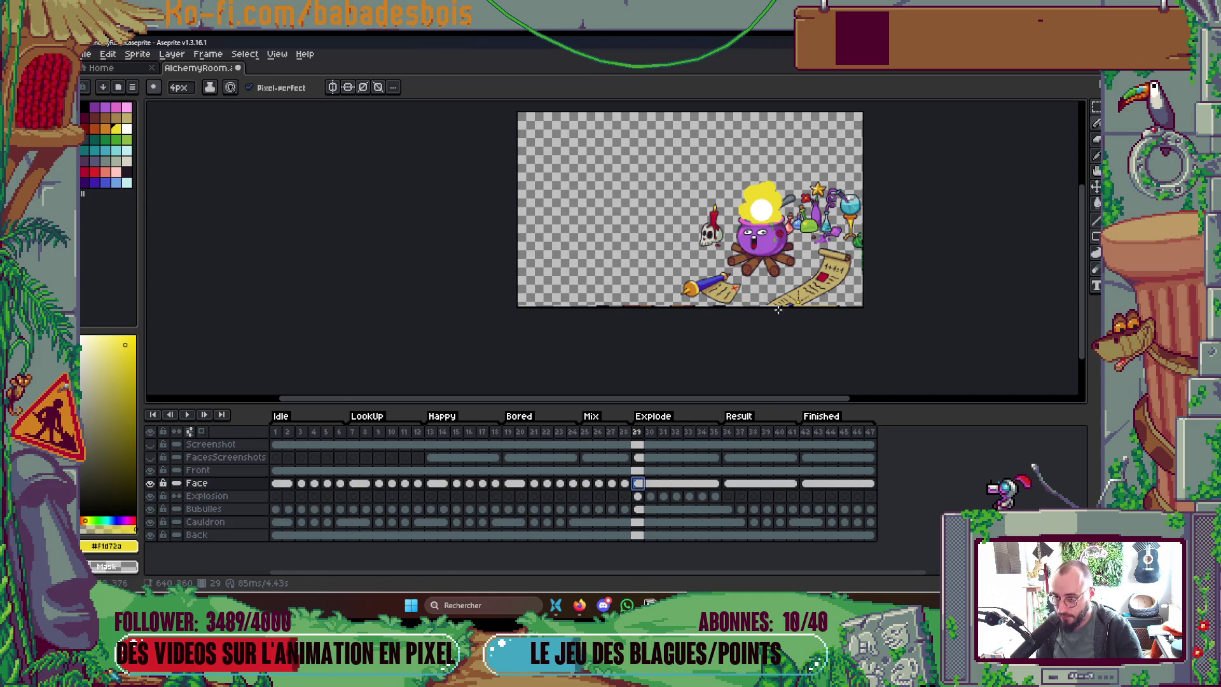
scroll(762, 287, up, 1)
click(650, 483)
right_click(651, 484)
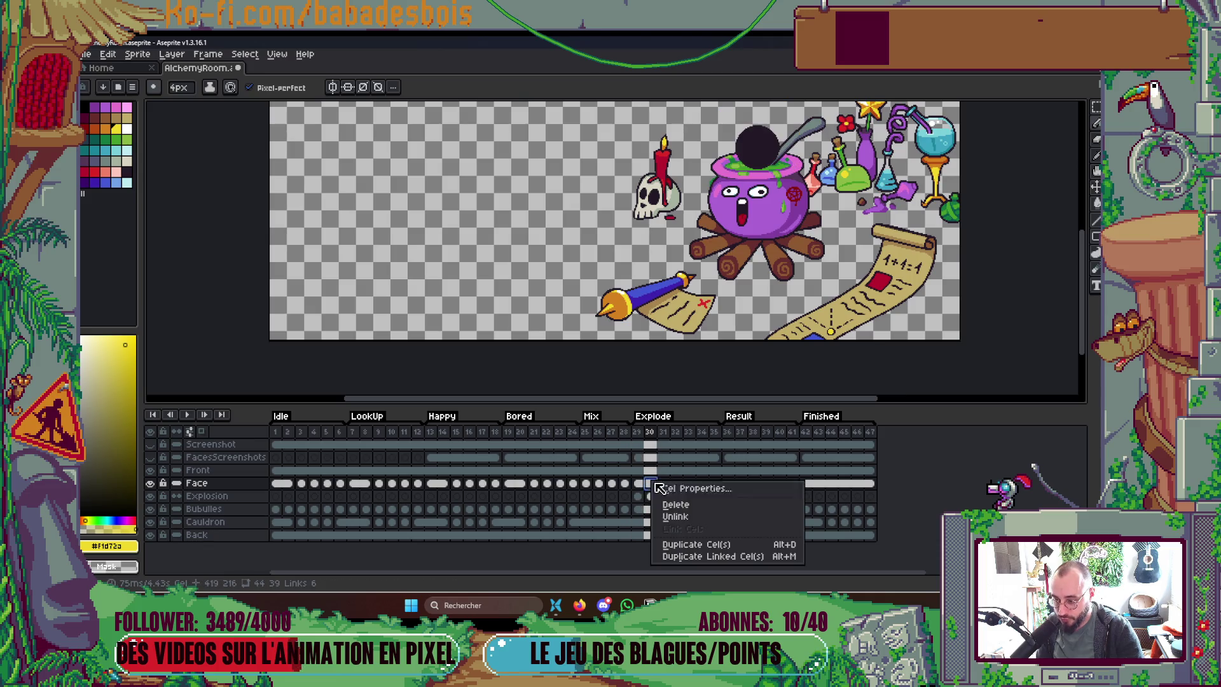
key(Escape)
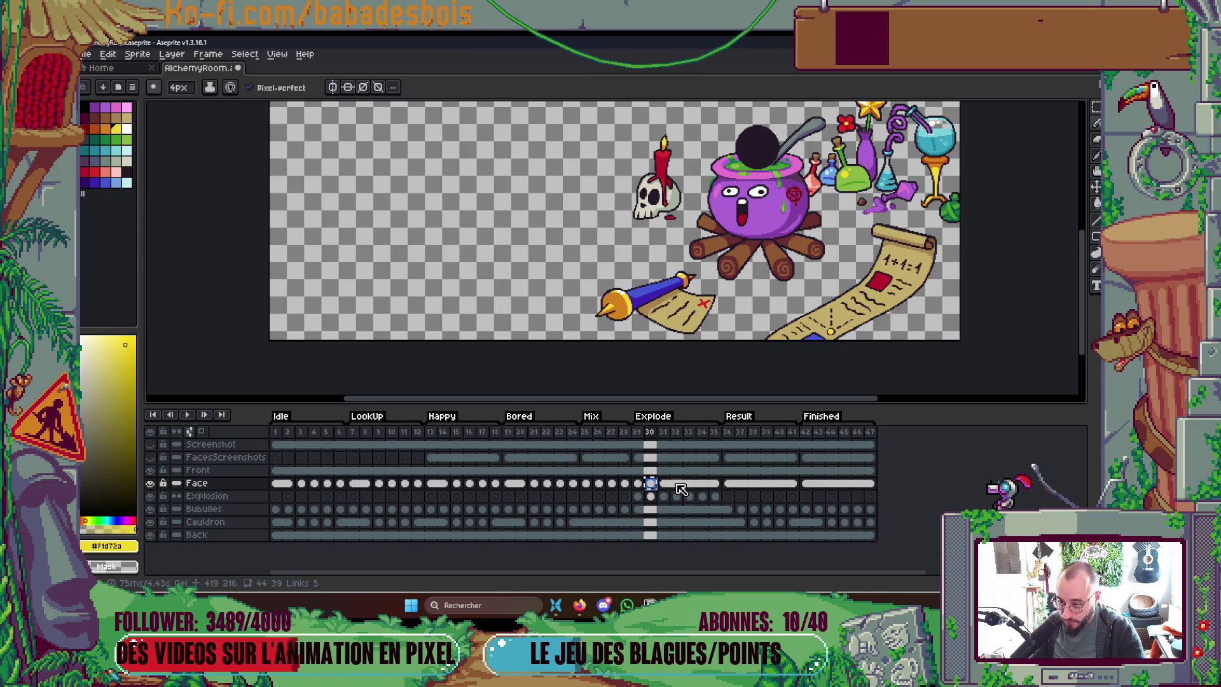
click(677, 484)
click(703, 484)
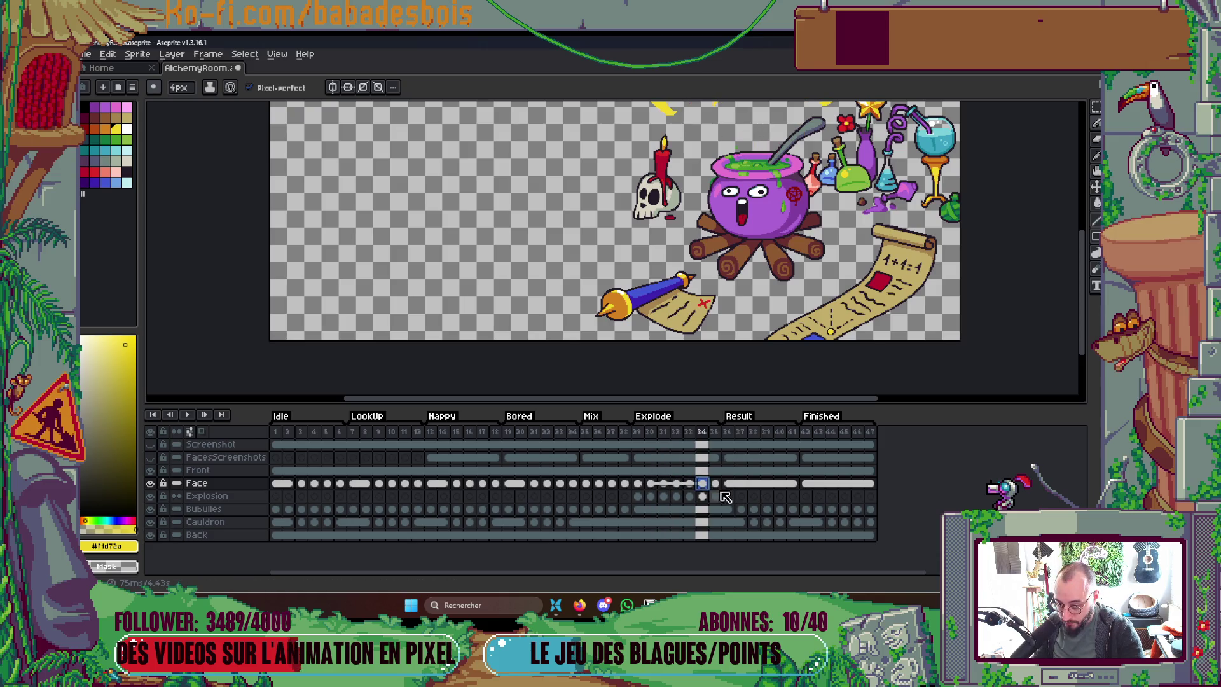
click(650, 484)
scroll(659, 222, up, 4)
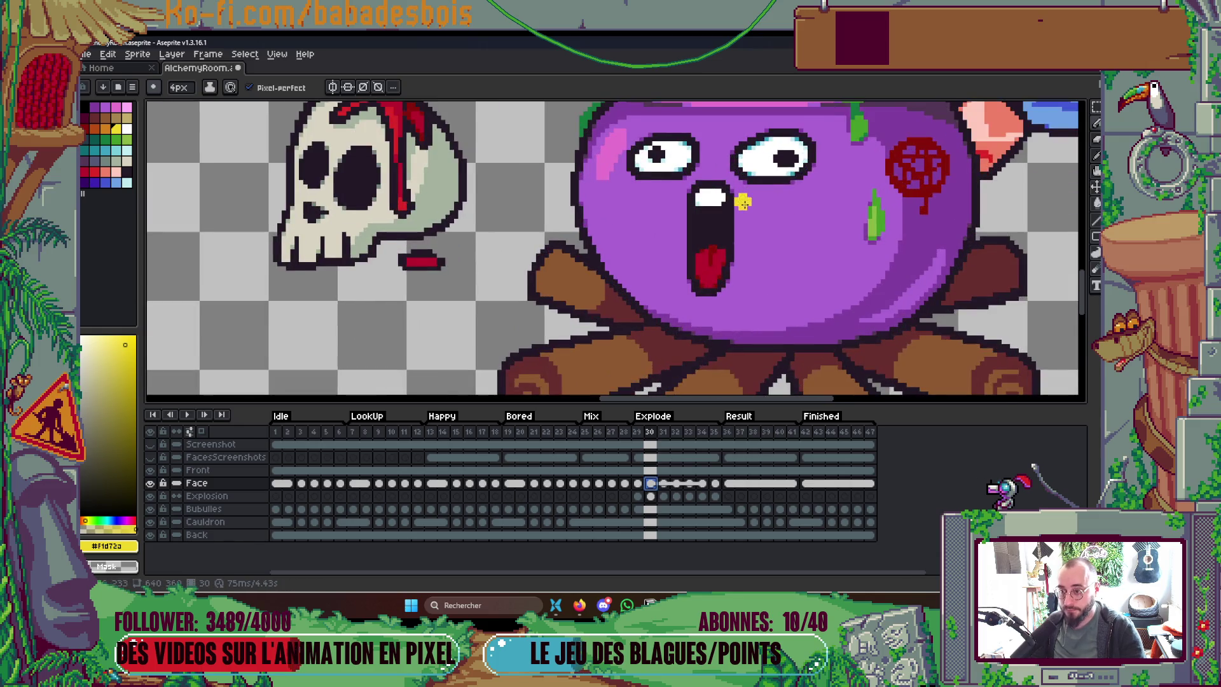
Step: Marquee-select the open mouth on the frame-30 face and play to check it
key(m)
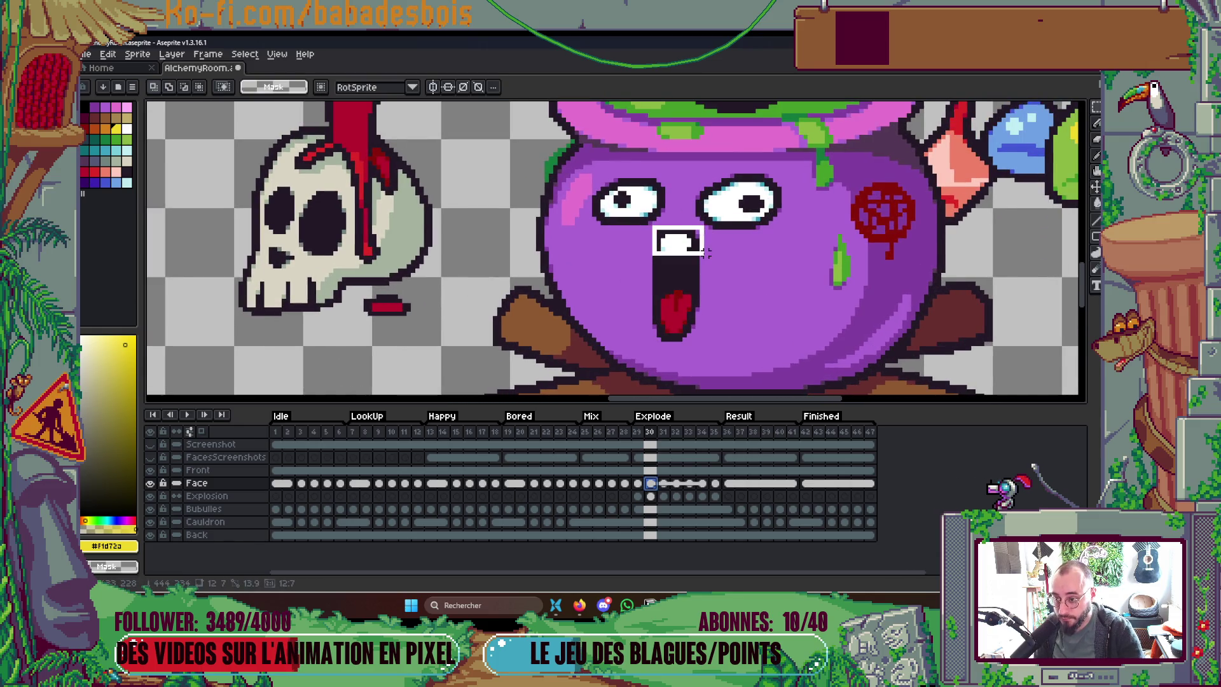
drag(640, 282, 707, 344)
key(Return)
scroll(762, 287, down, 4)
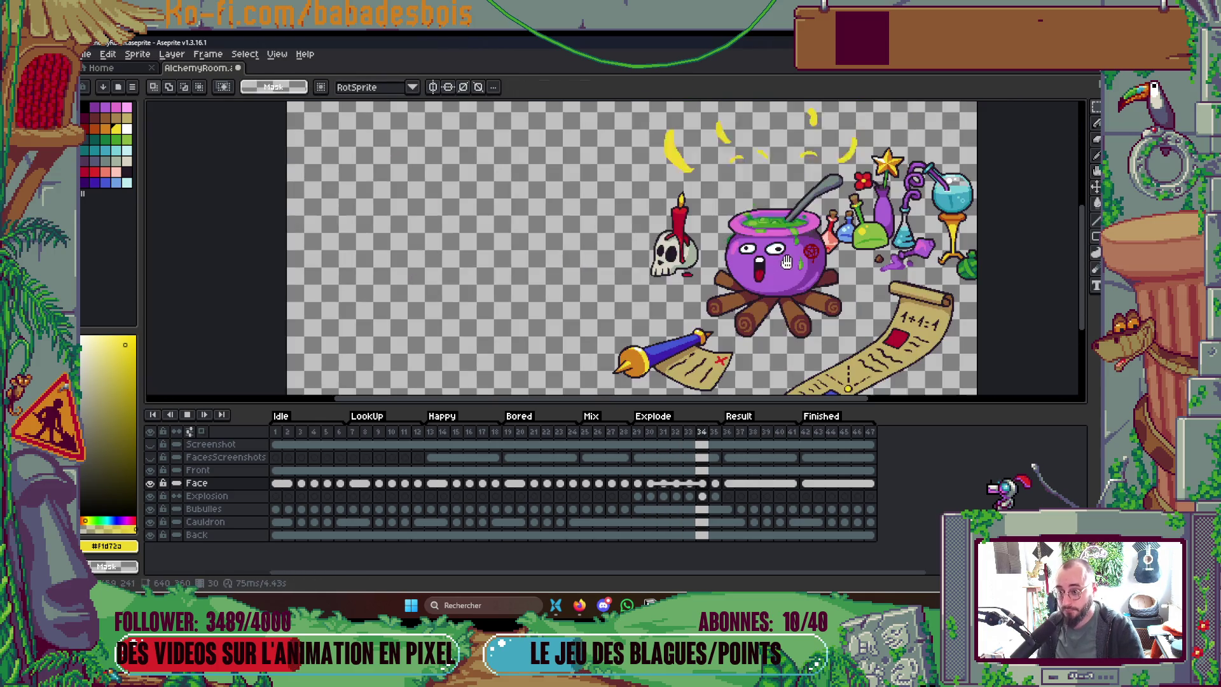
scroll(837, 263, down, 1)
scroll(837, 264, up, 2)
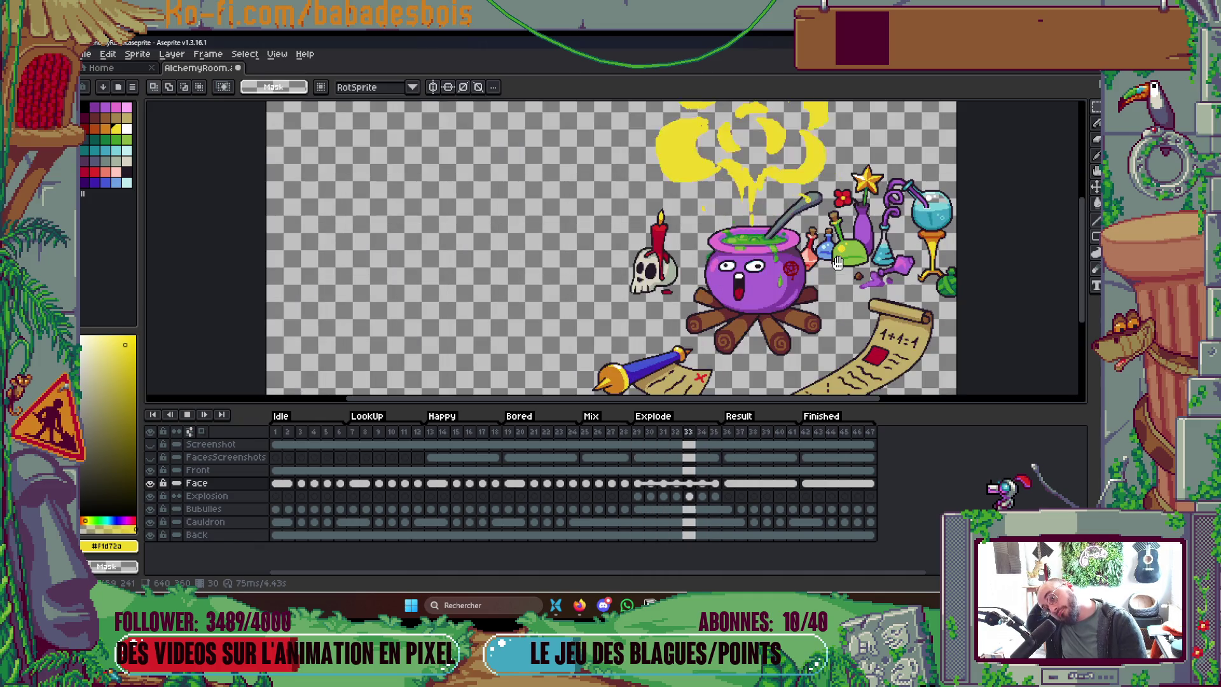
drag(841, 324, 812, 362)
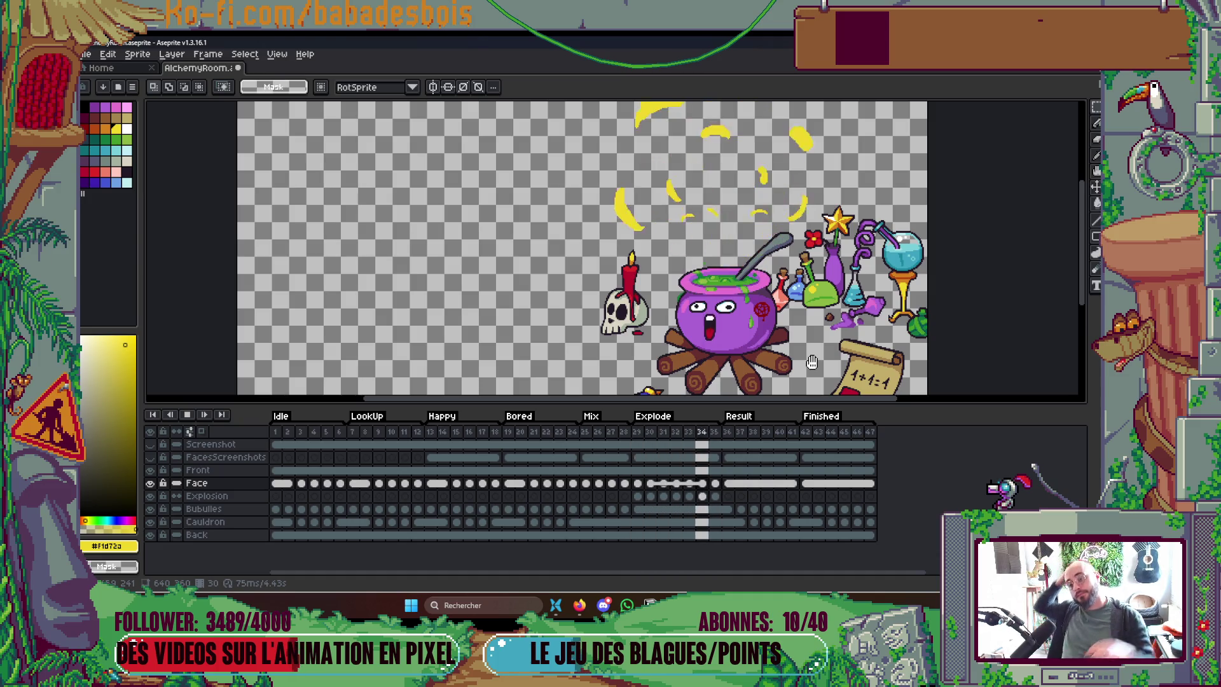
Step: Step back and forth through the yellow explosion frames, then replay them
key(Return)
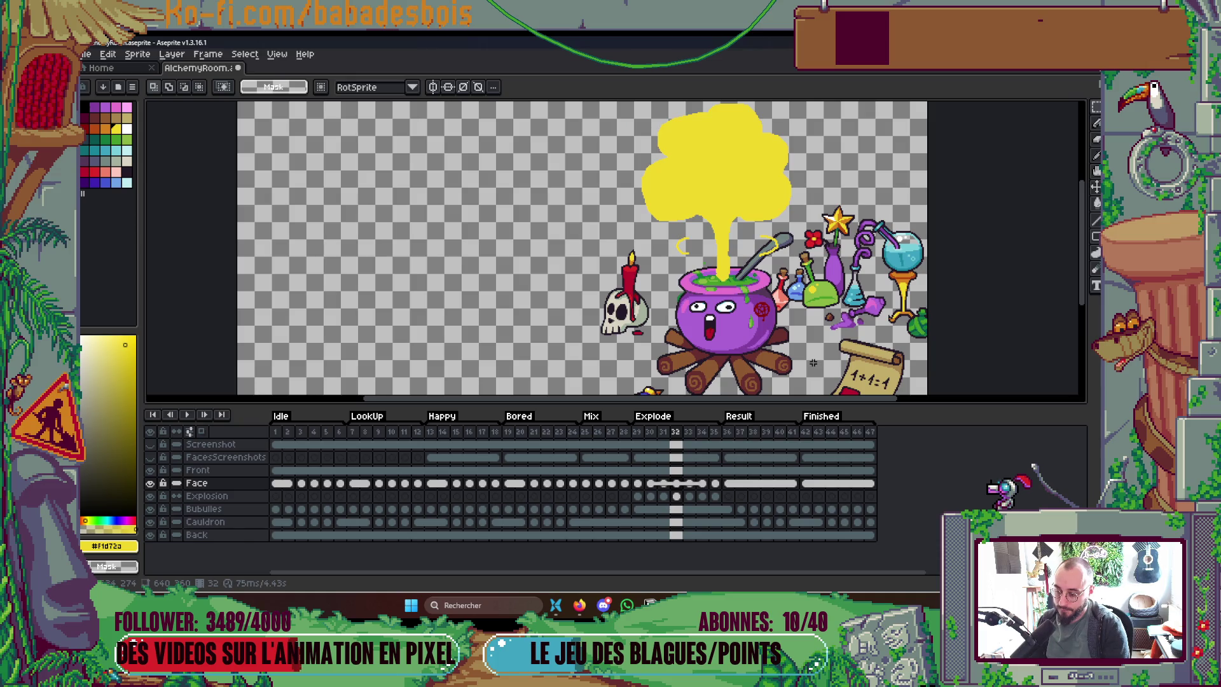
key(Left)
key(Left)
key(Right)
key(Right)
key(Right)
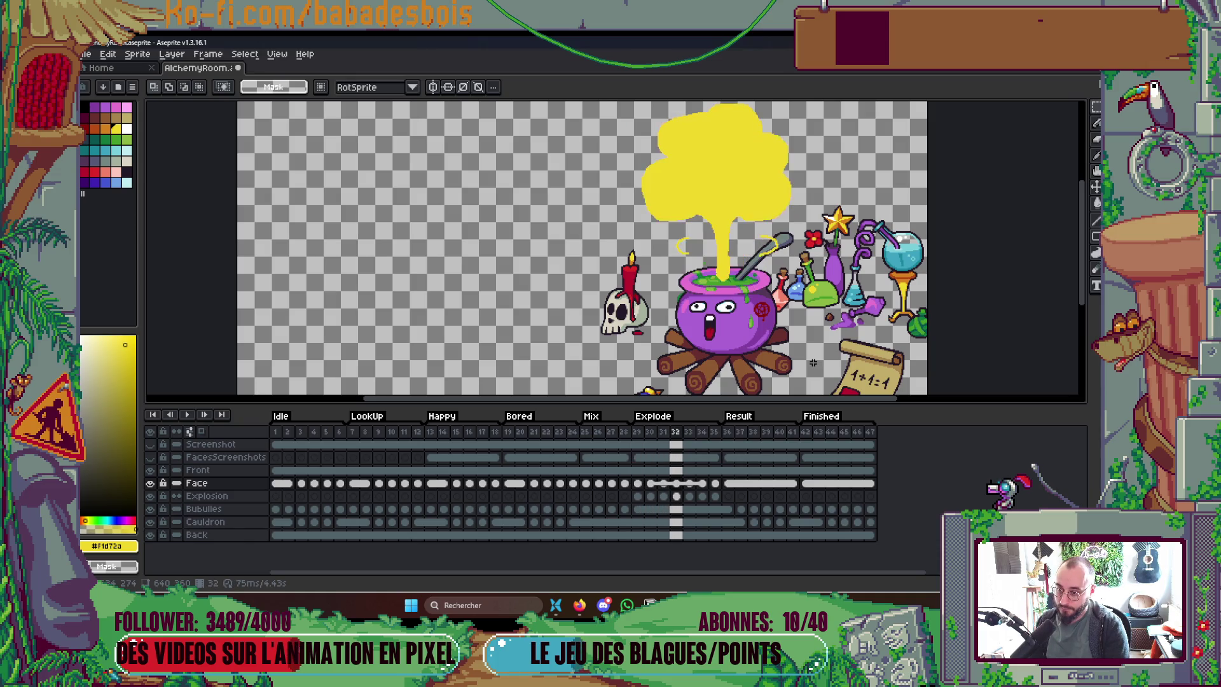
key(Left)
key(Left)
key(Left)
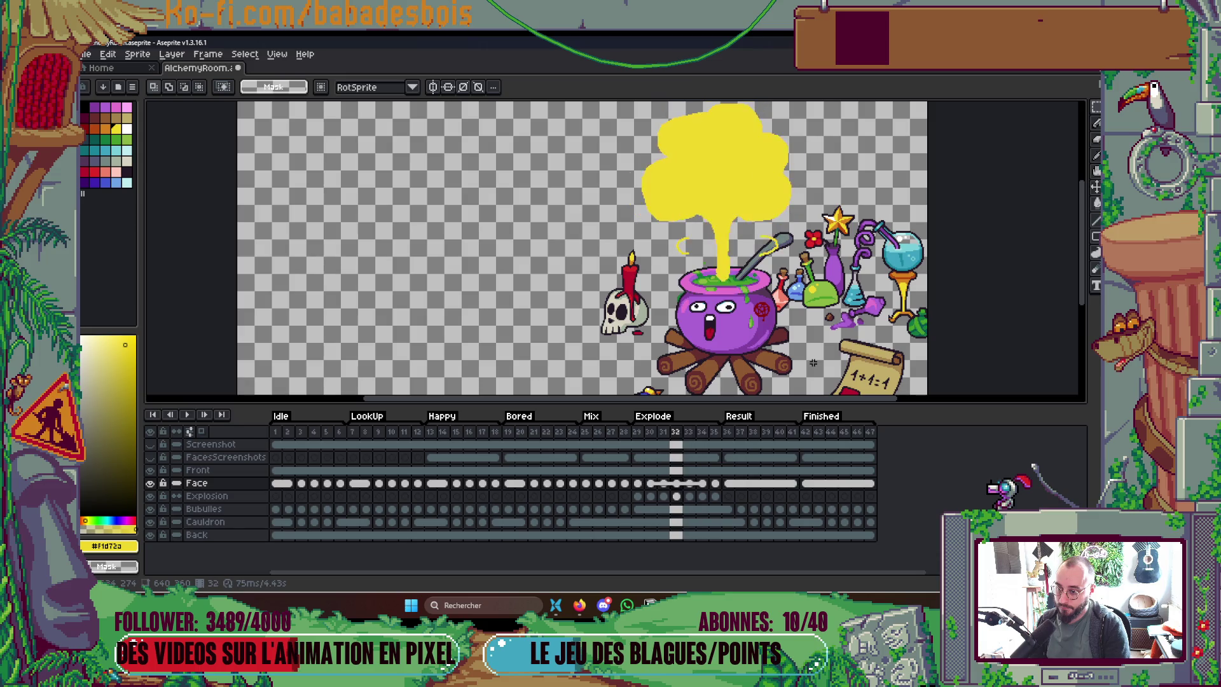
key(Return)
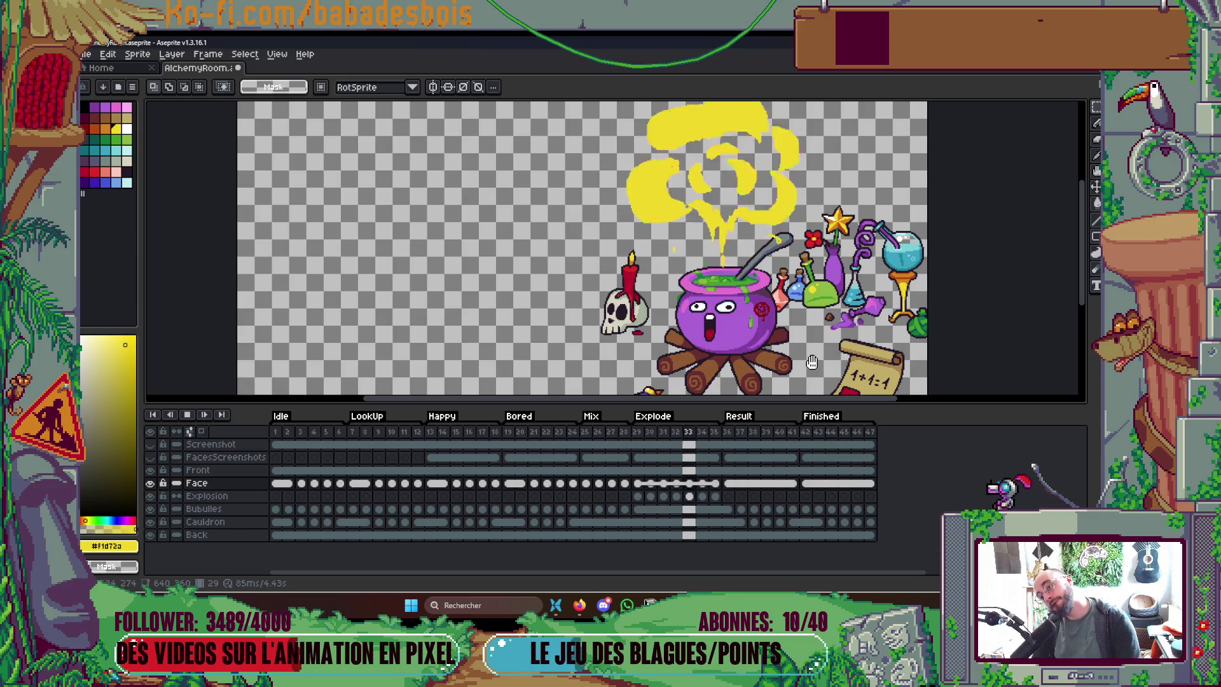
scroll(776, 342, down, 3)
scroll(776, 342, up, 1)
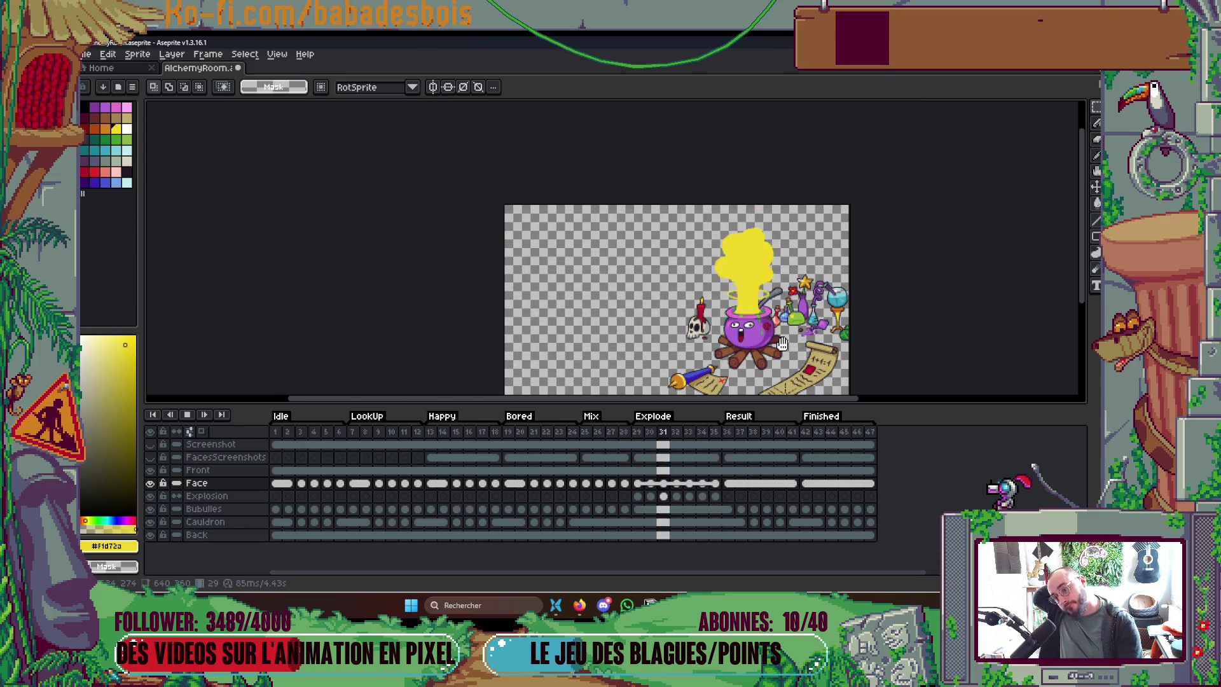
key(Return)
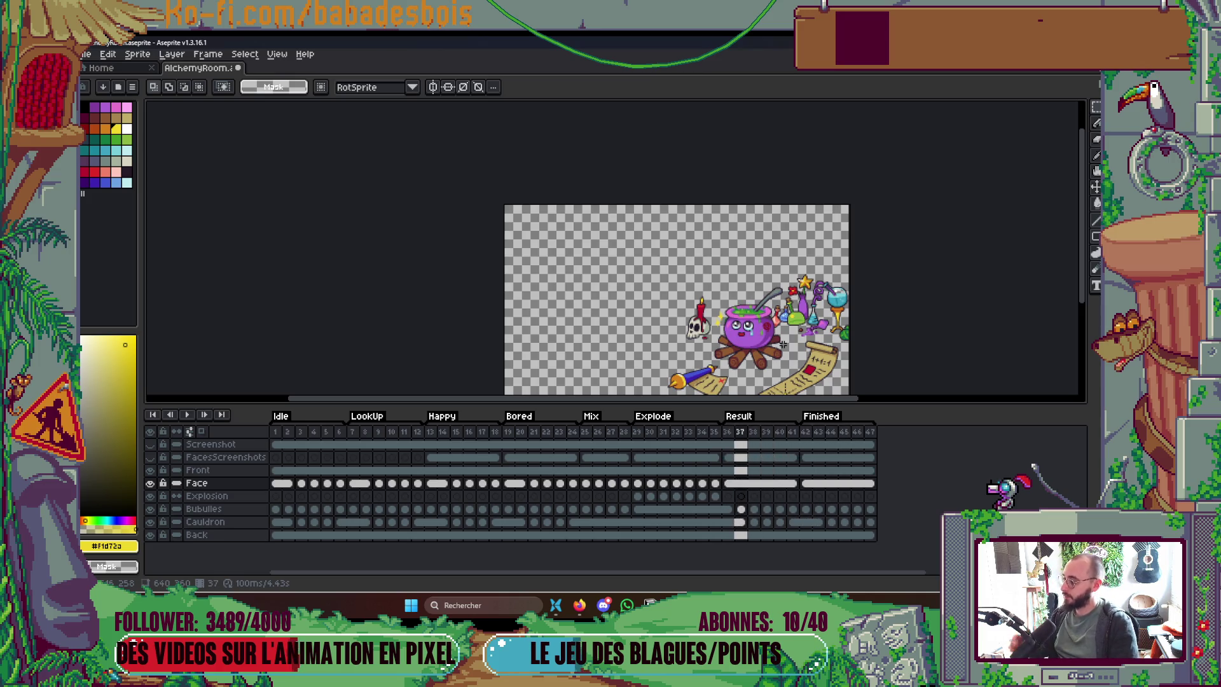
Step: Save AlchemyRoom.aseprite
key(ctrl+s)
scroll(737, 234, down, 2)
scroll(738, 234, right, 2)
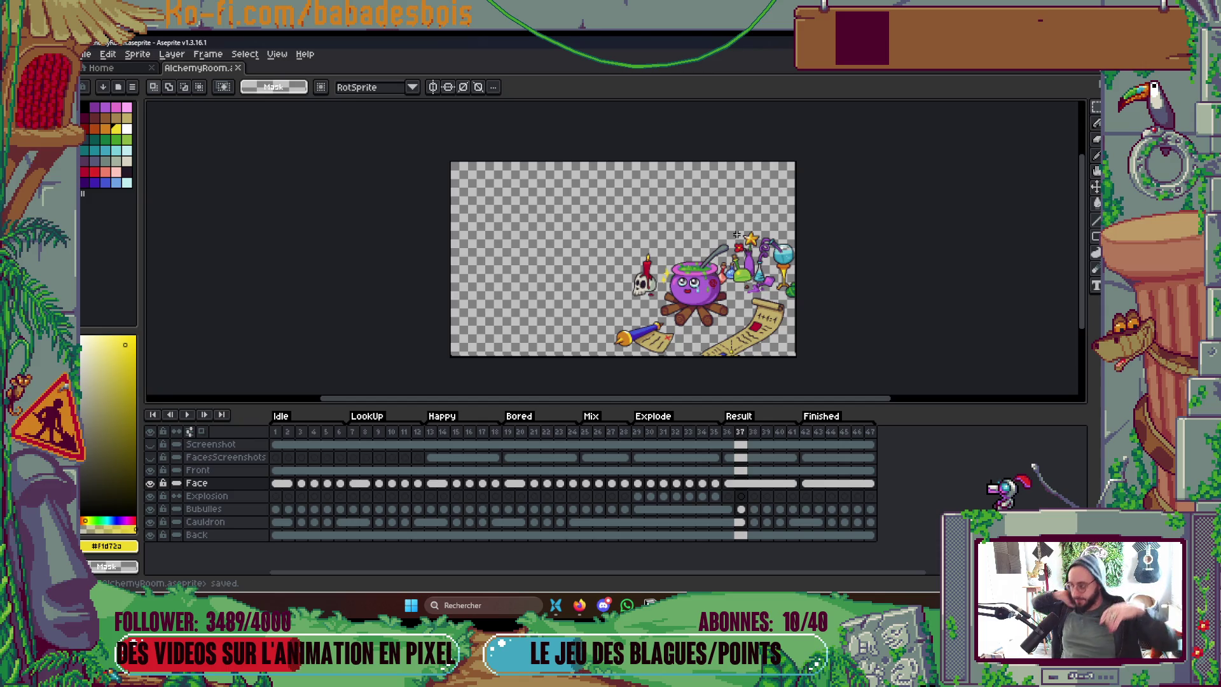
Step: Play from Explode frame 29 through Result and Finished, stopping back at Idle frame 6
scroll(649, 225, up, 1)
scroll(683, 285, down, 2)
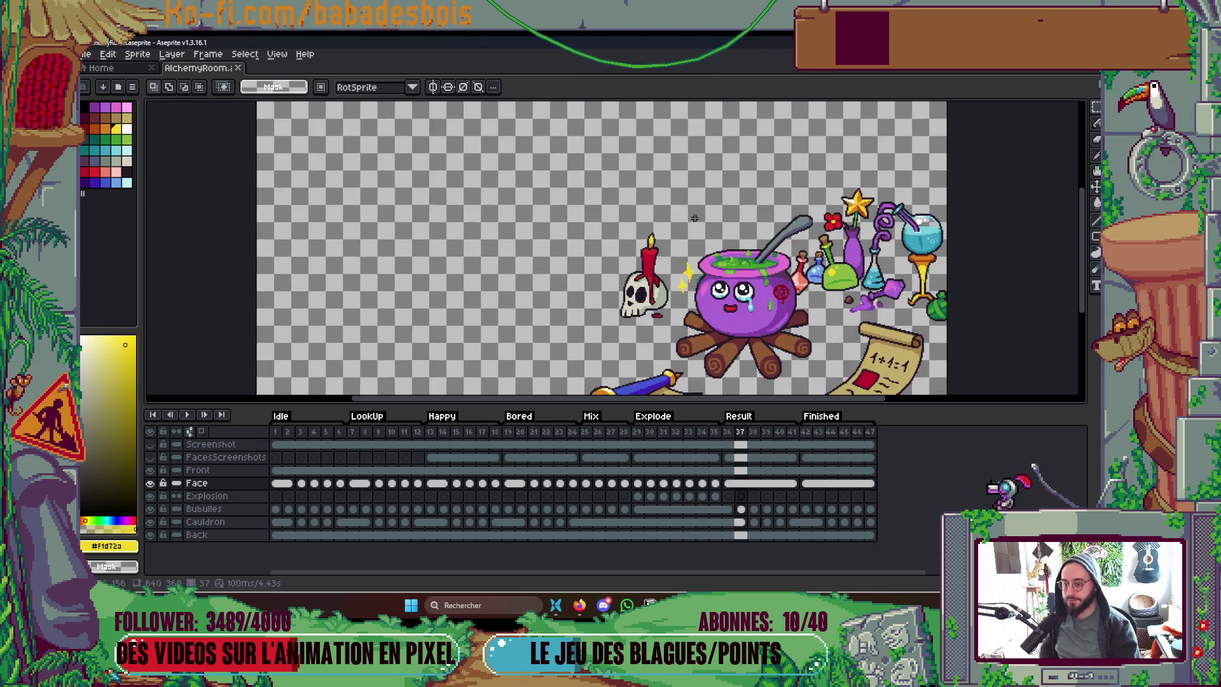
click(639, 440)
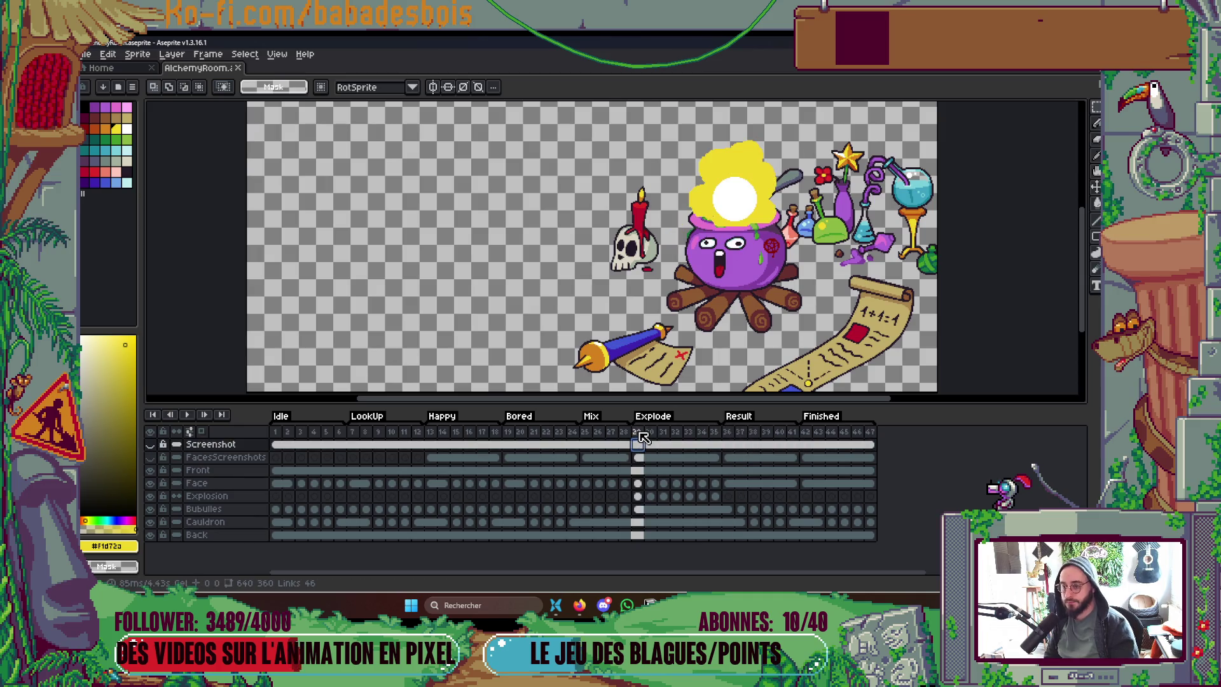
scroll(716, 330, down, 1)
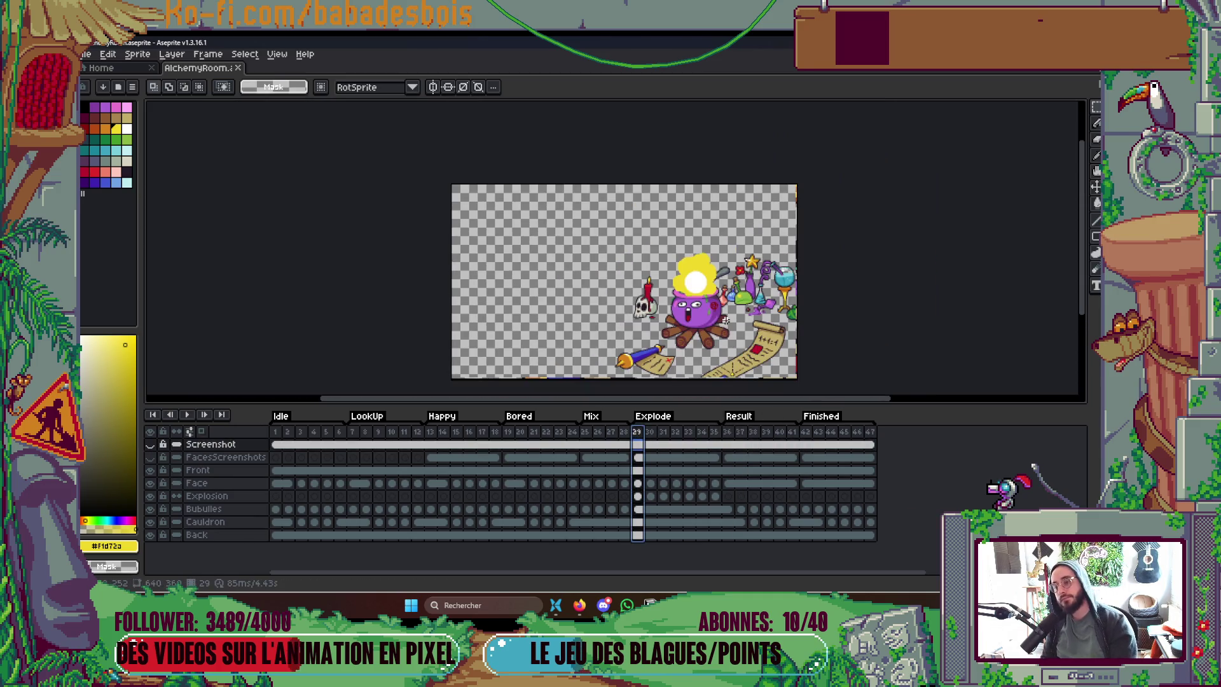
key(Return)
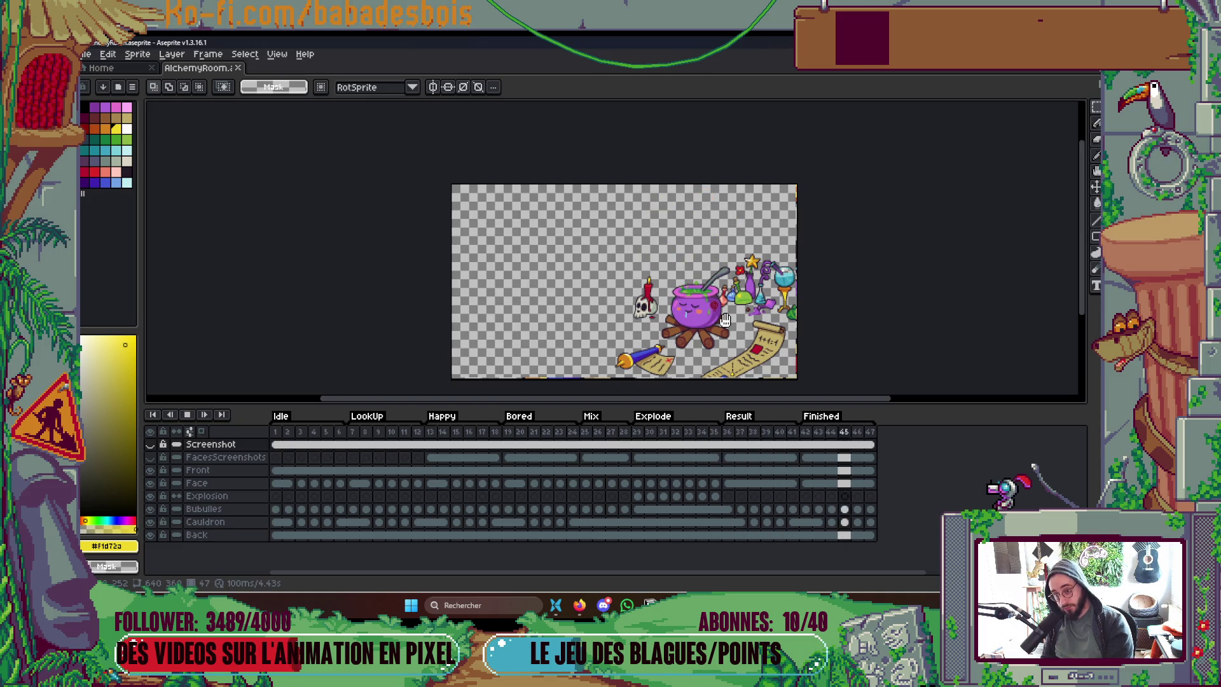
key(Return)
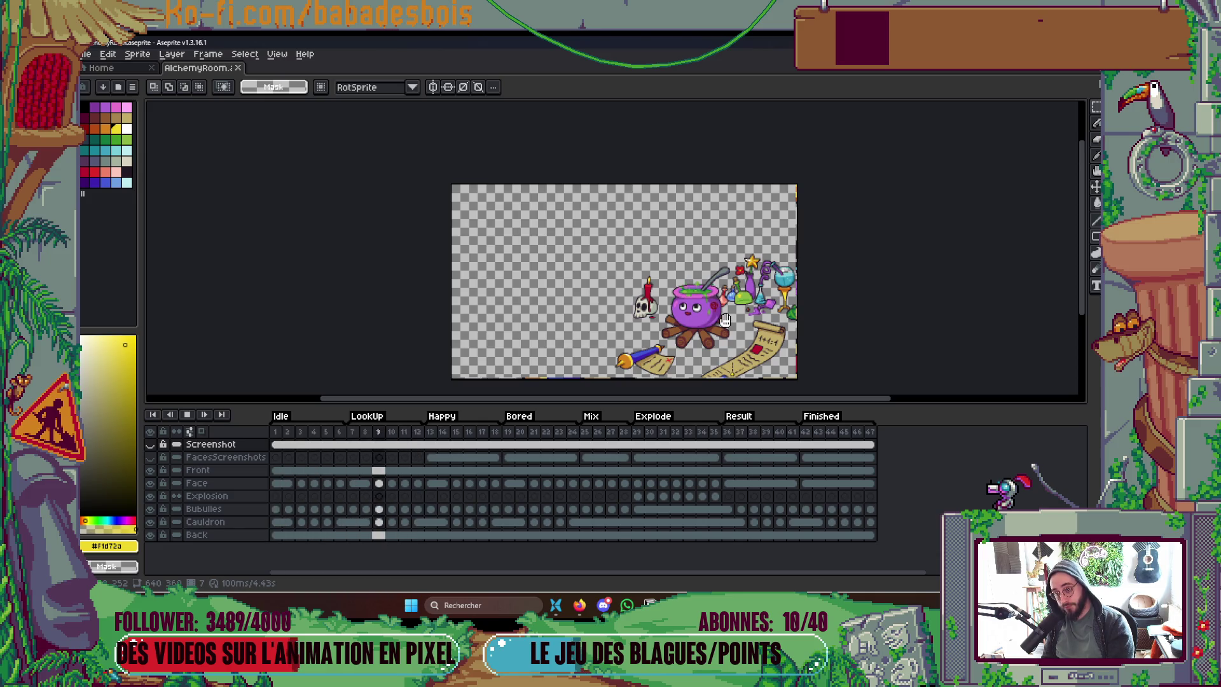
key(Return)
key(Return)
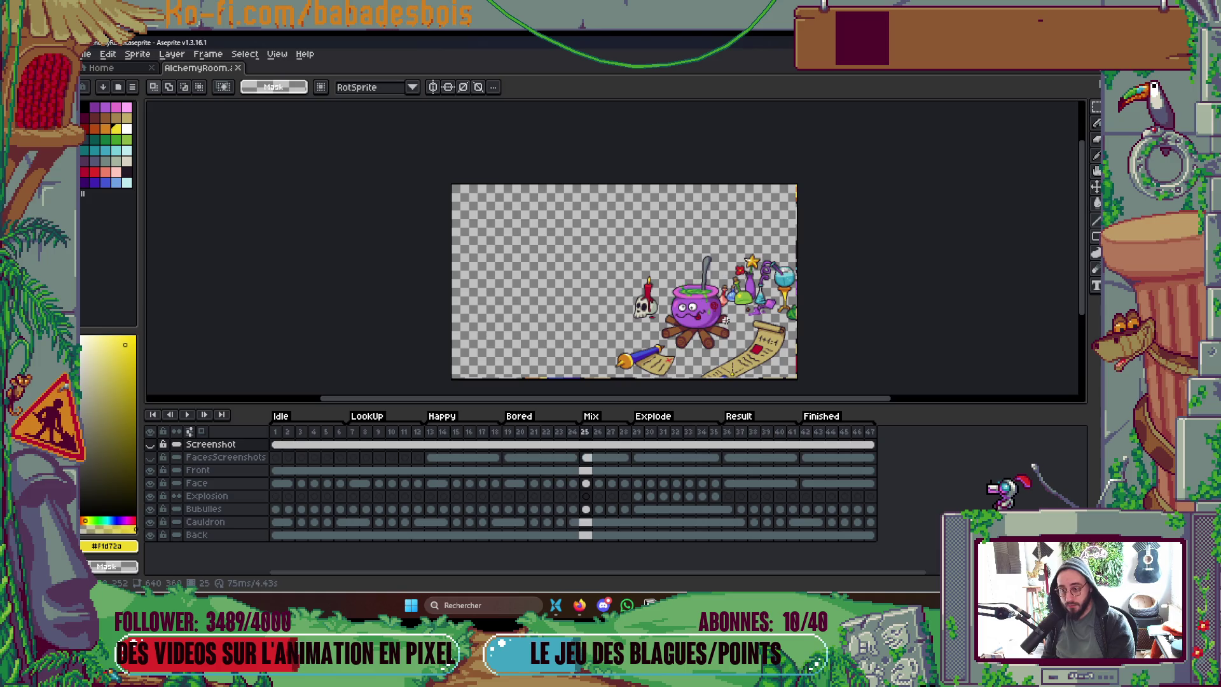
scroll(732, 305, up, 1)
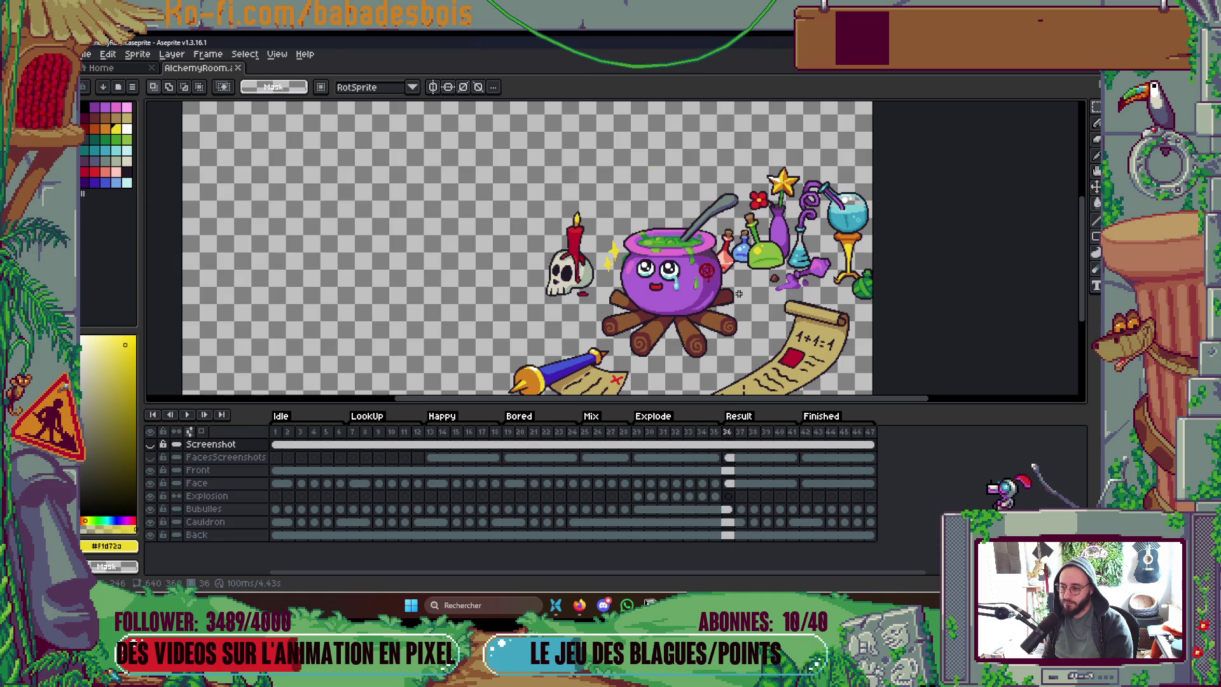
key(Return)
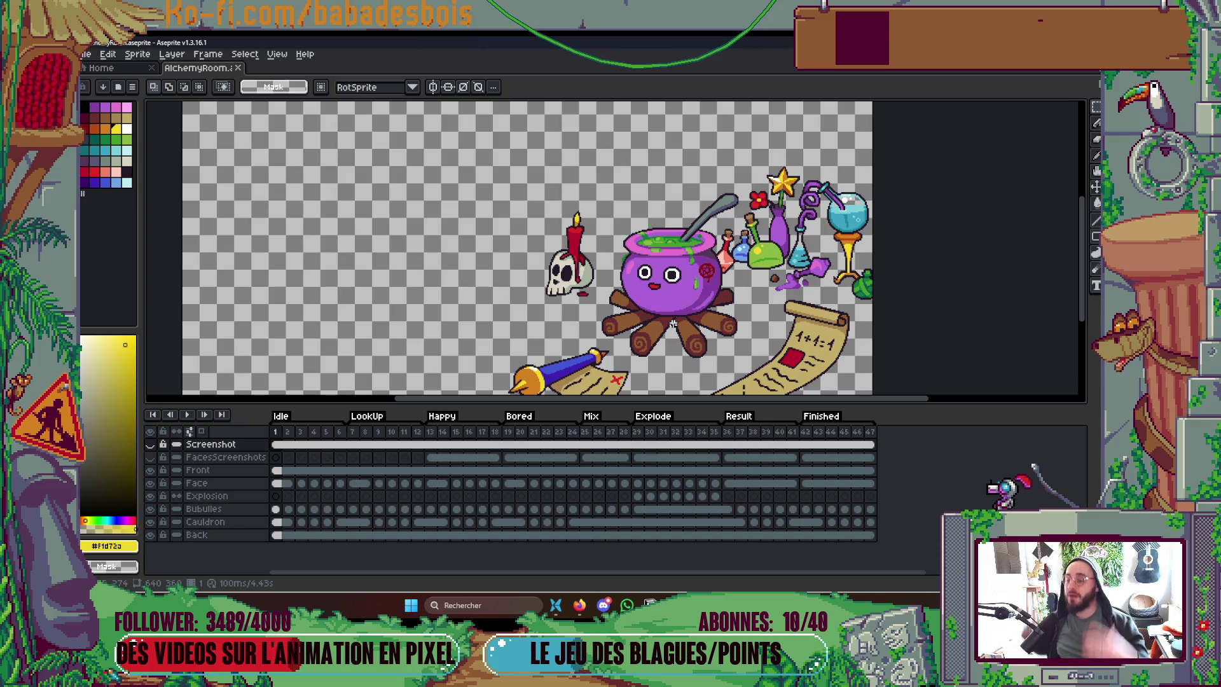
Step: Jump to frame 42 and recentre the canvas on the dozing, drooling cauldron
click(805, 432)
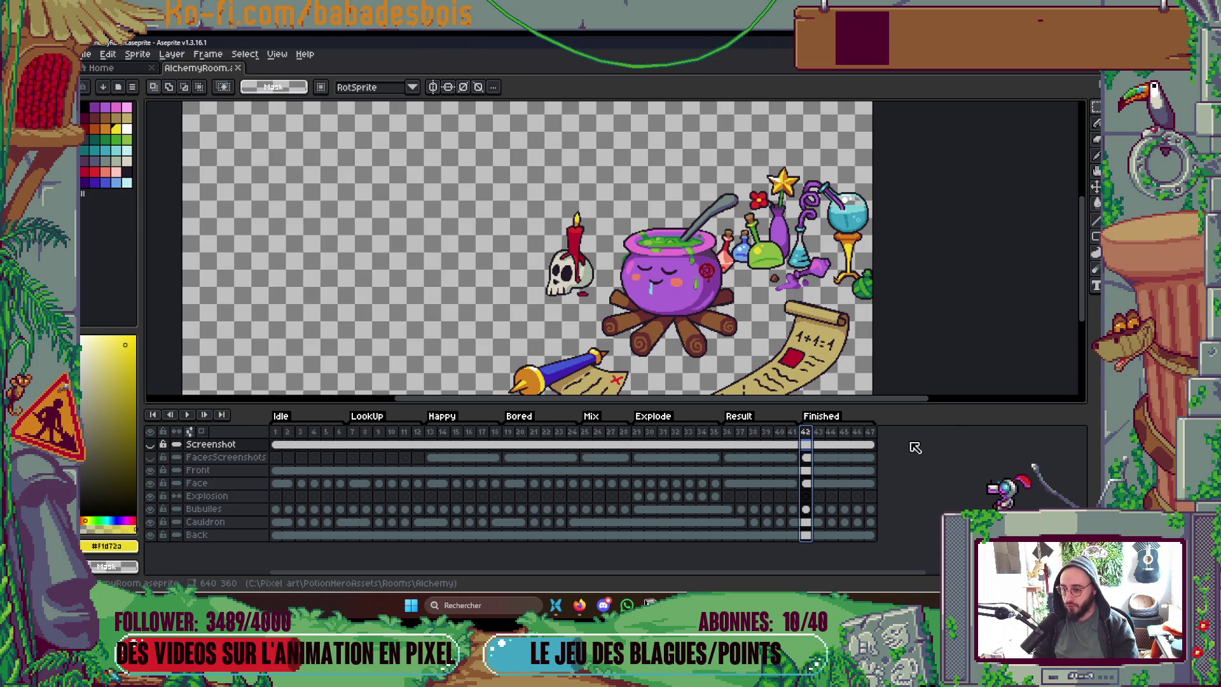
mouse_move(736, 224)
mouse_down()
mouse_move(718, 262)
mouse_move(717, 241)
mouse_up()
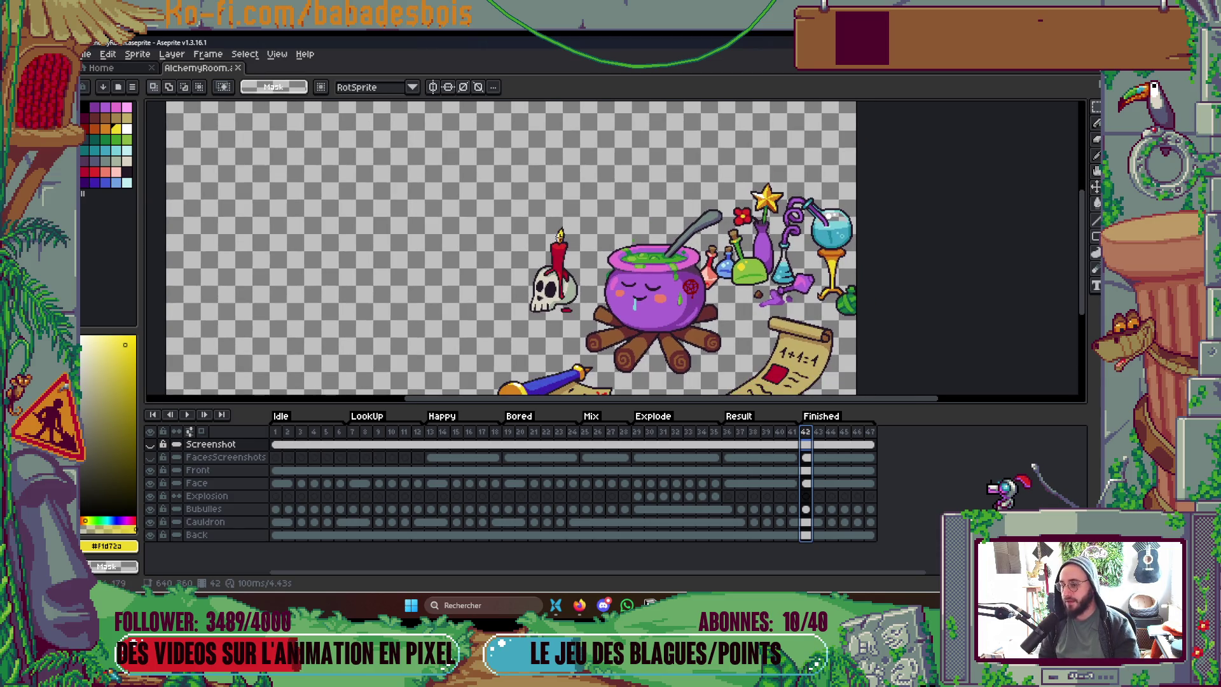
scroll(559, 234, up, 3)
scroll(560, 224, down, 4)
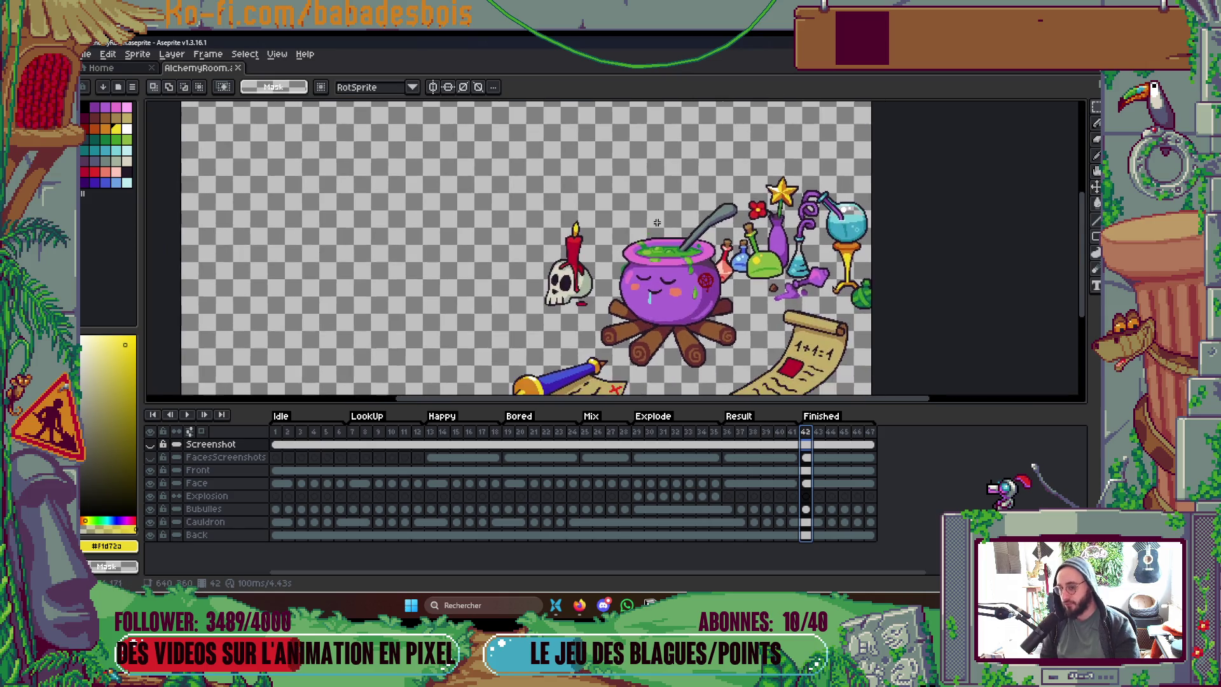
drag(664, 198, 660, 210)
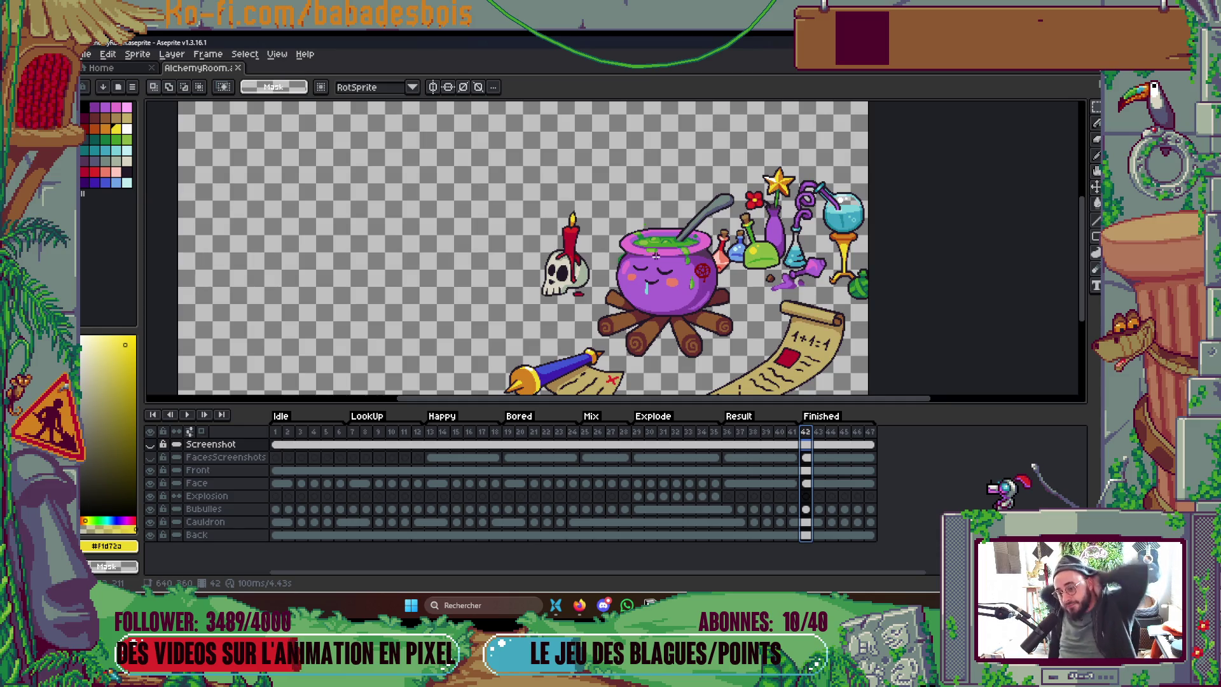
Step: Save AlchemyRoom again and switch over to the browser
scroll(701, 252, down, 2)
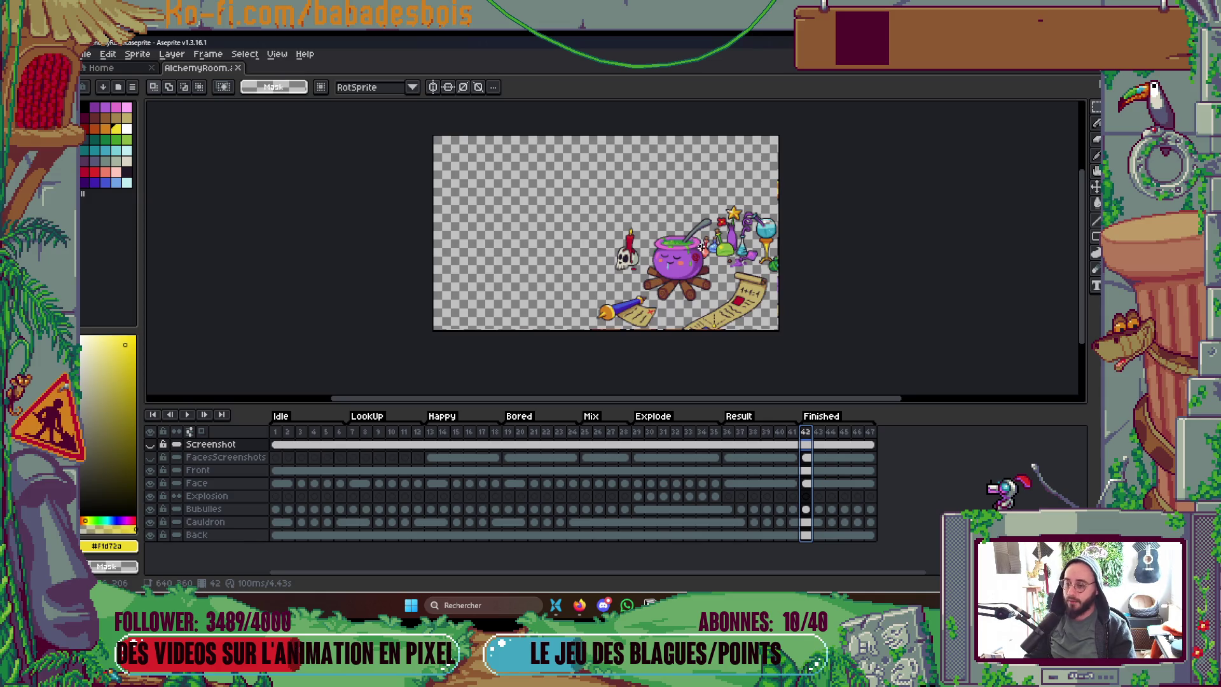
key(ctrl+s)
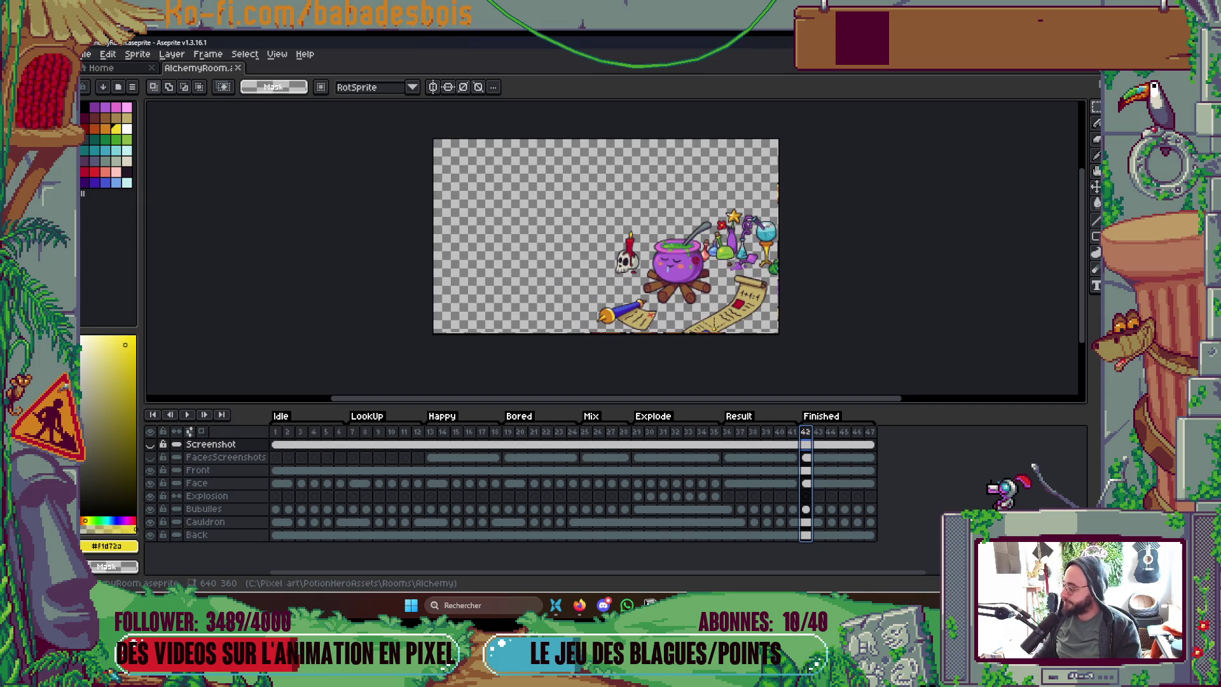
click(579, 605)
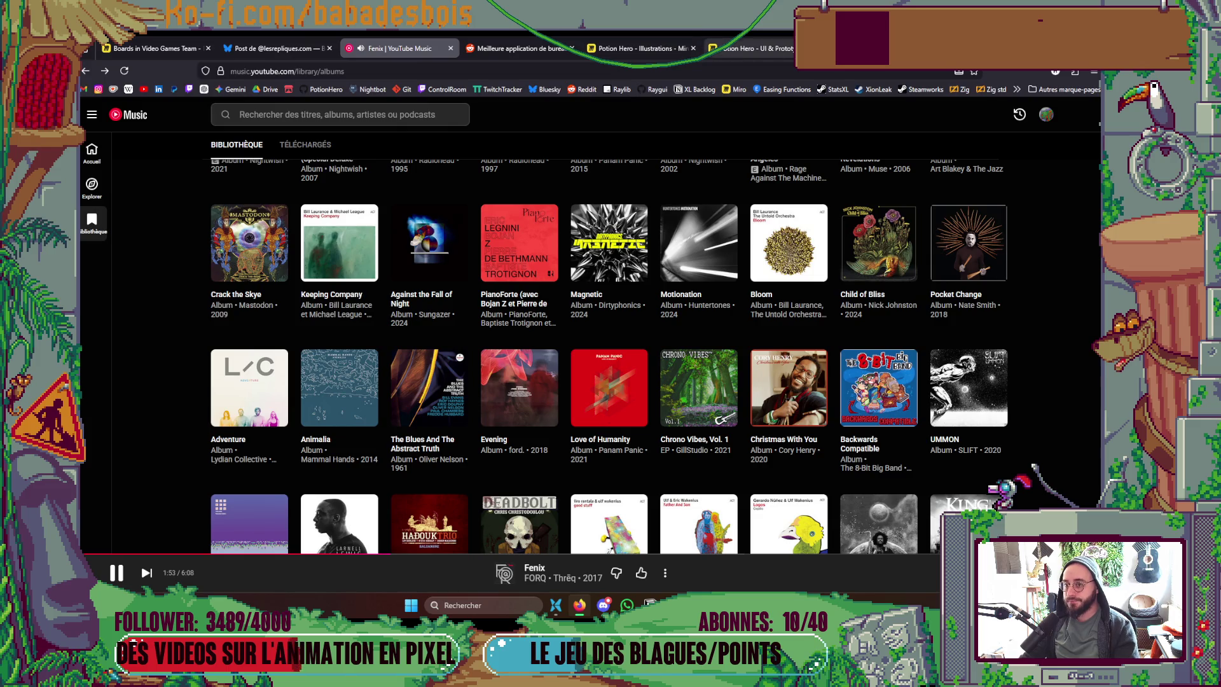
Step: Open your Twitch channel in a new tab, then a followed developer's live stream
key(ctrl+t)
click(189, 89)
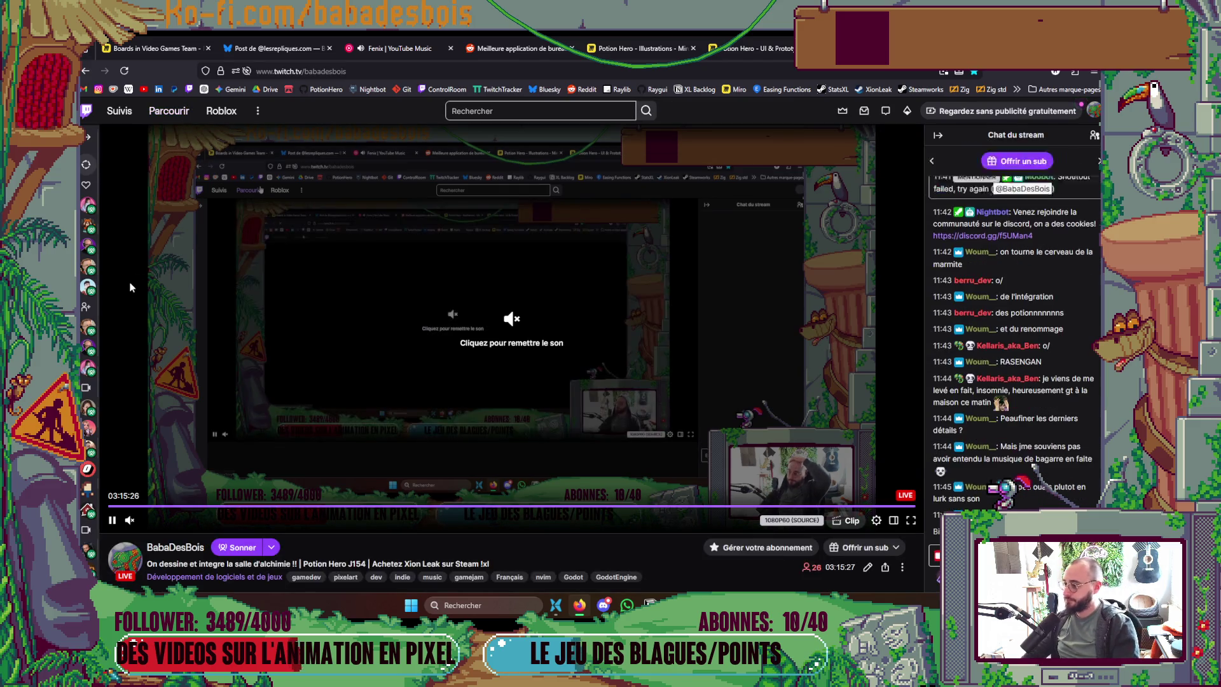
mouse_move(86, 205)
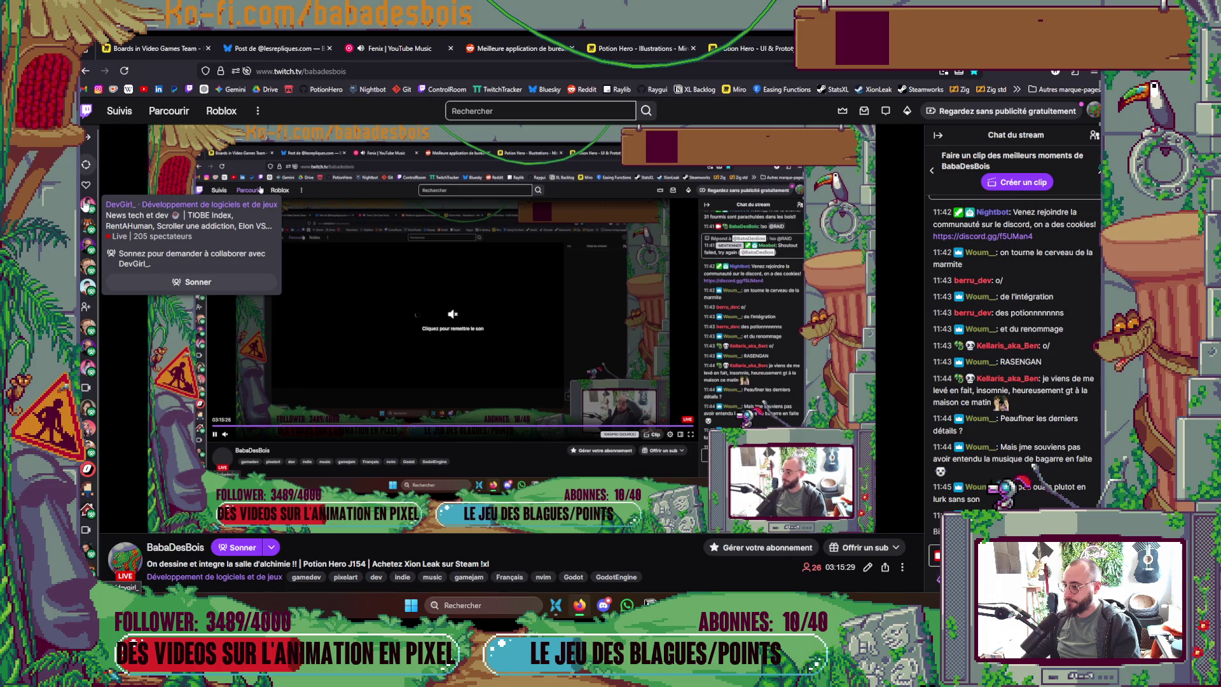
click(86, 204)
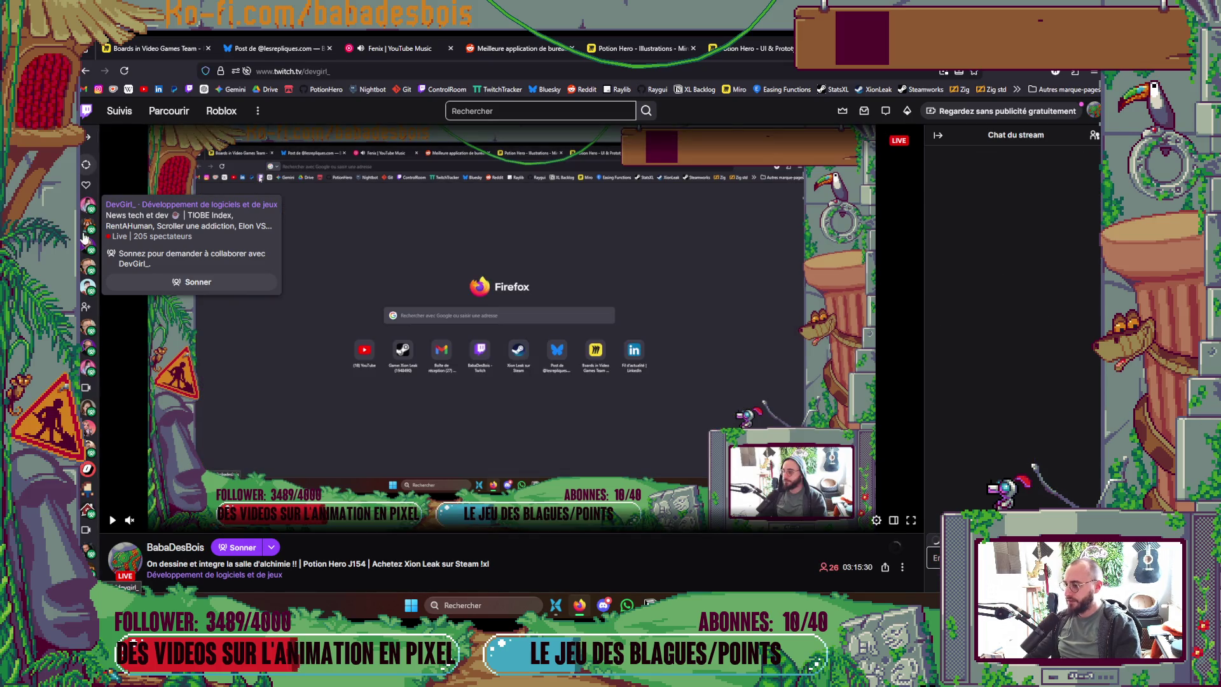
mouse_move(85, 240)
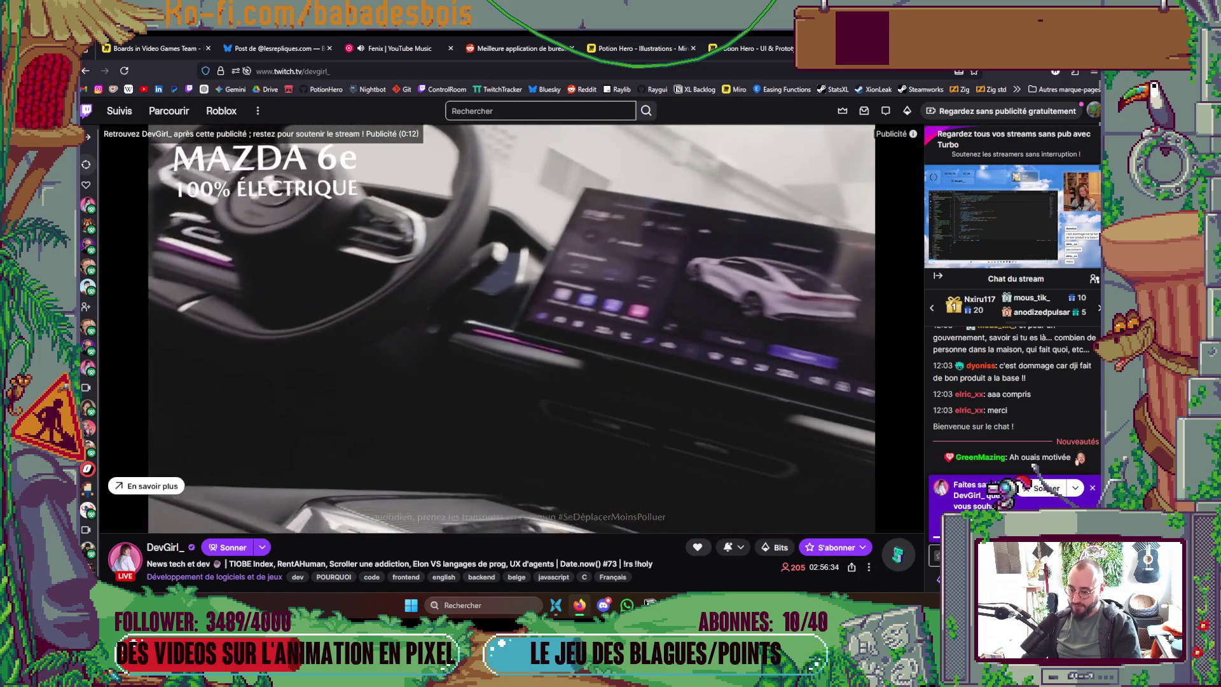
key(alt+Tab)
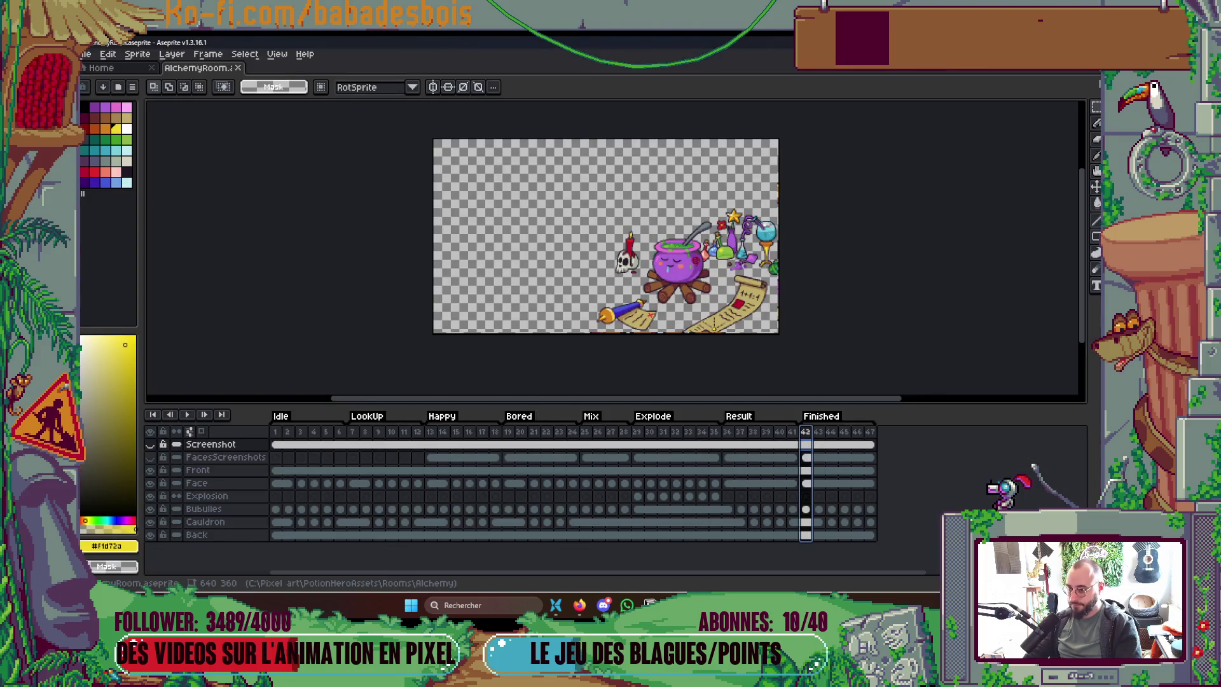
key(alt+Tab)
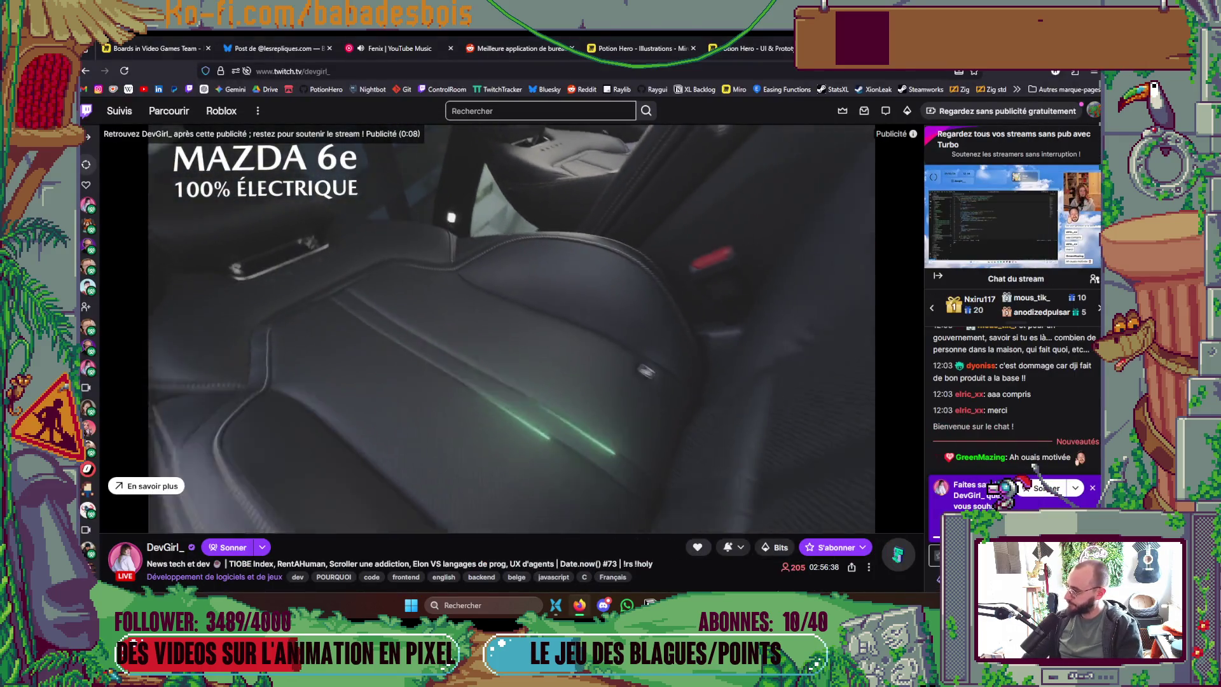